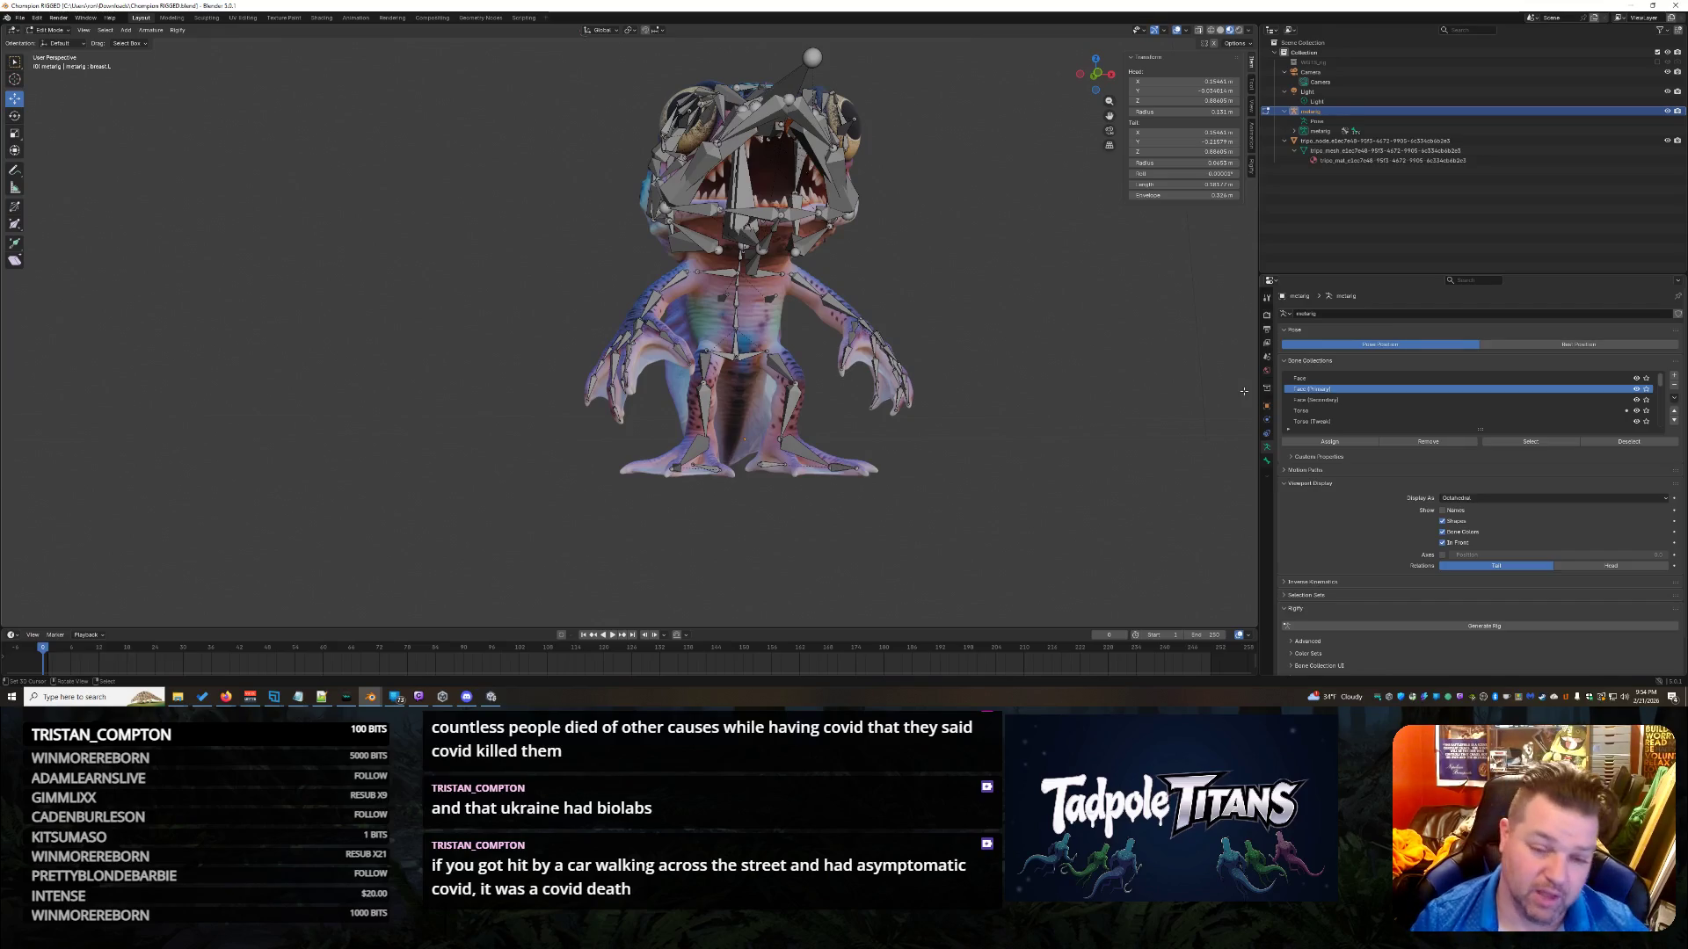
Orbit around the creature and zoom in until the bones under its jaw fill the view.
mouse_move(1109, 400)
middle_mouse_down()
mouse_move(1029, 415)
mouse_move(1031, 399)
middle_mouse_up()
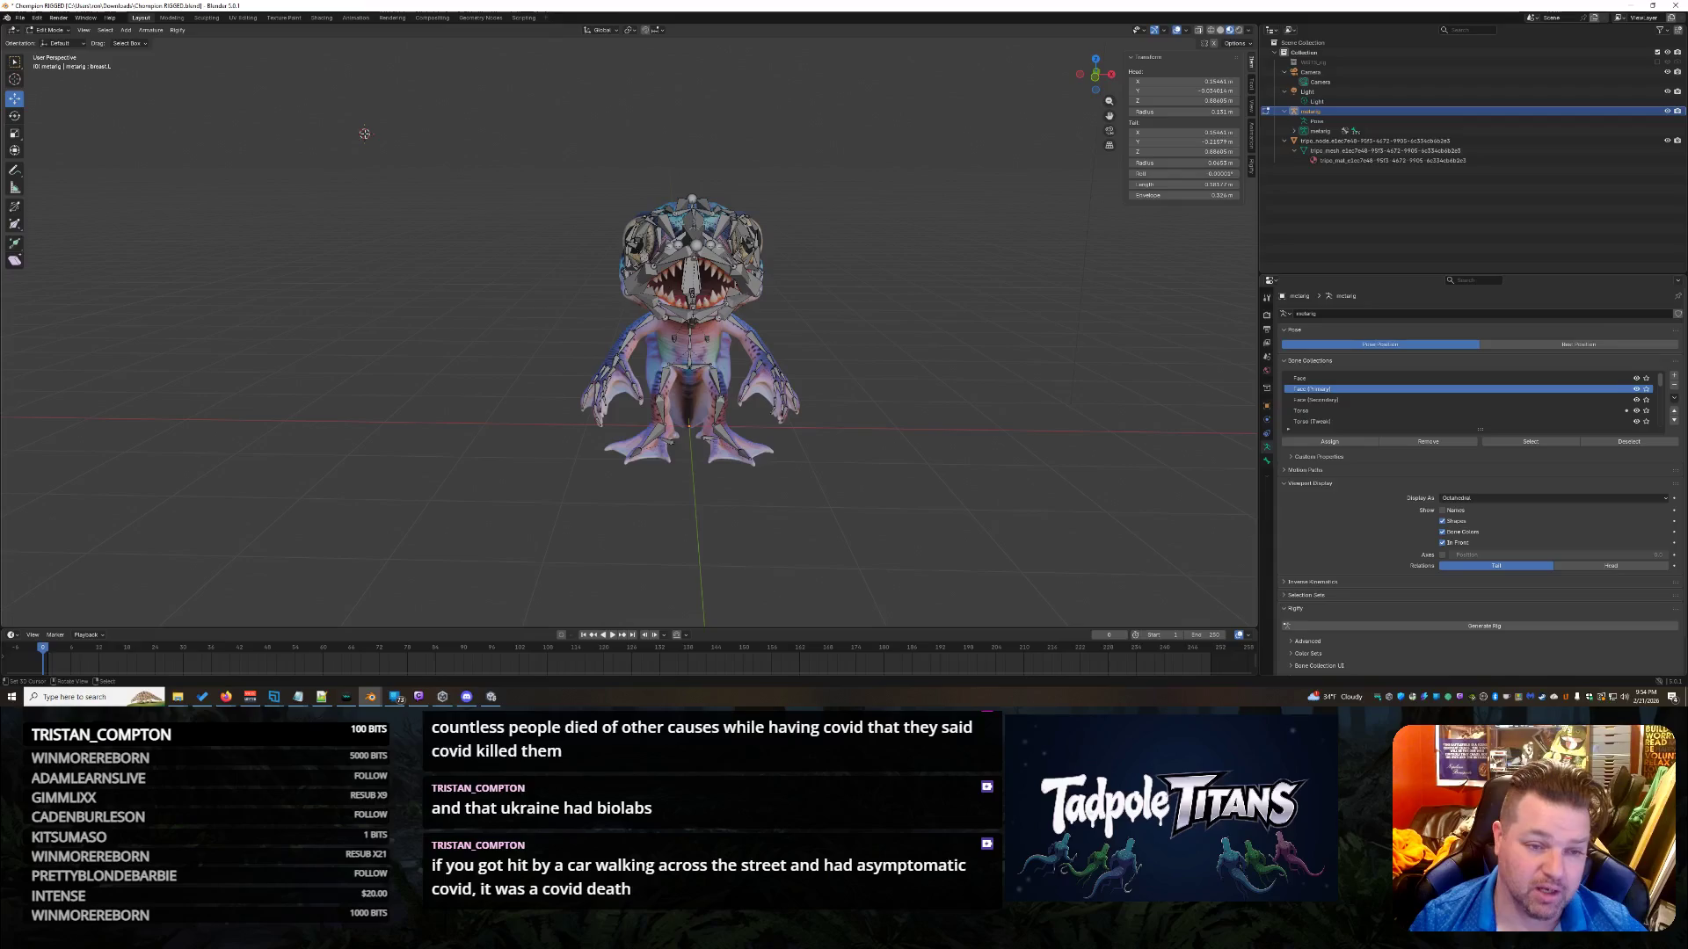
mouse_move(1031, 399)
middle_mouse_down()
mouse_move(920, 467)
mouse_move(1011, 459)
mouse_move(885, 456)
mouse_move(853, 494)
middle_mouse_up()
scroll(940, 459, "up", 3)
scroll(1011, 460, "up", 9)
mouse_move(628, 424)
middle_mouse_down()
mouse_move(905, 311)
mouse_move(888, 216)
mouse_move(105, 359)
mouse_move(859, 516)
mouse_move(910, 406)
mouse_move(602, 332)
middle_mouse_up()
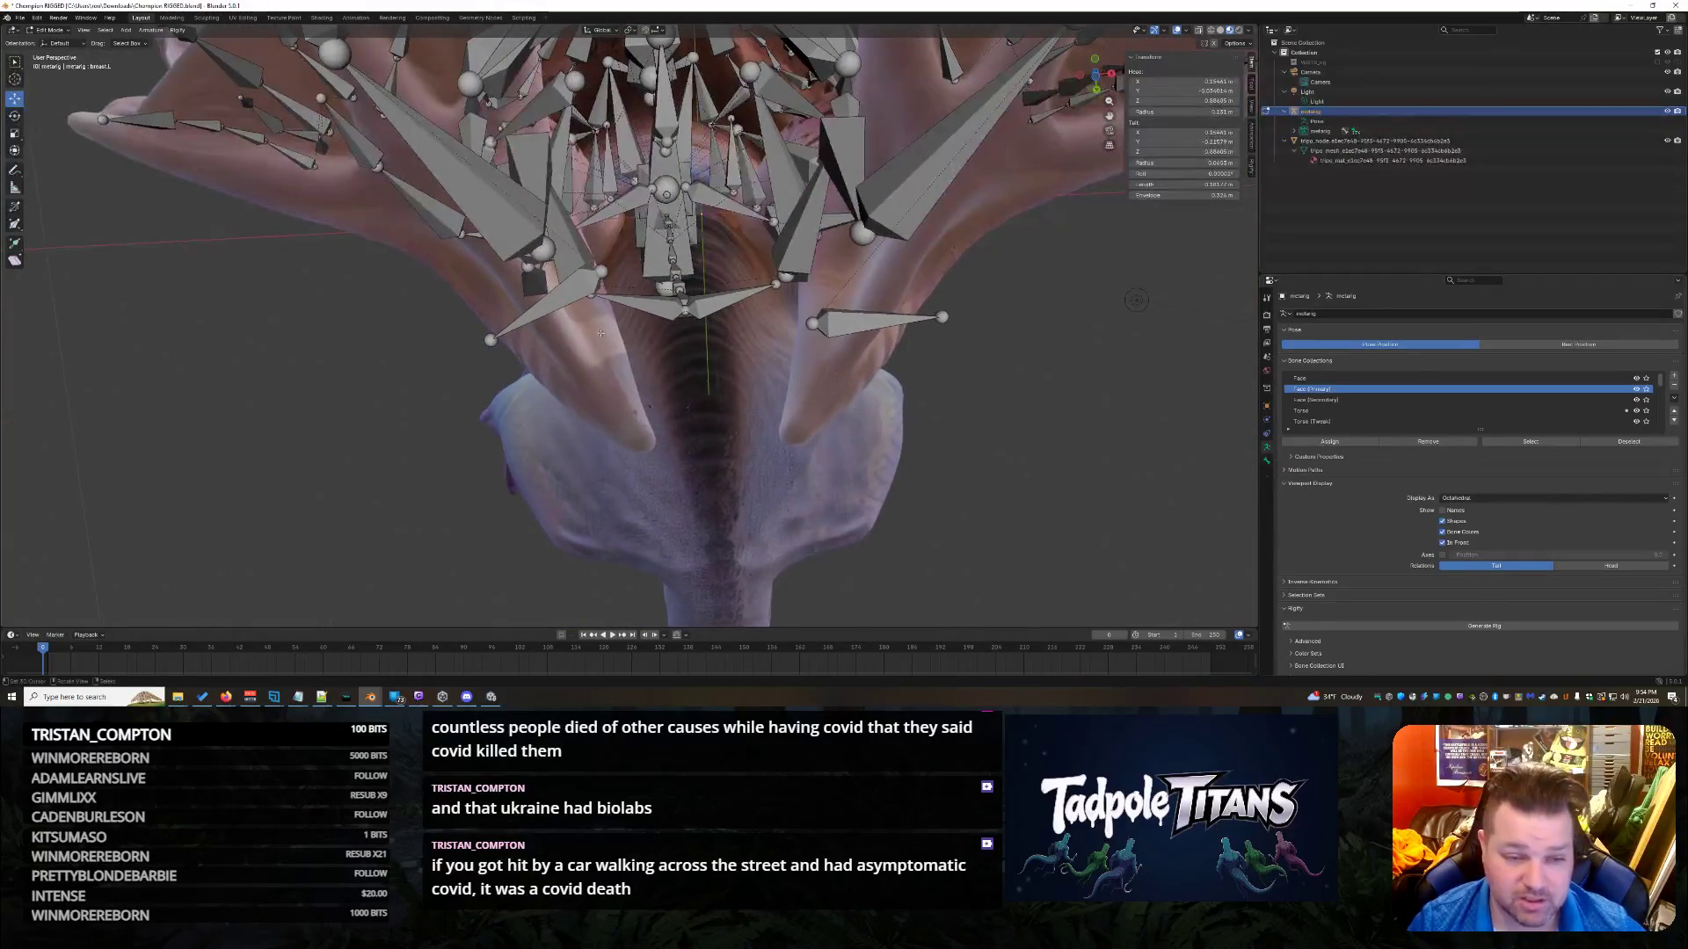
Nudge the first jaw bone joint along Y, then raise it along Z.
left_click_drag(614, 309, 611, 308)
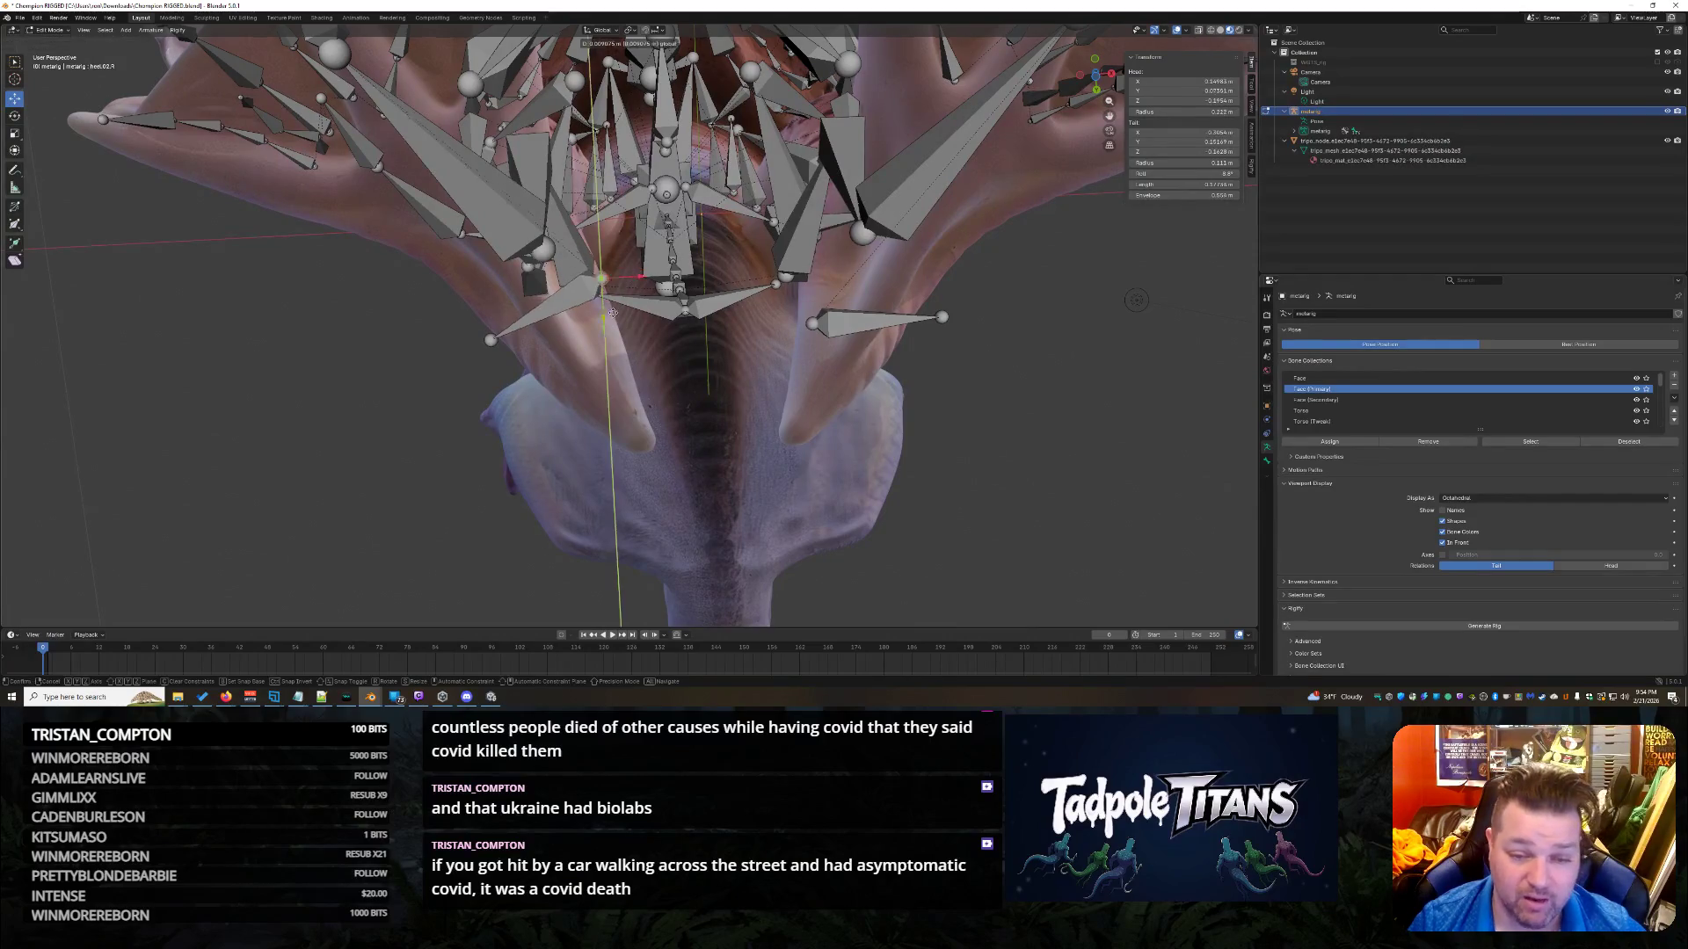
left_click(634, 357)
mouse_move(634, 357)
middle_mouse_down()
mouse_move(795, 468)
mouse_move(804, 418)
middle_mouse_up()
left_click_drag(580, 167, 579, 141)
mouse_move(579, 141)
middle_mouse_down()
mouse_move(873, 235)
mouse_move(482, 295)
middle_mouse_up()
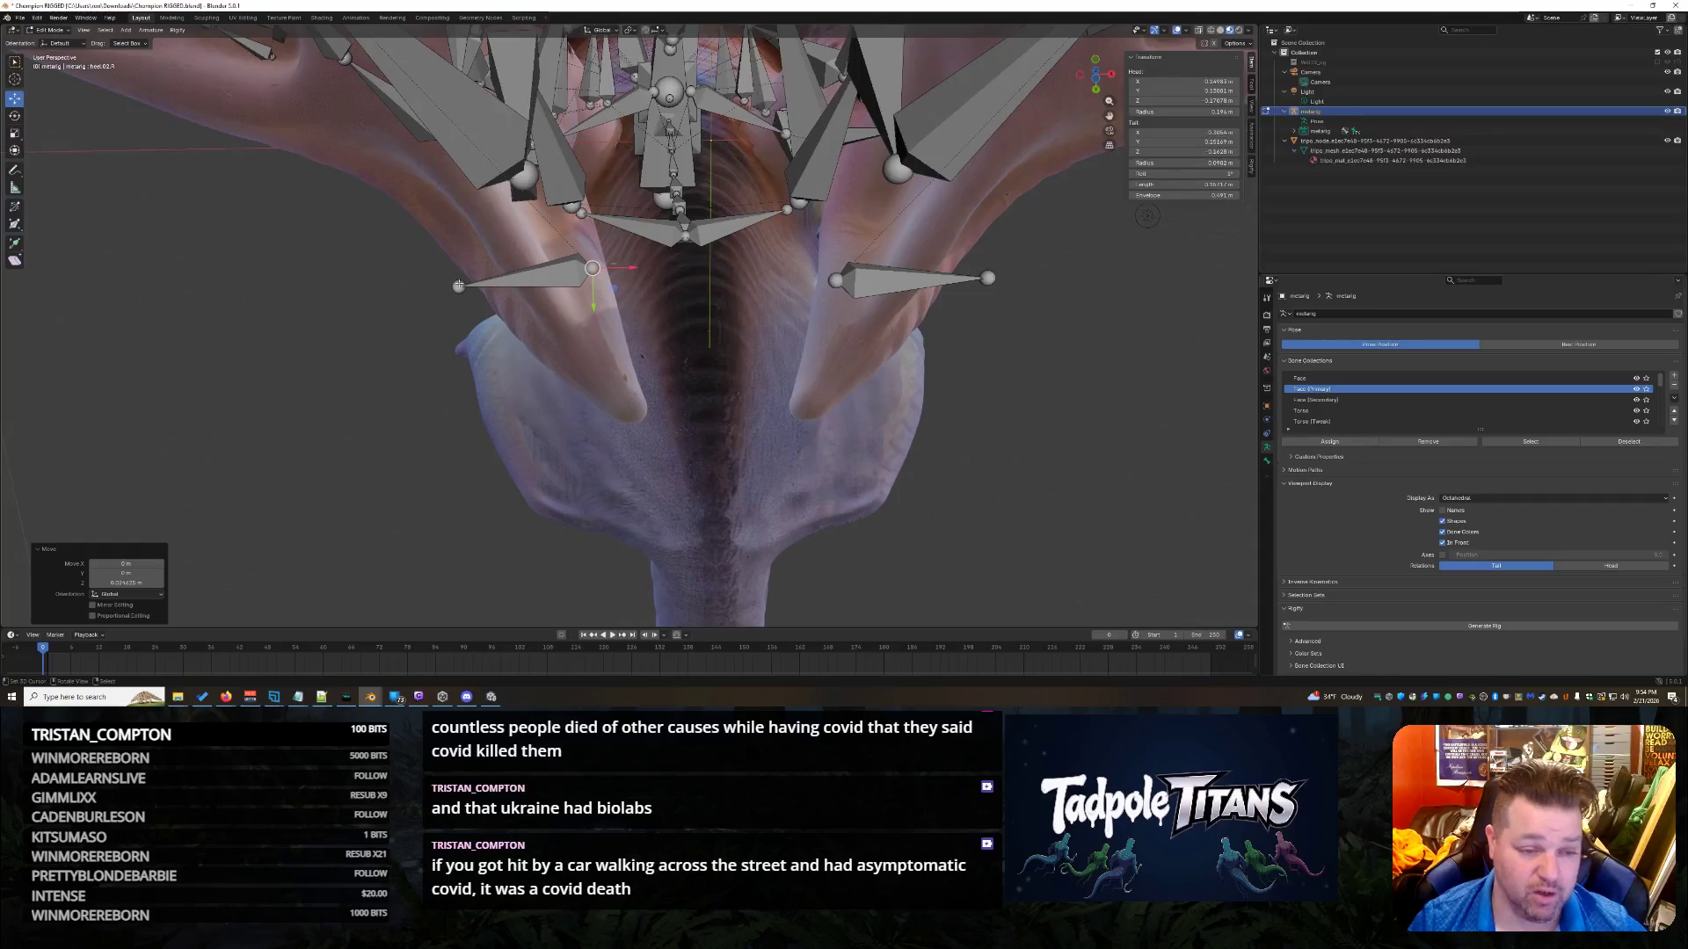
Shift the other jaw bone's end slightly along X and save the file.
left_click(458, 286)
key("g")
key("x")
left_click(493, 294)
mouse_move(492, 294)
middle_mouse_down()
mouse_move(816, 387)
mouse_move(821, 513)
mouse_move(818, 471)
mouse_move(864, 337)
mouse_move(884, 369)
mouse_move(863, 398)
middle_mouse_up()
scroll(836, 422, "down", 5)
scroll(858, 313, "up", 3)
key("ctrl+s")
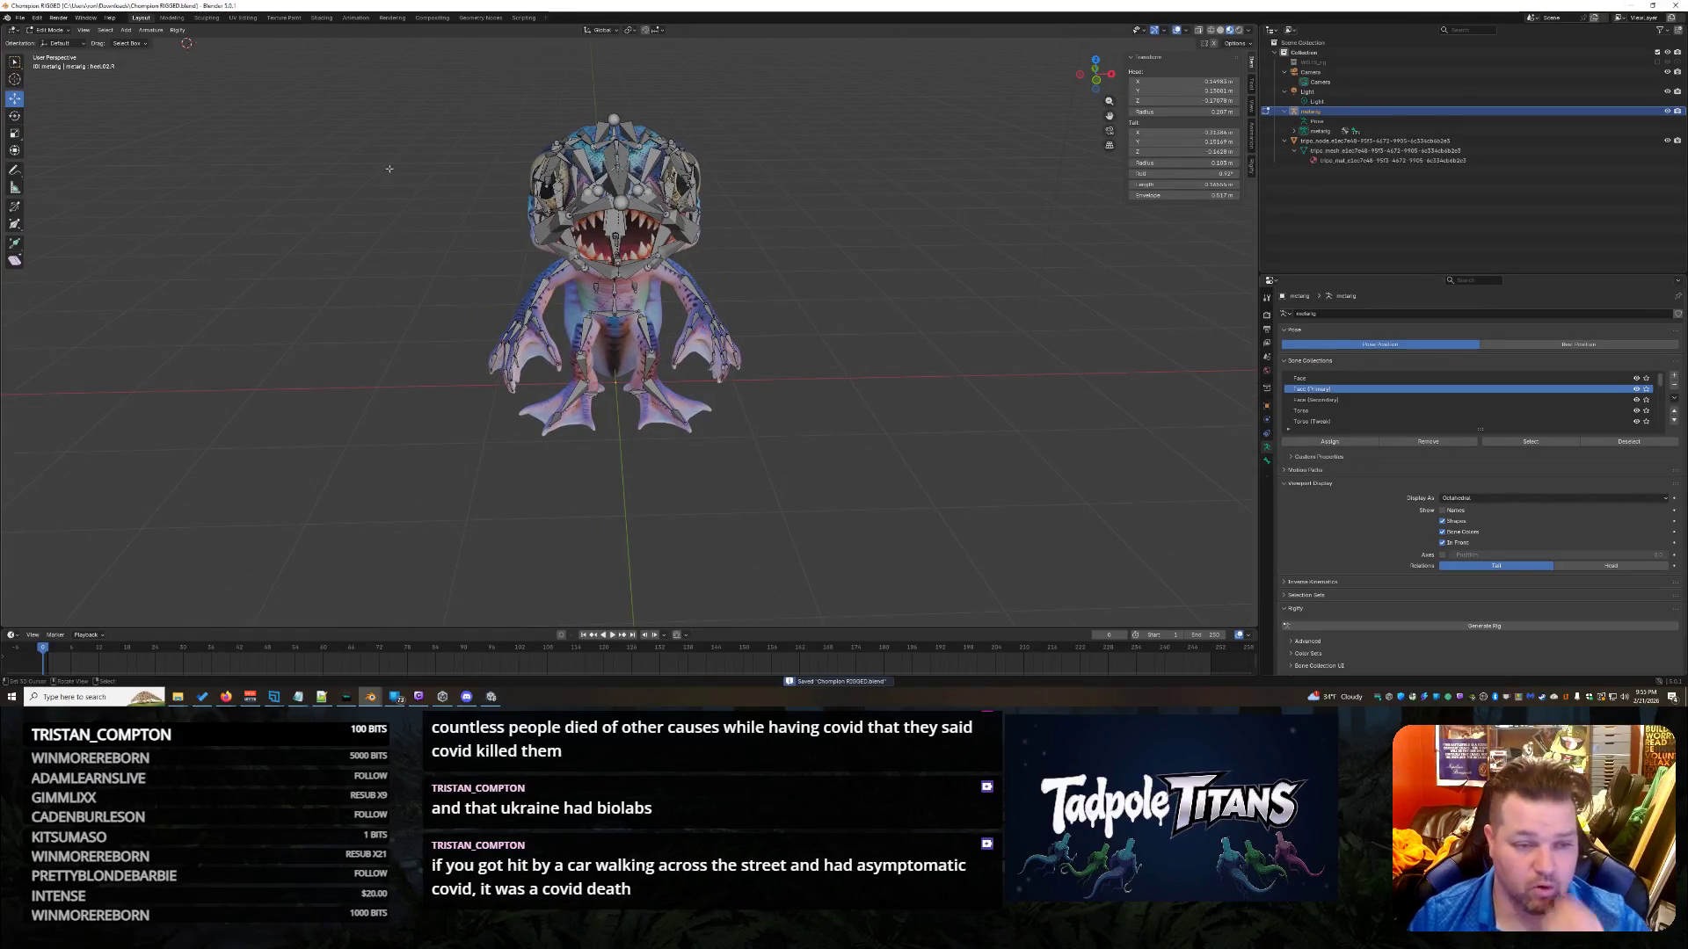
Select all metarig bones, run Generate Rig, and undo it after the Rigify error.
left_click_drag(353, 87, 917, 501)
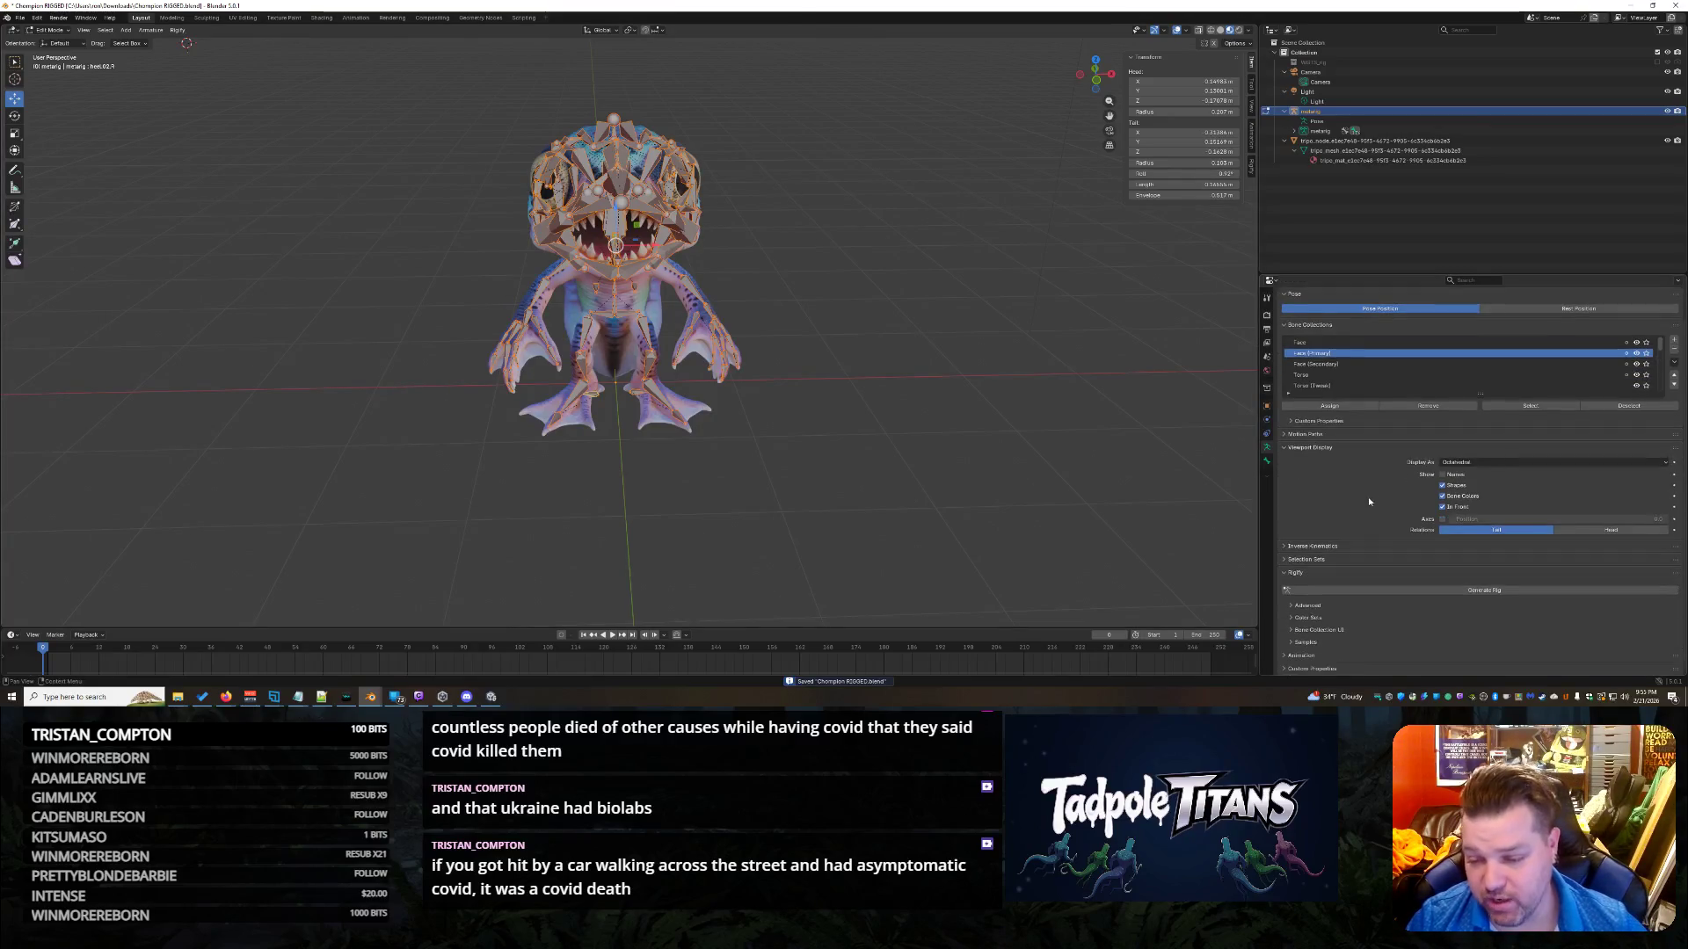
left_click(1370, 590)
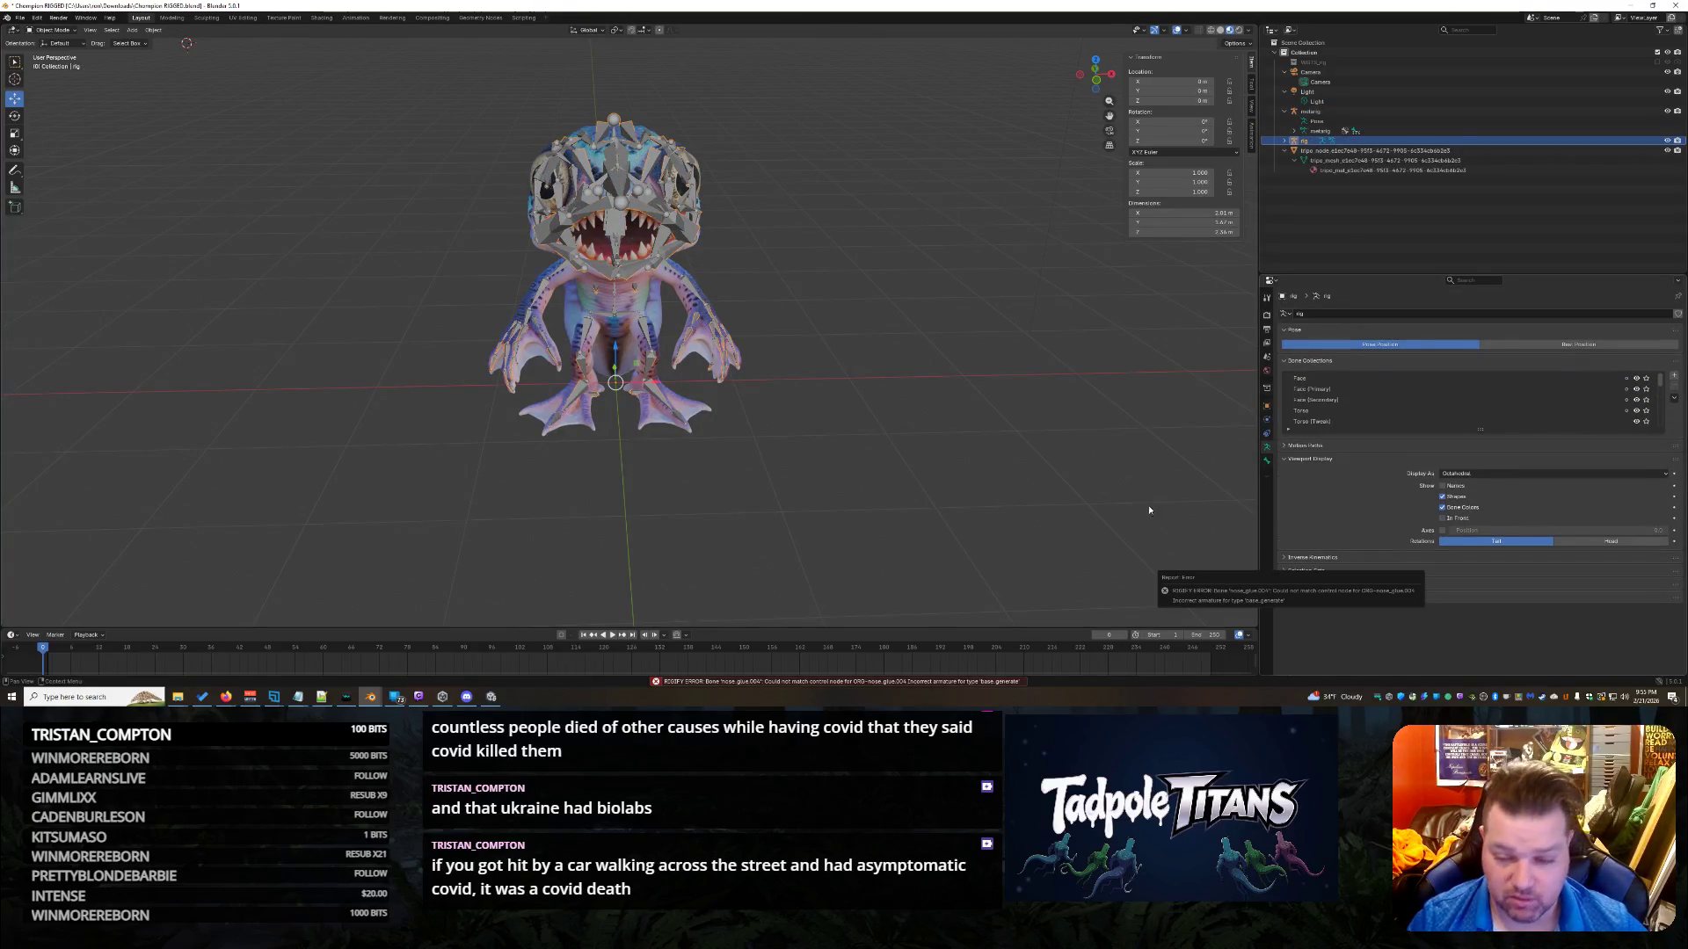
key("ctrl+z")
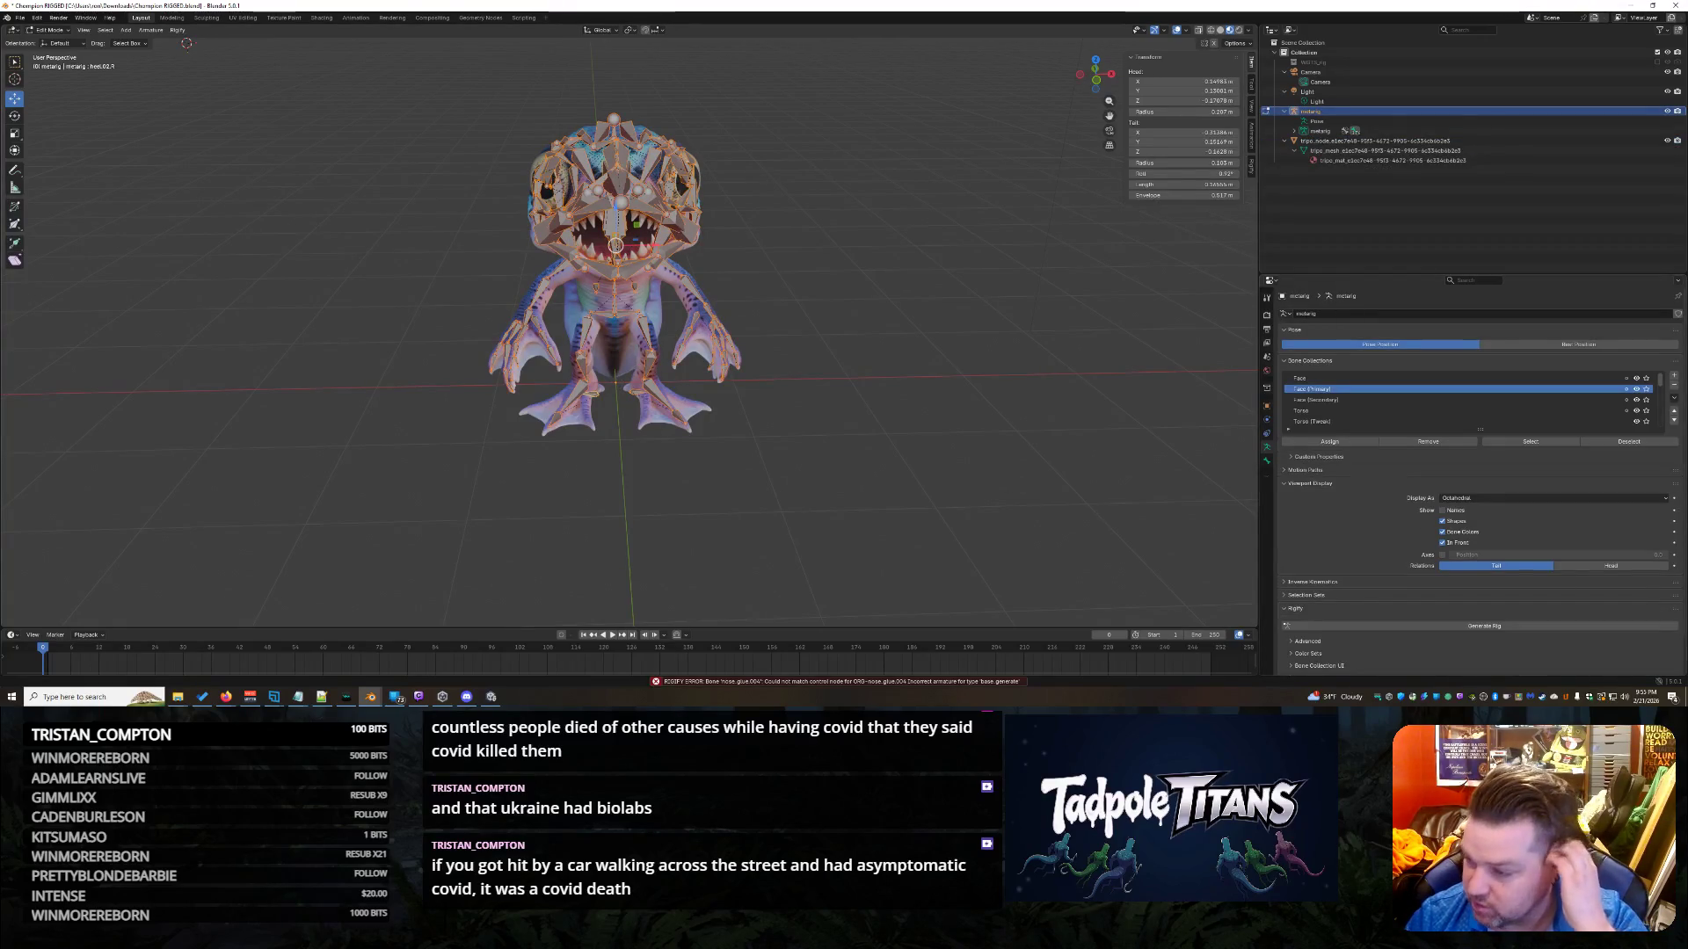
Deselect the bones and zoom to a three-quarter view of the creature's head.
left_click(879, 211)
mouse_move(879, 211)
middle_mouse_down()
mouse_move(763, 208)
mouse_move(946, 349)
mouse_move(1011, 354)
mouse_move(950, 351)
mouse_move(1062, 340)
mouse_move(959, 401)
mouse_move(787, 407)
mouse_move(948, 393)
middle_mouse_up()
scroll(835, 264, "up", 3)
scroll(993, 344, "up", 5)
Move the spine.006 top joint 0.34 m along Y, lower it along Z, and expand the metarig in the Outliner.
left_click(826, 294)
left_click(819, 155)
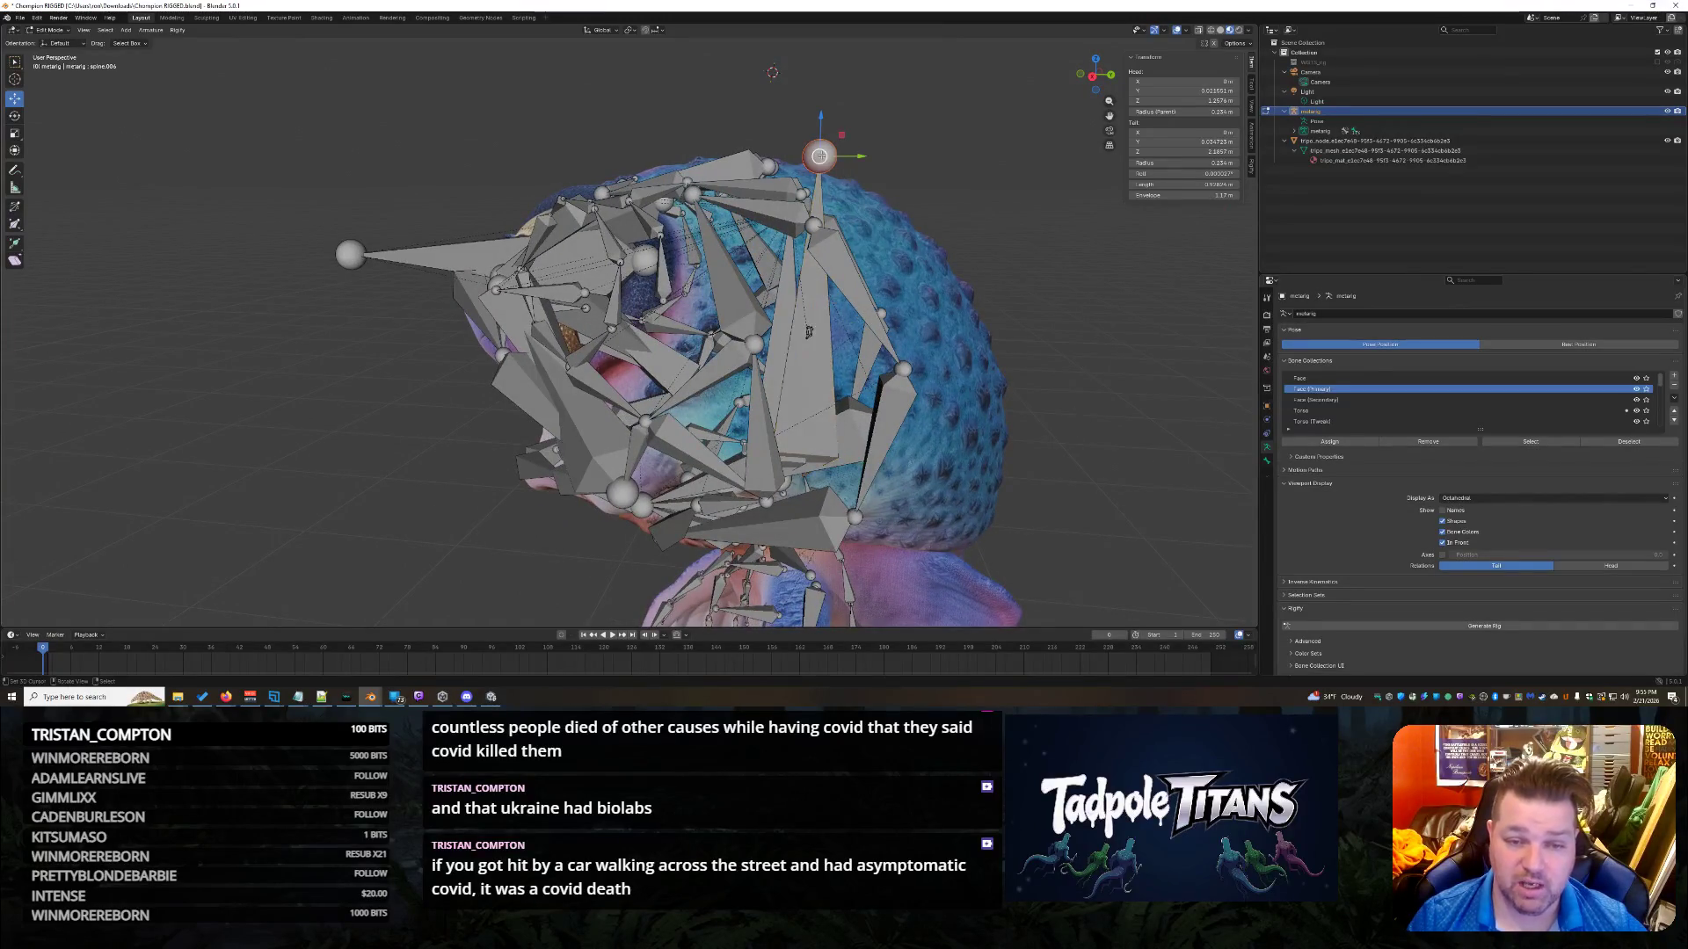
key("g")
key("y")
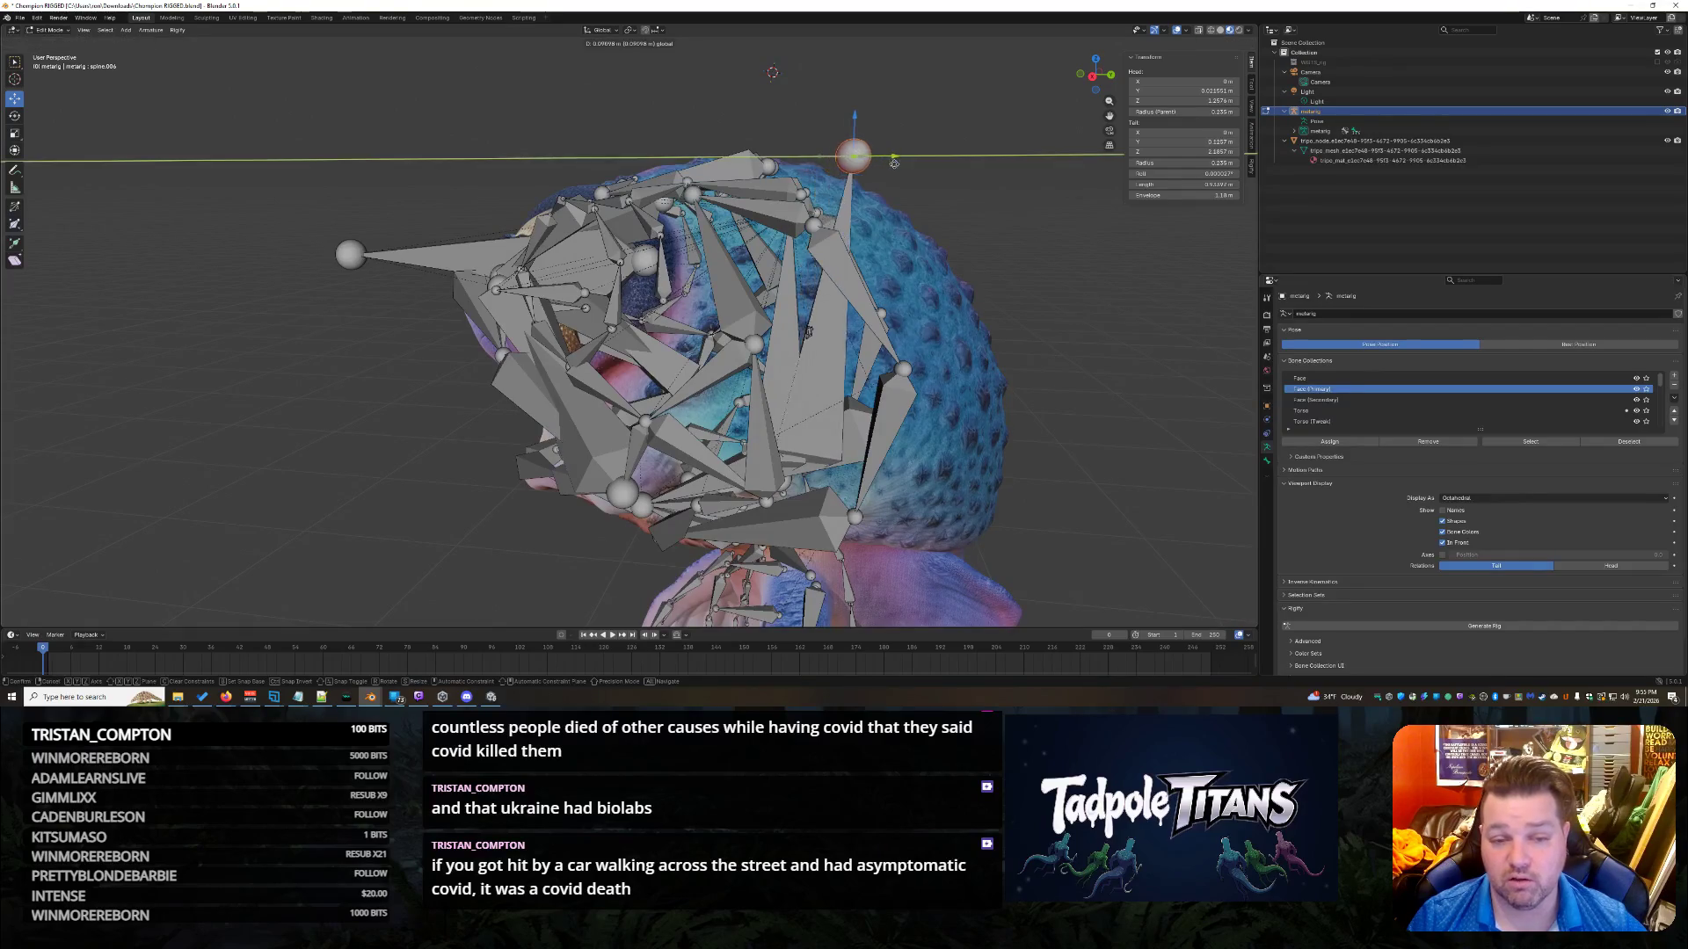
left_click(879, 126)
key("g")
key("z")
left_click(879, 176)
mouse_move(879, 176)
middle_mouse_down()
mouse_move(1077, 388)
mouse_move(1076, 327)
mouse_move(1118, 380)
middle_mouse_up()
left_click(1294, 130)
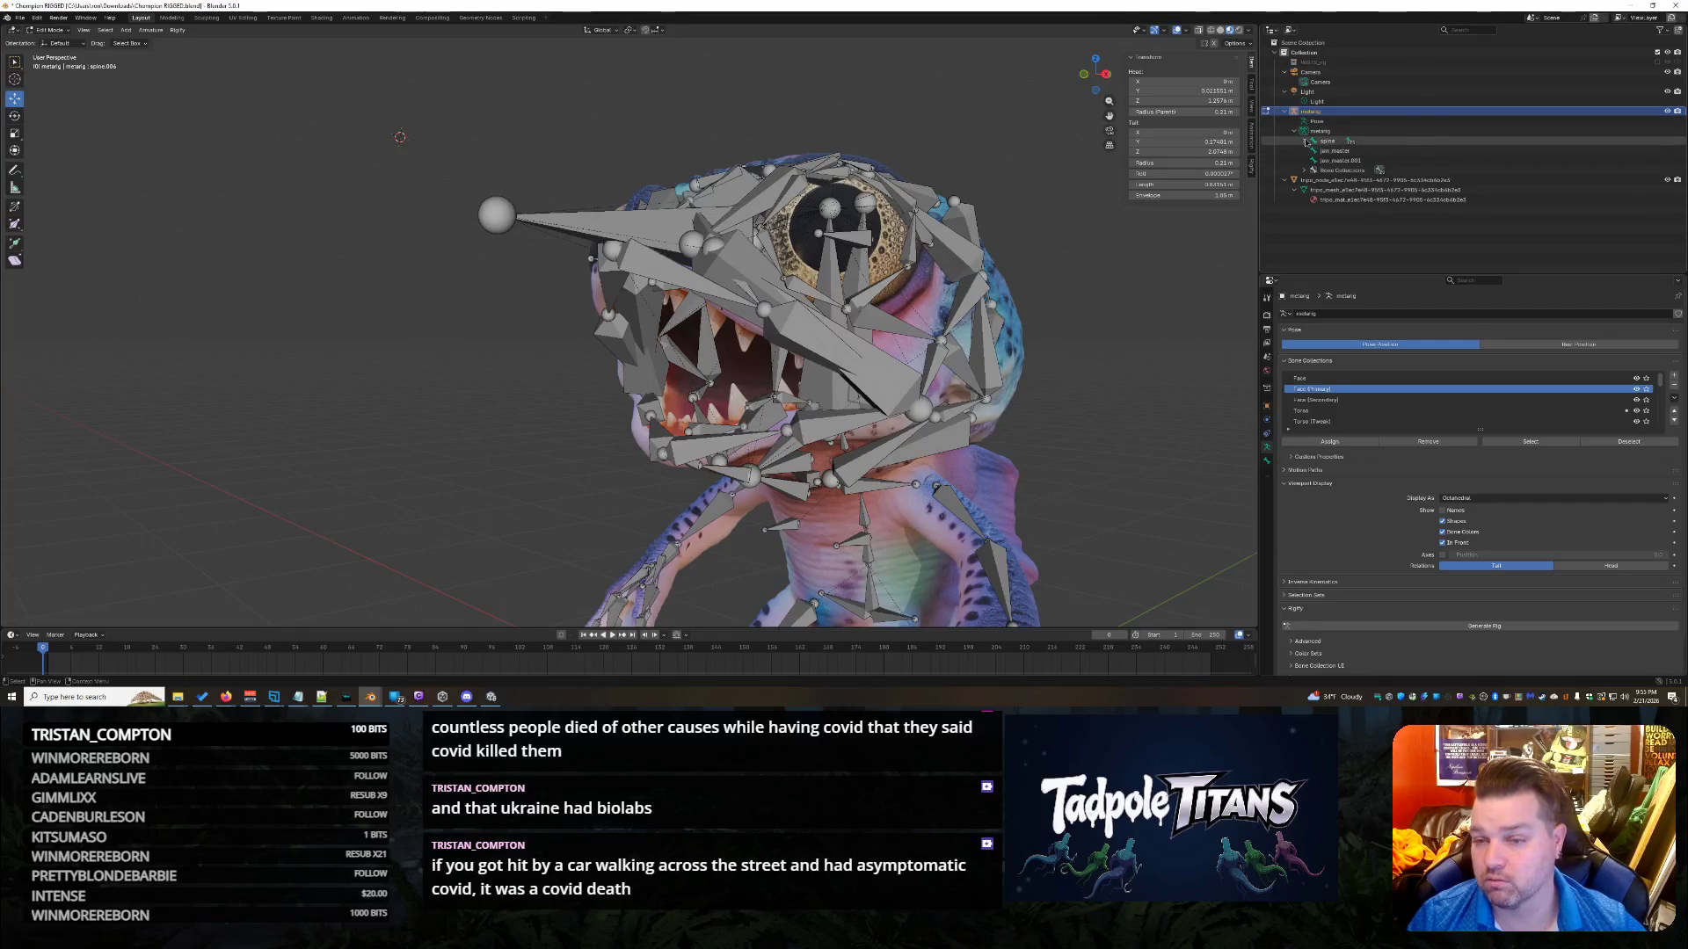
Expand the spine bone's children in the Outliner and select nose.004.
left_click(1304, 141, "shift")
scroll(1470, 183, "down", 5)
scroll(1472, 187, "down", 4)
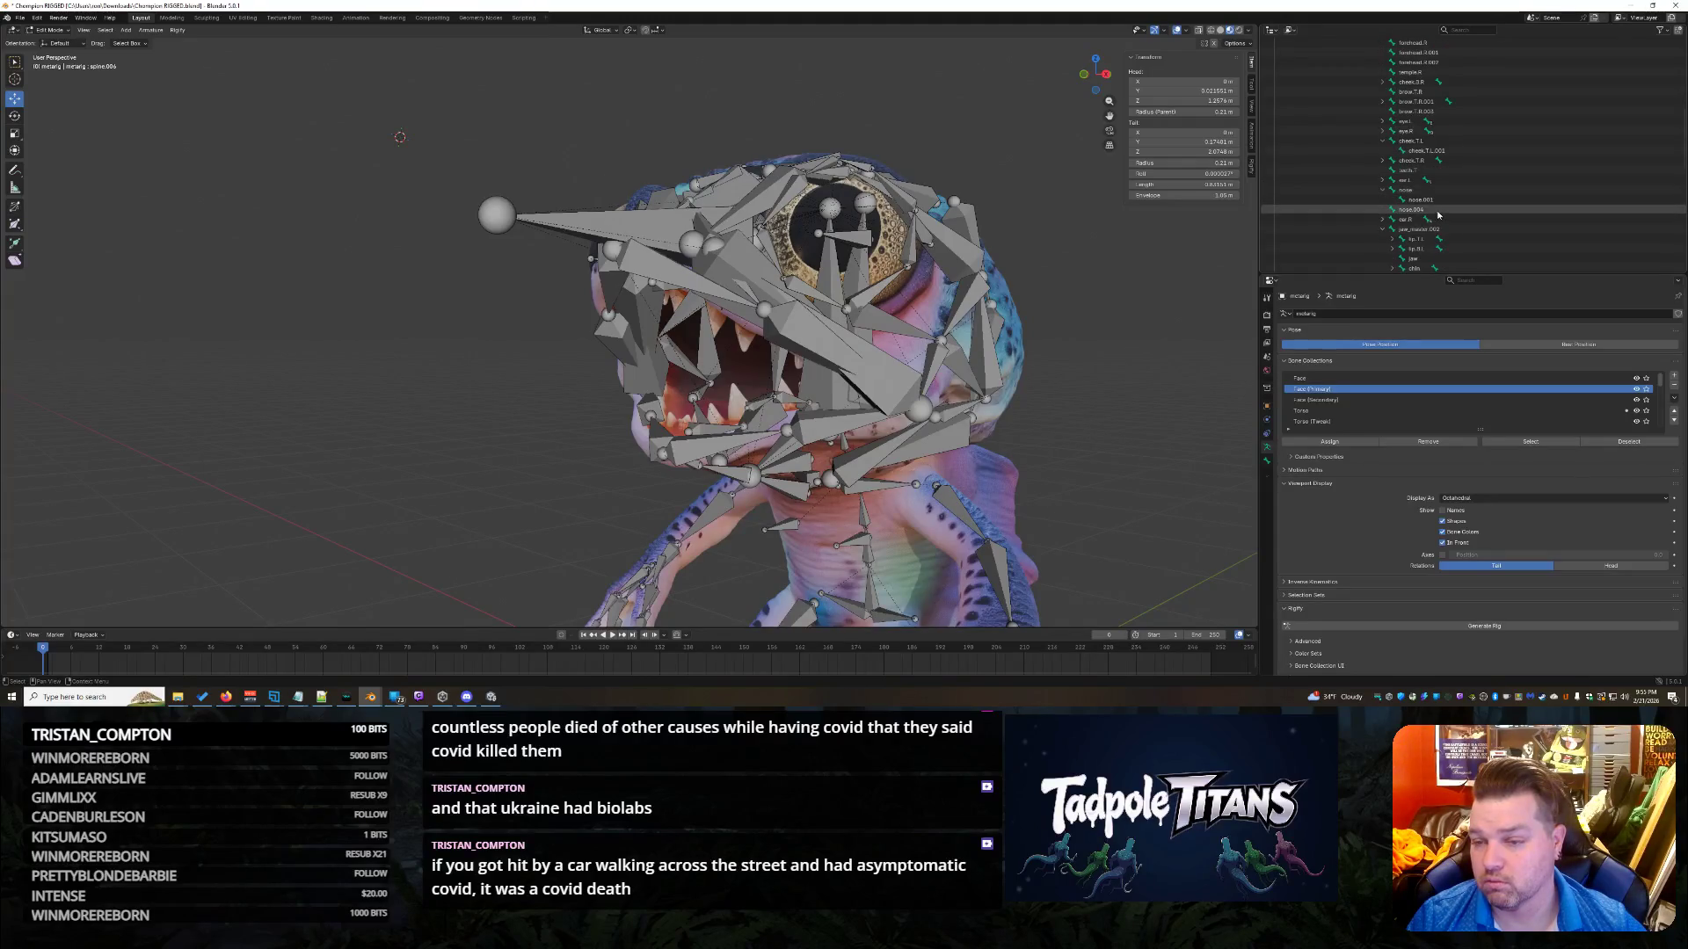
left_click(1439, 213)
Select the nose master bone and raise it along Z up the snout.
mouse_move(897, 299)
middle_mouse_down()
mouse_move(1176, 346)
mouse_move(835, 325)
middle_mouse_up()
left_click(560, 297)
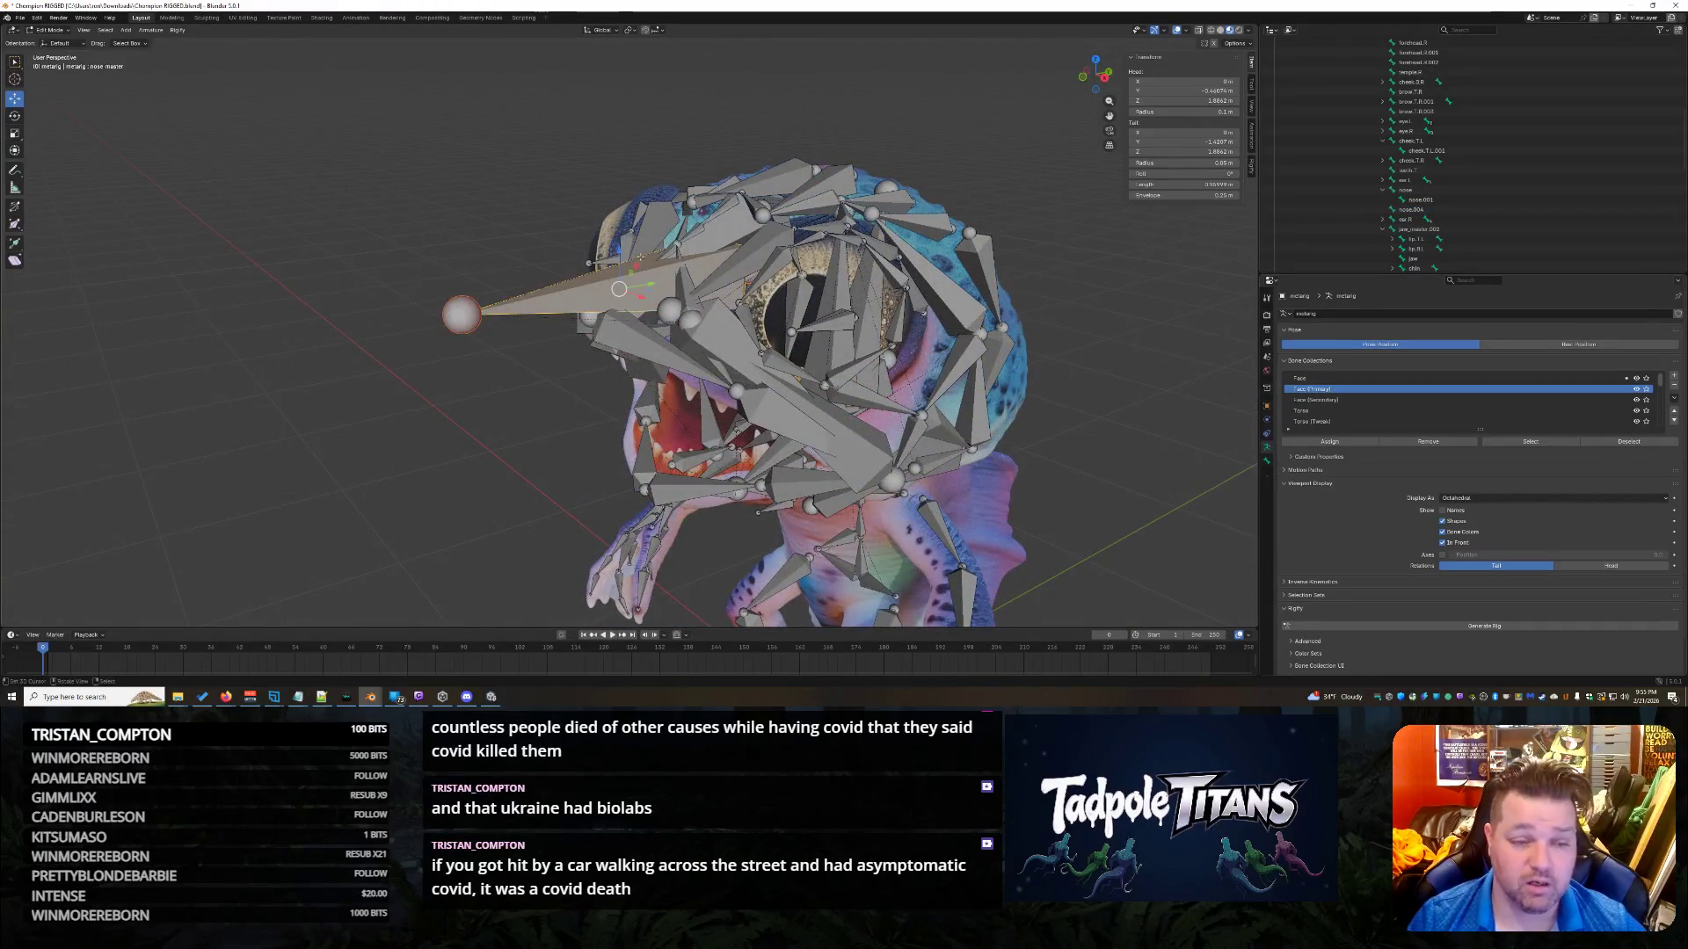
left_click_drag(618, 251, 618, 57)
middle_click_drag(618, 57, 783, 63)
scroll(1462, 188, "up", 2)
Reselect nose.004, zoom in on the head, then select nose_glue.004.
left_click(1411, 229)
middle_click_drag(985, 264, 1046, 271)
scroll(1055, 281, "up", 5)
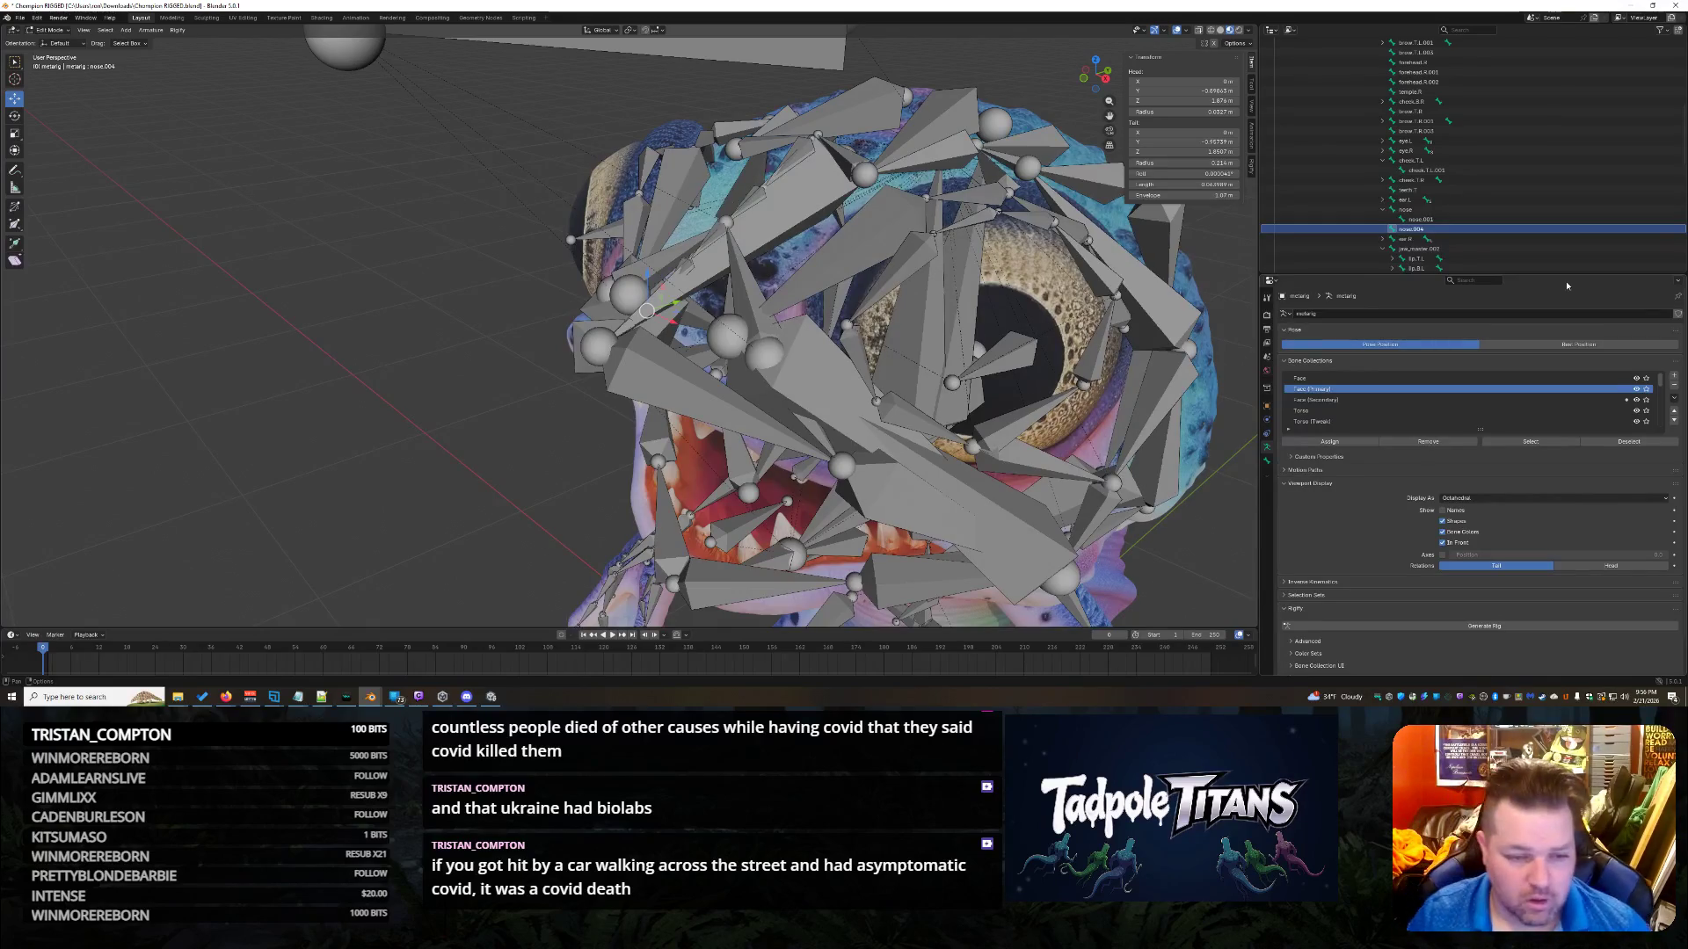
scroll(1555, 218, "down", 10)
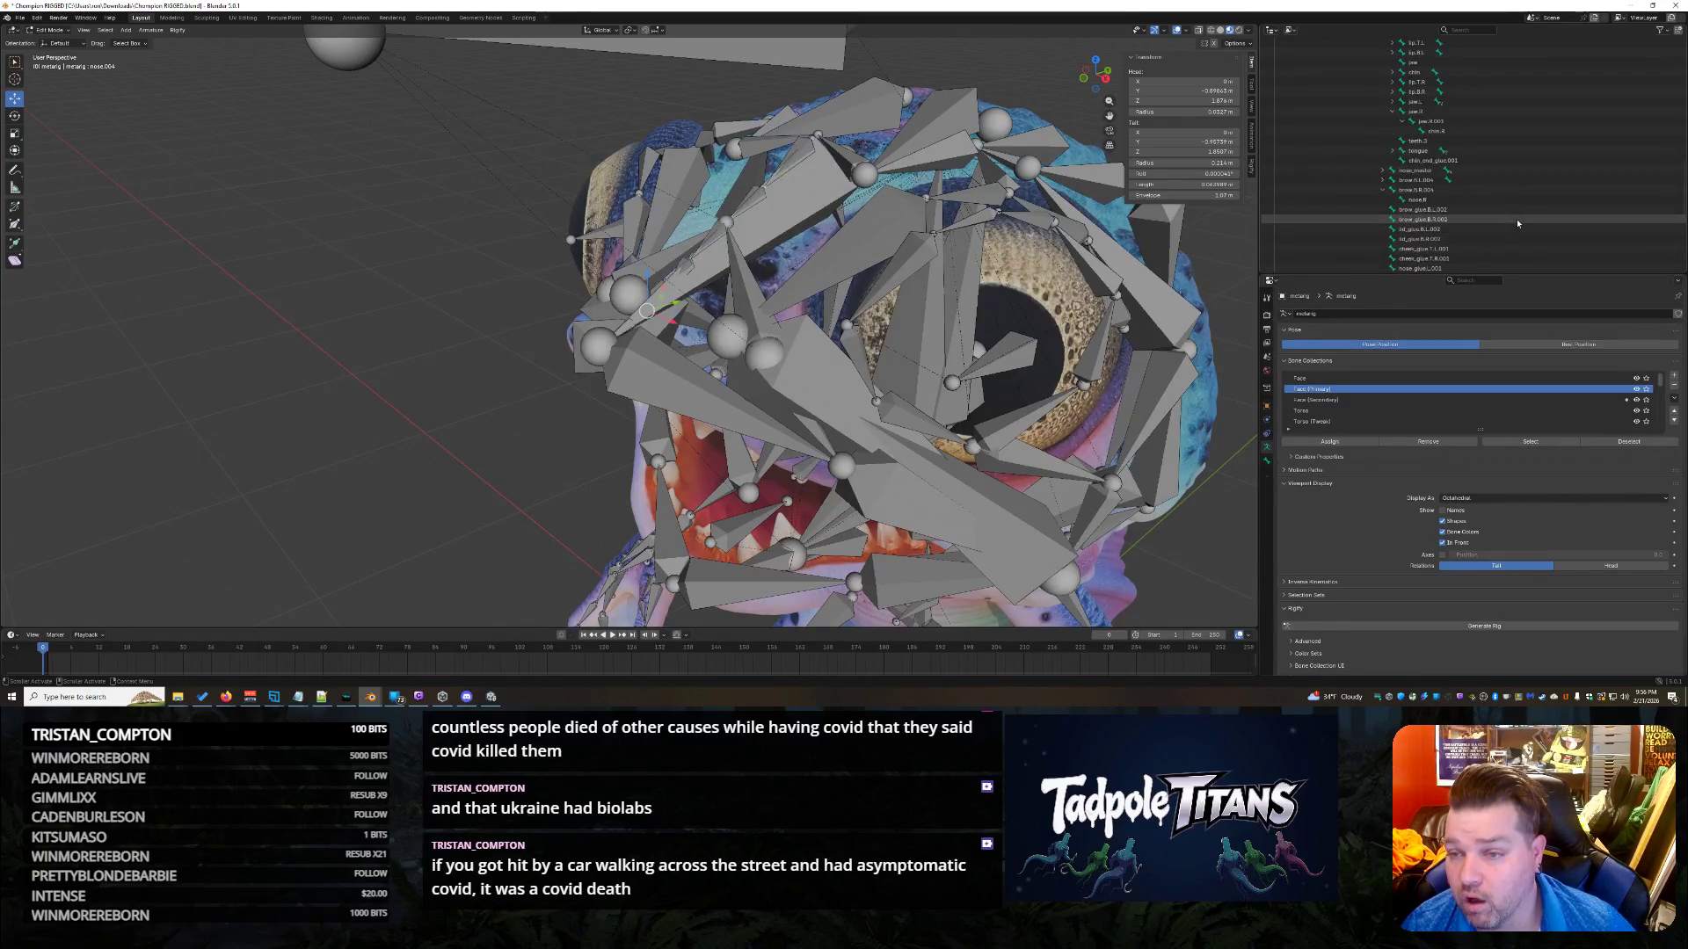
scroll(1516, 218, "up", 5)
scroll(1522, 224, "down", 5)
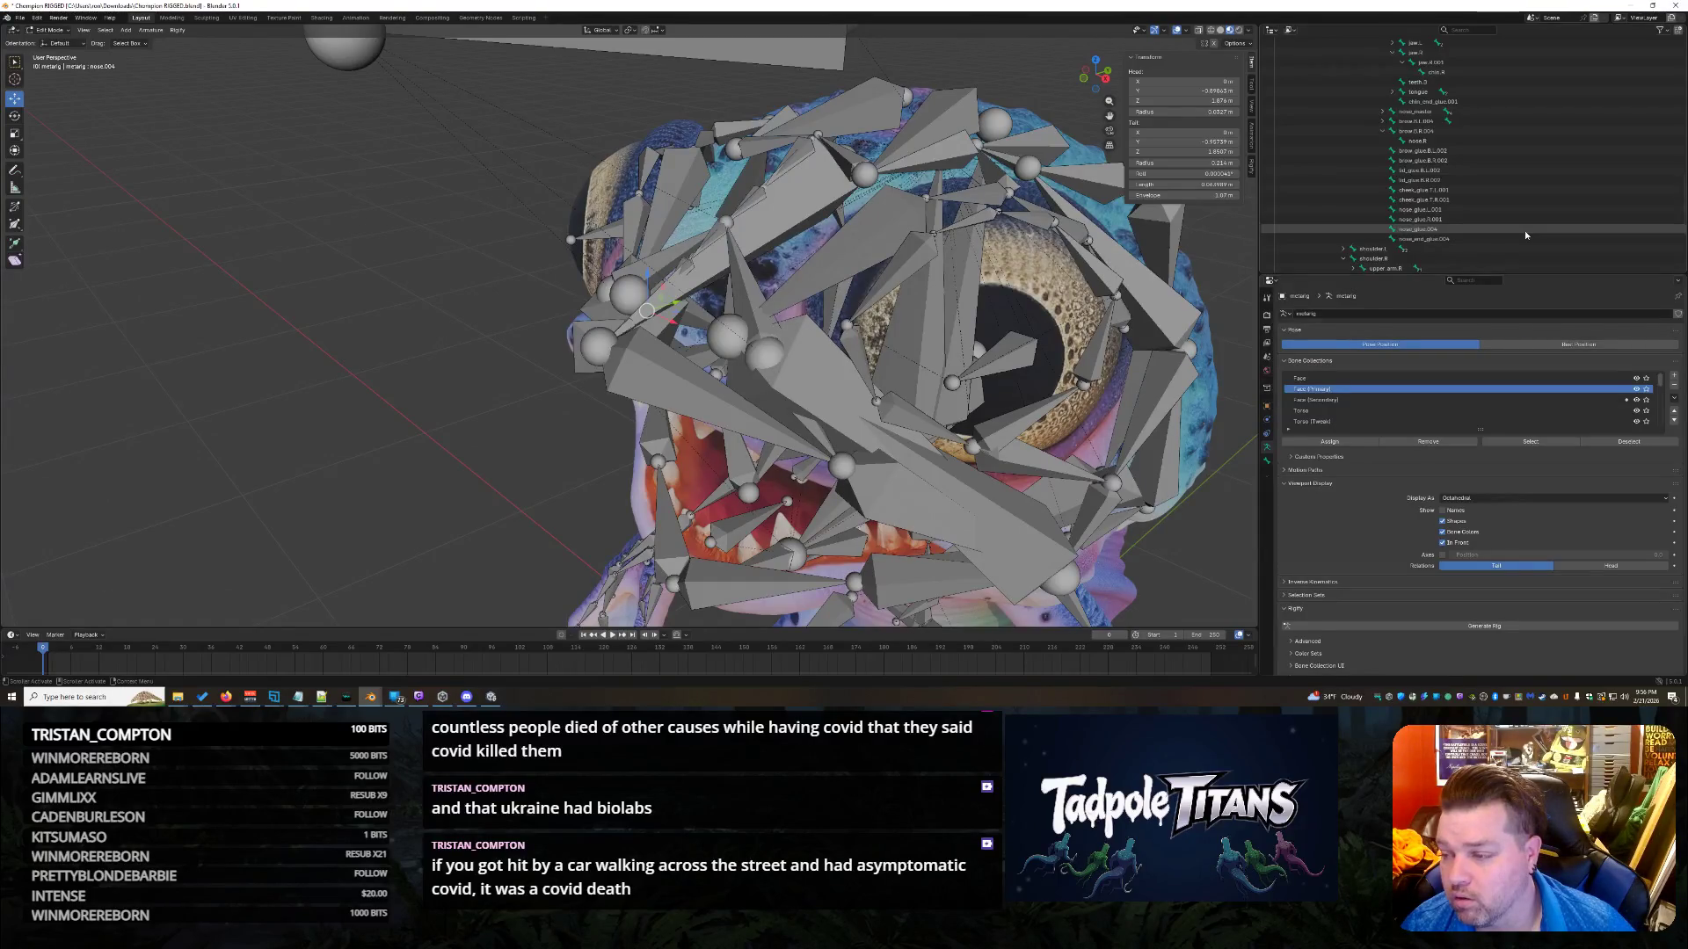
left_click(1524, 230)
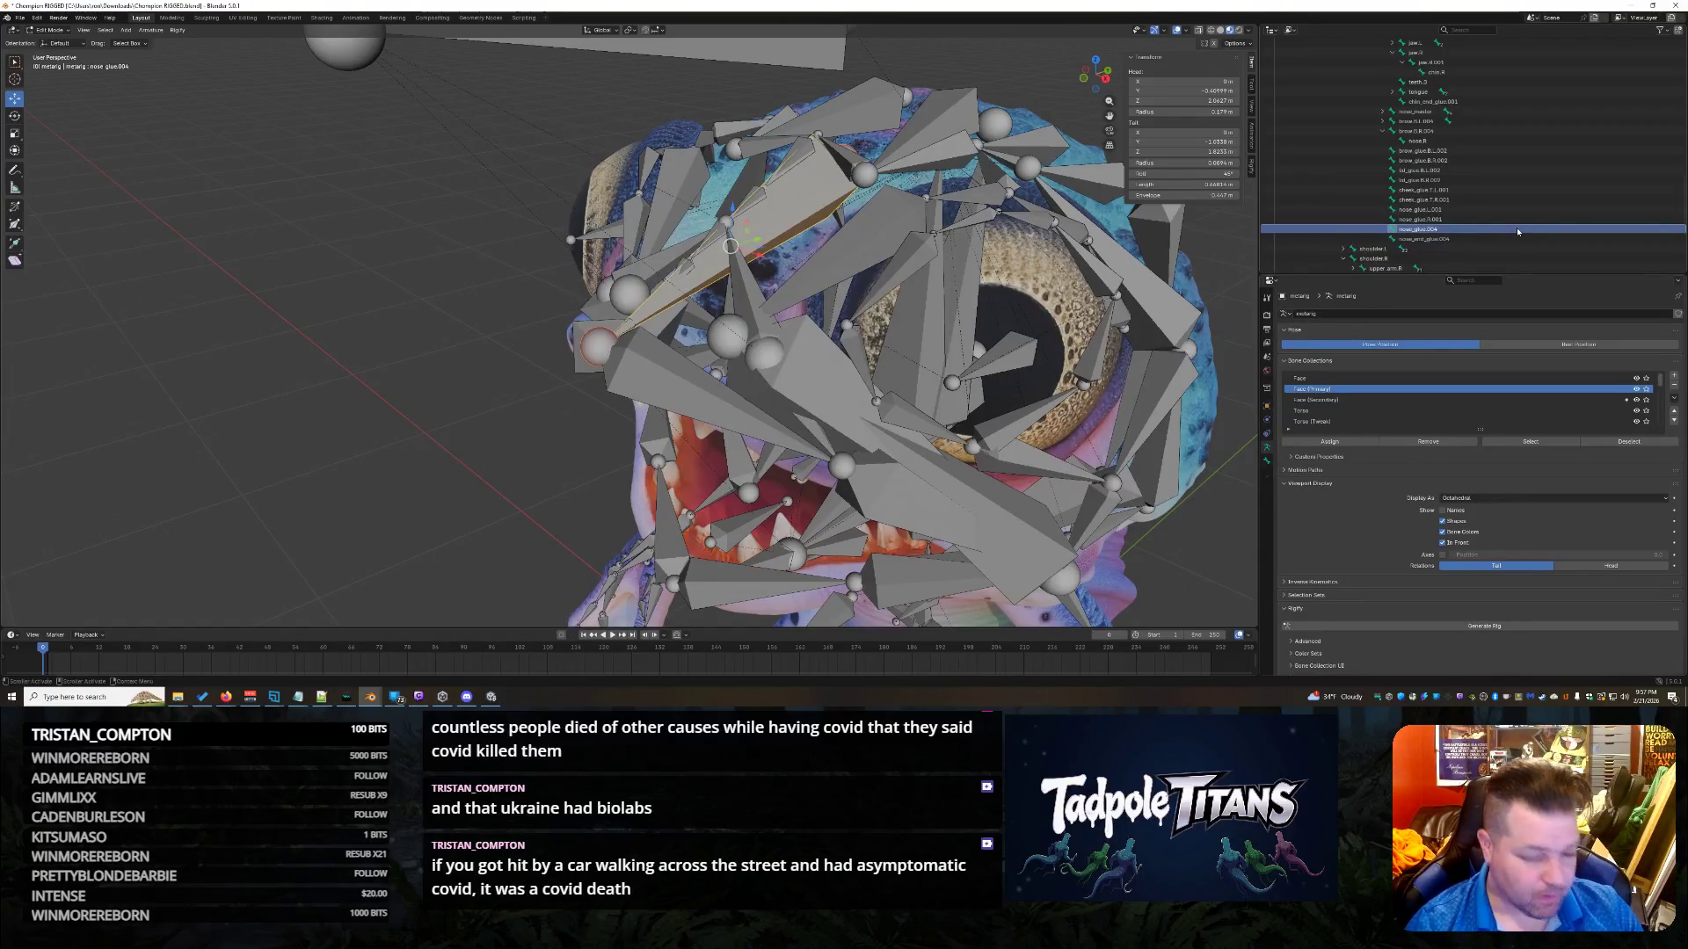
Orbit and zoom around the creature's head to examine the nose_glue.004 bone.
mouse_move(723, 213)
middle_mouse_down()
mouse_move(791, 176)
mouse_move(762, 257)
middle_mouse_up()
scroll(762, 256, "up", 3)
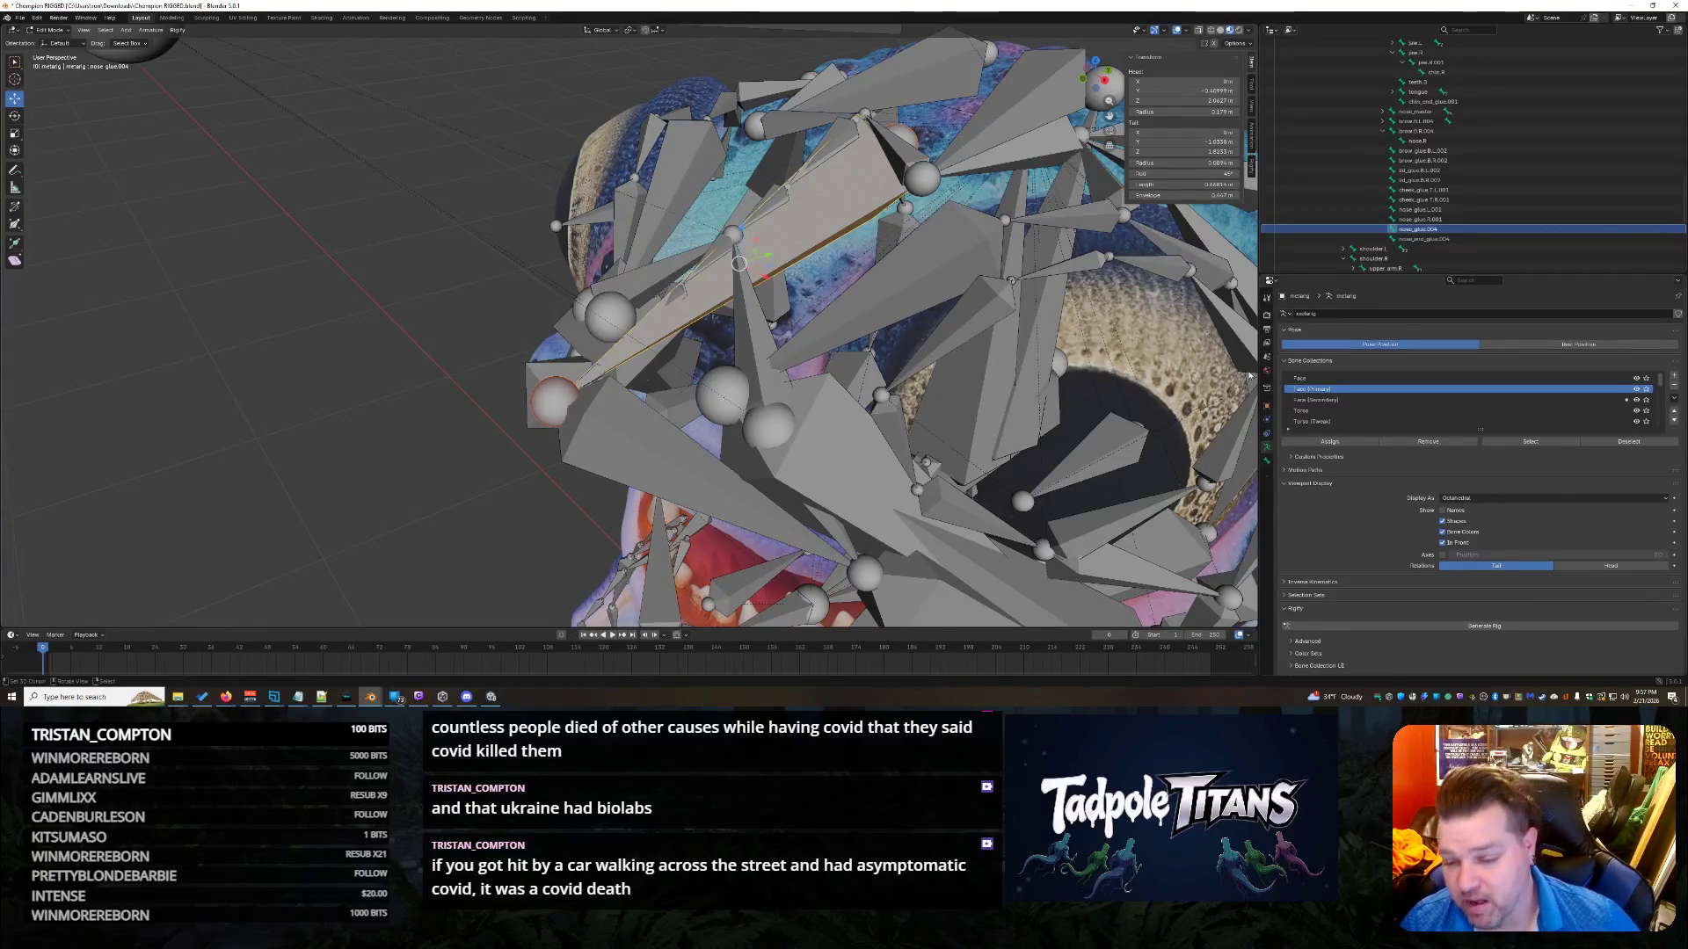
scroll(1368, 480, "down", 1)
scroll(1376, 493, "up", 1)
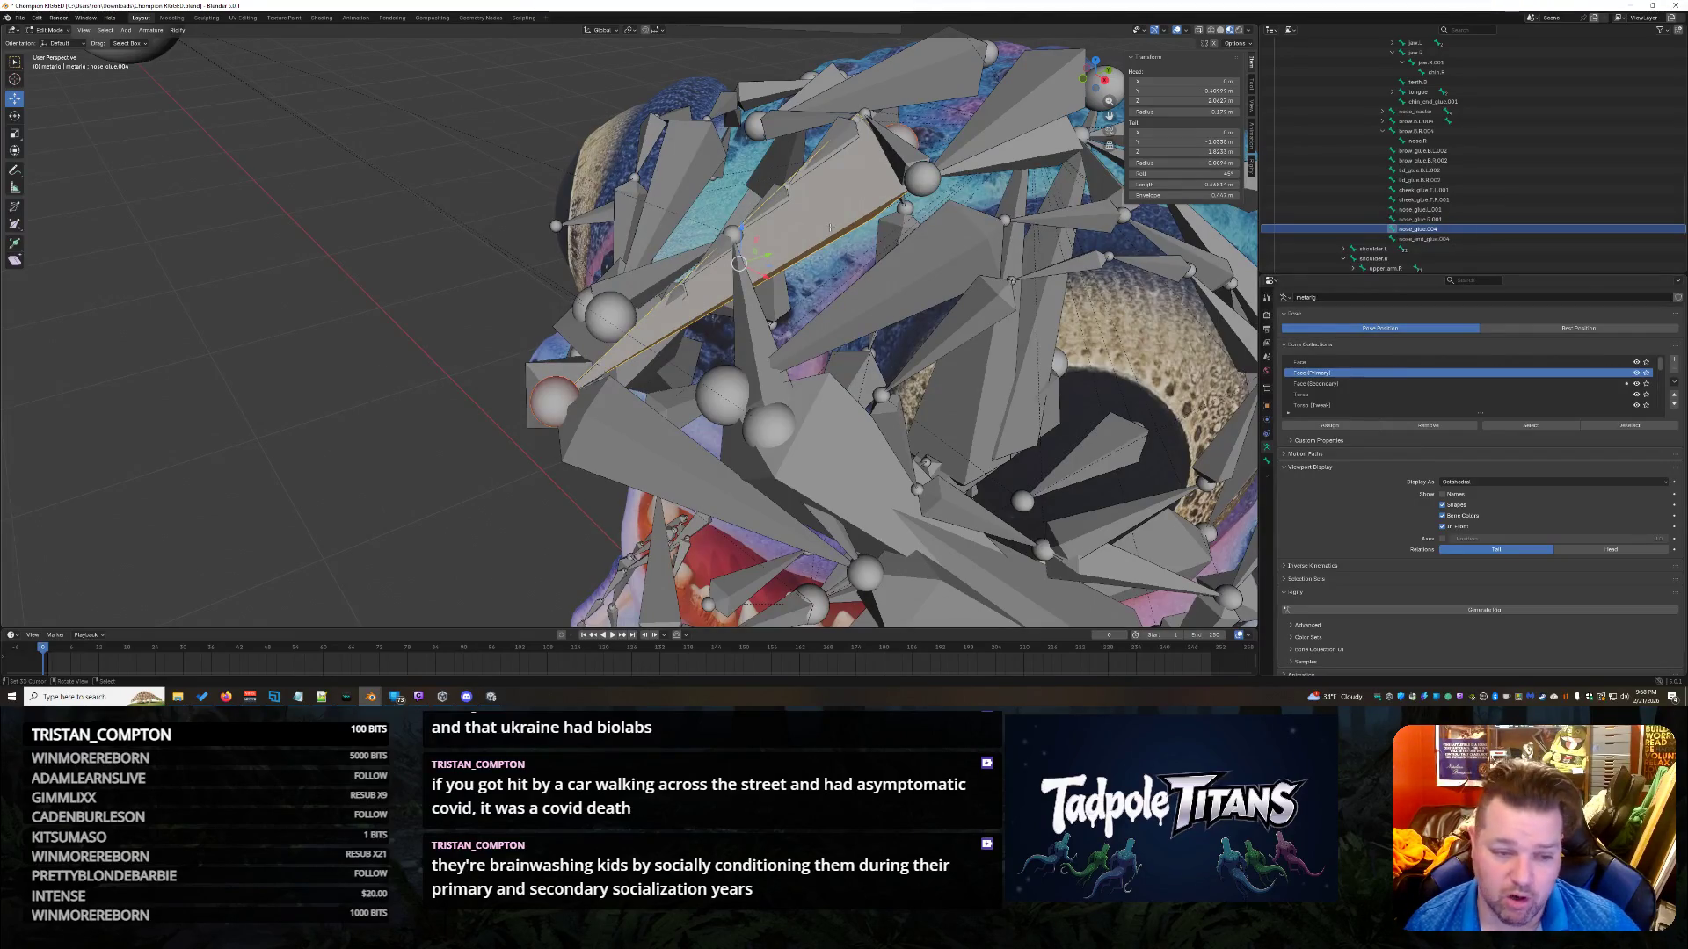
middle_click_drag(878, 251, 905, 324)
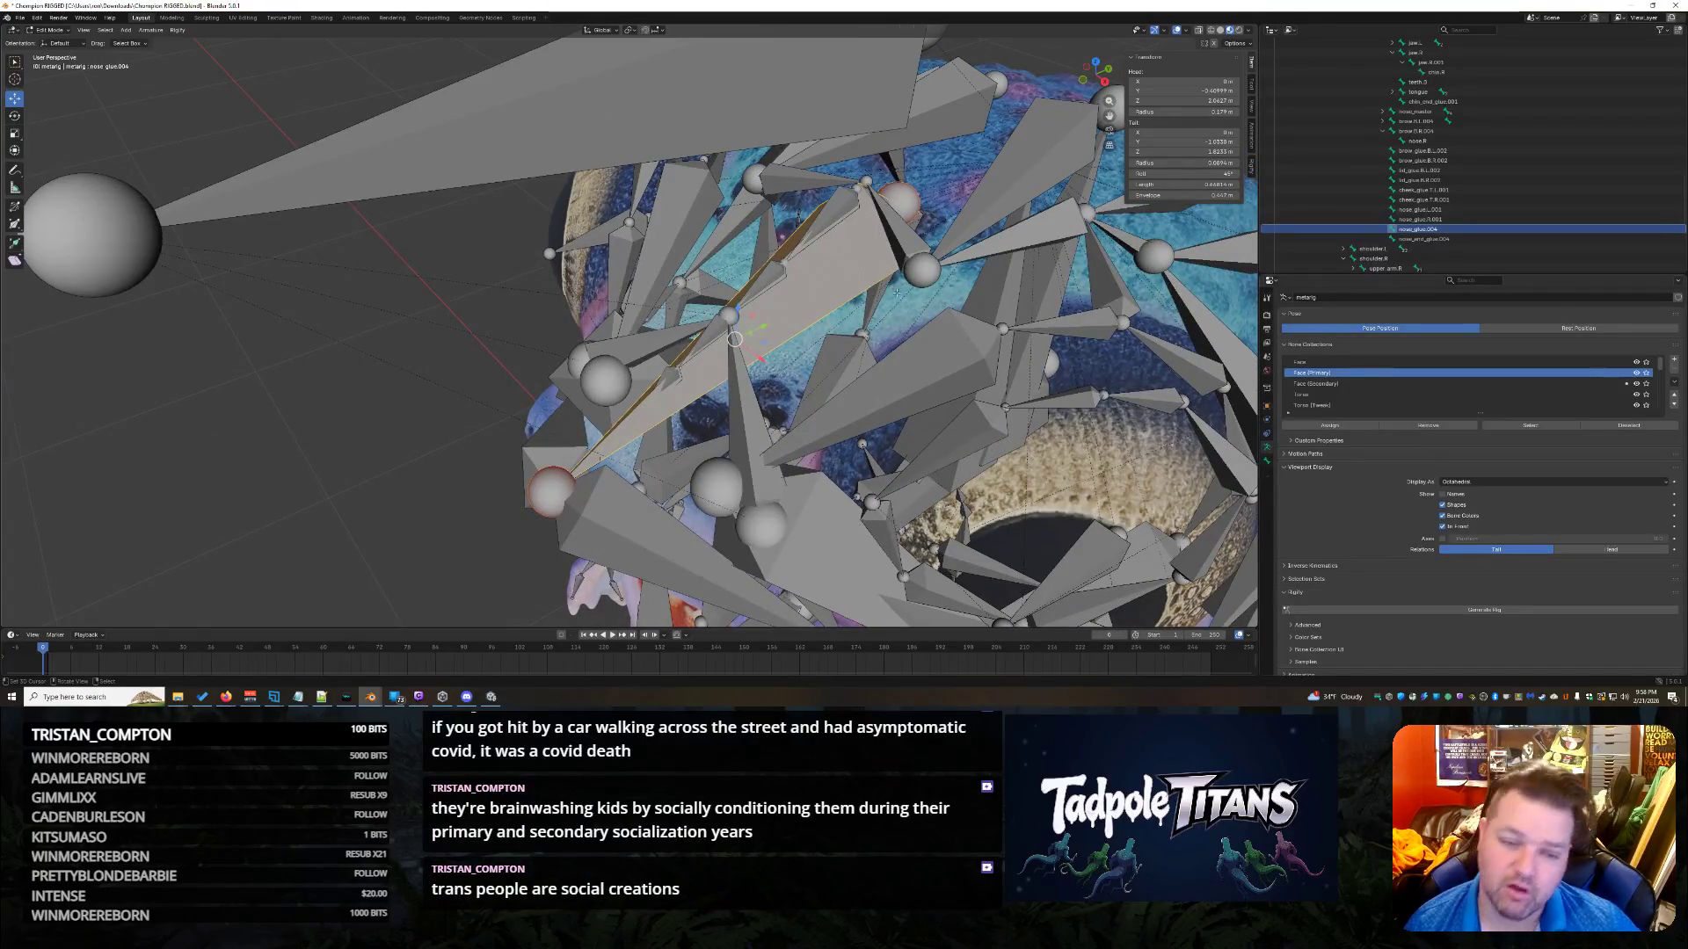
mouse_move(894, 286)
middle_mouse_down()
mouse_move(922, 293)
mouse_move(888, 255)
mouse_move(921, 293)
middle_mouse_up()
left_click(922, 165)
middle_click_drag(921, 165, 922, 171)
left_click(903, 165)
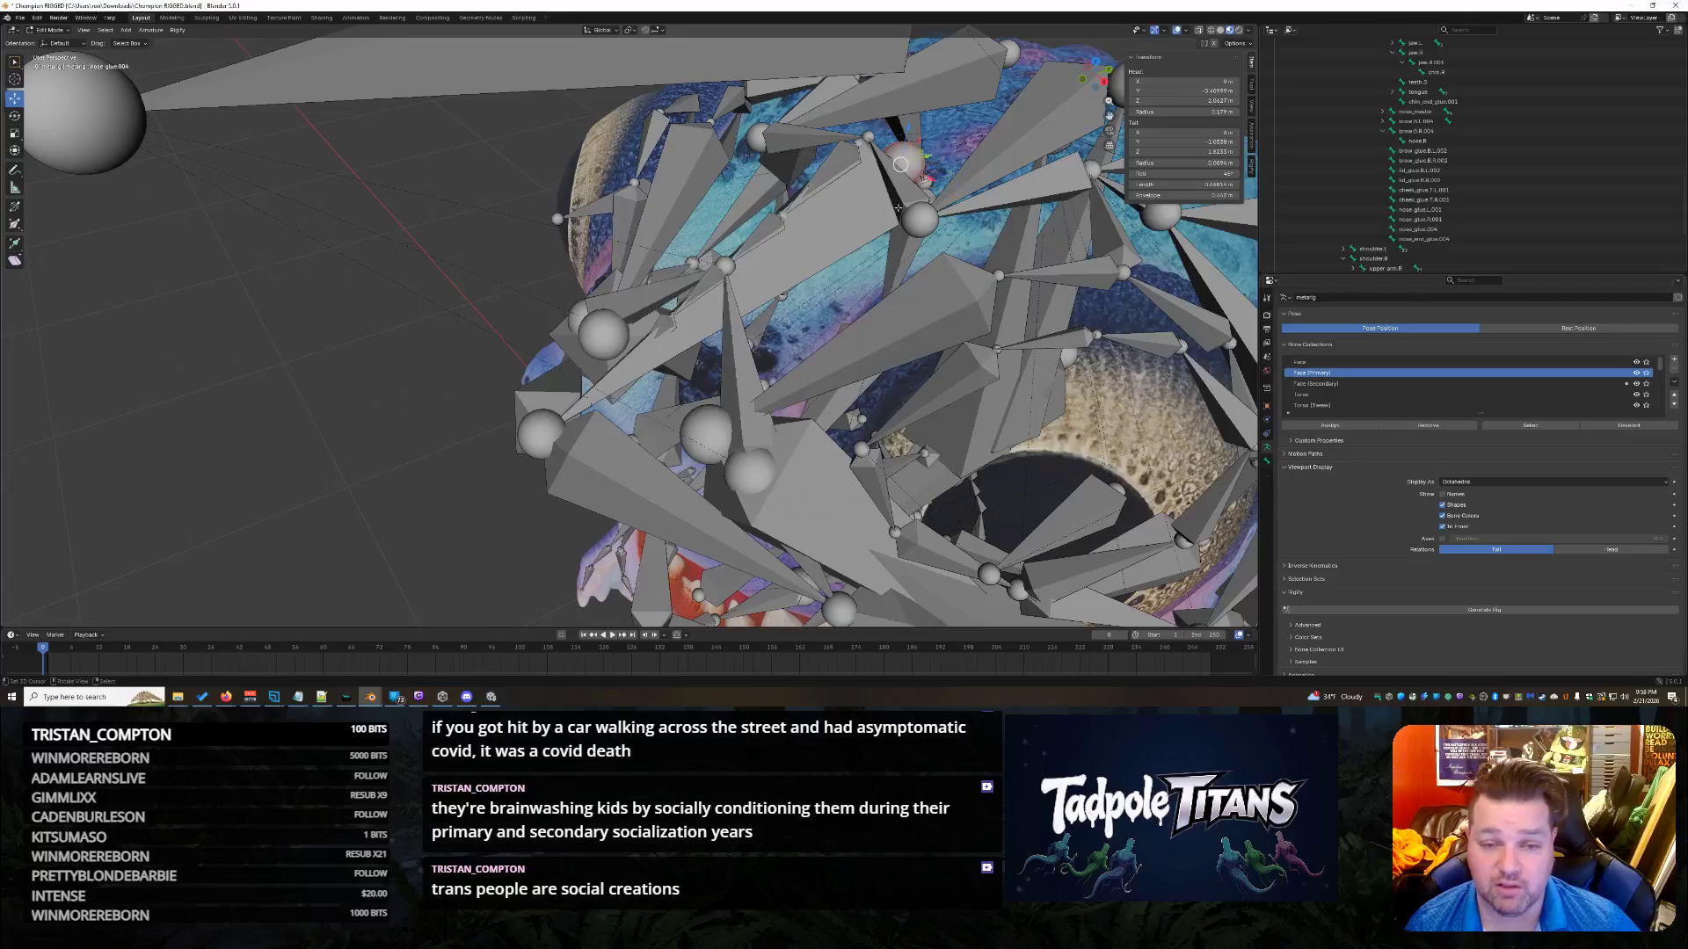
left_click(860, 219)
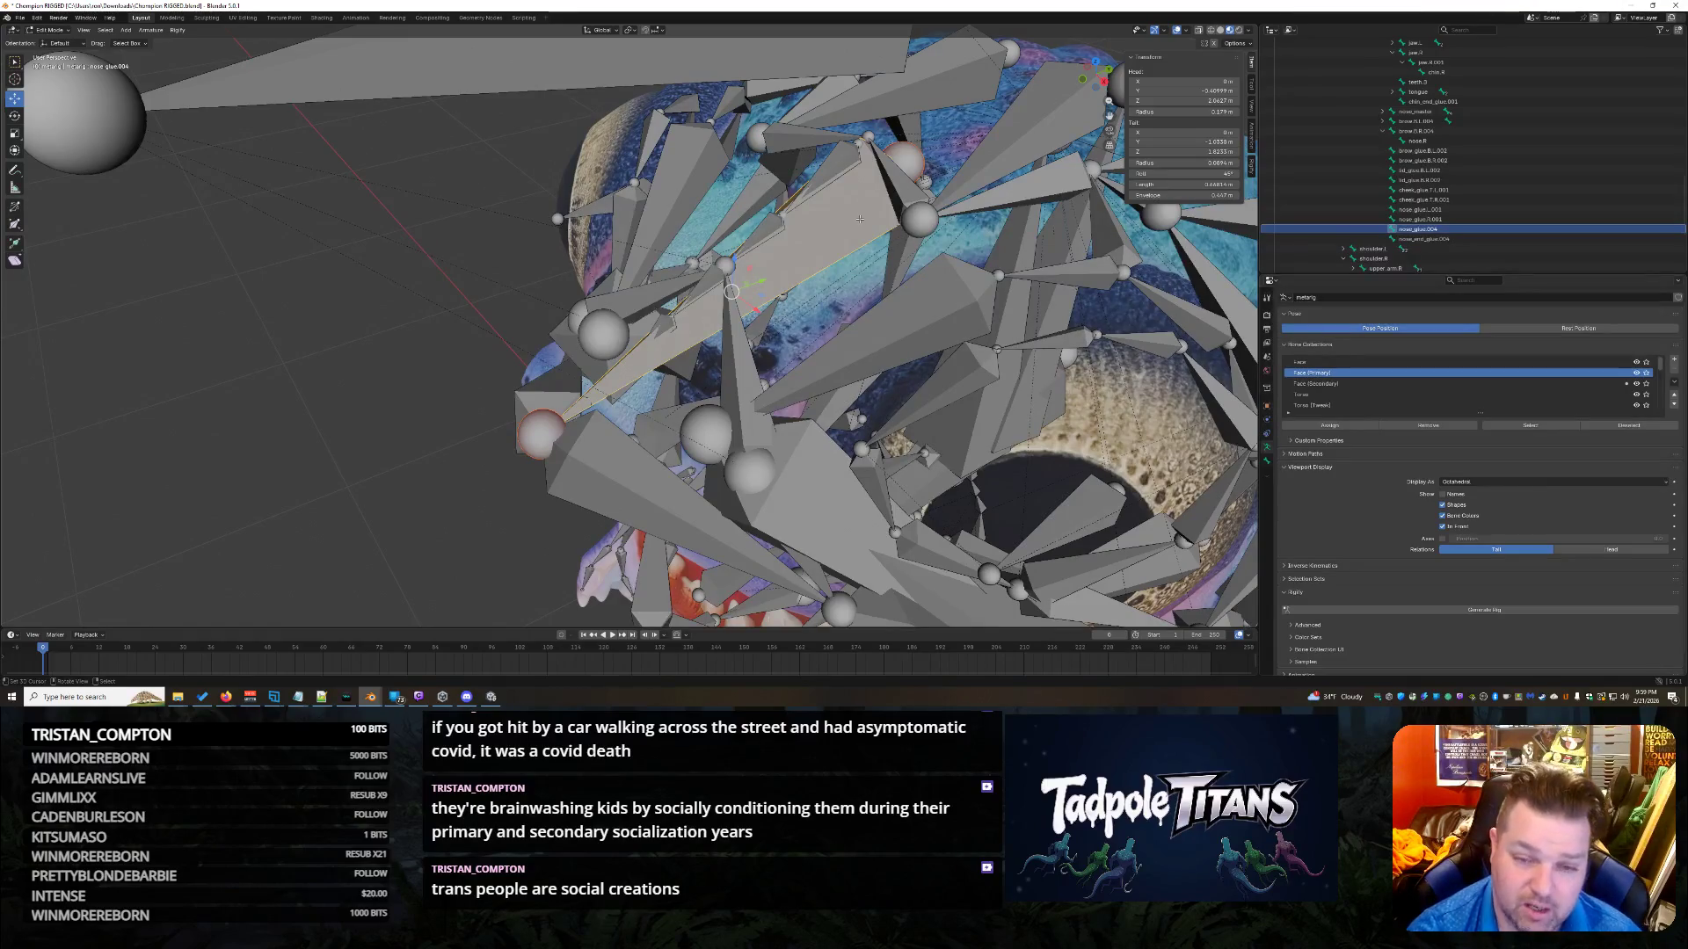
middle_click_drag(860, 218, 236, 591)
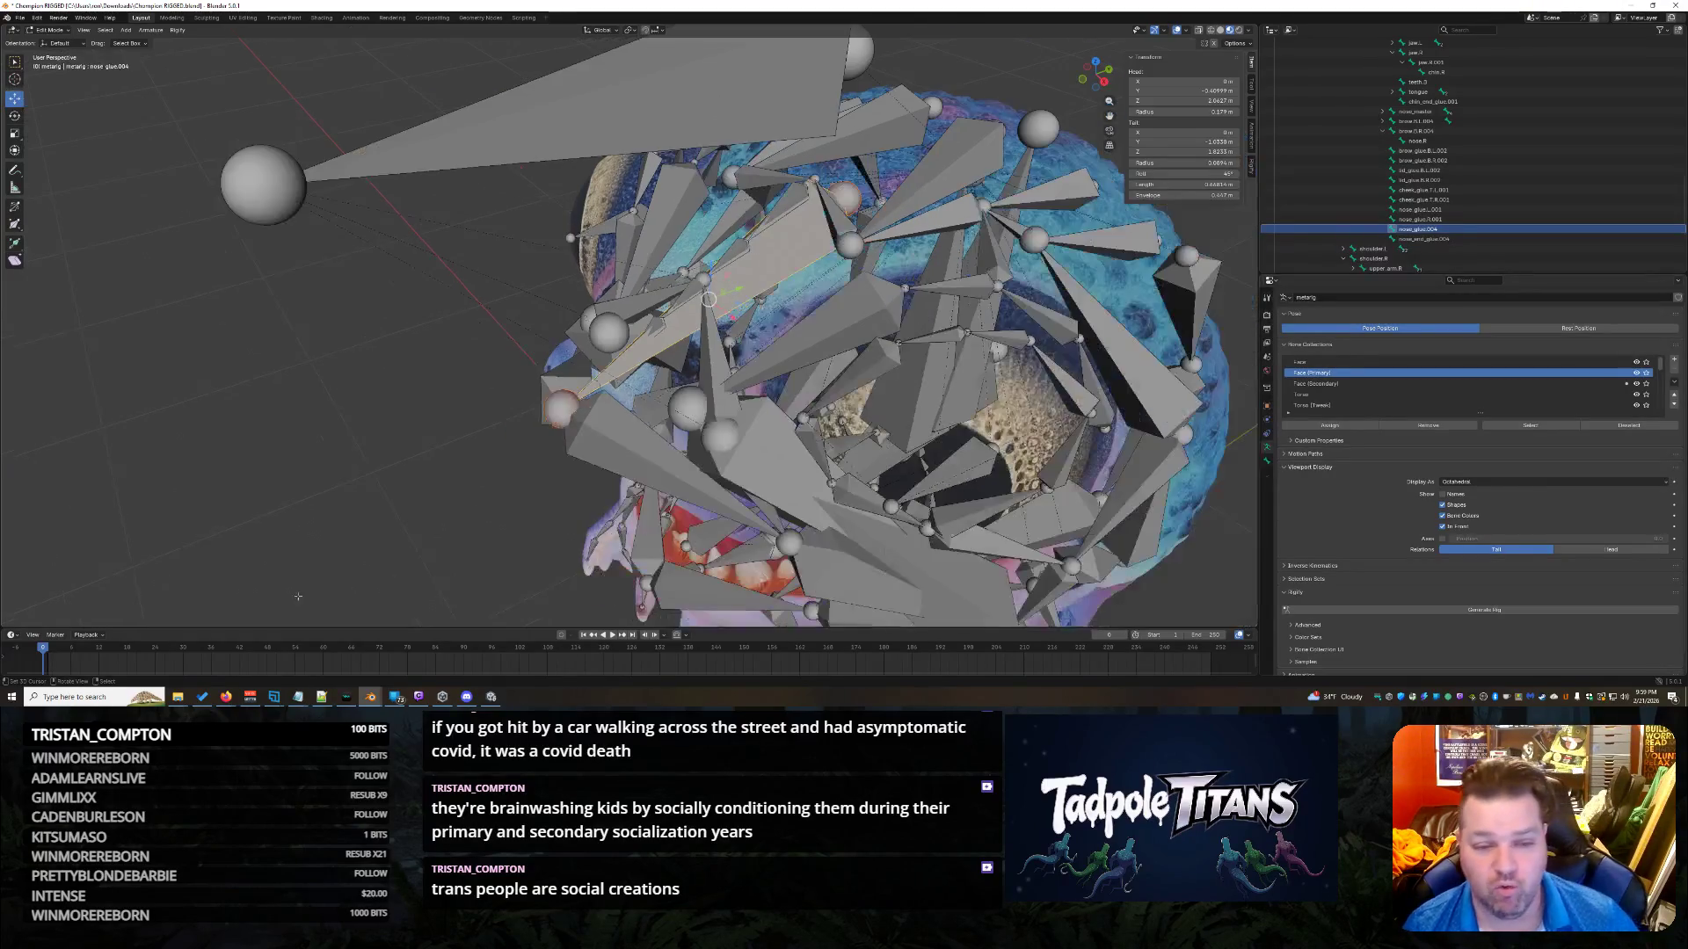
mouse_move(749, 397)
middle_mouse_down()
mouse_move(616, 370)
mouse_move(545, 439)
mouse_move(809, 381)
middle_mouse_up()
scroll(748, 397, "up", 3)
scroll(804, 384, "up", 2)
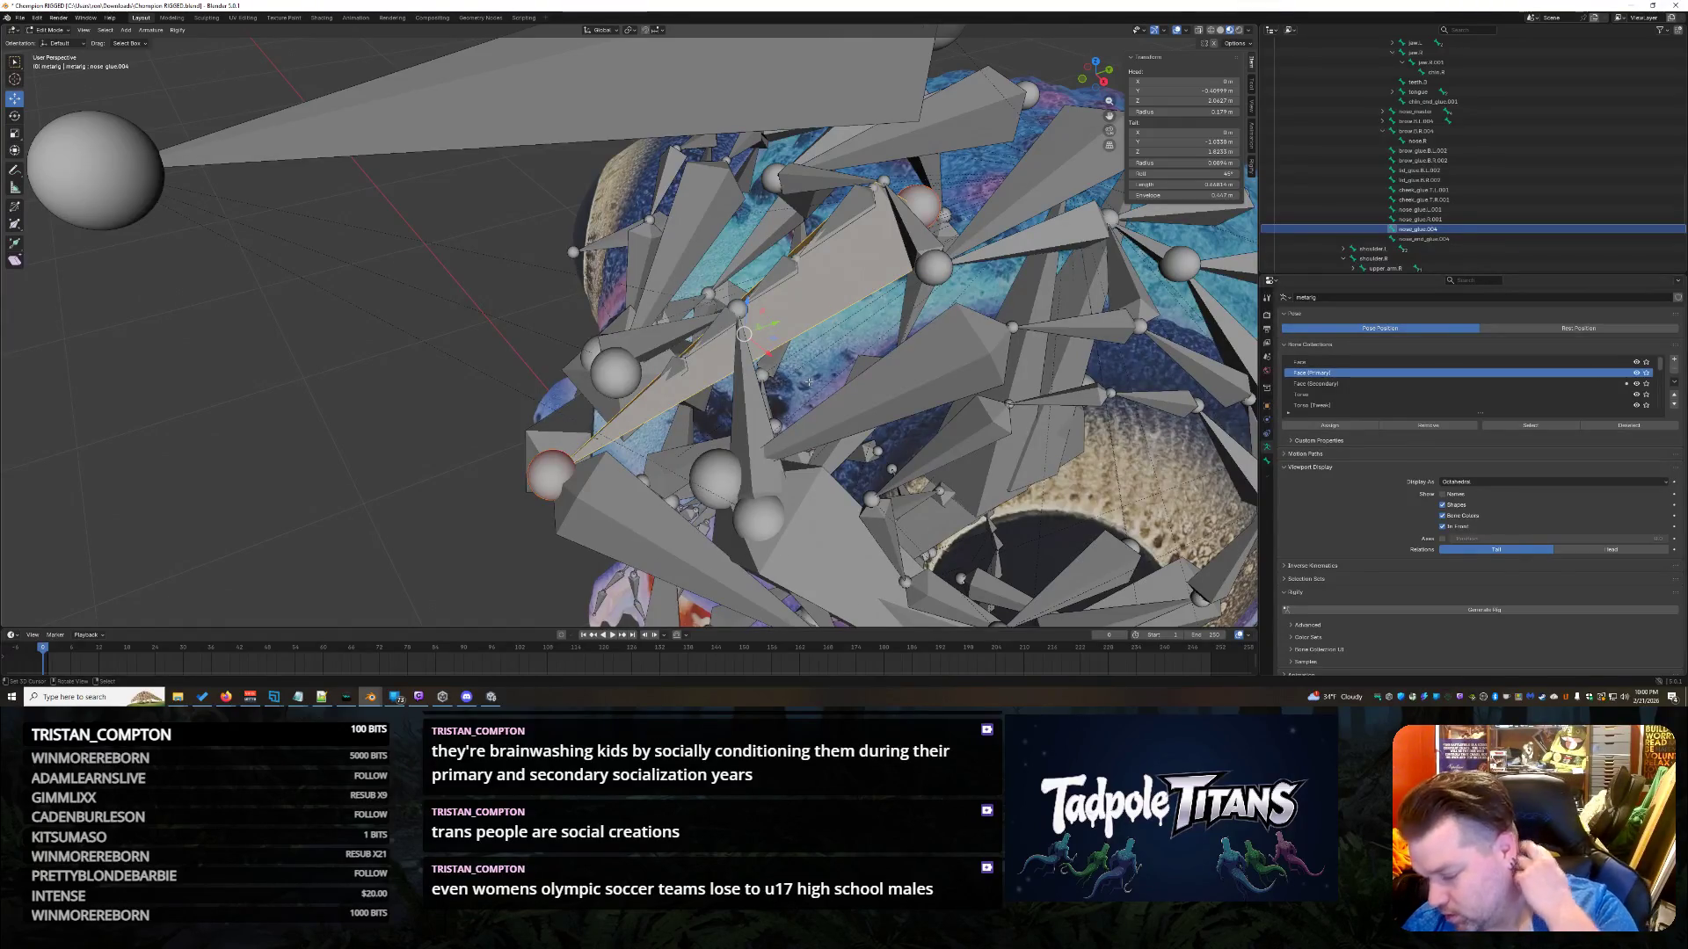
mouse_move(808, 382)
middle_mouse_down()
mouse_move(1001, 426)
mouse_move(1134, 400)
mouse_move(973, 249)
middle_mouse_up()
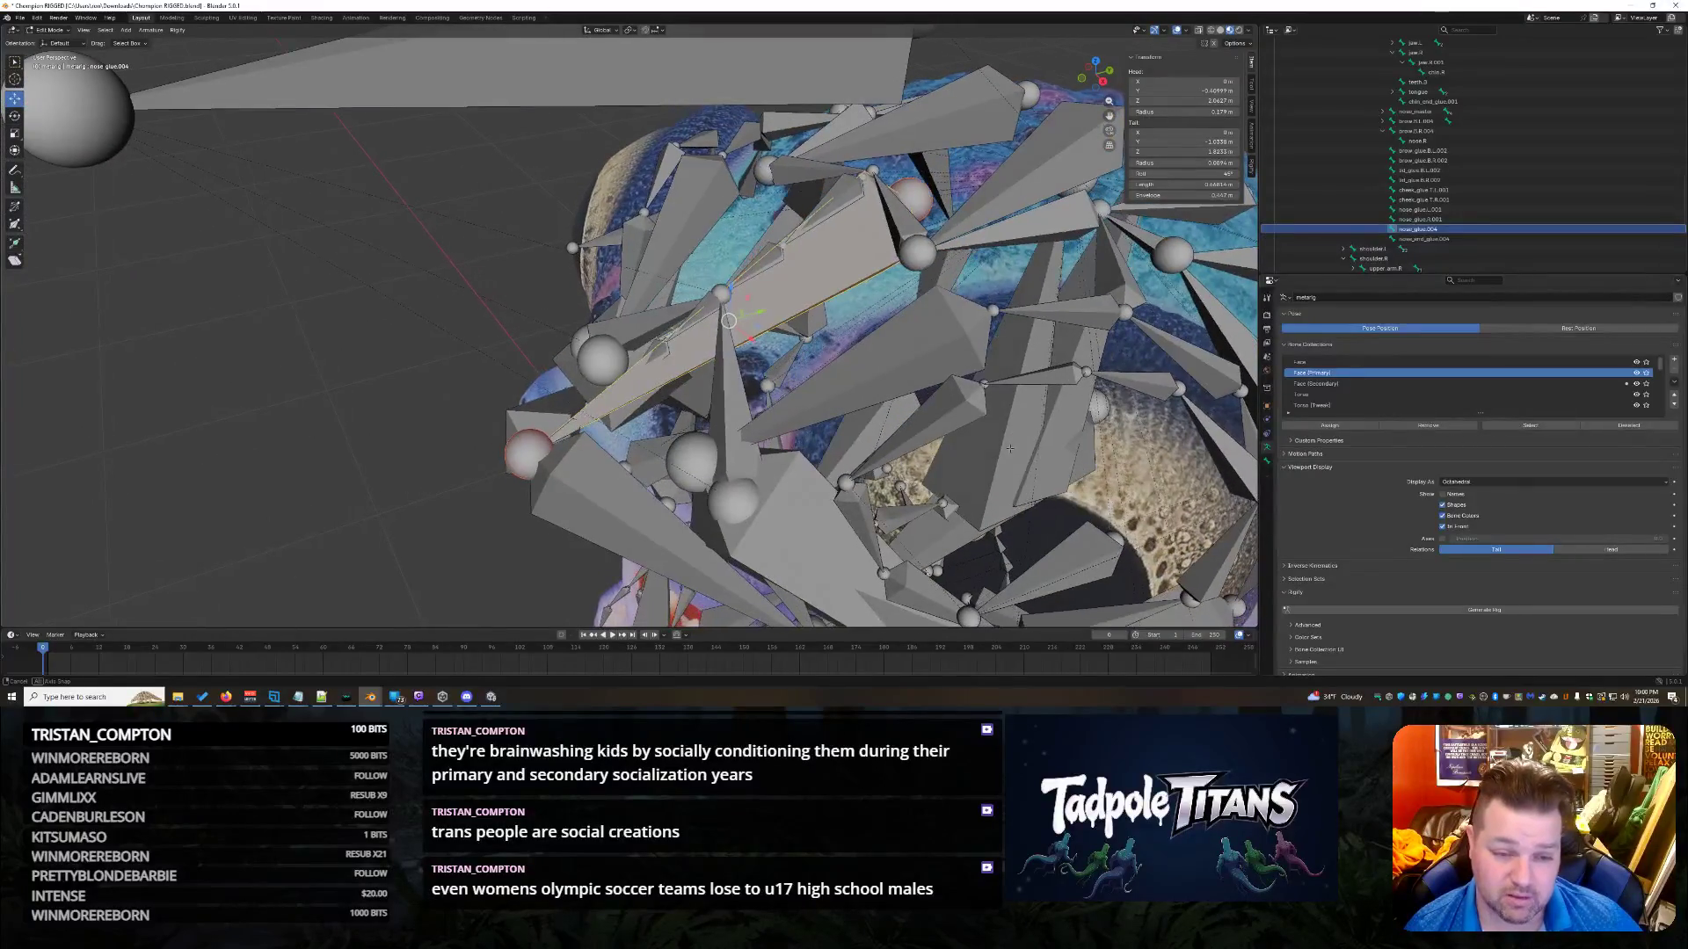
left_click(920, 202)
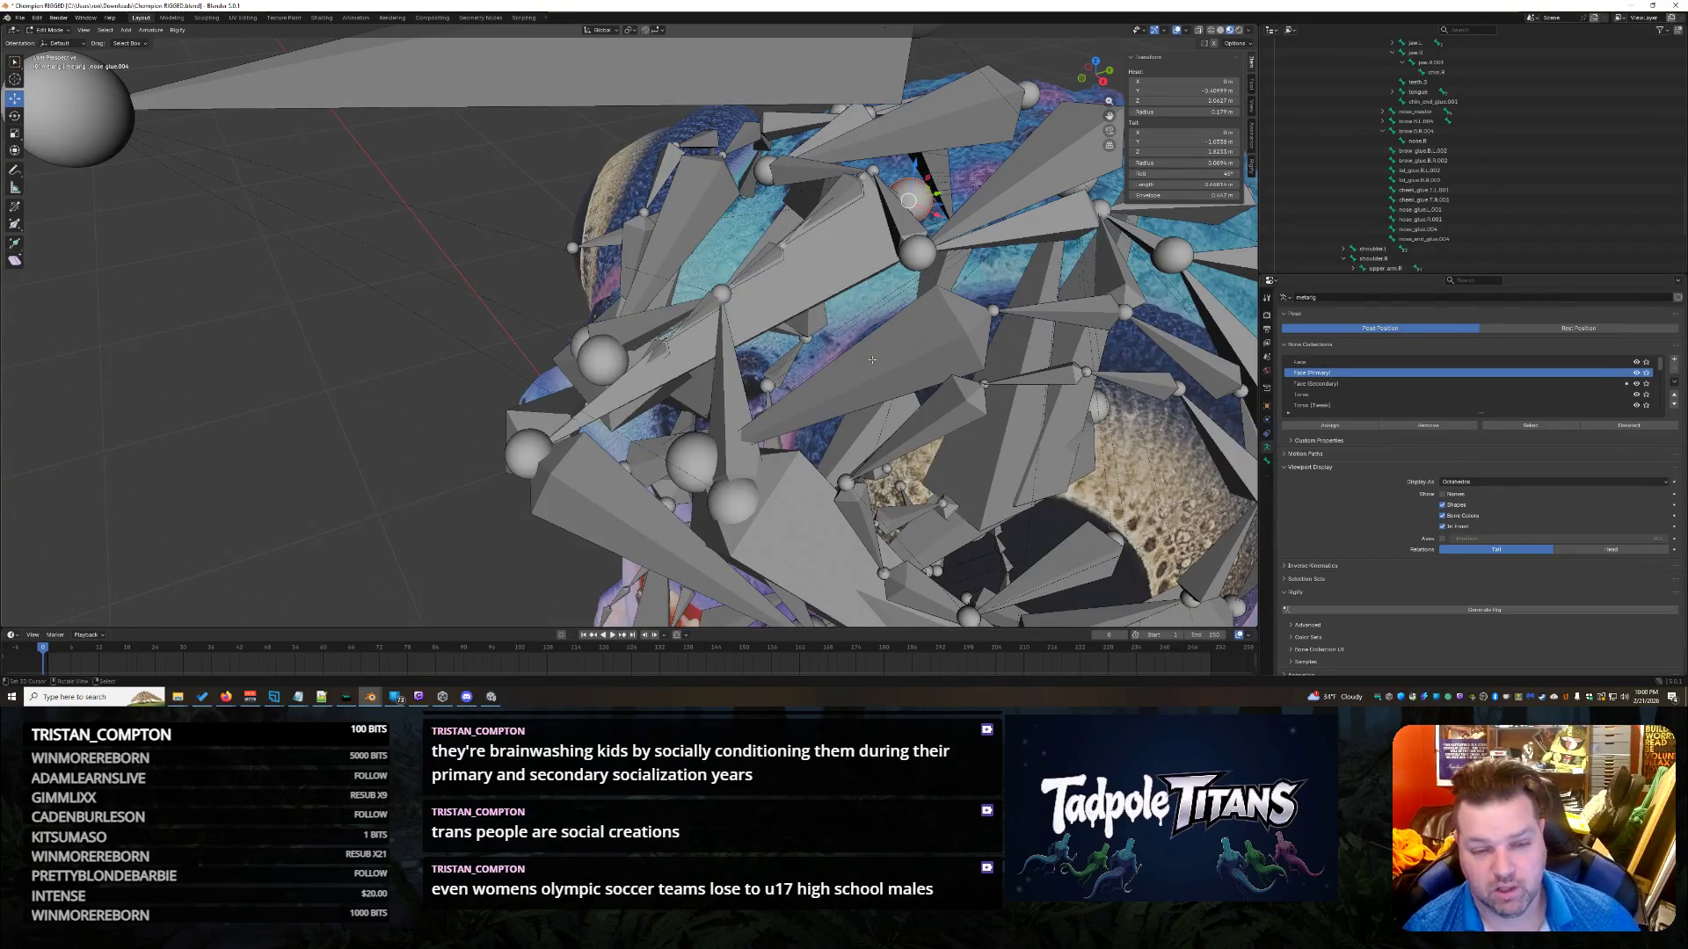
left_click(850, 247)
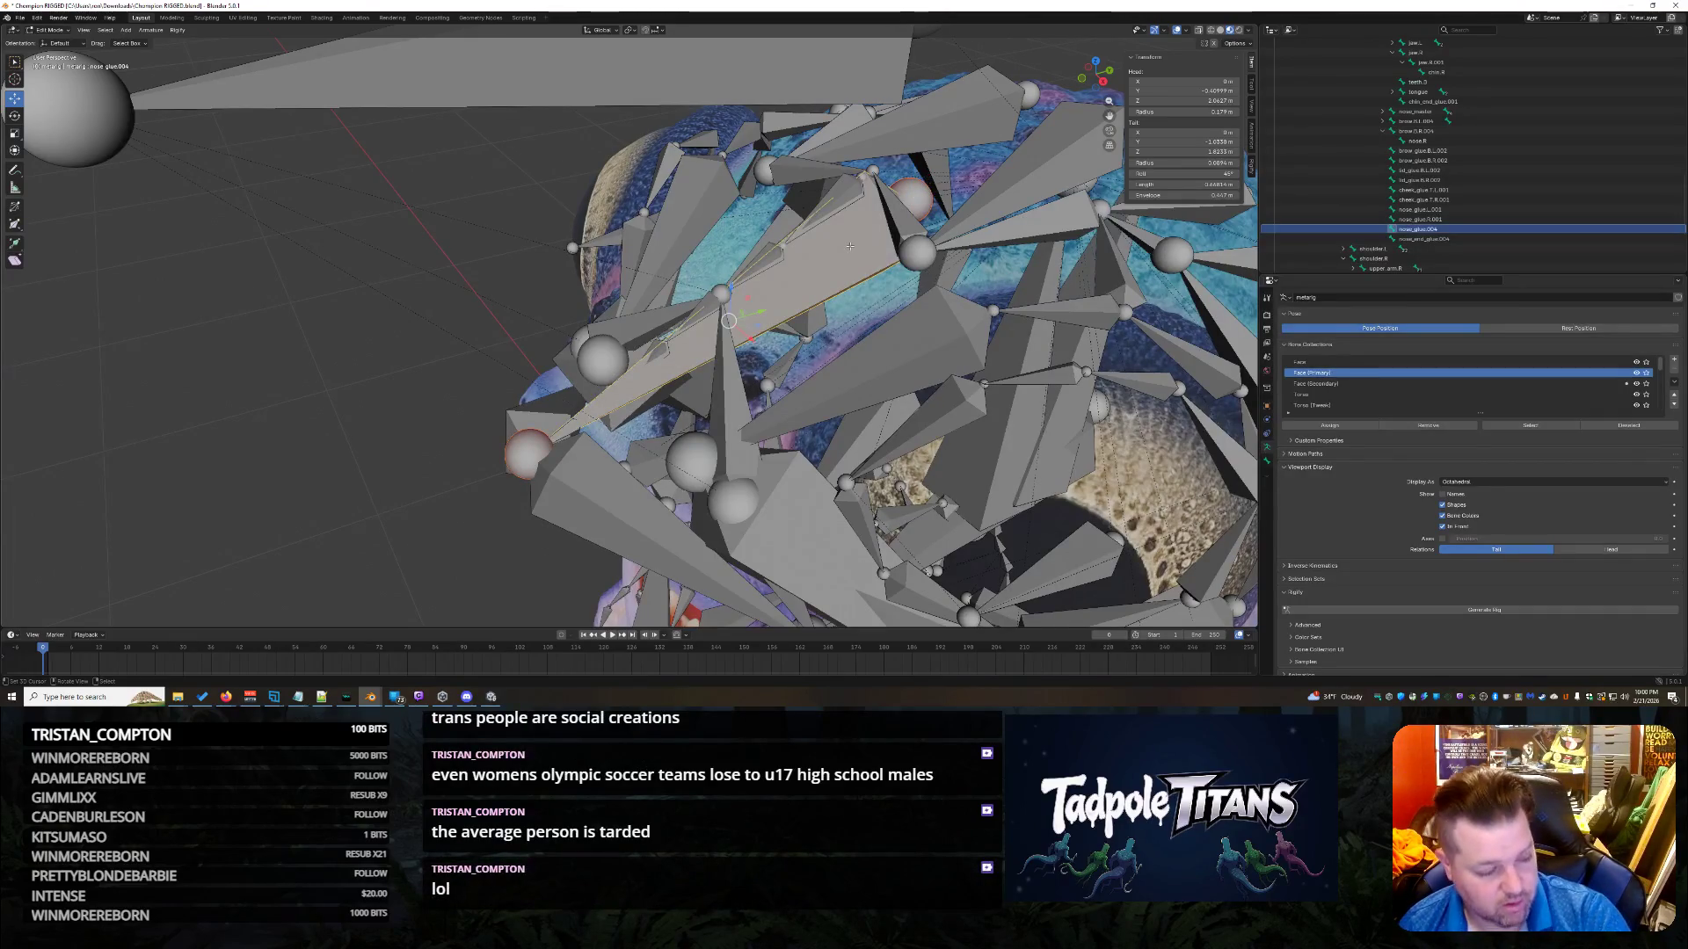
mouse_move(853, 177)
middle_mouse_down()
mouse_move(972, 300)
mouse_move(923, 288)
middle_mouse_up()
left_click(450, 244)
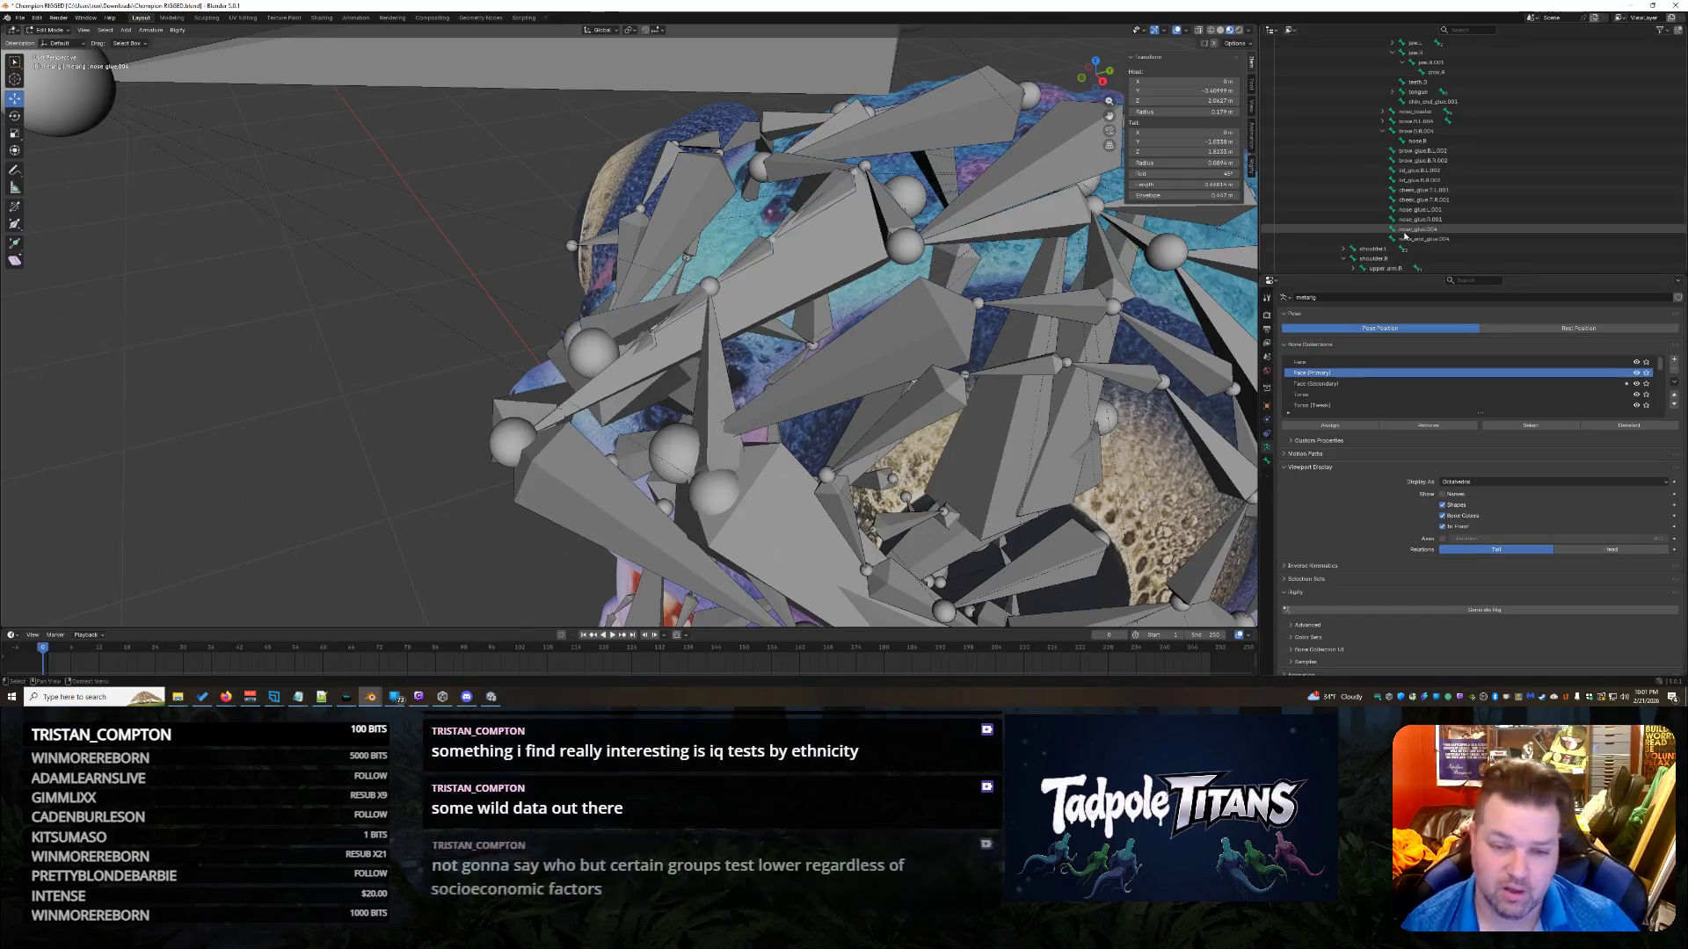
Snap the 3D cursor onto the bone joint sphere at the top of the head.
right_click(902, 198, "shift")
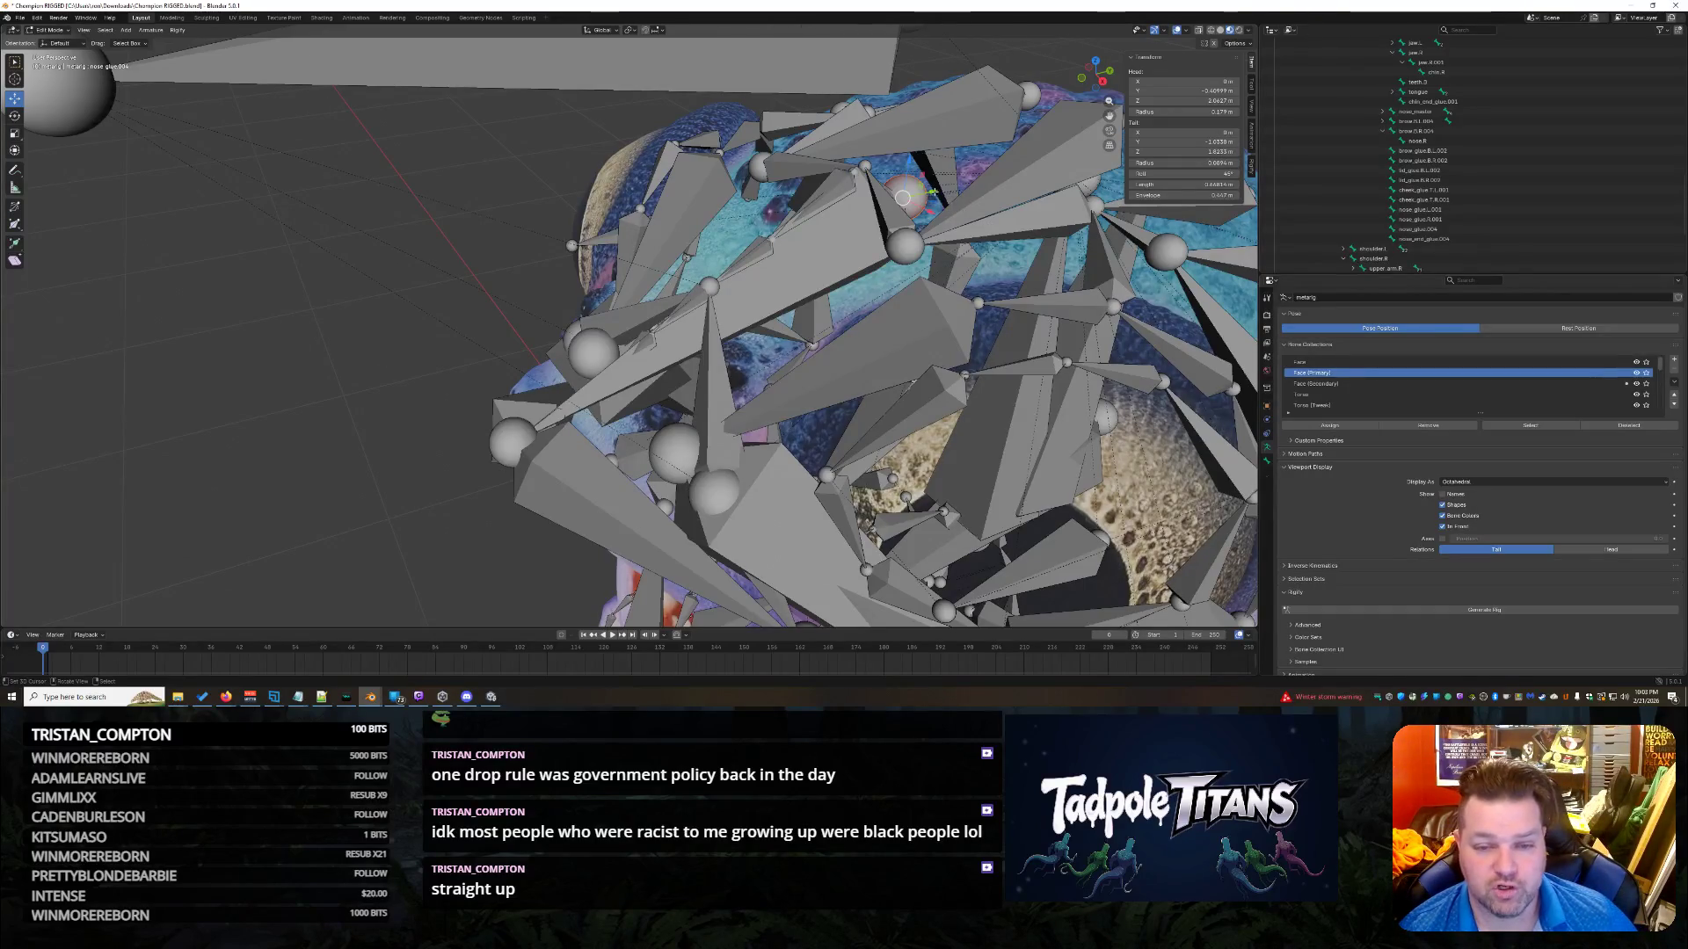
Move the face bone's head about 0.6 m along the Y axis.
key("g")
key("y")
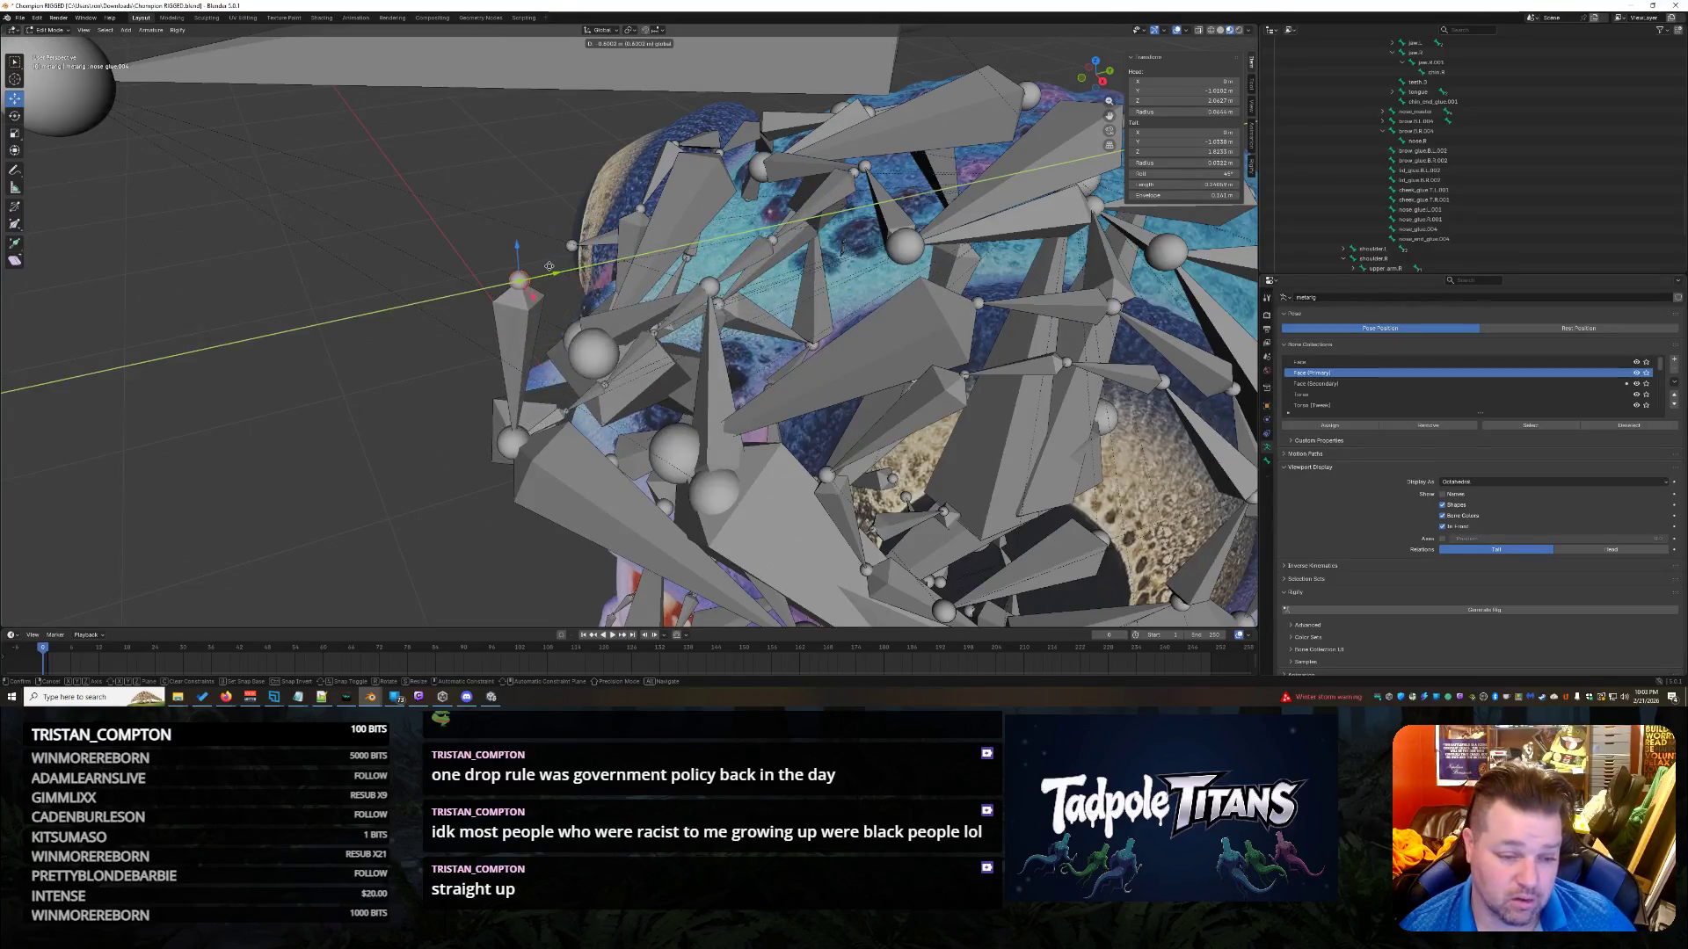
left_click(548, 280)
mouse_move(548, 280)
middle_mouse_down()
mouse_move(384, 477)
mouse_move(849, 200)
middle_mouse_up()
scroll(849, 200, "up", 3)
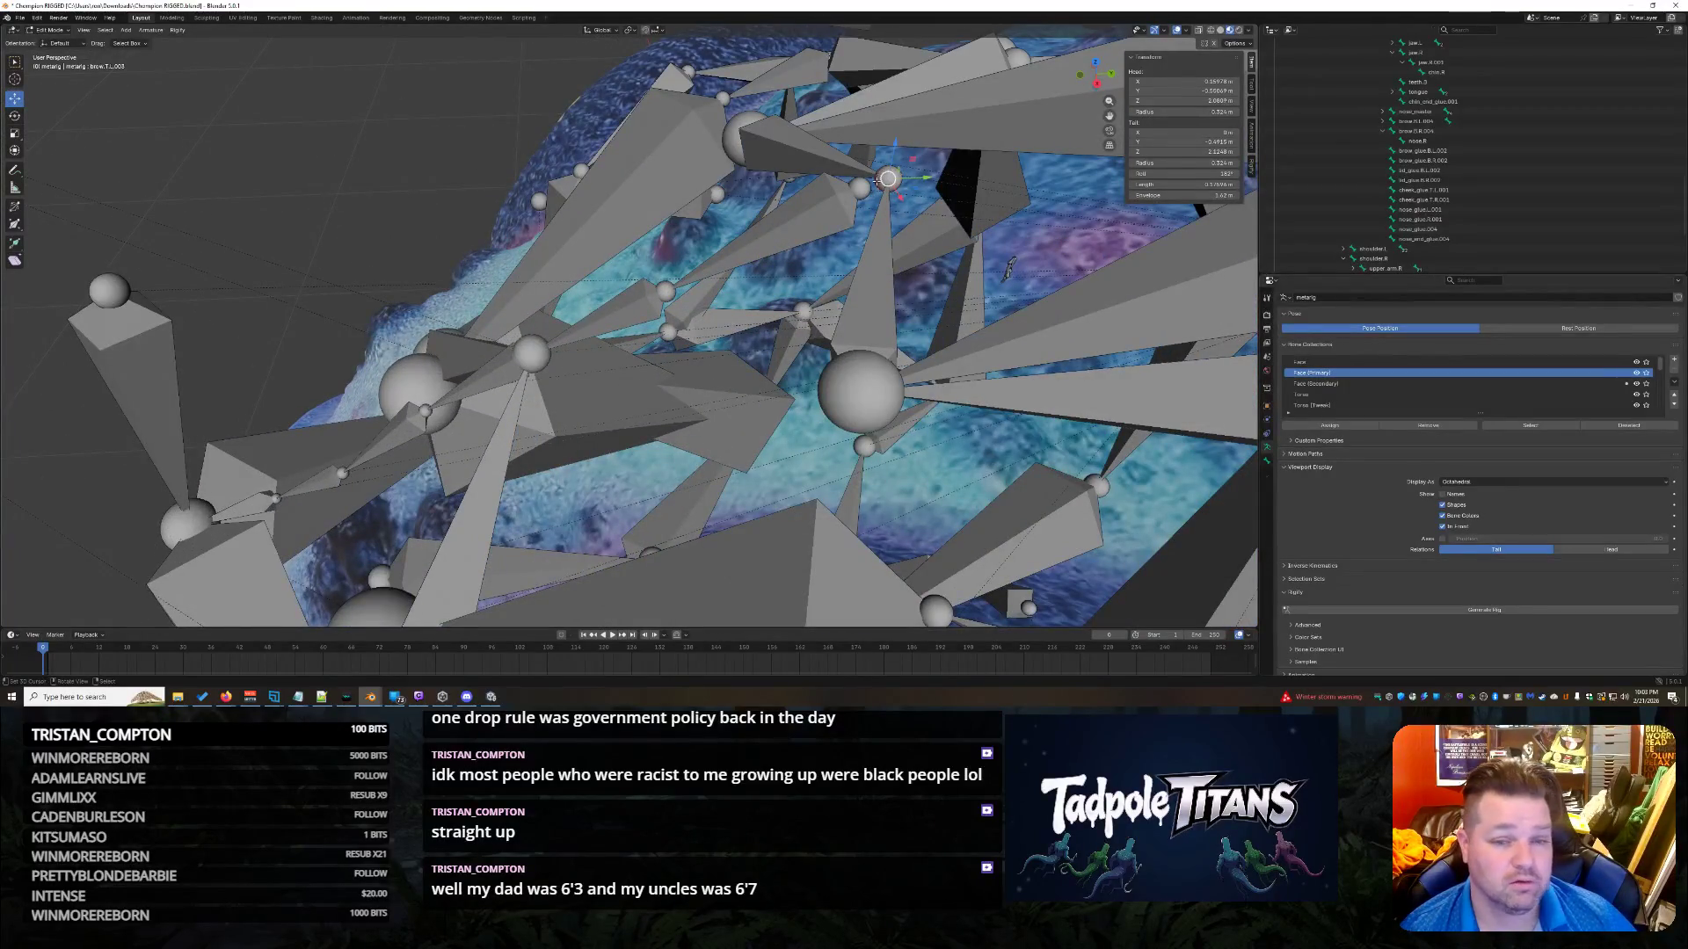
Check the nearby nose, brow.T.L.003 and nose.R bones by selecting each.
left_click(858, 188)
left_click(881, 182)
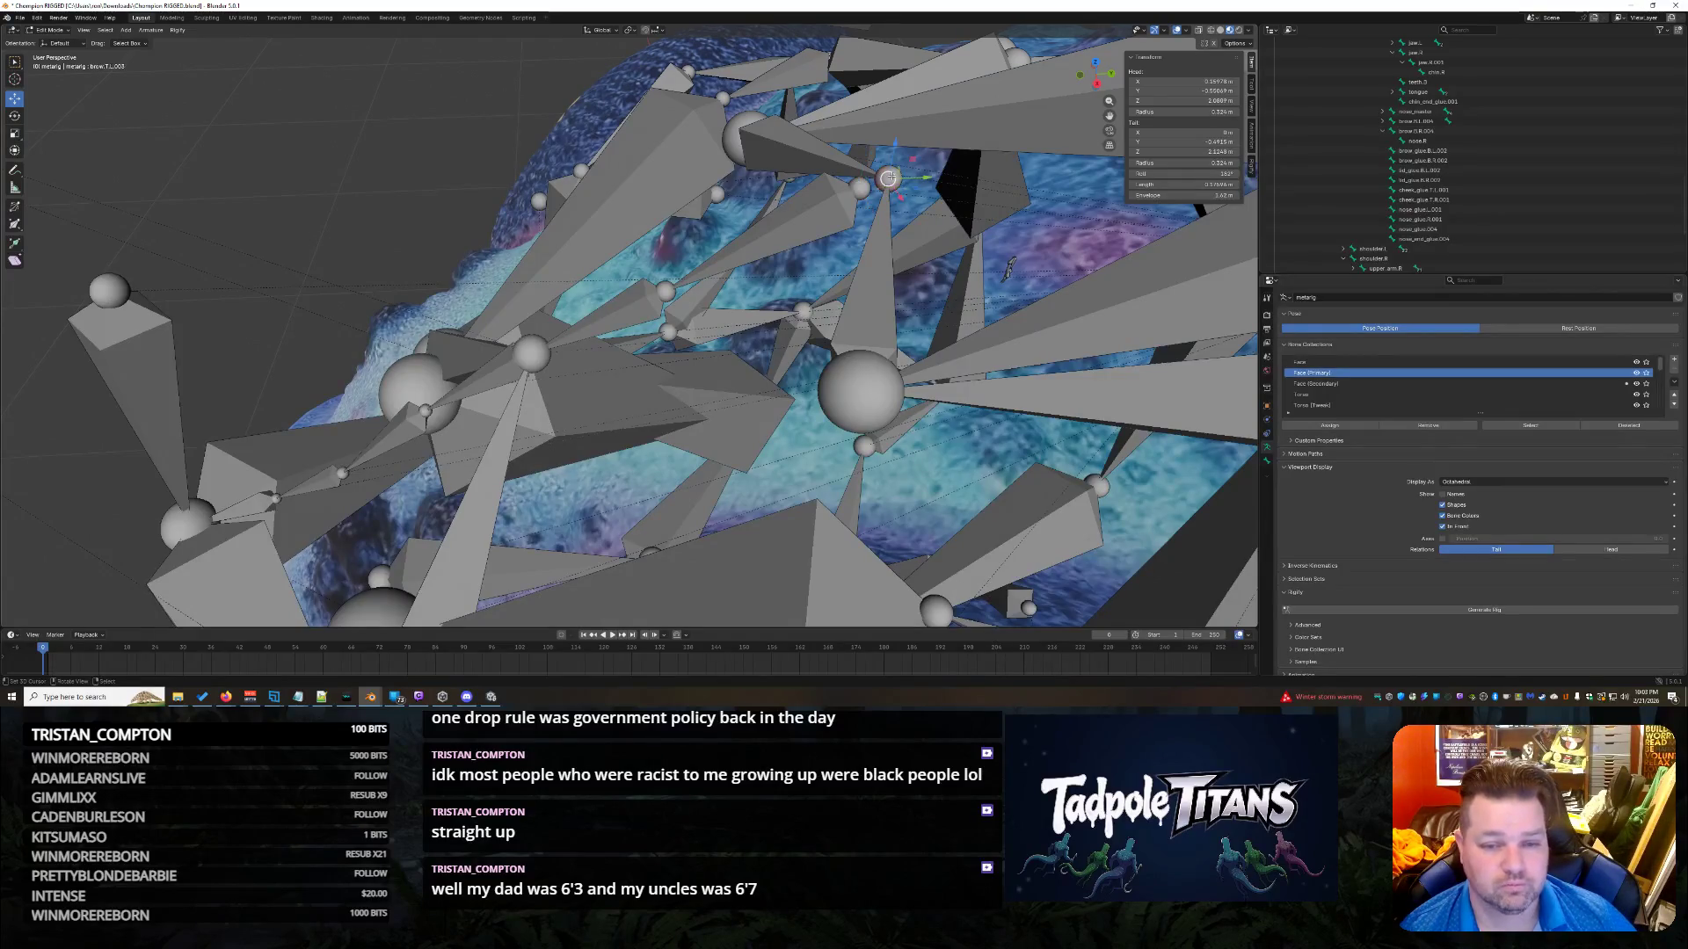
scroll(148, 446, "down", 2)
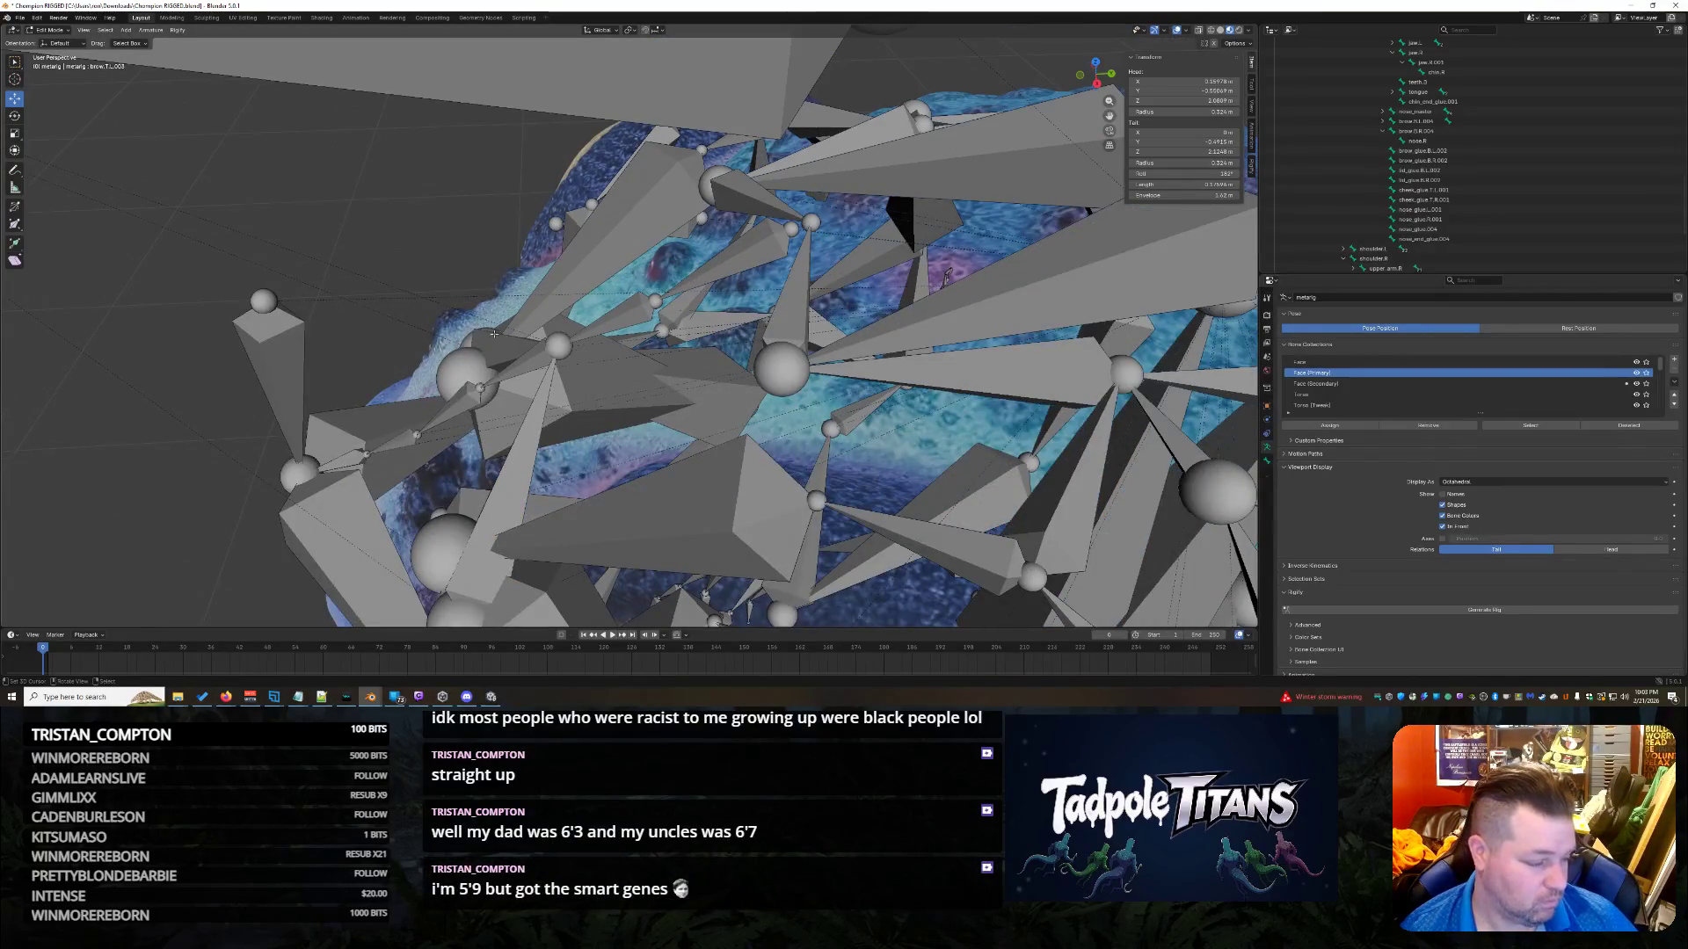
scroll(816, 249, "up", 2)
left_click(865, 186)
mouse_move(866, 186)
middle_mouse_down()
mouse_move(824, 257)
mouse_move(783, 262)
middle_mouse_up()
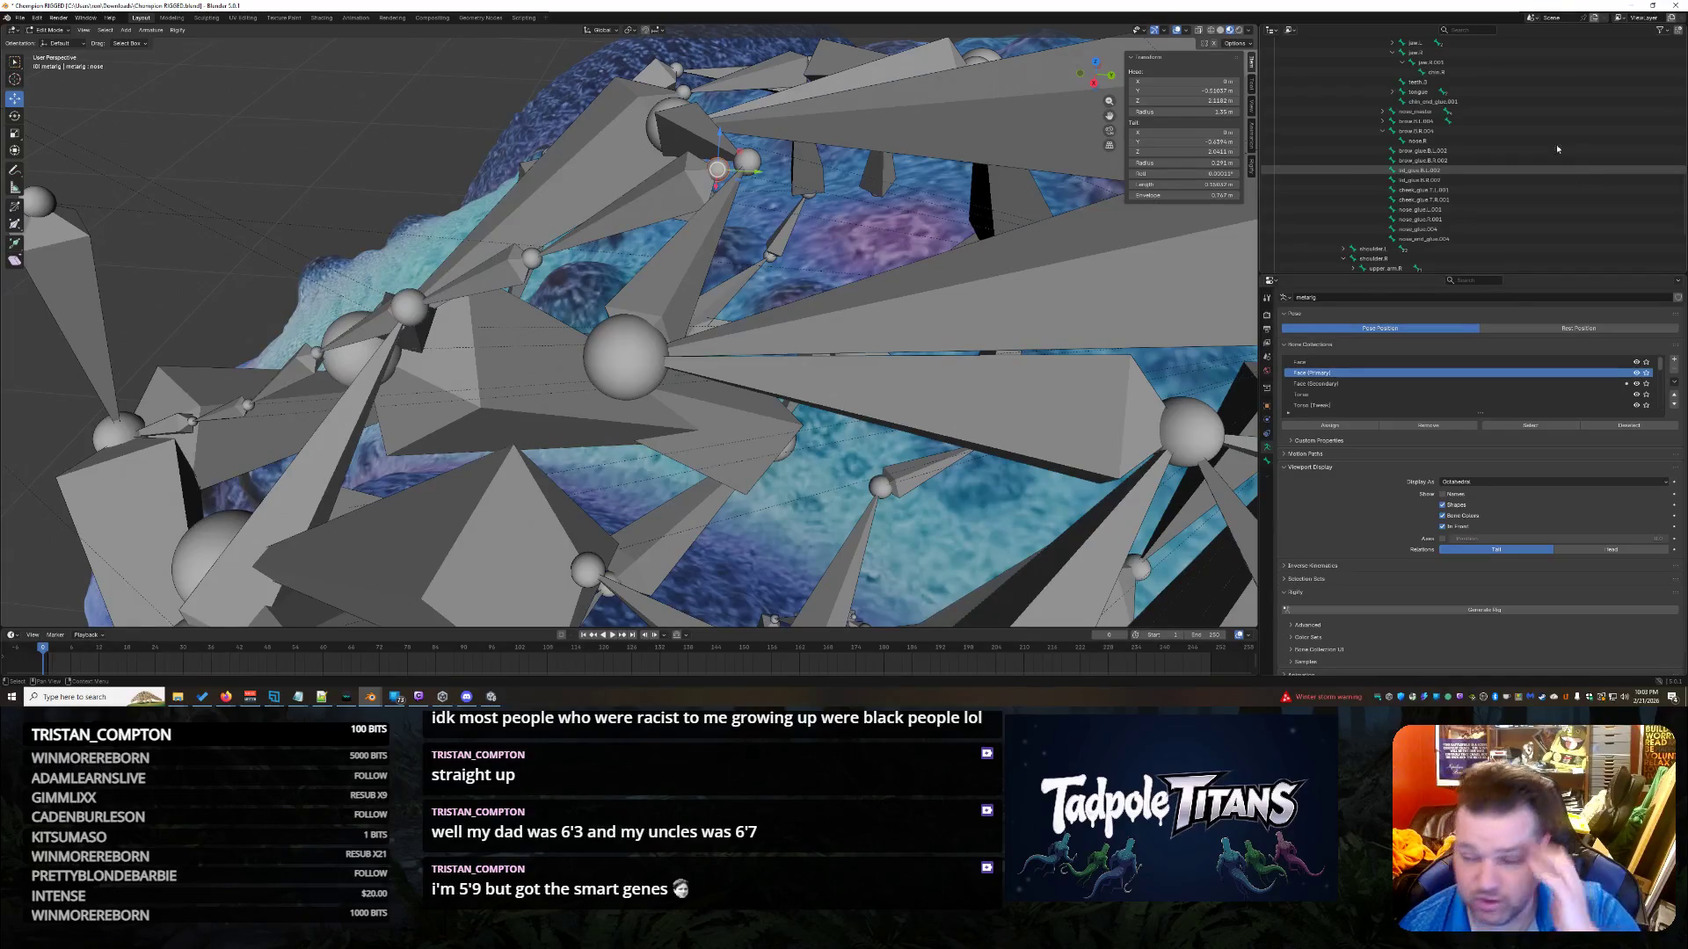
left_click(1489, 140)
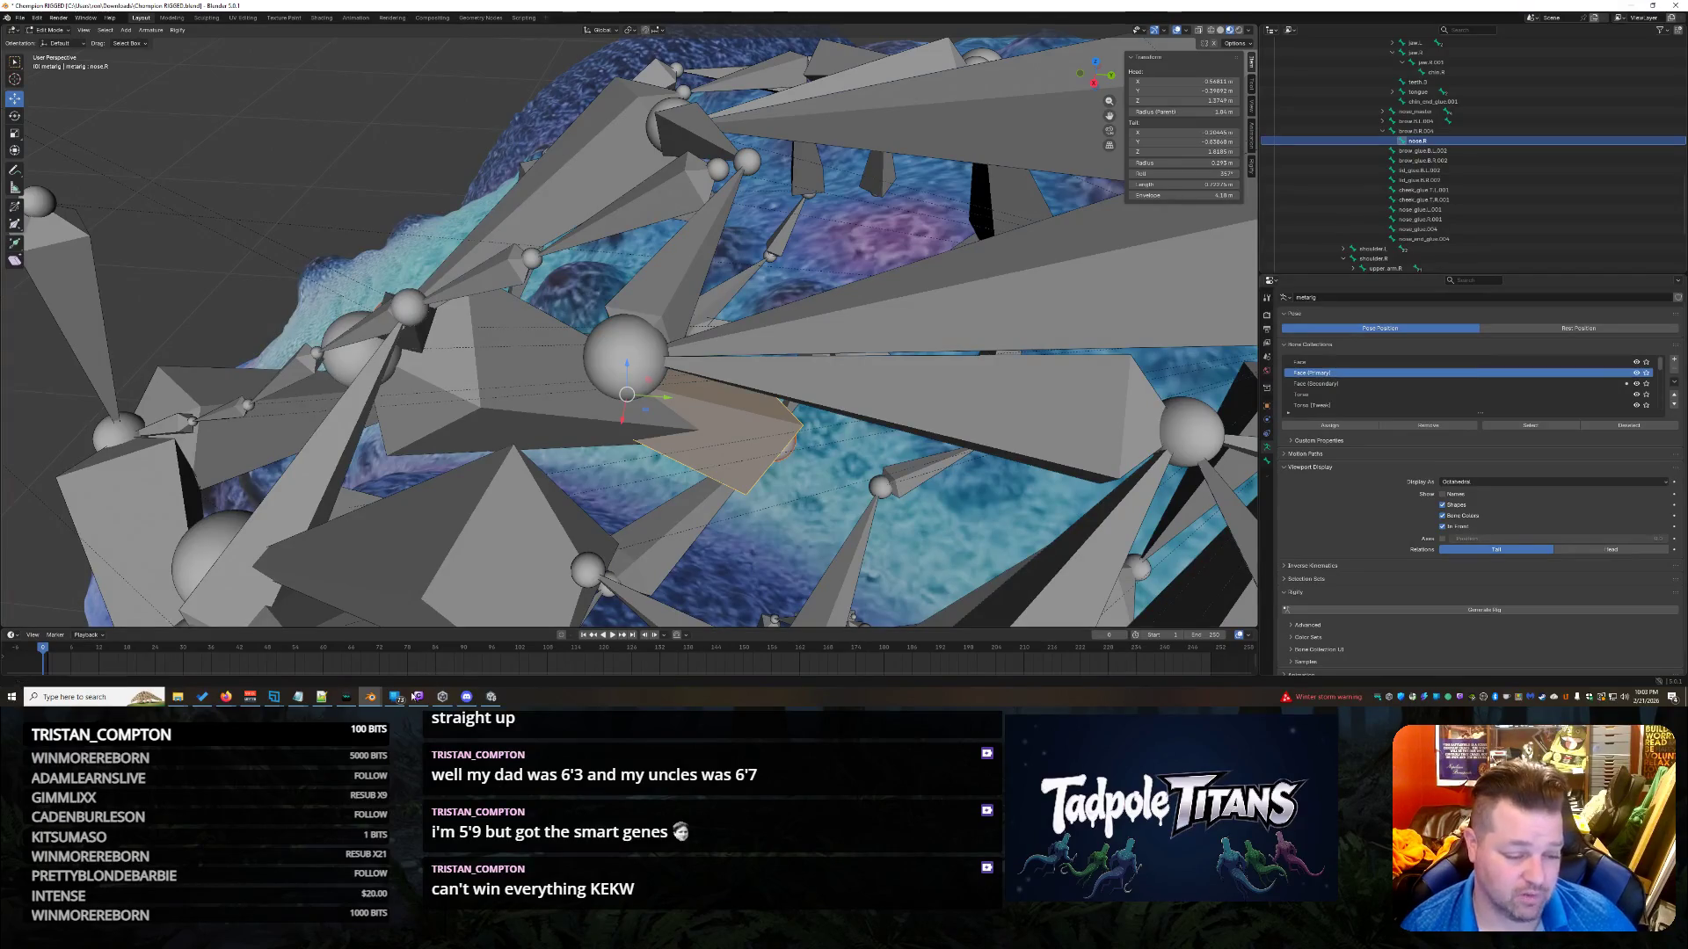
mouse_move(370, 697)
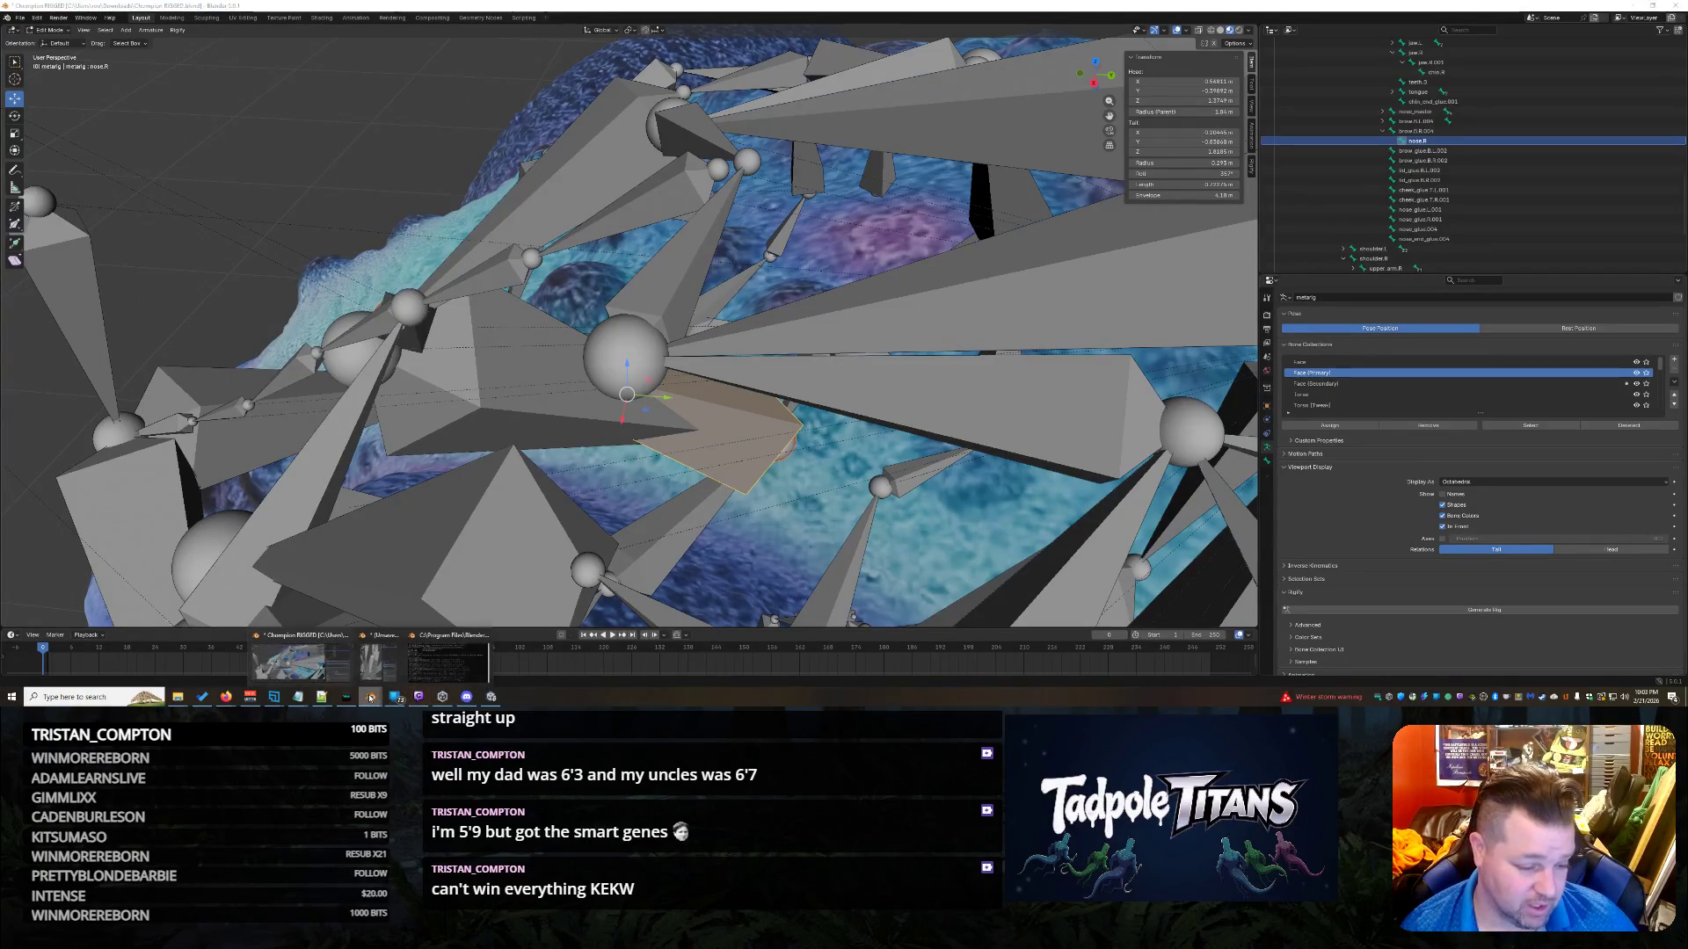
left_click(369, 667)
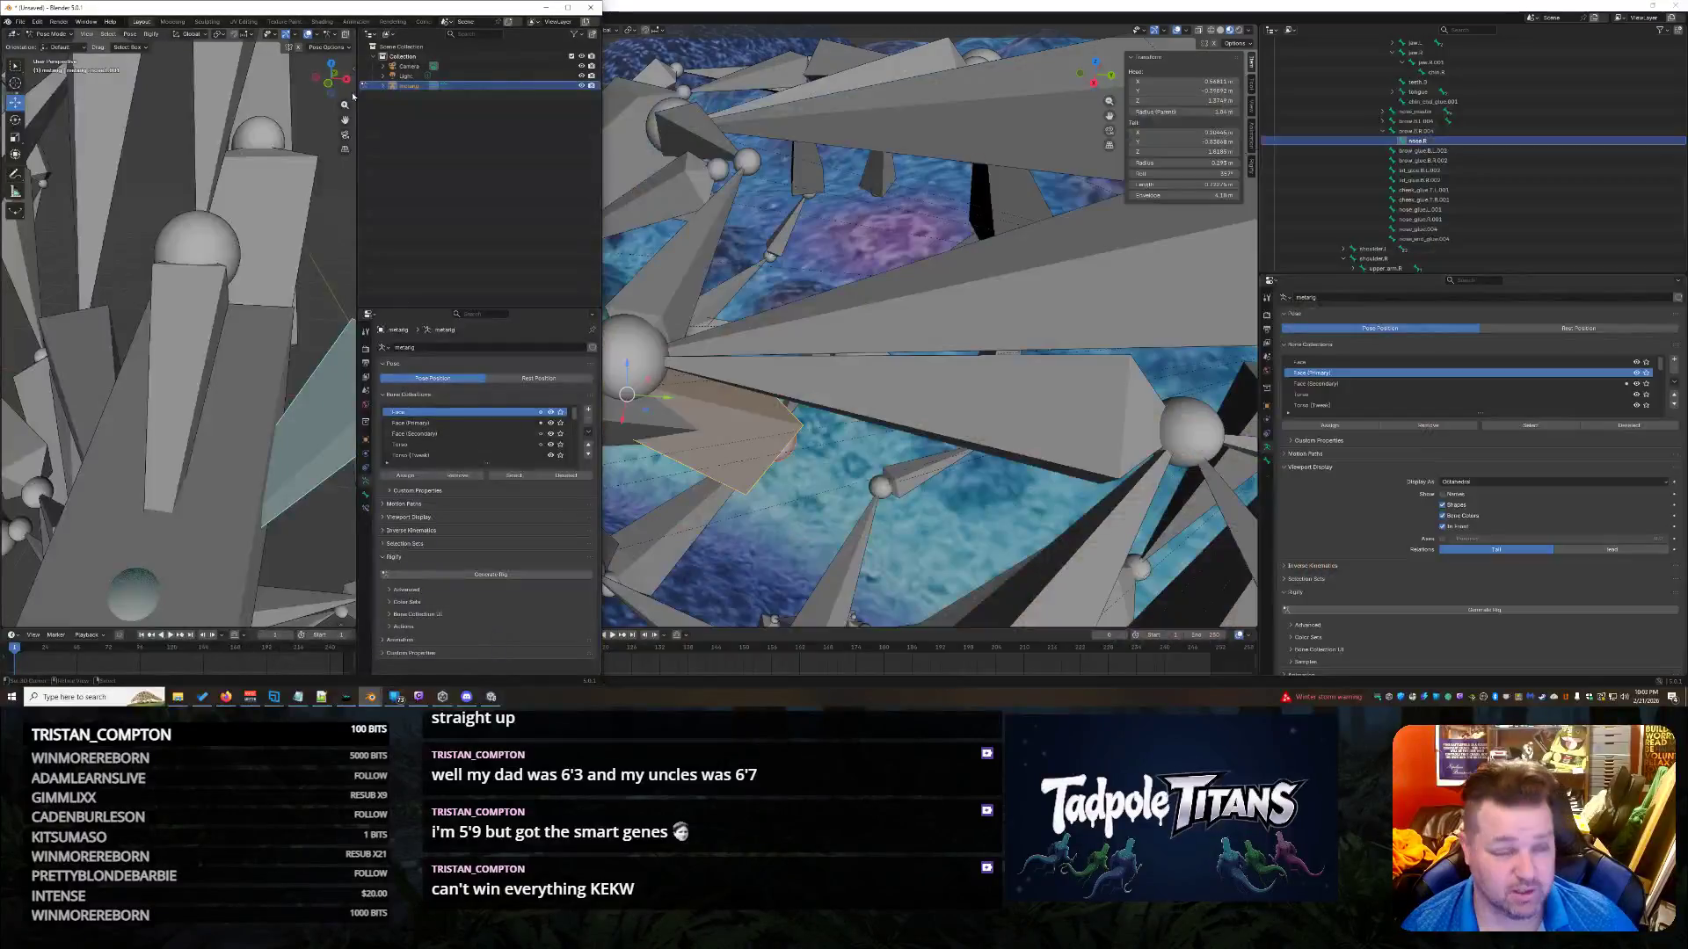
mouse_move(342, 12)
left_mouse_down()
mouse_move(1162, 194)
mouse_move(1358, 110)
mouse_move(1309, 111)
mouse_move(1683, 62)
left_mouse_up()
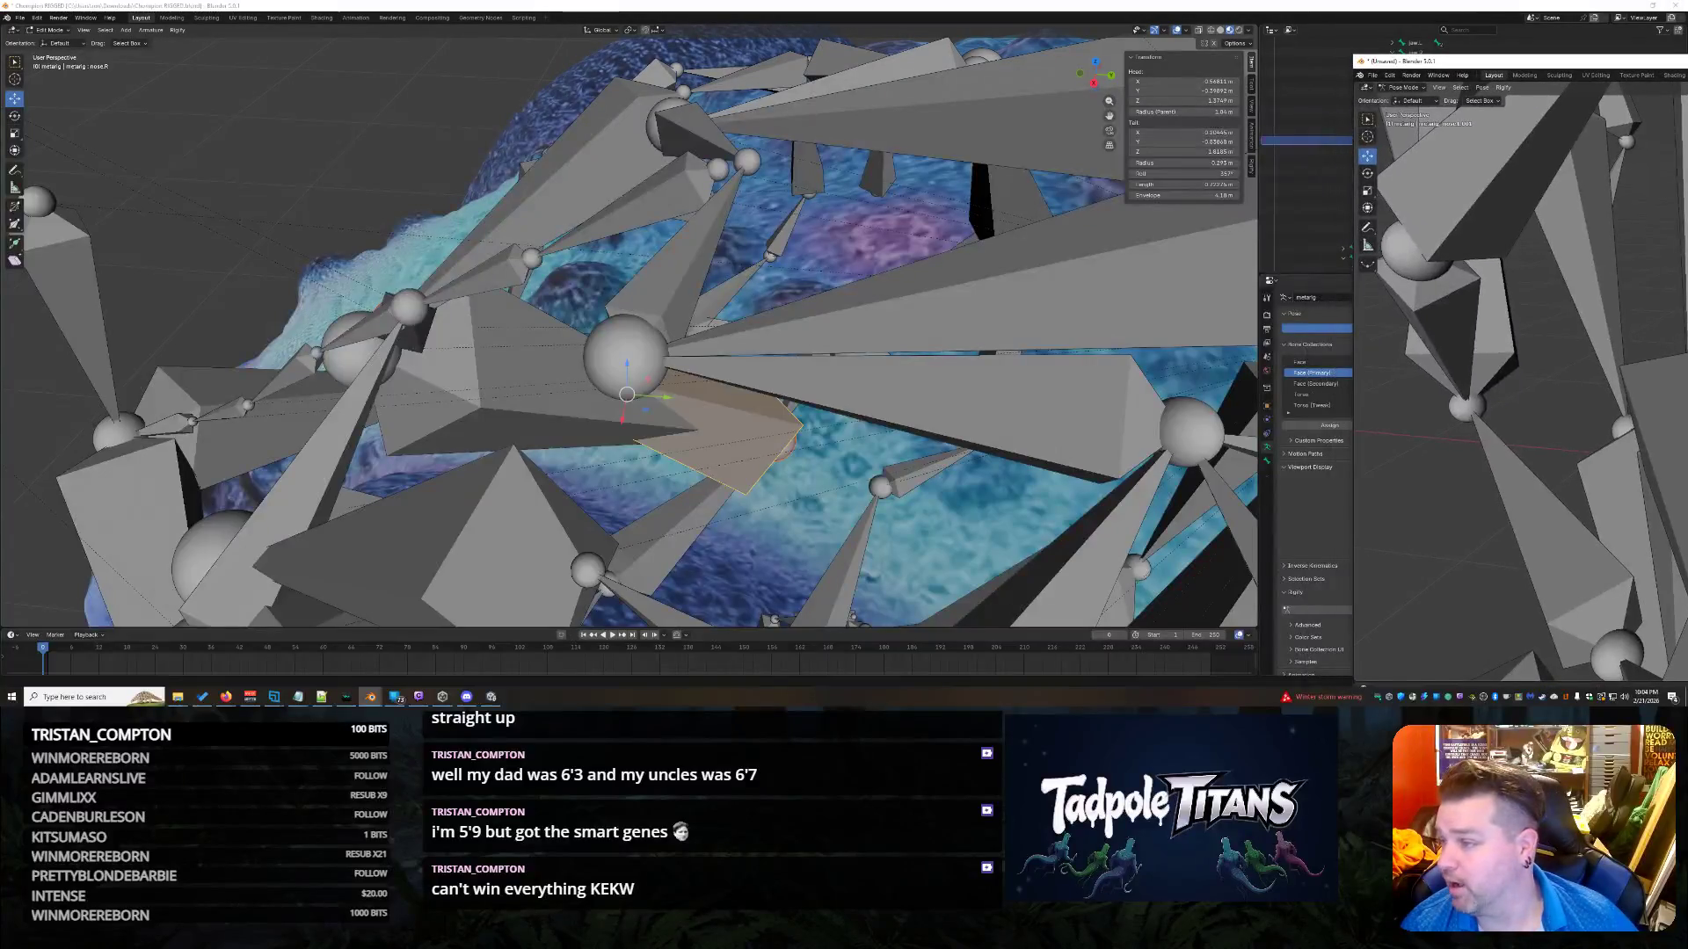
left_click(1334, 354)
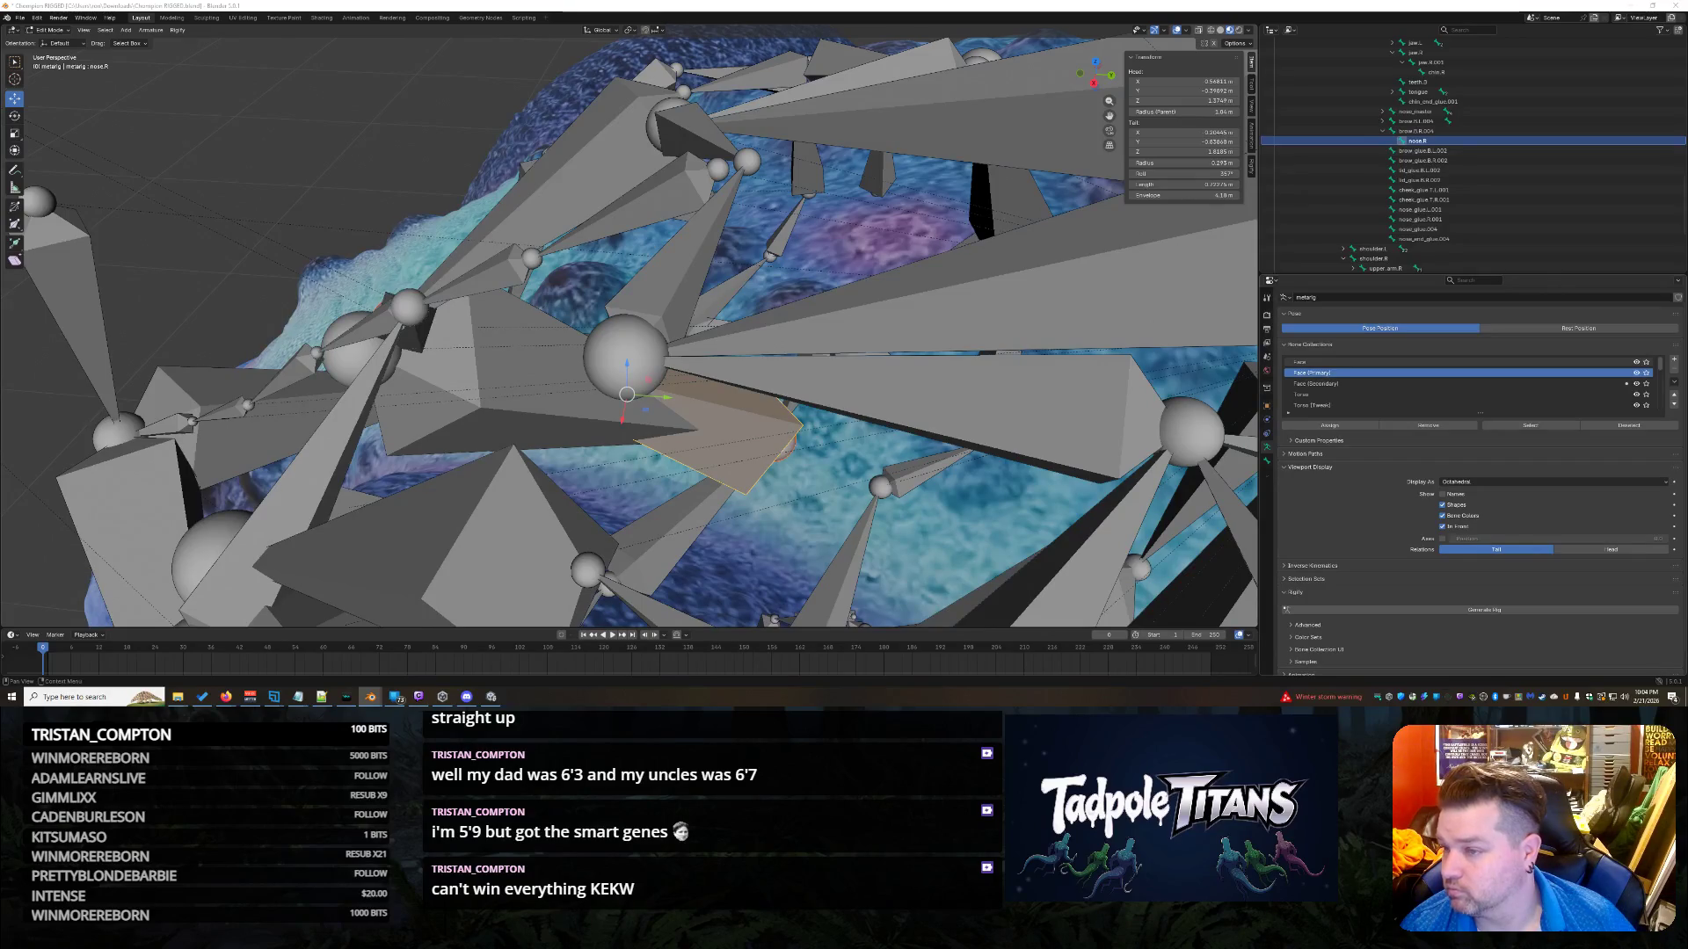
key("alt+a")
Compare the brow.T.L.003 and nose joints, then set brow.T.L.003's tail Y to -0.4915 m.
mouse_move(791, 264)
middle_mouse_down()
mouse_move(831, 201)
mouse_move(857, 253)
middle_mouse_up()
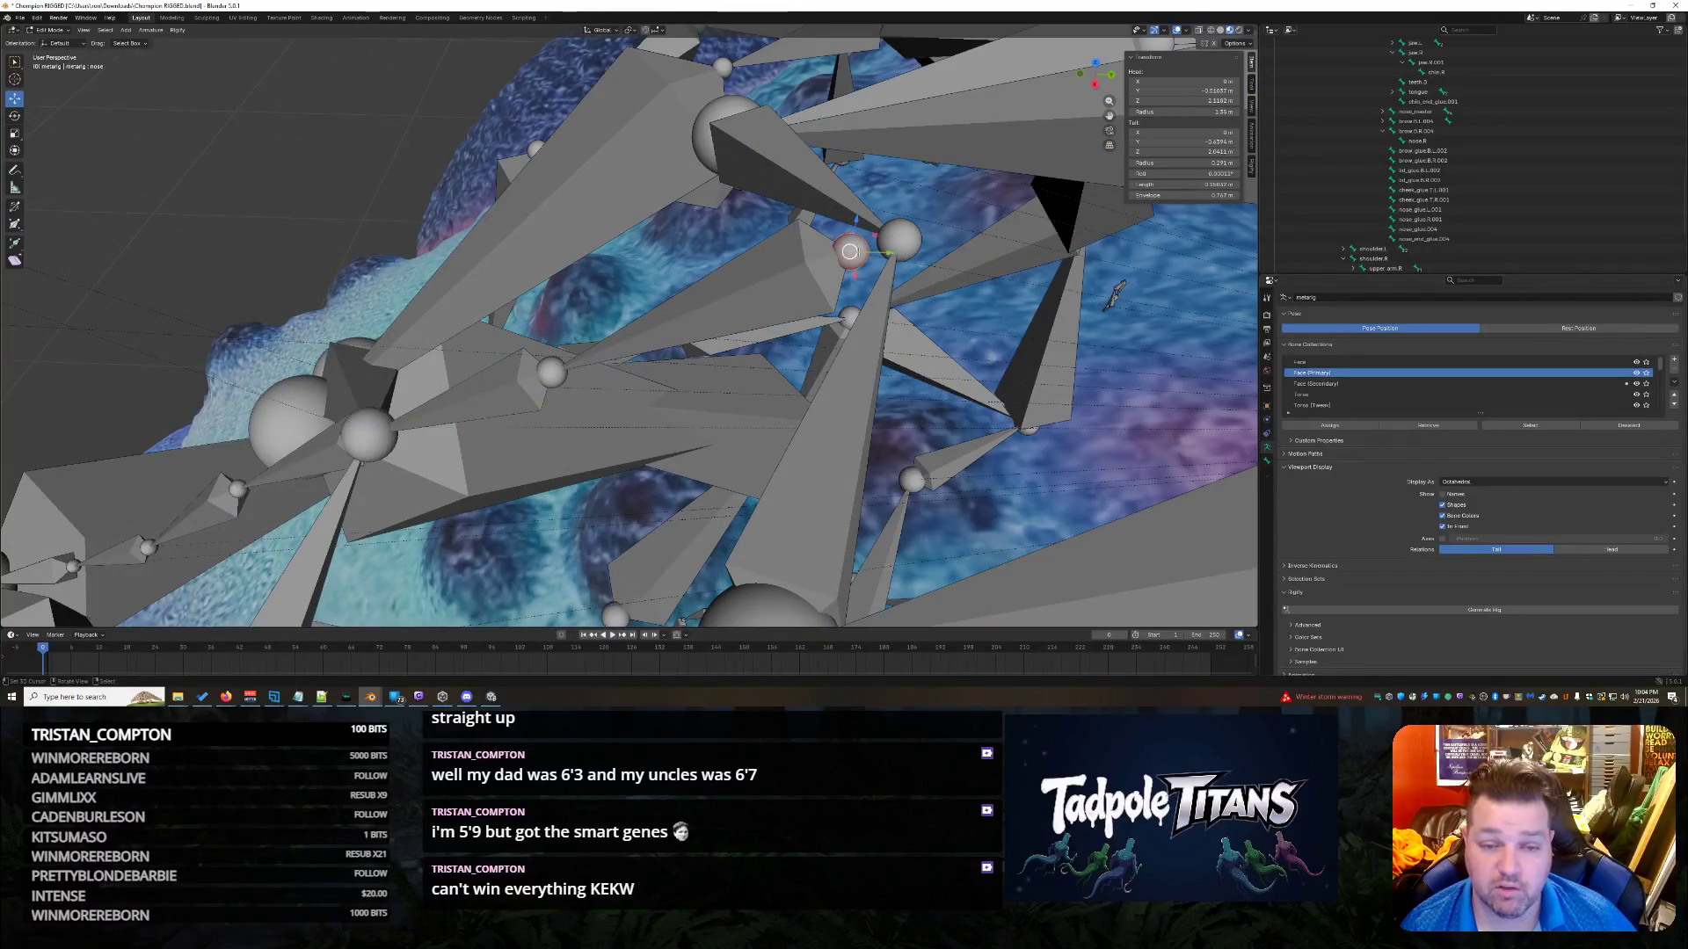
left_click(879, 243)
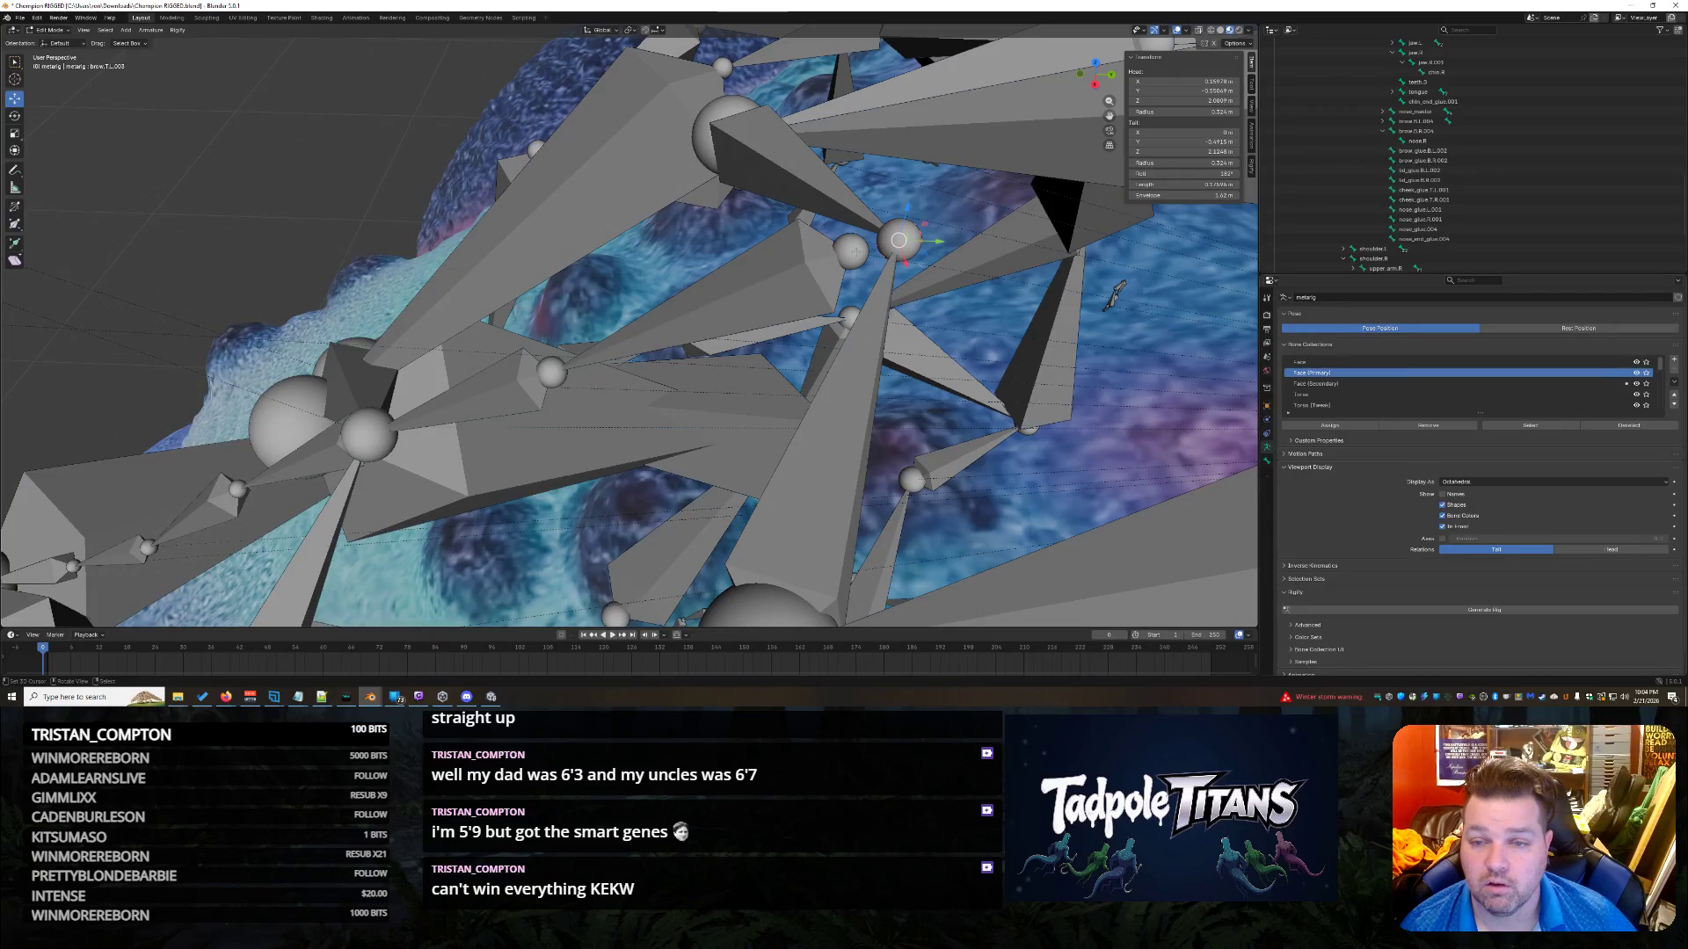
left_click(855, 251)
left_click(905, 243)
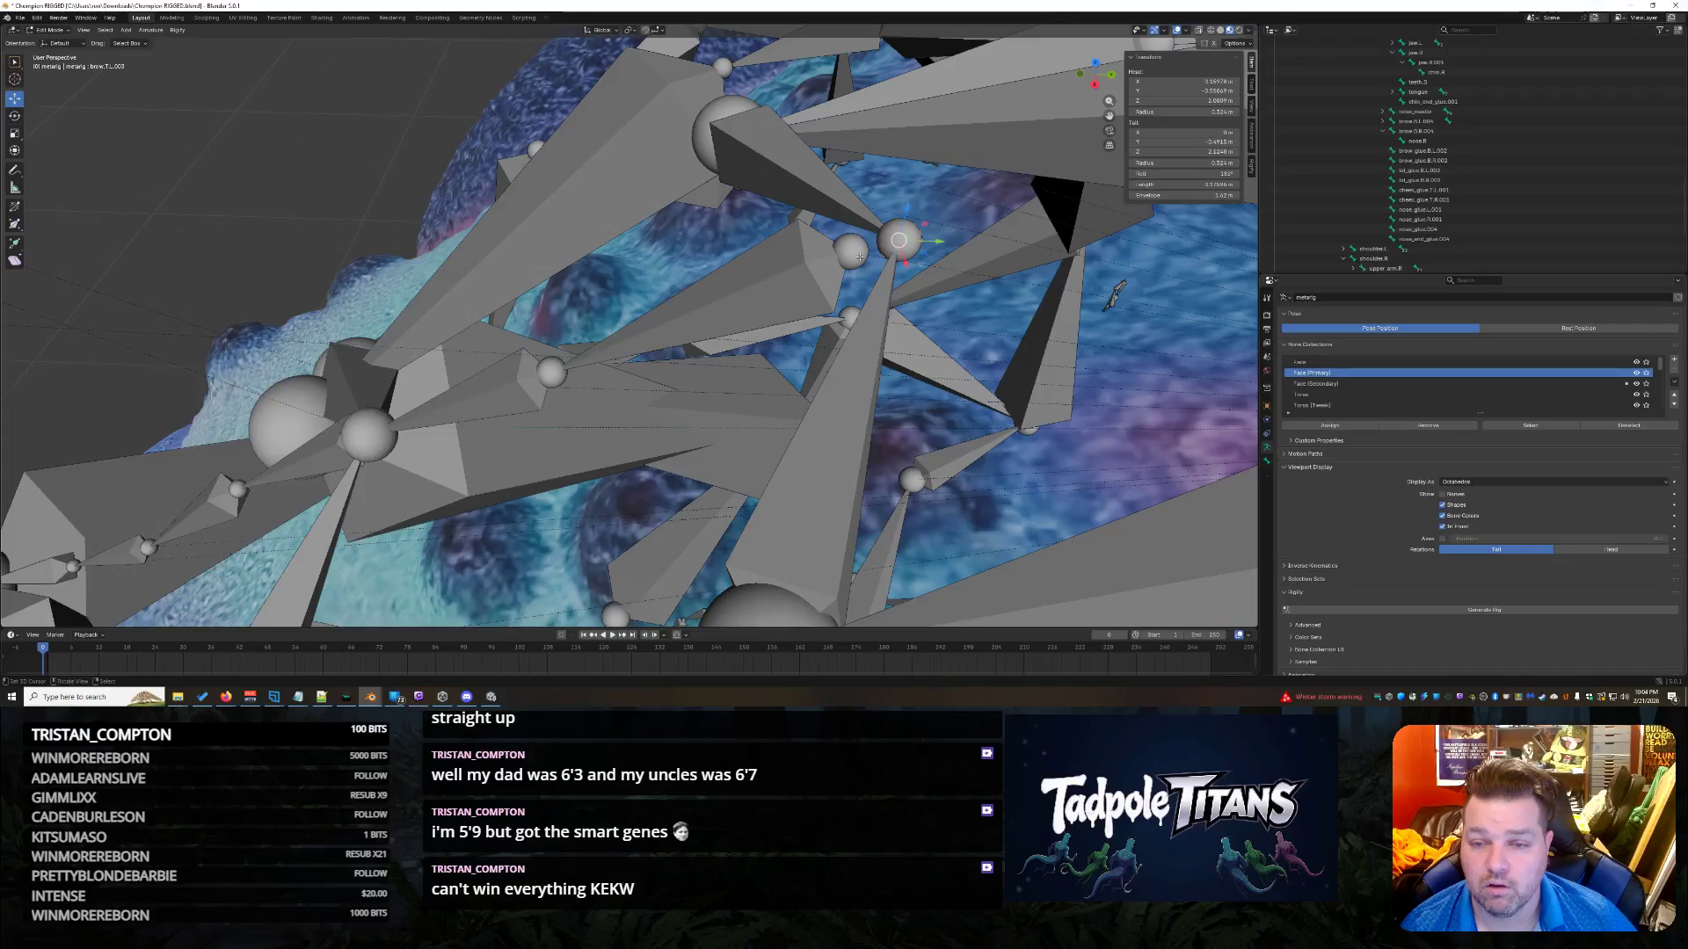
left_click(859, 255)
left_click(905, 240)
left_click(1222, 142)
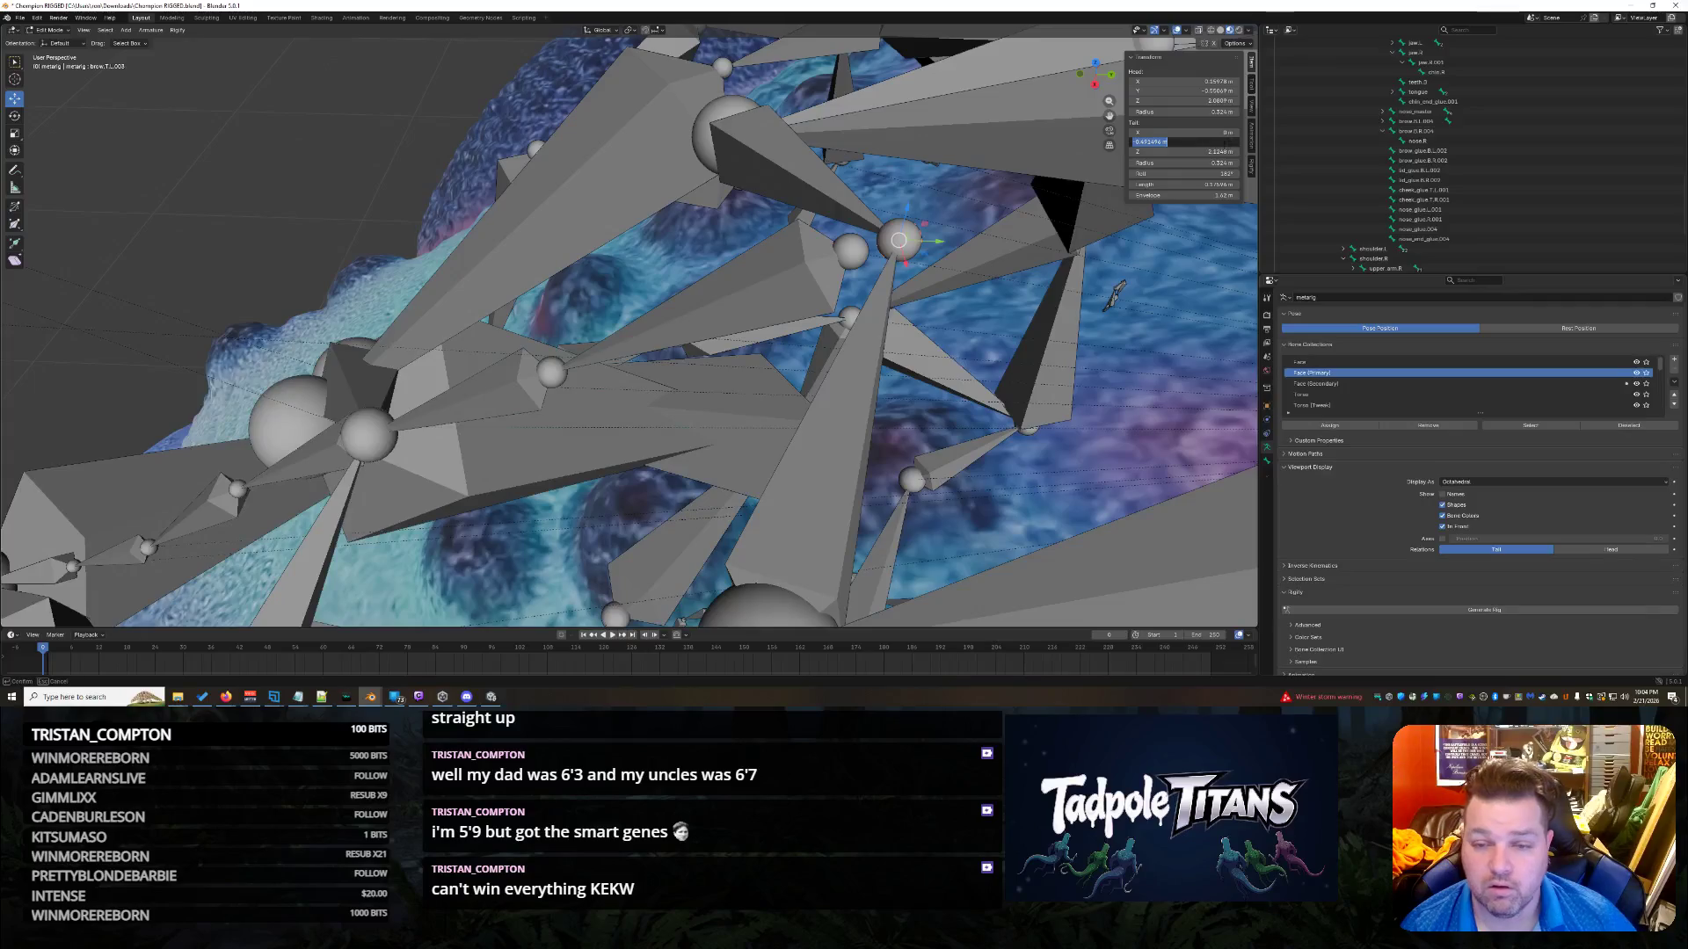
key("Return")
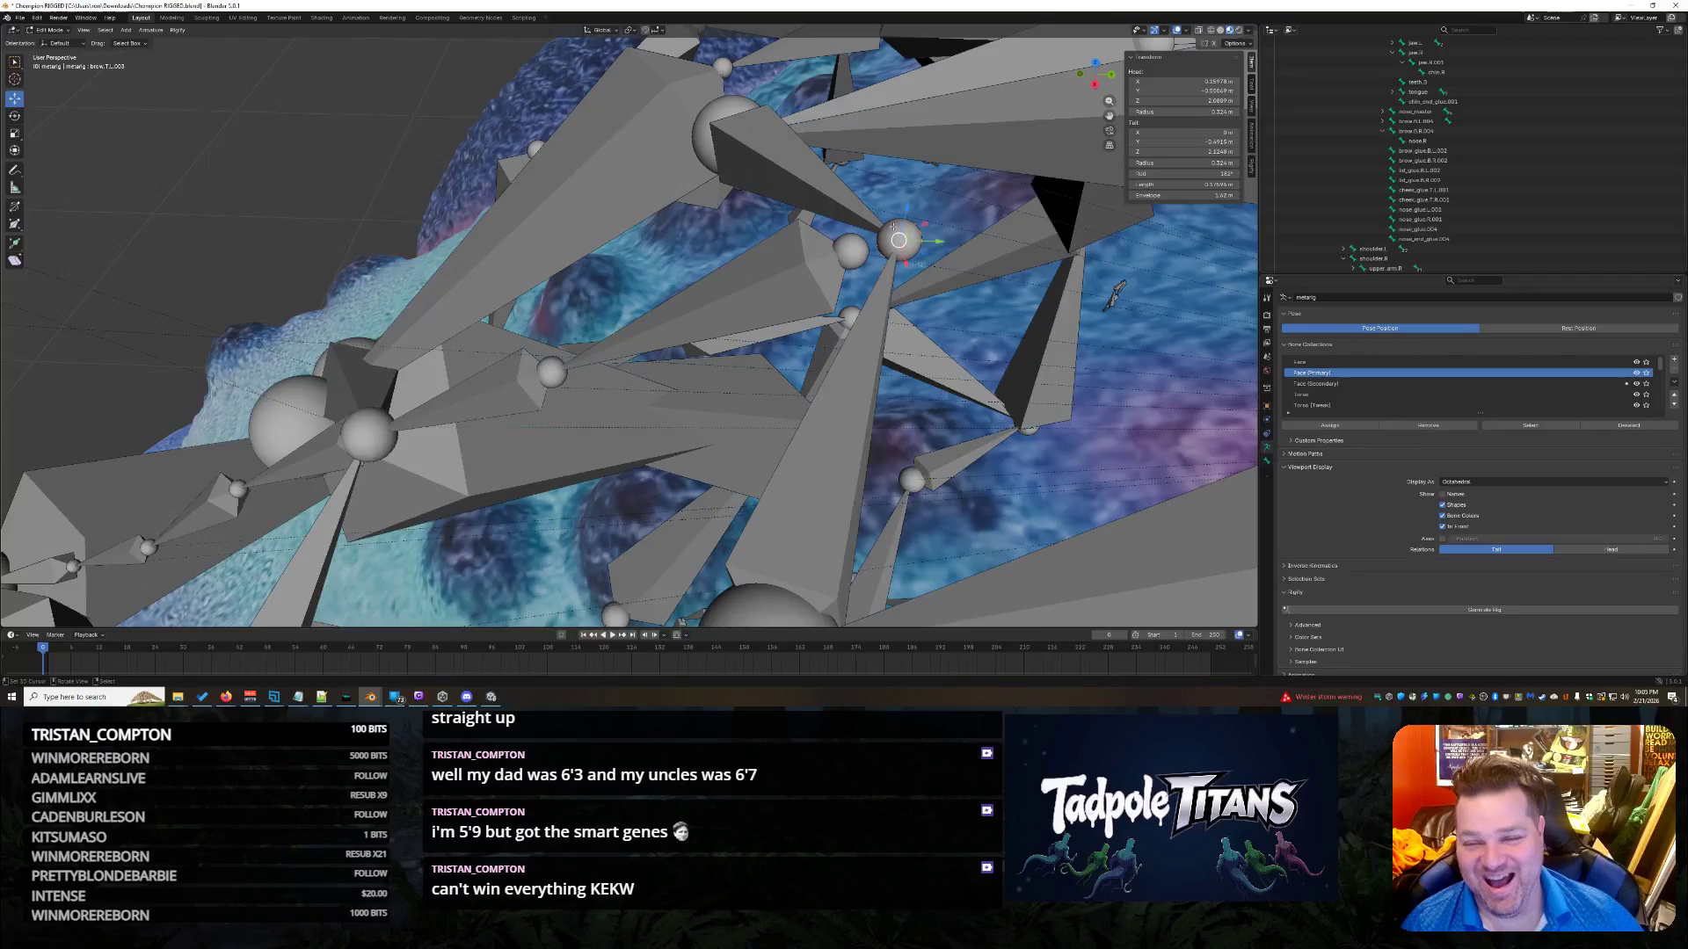
Set the selected snout bone's head Y to -0.4915 m.
left_click(851, 257)
double_click(1186, 91)
type("-0.4915")
key("Return")
Select the nose bone and edit its tail Z, leaving it at 2.0411 m.
left_click(1053, 327)
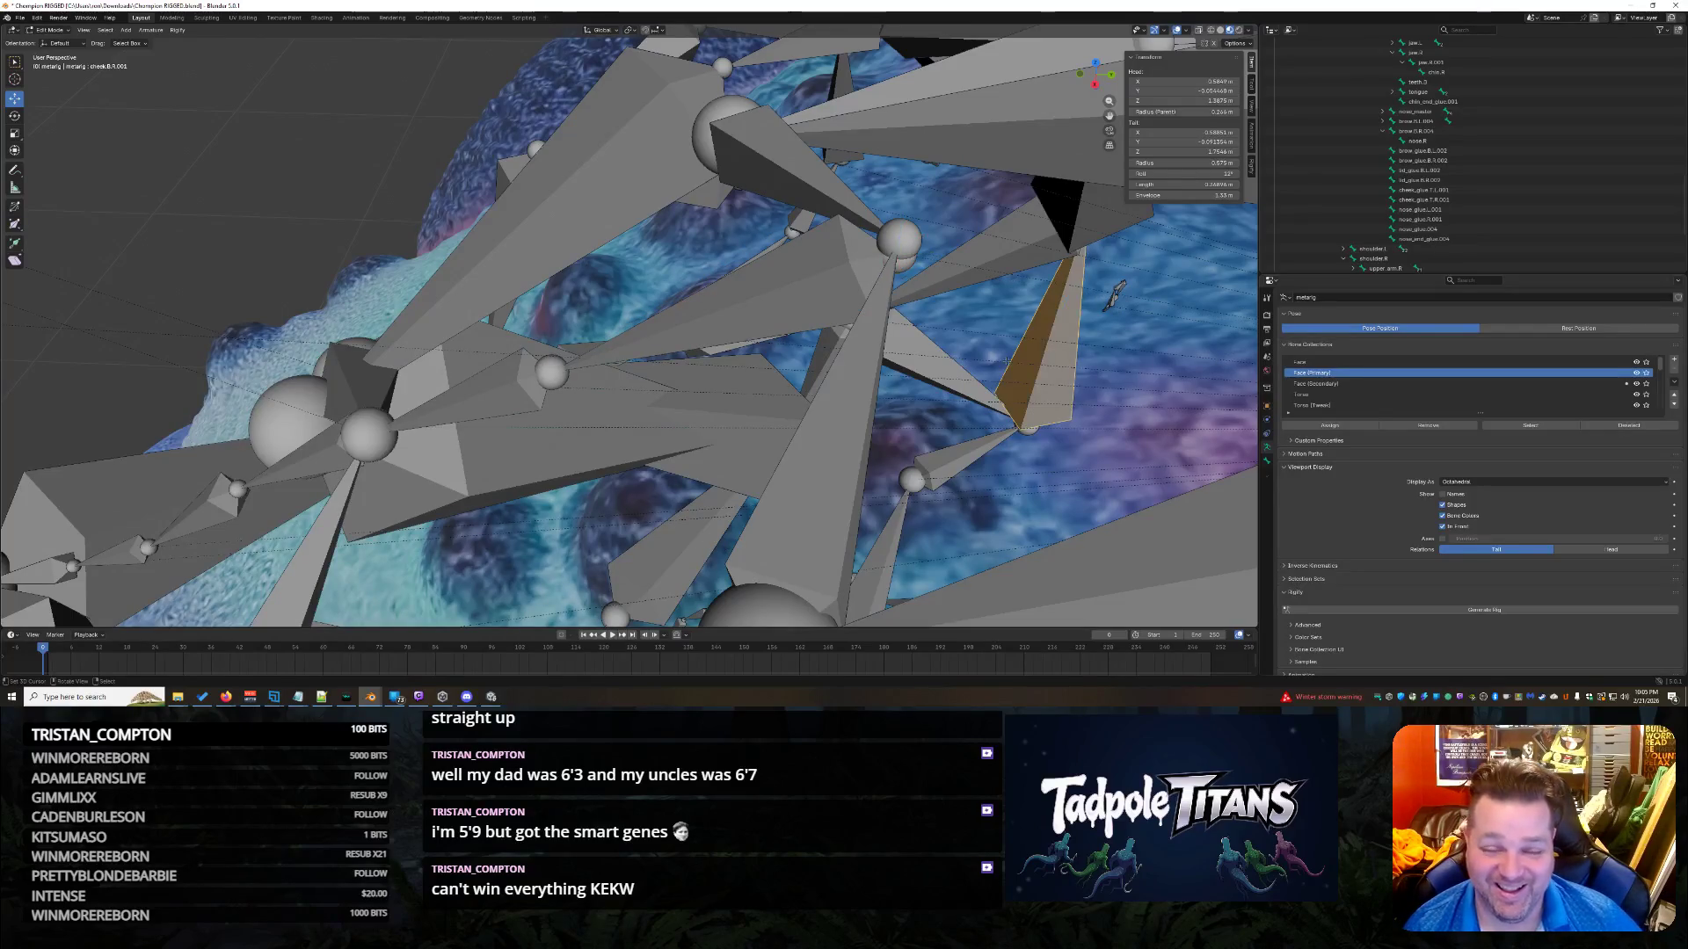
mouse_move(1053, 328)
middle_mouse_down()
mouse_move(1087, 379)
mouse_move(688, 276)
middle_mouse_up()
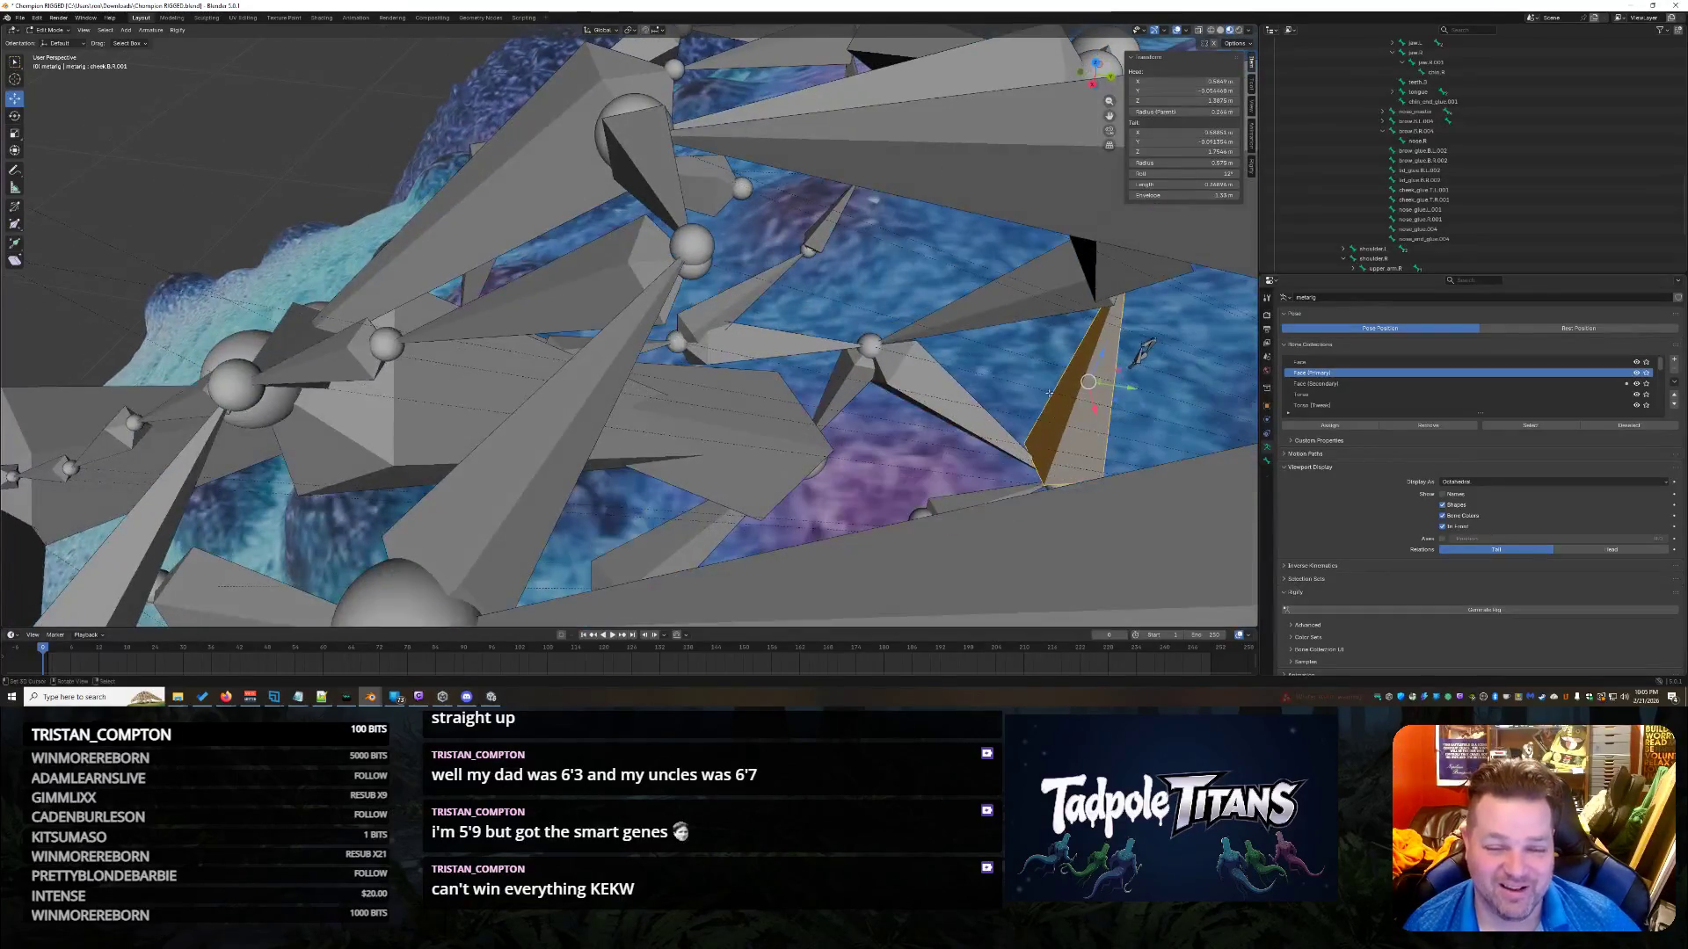
left_click(691, 273)
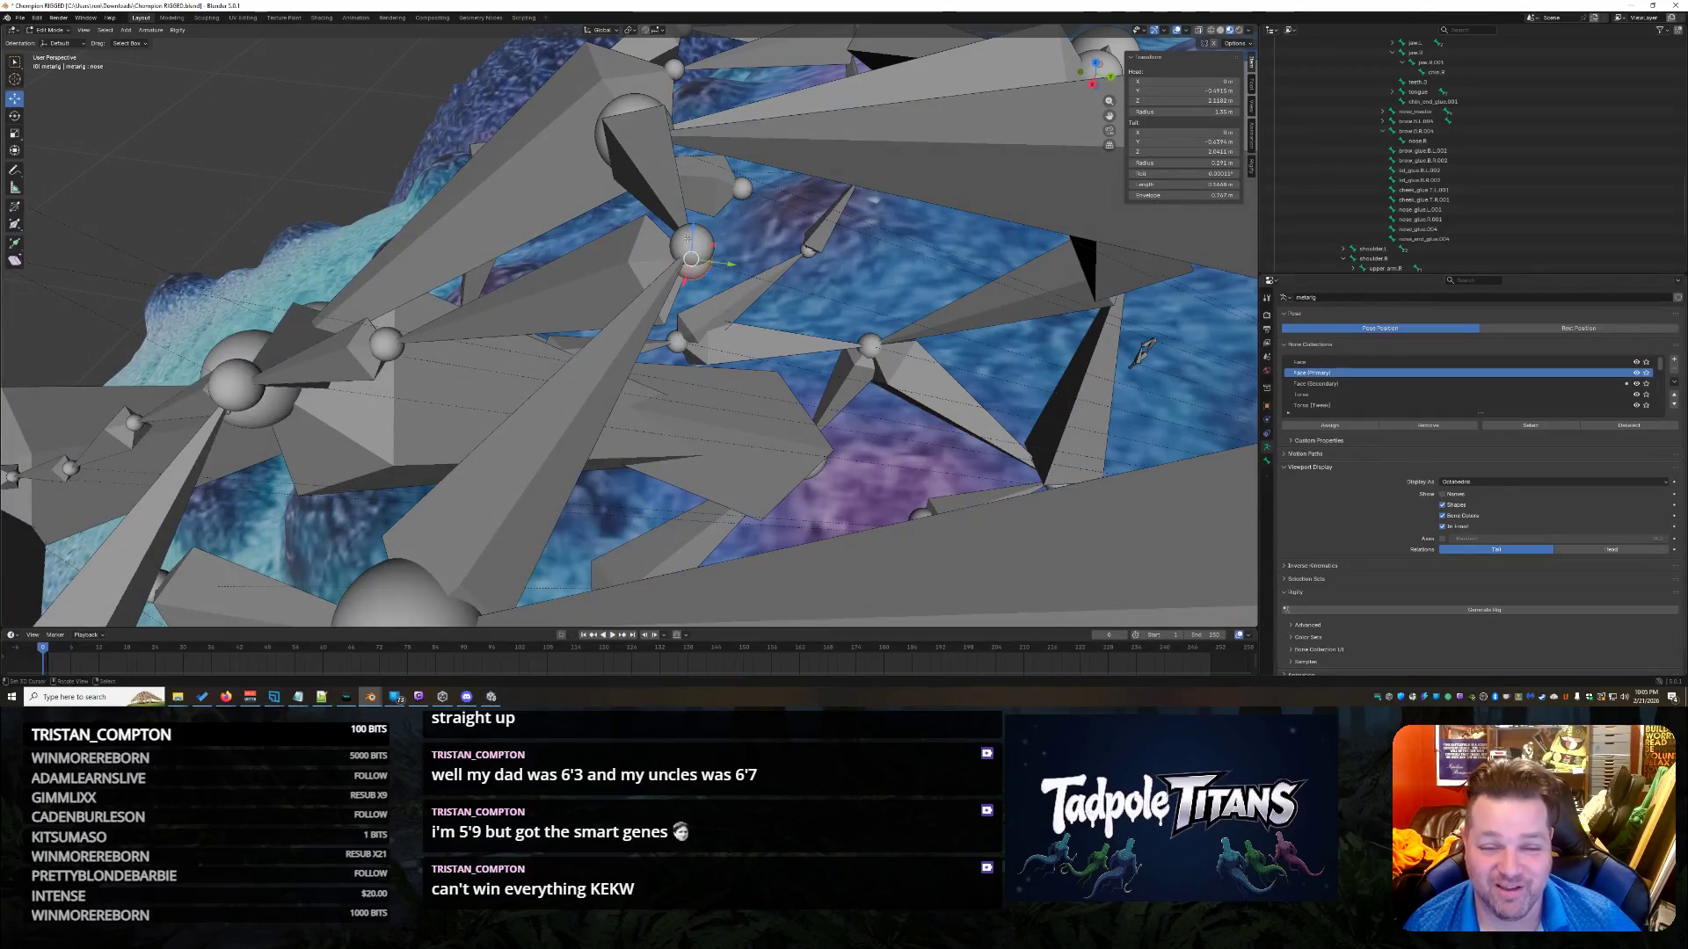
left_click(695, 275)
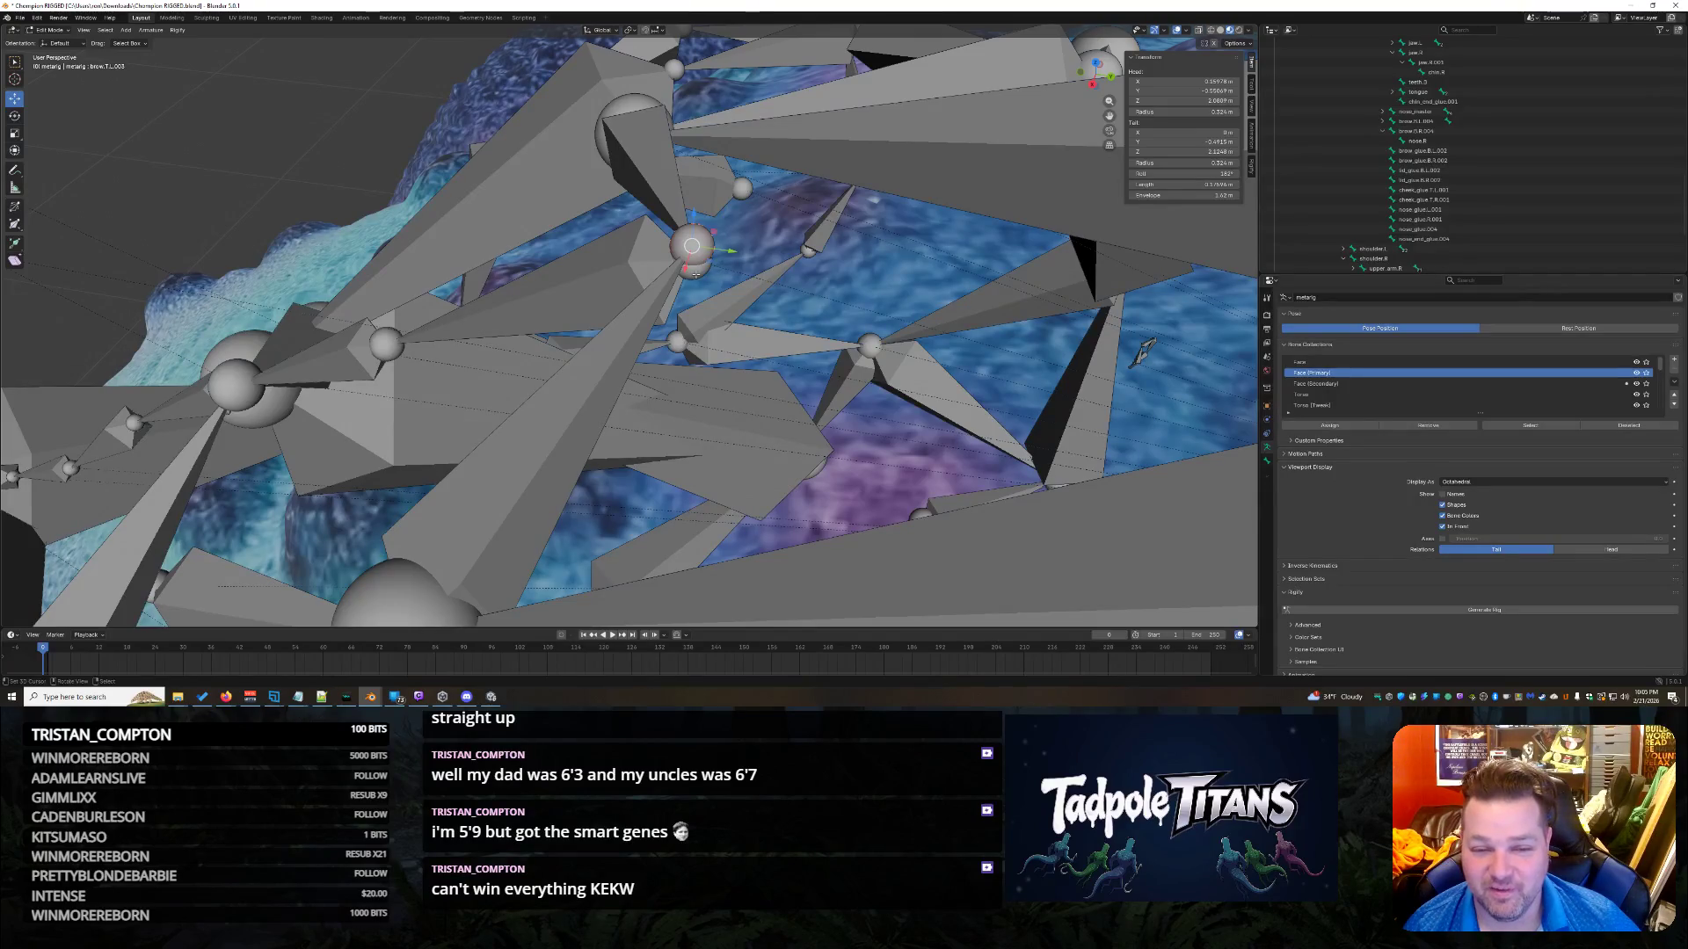
left_click(695, 275)
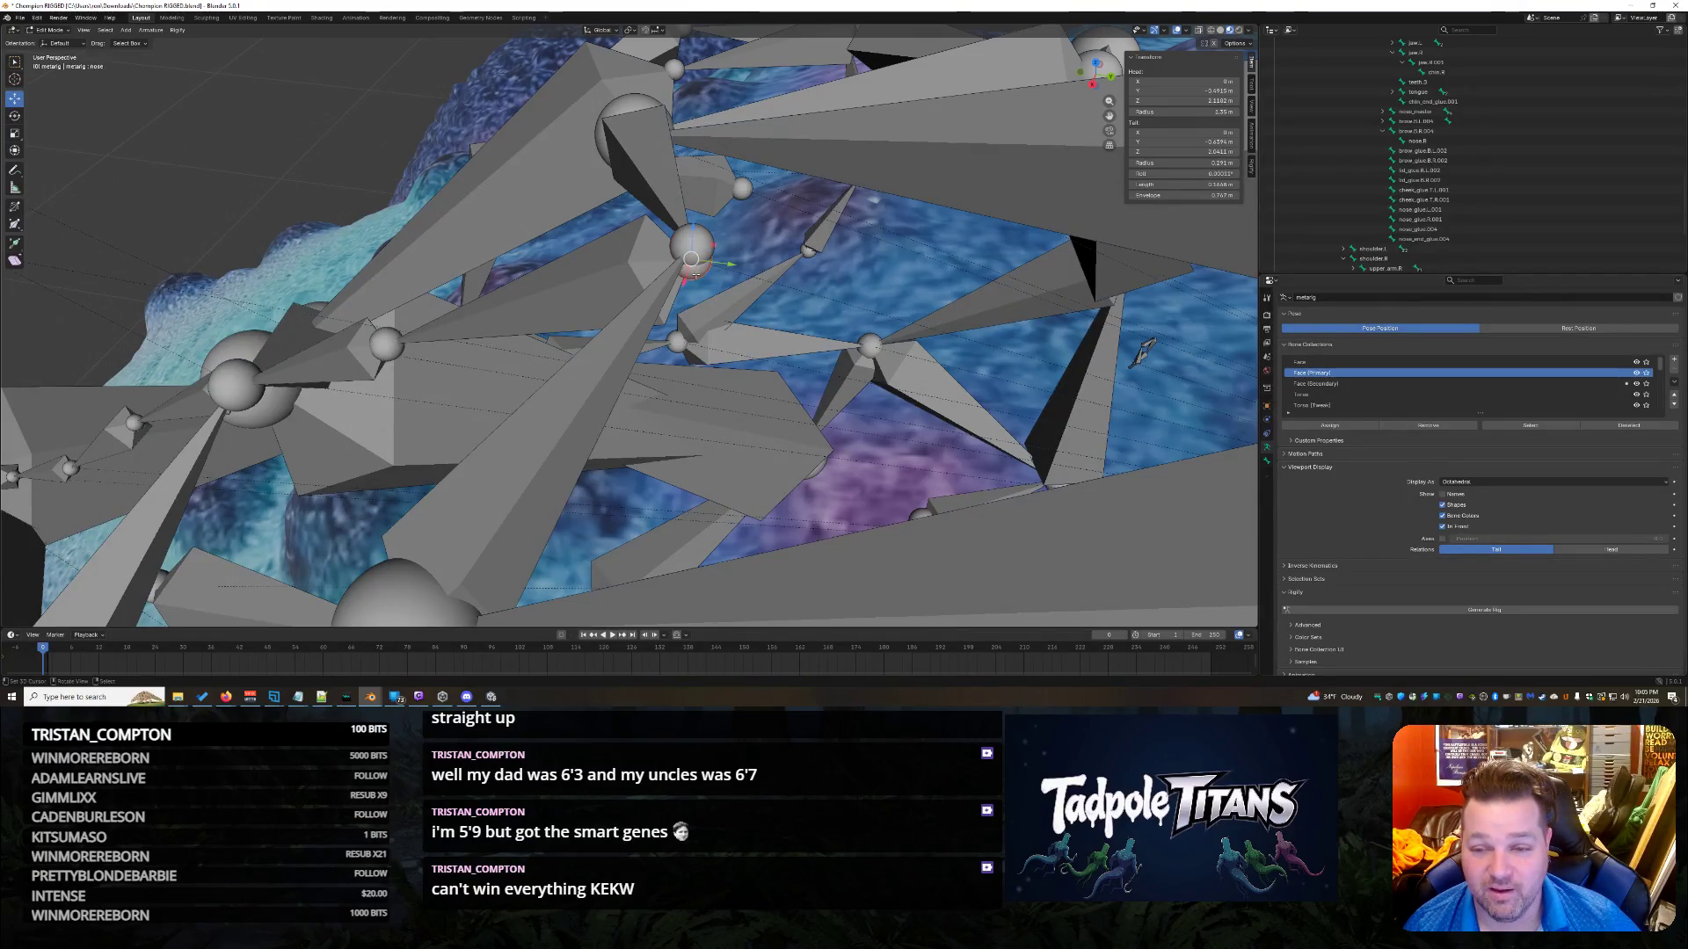
left_click(1170, 152)
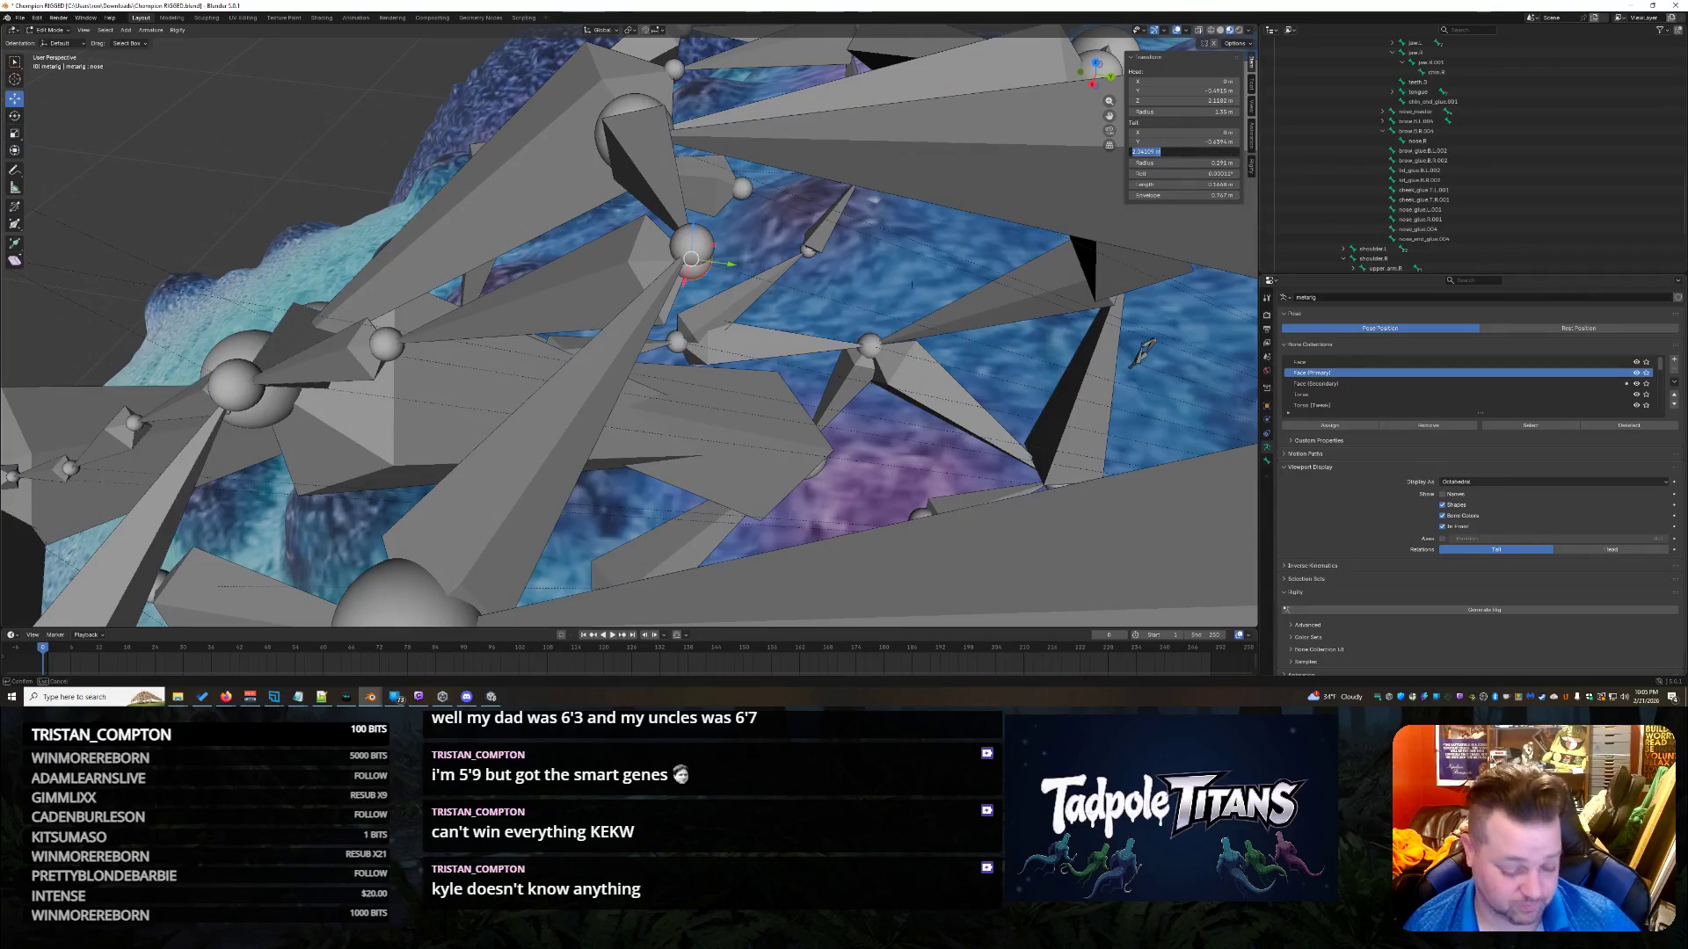
key("Return")
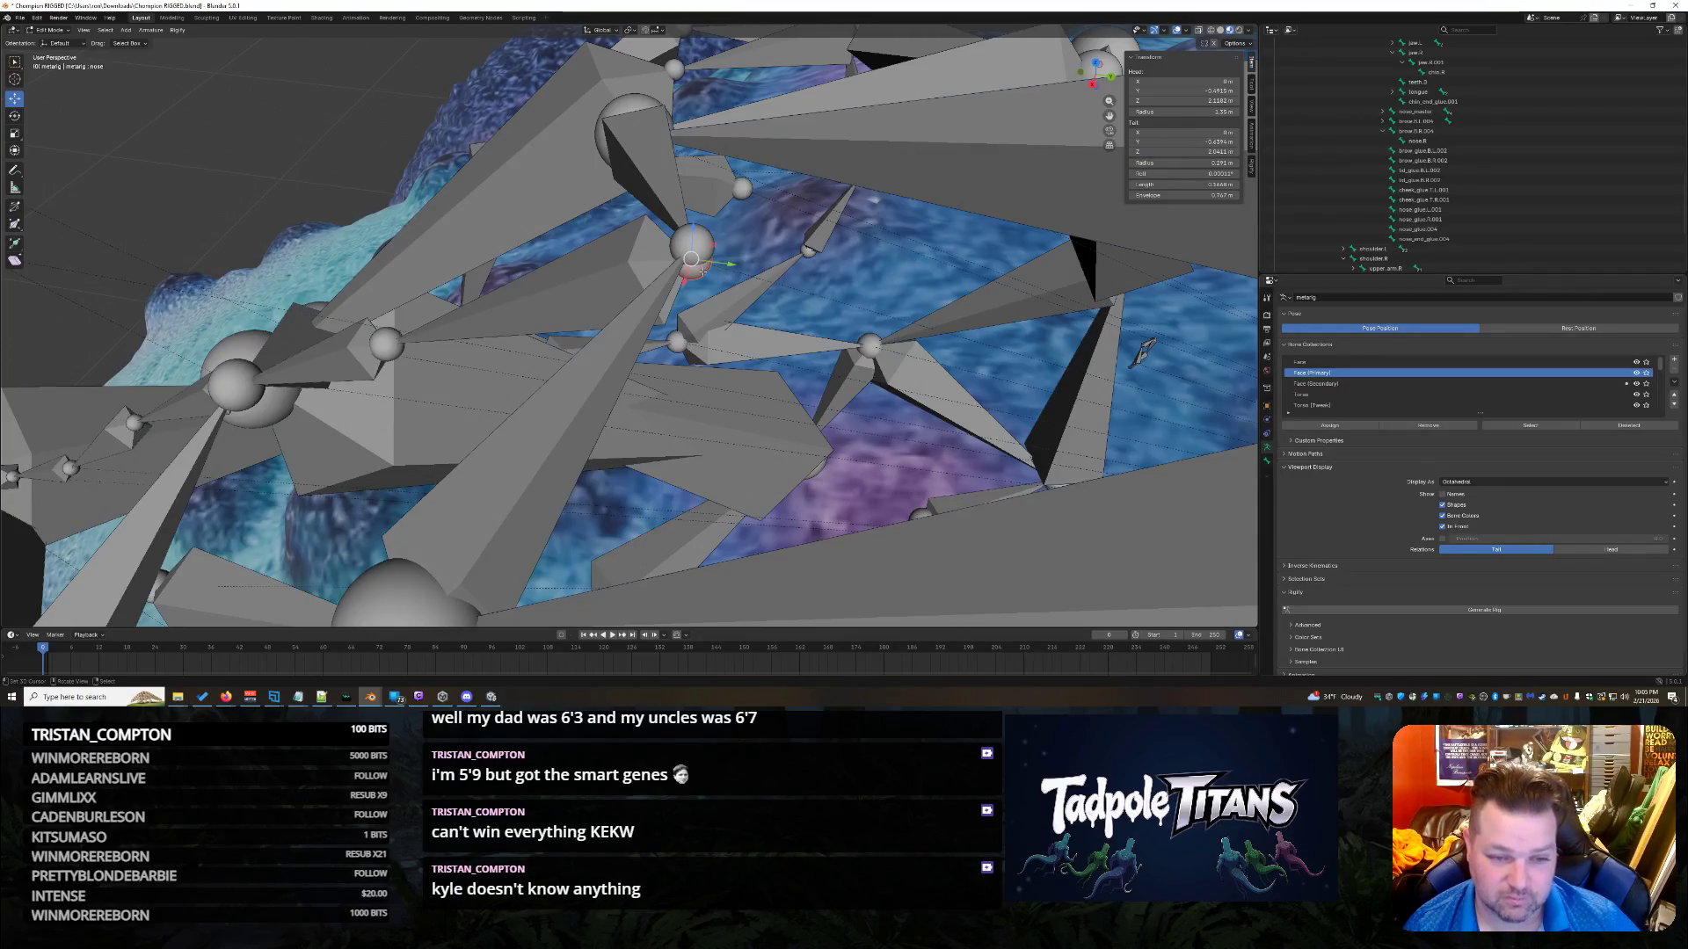
left_click(1184, 152)
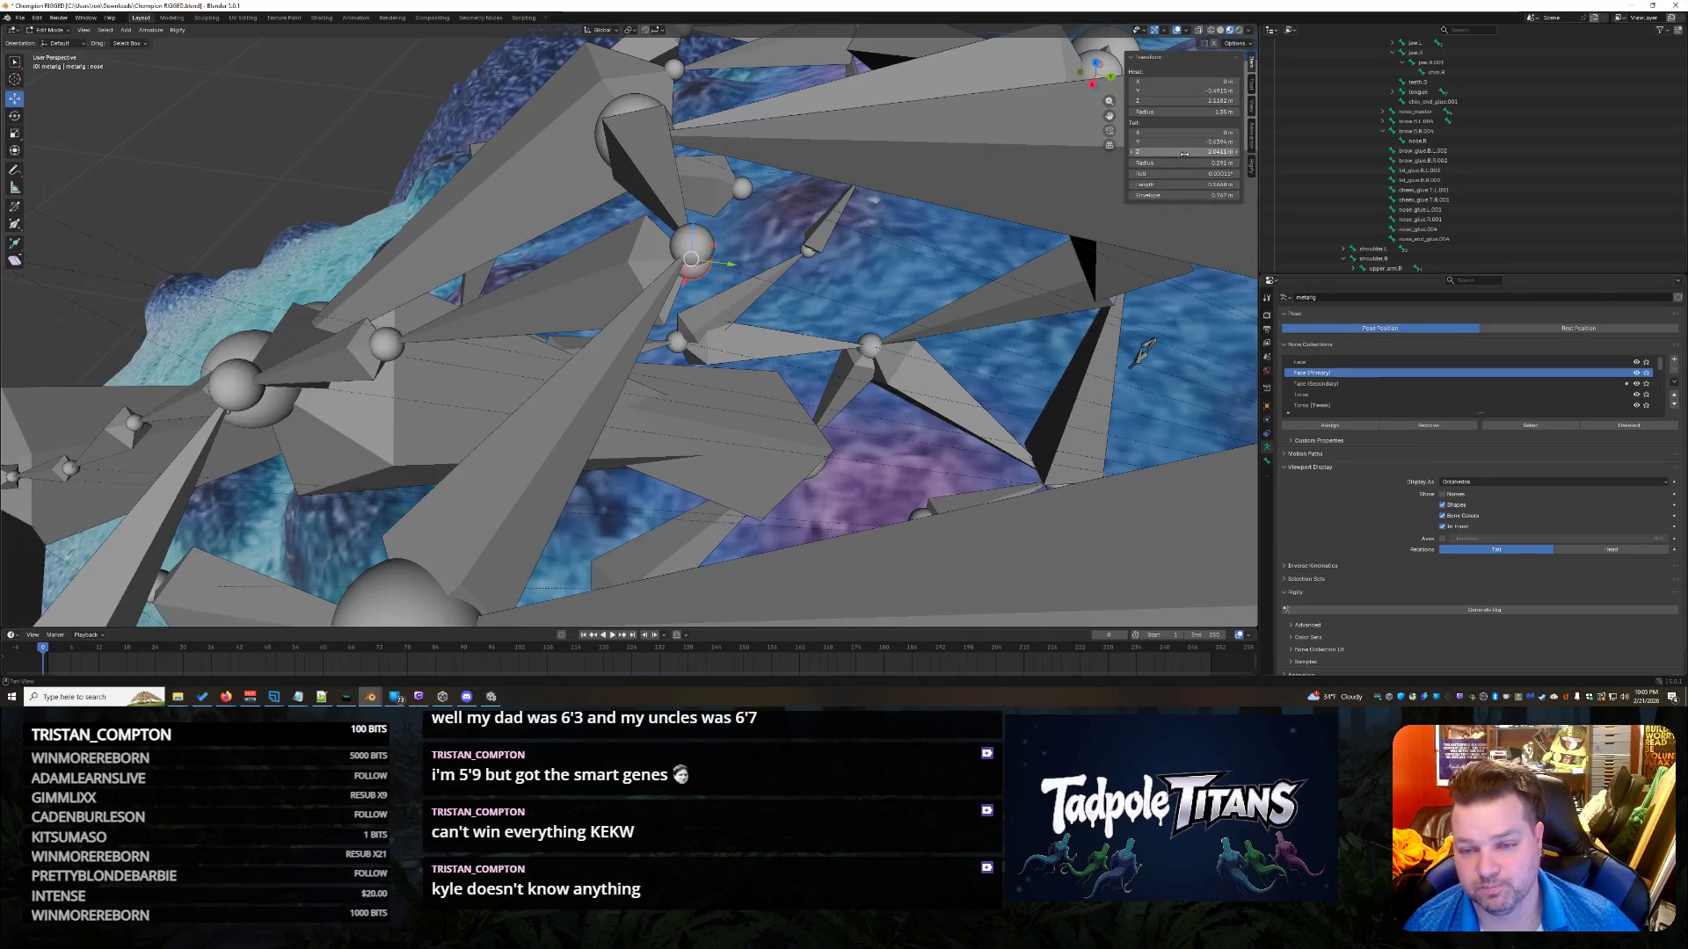
key("Escape")
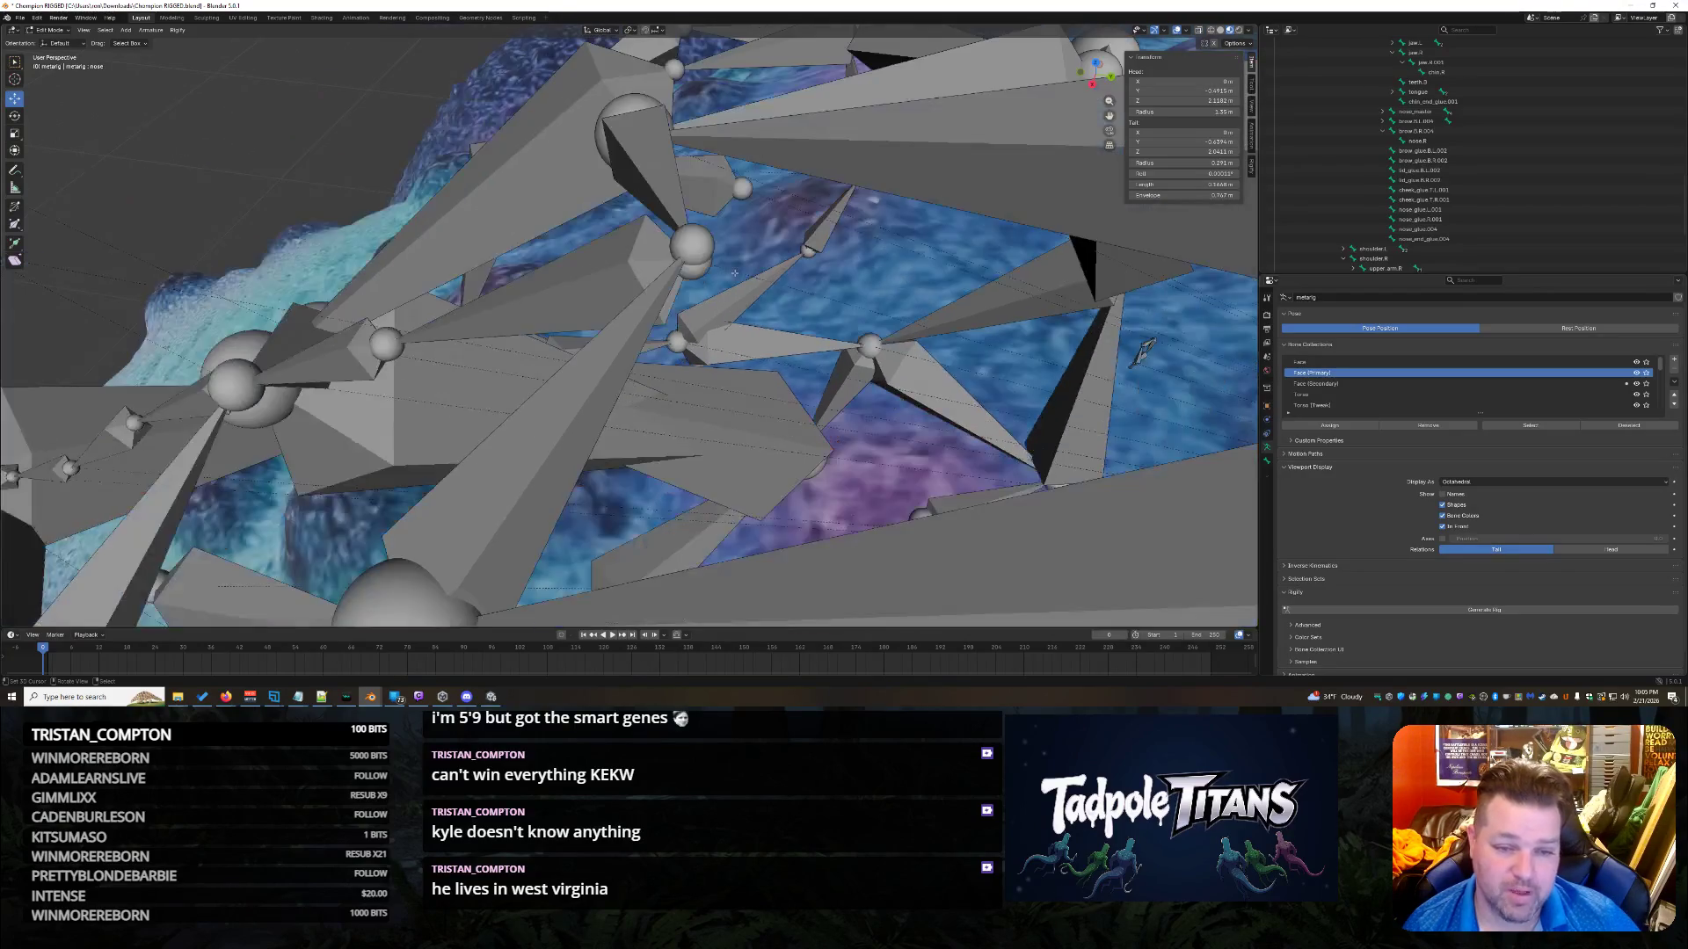
Set the nose bone's tail Z and the next bone's head Z both to 2.1248 m.
left_click(692, 245)
left_click(1184, 151)
key("Return")
left_click(695, 264)
left_click(1184, 100)
key("Return")
mouse_move(773, 299)
middle_mouse_down()
mouse_move(810, 297)
mouse_move(858, 332)
mouse_move(552, 422)
mouse_move(685, 420)
mouse_move(636, 423)
mouse_move(614, 371)
mouse_move(789, 355)
middle_mouse_up()
Orbit to the face bones and raise the selected bone 0.0134 m along Z.
scroll(810, 297, "down", 5)
scroll(553, 422, "up", 3)
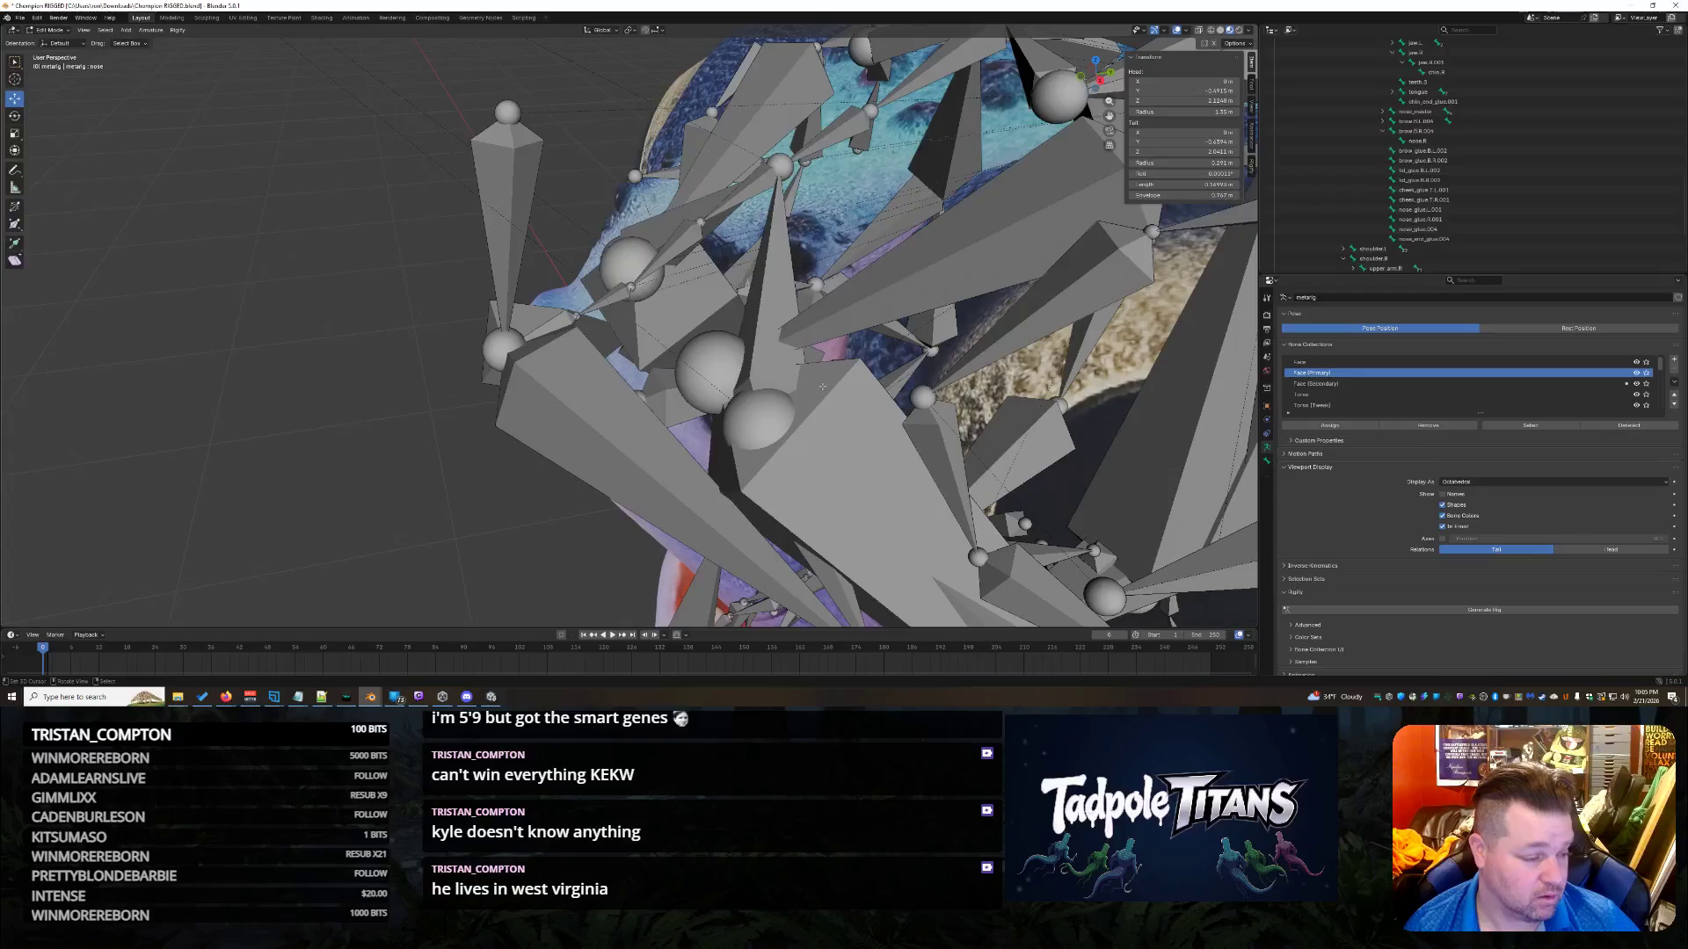
middle_click_drag(823, 386, 815, 380)
middle_click_drag(582, 389, 605, 393)
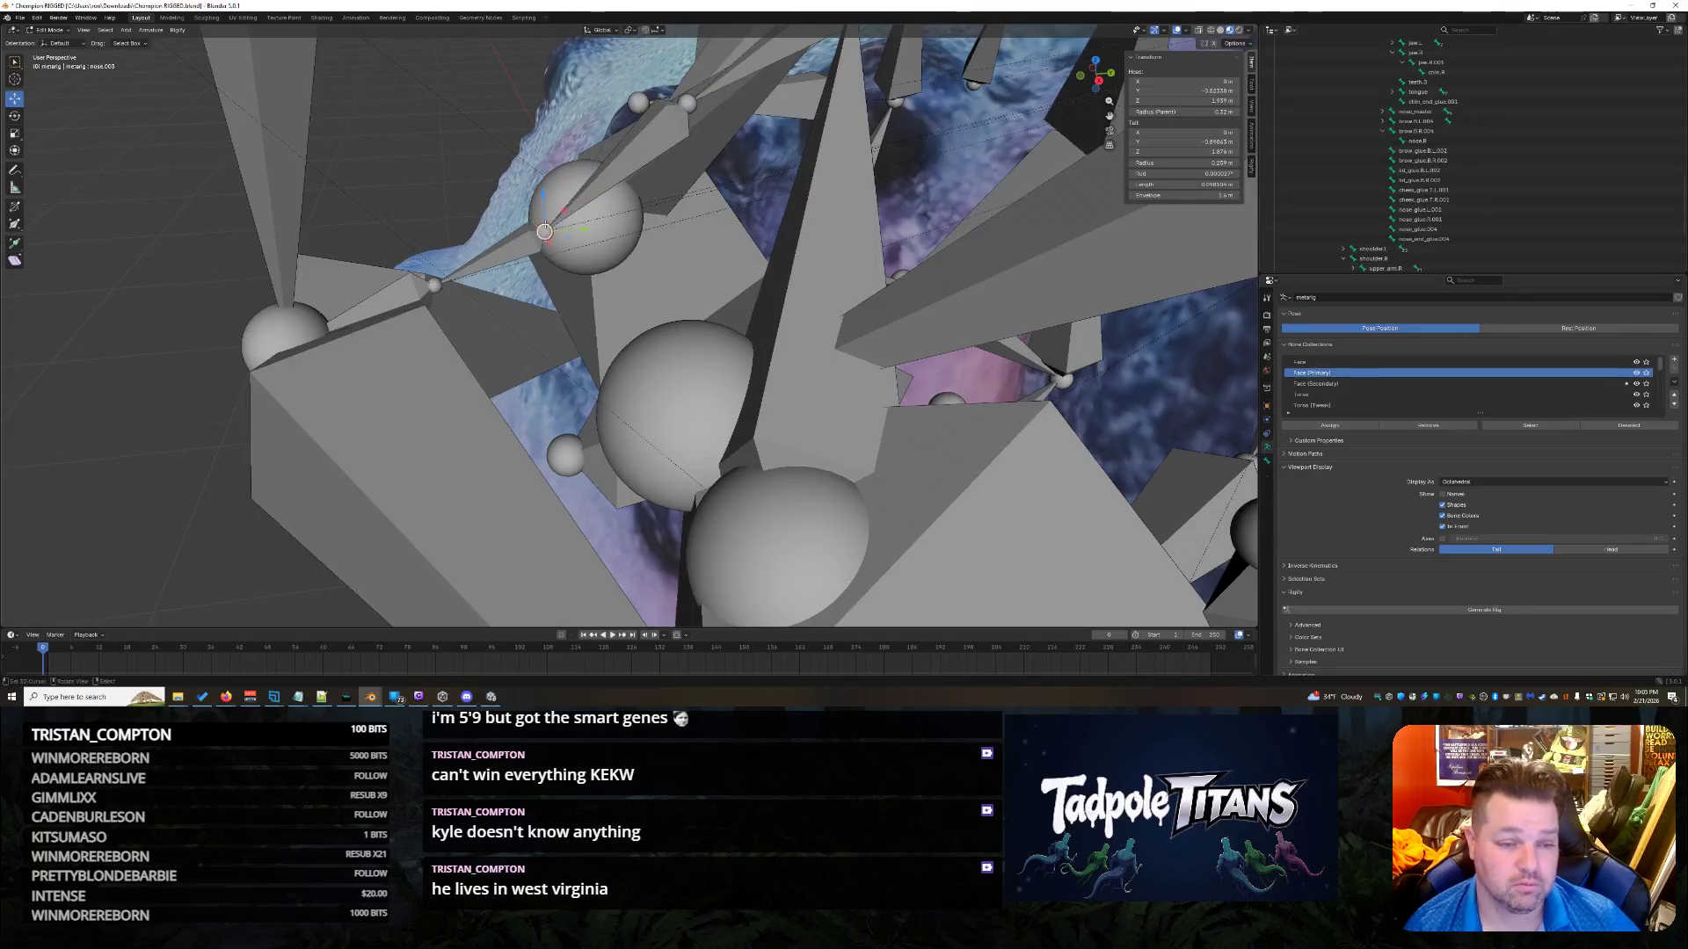
left_click_drag(545, 204, 543, 192)
mouse_move(615, 219)
middle_mouse_down()
mouse_move(693, 244)
mouse_move(594, 238)
mouse_move(639, 235)
mouse_move(573, 345)
mouse_move(592, 345)
mouse_move(515, 344)
middle_mouse_up()
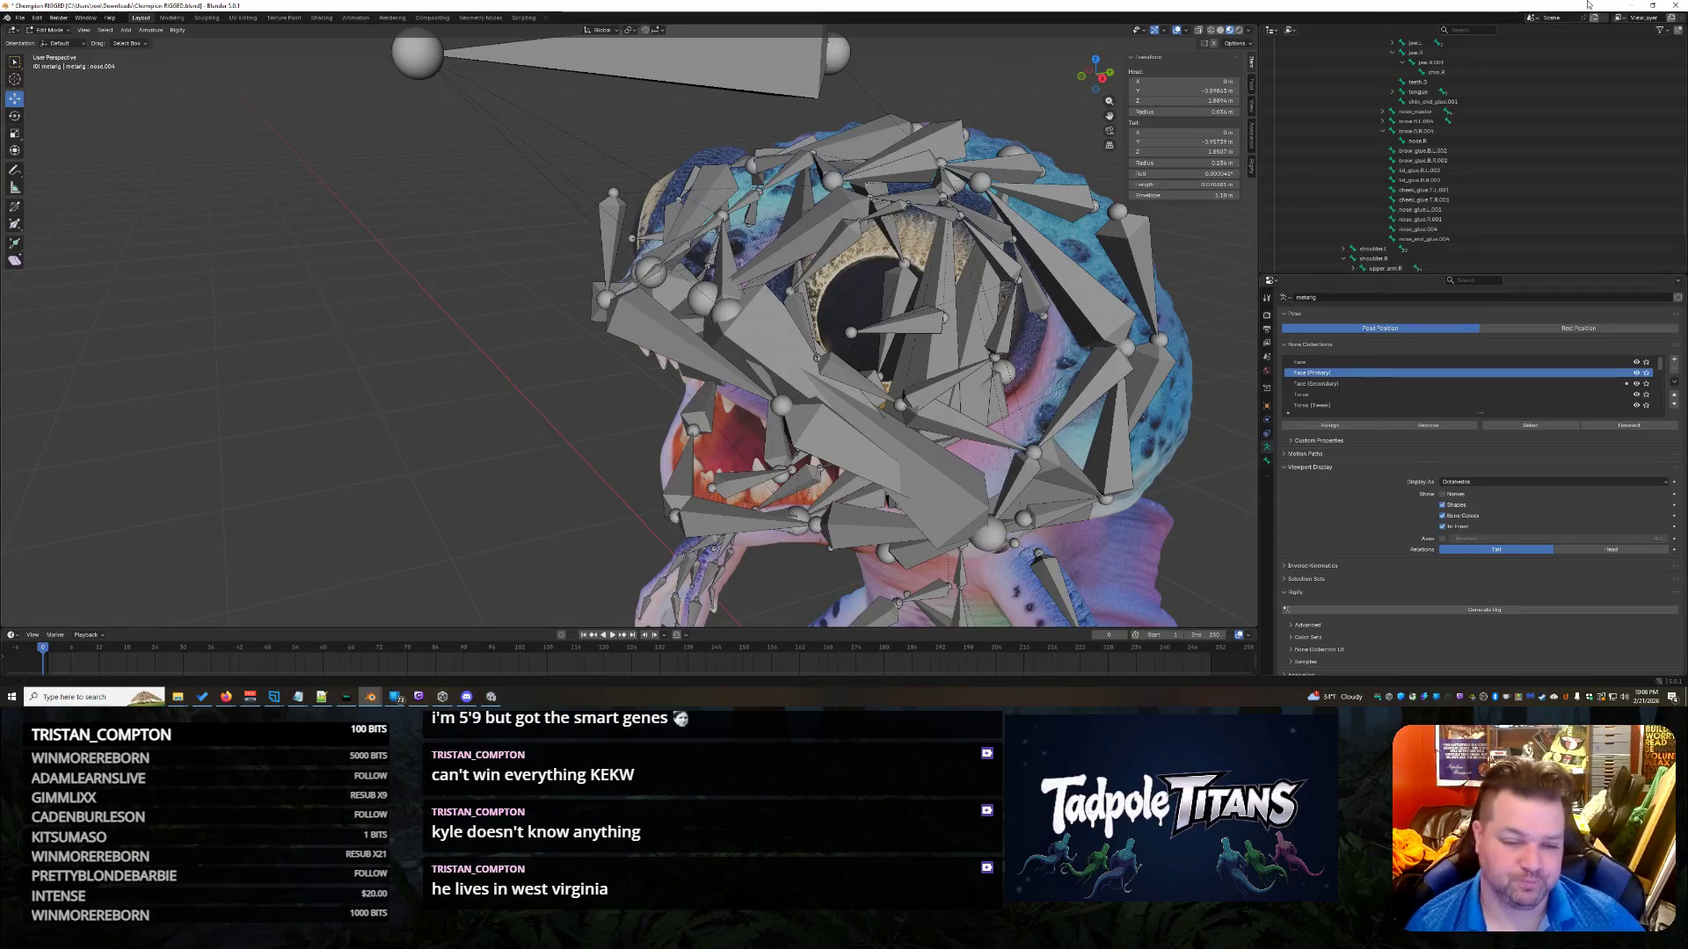
middle_click_drag(633, 369, 499, 383)
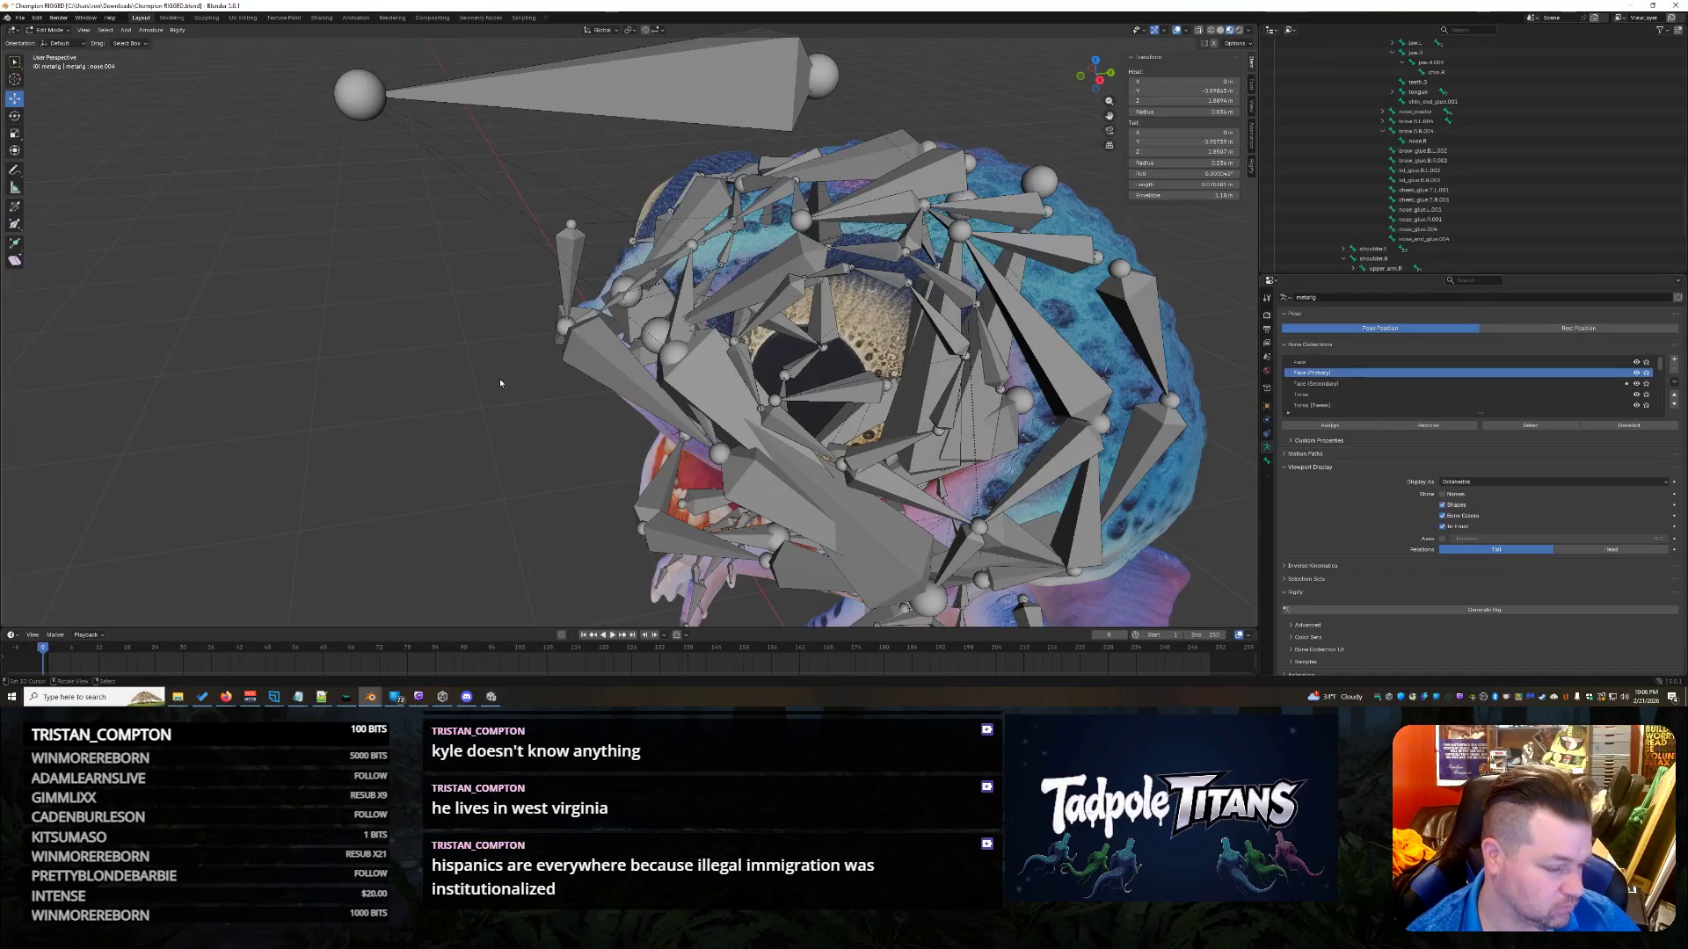
mouse_move(501, 384)
middle_mouse_down()
mouse_move(455, 404)
mouse_move(281, 409)
mouse_move(563, 378)
middle_mouse_up()
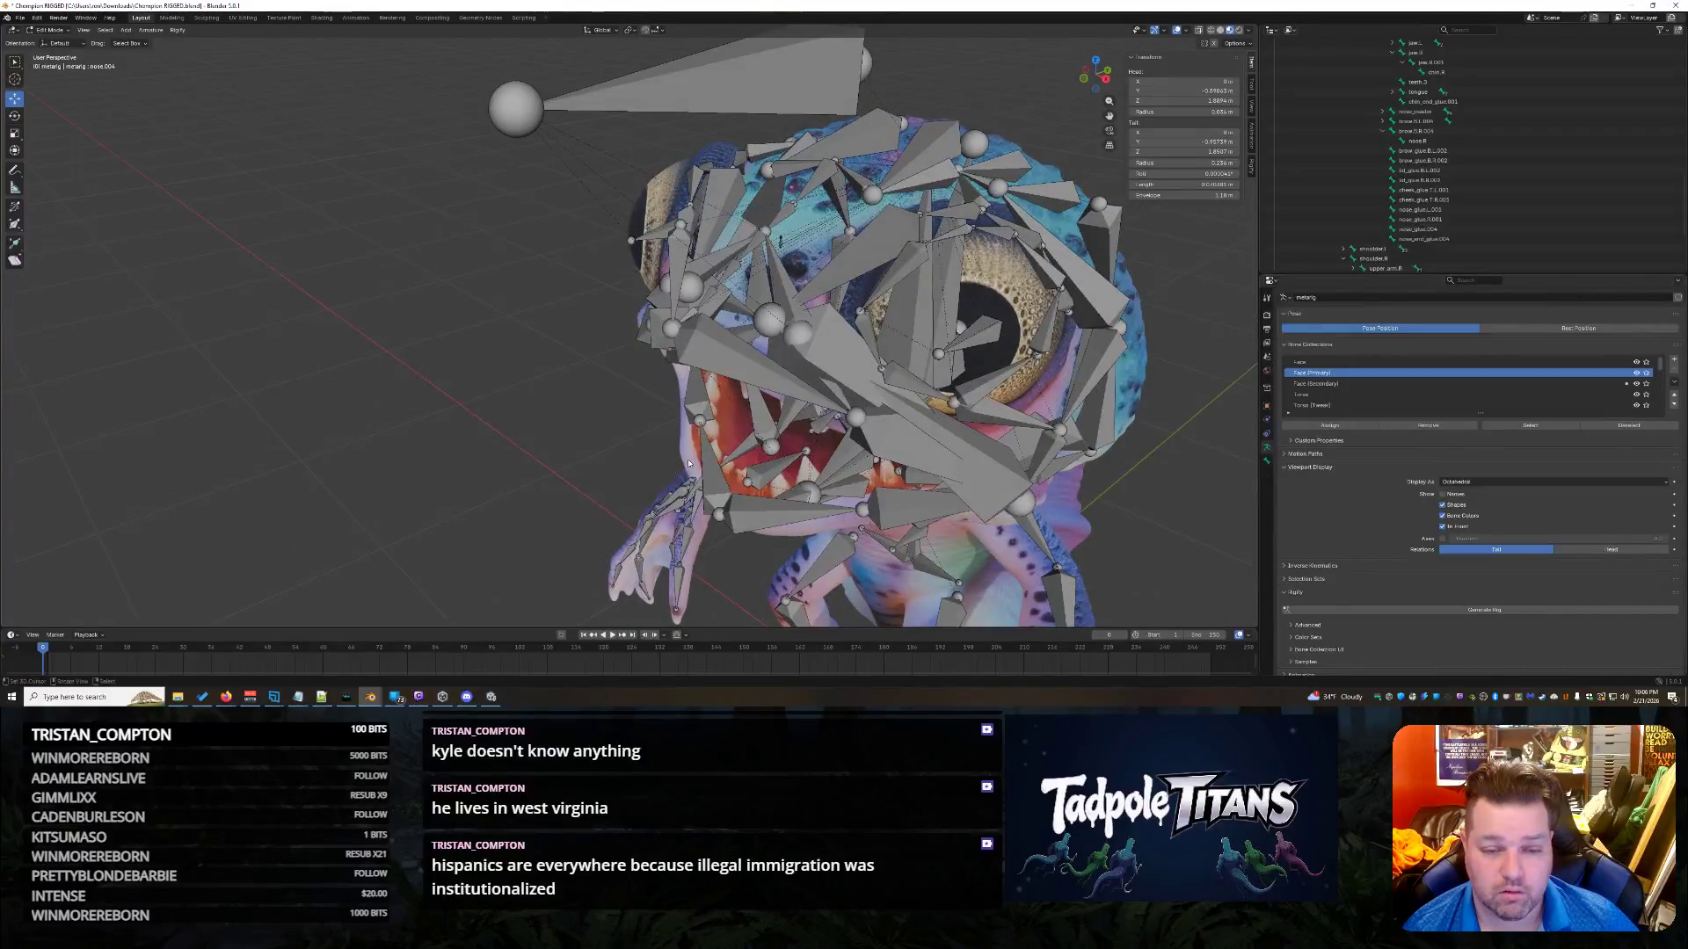
left_click(825, 352)
middle_click_drag(824, 352, 787, 477)
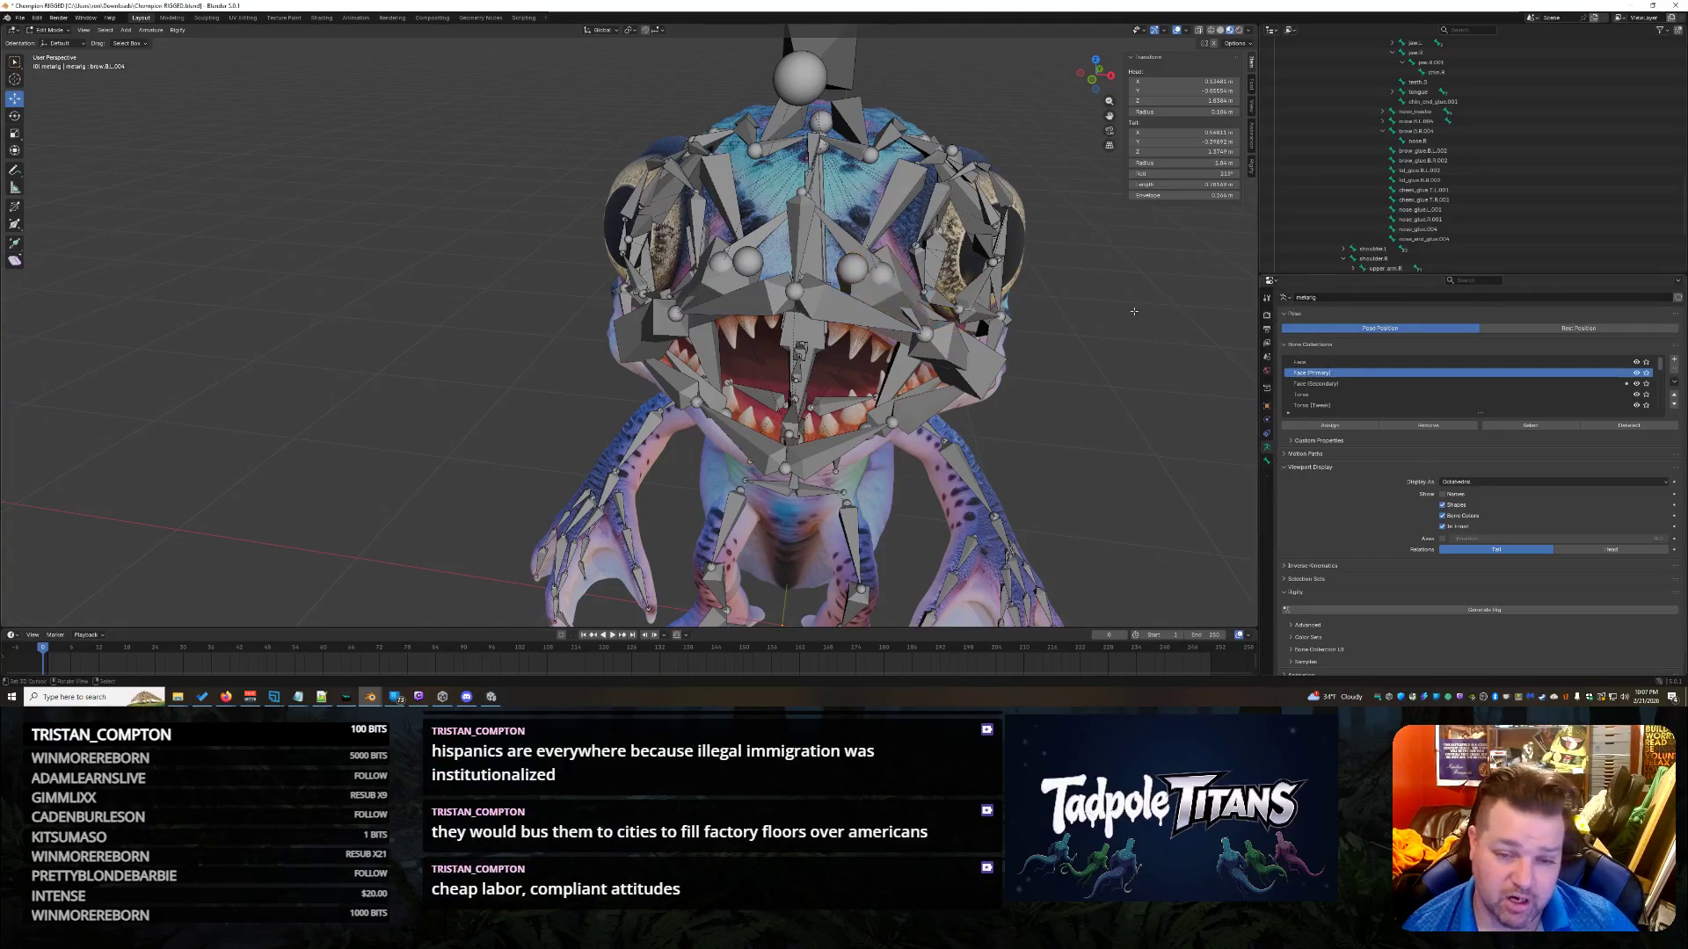
Try moving the lower right brow bone brow.B.R.003 upward, then undo that move.
scroll(893, 282, "up", 5)
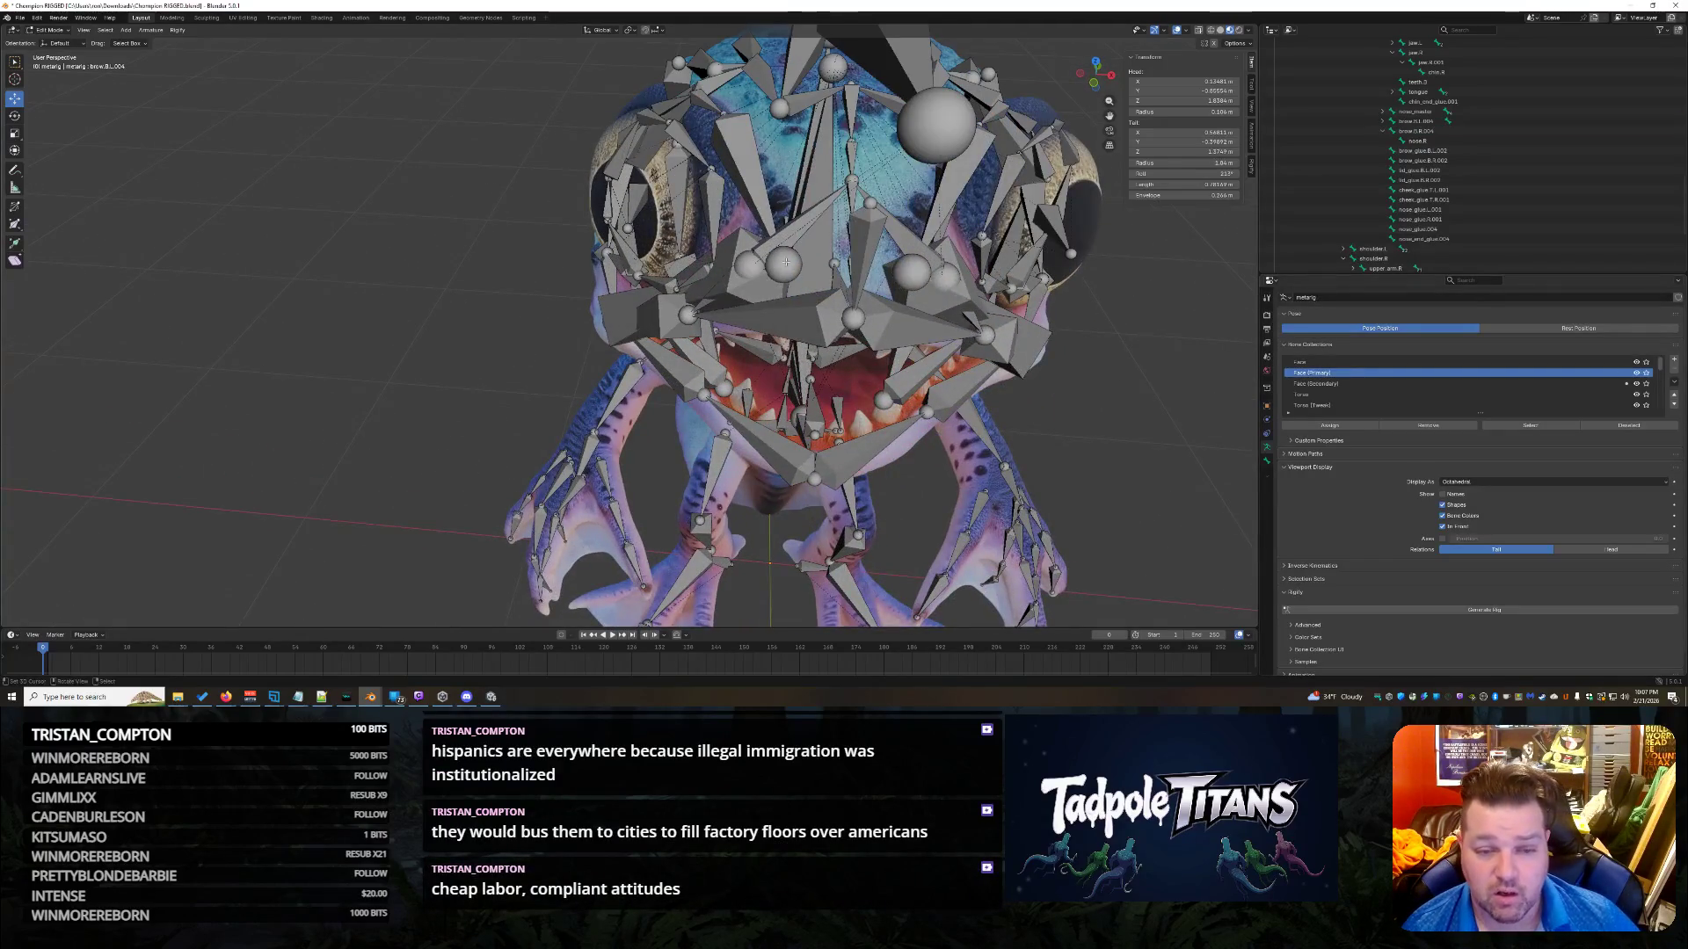
middle_click_drag(907, 276, 1134, 370)
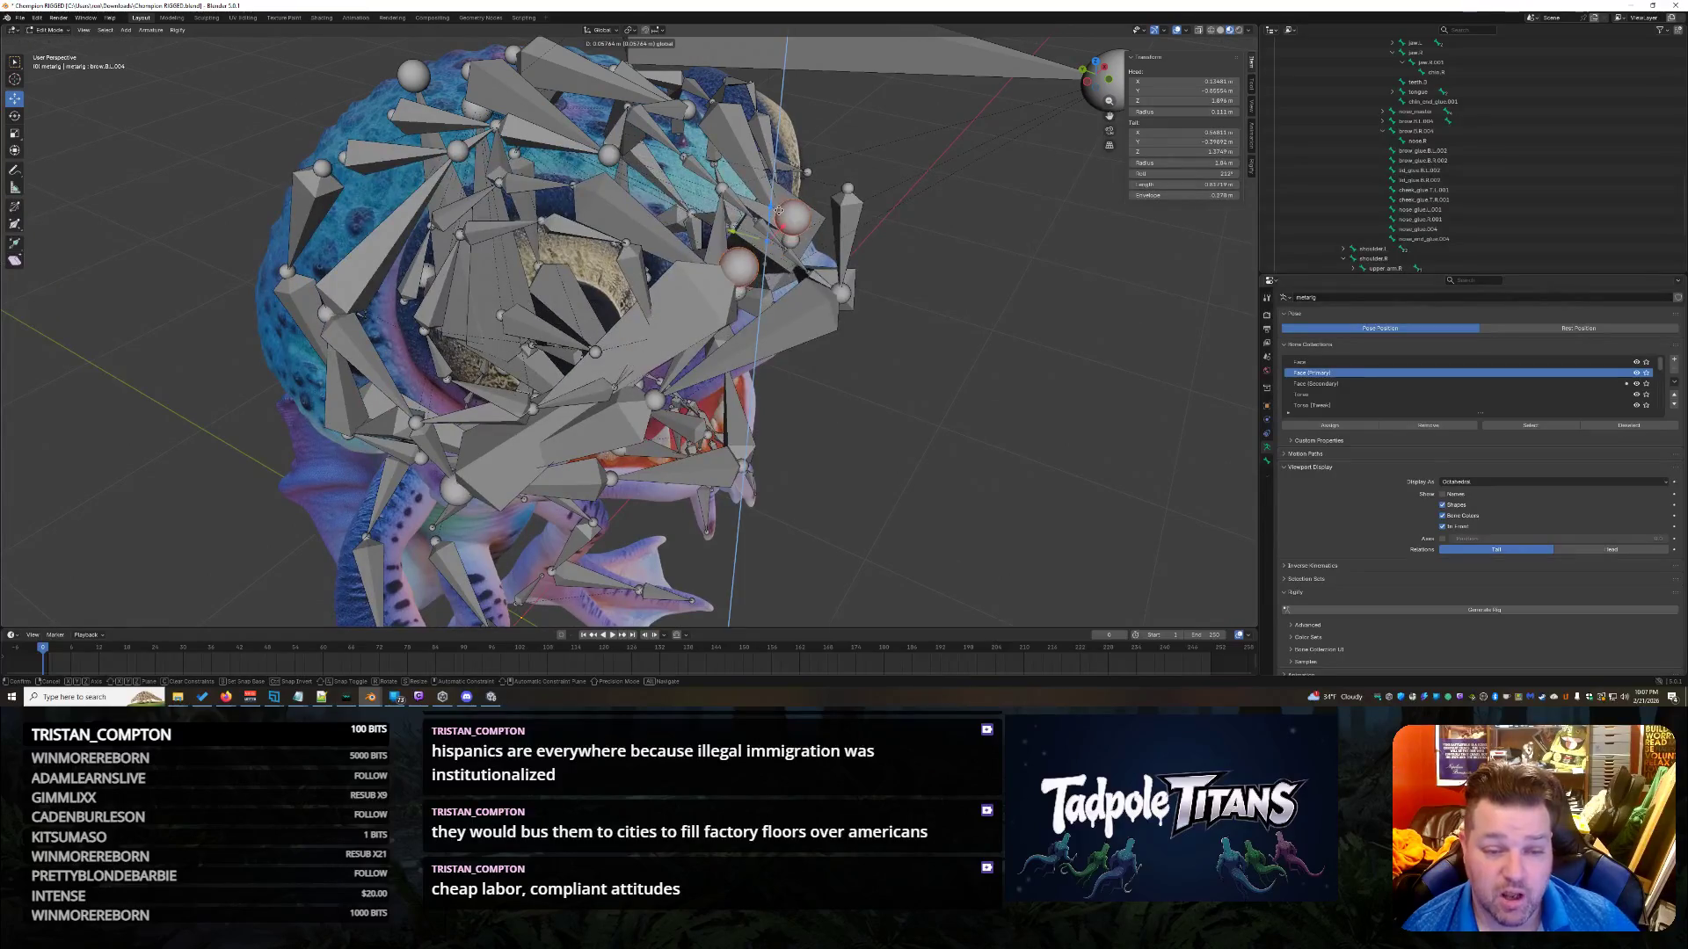
mouse_move(1002, 333)
middle_mouse_down()
mouse_move(1021, 336)
mouse_move(914, 332)
middle_mouse_up()
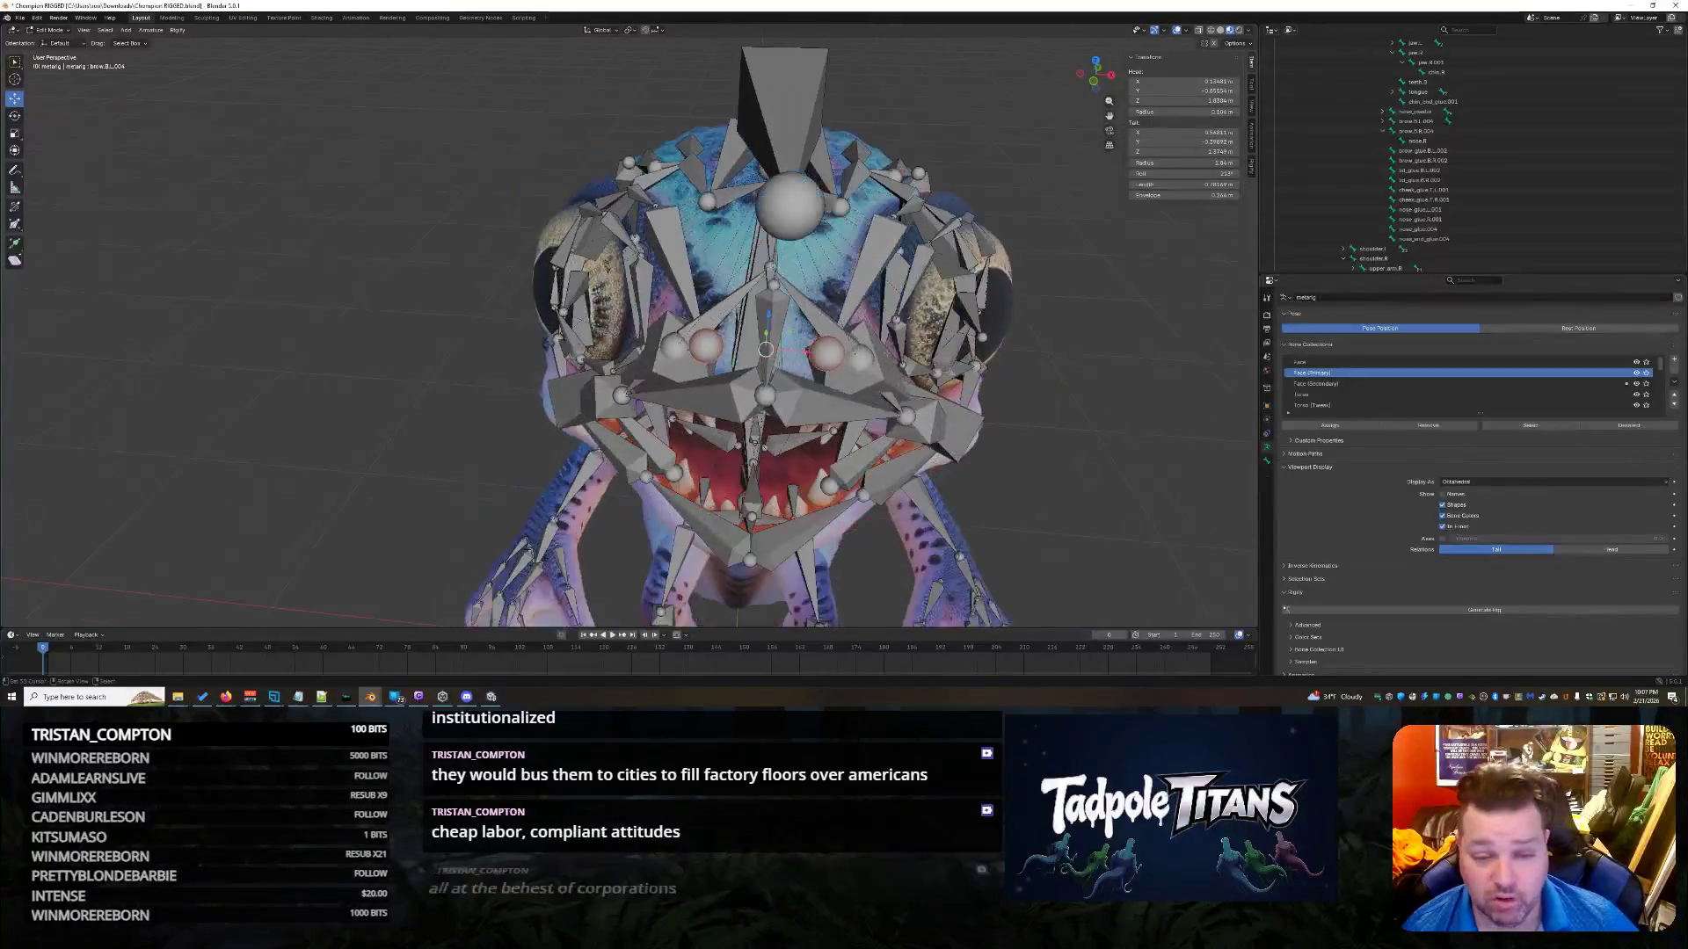
left_click(714, 345, "shift")
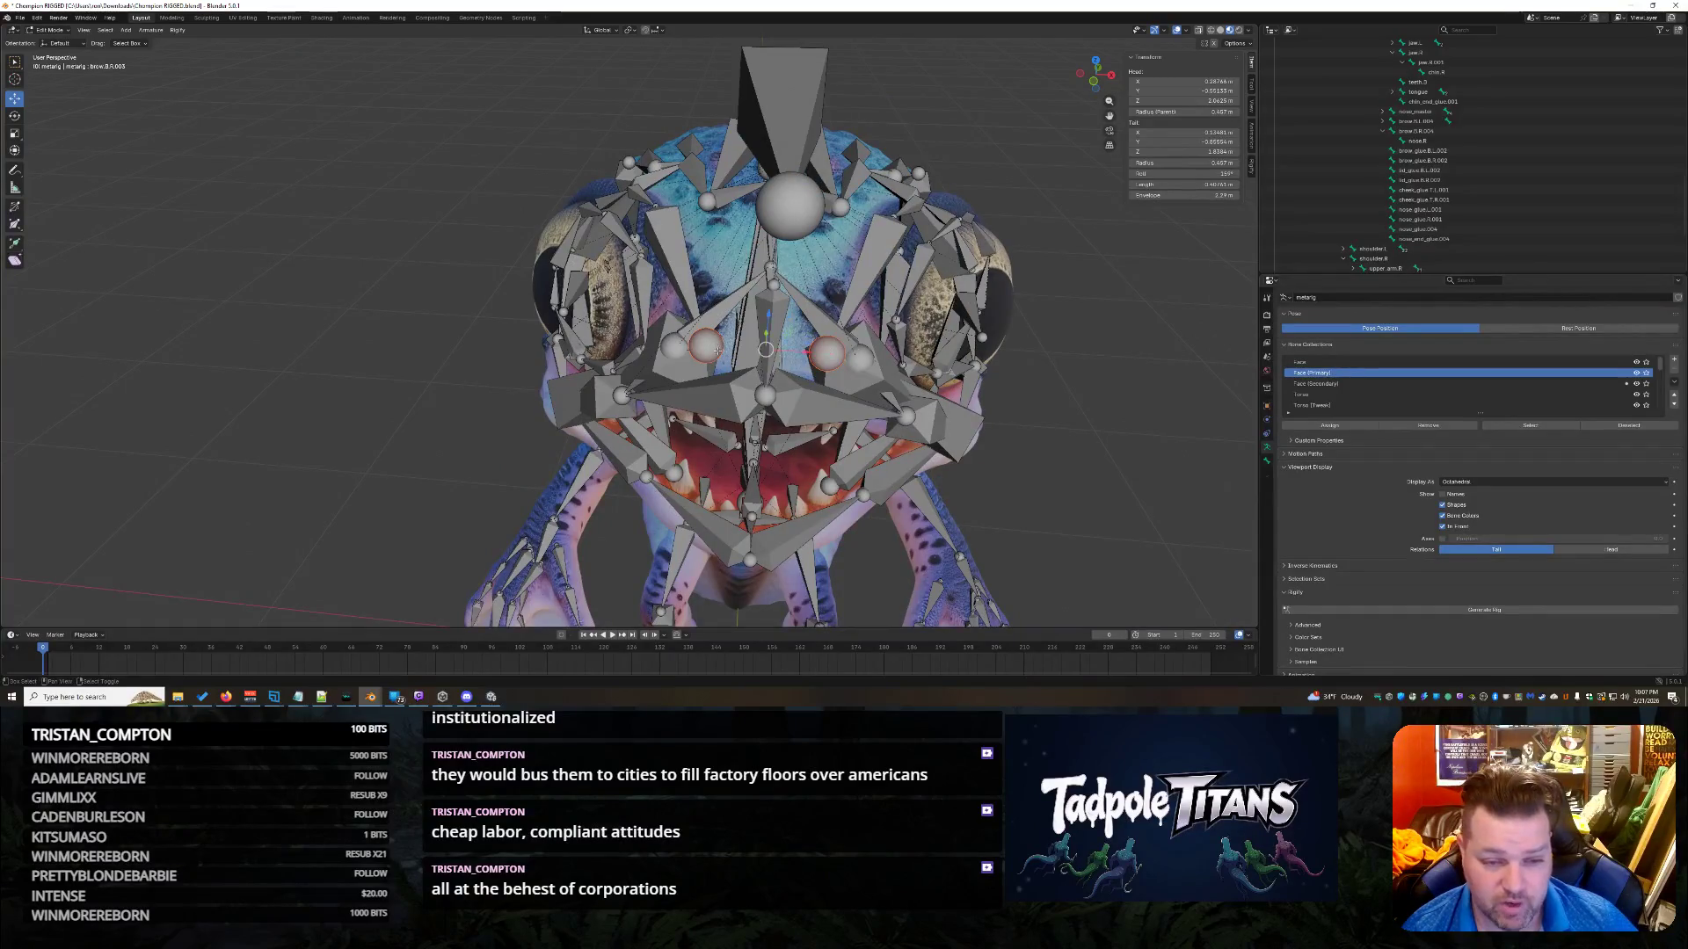
left_click_drag(762, 318, 762, 297)
middle_click_drag(761, 297, 932, 411)
mouse_move(974, 397)
middle_mouse_down()
mouse_move(1067, 353)
mouse_move(862, 364)
mouse_move(993, 380)
mouse_move(985, 229)
mouse_move(945, 220)
middle_mouse_up()
key("ctrl+z")
Select brow.T.R.003 and move it -0.032 along Y and -0.020 along Z.
left_click(987, 231)
left_click(986, 231)
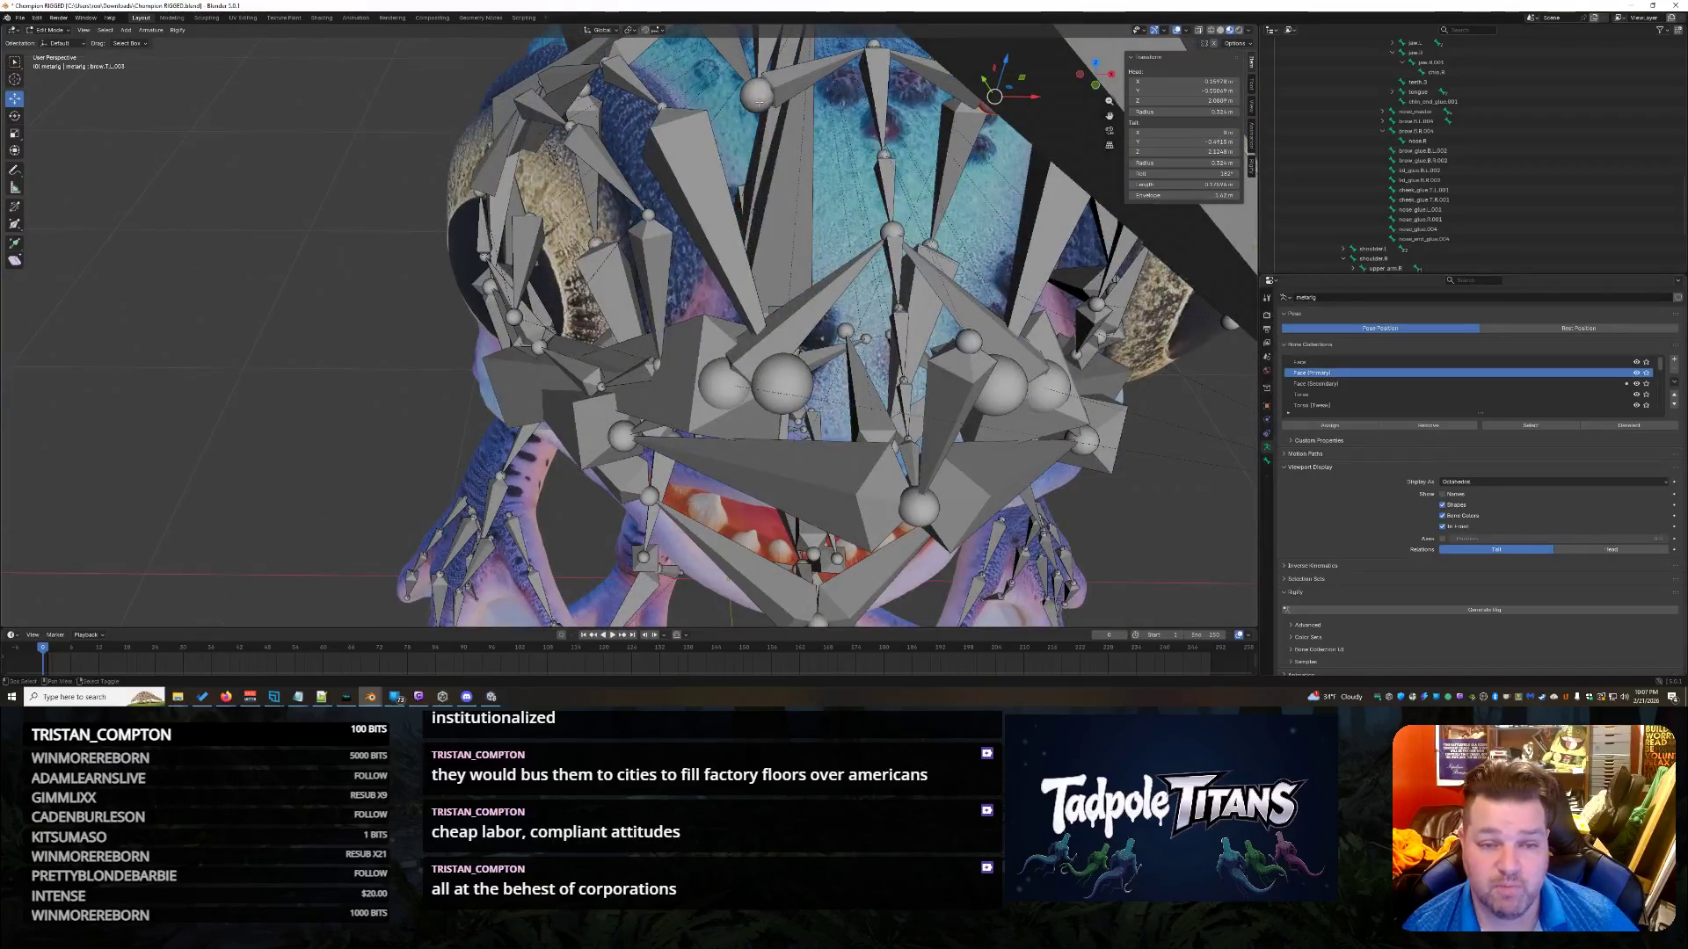
left_click(862, 77, "shift")
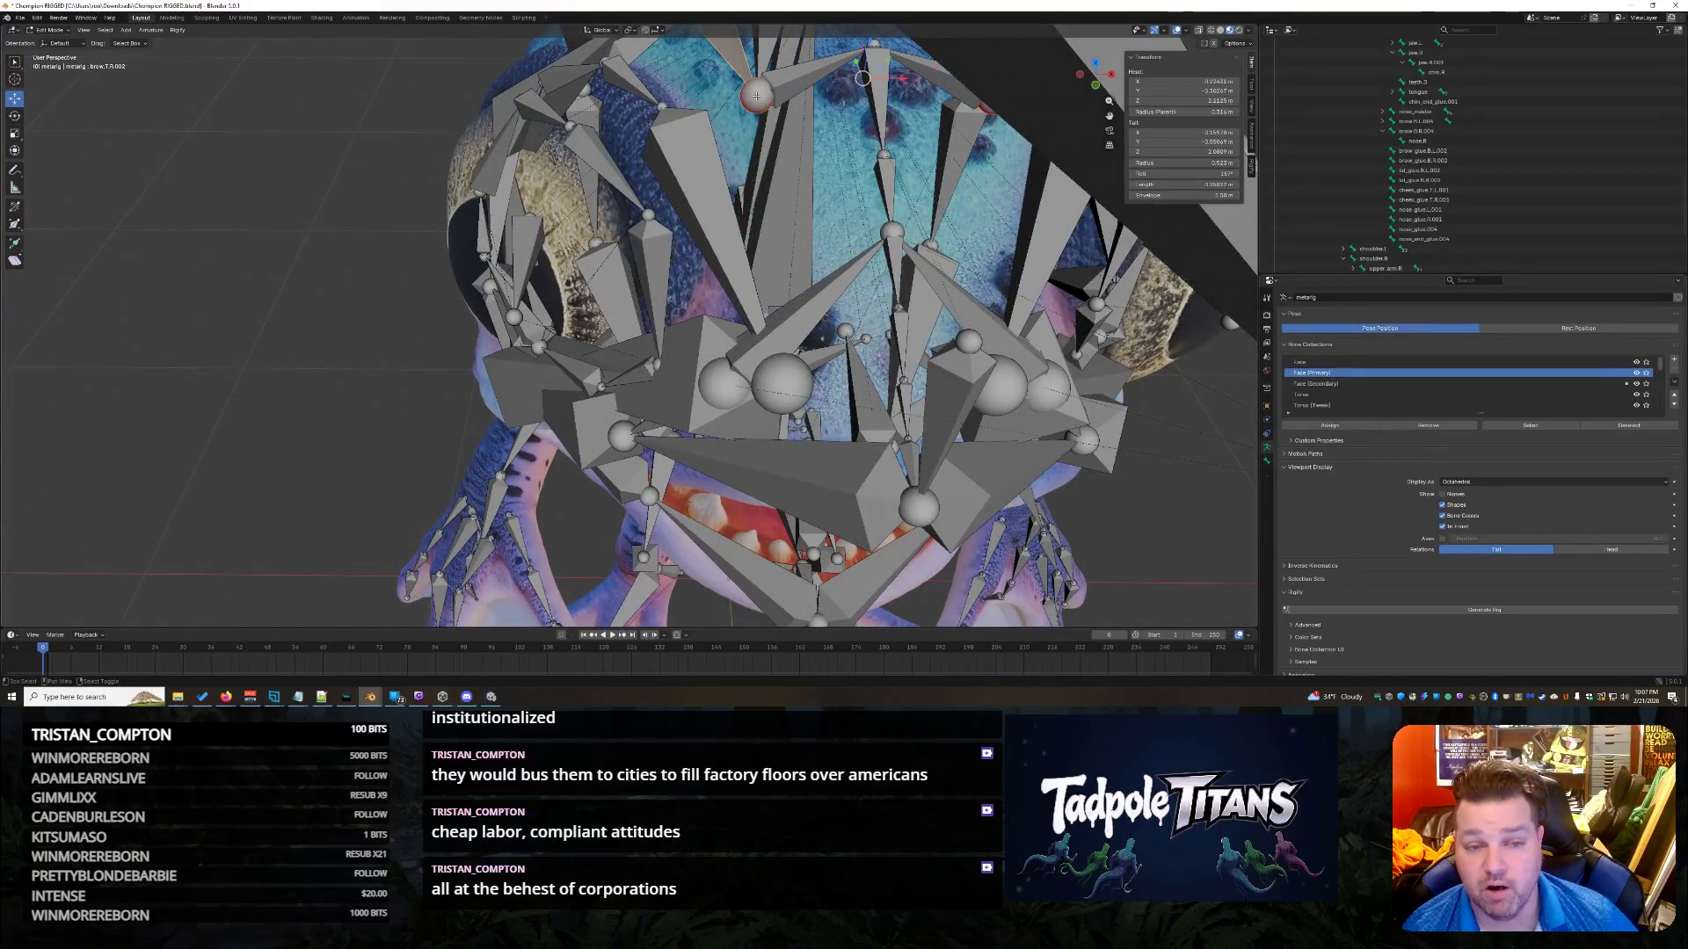
left_click(752, 81, "shift")
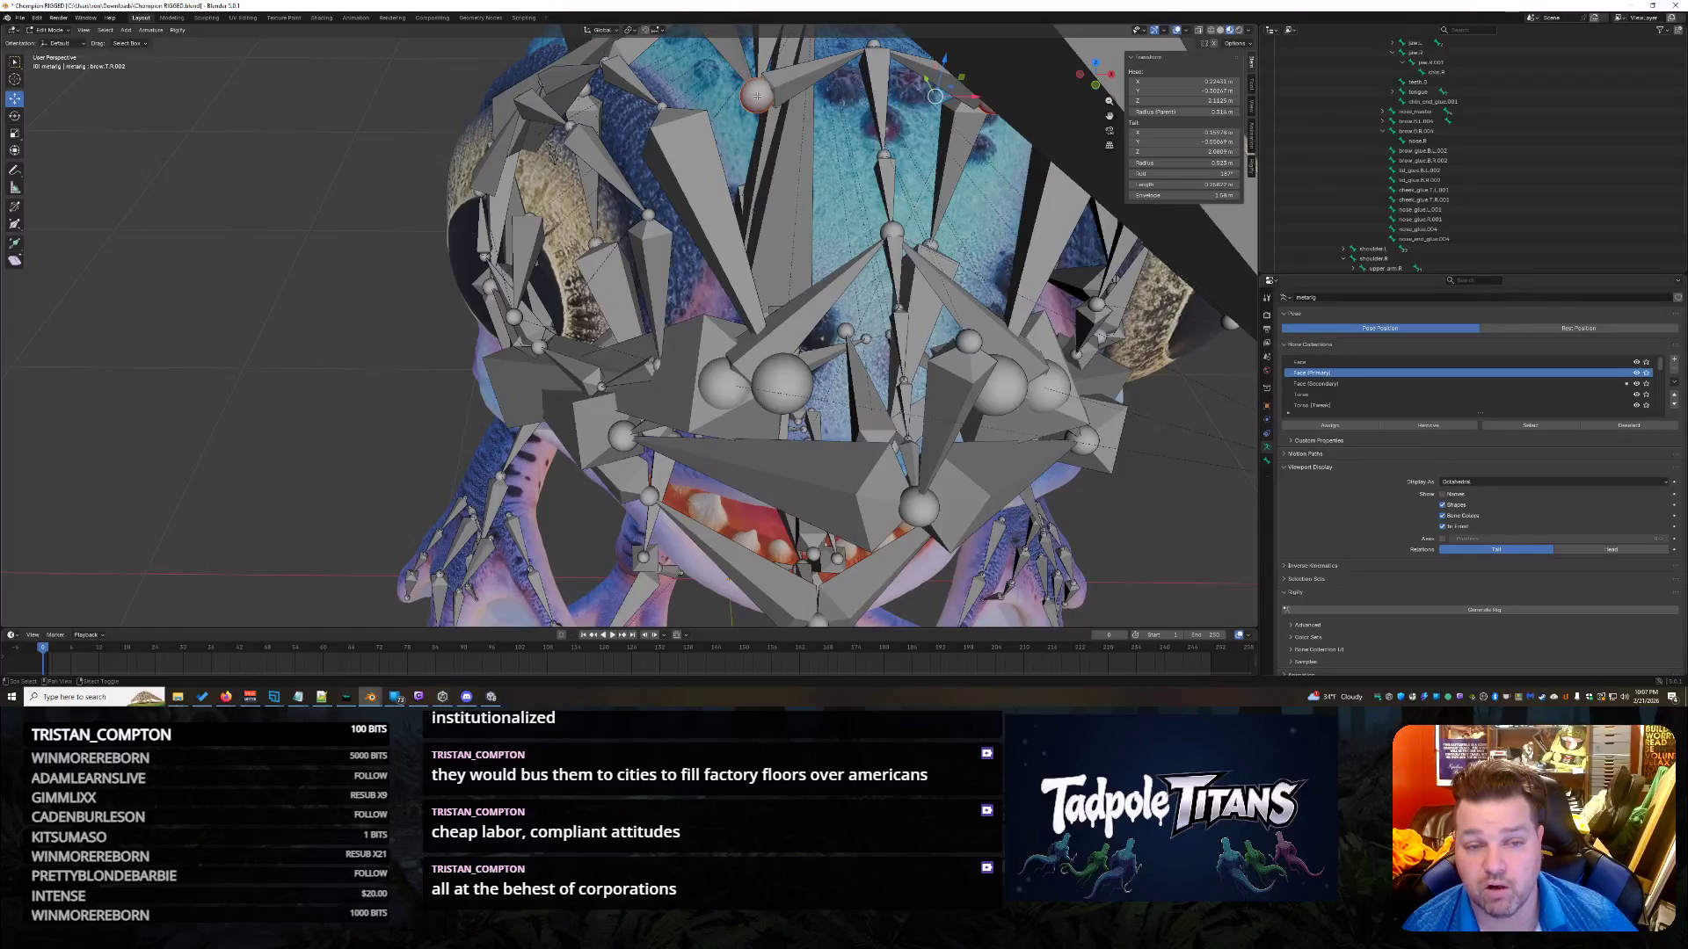
left_click(877, 97, "shift")
mouse_move(917, 174)
middle_mouse_down()
mouse_move(871, 162)
mouse_move(907, 191)
middle_mouse_up()
scroll(871, 162, "up", 5)
left_click_drag(944, 247, 879, 240)
mouse_move(879, 241)
middle_mouse_down()
mouse_move(1190, 489)
mouse_move(1136, 443)
mouse_move(1084, 472)
mouse_move(1107, 412)
mouse_move(1038, 428)
middle_mouse_up()
scroll(1190, 489, "down", 8)
scroll(1136, 443, "up", 6)
scroll(1108, 413, "up", 2)
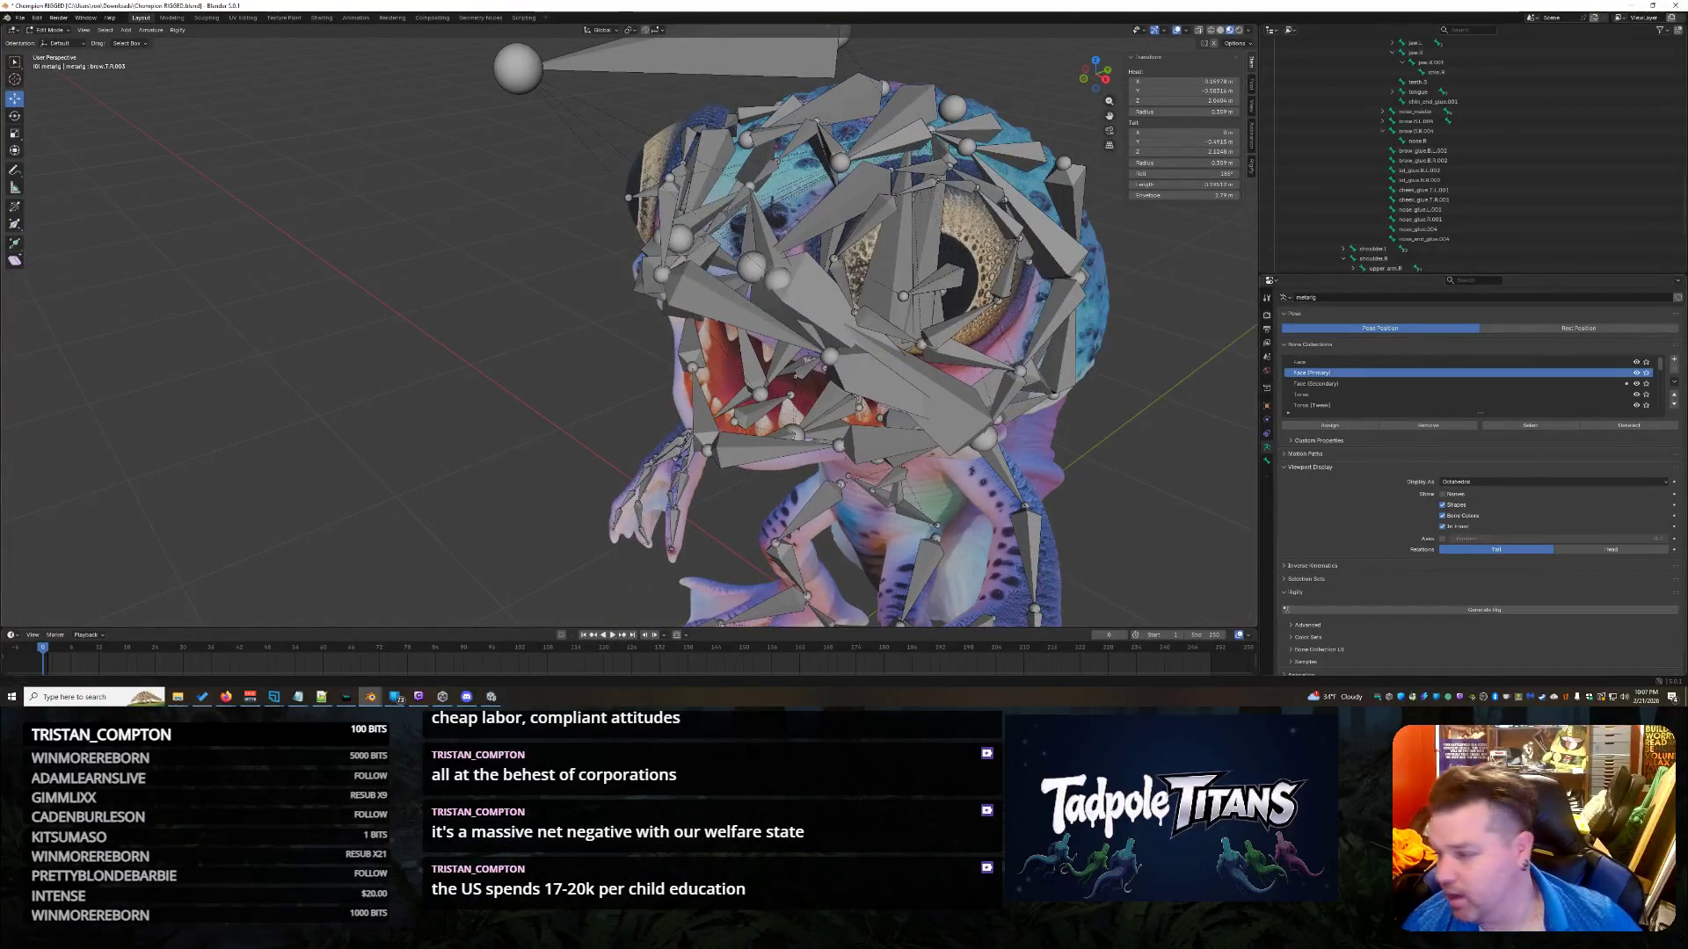
scroll(936, 398, "down", 3)
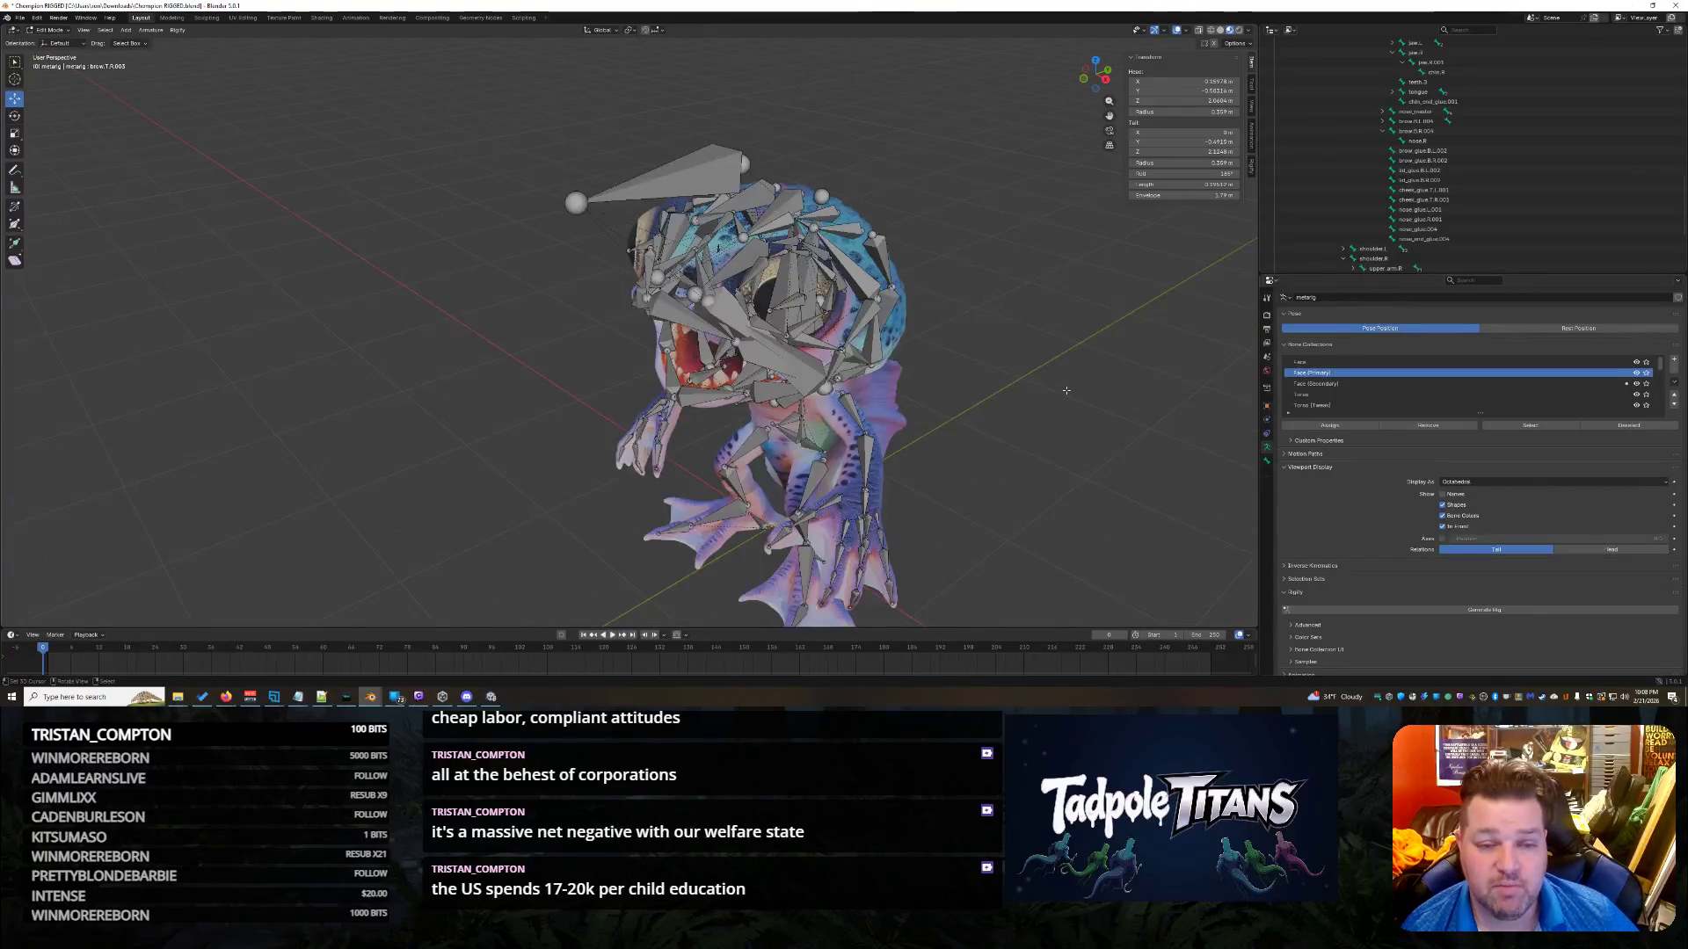
middle_click_drag(1103, 360, 1065, 398)
scroll(1054, 403, "up", 2)
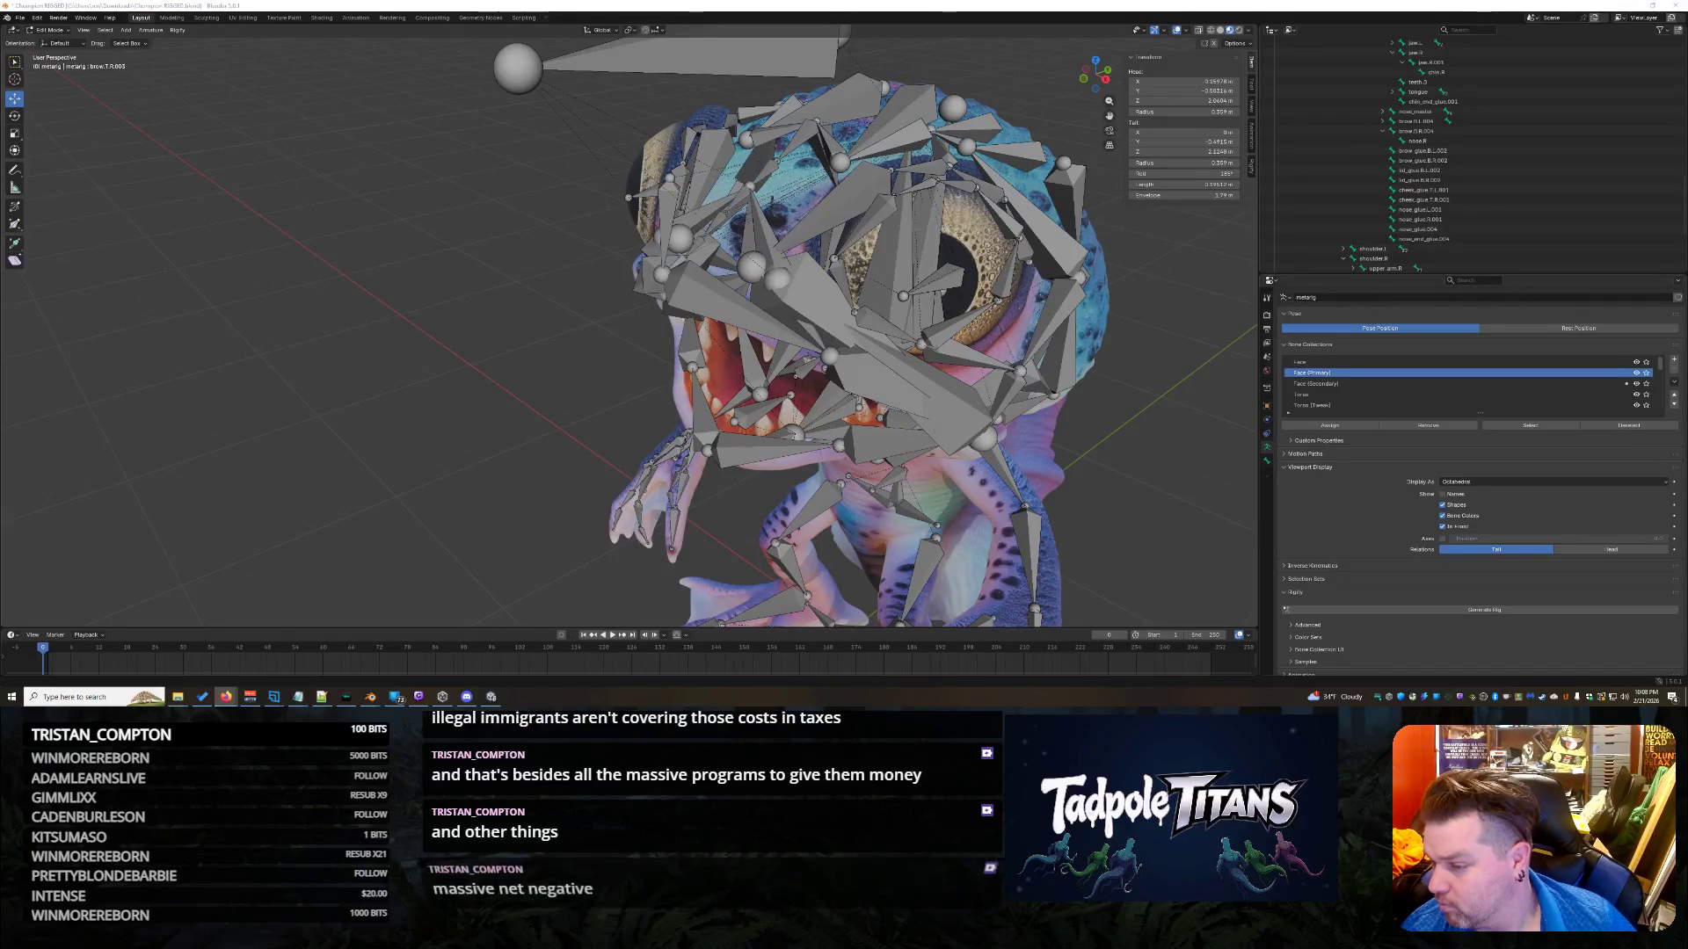
mouse_move(967, 396)
middle_mouse_down()
mouse_move(756, 387)
mouse_move(774, 387)
middle_mouse_up()
left_click(649, 235)
middle_click_drag(995, 390, 994, 379)
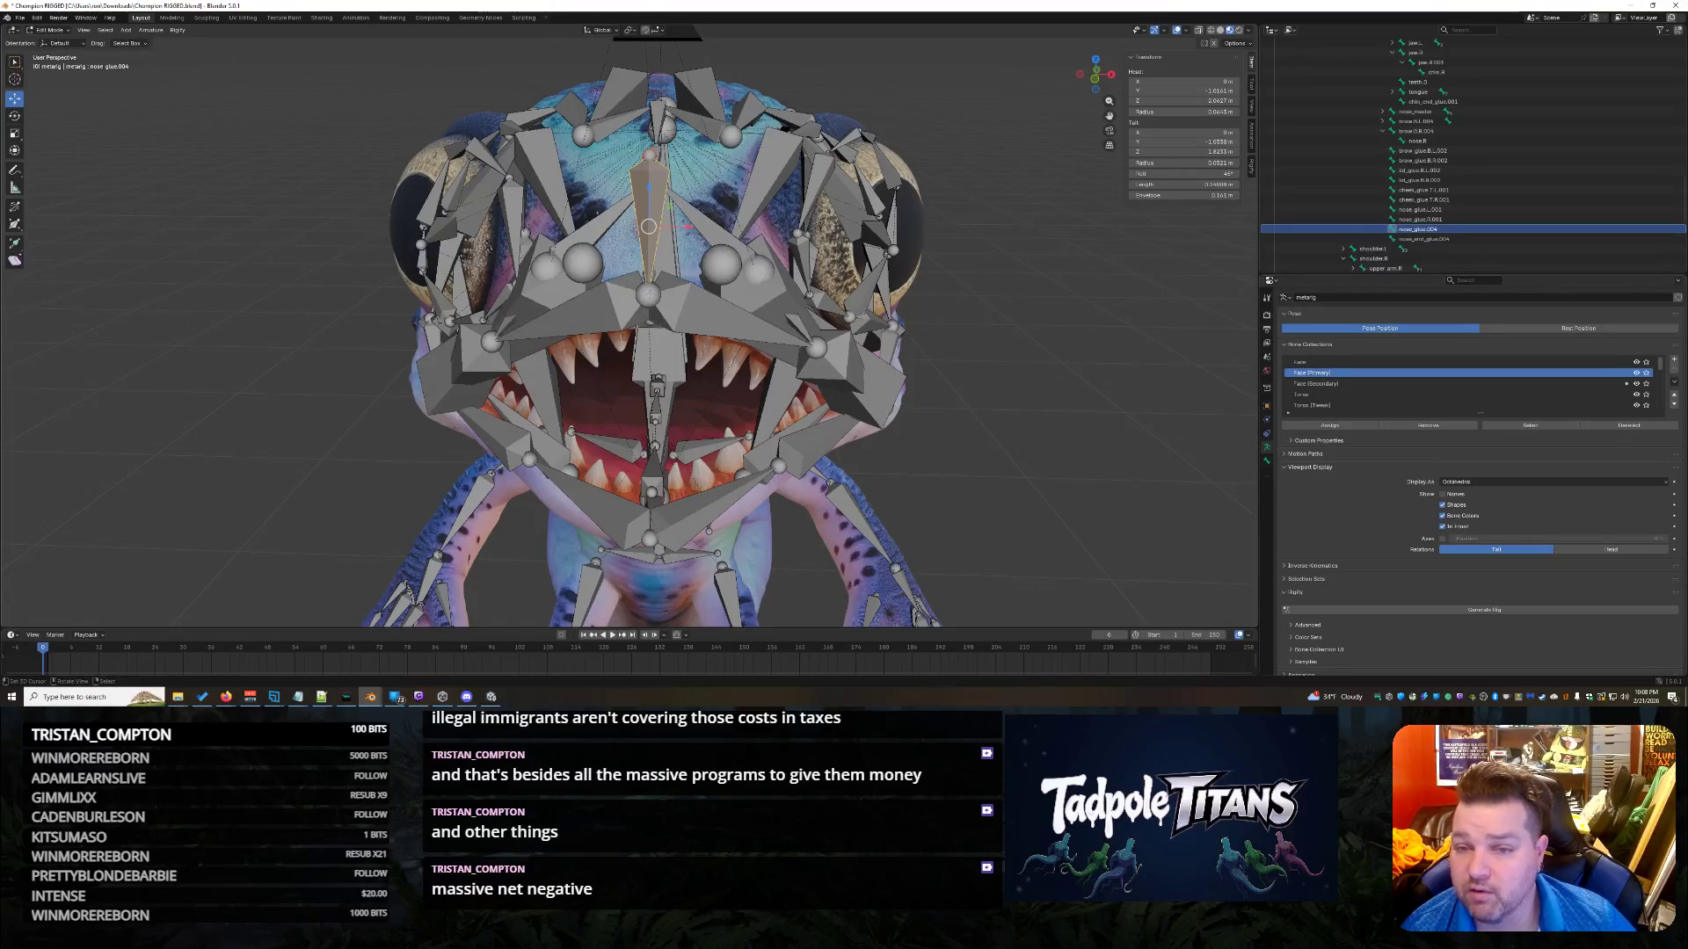
Select nose_glue.004 and enter a new Tail Y value in the Transform panel.
left_click(648, 295)
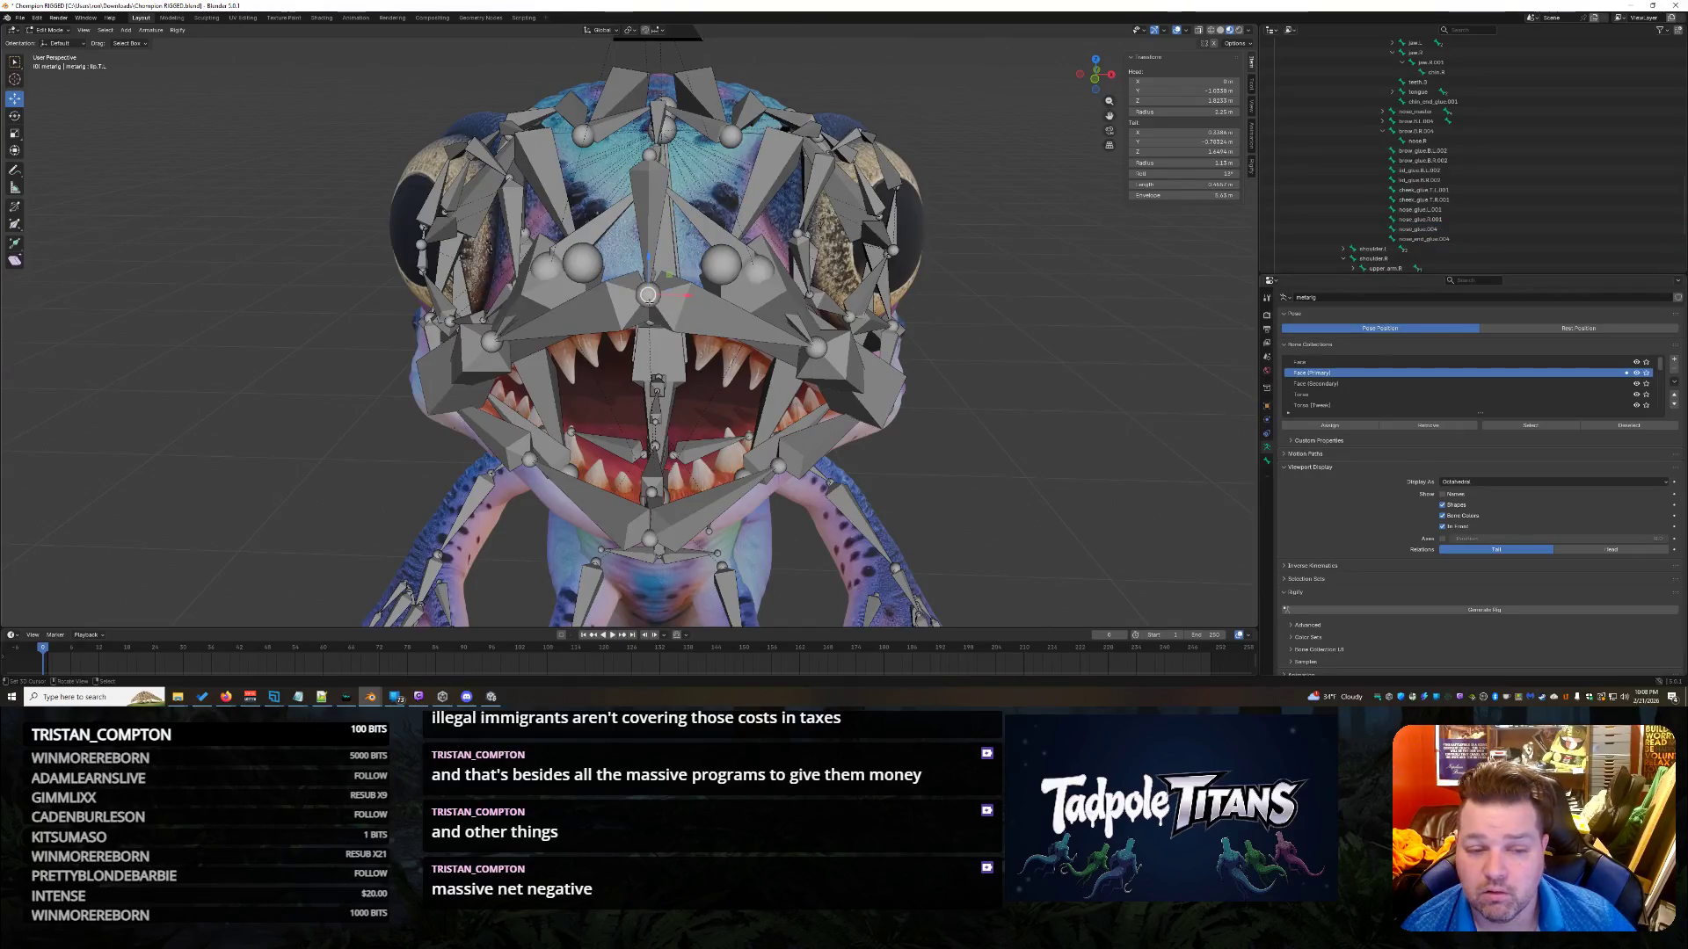
left_click(695, 311)
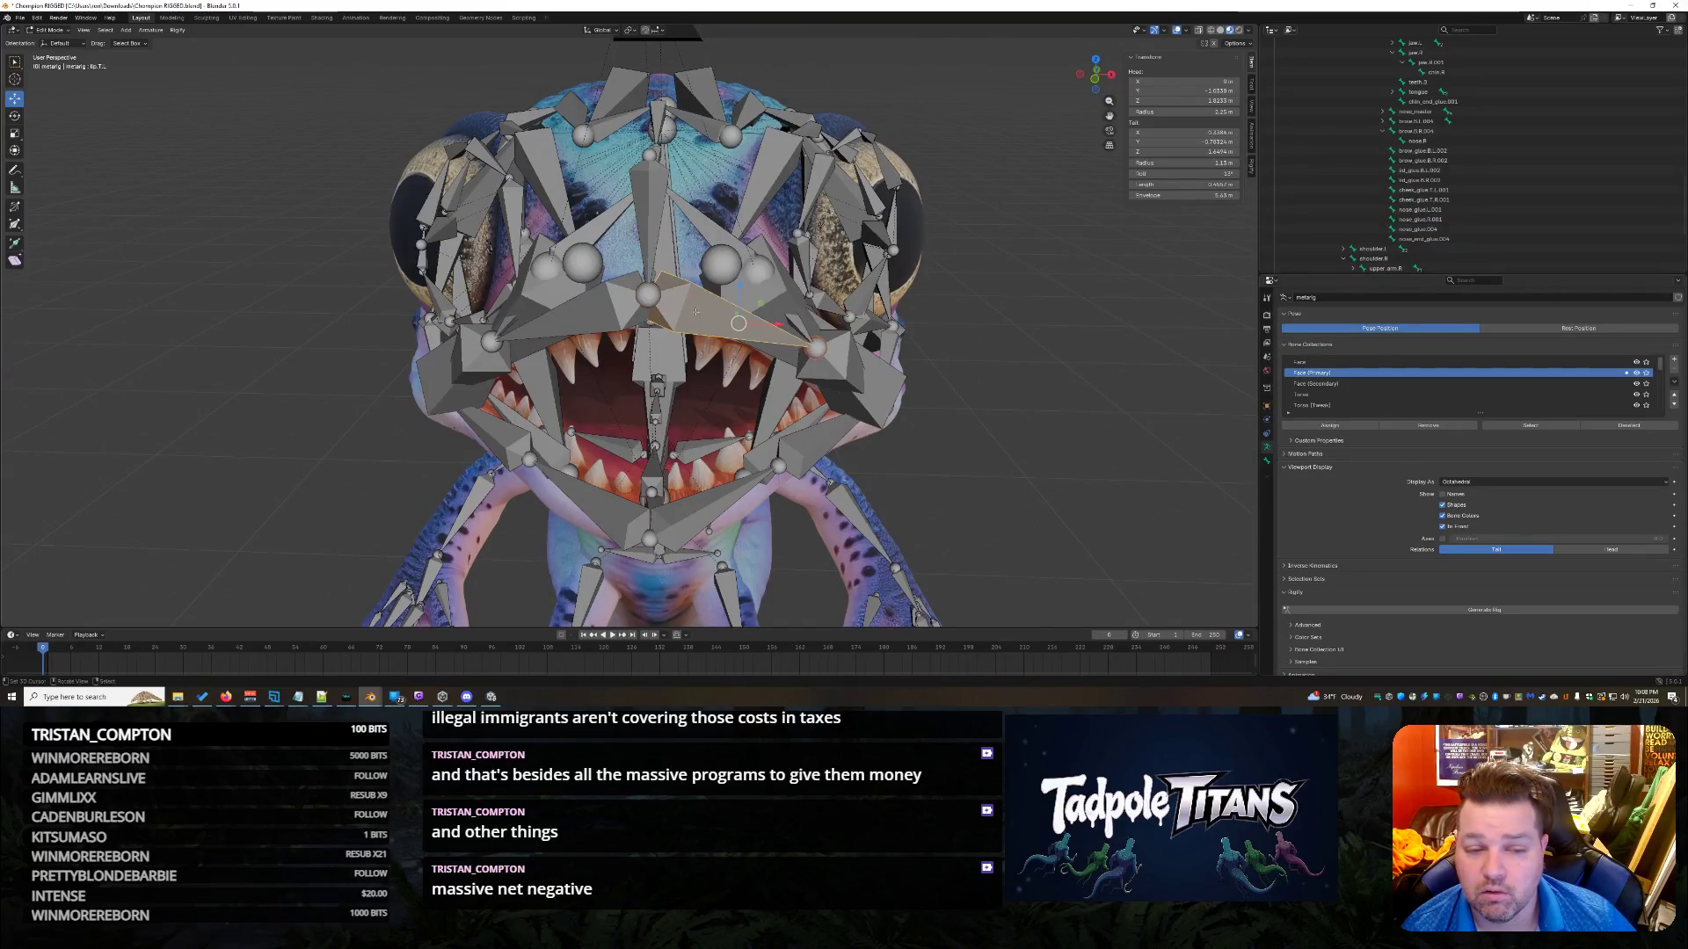
left_click(652, 220)
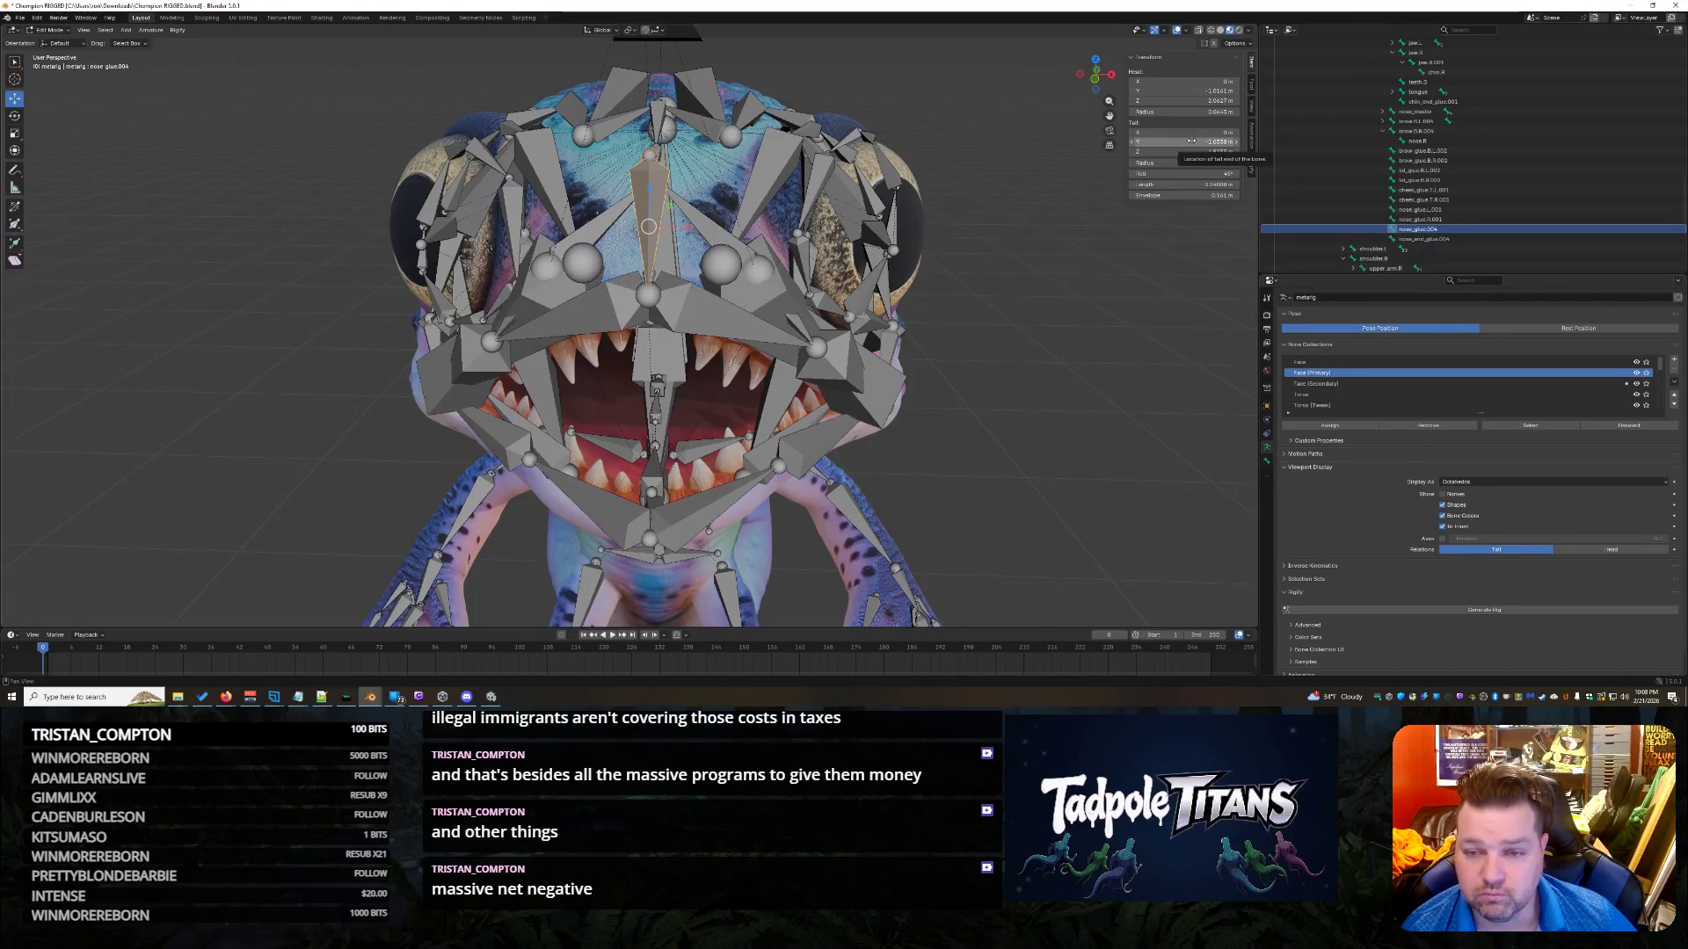
left_click(713, 309)
left_click(1210, 89)
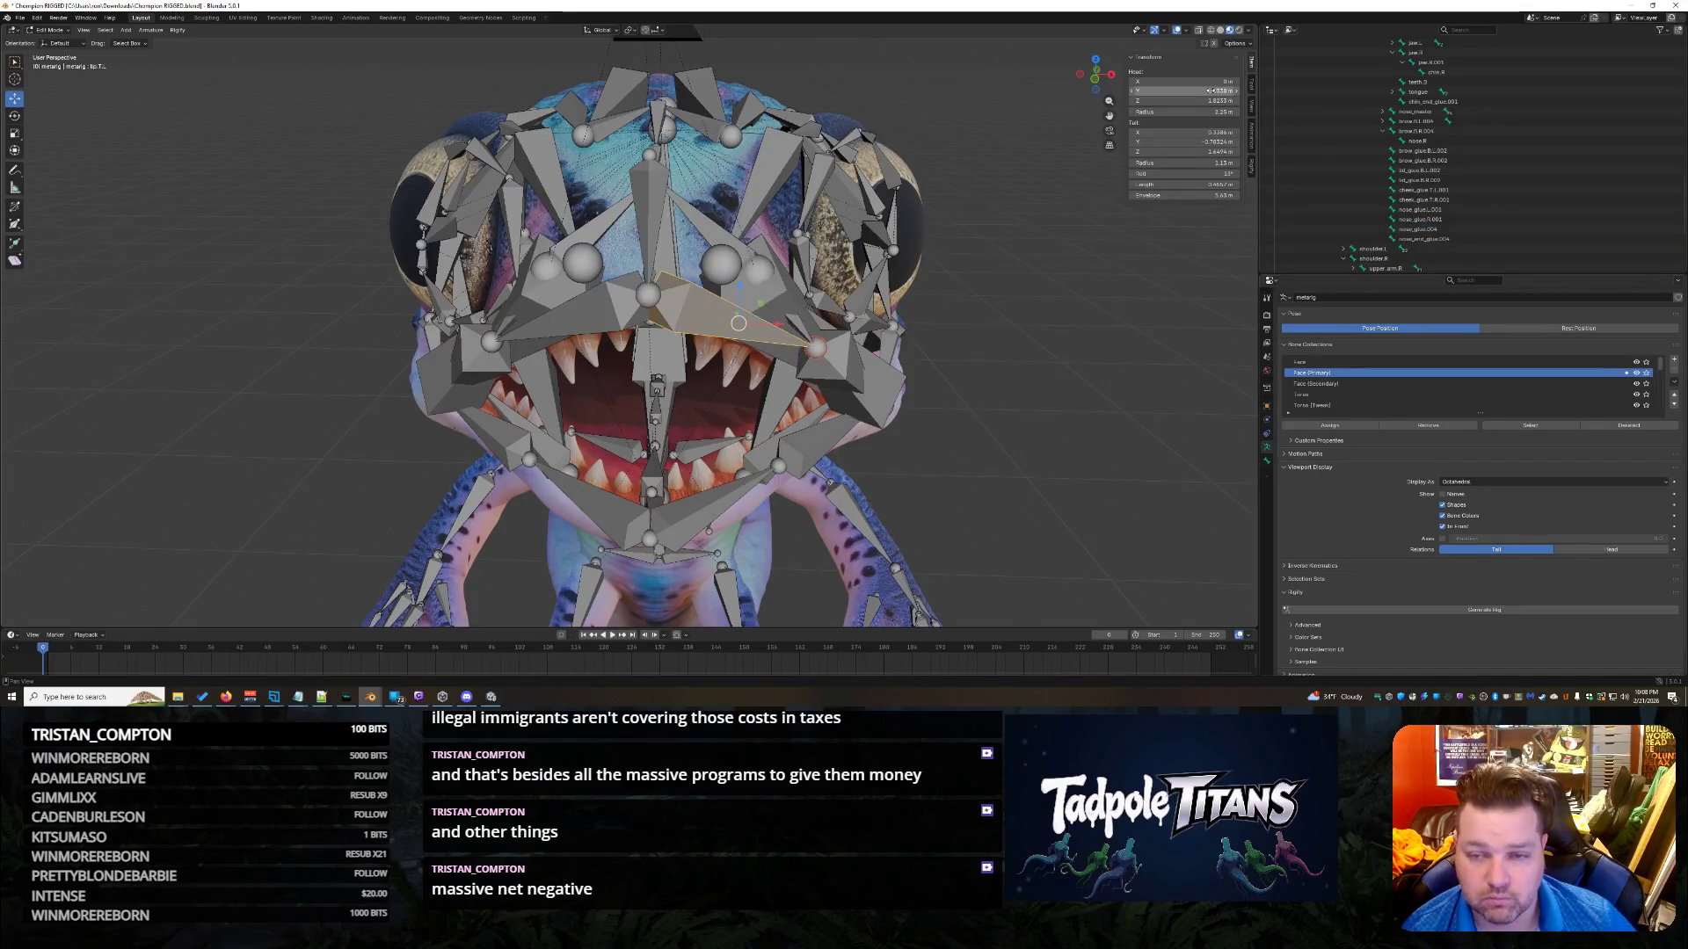
key("Escape")
key("ctrl+z")
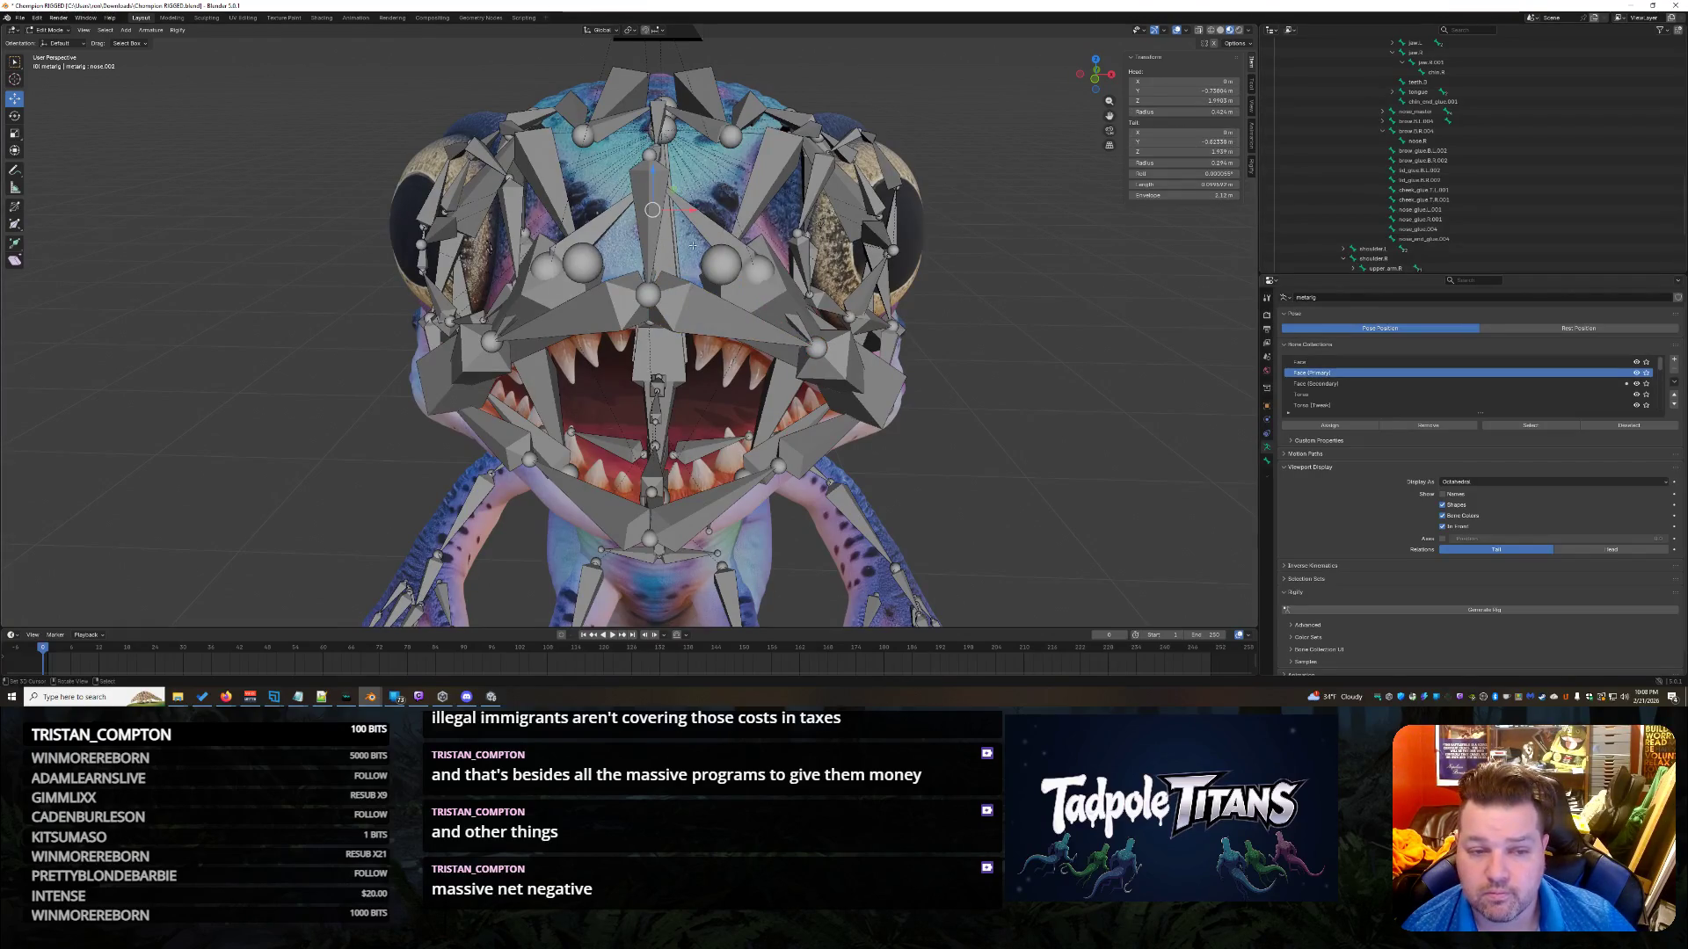
key("ctrl+z")
left_click(1186, 142)
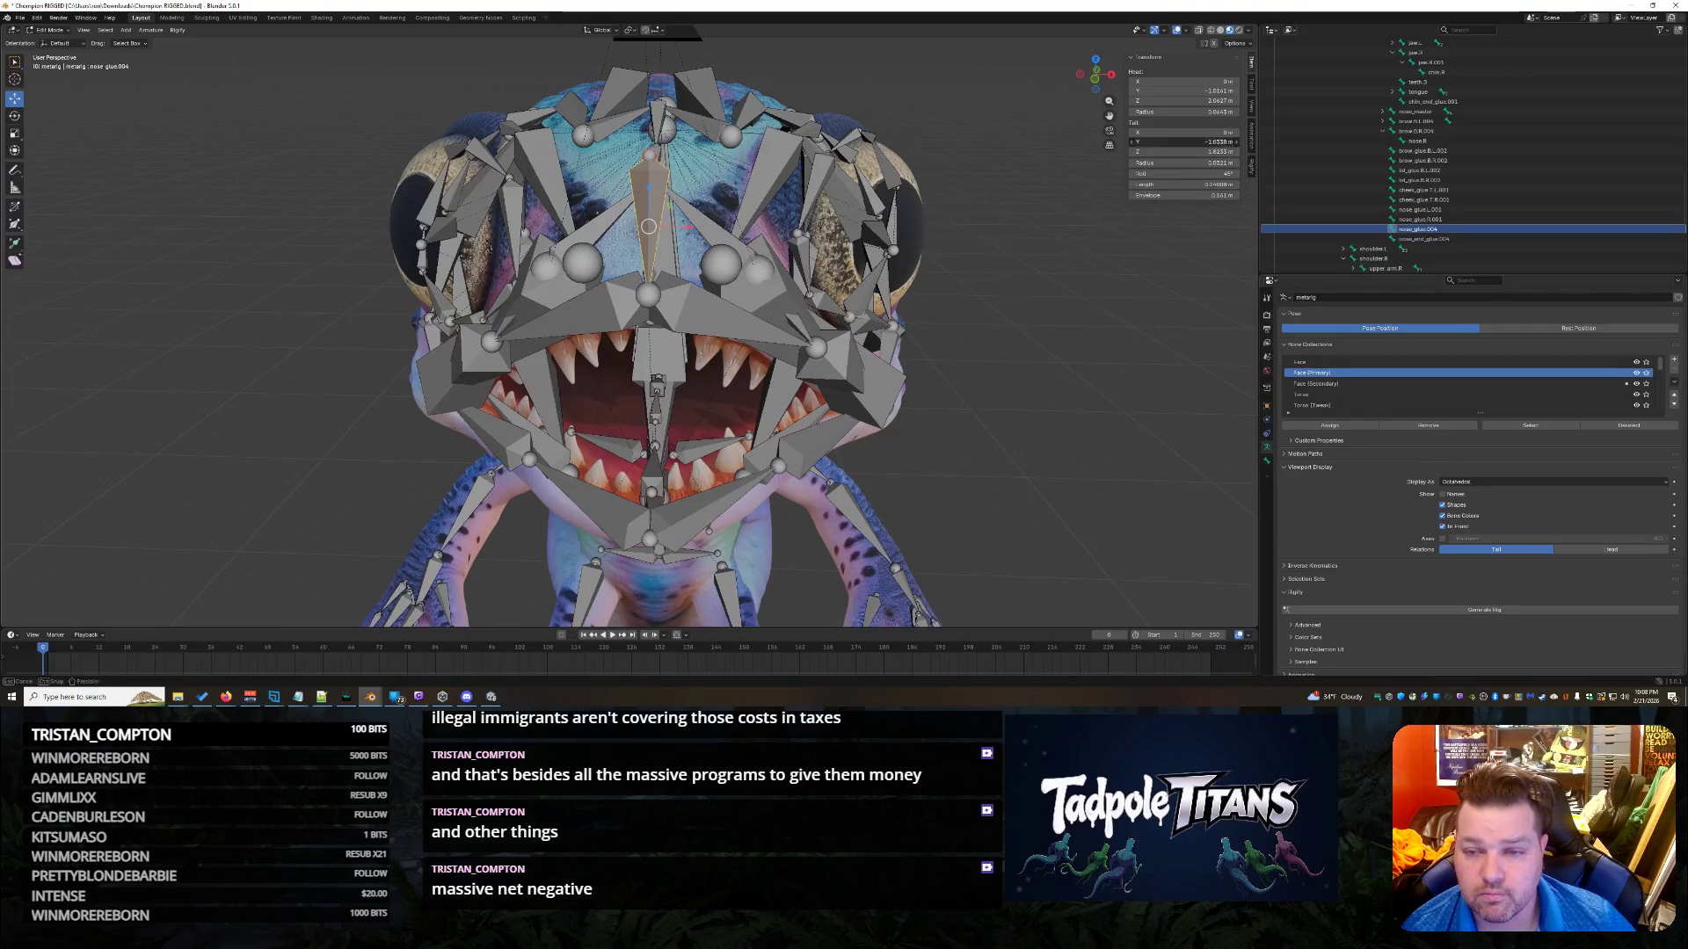
key("Return")
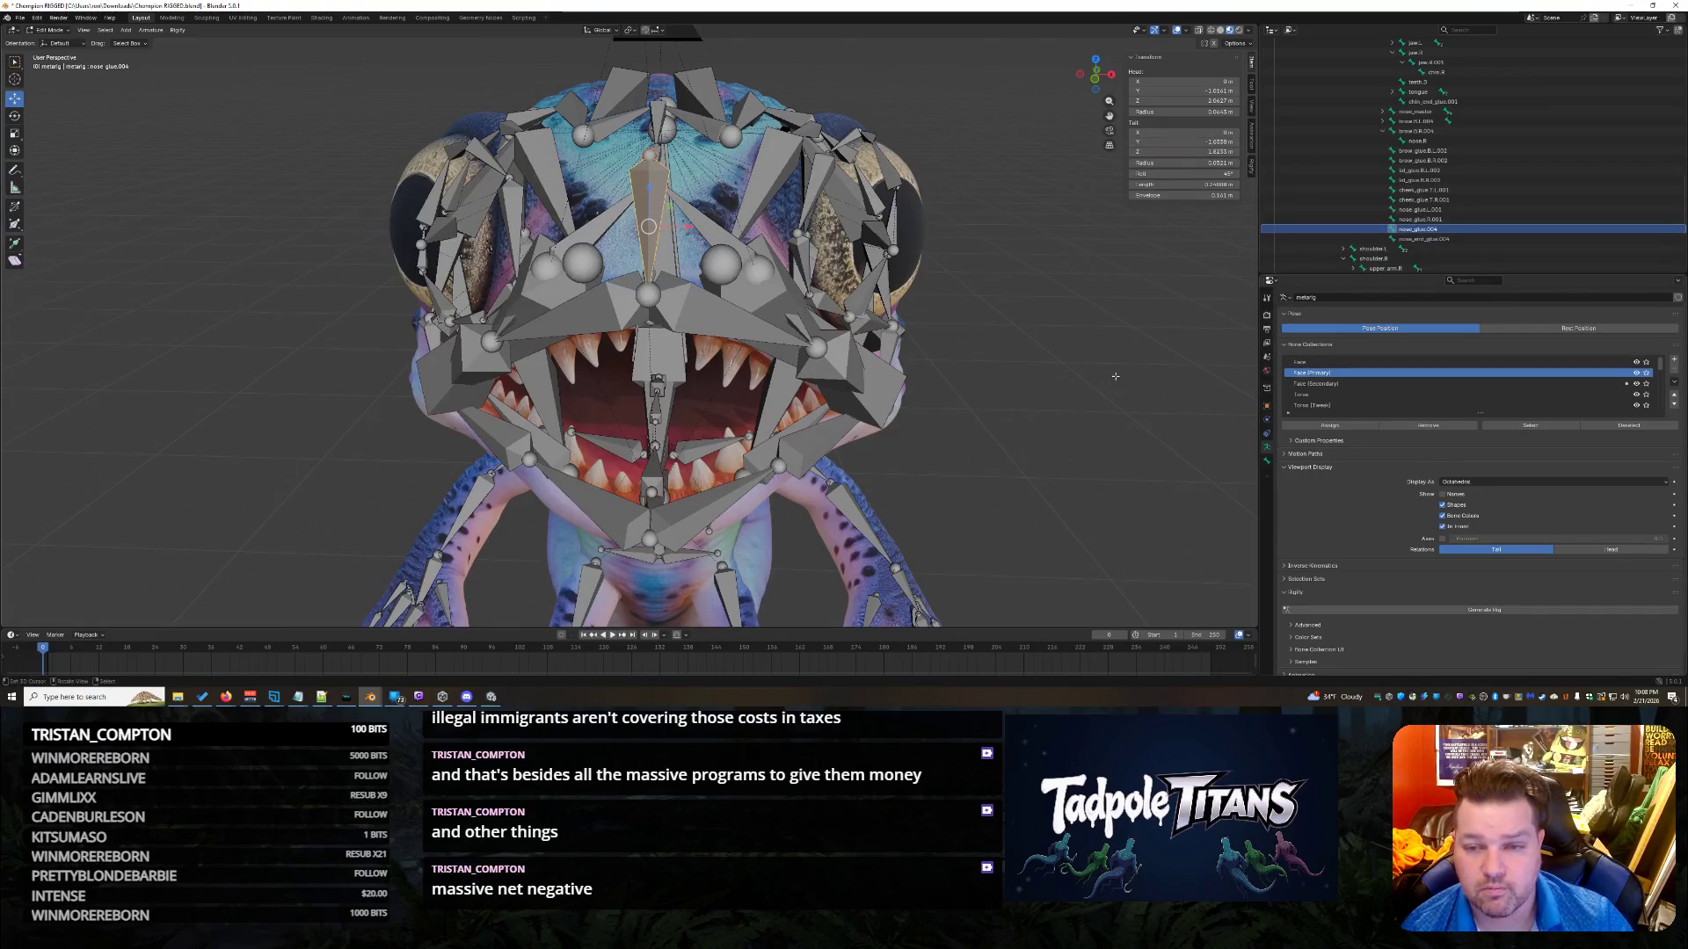
Match nose_glue.004's Tail Z to the upper lip bone's head Z, then check the lip bones.
left_click(694, 312)
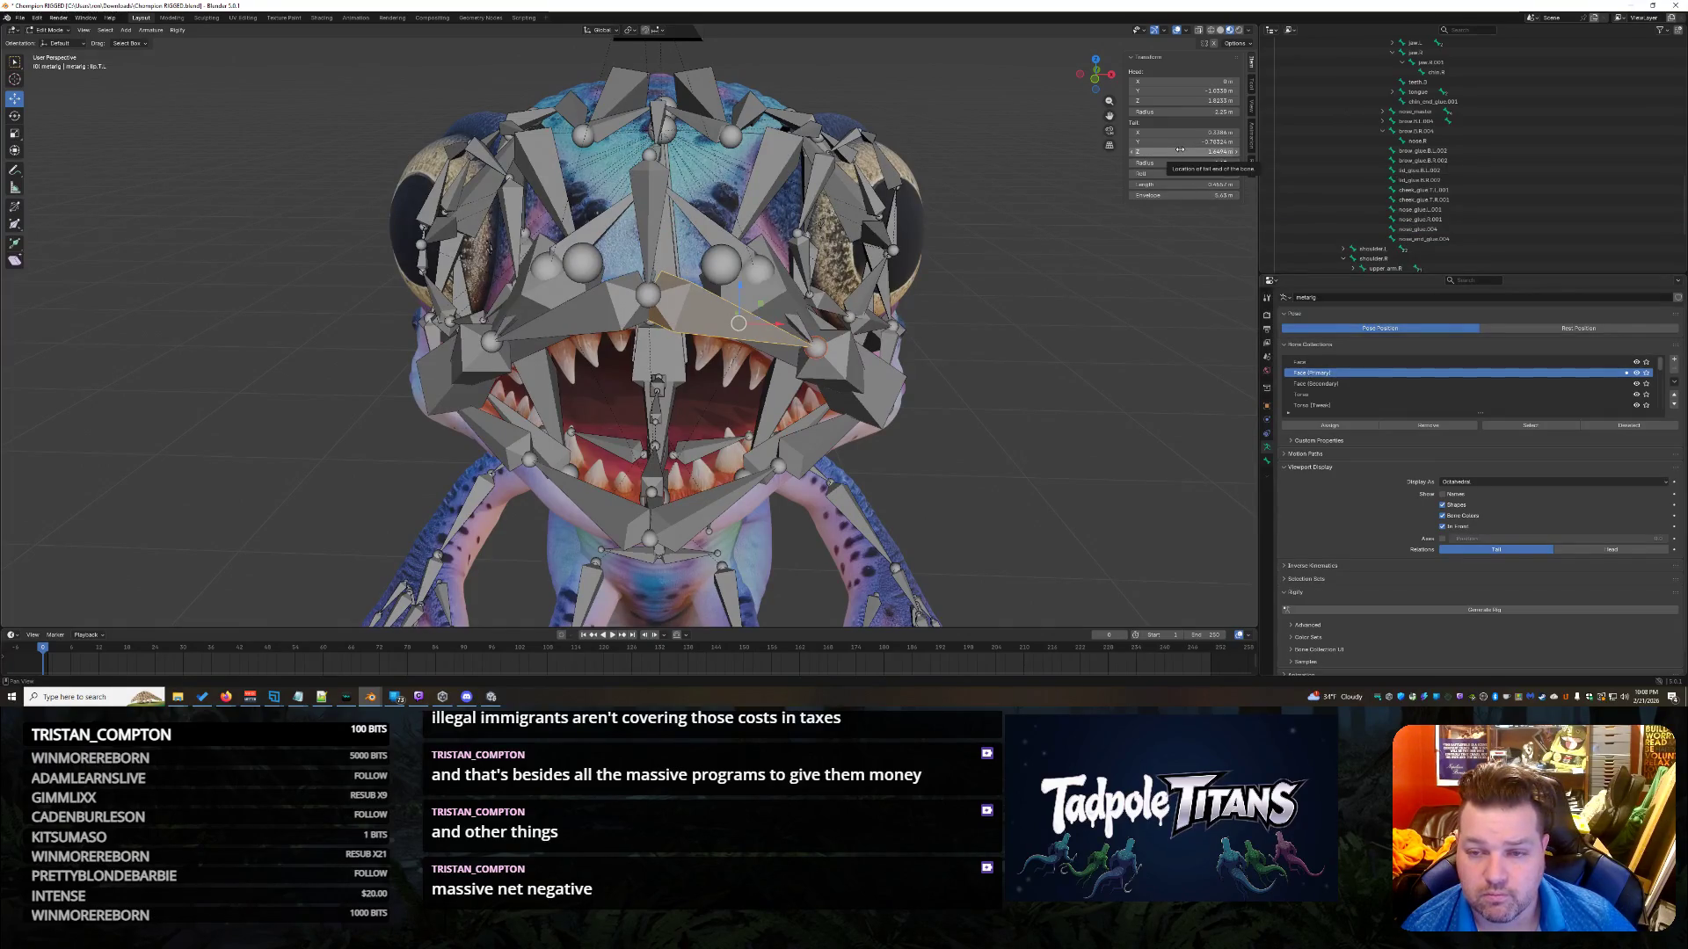
left_click(1183, 100)
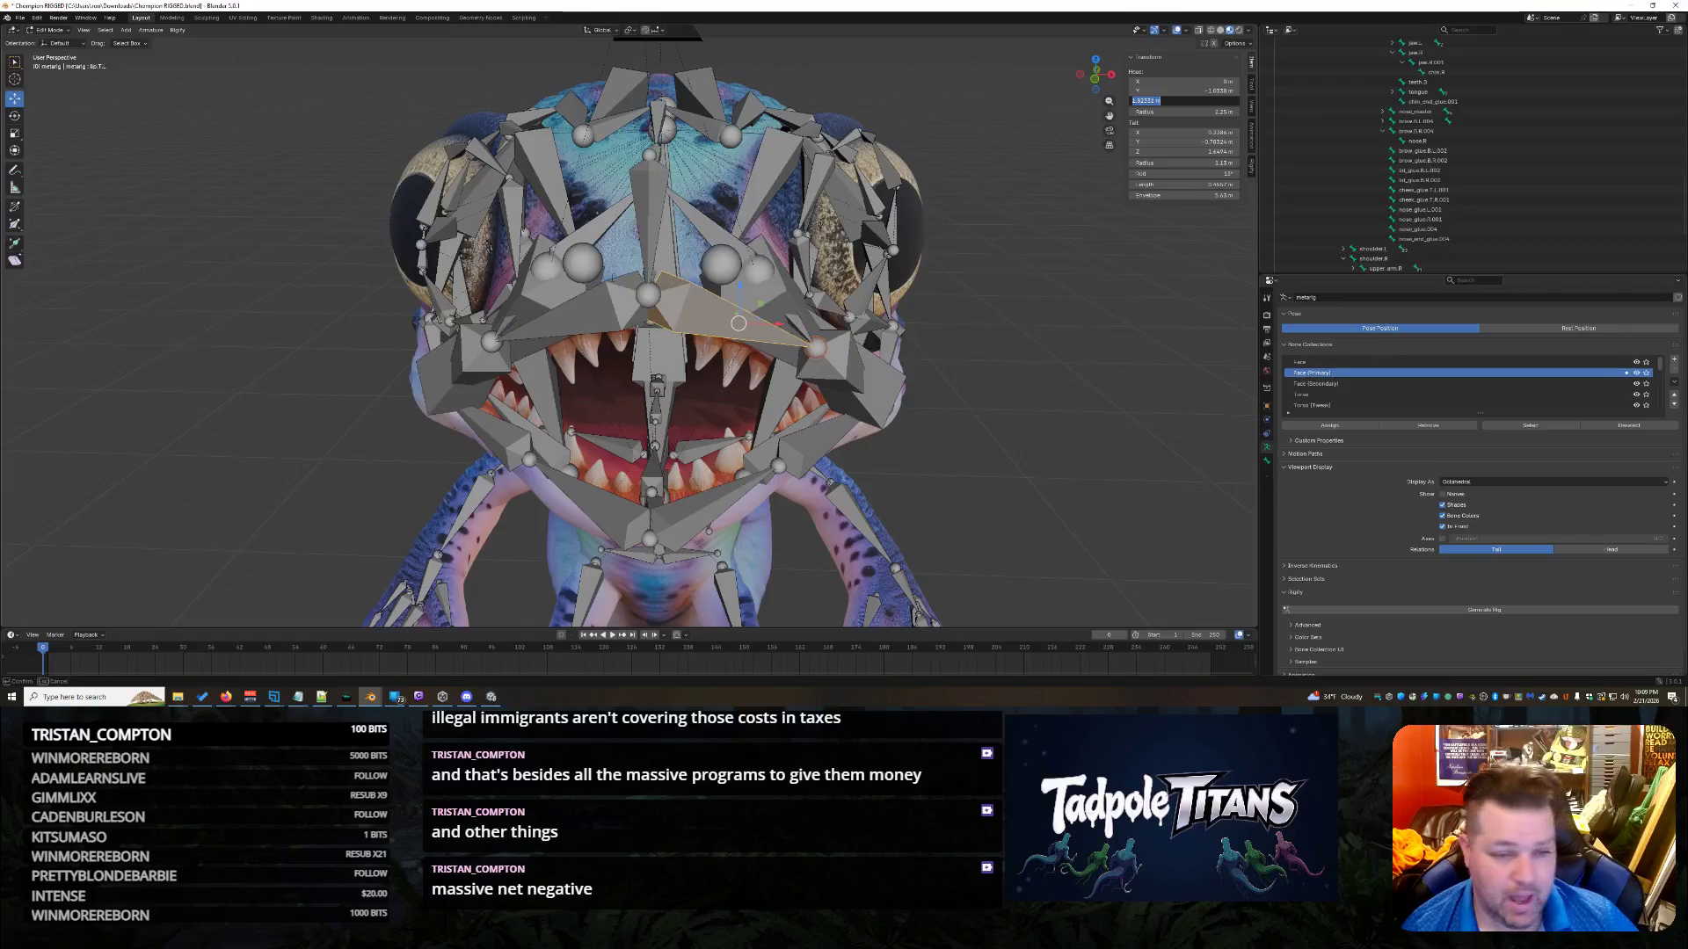
key("Return")
left_click(634, 180)
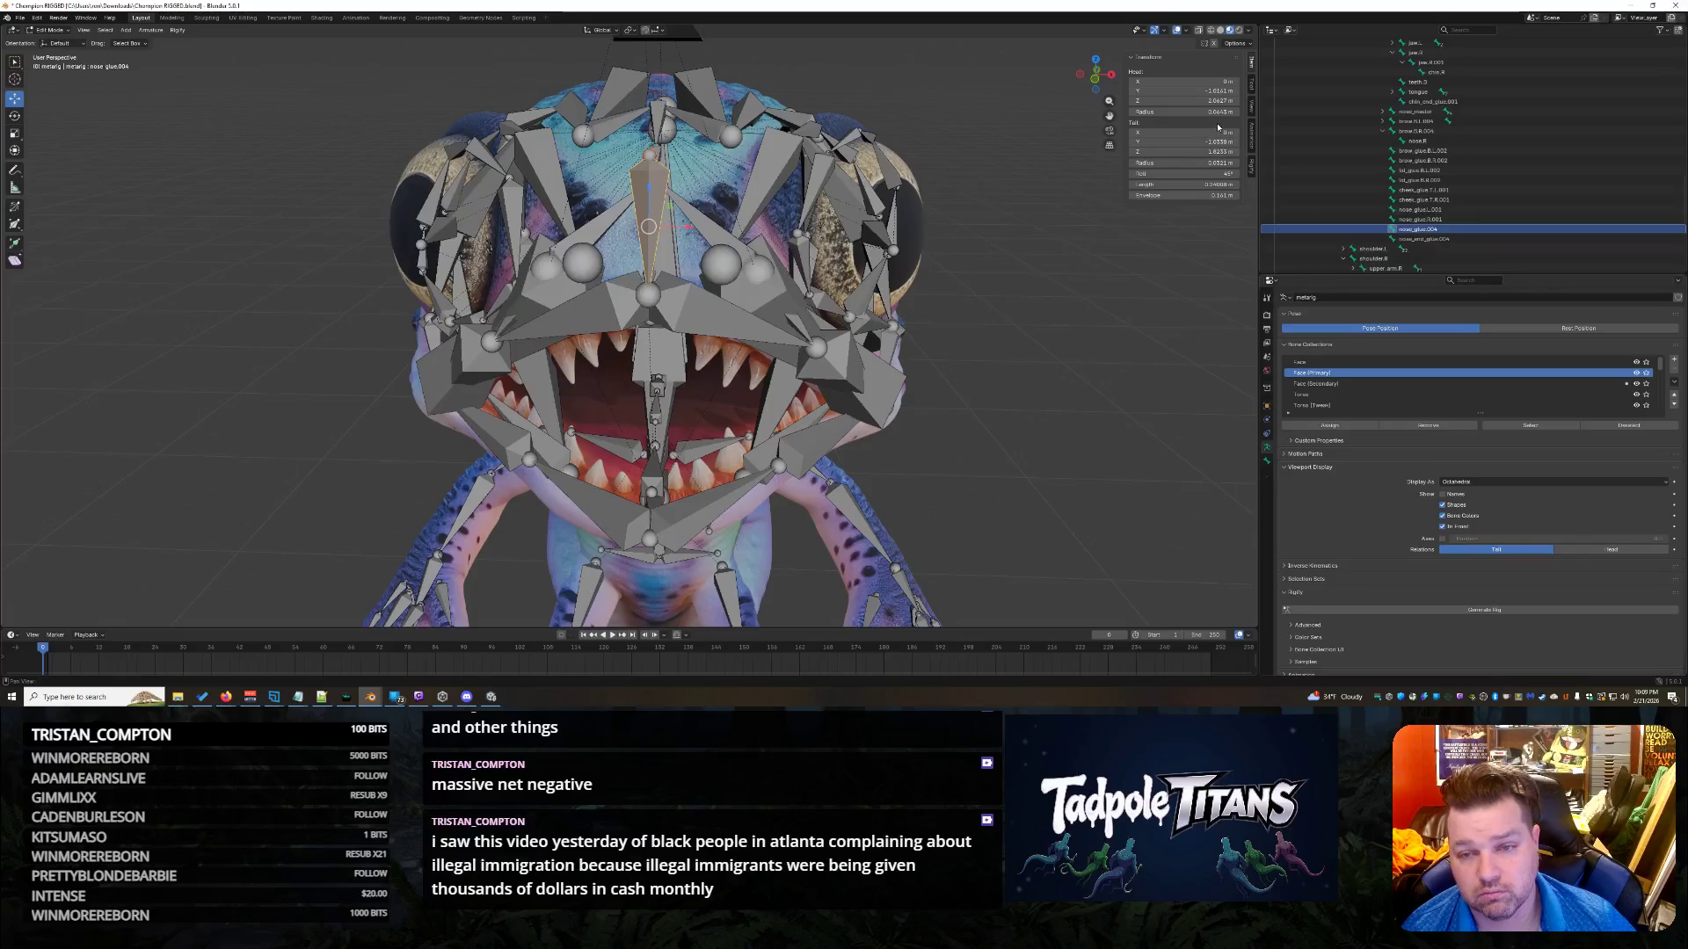
left_click(1164, 150)
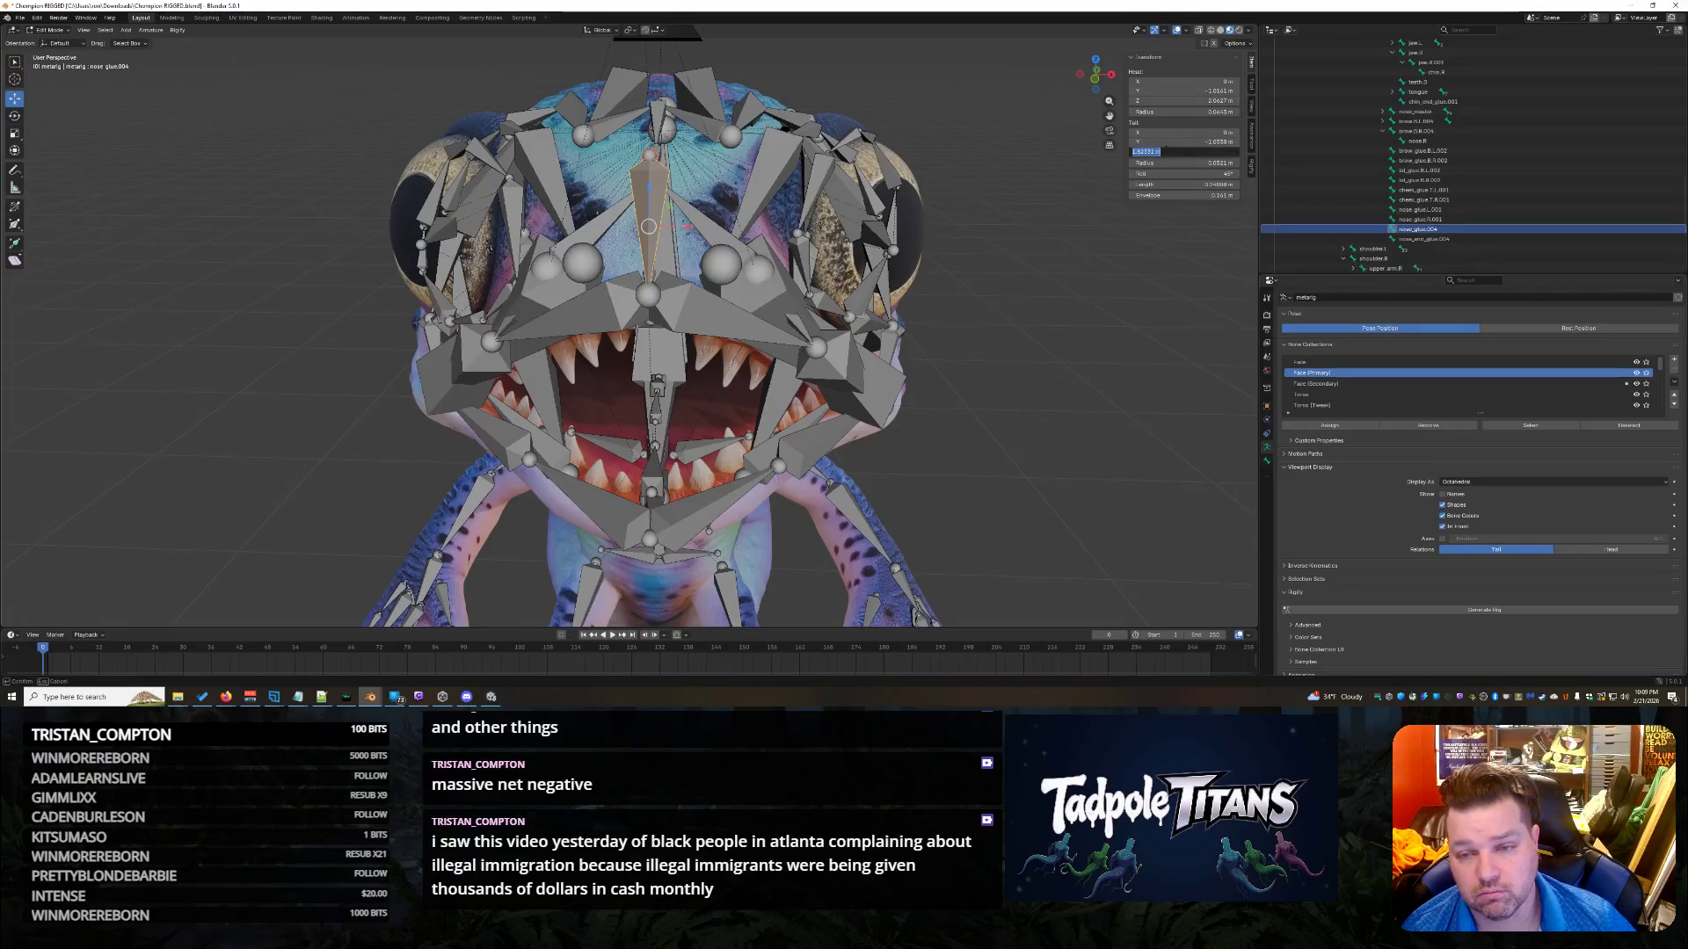
key("Return")
mouse_move(1220, 336)
middle_mouse_down()
mouse_move(1052, 336)
mouse_move(1077, 328)
middle_mouse_up()
left_click(666, 318)
left_click(575, 315)
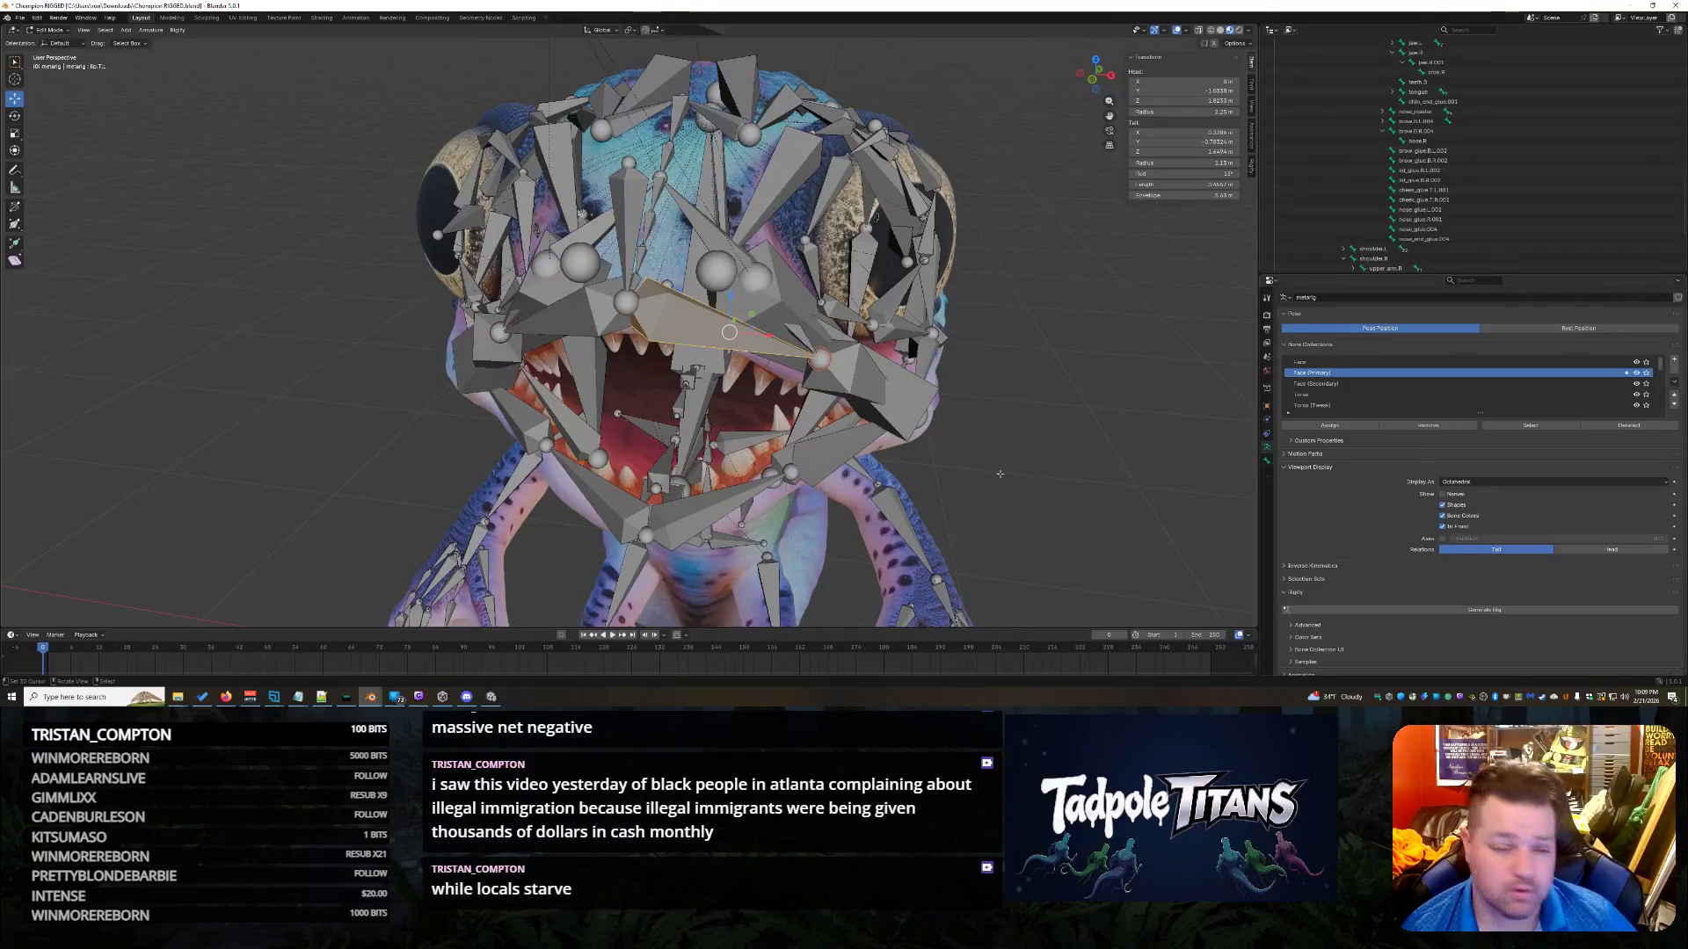
middle_click_drag(1019, 434, 1030, 437)
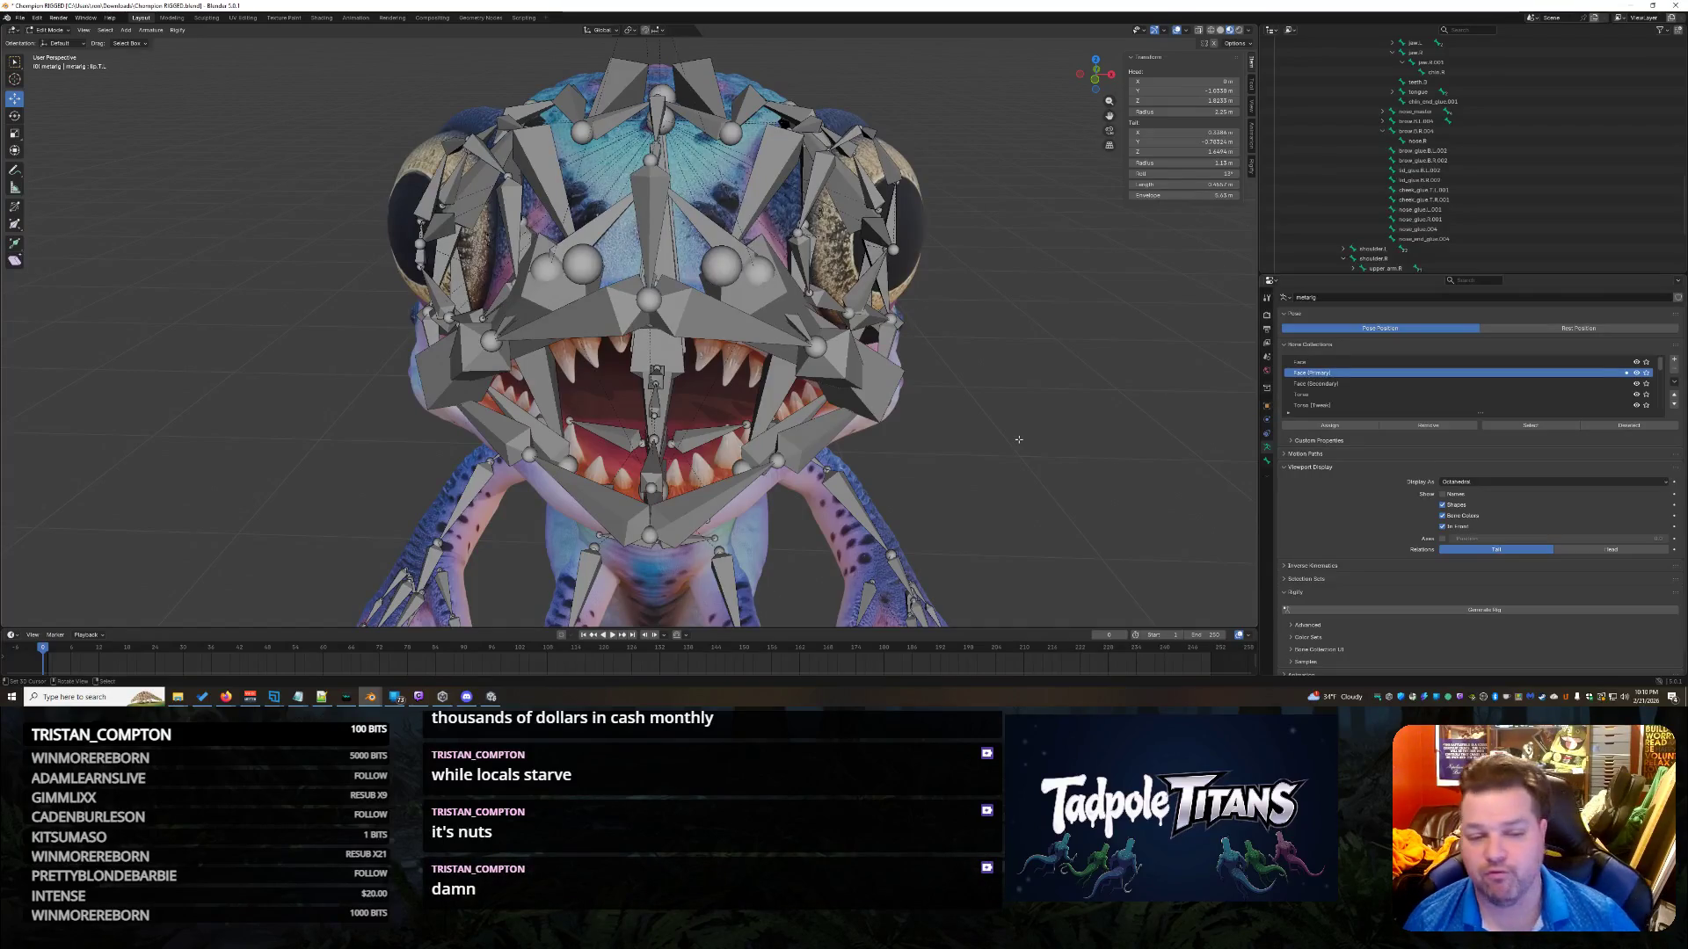
Inspect the face bones around nose.L.001 and save Champion RIGGED.blend.
mouse_move(1037, 370)
middle_mouse_down()
mouse_move(945, 352)
mouse_move(1018, 438)
mouse_move(945, 448)
mouse_move(1032, 474)
mouse_move(909, 418)
mouse_move(800, 420)
mouse_move(923, 433)
mouse_move(975, 418)
mouse_move(946, 415)
middle_mouse_up()
scroll(958, 369, "down", 5)
scroll(922, 430, "down", 5)
scroll(975, 418, "up", 4)
scroll(946, 415, "down", 3)
scroll(1002, 421, "up", 3)
middle_click_drag(1059, 427, 1052, 433)
scroll(1051, 433, "up", 2)
scroll(749, 326, "down", 3)
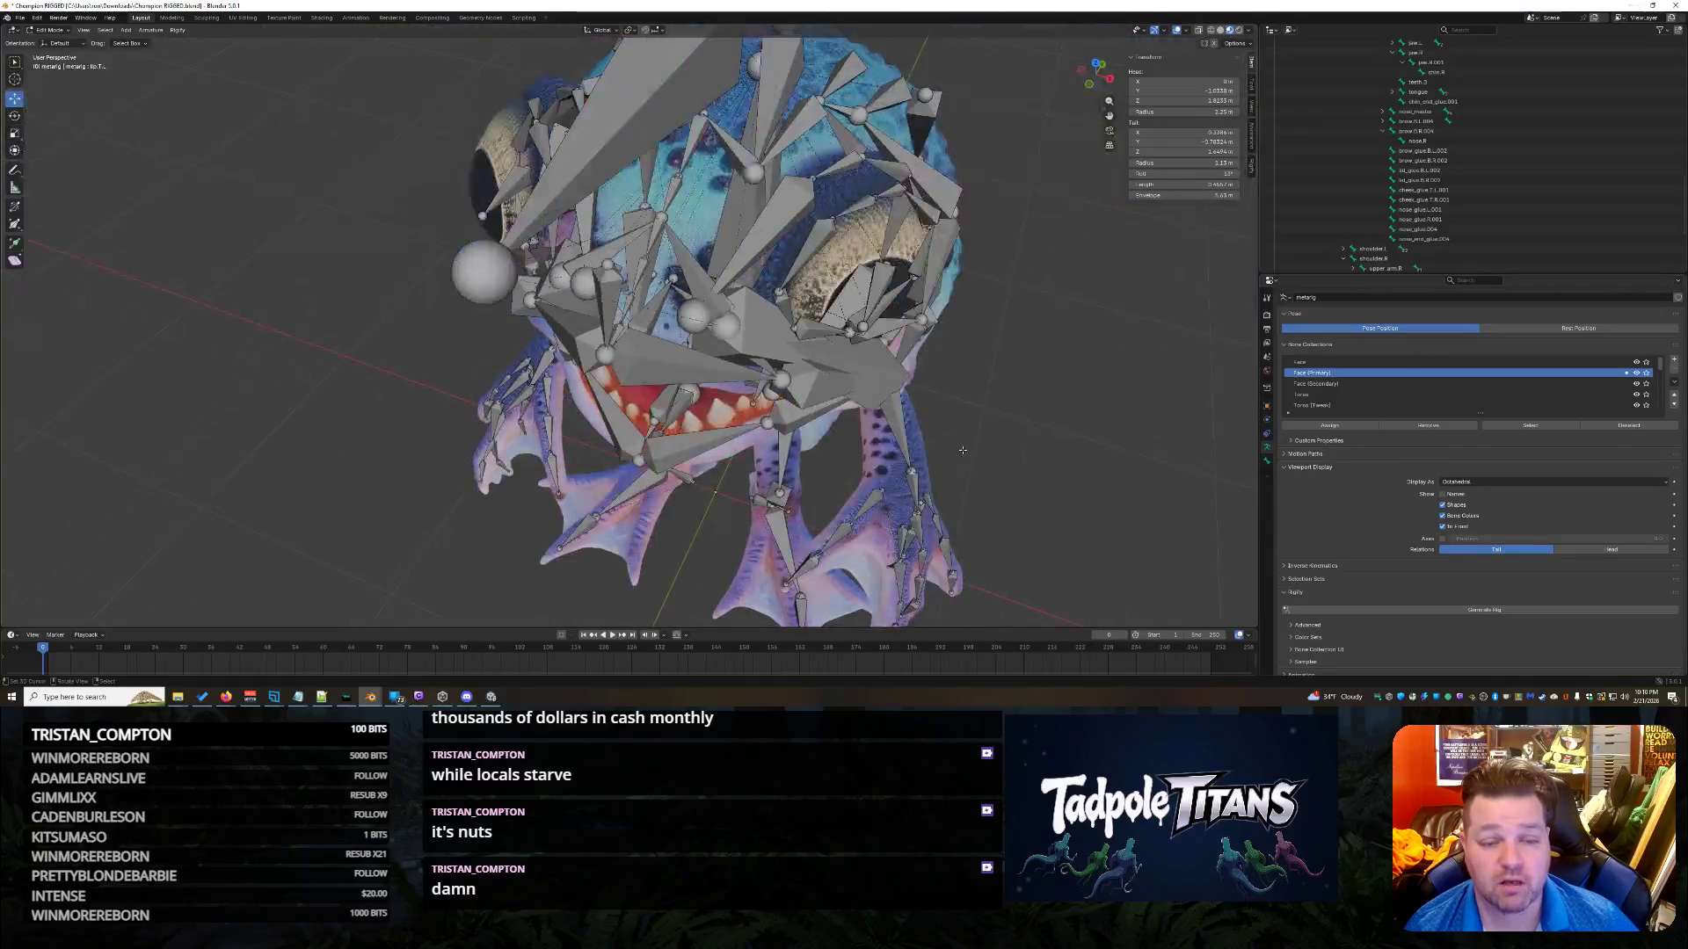
left_click(682, 252)
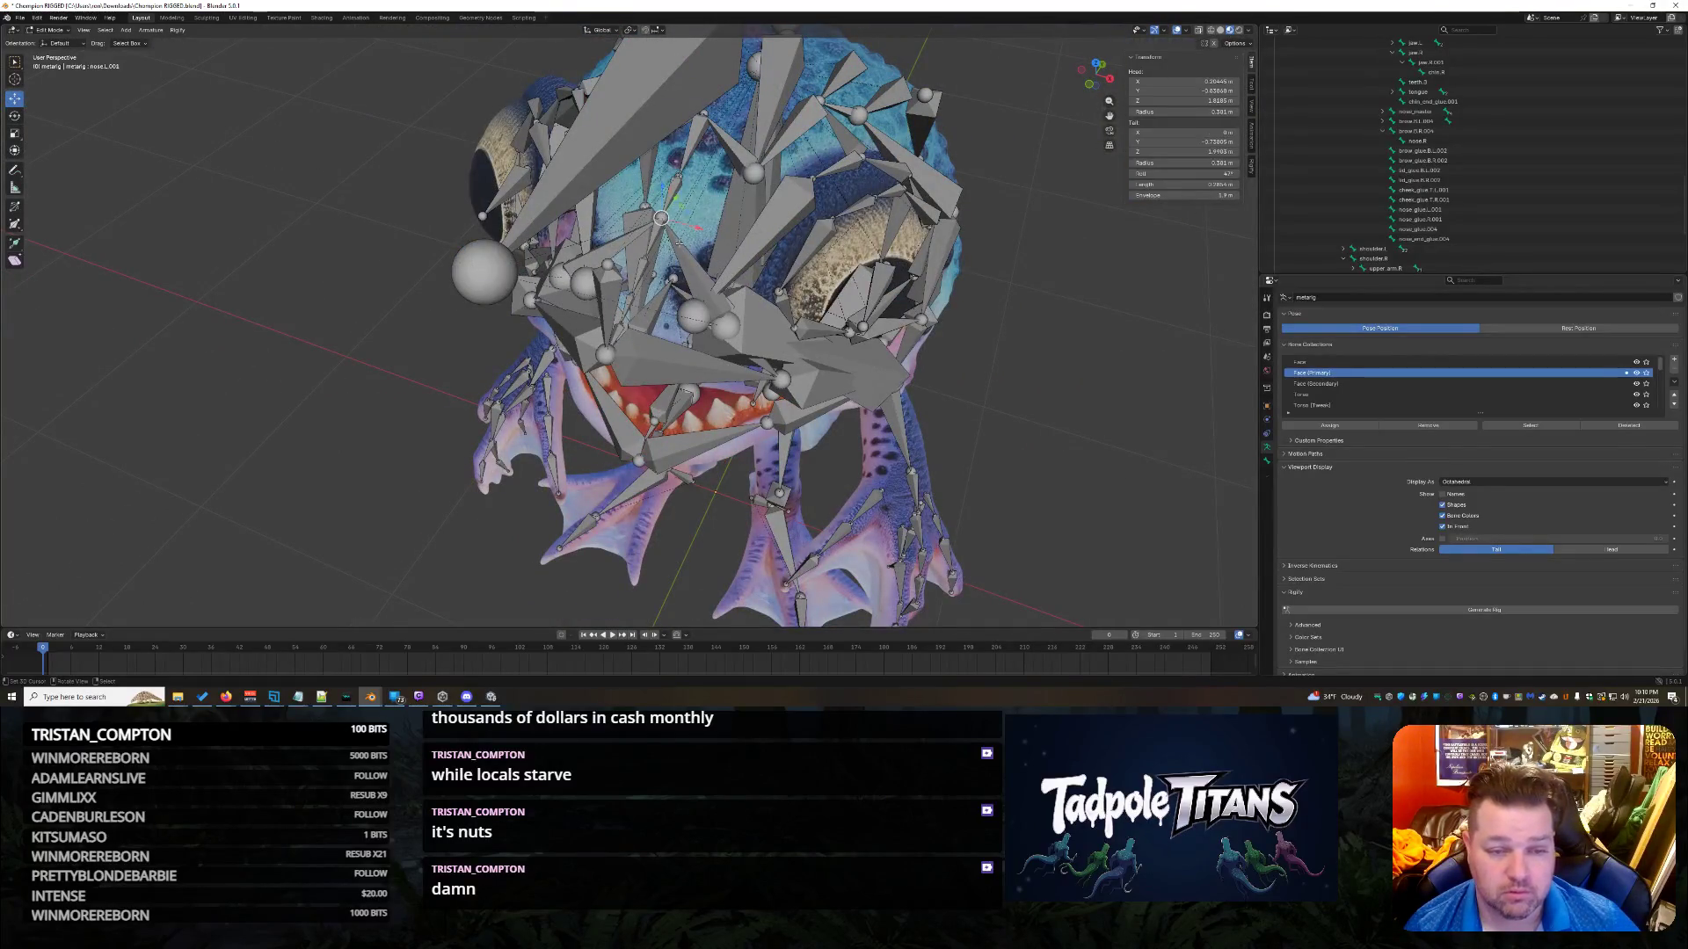
mouse_move(1090, 422)
middle_mouse_down()
mouse_move(1115, 432)
mouse_move(1049, 460)
middle_mouse_up()
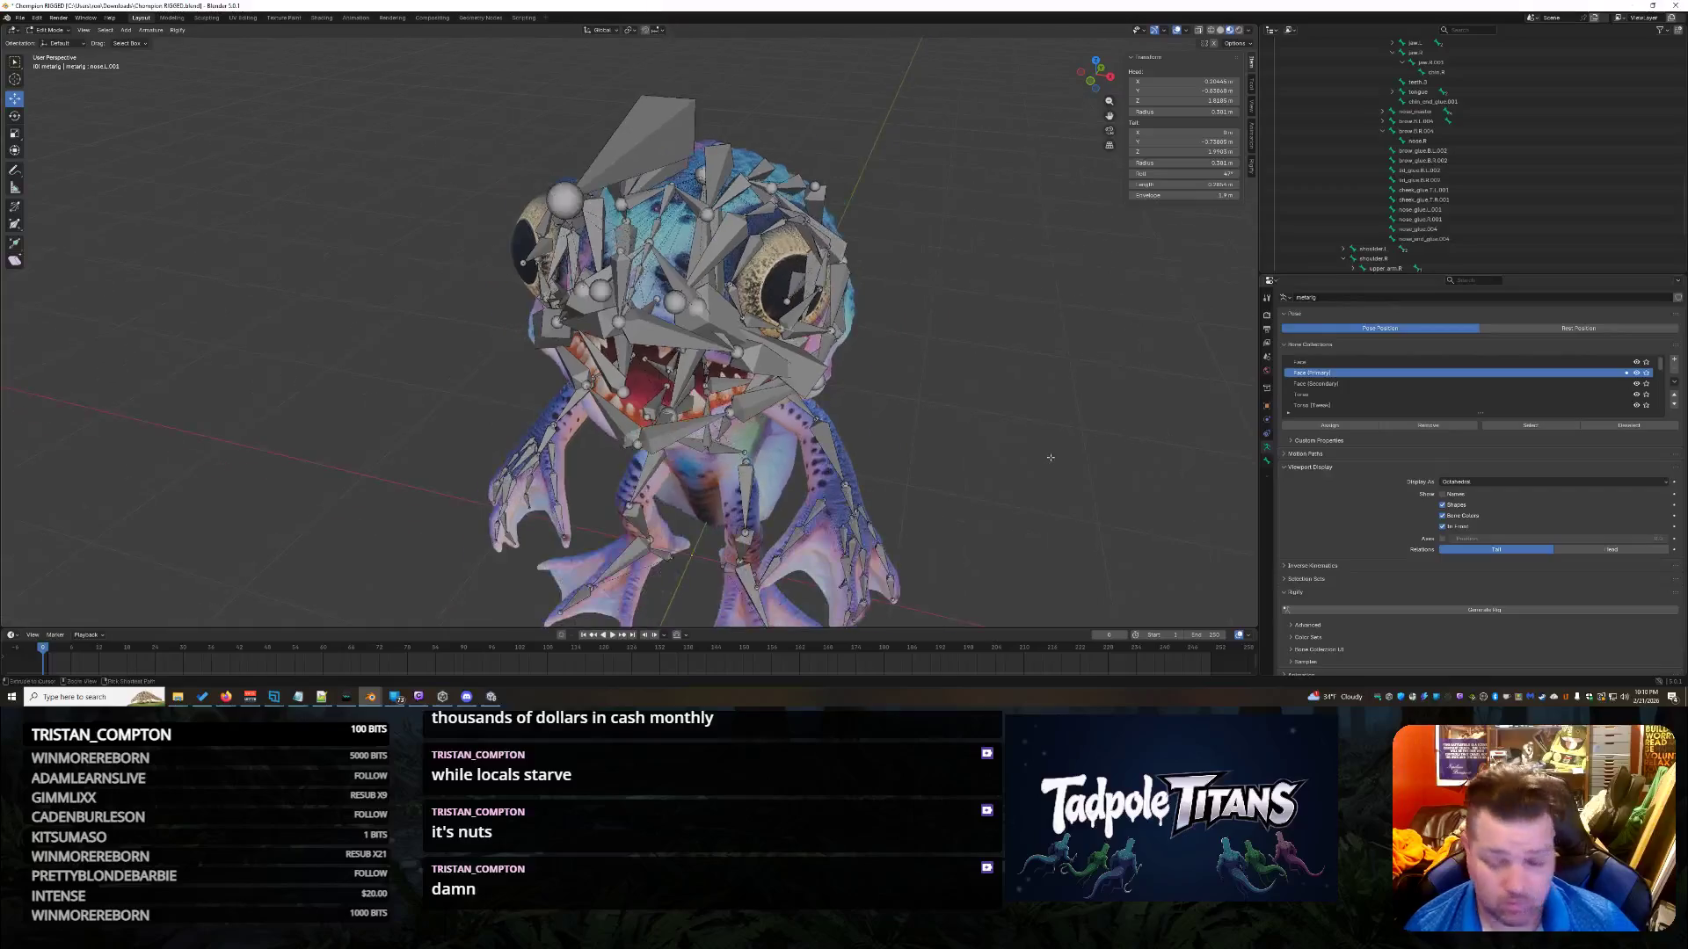
key("ctrl+s")
Box-select all the metarig bones in the viewport.
mouse_move(1052, 462)
middle_mouse_down()
mouse_move(1099, 453)
mouse_move(1048, 458)
middle_mouse_up()
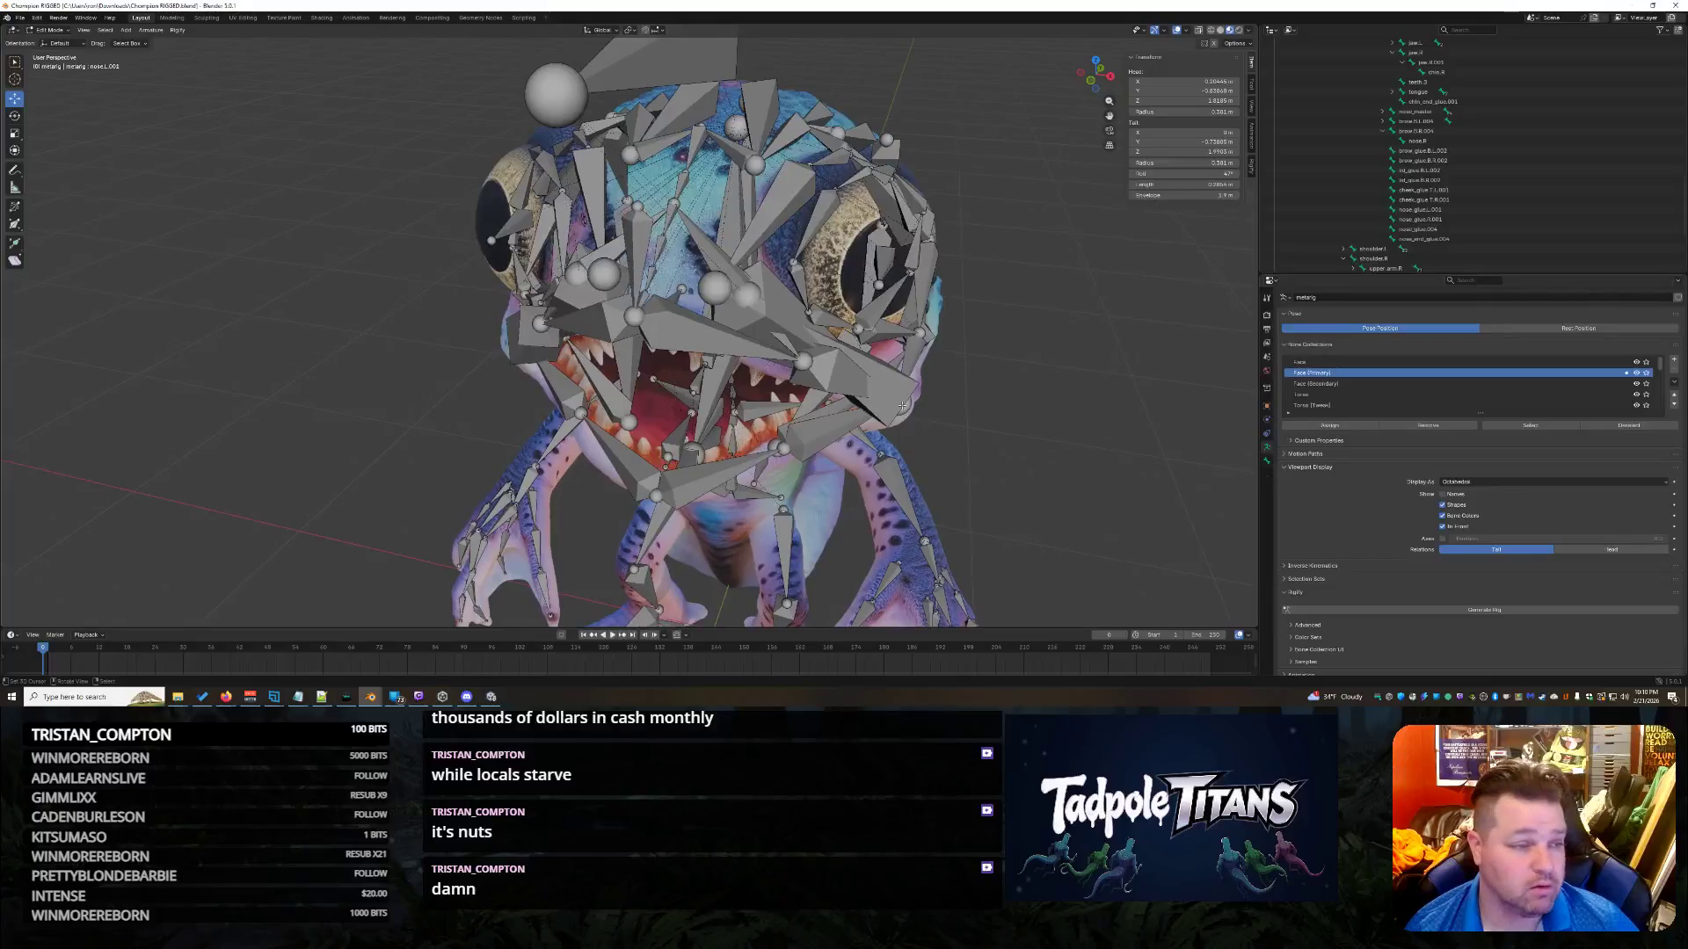
scroll(996, 411, "down", 5)
left_click_drag(503, 216, 886, 585)
scroll(1382, 514, "down", 1)
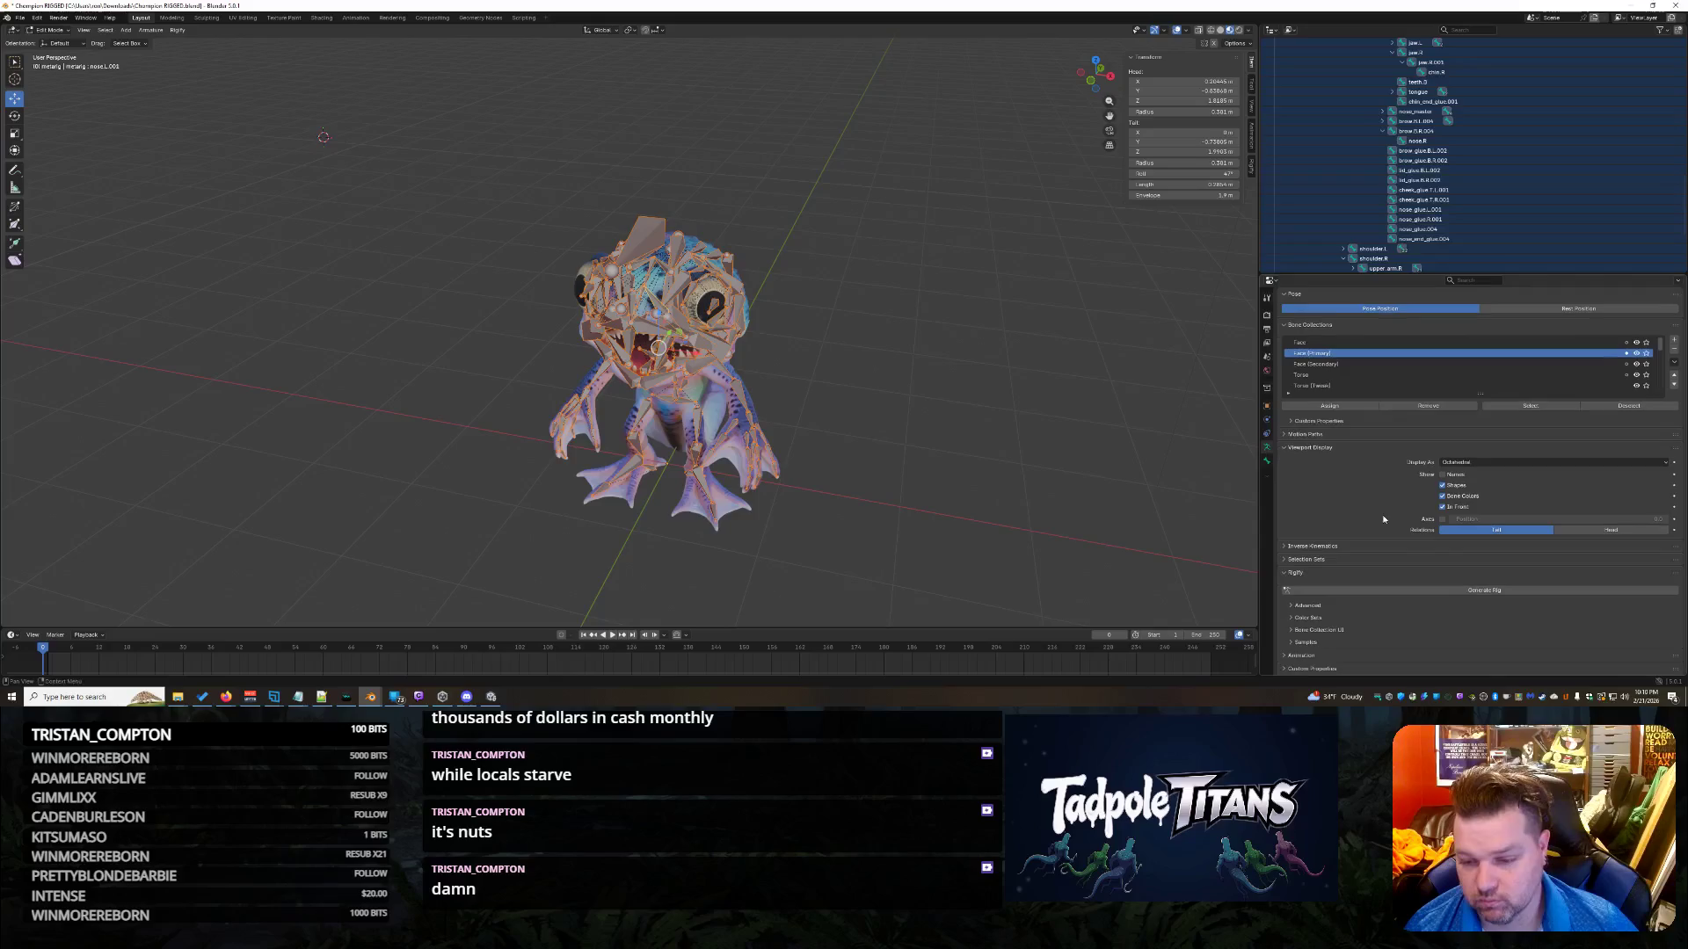
Run Generate Rig, then reselect the metarig in the outliner and deselect all its bones.
left_click(1447, 594)
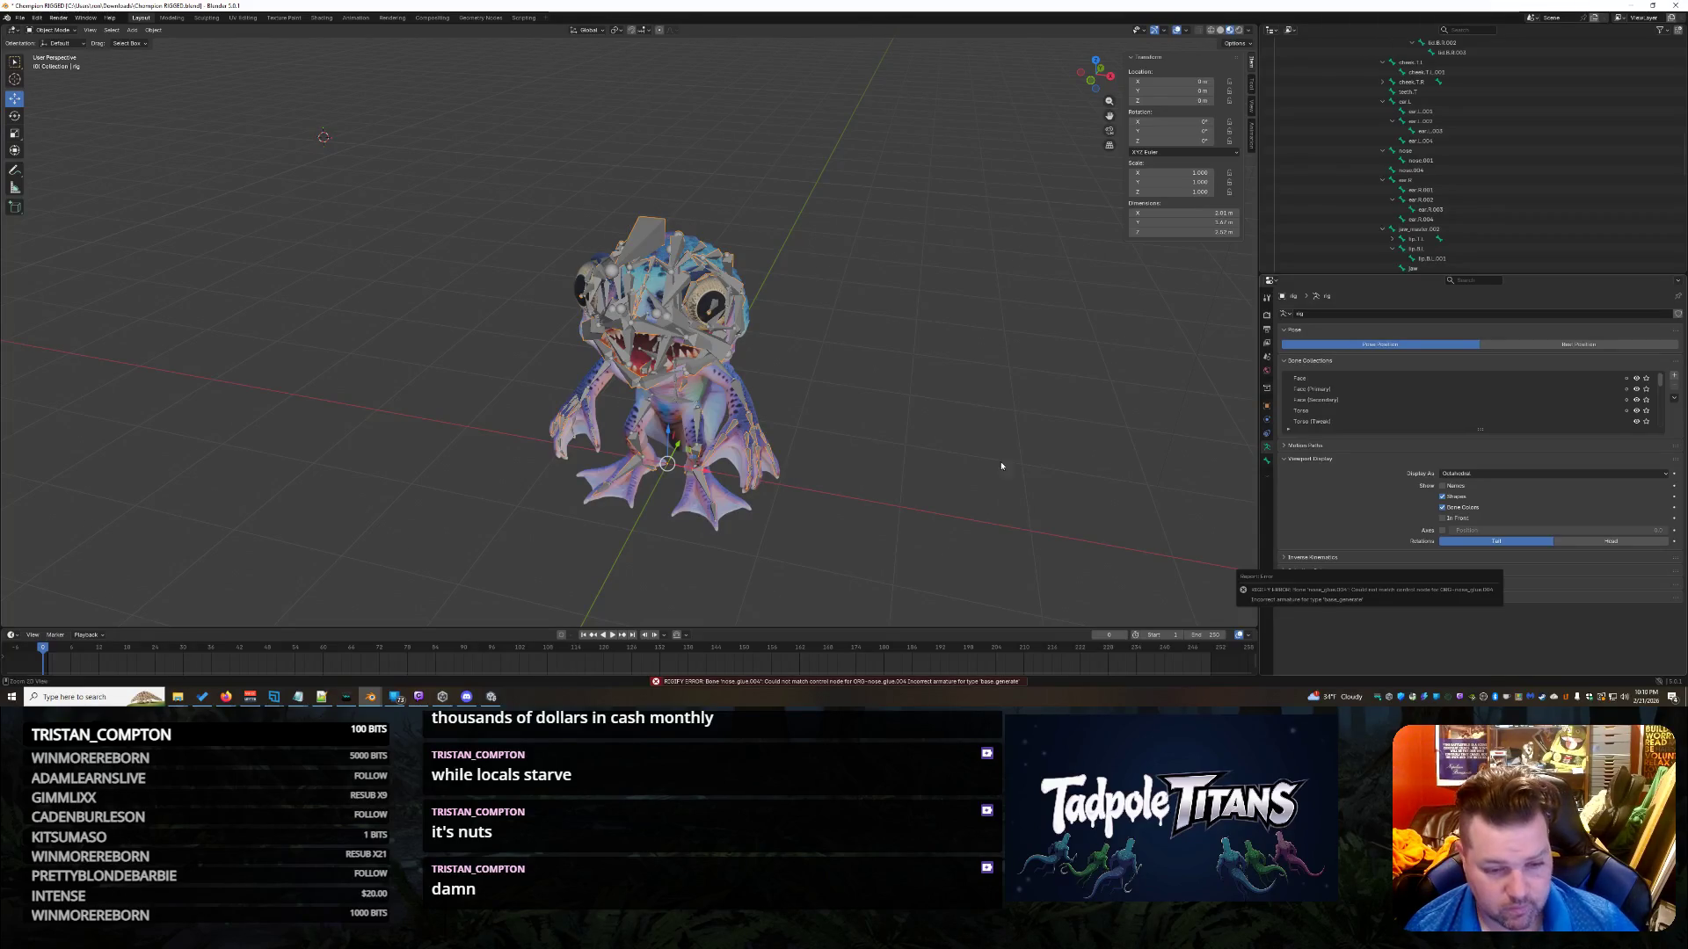
left_click(1349, 228)
scroll(1349, 229, "down", 5)
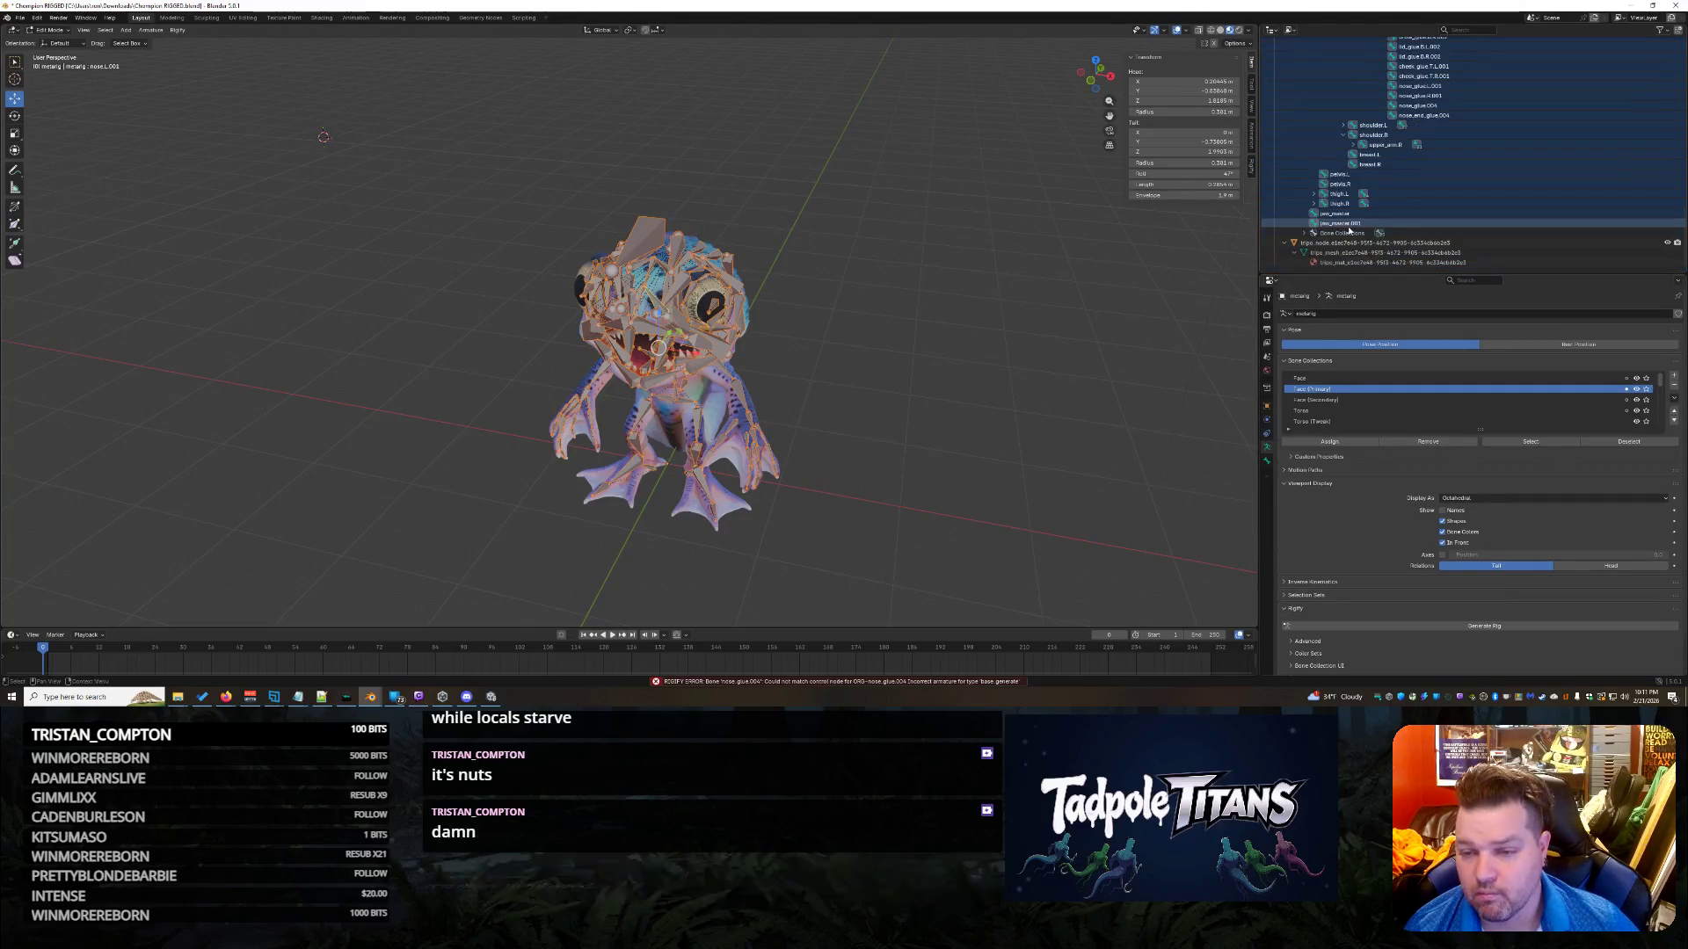
left_click(813, 479)
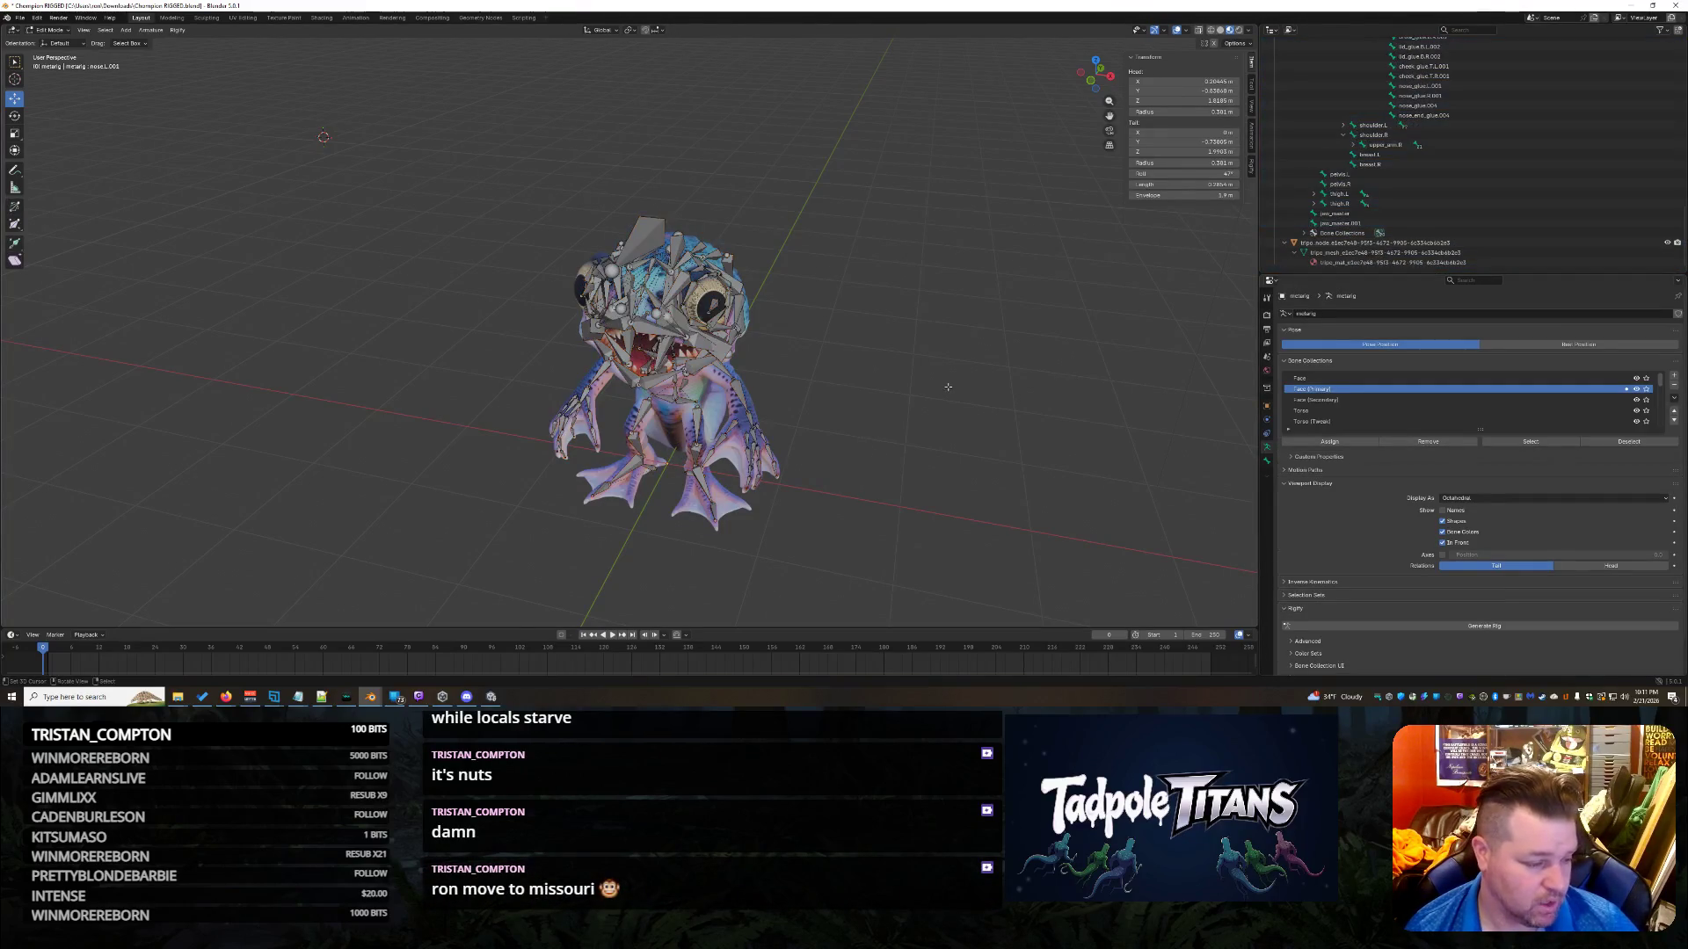
scroll(944, 391, "up", 4)
scroll(950, 439, "down", 2)
mouse_move(950, 439)
middle_mouse_down()
mouse_move(945, 426)
mouse_move(992, 467)
middle_mouse_up()
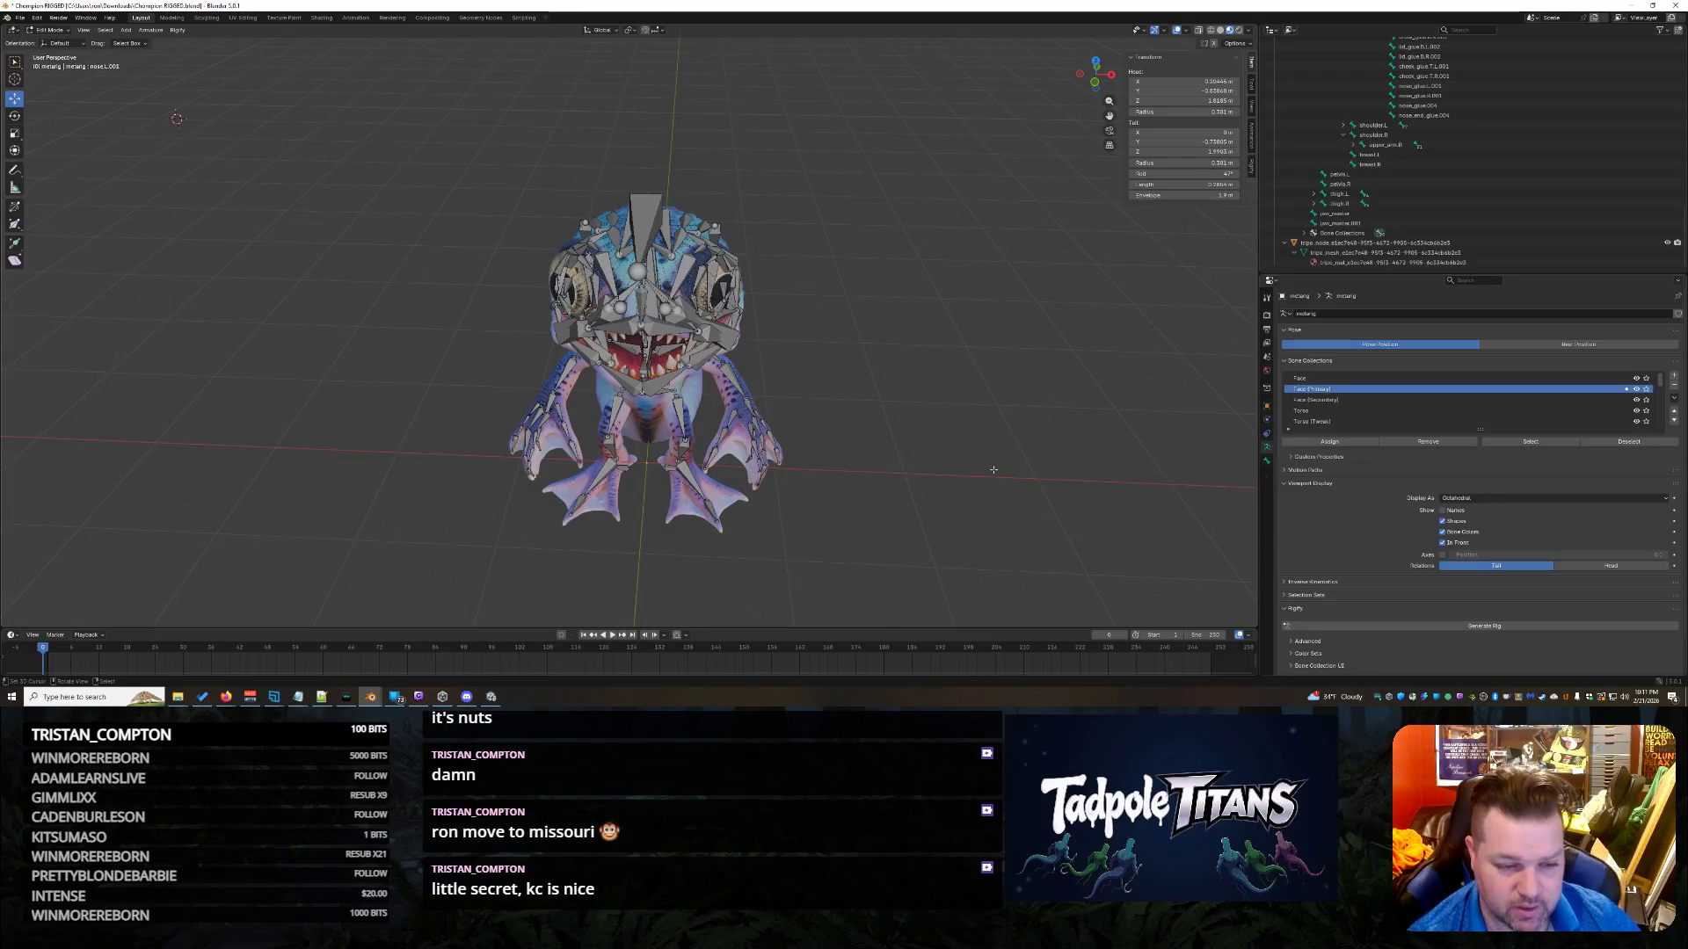
mouse_move(936, 472)
middle_mouse_down()
mouse_move(820, 417)
mouse_move(703, 445)
mouse_move(929, 471)
mouse_move(920, 377)
mouse_move(885, 396)
mouse_move(963, 372)
mouse_move(1033, 391)
mouse_move(556, 262)
middle_mouse_up()
Select nose_glue.004, check references in Firefox, then select the nose and nose.001 bones.
scroll(1105, 411, "up", 8)
left_click(552, 194)
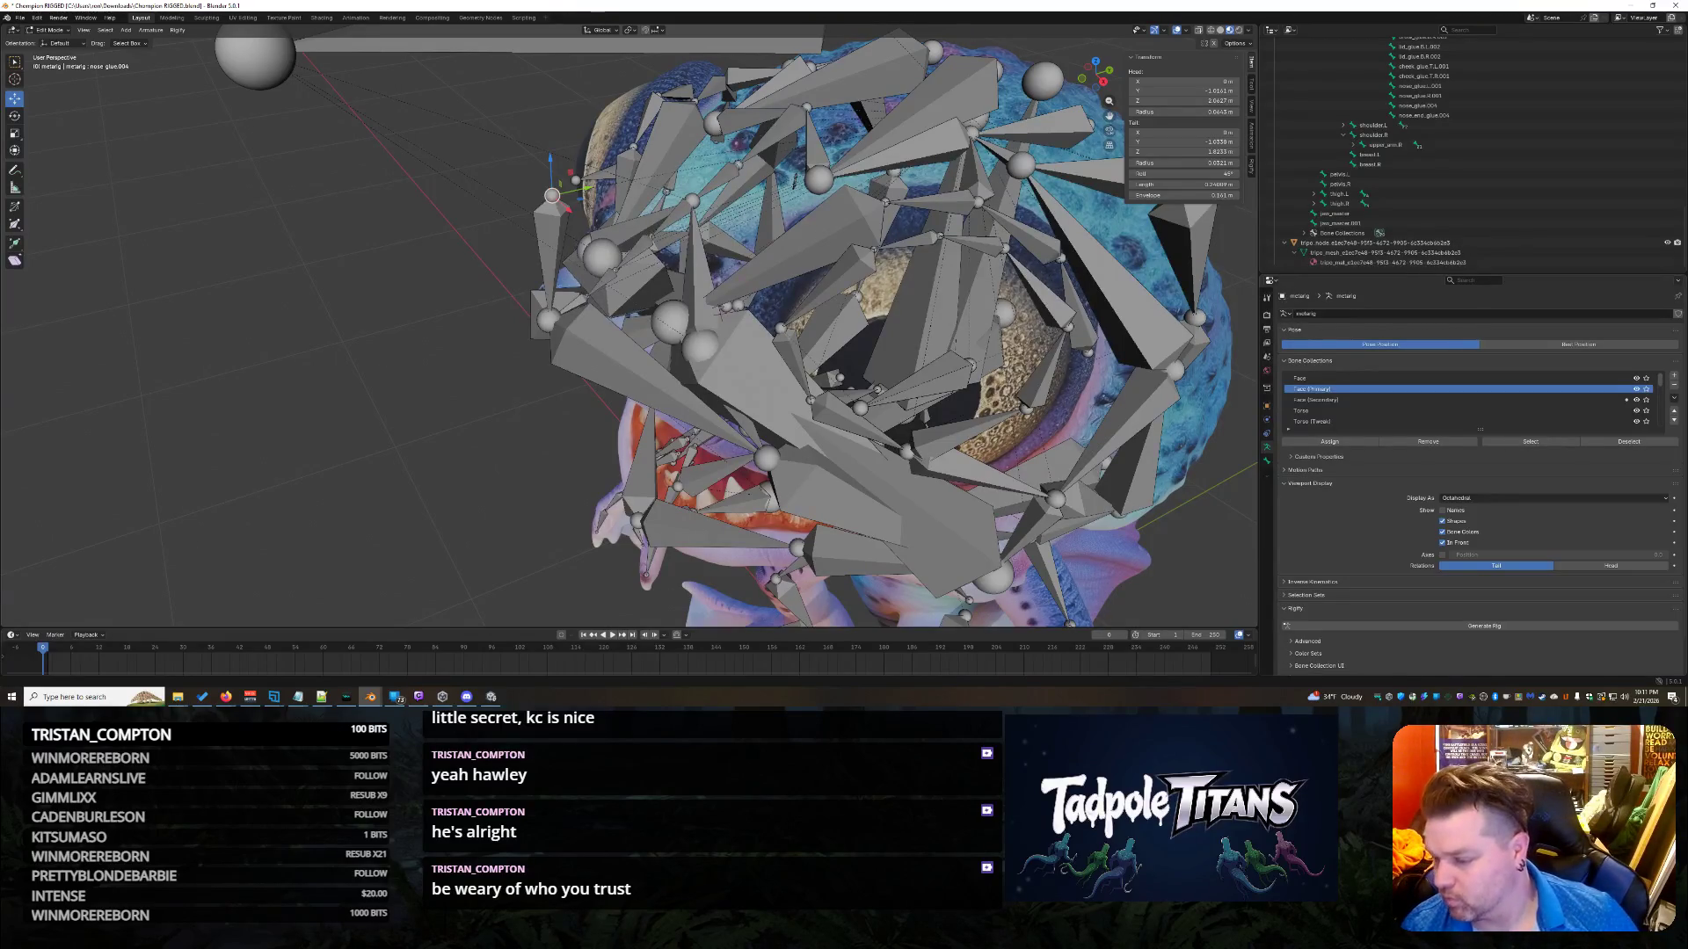
key("alt+Tab")
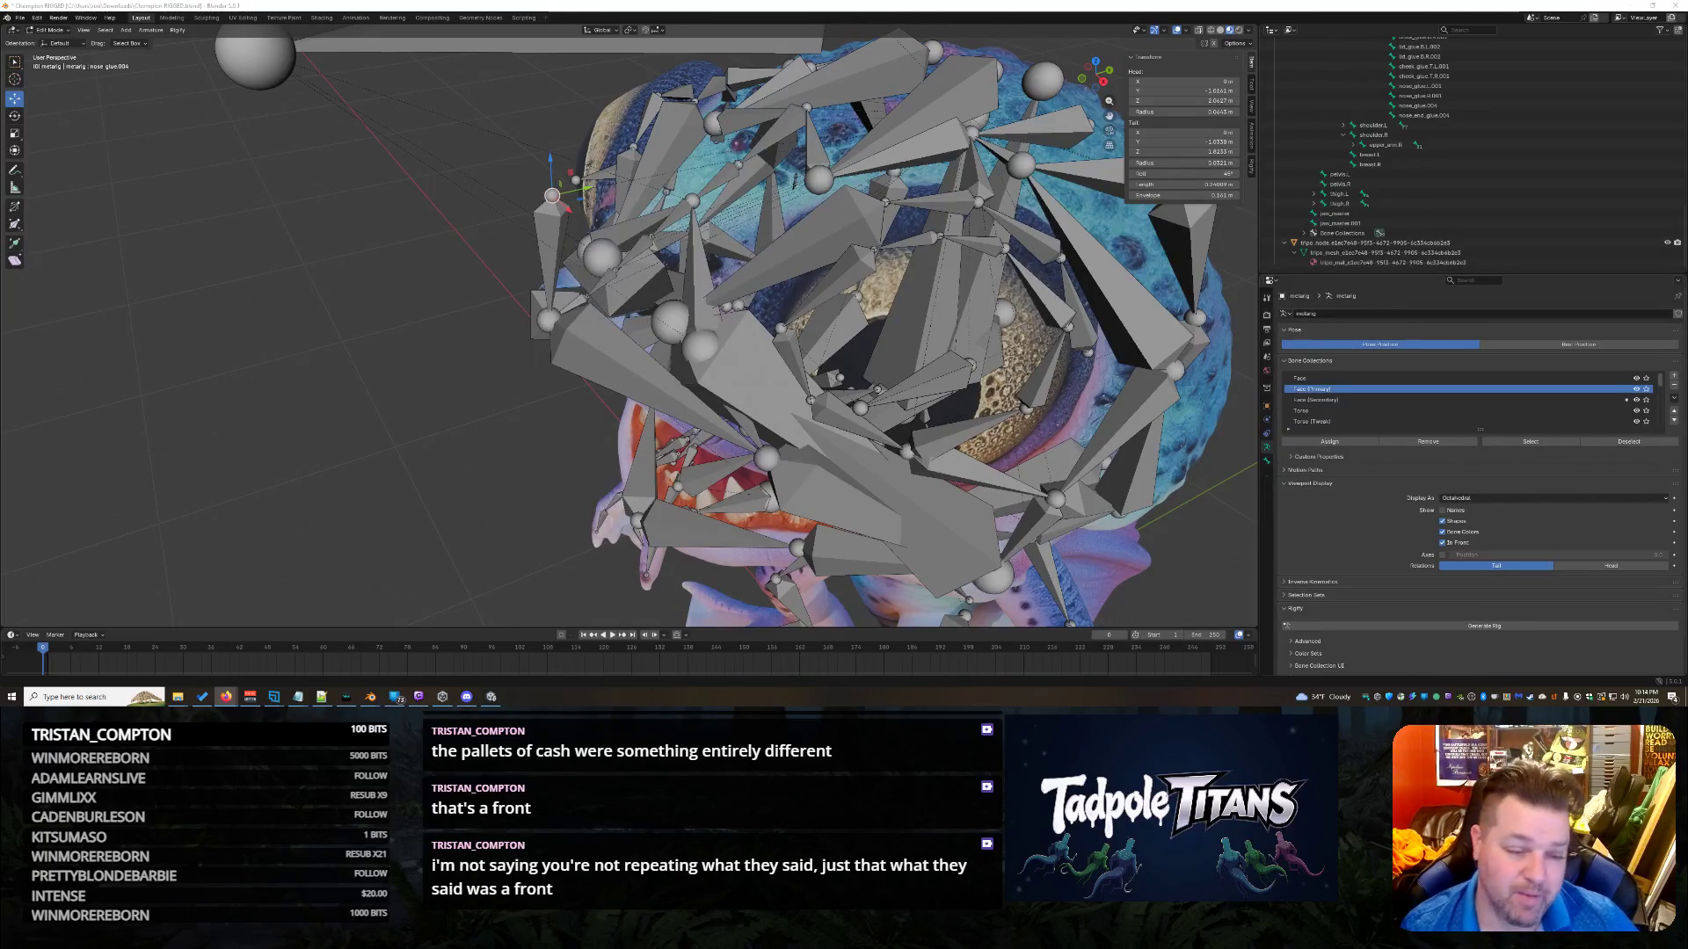
middle_click_drag(668, 351, 598, 356)
mouse_move(589, 457)
middle_mouse_down()
mouse_move(558, 477)
mouse_move(660, 308)
middle_mouse_up()
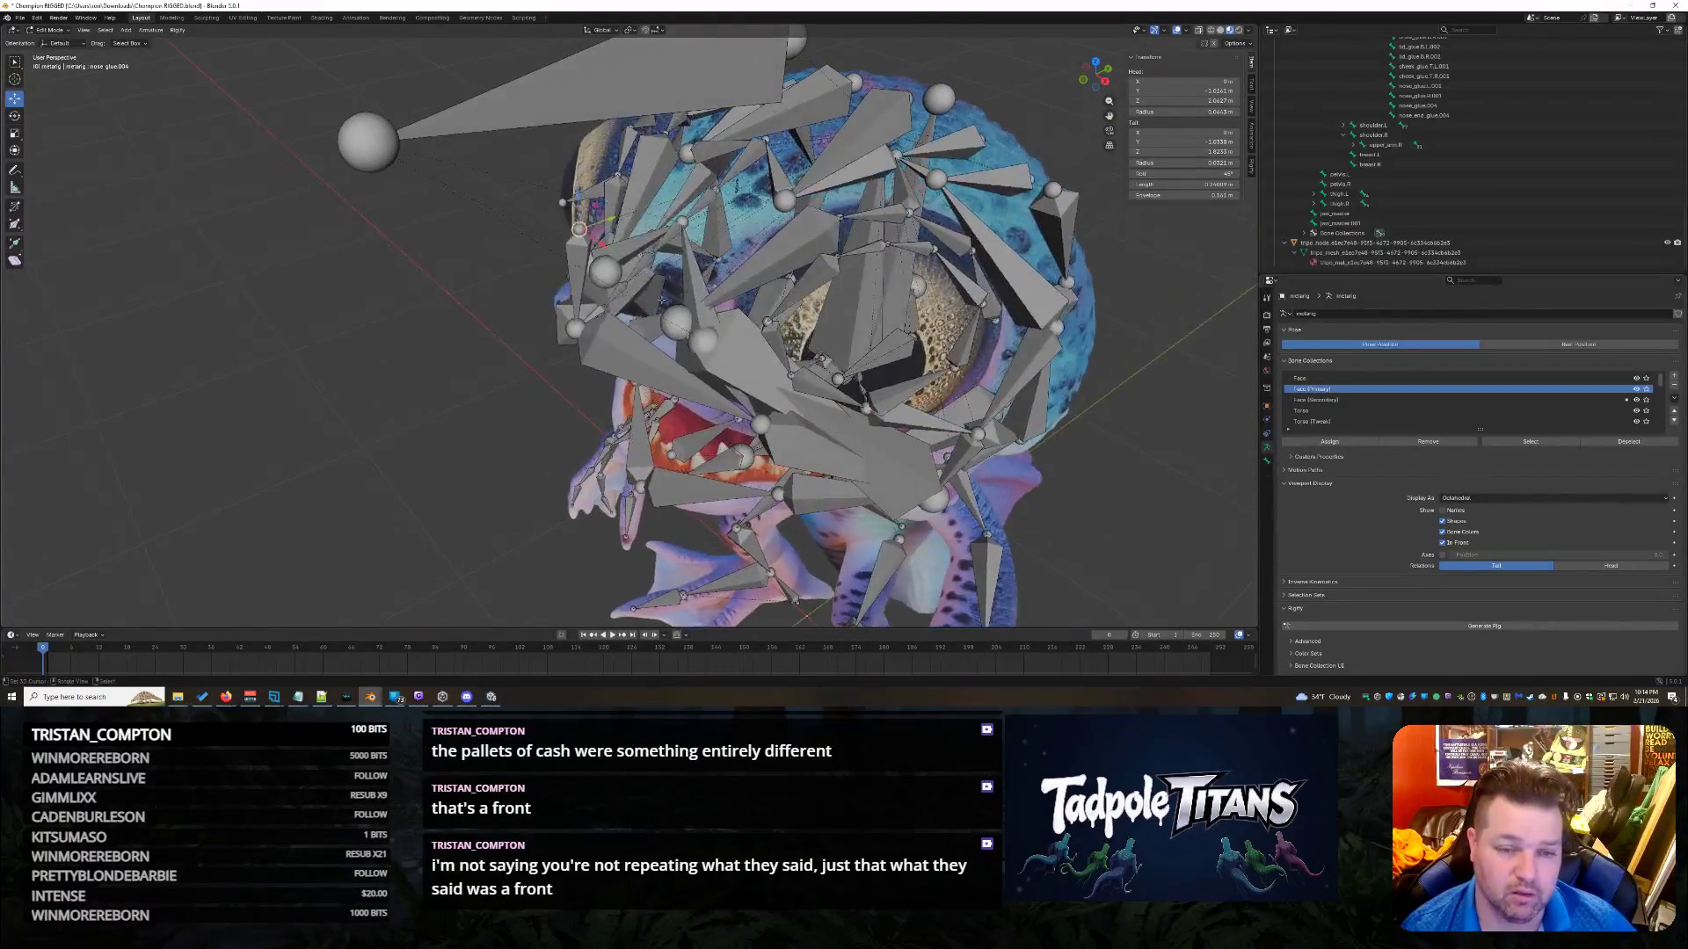
left_click(732, 186)
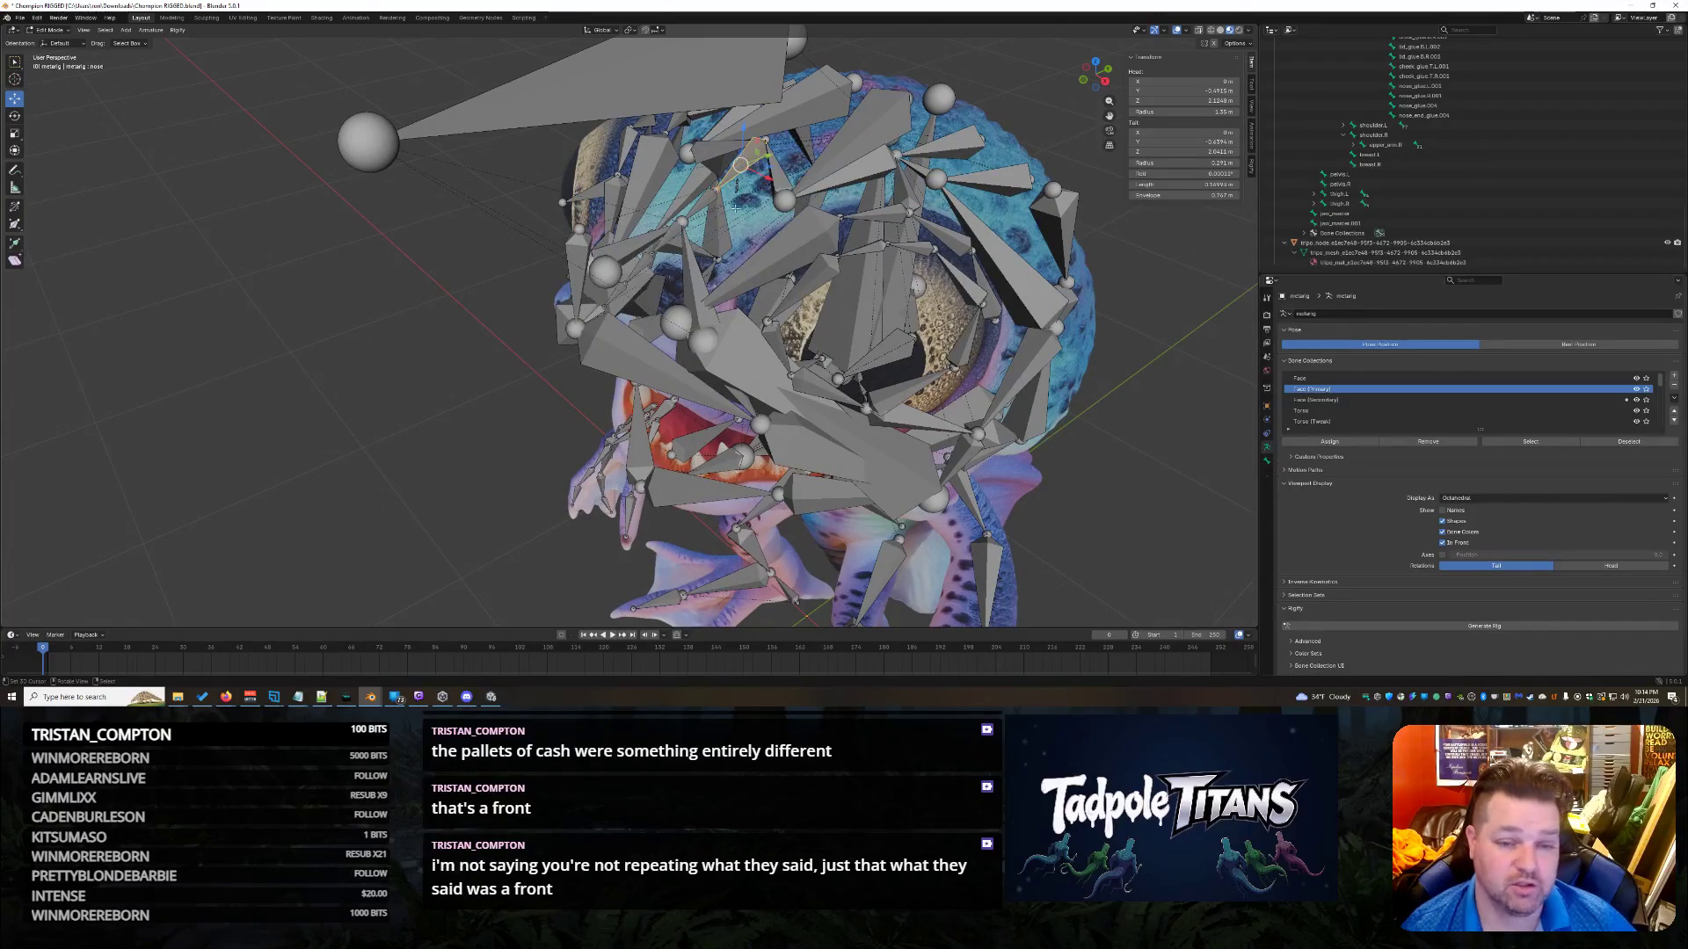
left_click(698, 205)
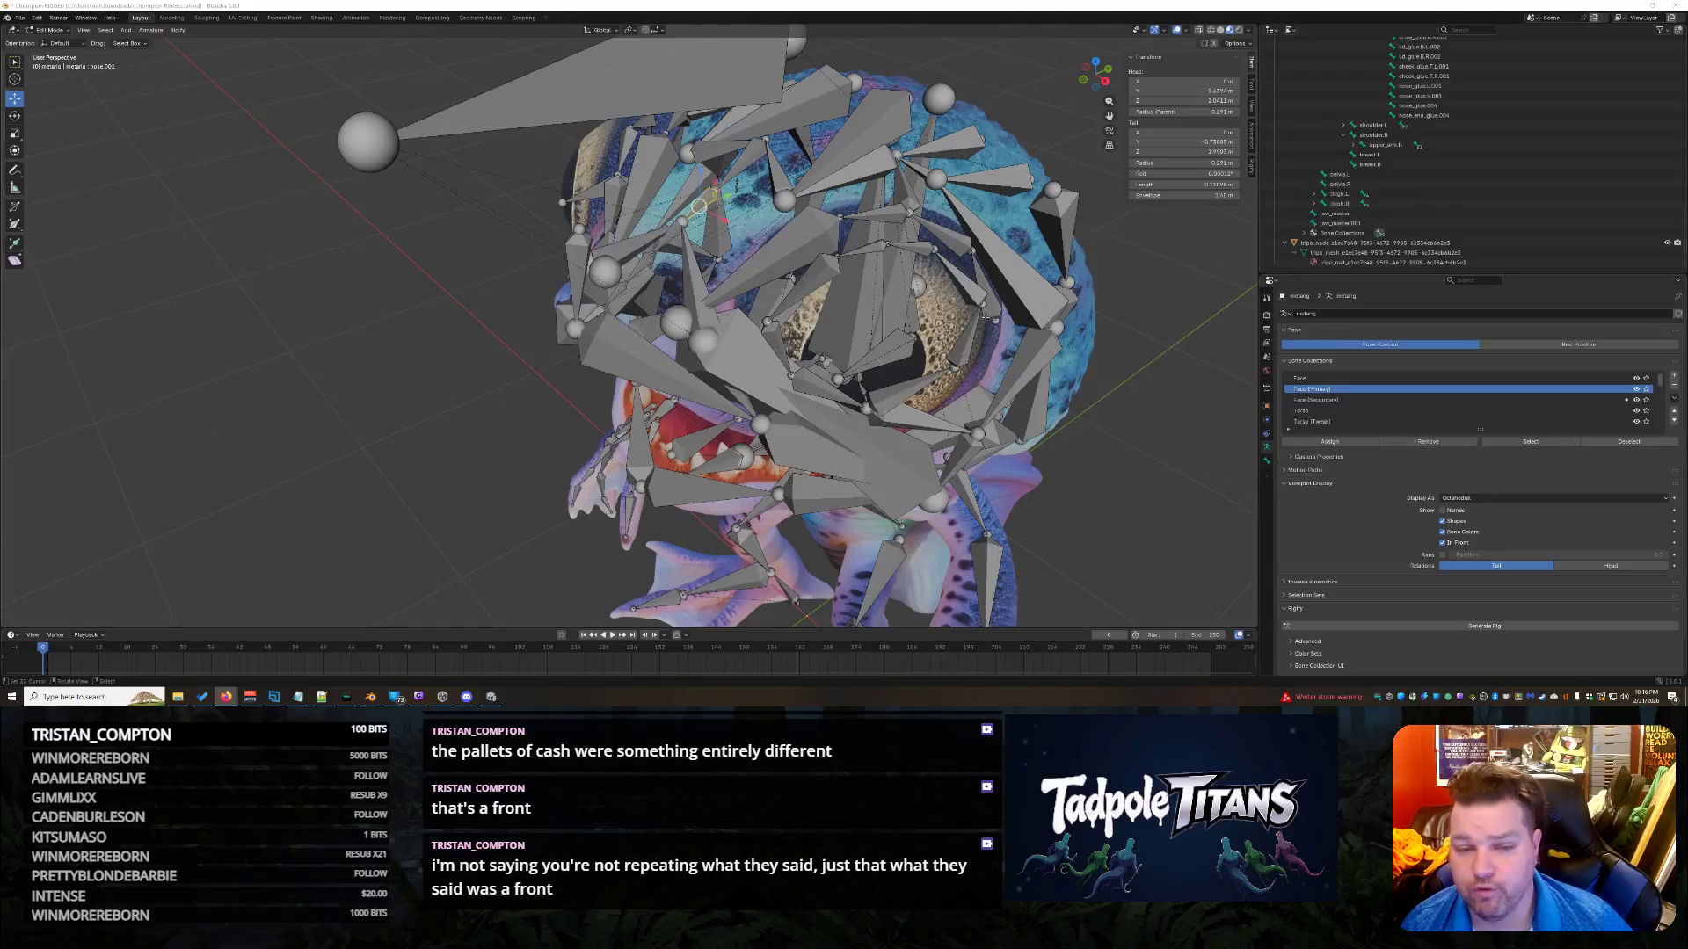
Zoom in on the face and select the nose.004 bone to adjust next.
mouse_move(958, 273)
middle_mouse_down()
mouse_move(1009, 363)
mouse_move(765, 349)
middle_mouse_up()
scroll(1009, 363, "up", 4)
left_click(747, 348)
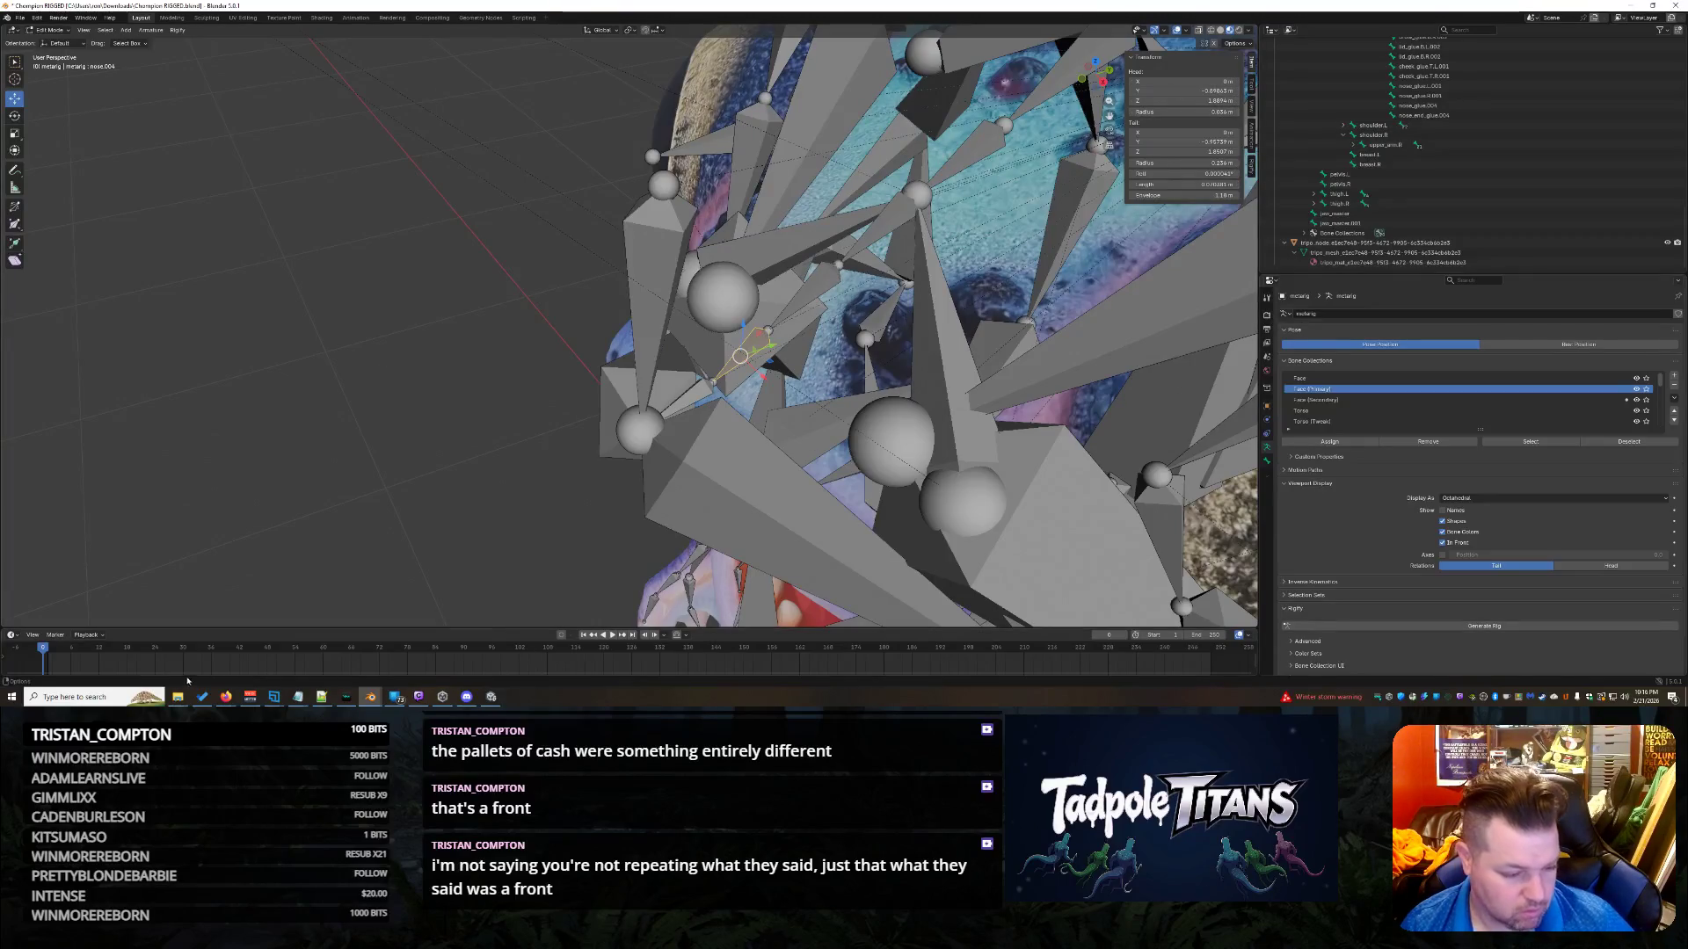
left_click(102, 699)
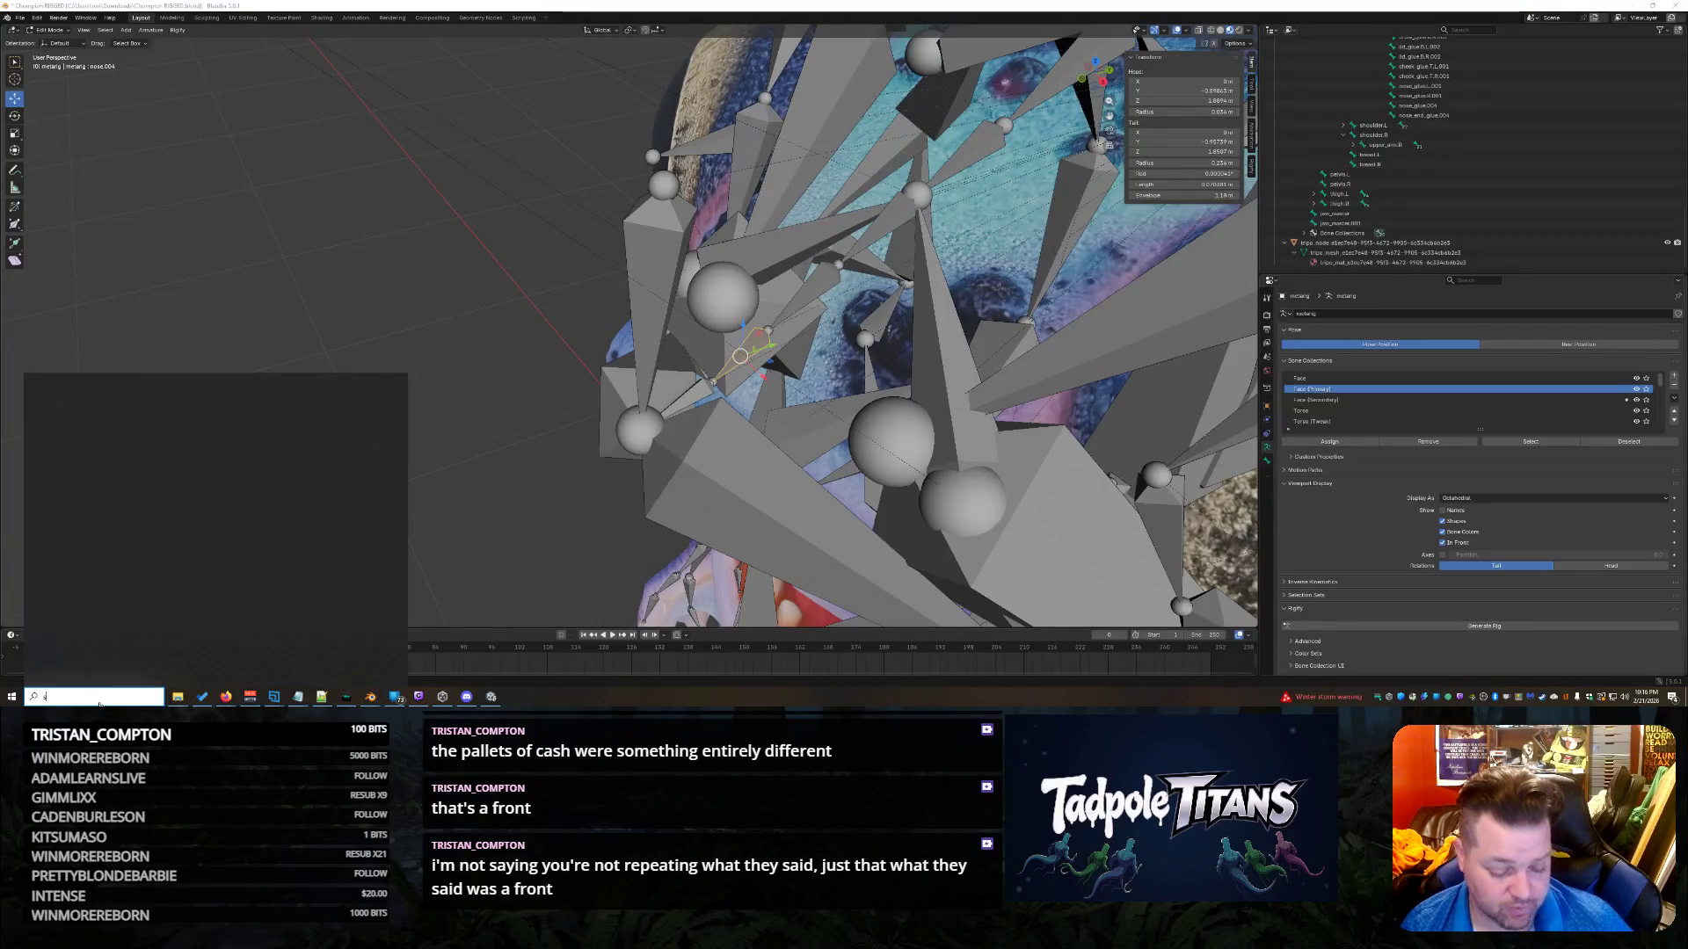
Snip Blender's Transform N-panel head/tail values with Snipping Tool and drag the window aside.
type("ni")
left_click(97, 433)
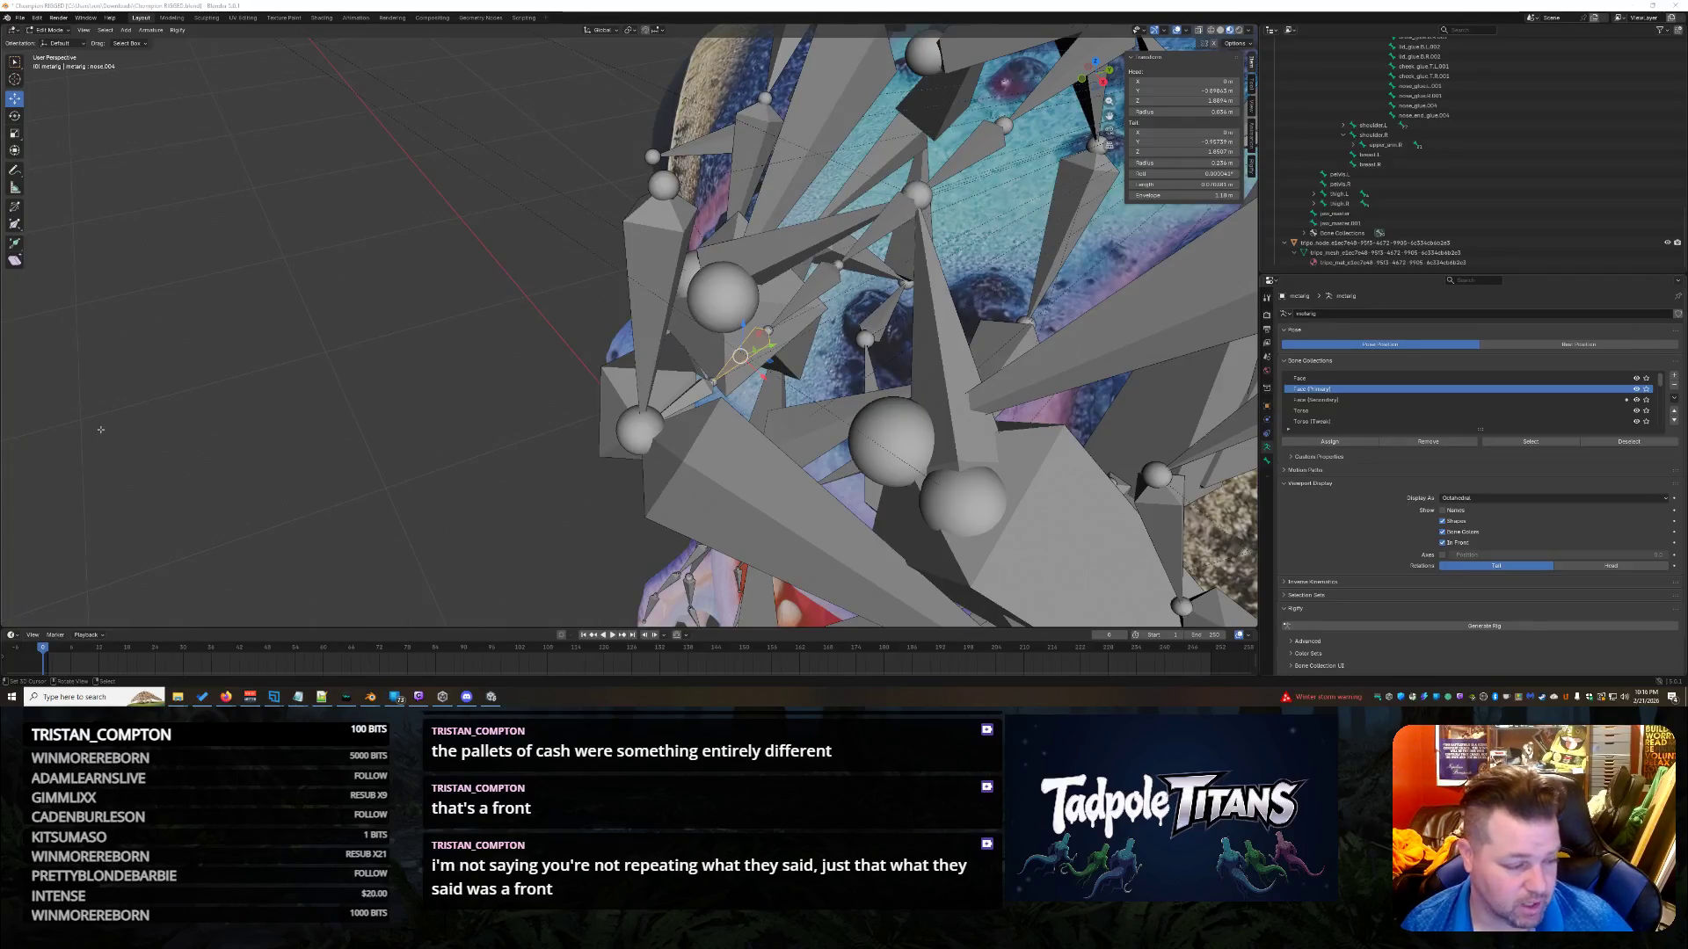
left_click(1074, 50)
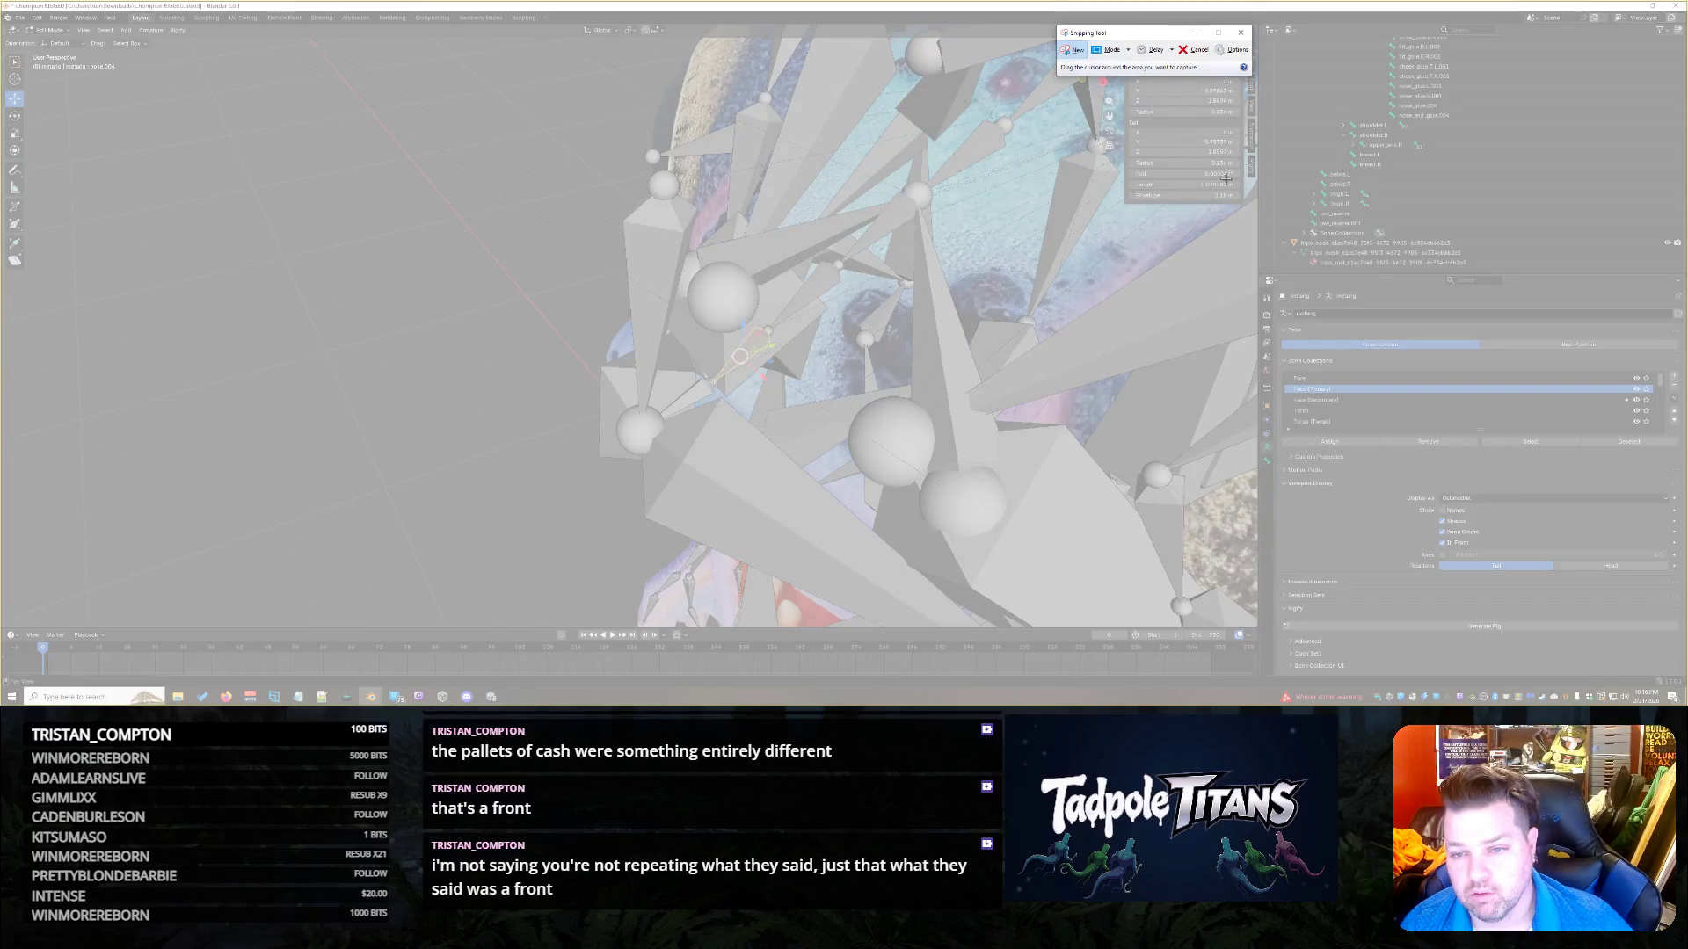
left_click_drag(1241, 199, 1127, 54)
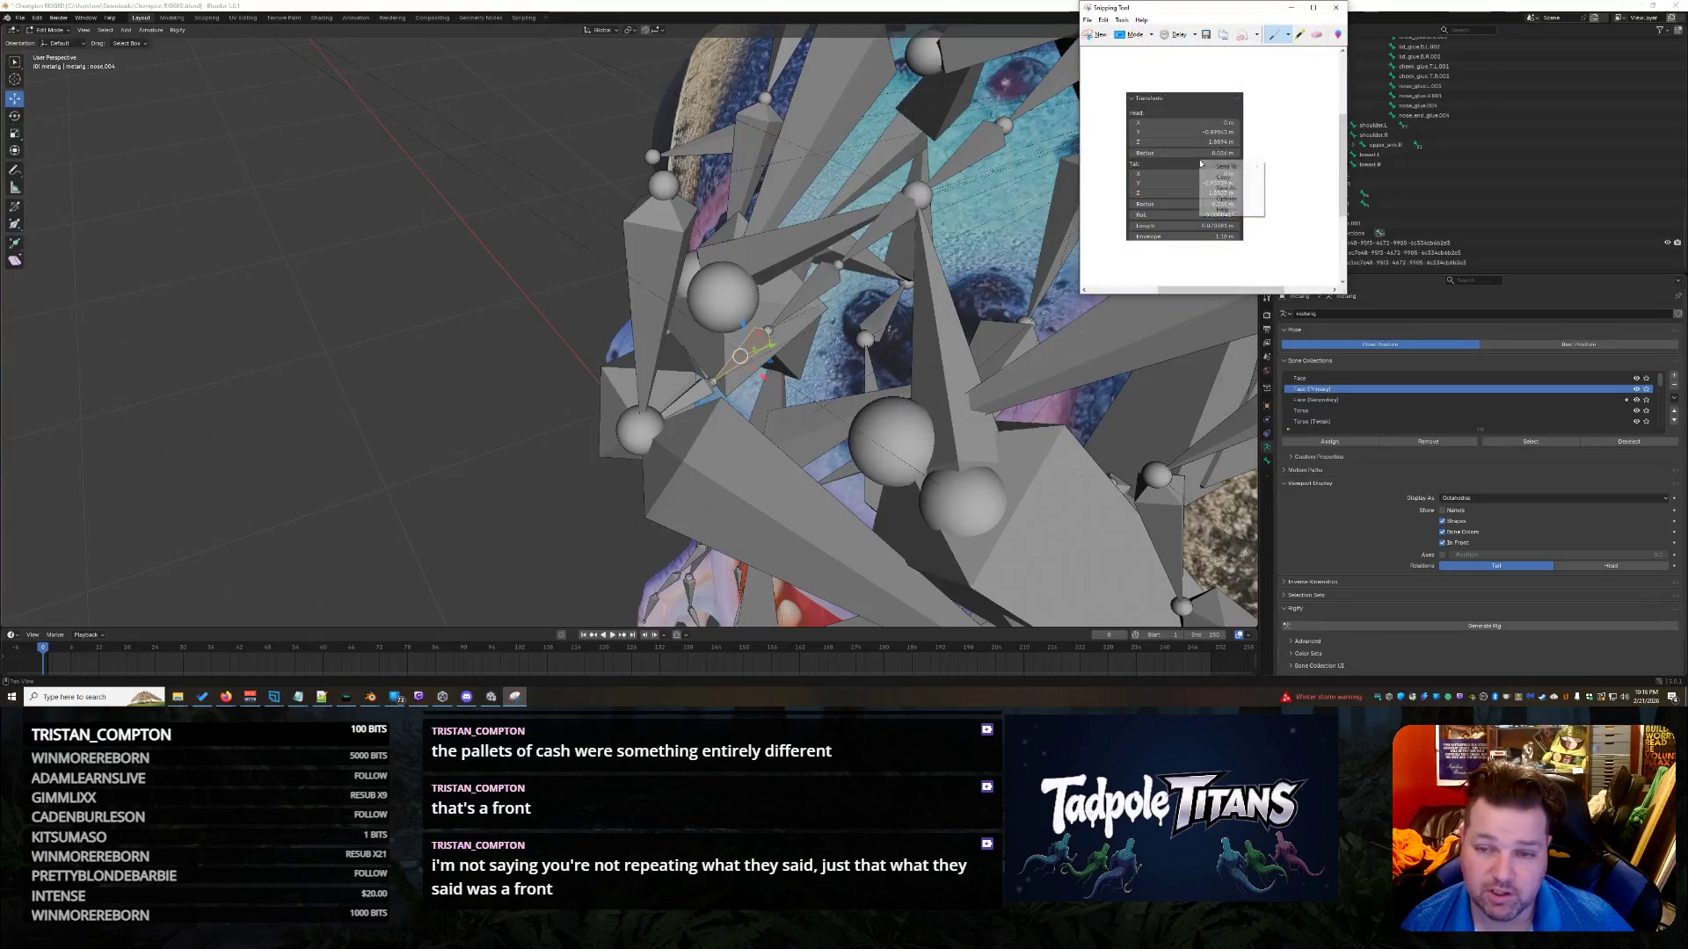
mouse_move(1213, 7)
left_mouse_down()
mouse_move(2, 153)
mouse_move(0, 184)
left_mouse_up()
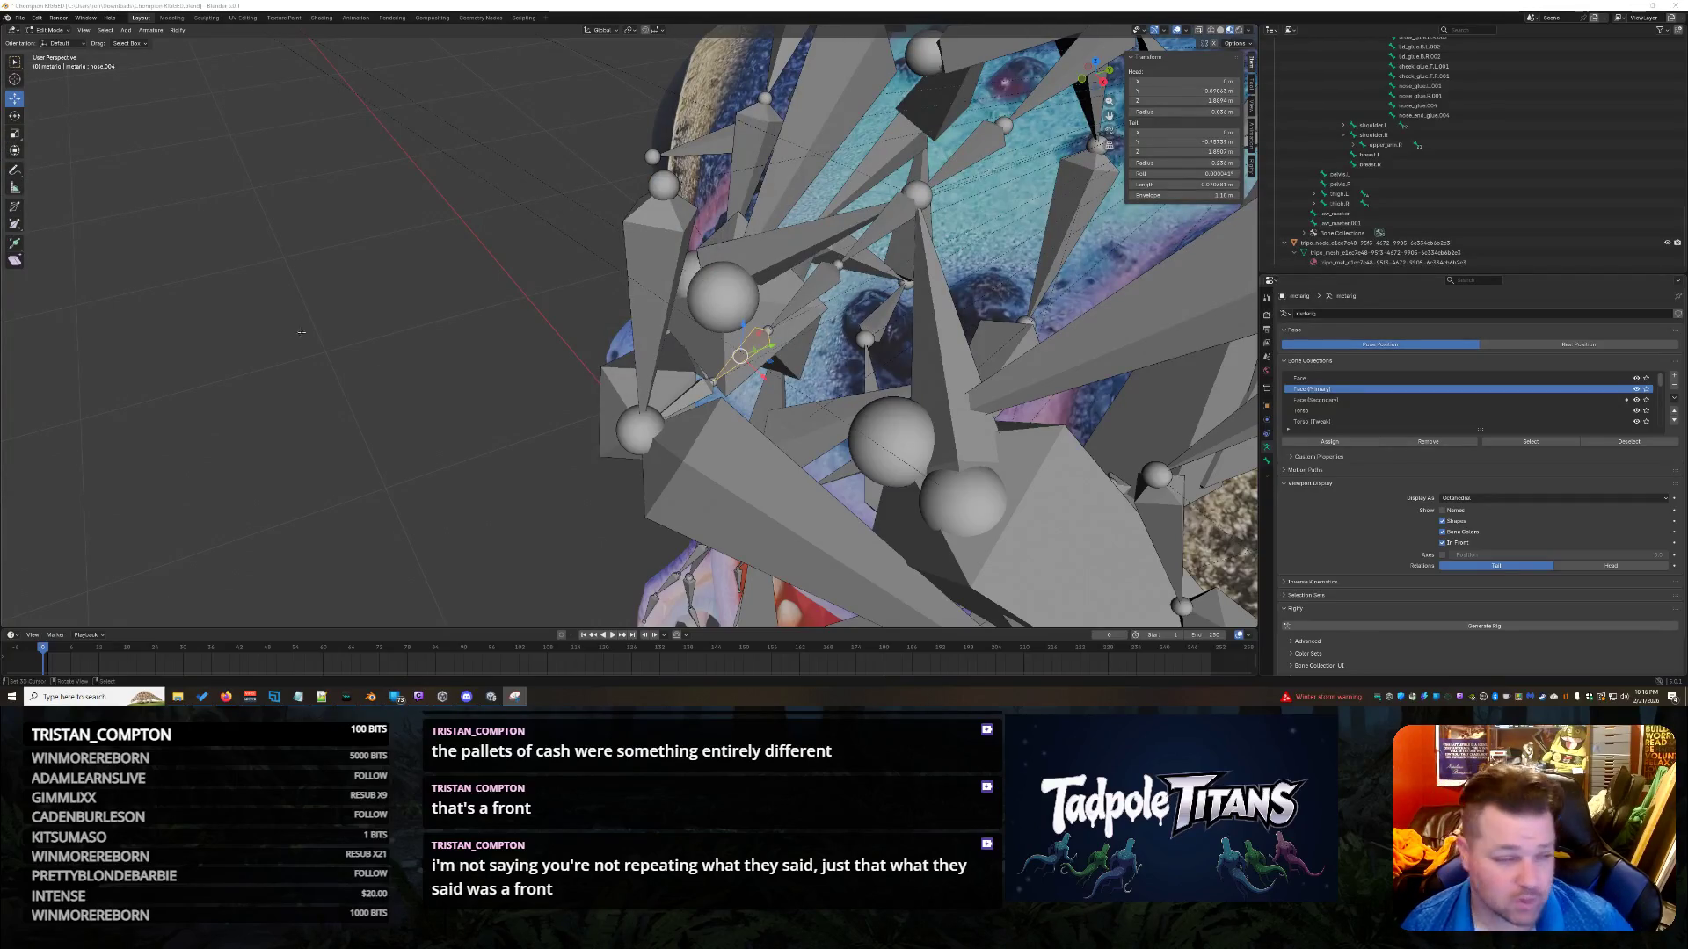
Set nose_glue.004's Head Y to -0.89863 m and Head Z to 1.8894 m, then deselect it.
left_click(663, 185)
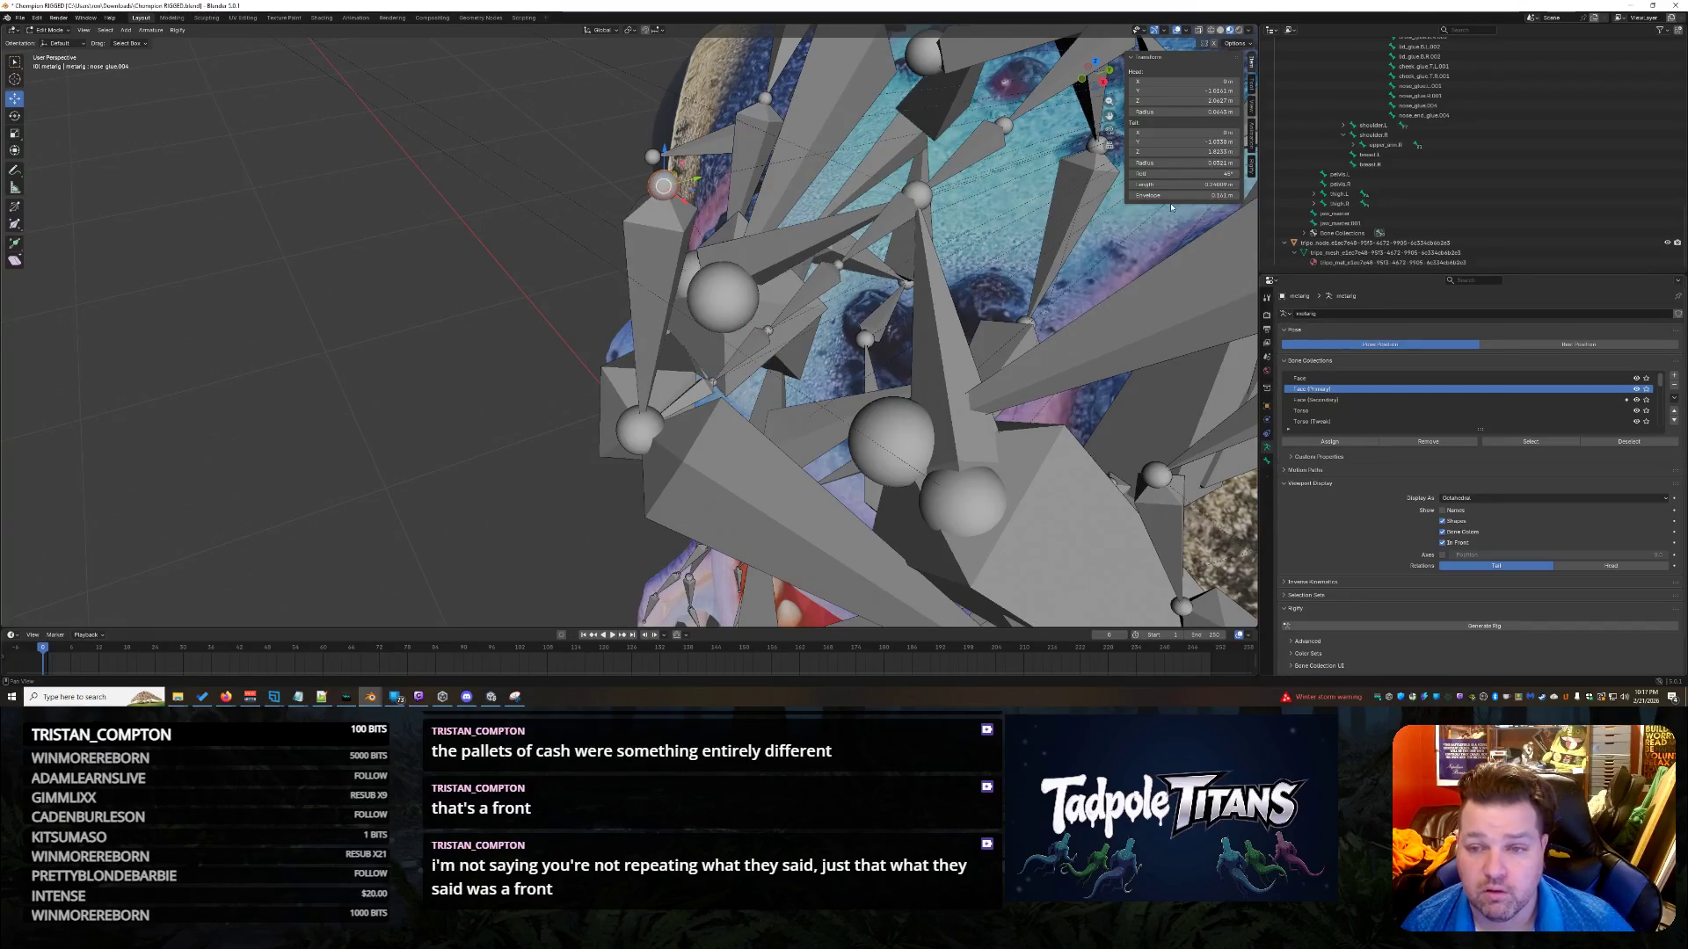
left_click(1216, 91)
type("-0")
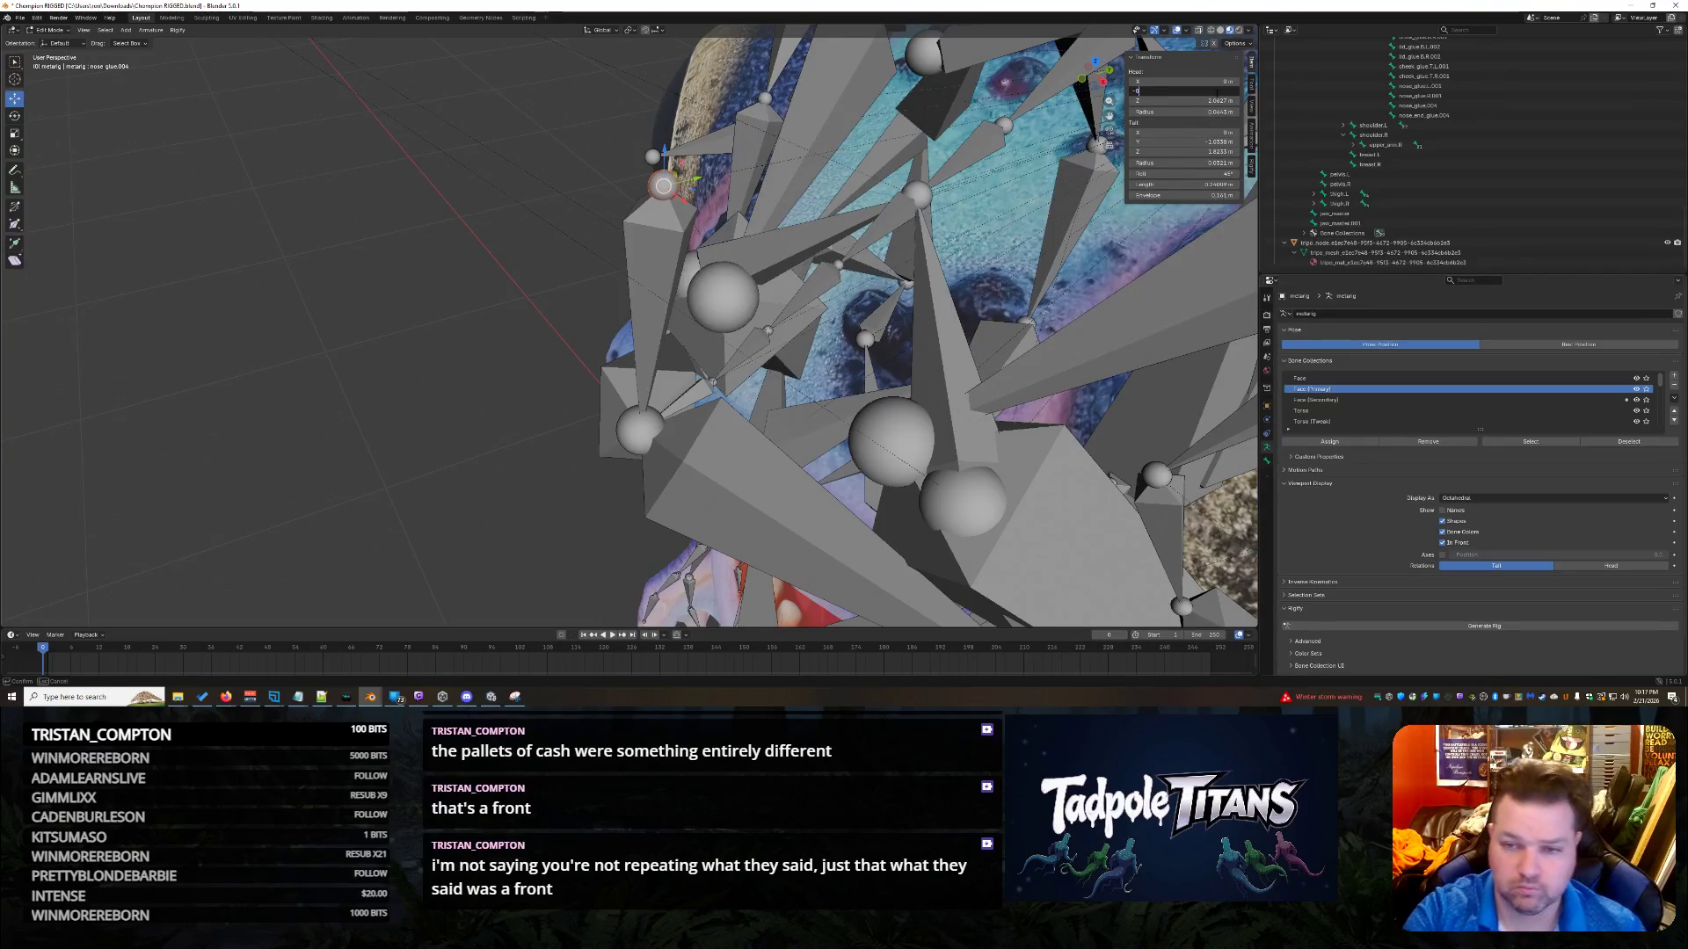
type(".89863")
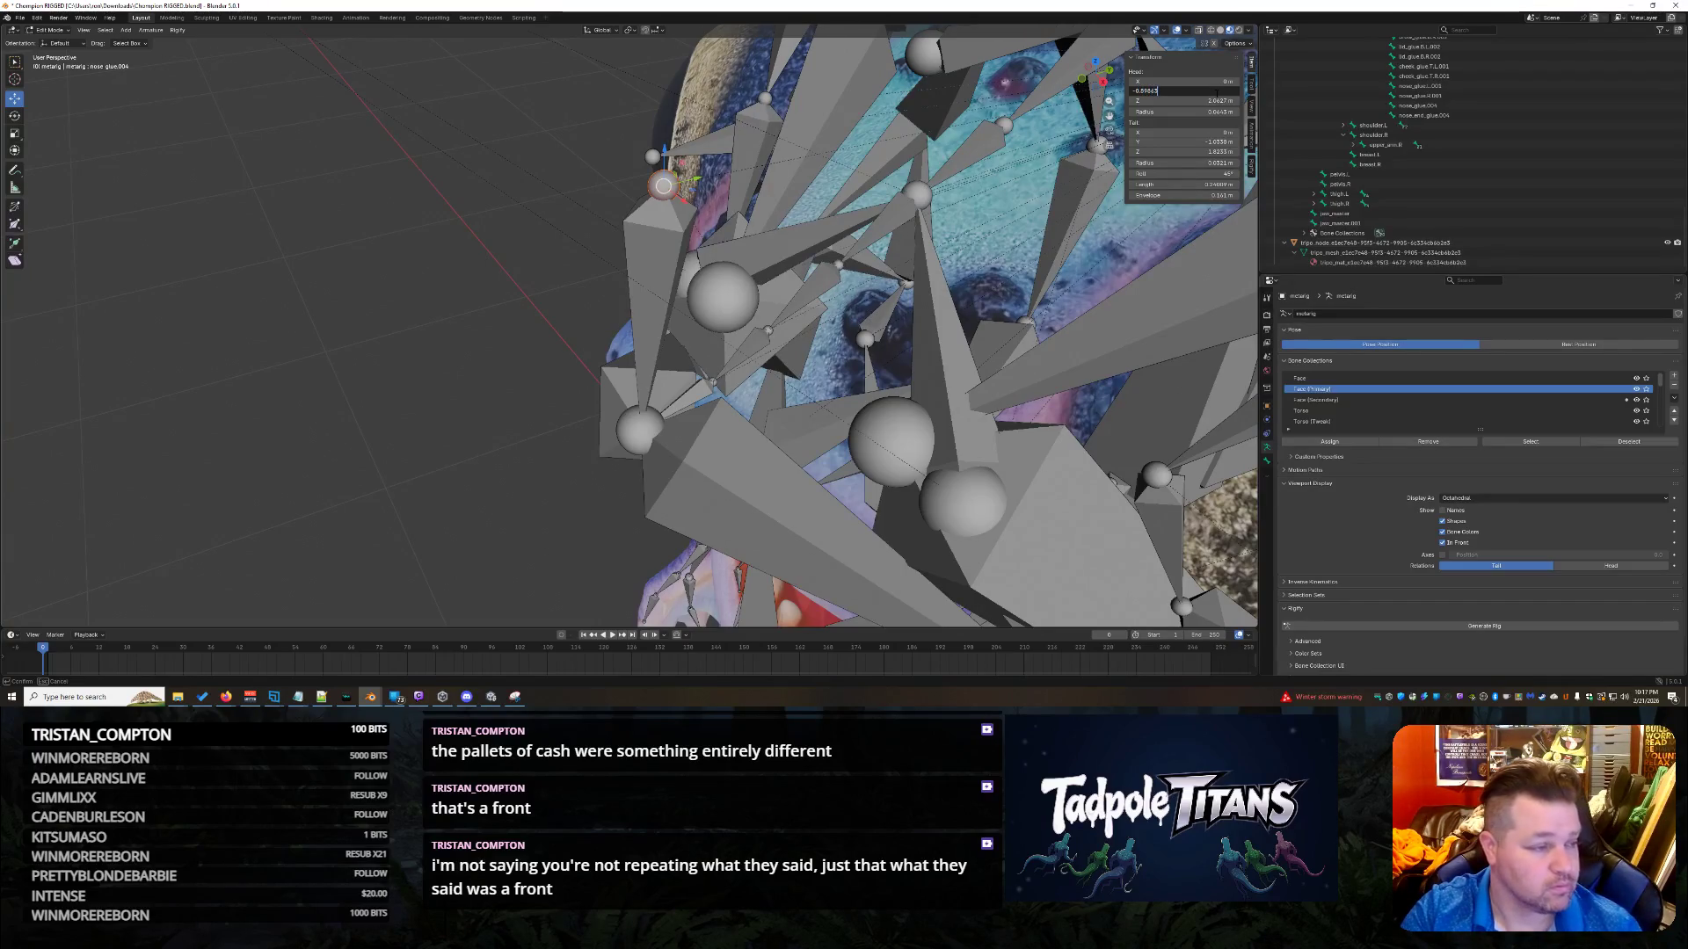
key("Return")
left_click(1213, 101)
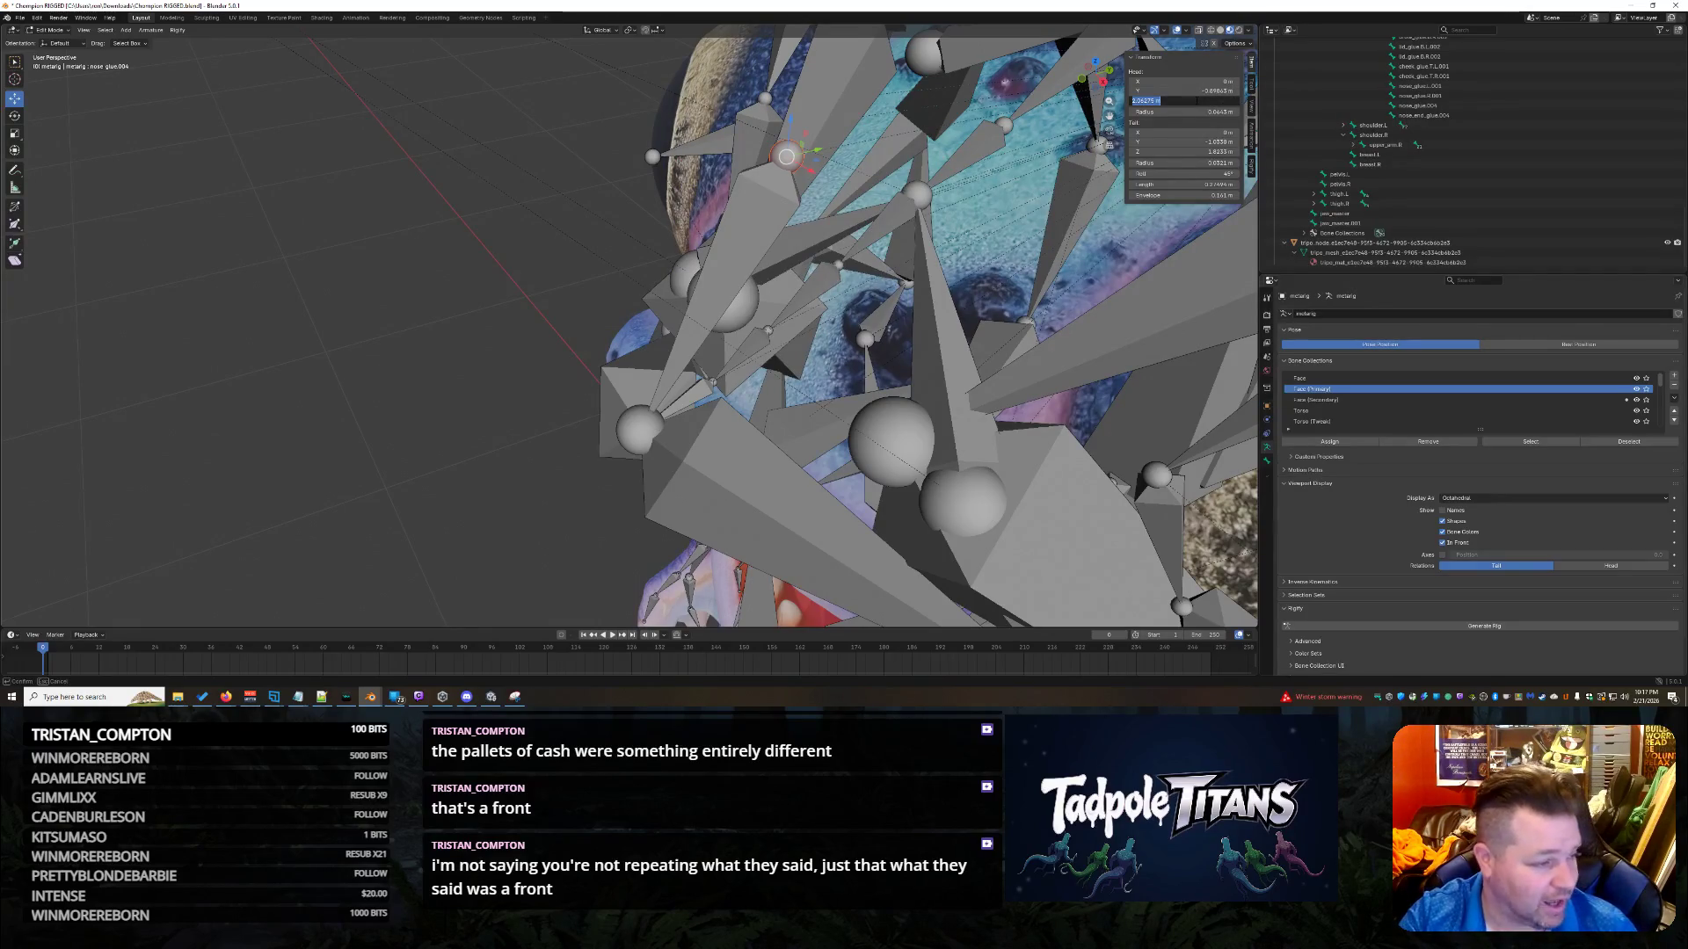
type("1")
type("4")
key("Return")
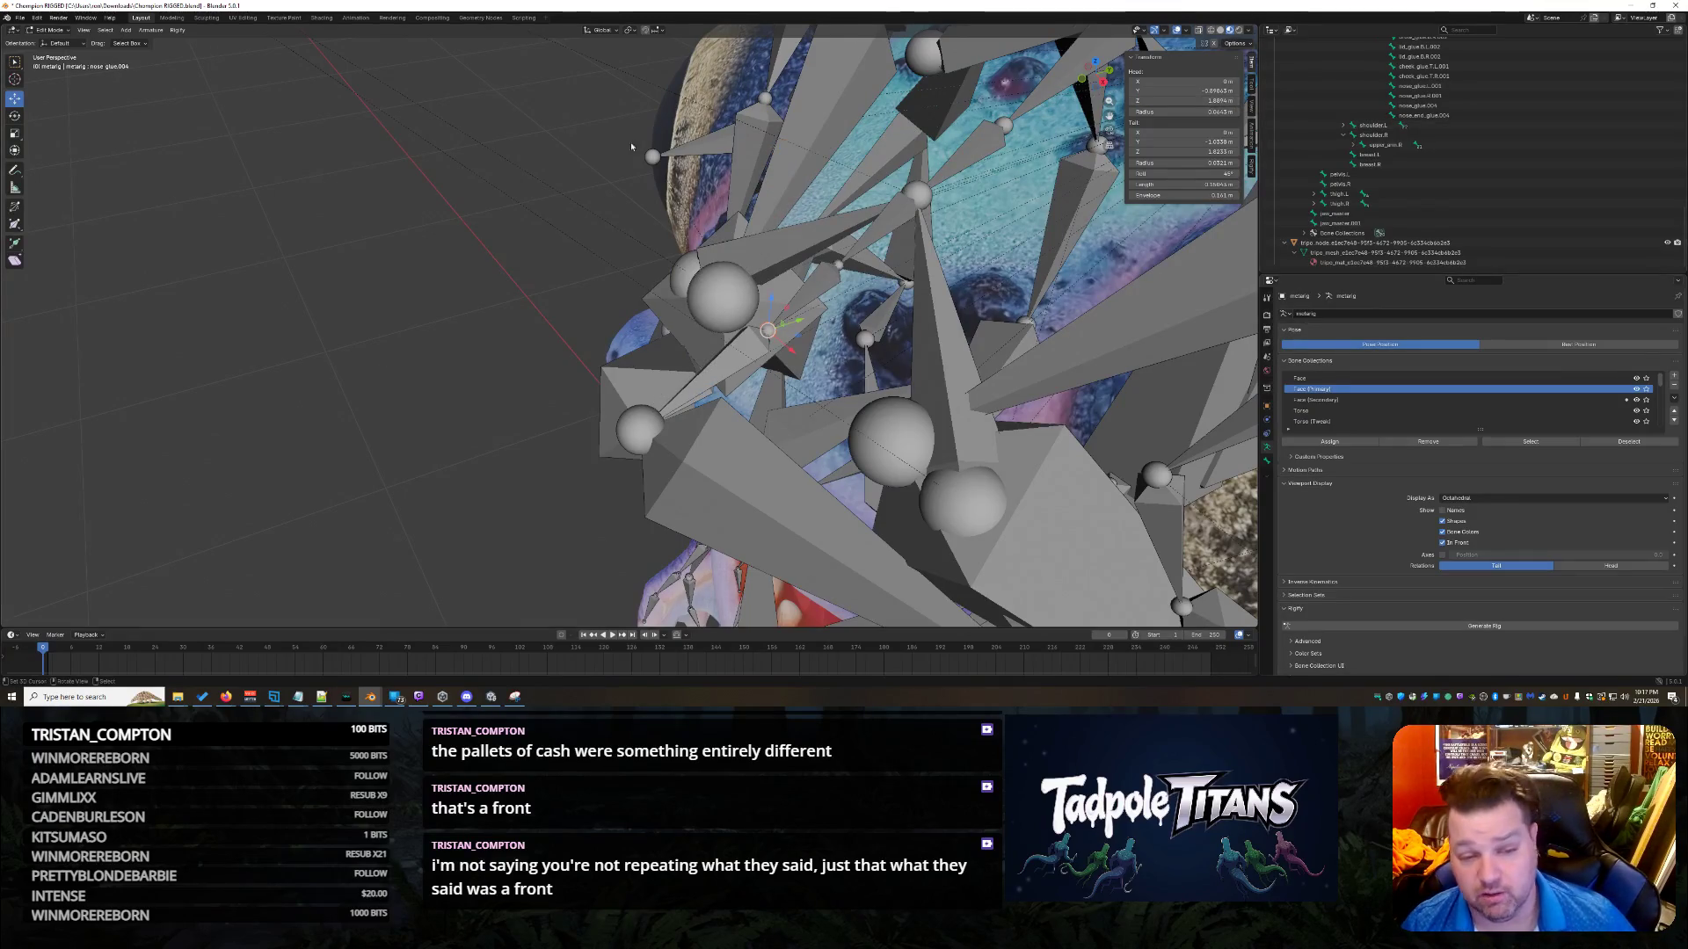
left_click(379, 239)
mouse_move(431, 267)
middle_mouse_down()
mouse_move(414, 264)
mouse_move(459, 278)
mouse_move(421, 245)
mouse_move(291, 245)
middle_mouse_up()
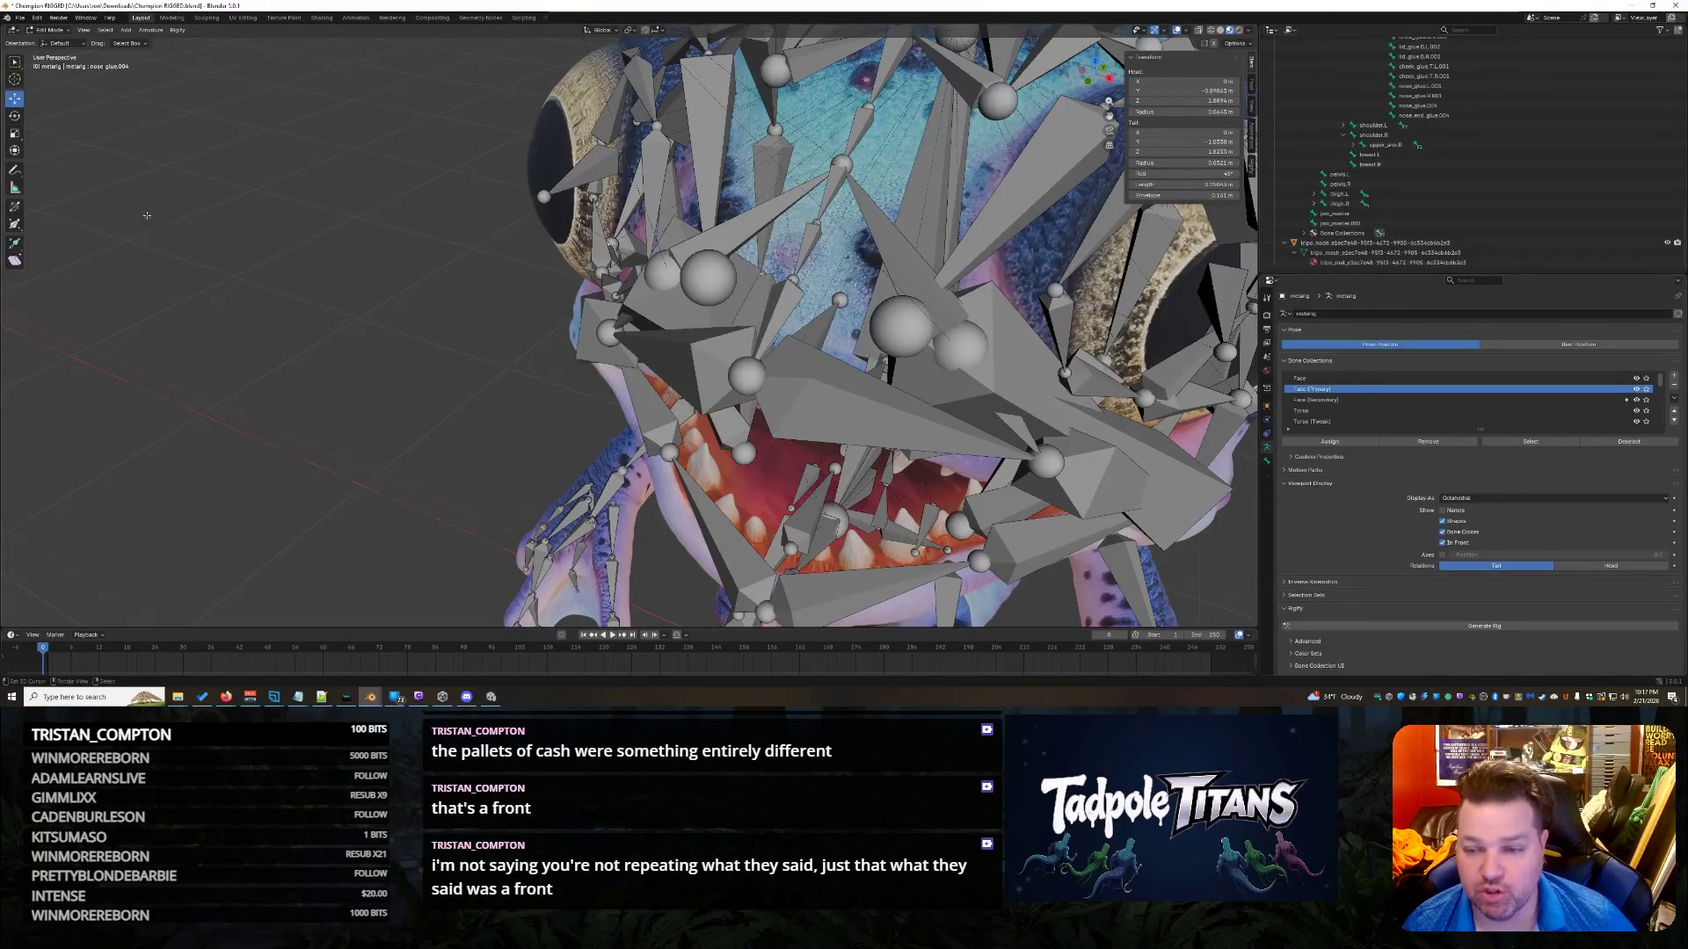
Lower the nose master bone onto the nose and save the file.
scroll(849, 251, "down", 10)
left_click(694, 207)
middle_click_drag(849, 251, 629, 187)
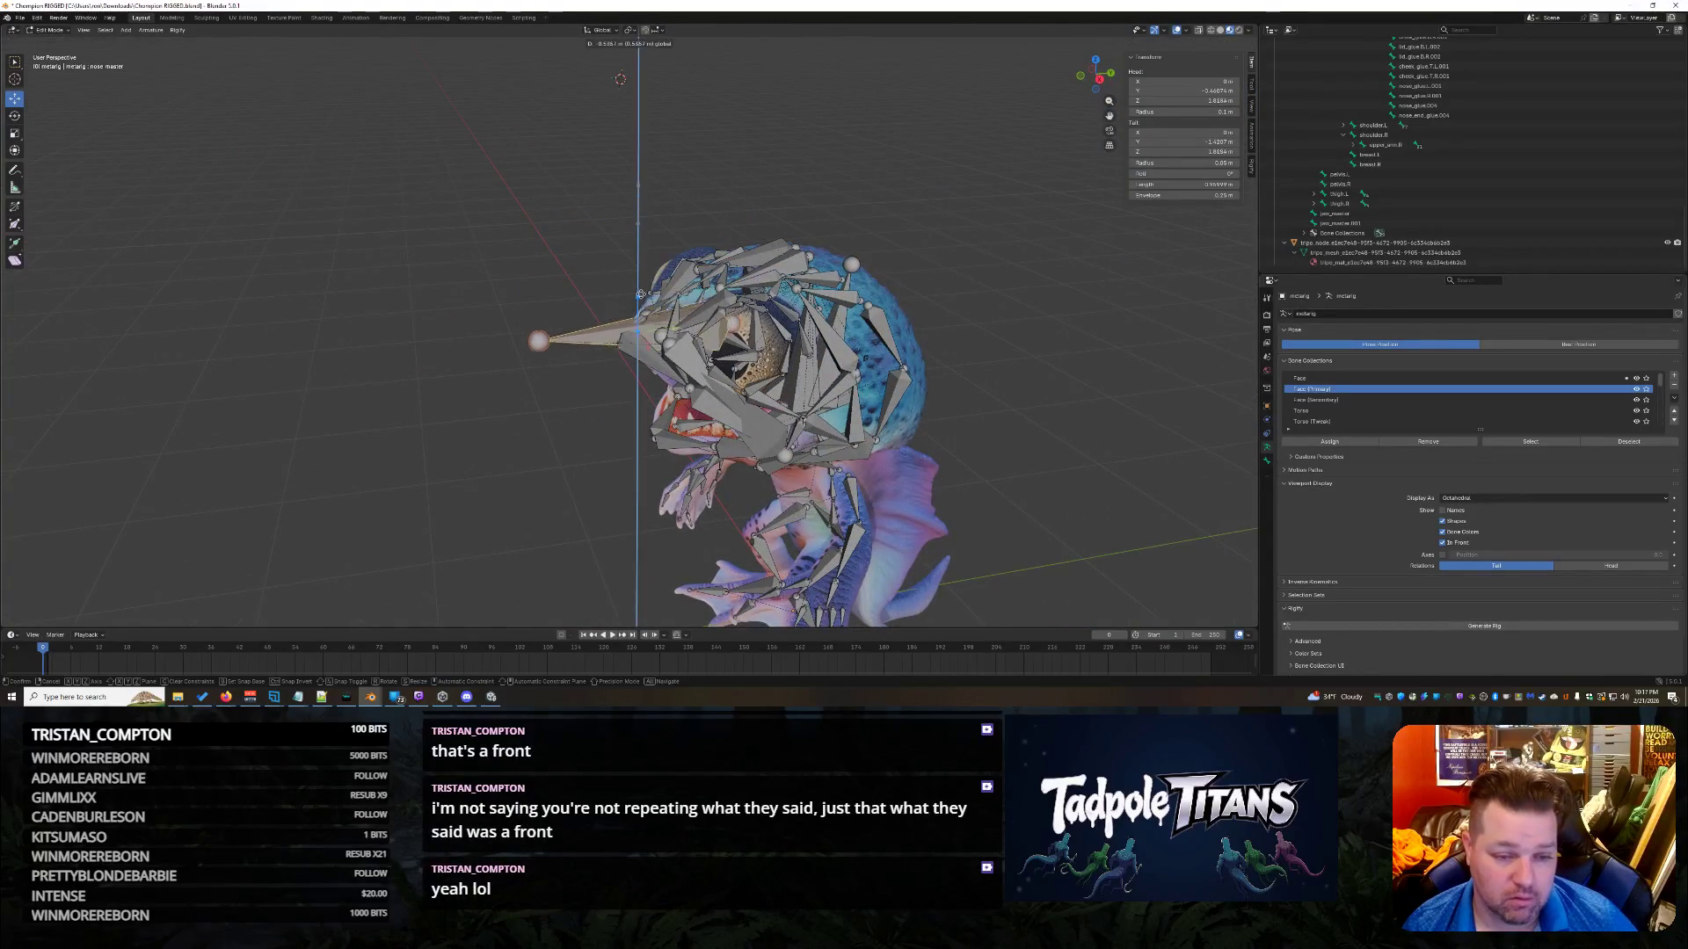
left_click(394, 338)
key("ctrl+s")
Select all metarig bones and run Generate Rig, which fails on missing mouth corners.
middle_click_drag(395, 338, 469, 336)
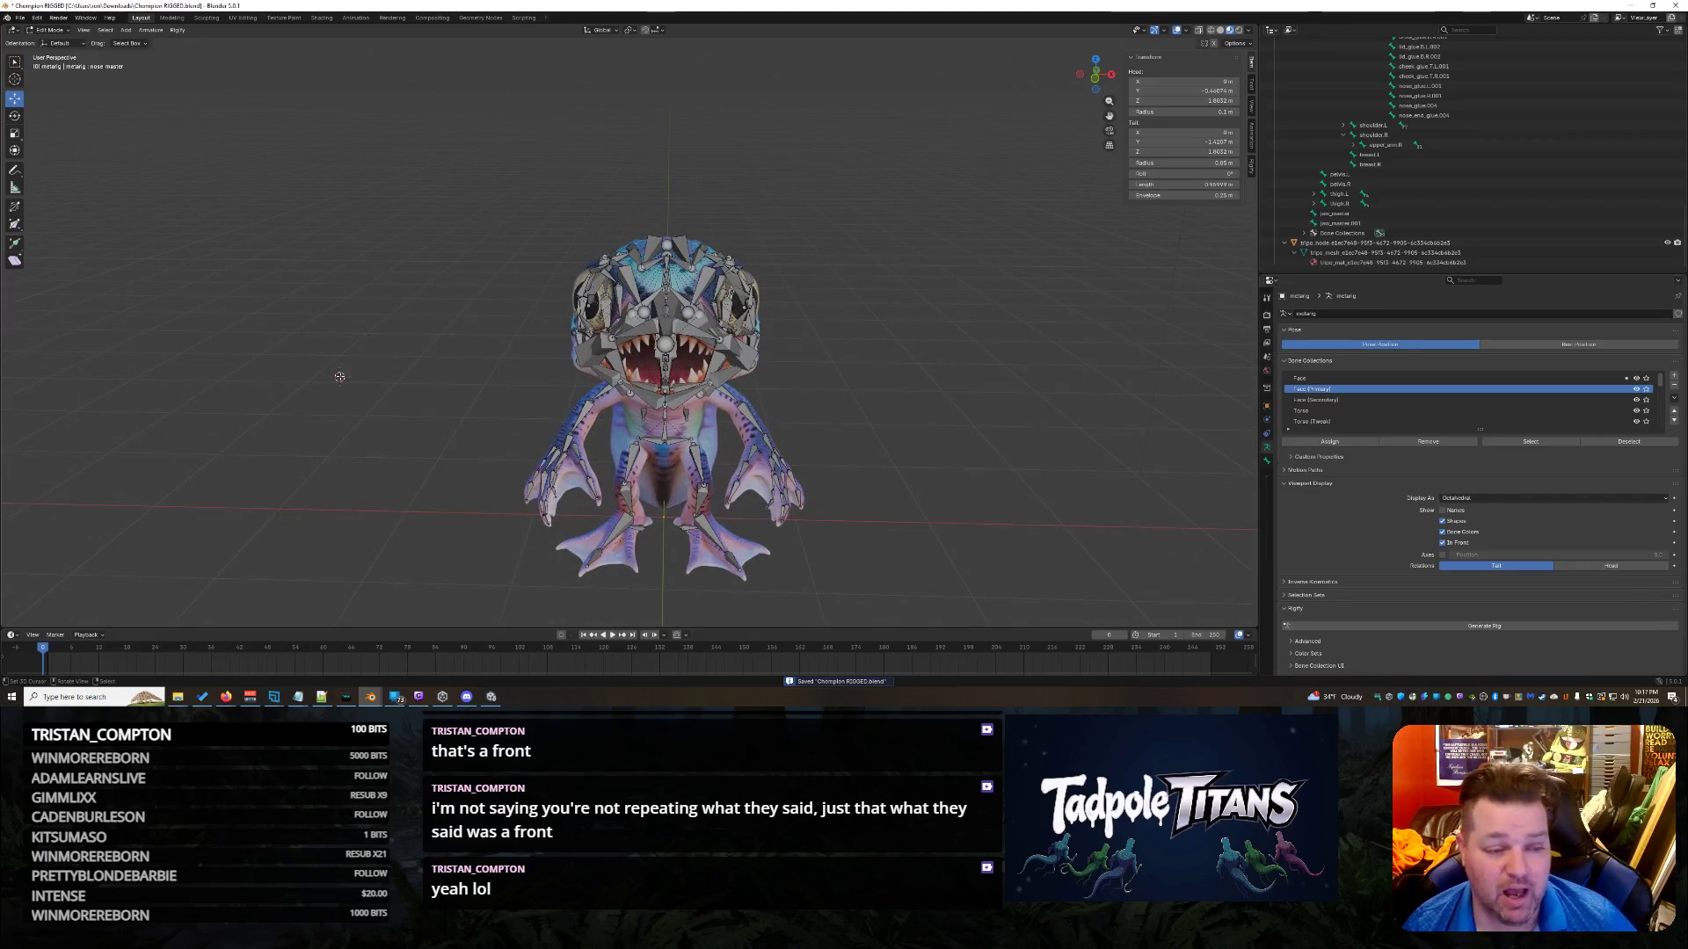
right_click(251, 217, "shift")
left_click_drag(412, 185, 957, 620)
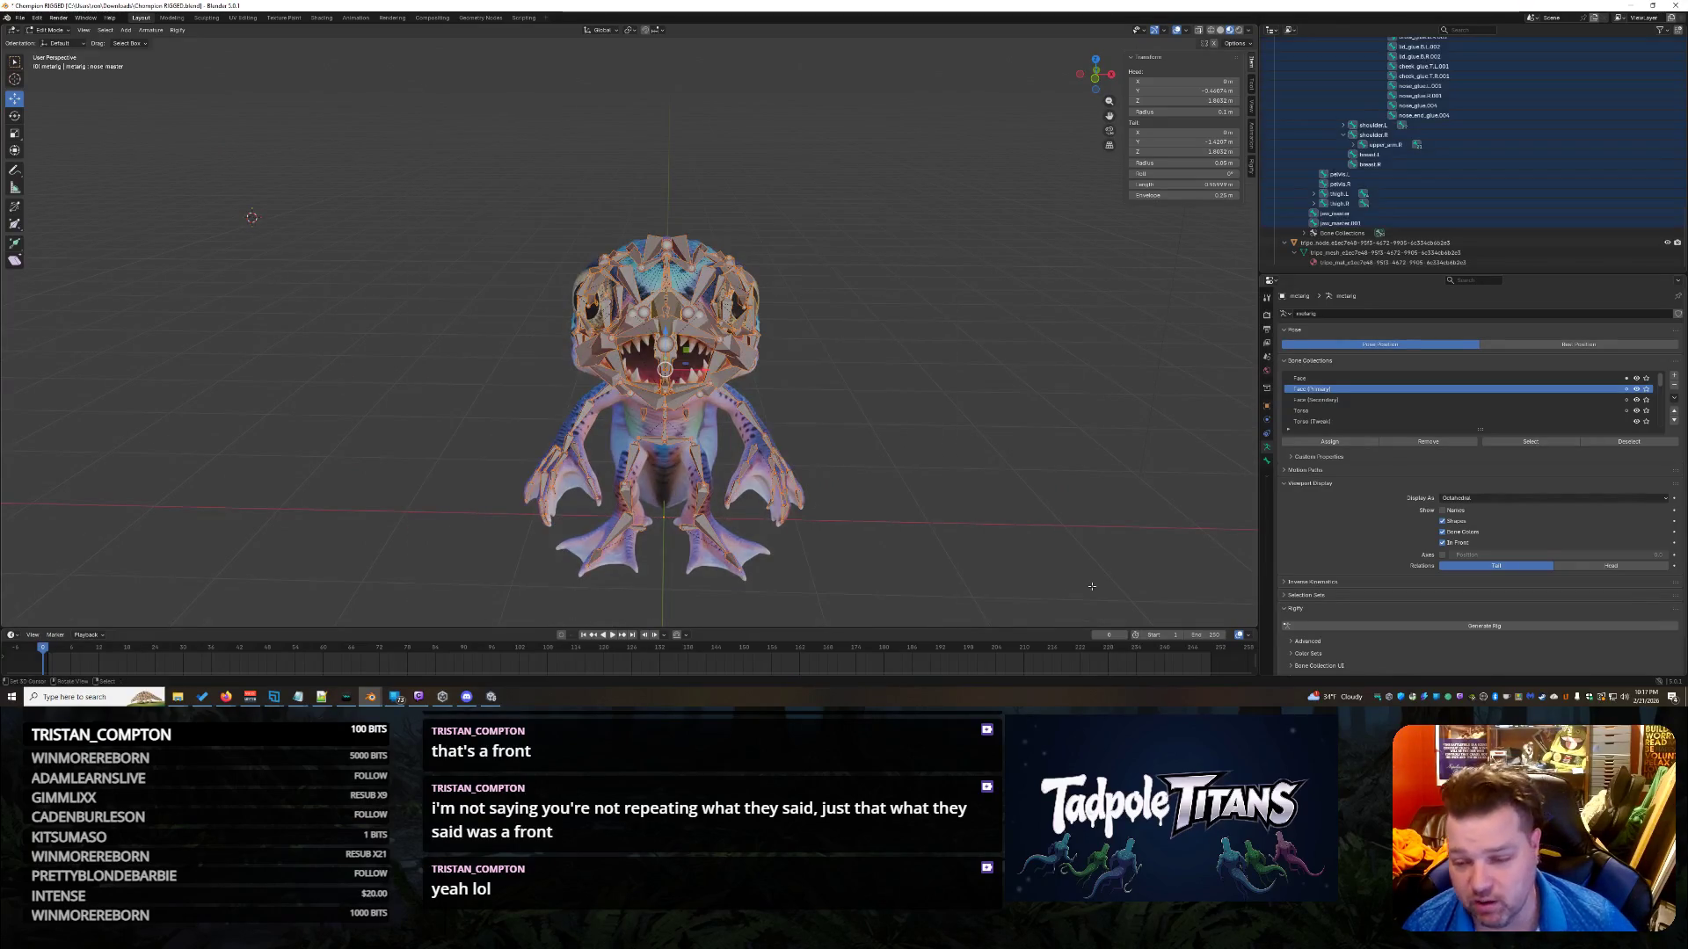
scroll(1456, 640, "down", 1)
left_click(1443, 594)
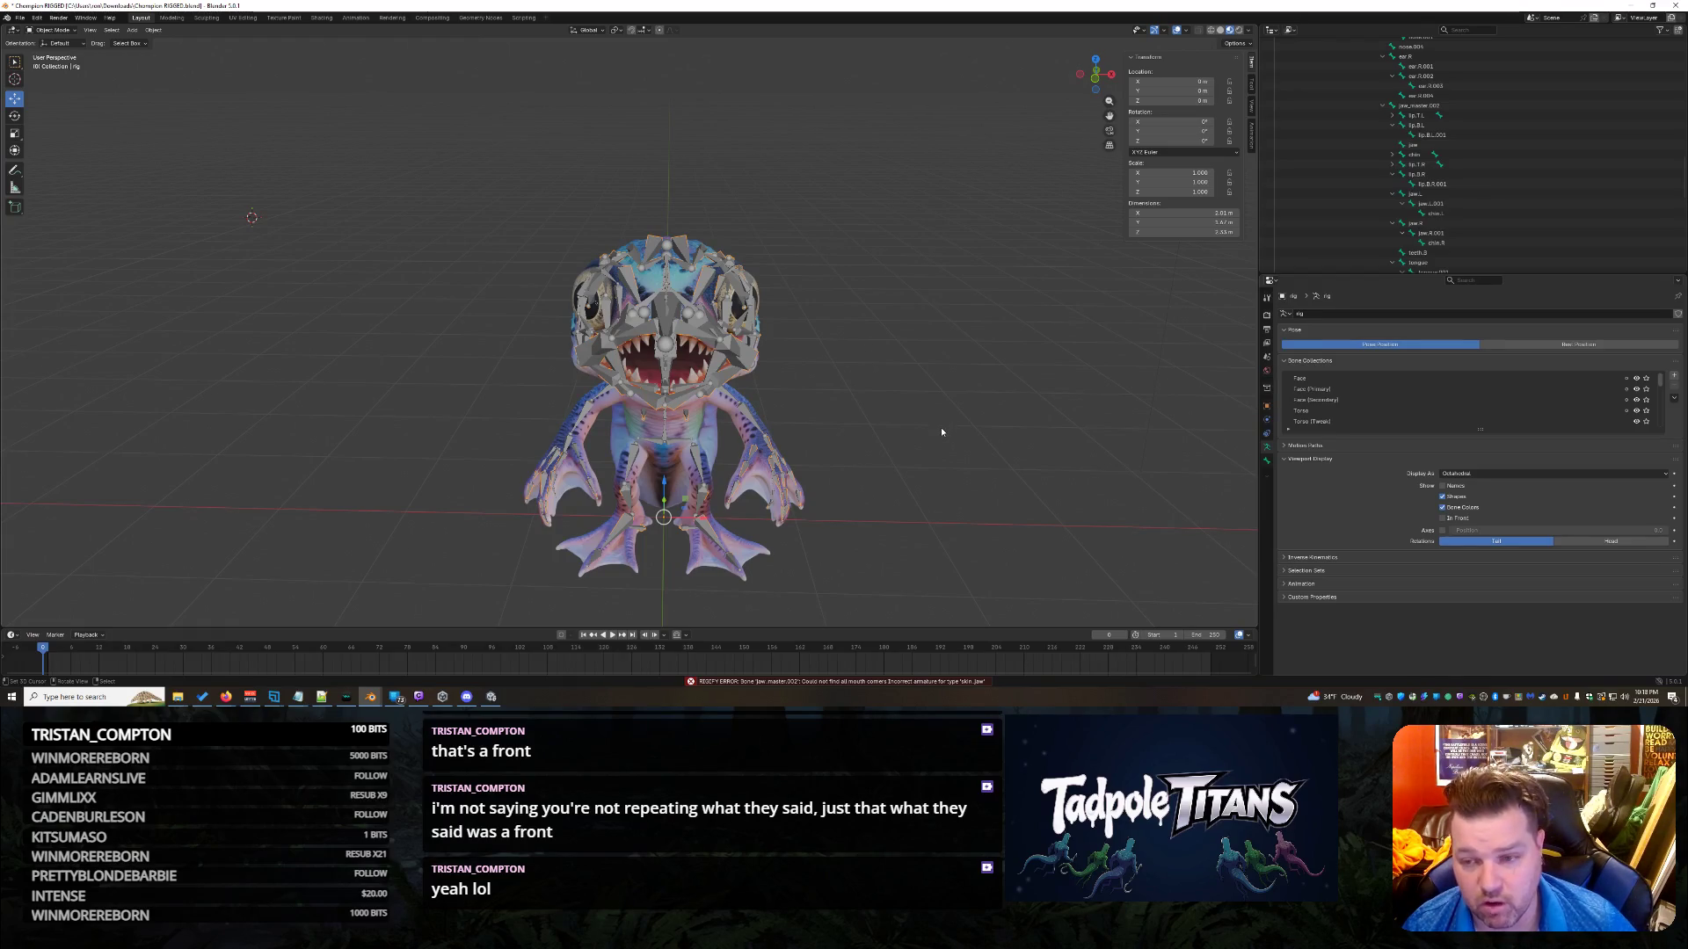
Make the metarig active again and deselect all its bones.
scroll(1498, 232, "down", 10)
left_click(1417, 151)
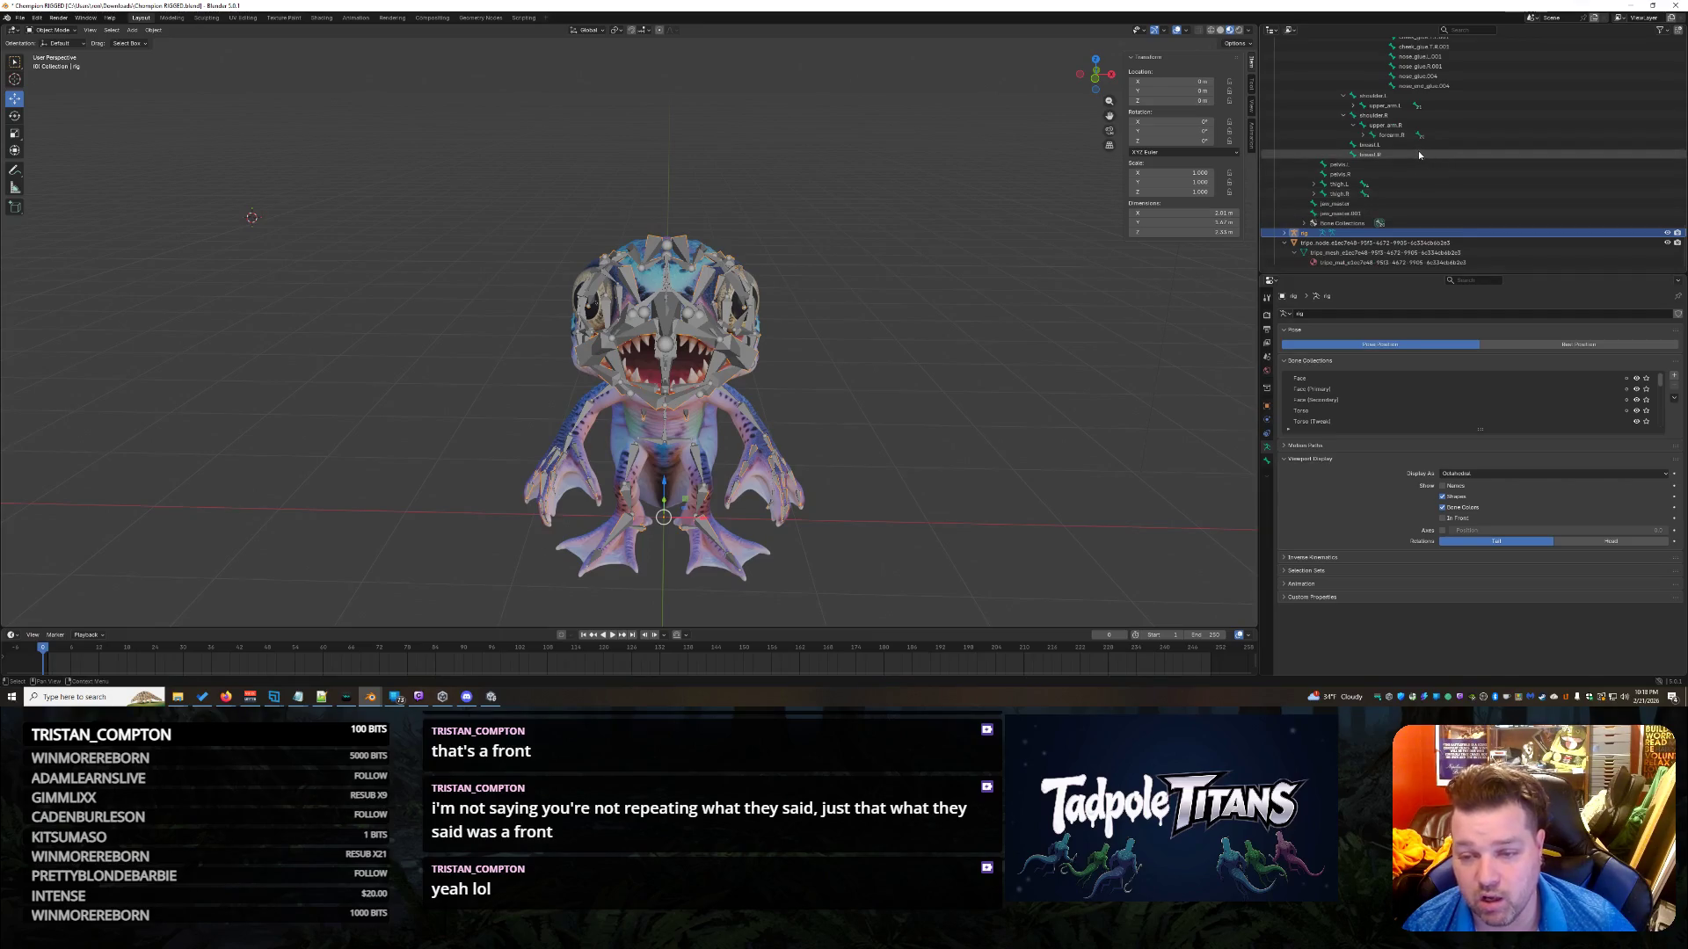
left_click(344, 308)
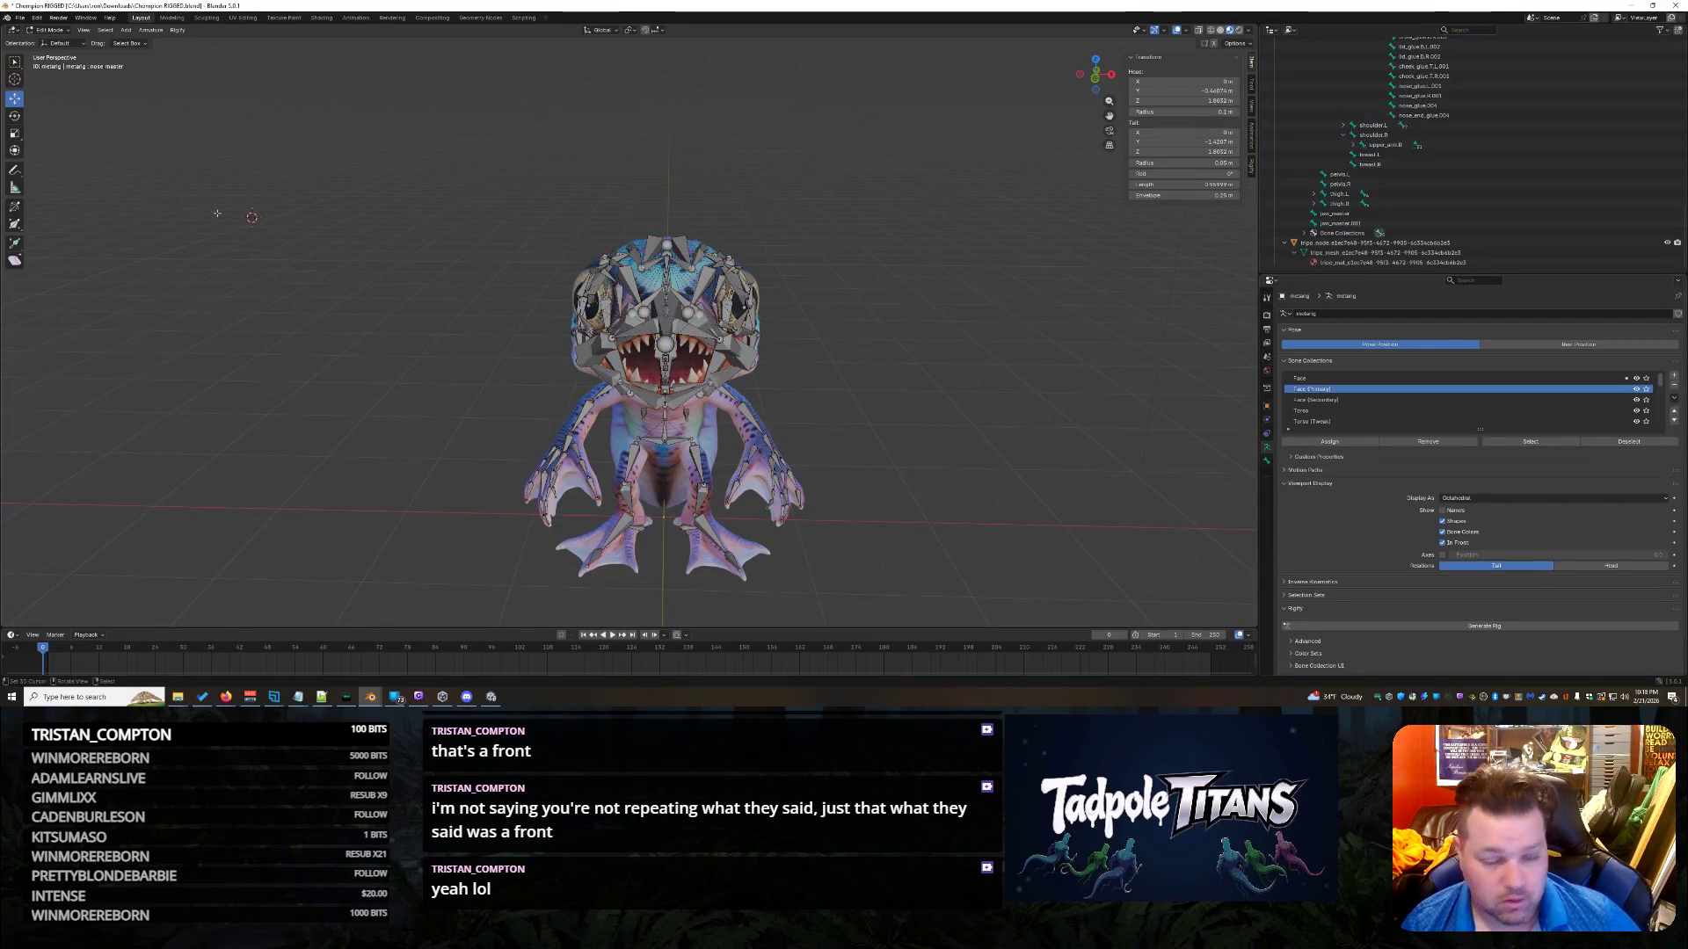
Copy the jaw_master.001 mouth-corner error traceback from the system console, then minimize it.
mouse_move(378, 702)
left_click(453, 659)
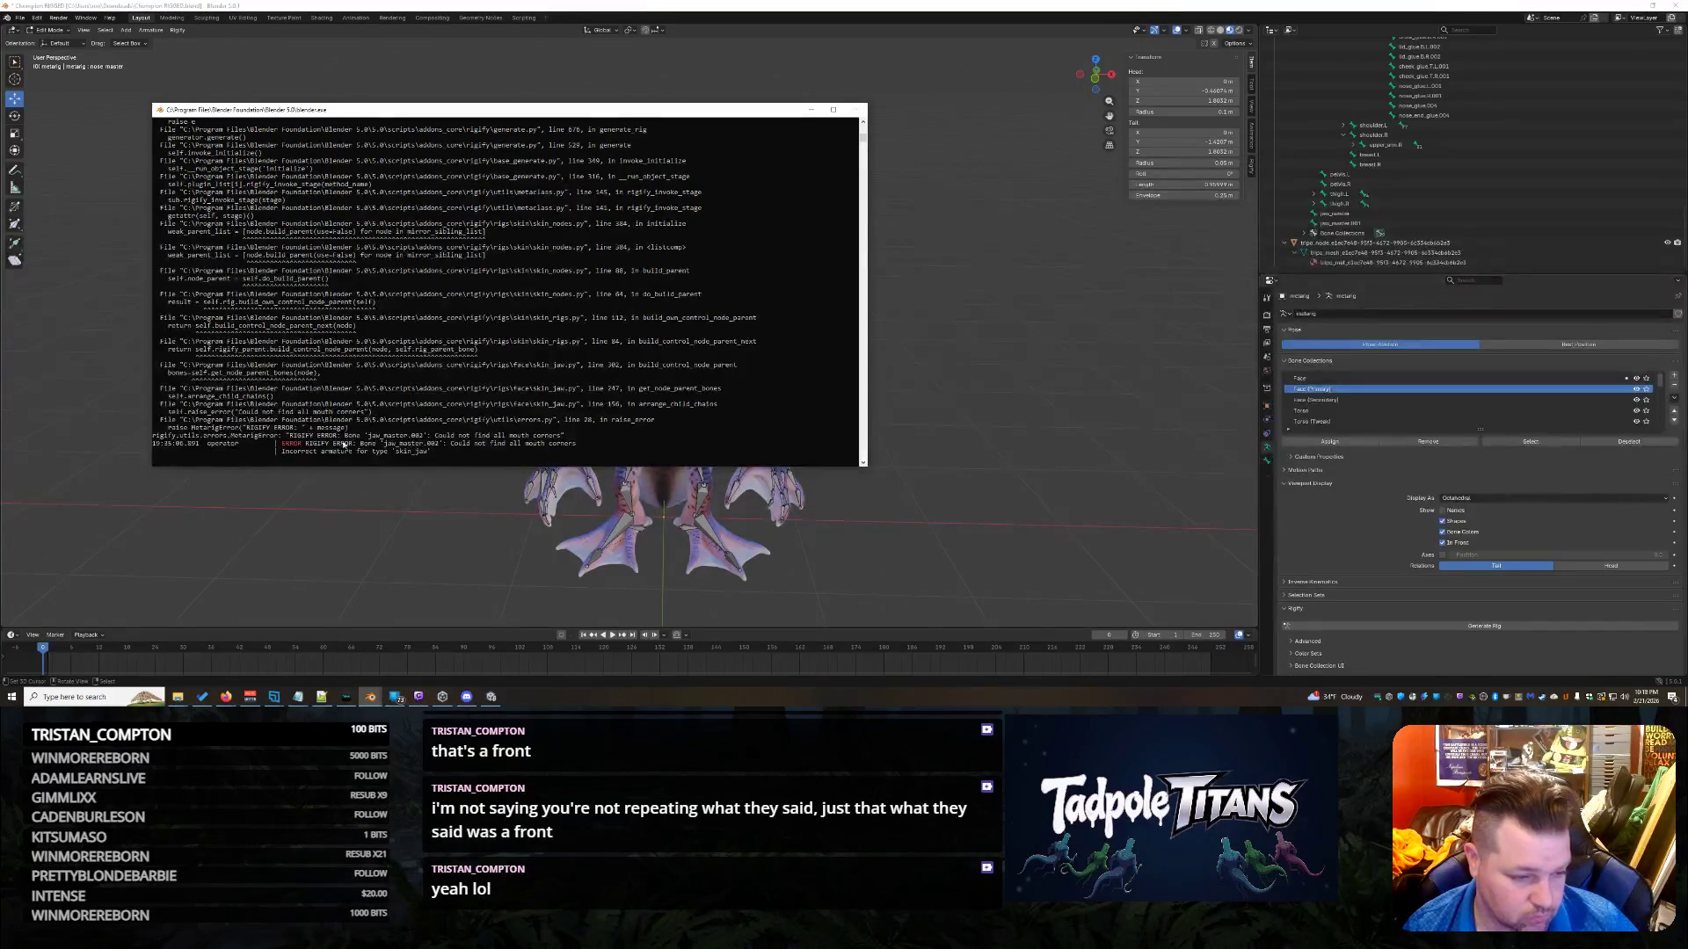
mouse_move(457, 468)
left_mouse_down()
mouse_move(299, 457)
mouse_move(226, 294)
mouse_move(162, 253)
left_mouse_up()
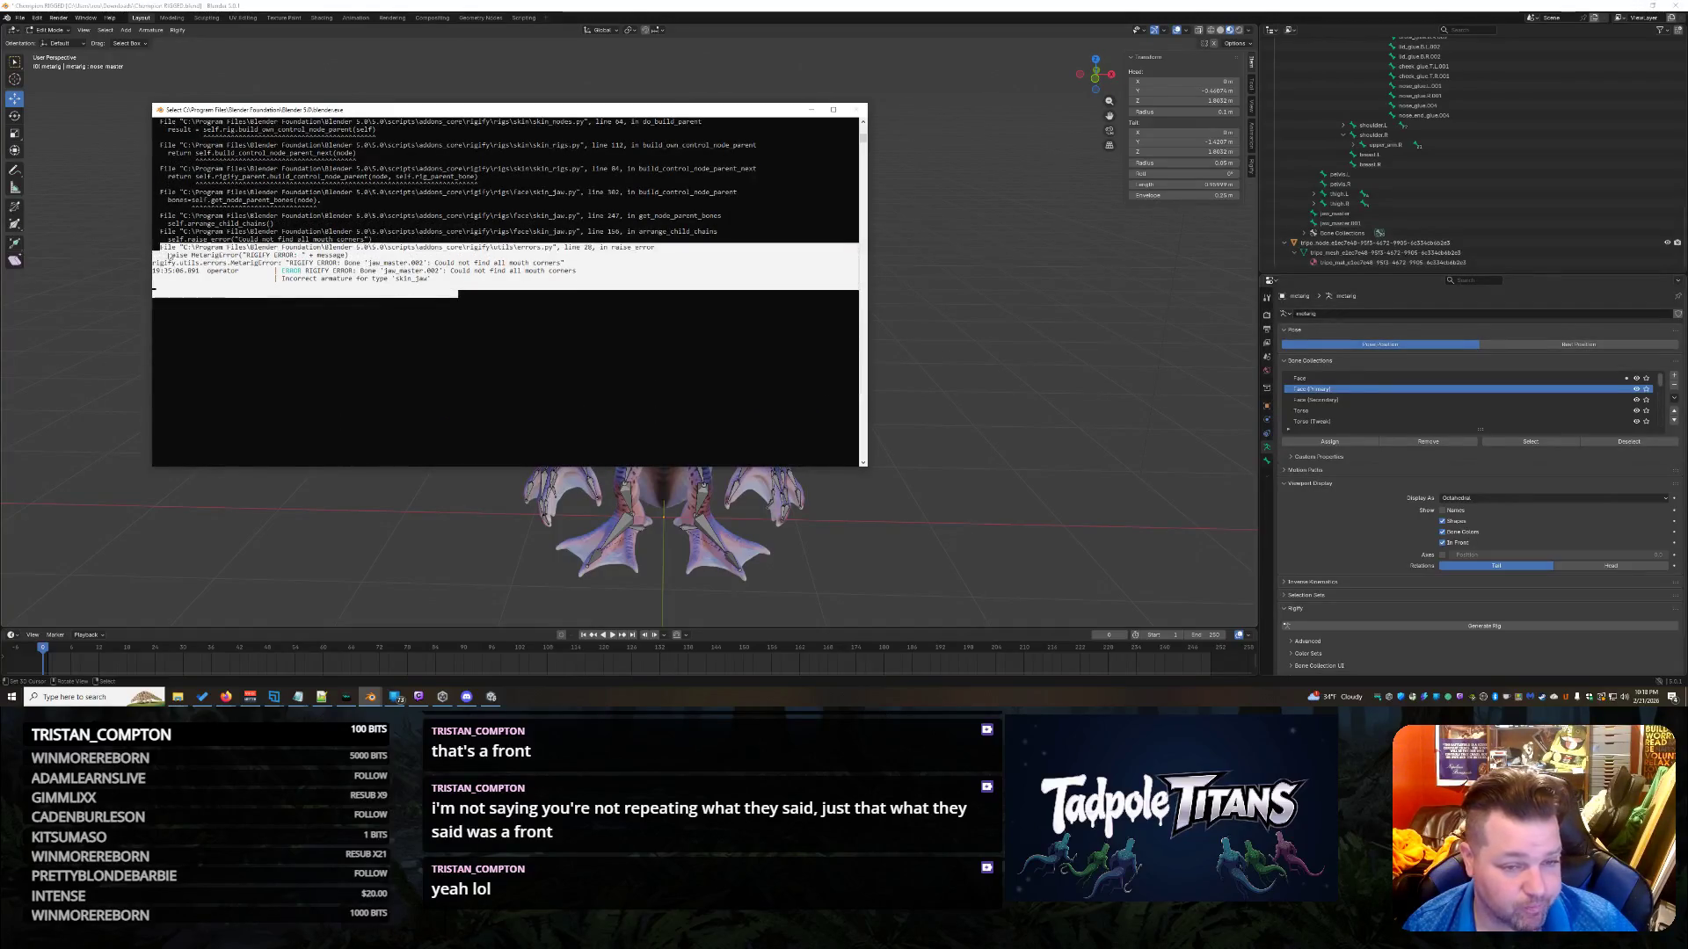
right_click(163, 253)
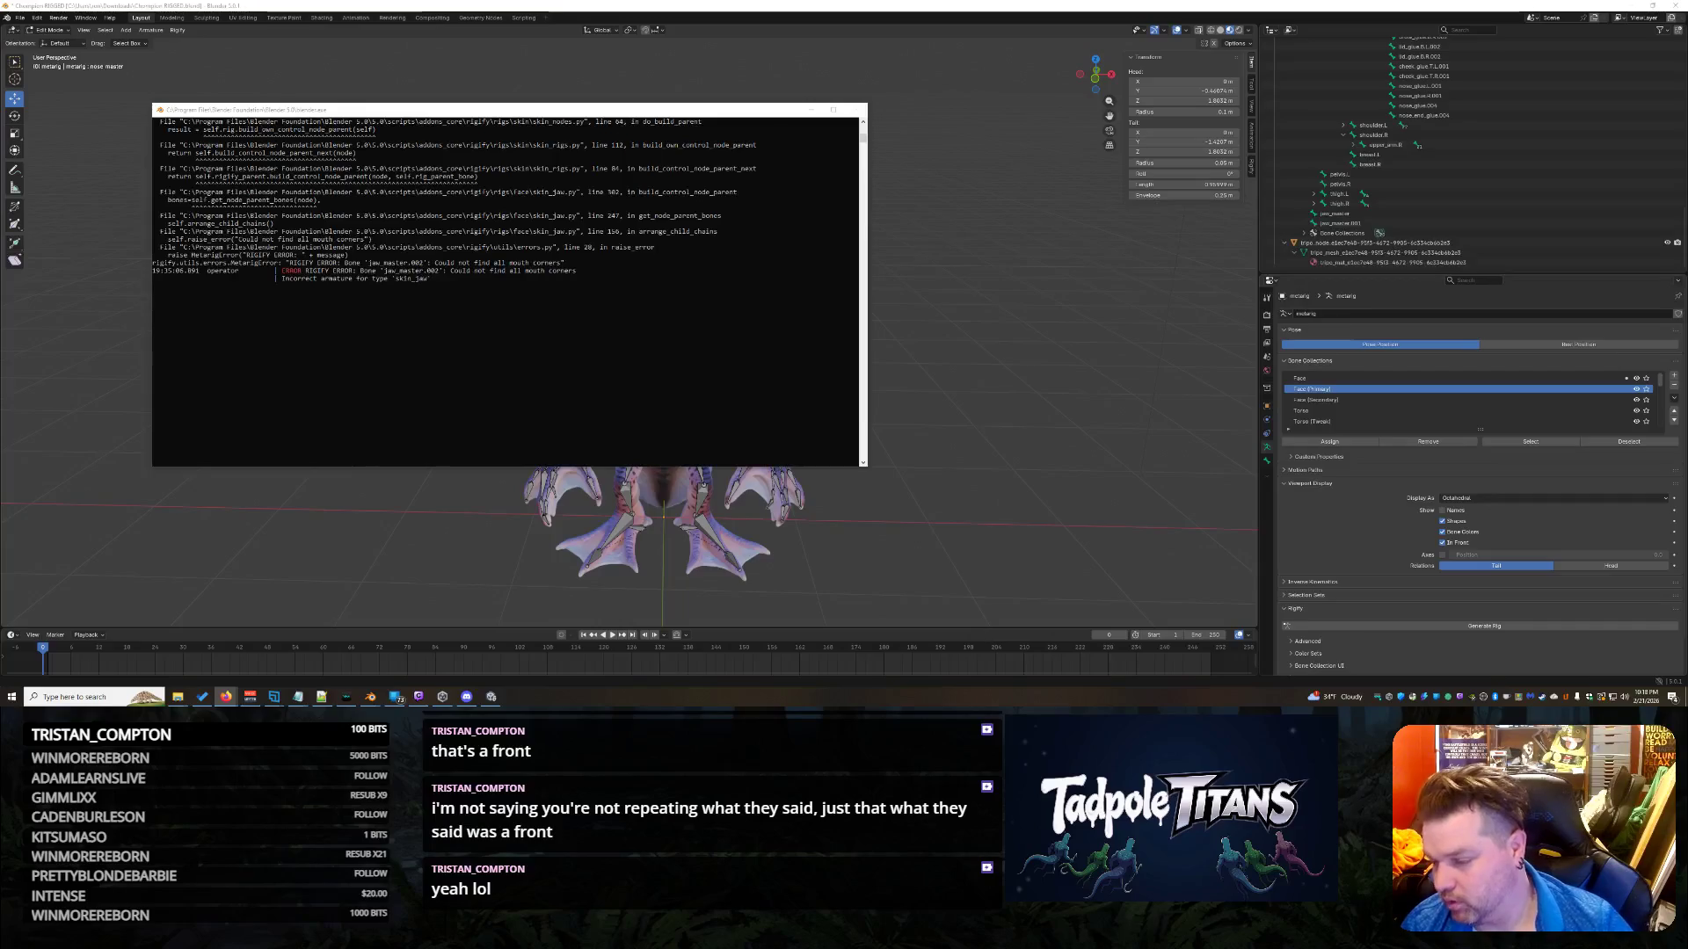
left_click(808, 110)
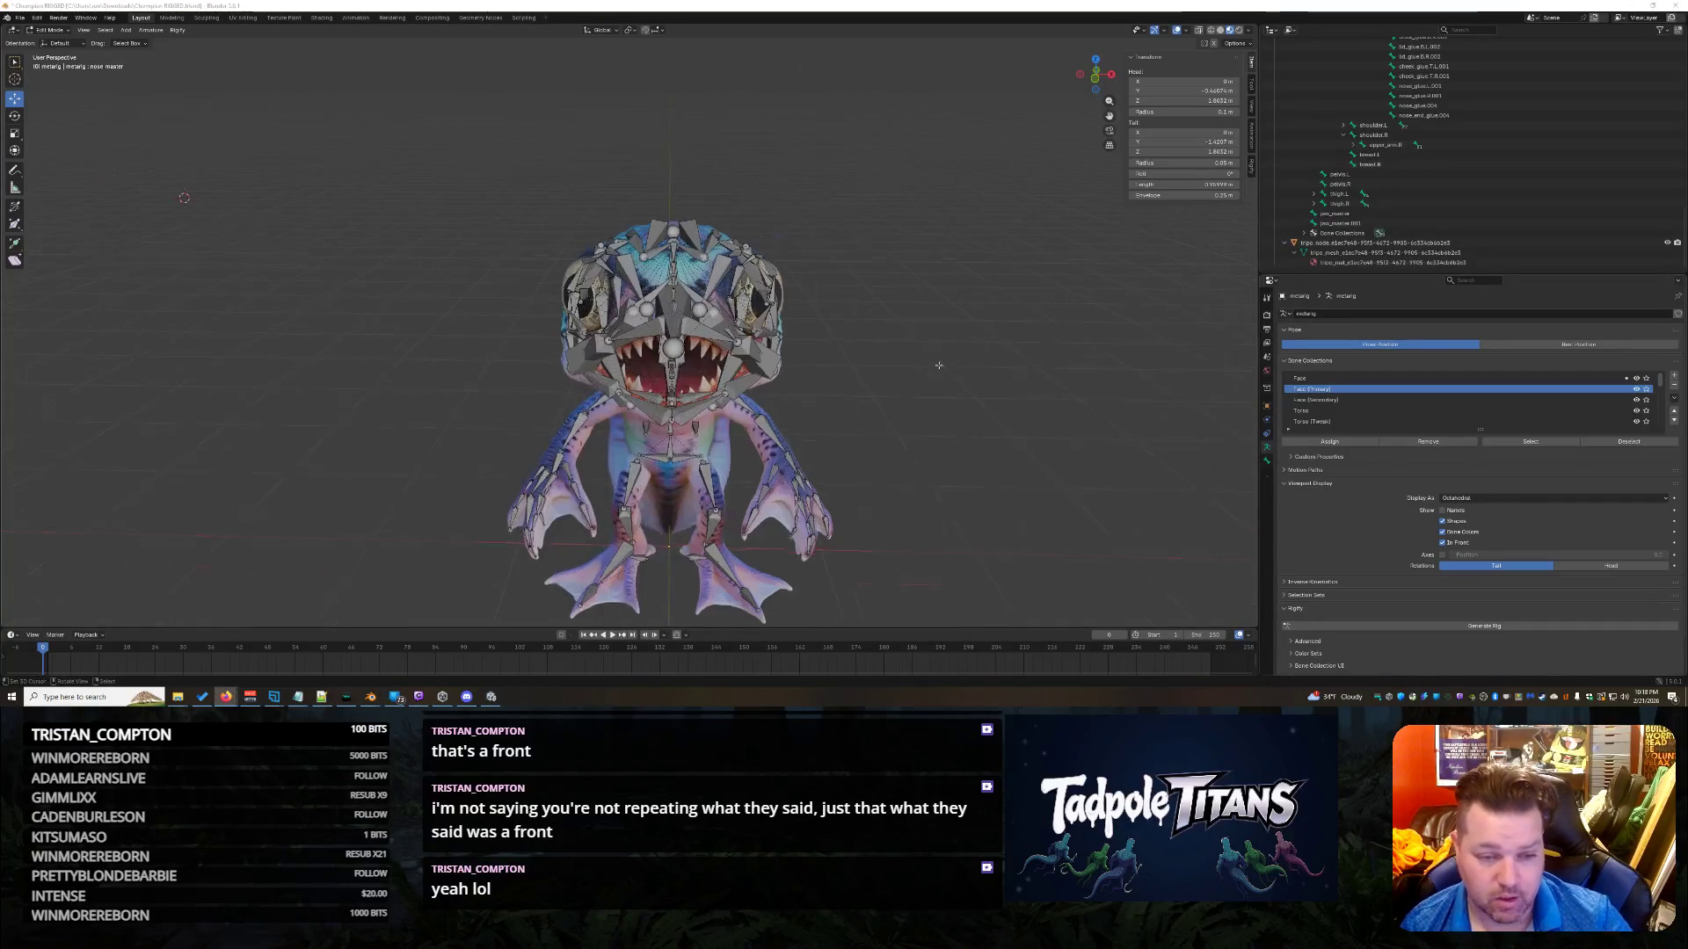
scroll(806, 110, "up", 3)
middle_click_drag(806, 110, 924, 119)
scroll(914, 176, "down", 6)
middle_click_drag(914, 175, 907, 272)
mouse_move(839, 384)
middle_mouse_down()
mouse_move(857, 374)
mouse_move(1018, 467)
mouse_move(821, 454)
mouse_move(1065, 463)
mouse_move(1040, 470)
mouse_move(1108, 499)
mouse_move(1015, 494)
mouse_move(1081, 473)
mouse_move(1051, 464)
mouse_move(1077, 490)
mouse_move(1046, 430)
middle_mouse_up()
scroll(848, 376, "up", 3)
scroll(866, 378, "up", 4)
scroll(1046, 497, "down", 3)
scroll(1080, 472, "up", 5)
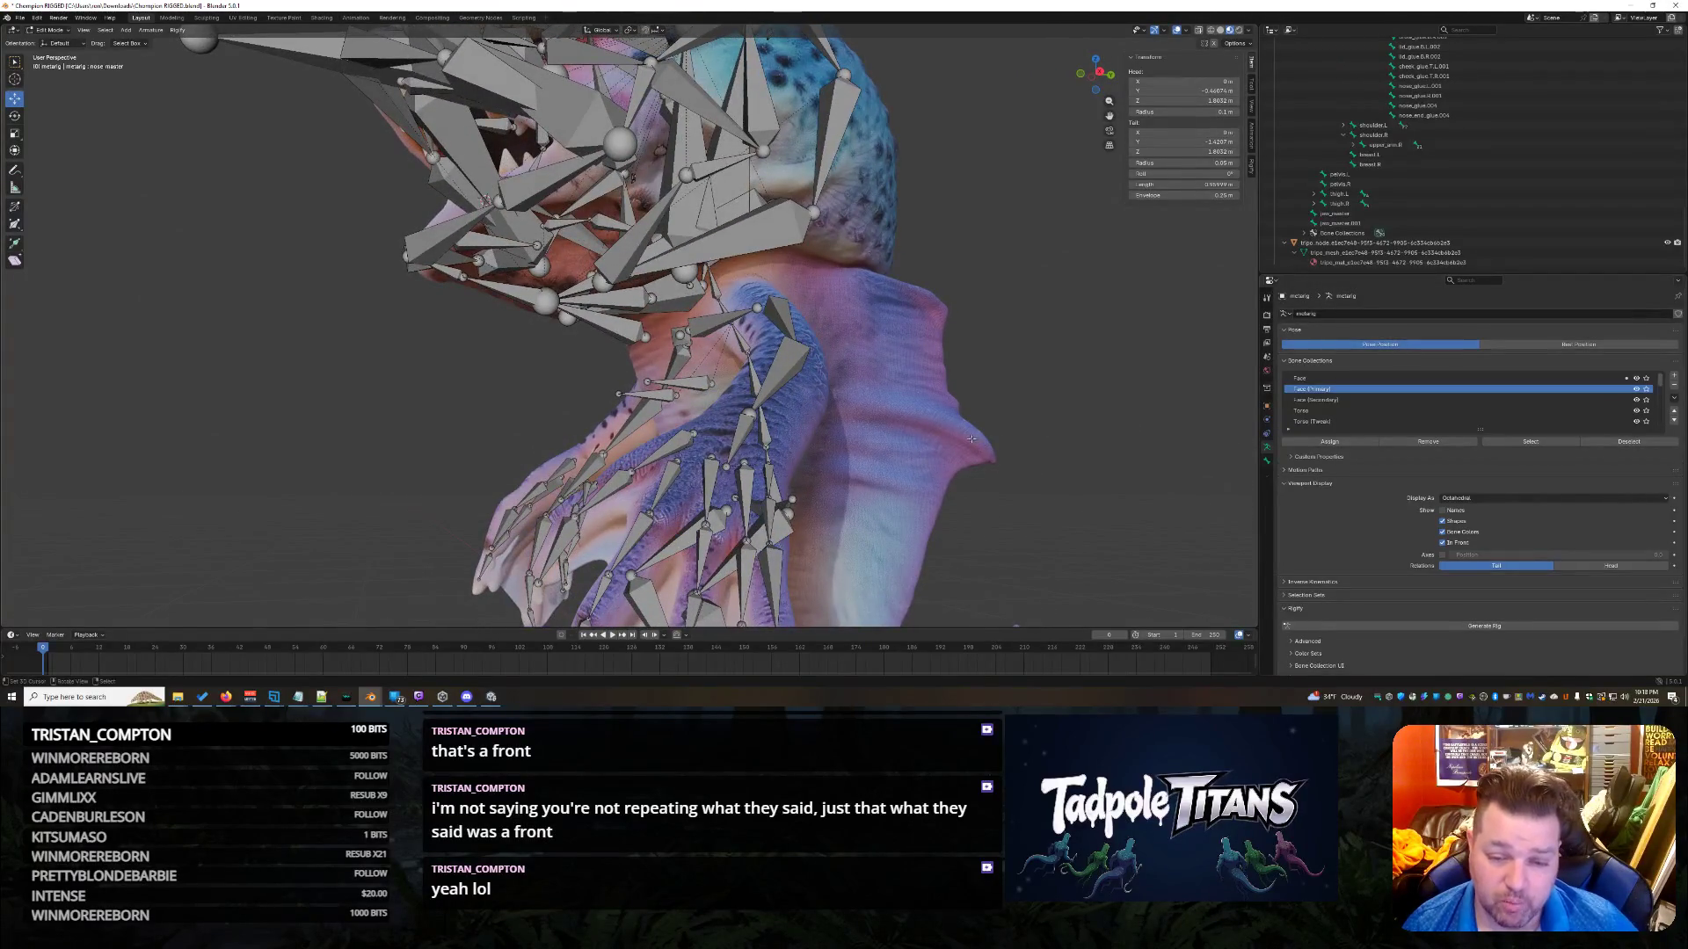
middle_click_drag(1003, 466, 812, 398)
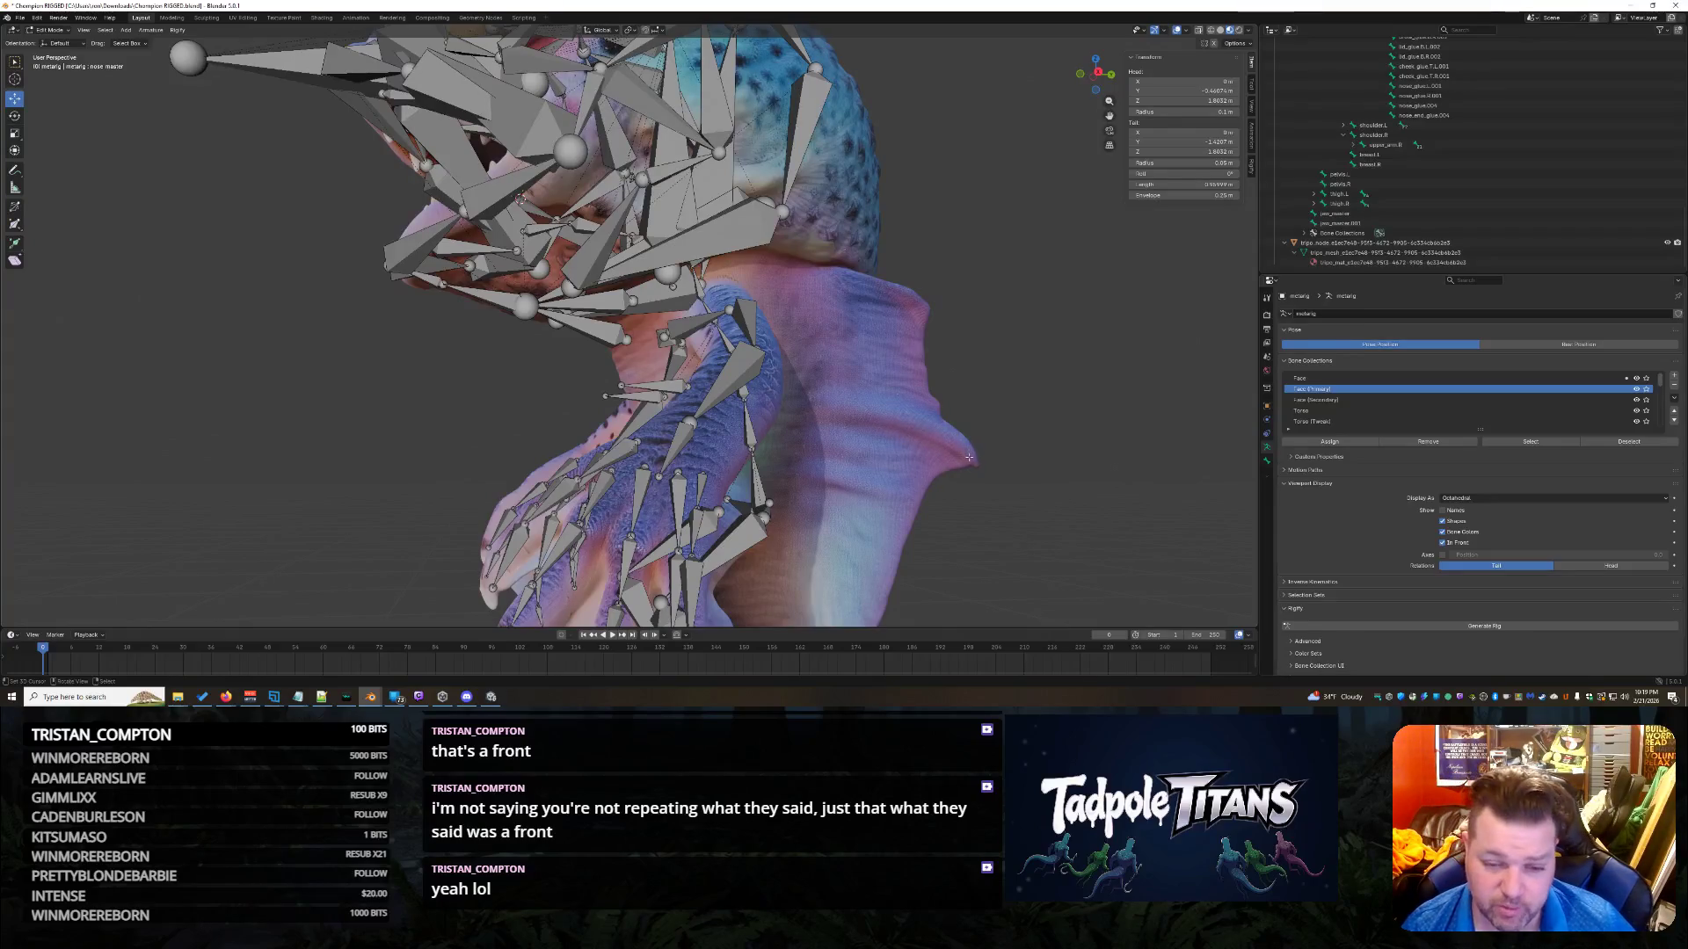
middle_click_drag(987, 466, 597, 400)
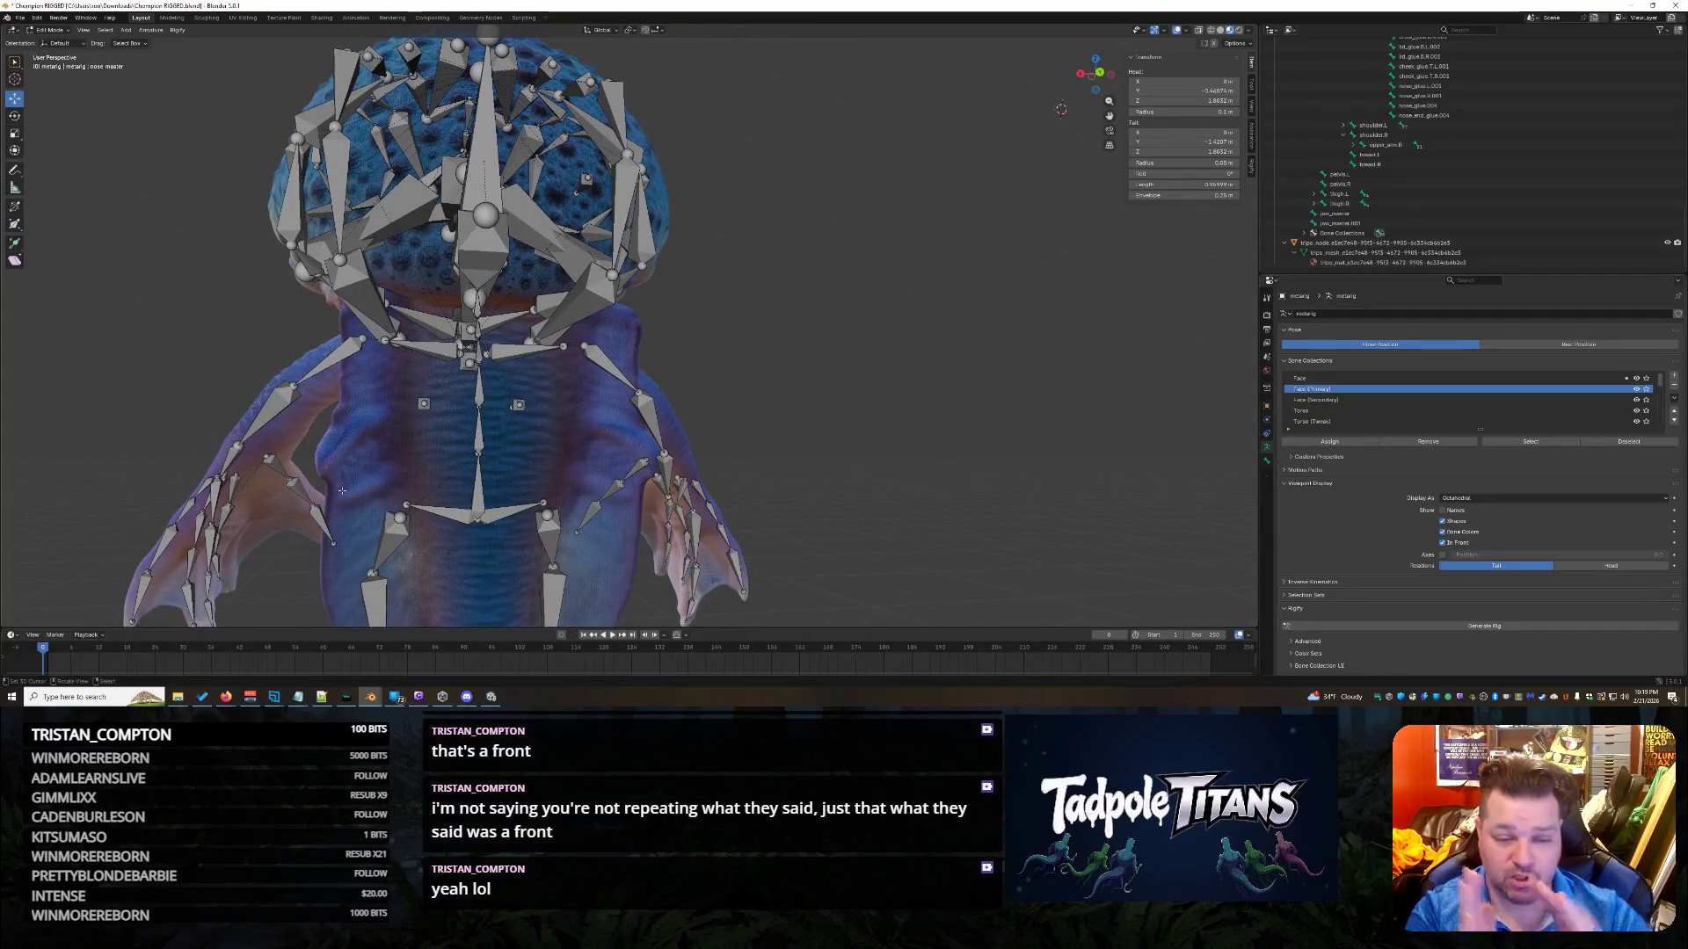
mouse_move(528, 457)
middle_mouse_down()
mouse_move(1009, 347)
mouse_move(926, 444)
mouse_move(842, 382)
mouse_move(944, 343)
mouse_move(880, 369)
mouse_move(996, 350)
middle_mouse_up()
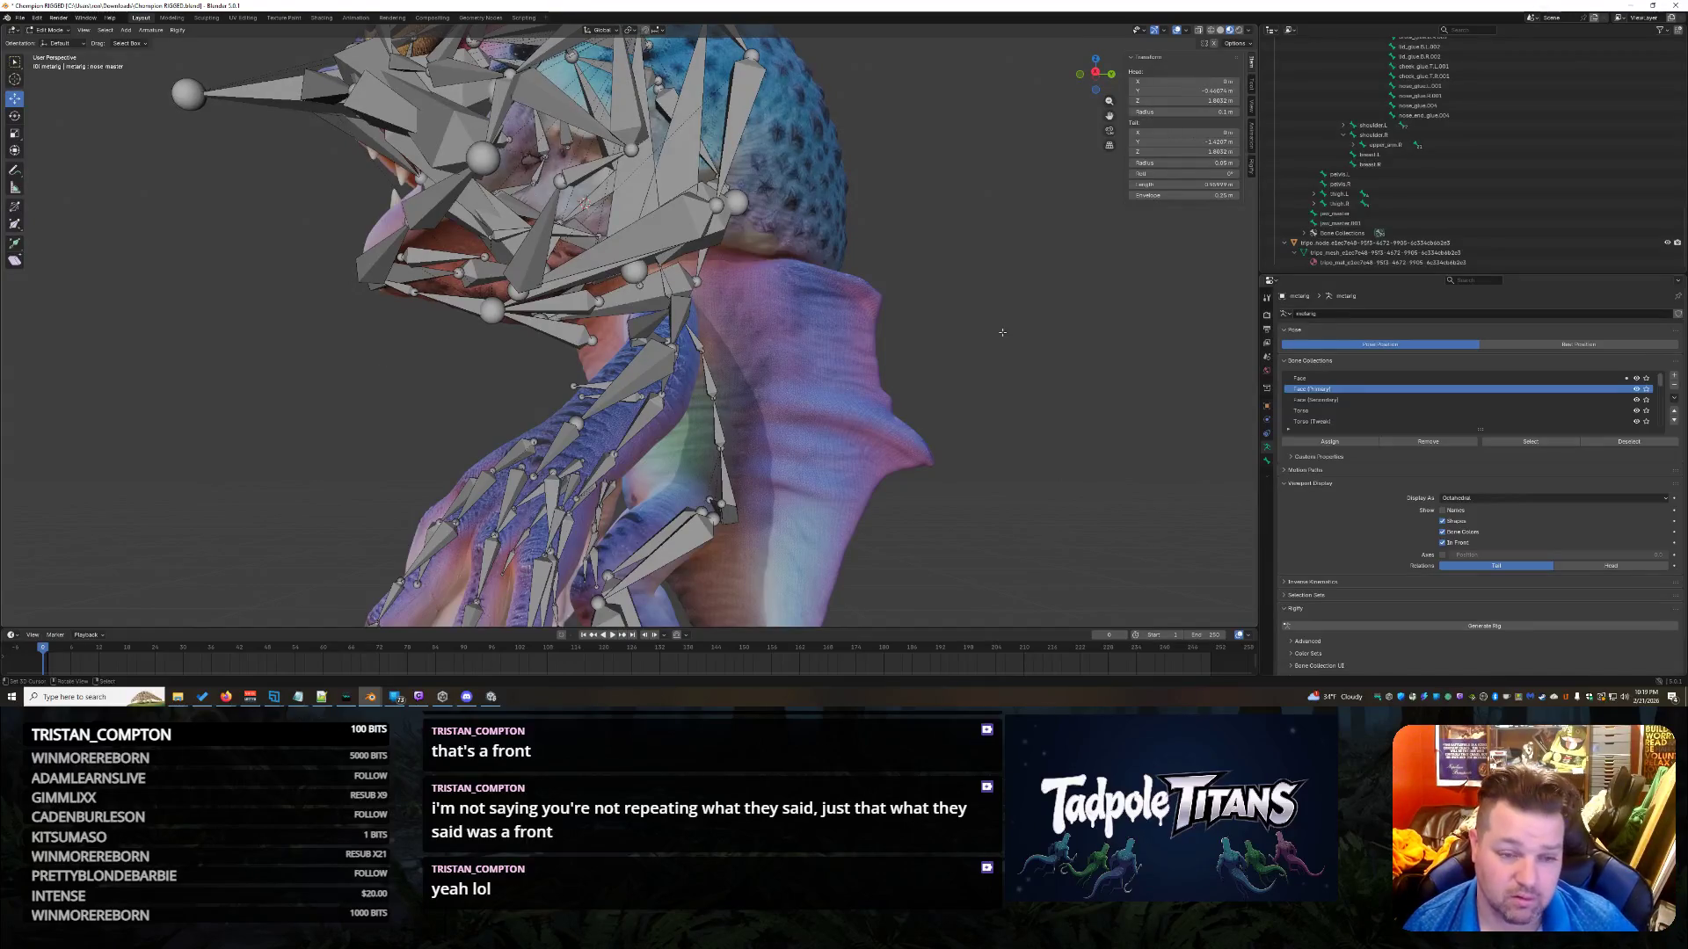
scroll(1002, 333, "down", 5)
mouse_move(1002, 332)
middle_mouse_down()
mouse_move(919, 326)
mouse_move(1011, 378)
middle_mouse_up()
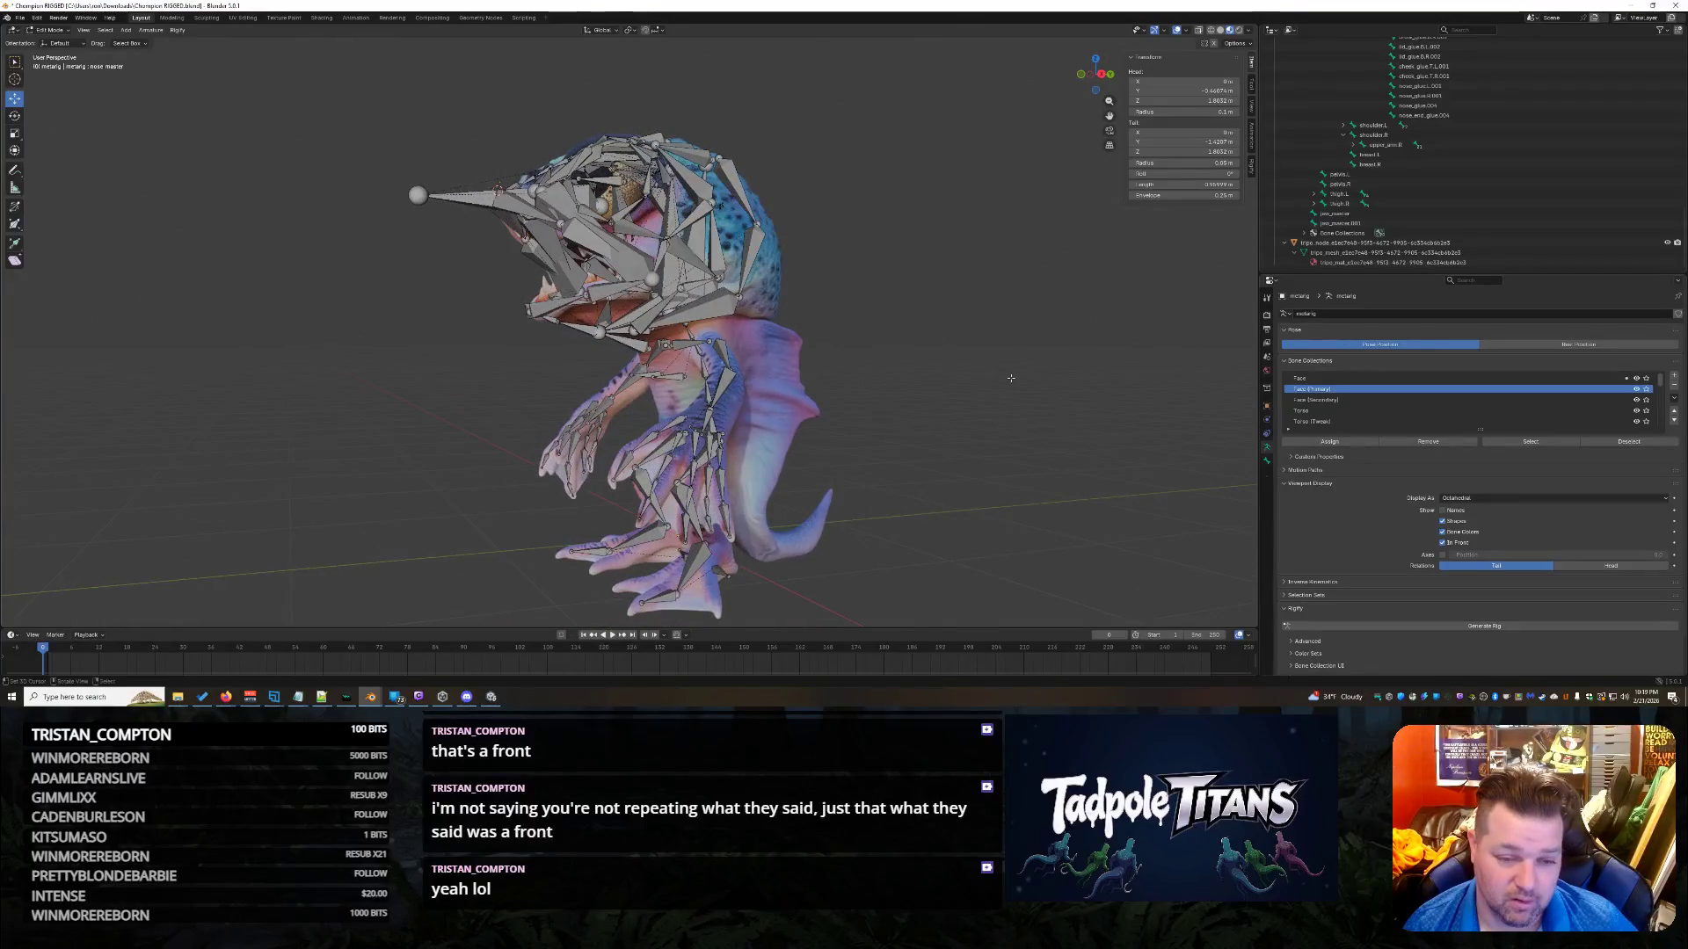
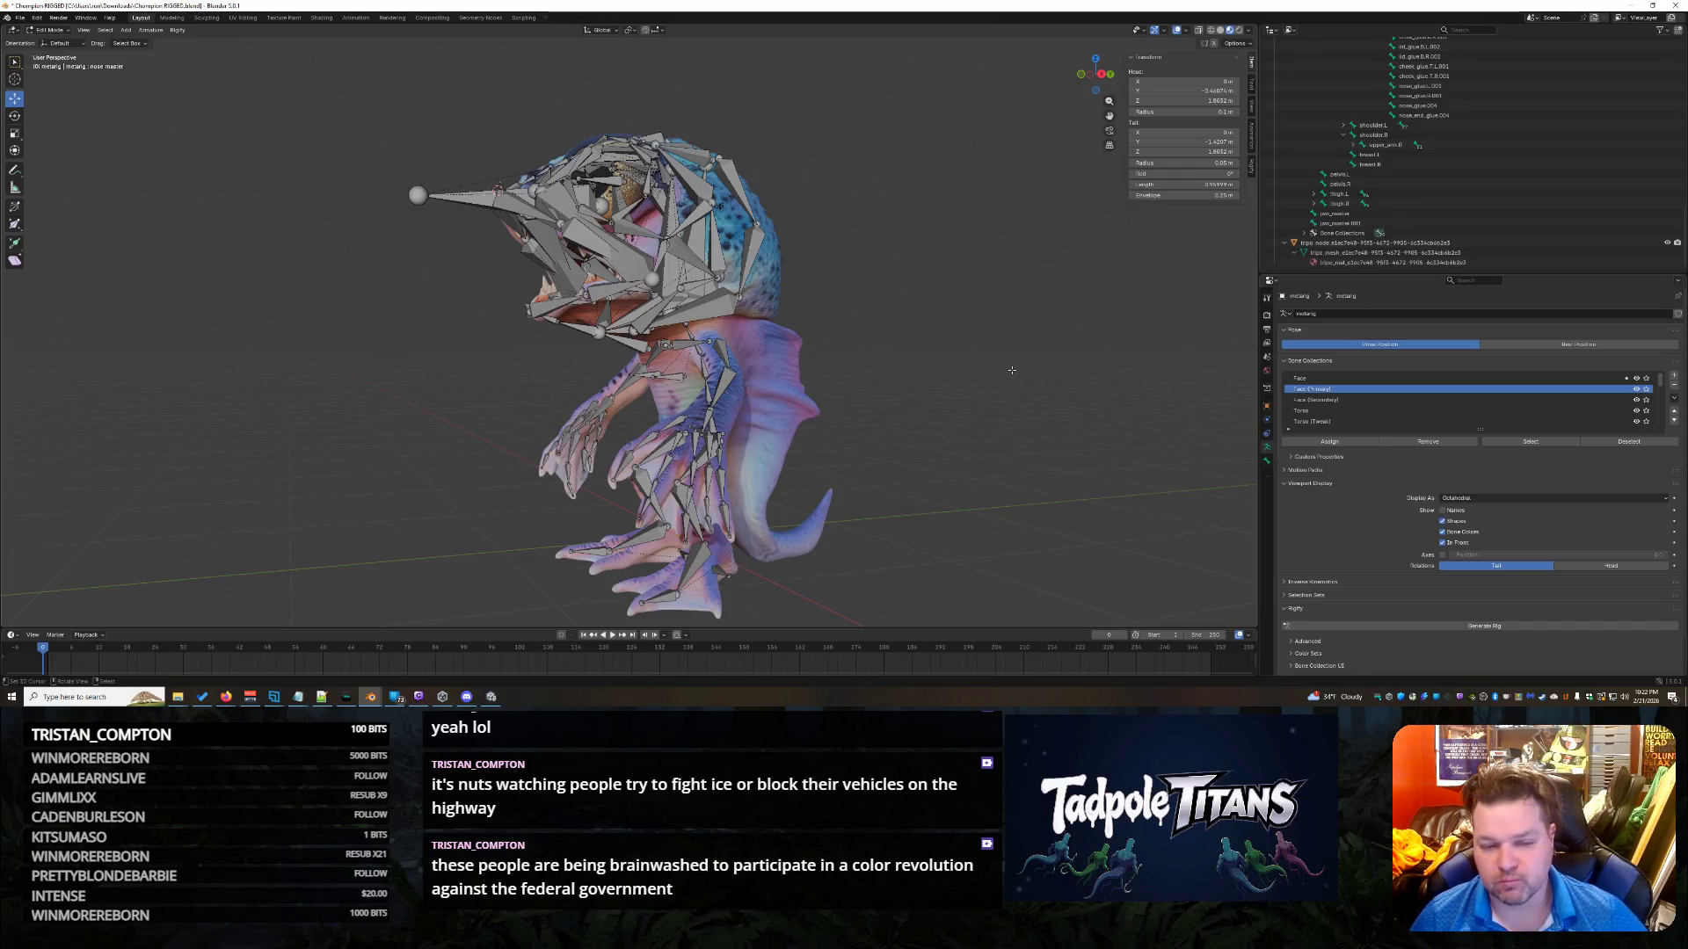
Orbit and zoom to a close front view of the creature's head.
middle_click_drag(998, 422, 1011, 411)
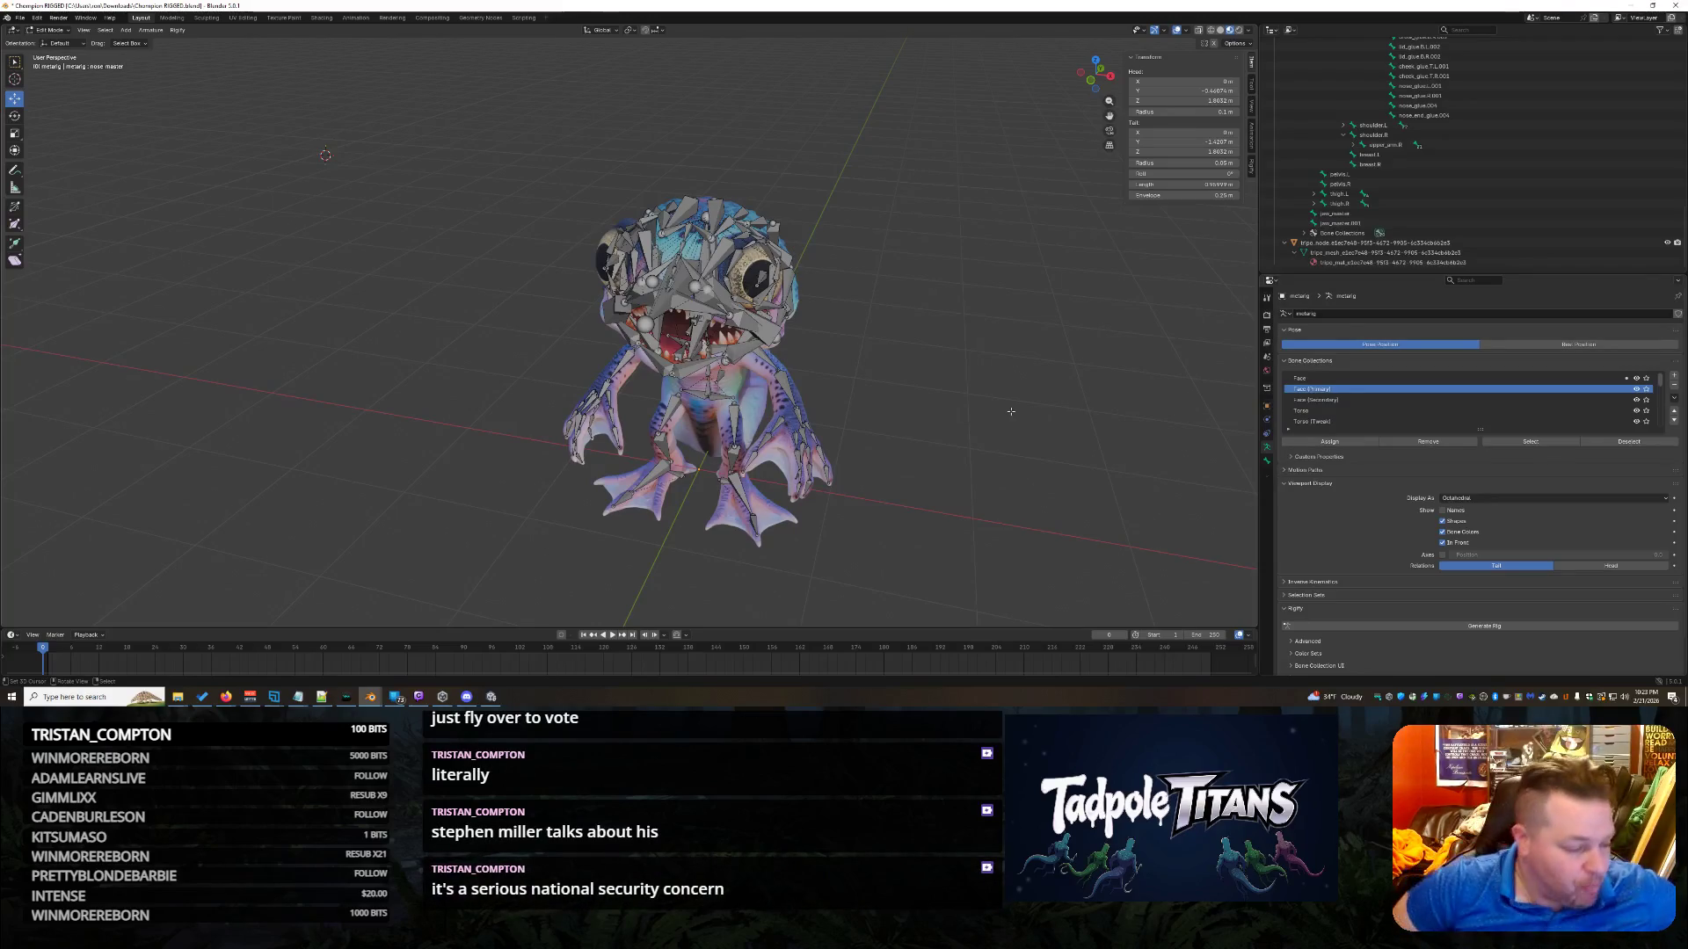
mouse_move(1011, 411)
middle_mouse_down()
mouse_move(890, 420)
mouse_move(1003, 392)
mouse_move(988, 393)
mouse_move(1040, 426)
mouse_move(1037, 445)
middle_mouse_up()
scroll(1011, 391, "down", 2)
scroll(1037, 432, "up", 3)
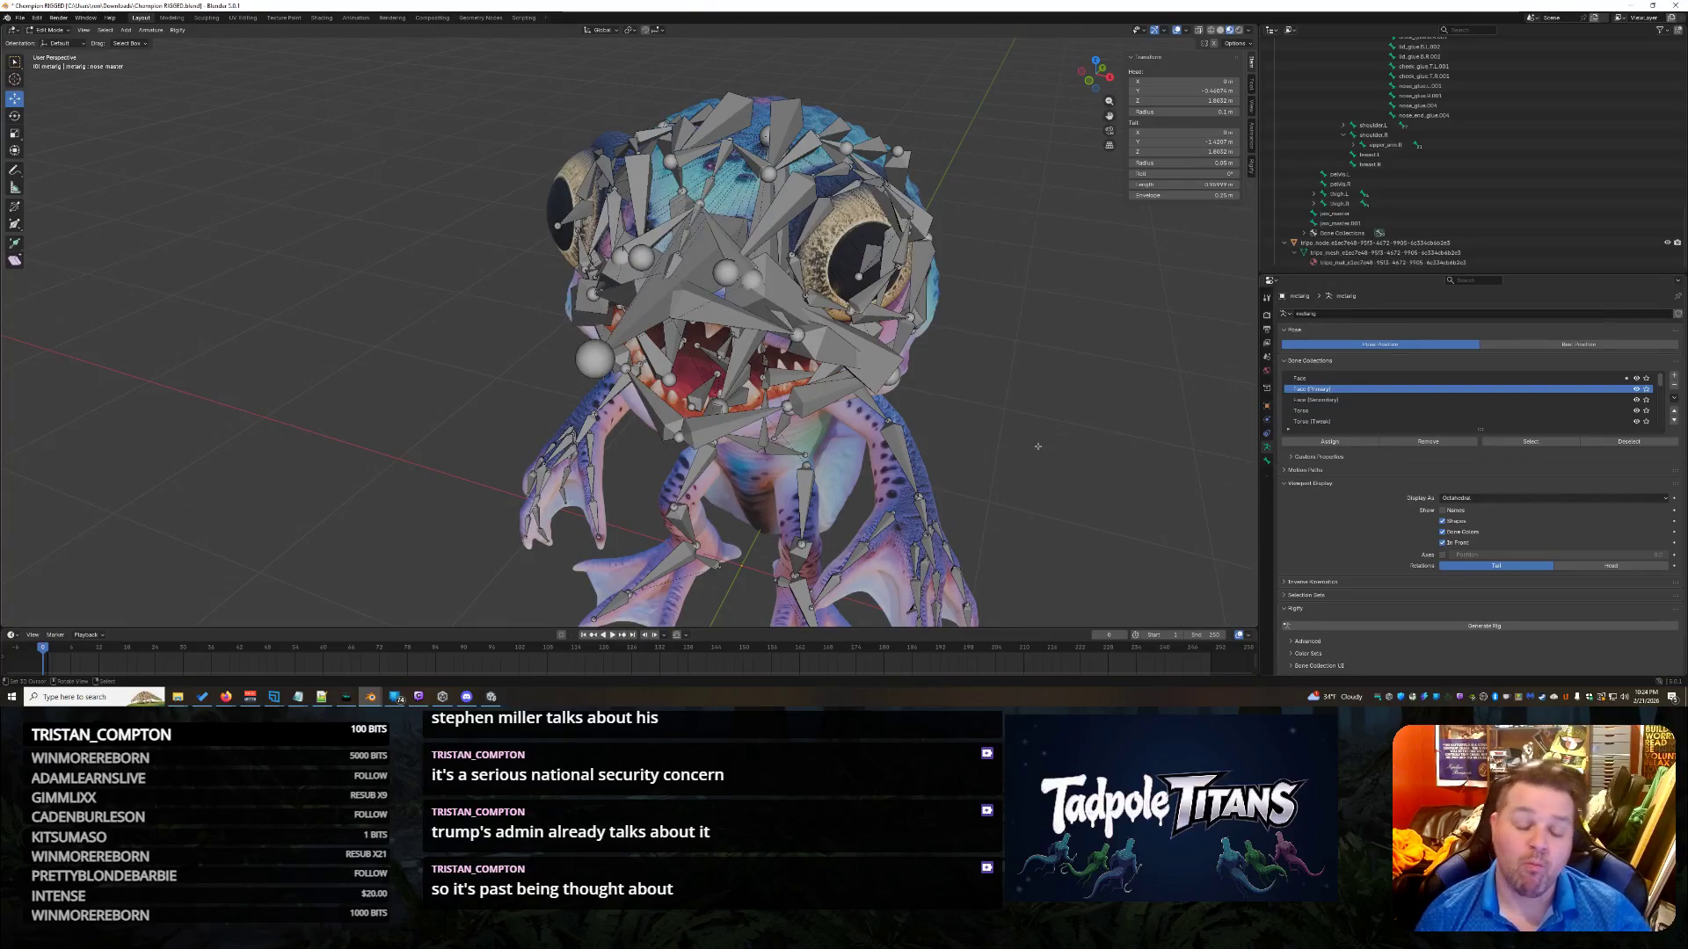
mouse_move(1037, 447)
middle_mouse_down()
mouse_move(1080, 471)
mouse_move(994, 456)
mouse_move(1019, 463)
middle_mouse_up()
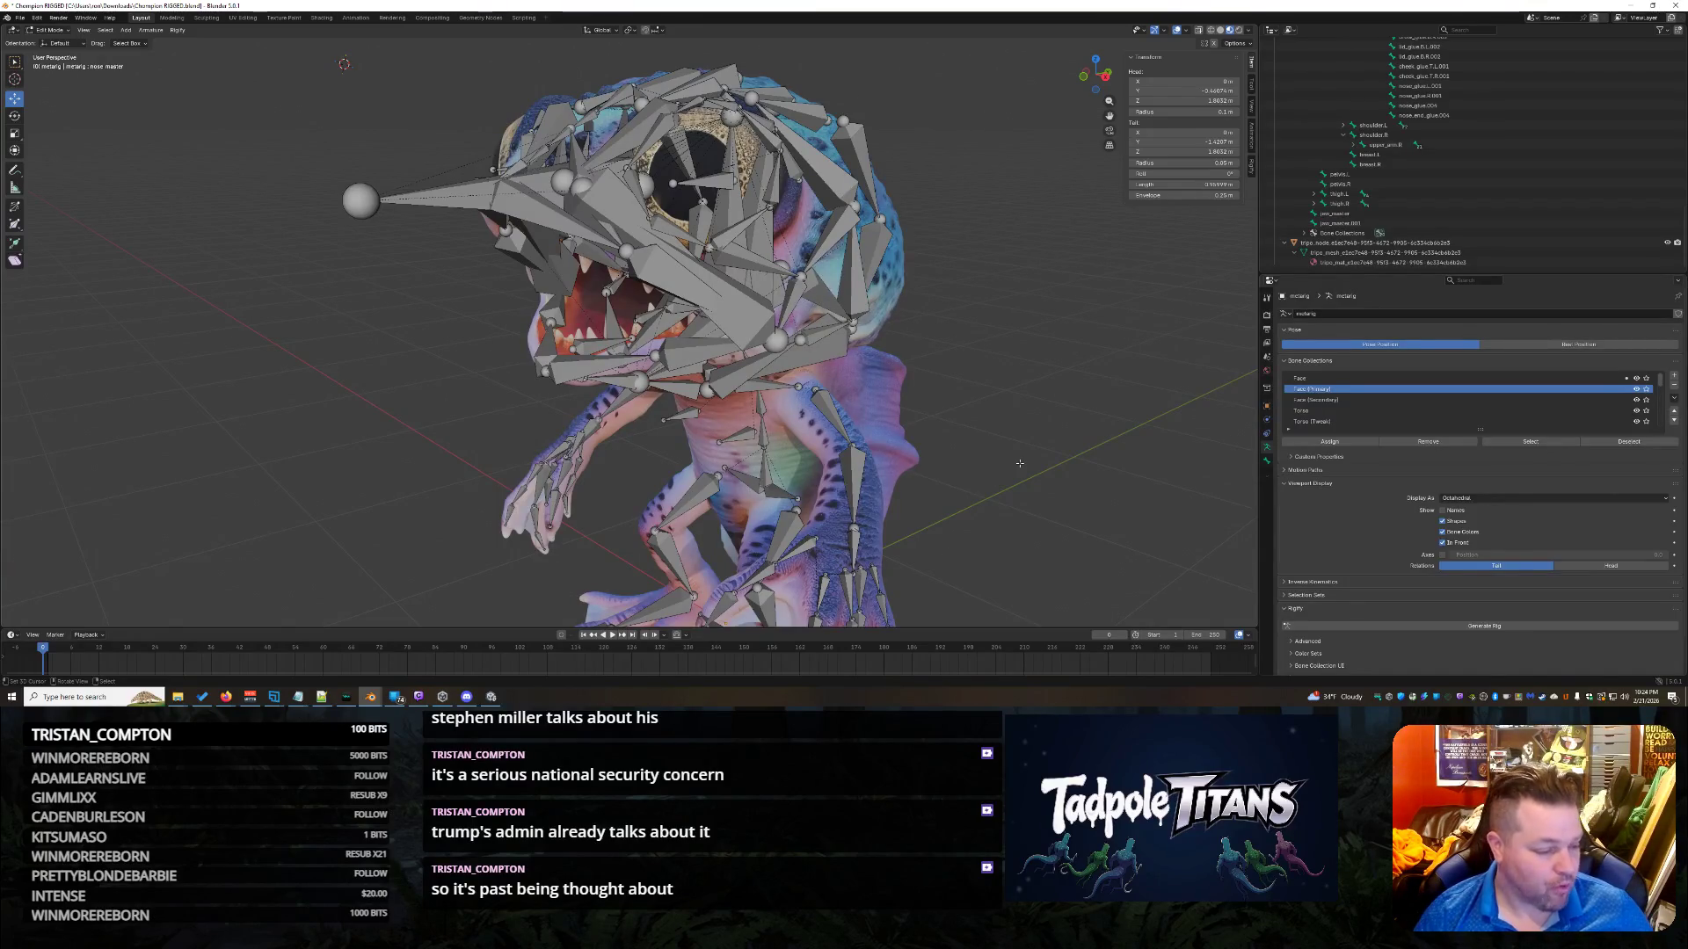
mouse_move(1020, 463)
middle_mouse_down()
mouse_move(1045, 418)
mouse_move(989, 452)
mouse_move(1017, 449)
middle_mouse_up()
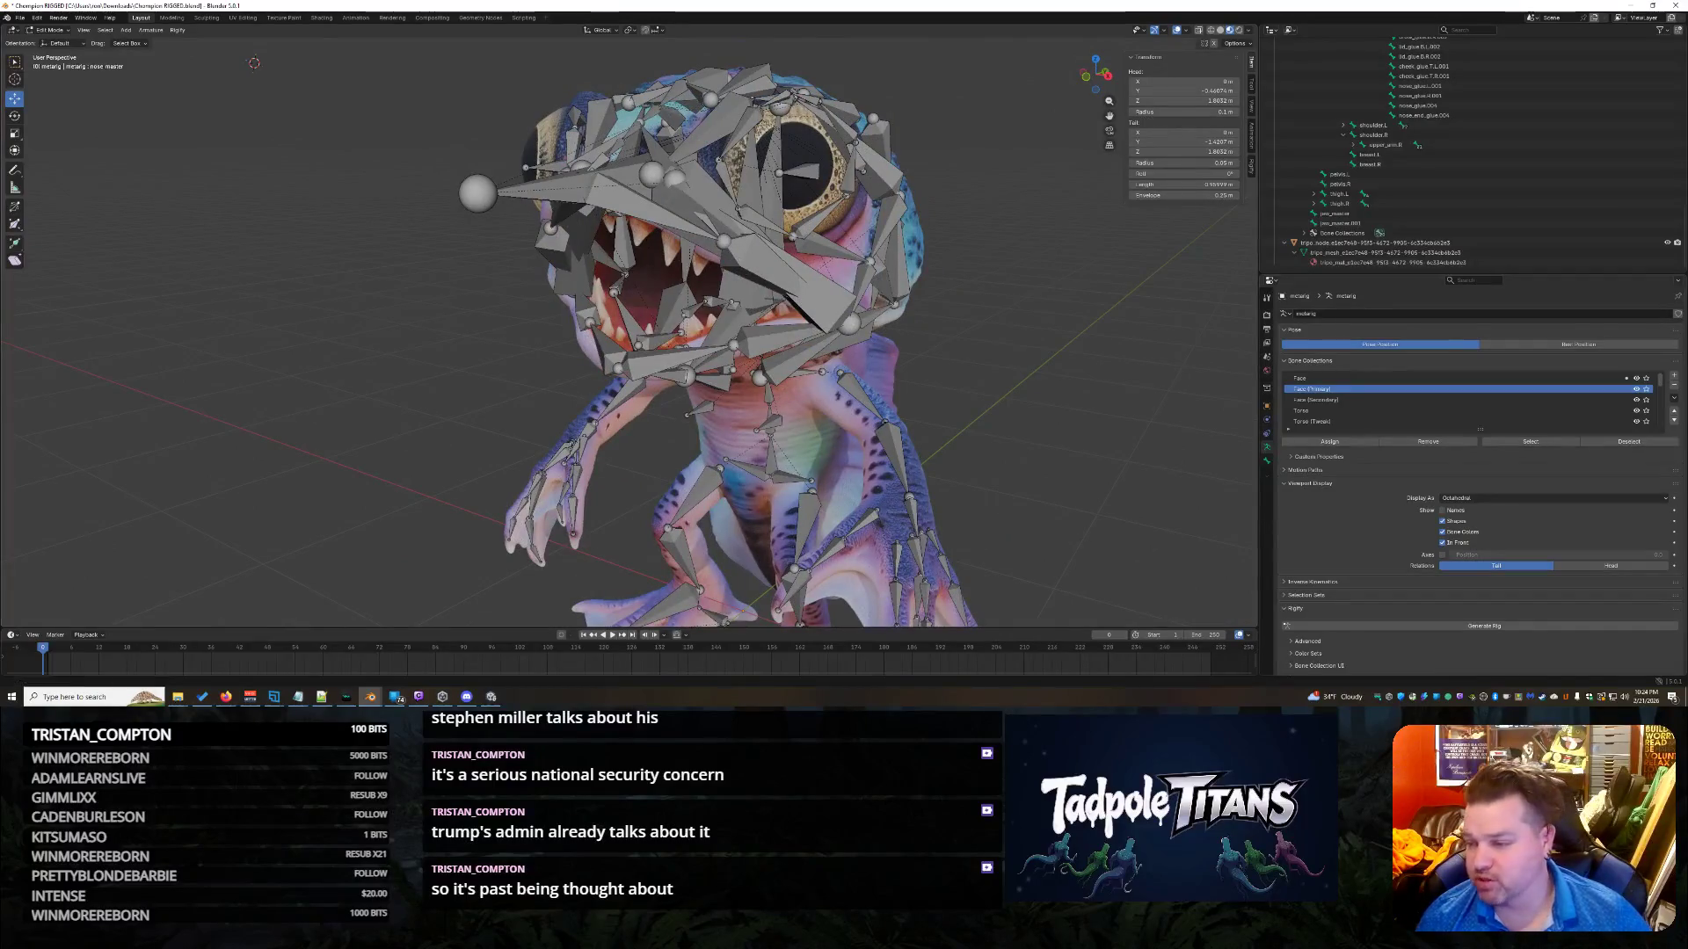
View the head bones from a higher side angle and select brow.B.L.004.
mouse_move(1134, 290)
middle_mouse_down()
mouse_move(1147, 259)
mouse_move(1003, 312)
middle_mouse_up()
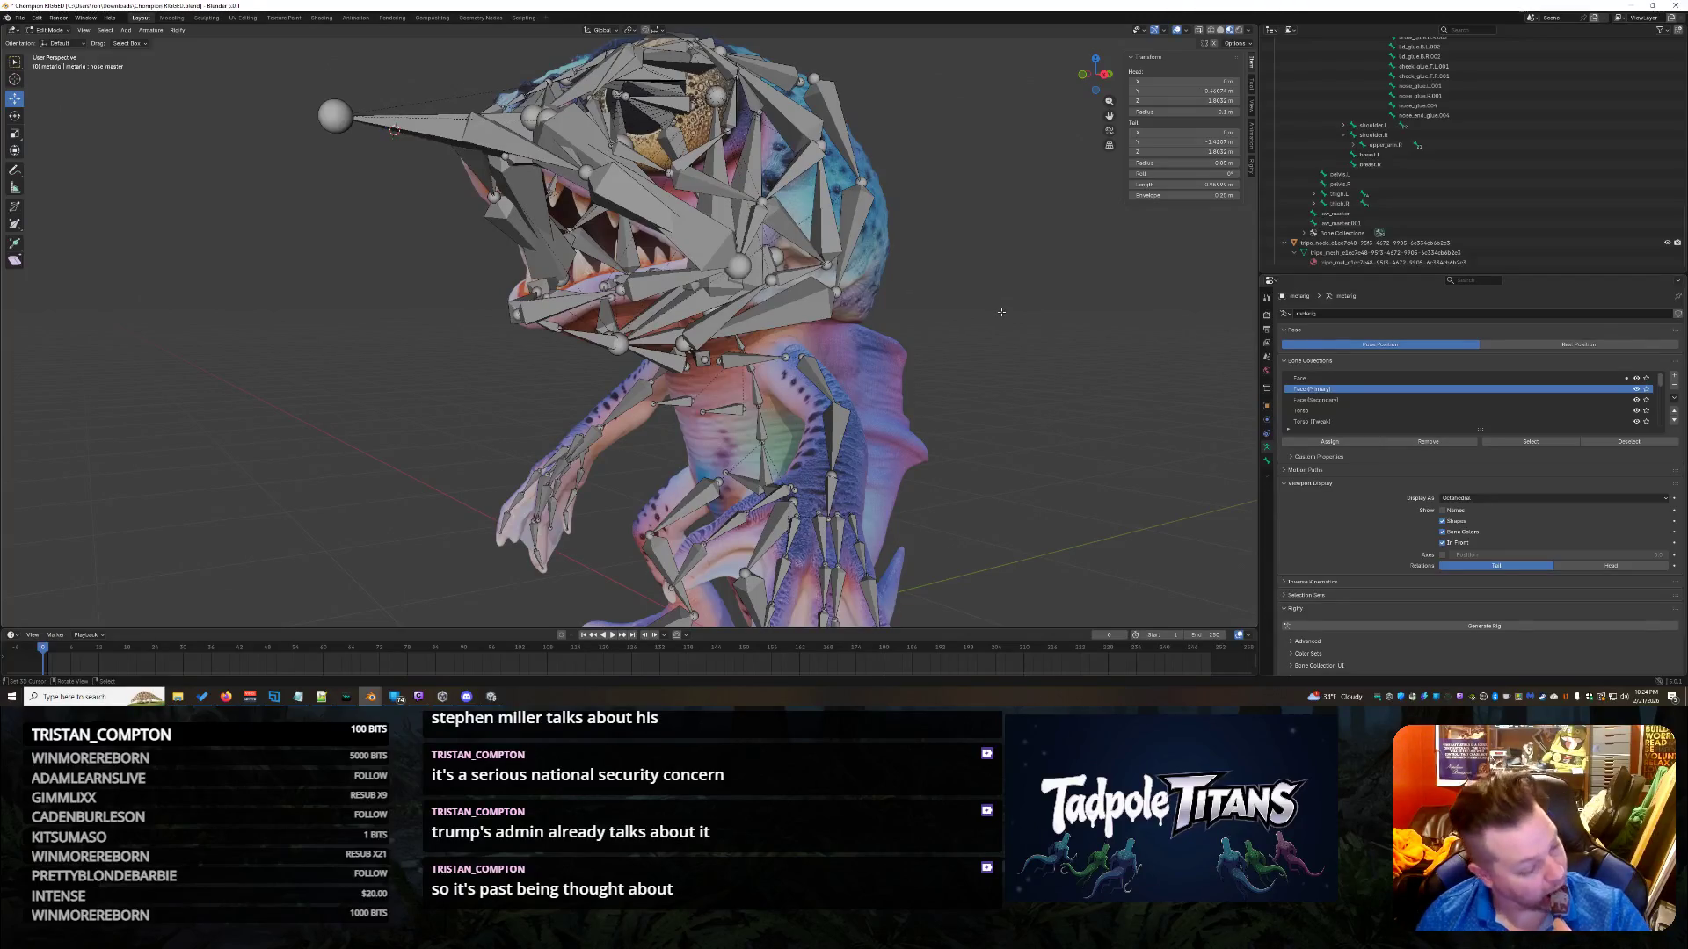
scroll(1004, 316, "down", 1)
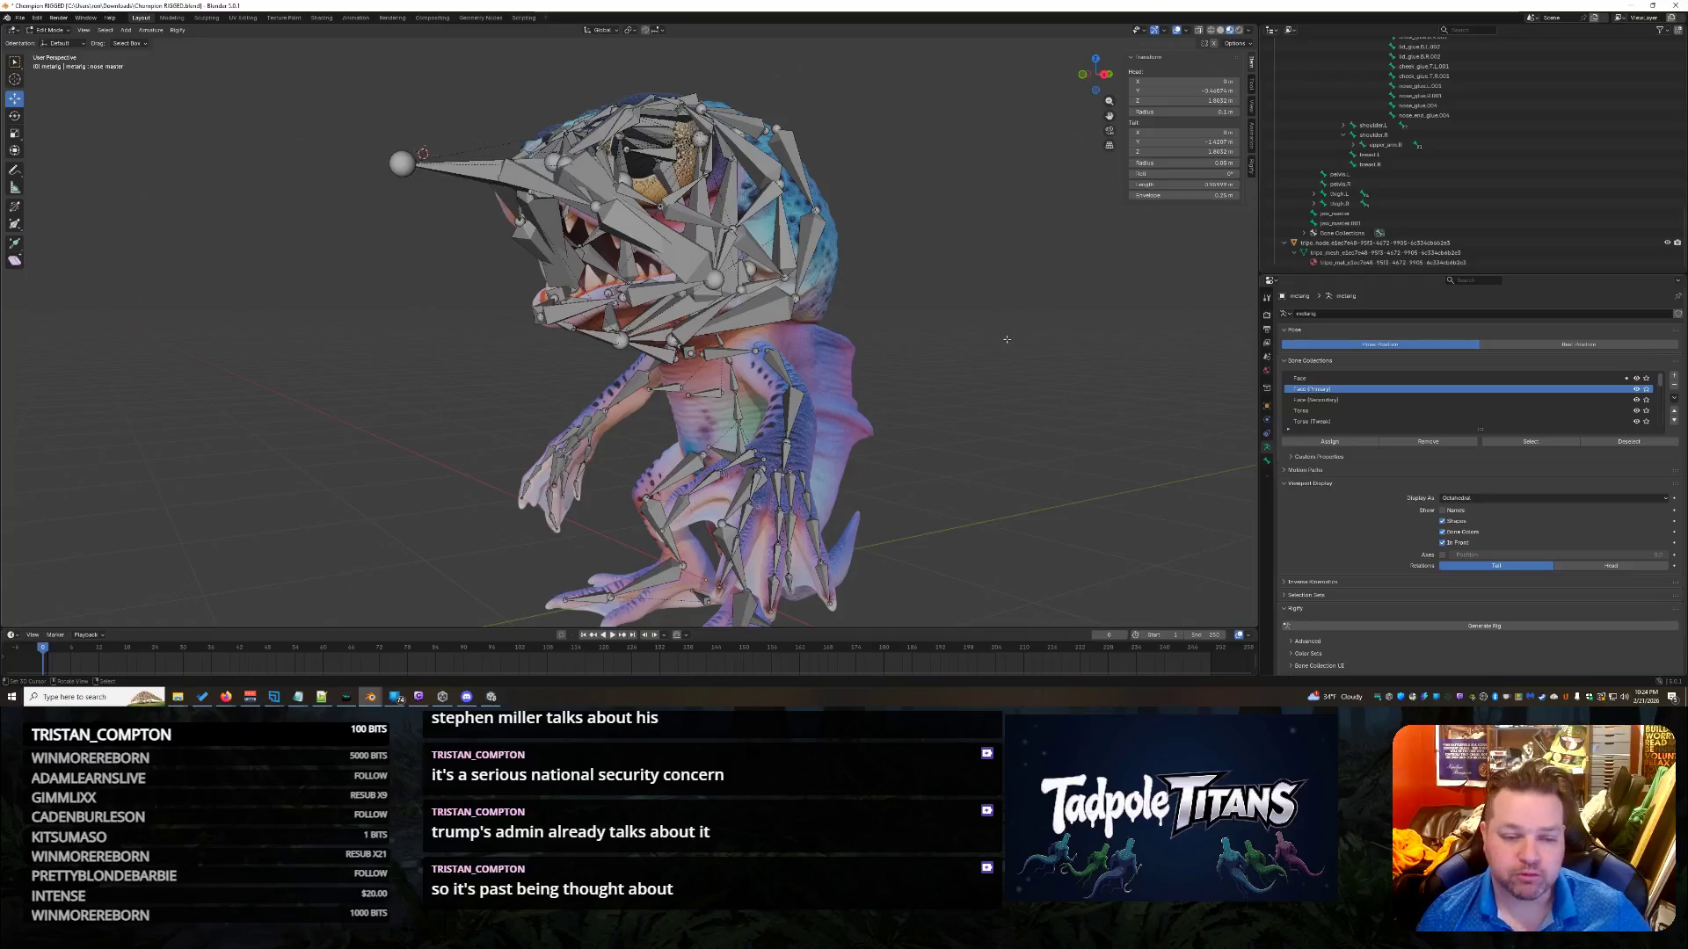
scroll(1028, 338, "up", 3)
mouse_move(1028, 338)
middle_mouse_down()
mouse_move(1034, 352)
mouse_move(831, 262)
middle_mouse_up()
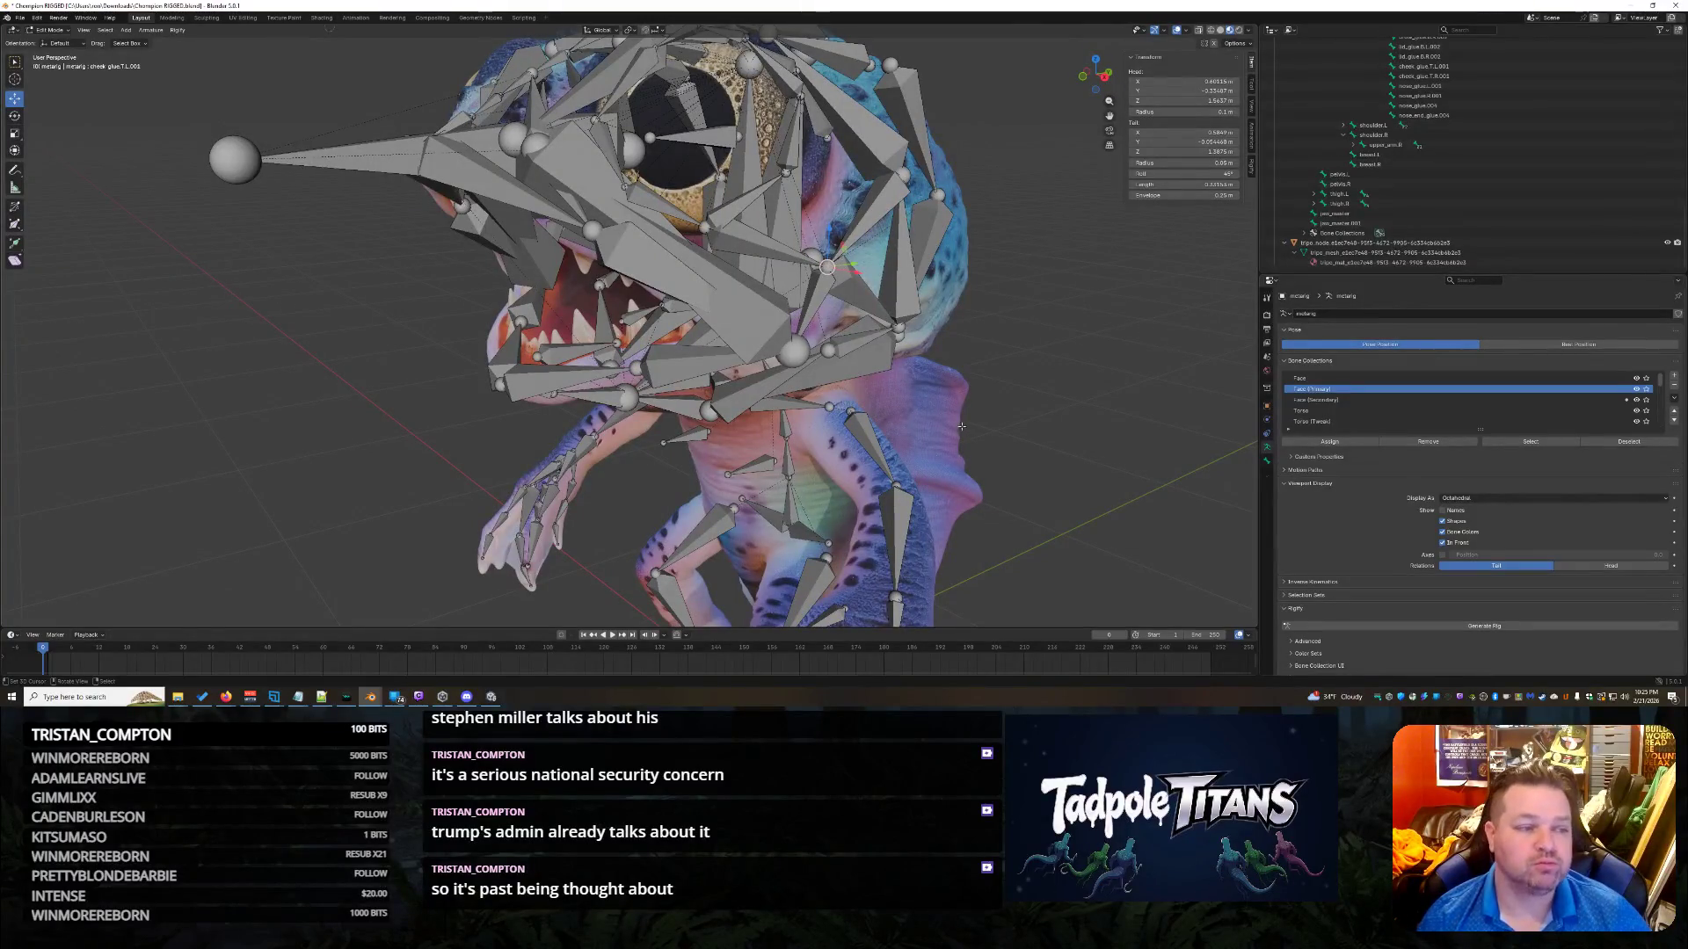
mouse_move(963, 427)
middle_mouse_down()
mouse_move(924, 385)
mouse_move(1067, 442)
mouse_move(1049, 480)
mouse_move(923, 414)
middle_mouse_up()
left_click(760, 311)
Select lip.B.L.001, then inspect the head and back spike bones from above and behind.
scroll(1011, 413, "up", 2)
left_click(802, 258)
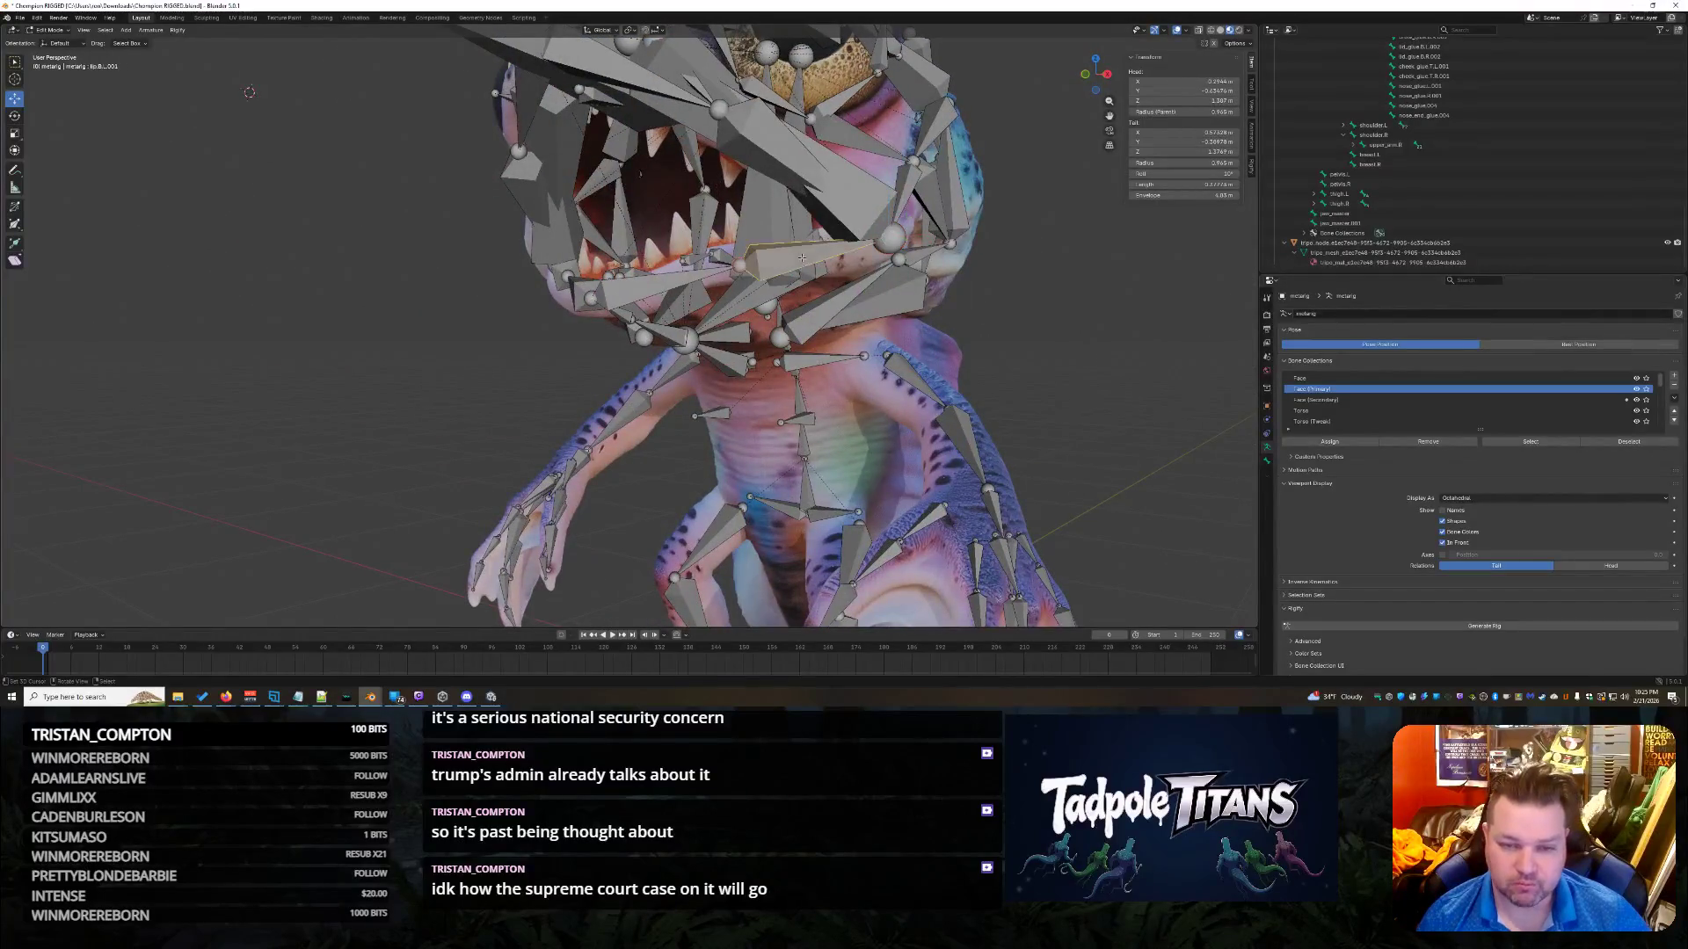
middle_click_drag(1011, 355, 741, 230)
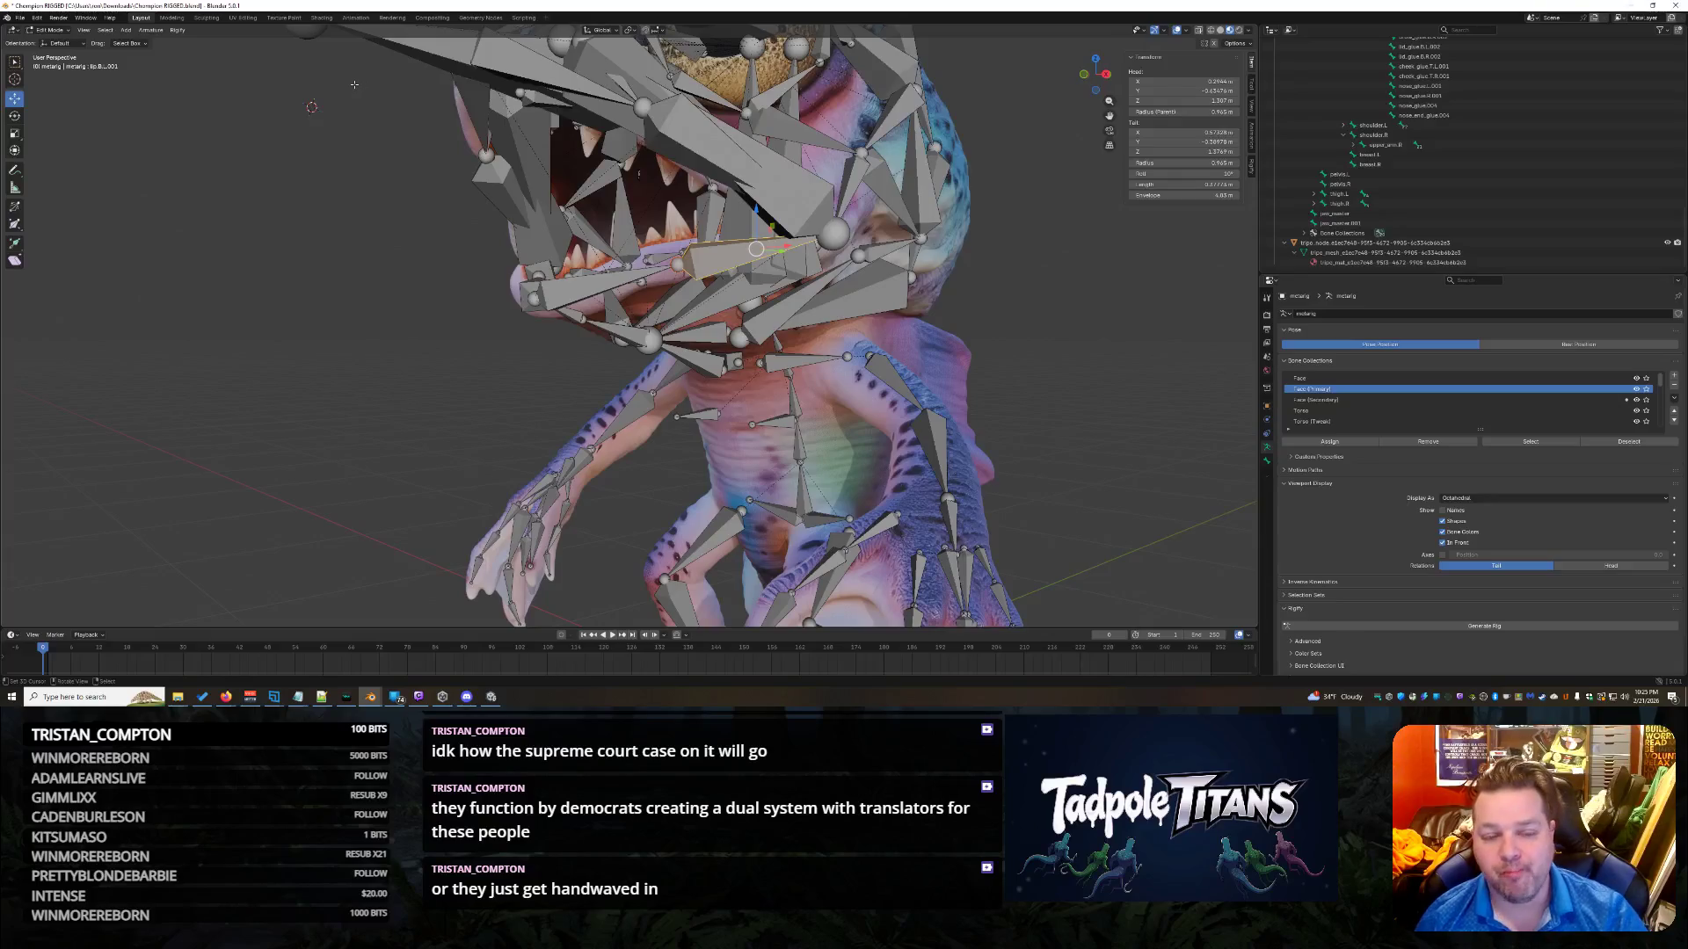
scroll(1108, 274, "down", 2)
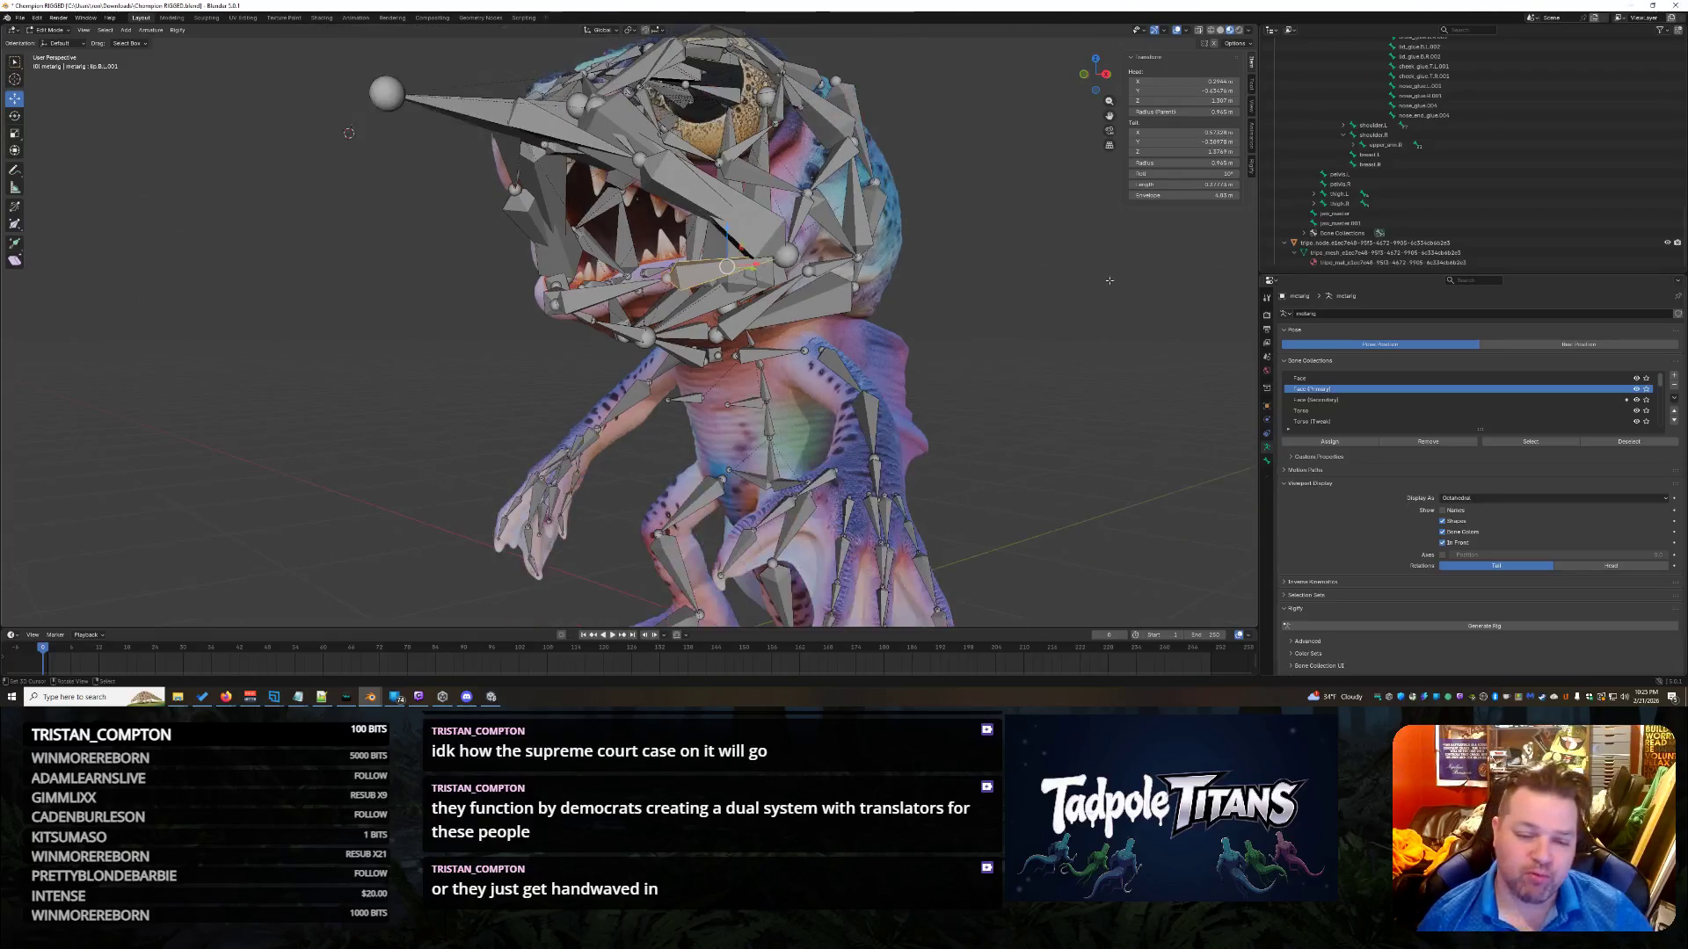
mouse_move(975, 282)
middle_mouse_down()
mouse_move(932, 305)
mouse_move(1009, 337)
middle_mouse_up()
scroll(1009, 336, "up", 3)
scroll(1065, 345, "down", 5)
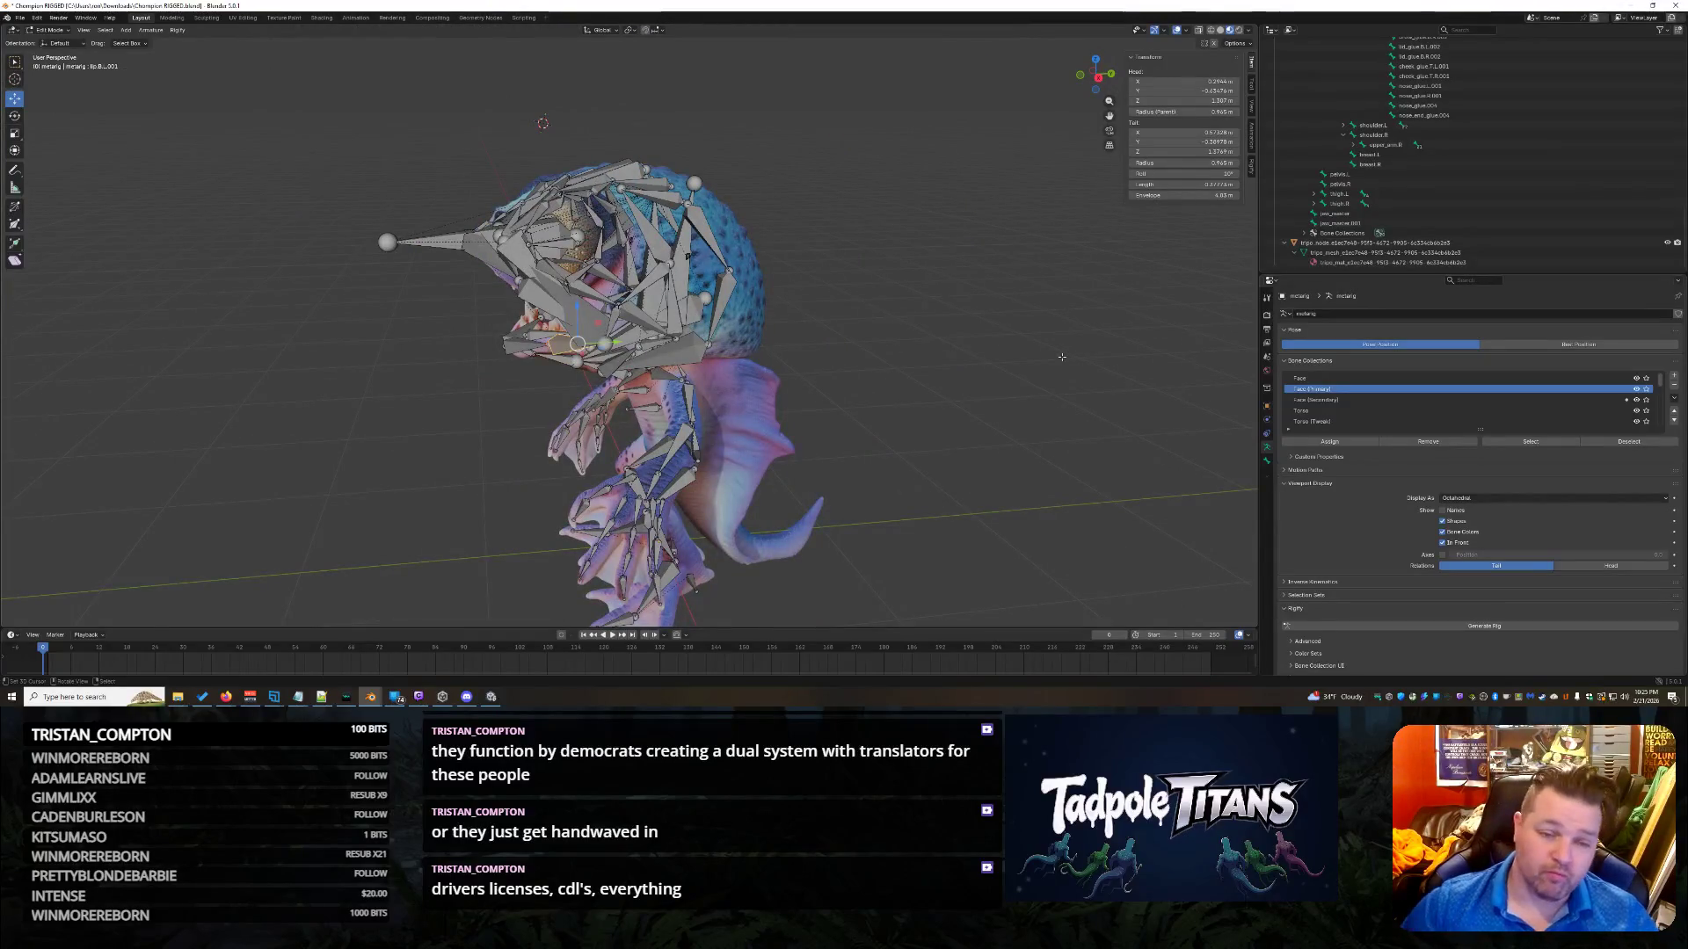
mouse_move(1049, 352)
middle_mouse_down()
mouse_move(882, 346)
mouse_move(816, 366)
middle_mouse_up()
scroll(816, 365, "up", 3)
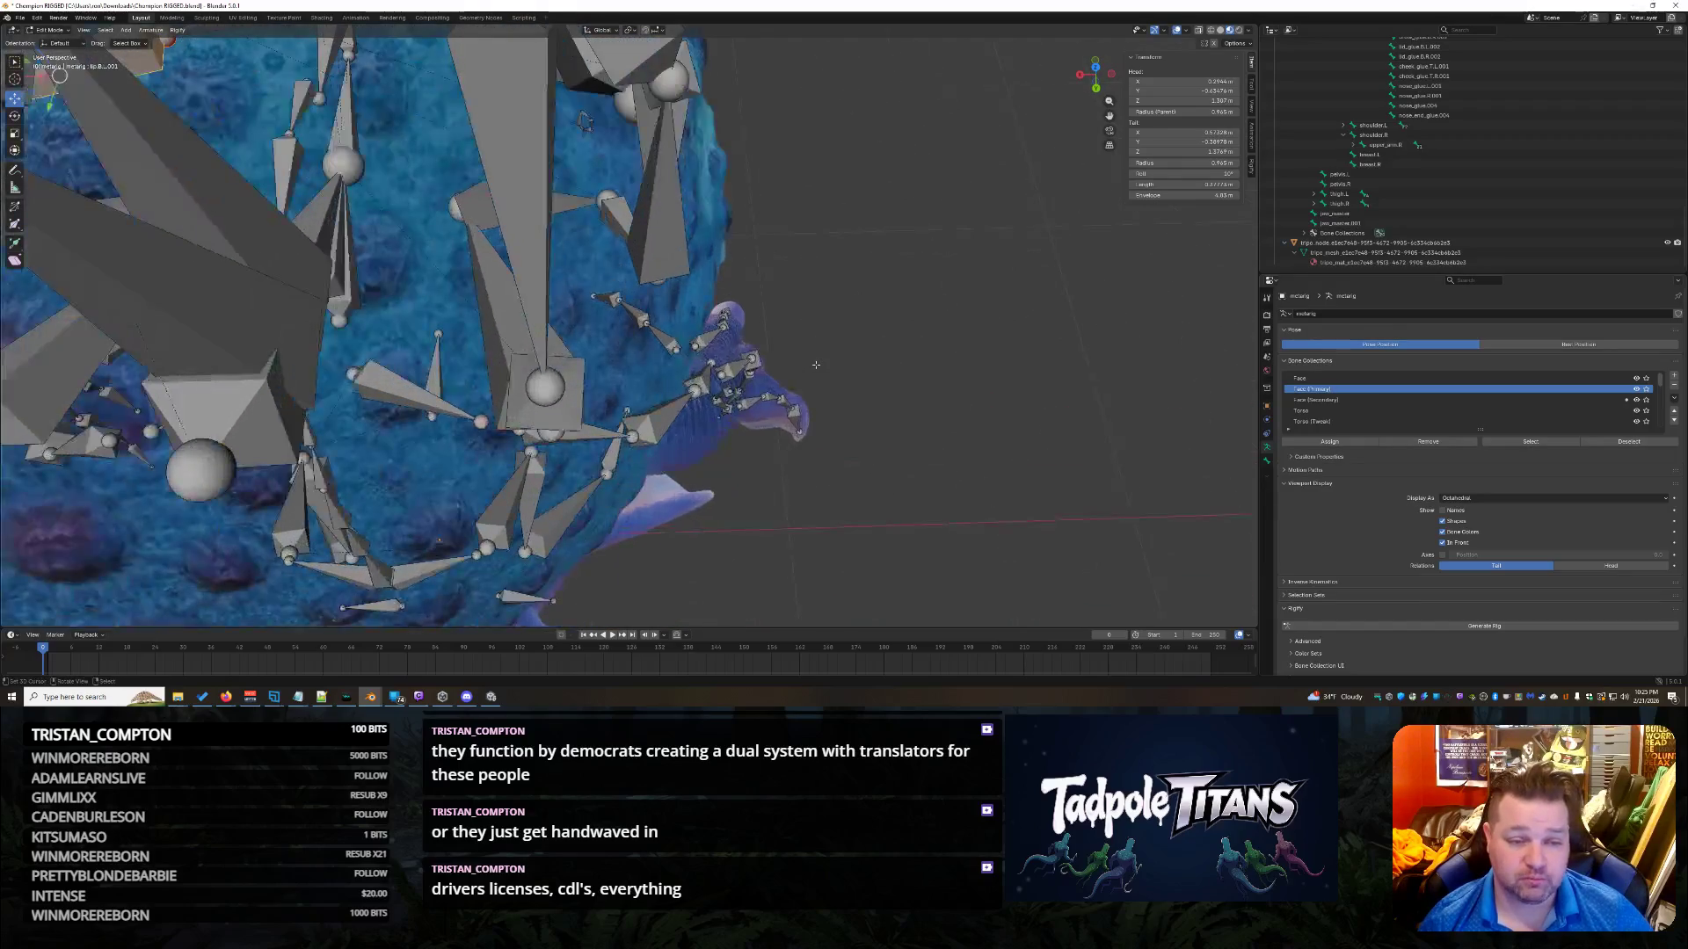
Move a small back spike bone along Y, then along X.
left_click(583, 121)
mouse_move(586, 149)
left_mouse_down()
mouse_move(582, 190)
mouse_move(553, 167)
left_mouse_up()
mouse_move(894, 301)
middle_mouse_down()
mouse_move(879, 308)
mouse_move(1041, 302)
mouse_move(1022, 315)
middle_mouse_up()
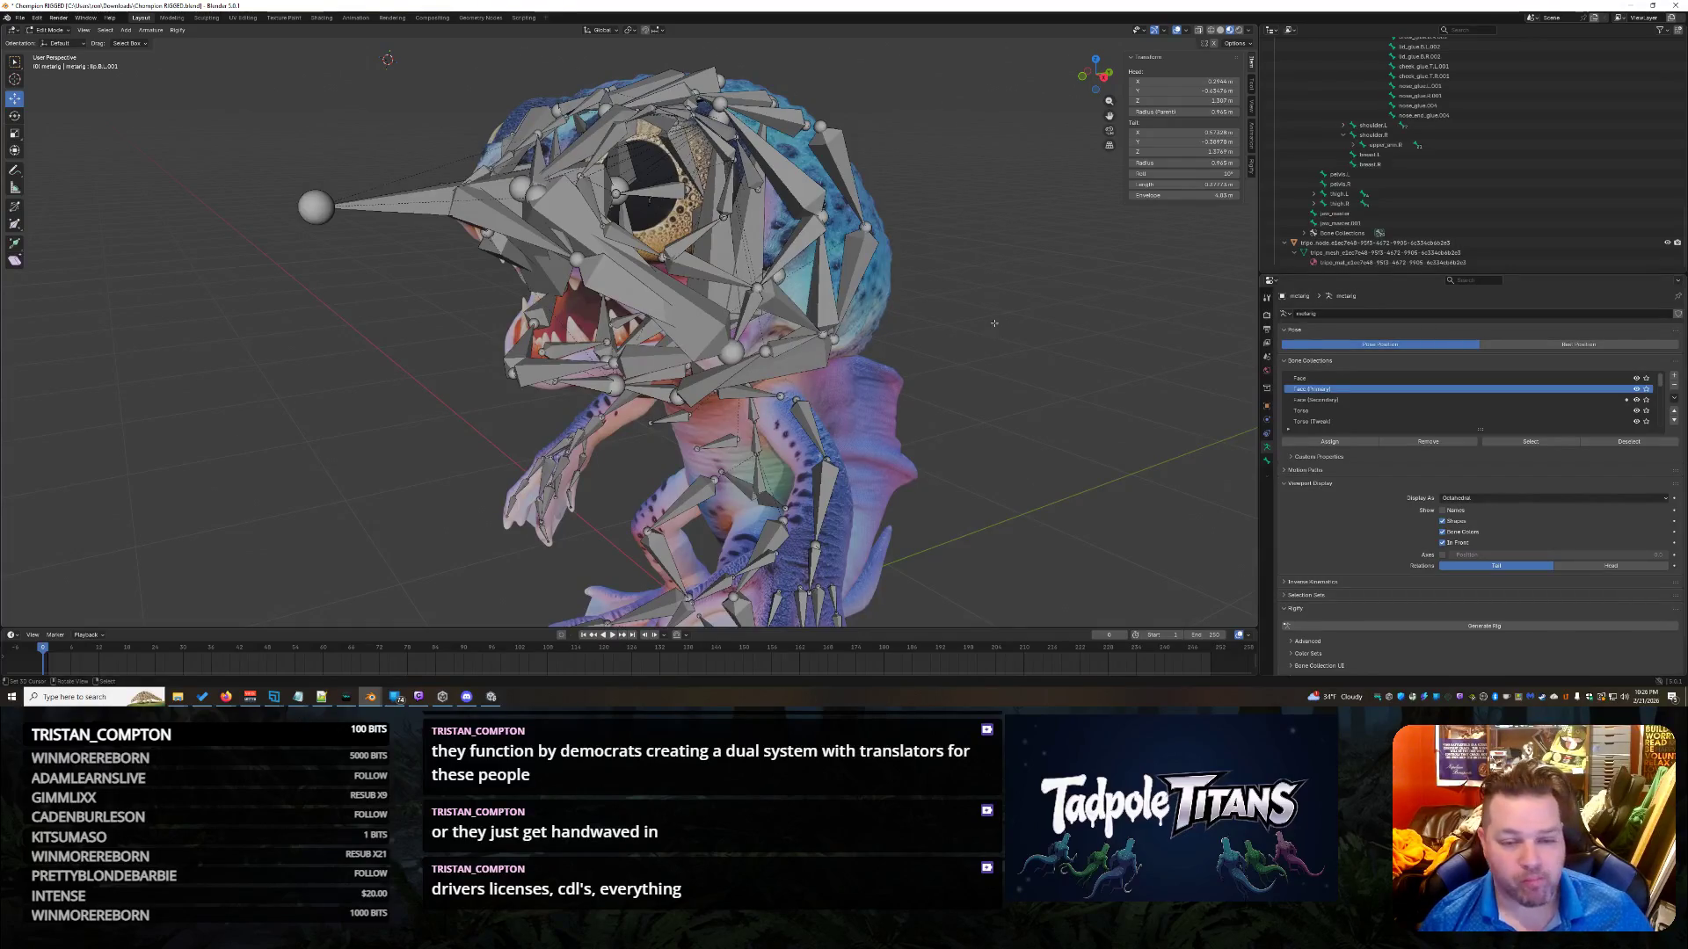
Select a face bone up close, then view the whole head, neck and shoulder bones.
mouse_move(985, 332)
middle_mouse_down()
mouse_move(1035, 395)
mouse_move(241, 92)
mouse_move(314, 124)
middle_mouse_up()
scroll(1038, 400, "up", 3)
scroll(1039, 400, "down", 3)
mouse_move(266, 234)
middle_mouse_down()
mouse_move(997, 337)
mouse_move(310, 436)
middle_mouse_up()
left_click(794, 338)
middle_click_drag(721, 236, 379, 298)
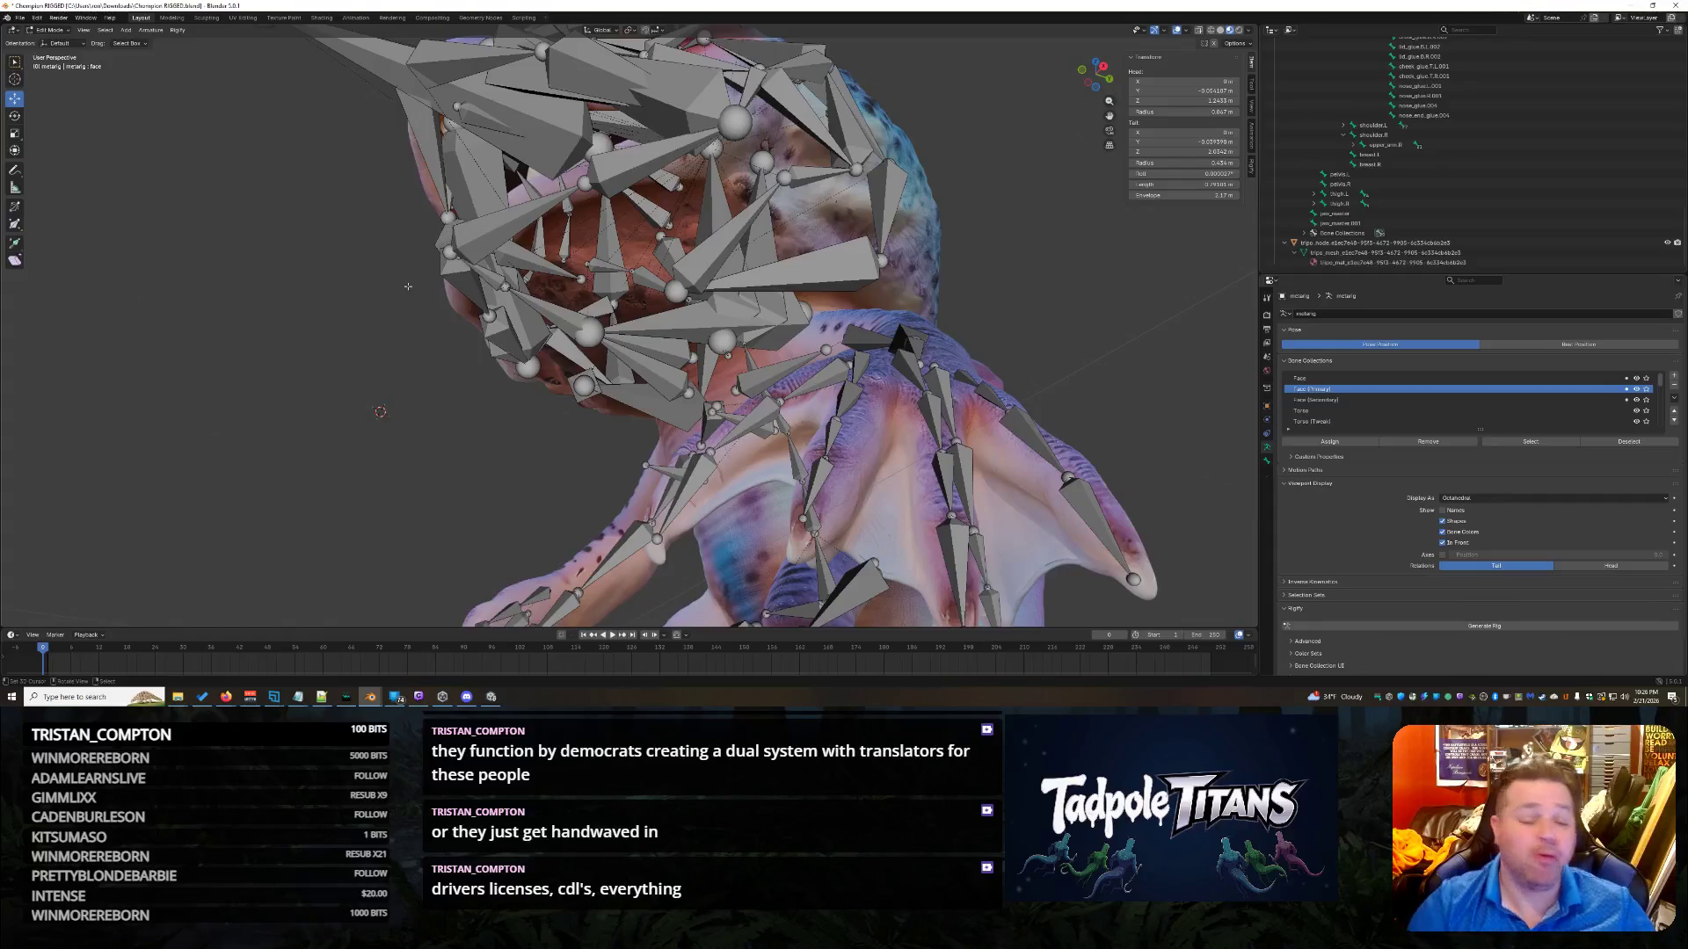
middle_click_drag(622, 245, 1024, 380)
scroll(1030, 375, "up", 10)
scroll(1024, 380, "down", 15)
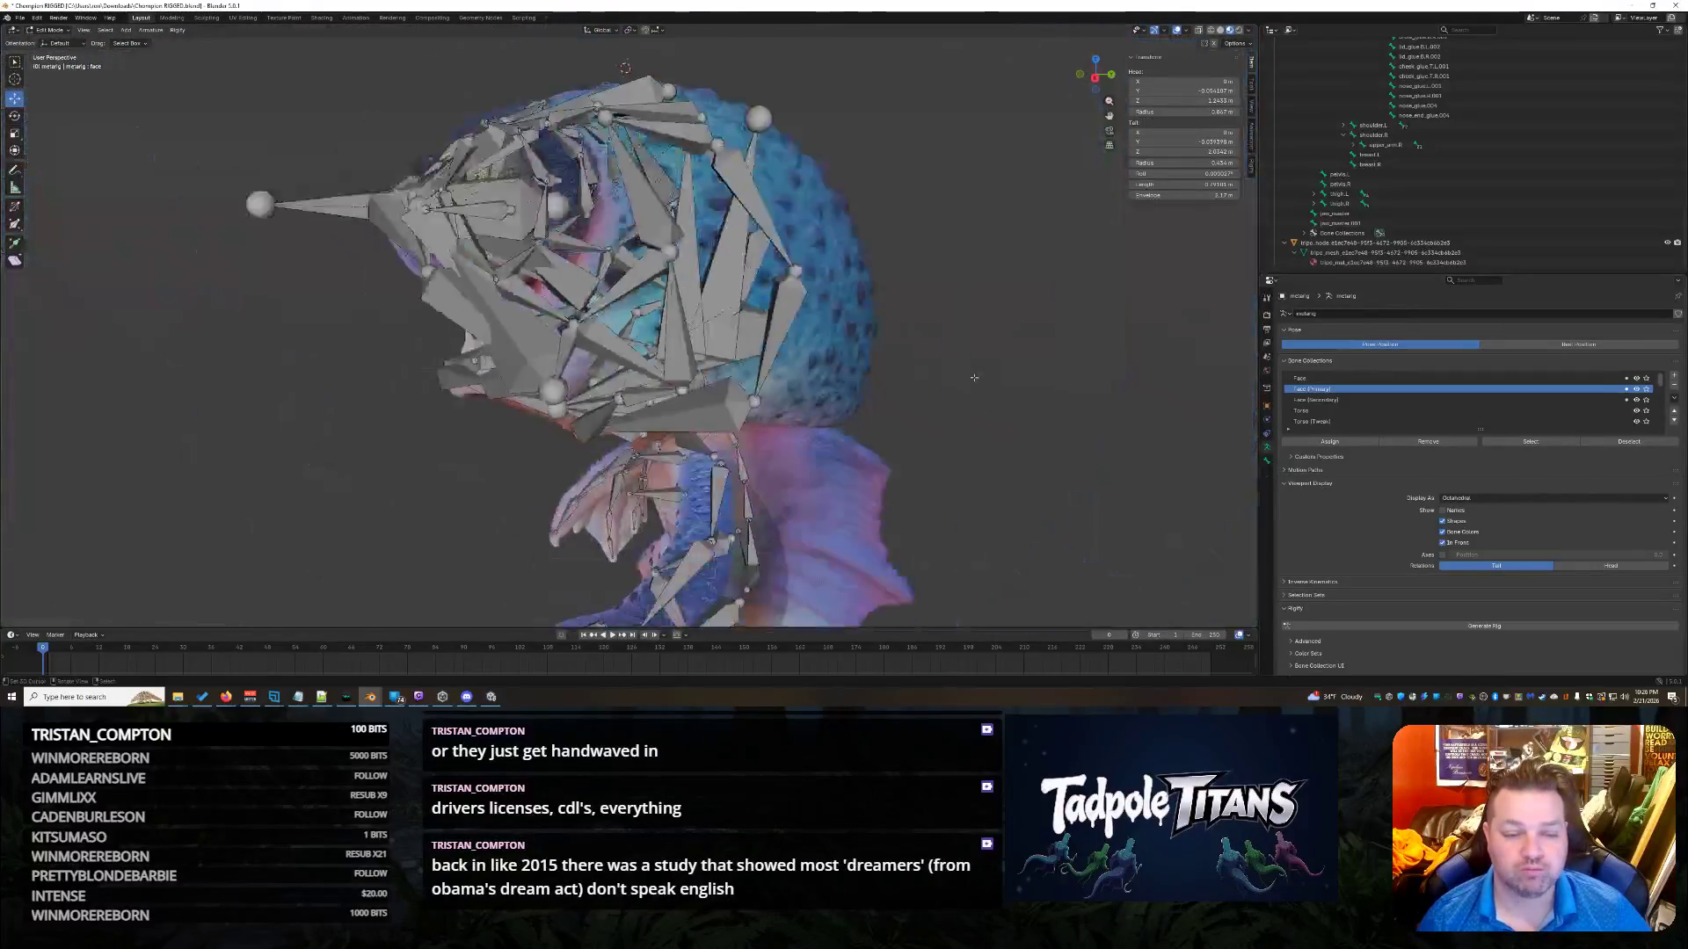
mouse_move(902, 343)
middle_mouse_down()
mouse_move(924, 356)
mouse_move(980, 280)
mouse_move(954, 343)
mouse_move(927, 299)
mouse_move(906, 332)
mouse_move(1071, 358)
mouse_move(923, 341)
middle_mouse_up()
scroll(908, 346, "up", 4)
scroll(924, 356, "up", 3)
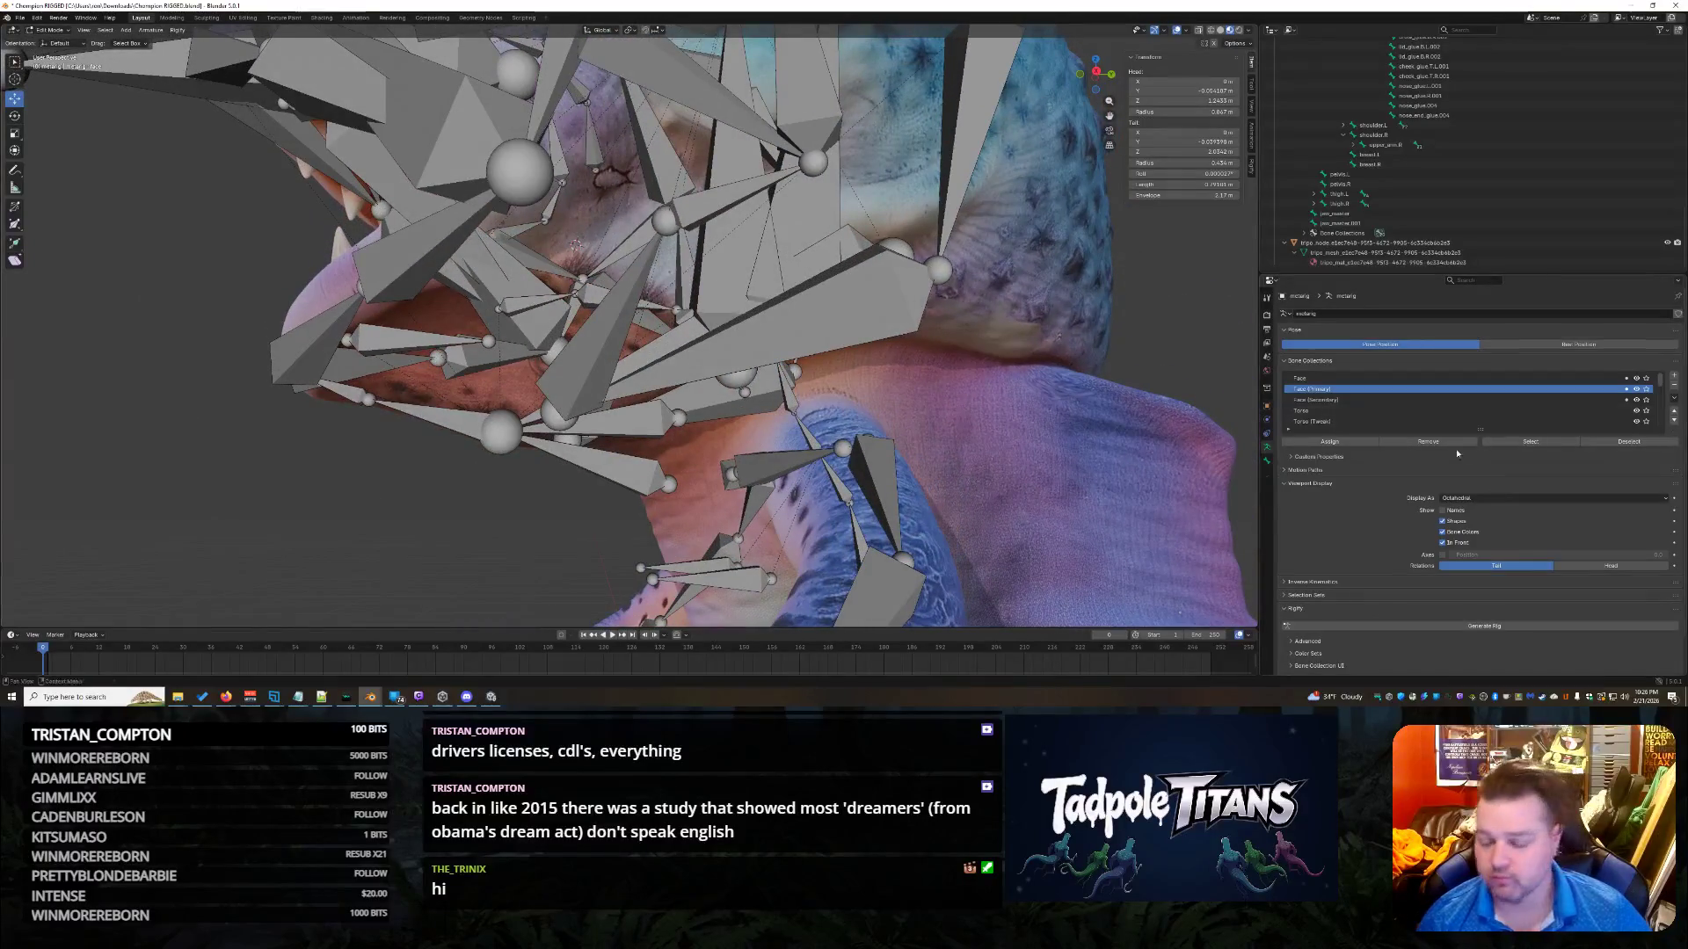
mouse_move(374, 700)
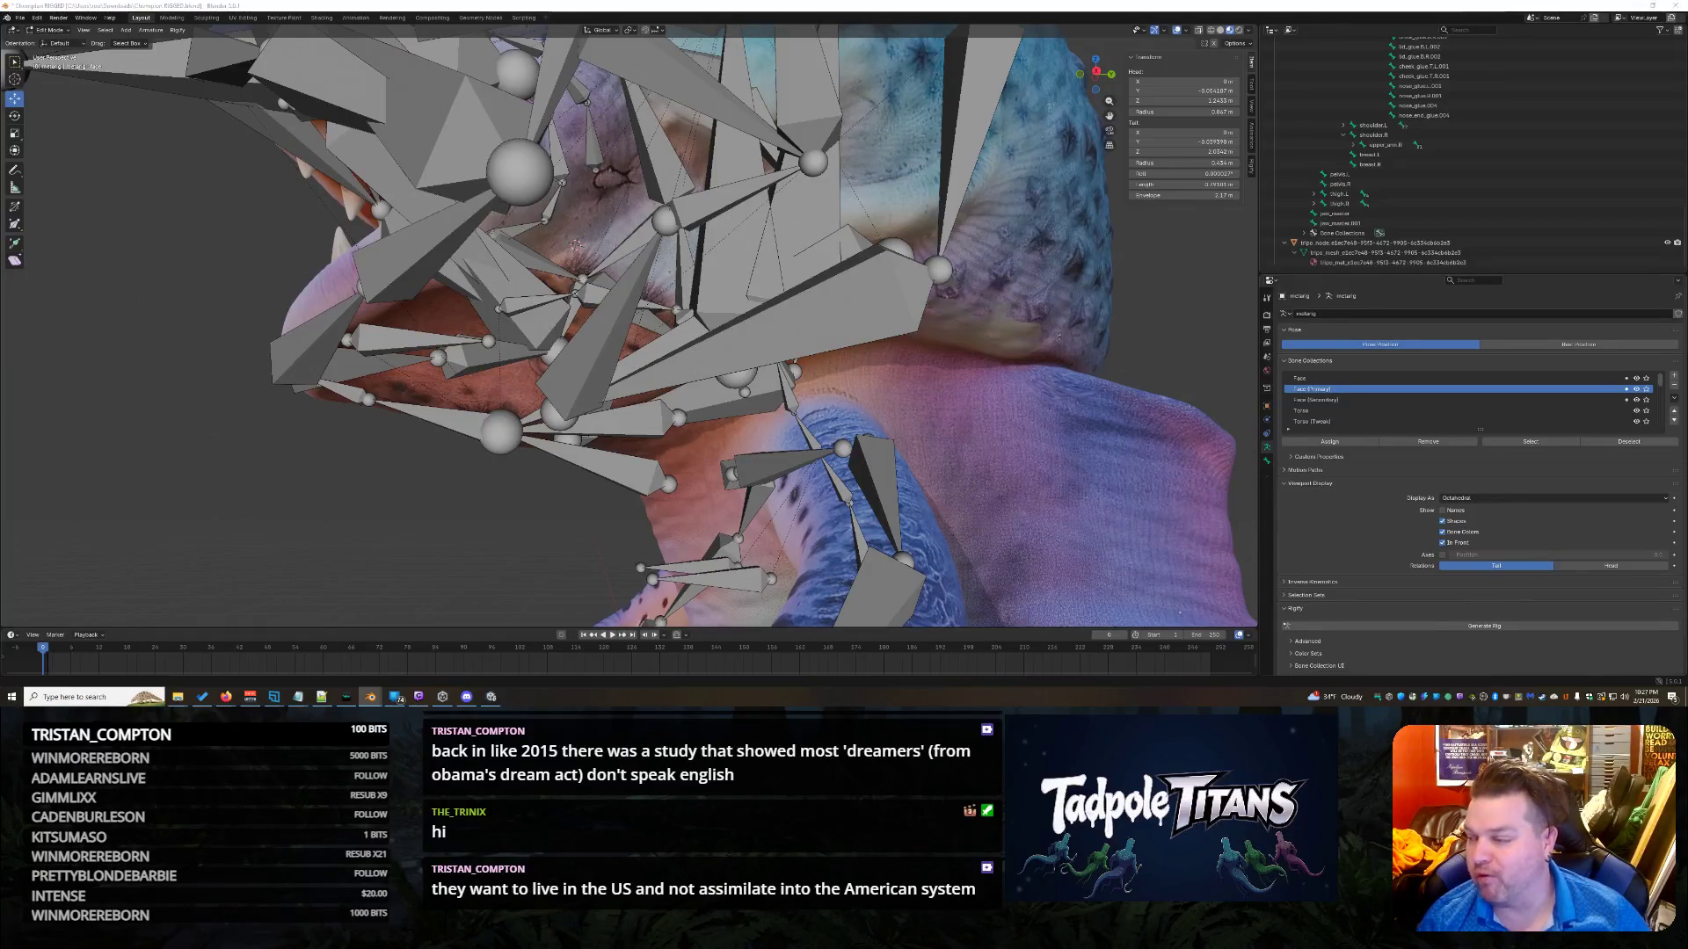
scroll(1115, 289, "down", 8)
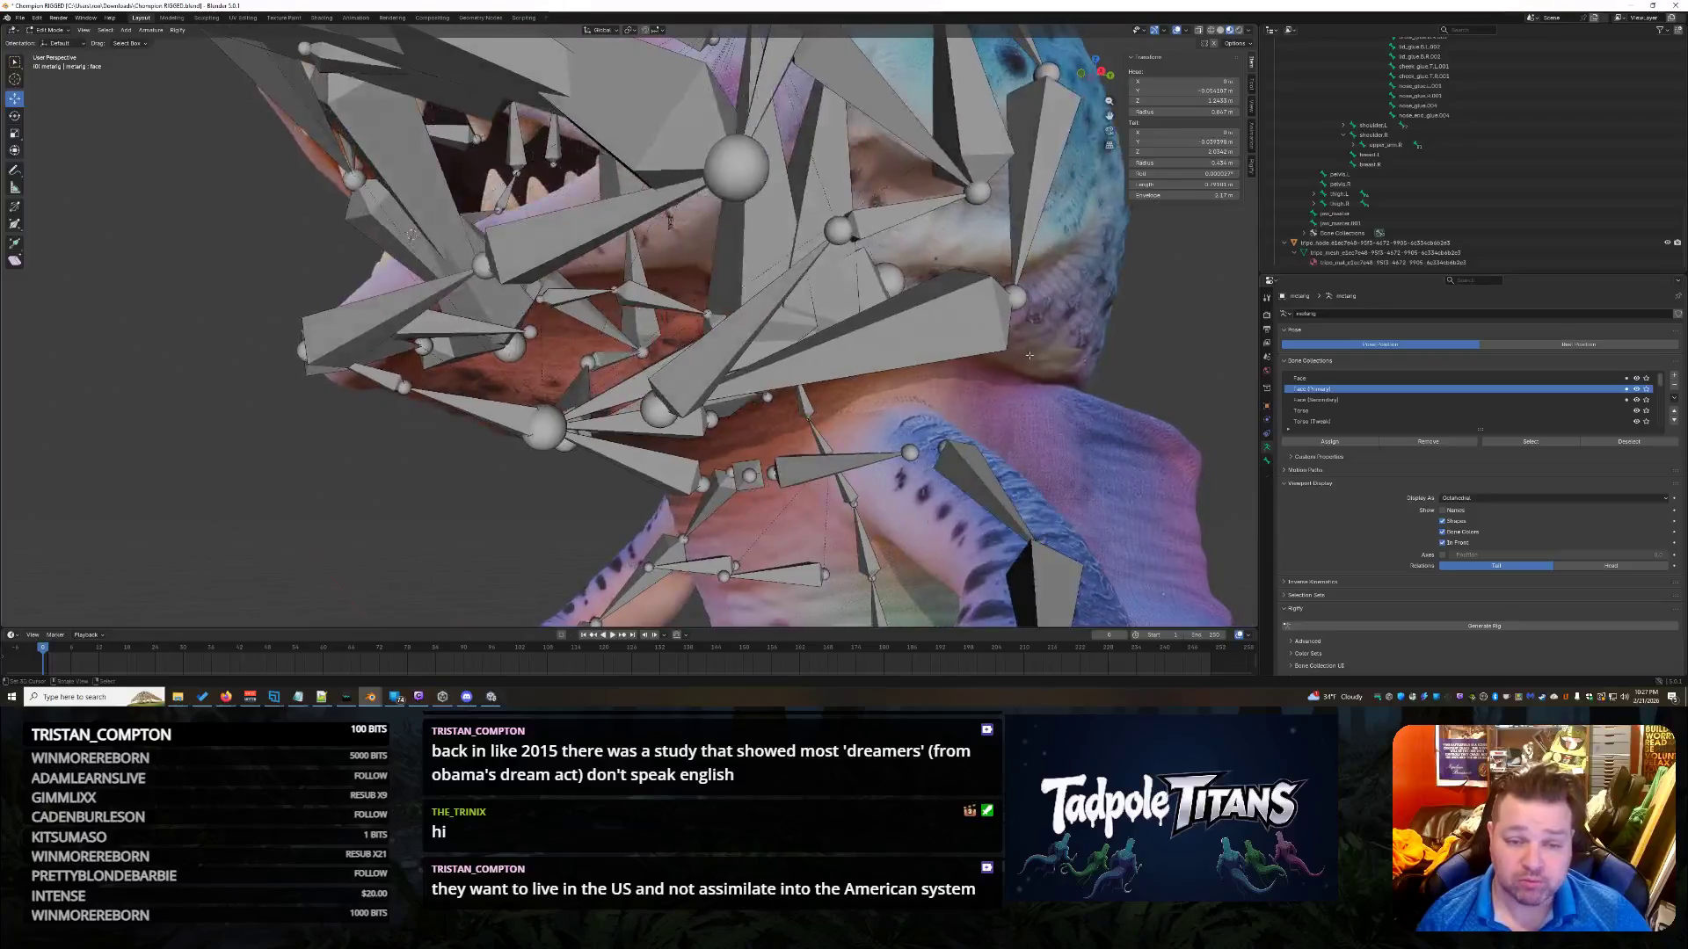
scroll(1043, 356, "up", 5)
mouse_move(1043, 356)
middle_mouse_down()
mouse_move(1056, 392)
mouse_move(954, 292)
middle_mouse_up()
scroll(1054, 394, "up", 3)
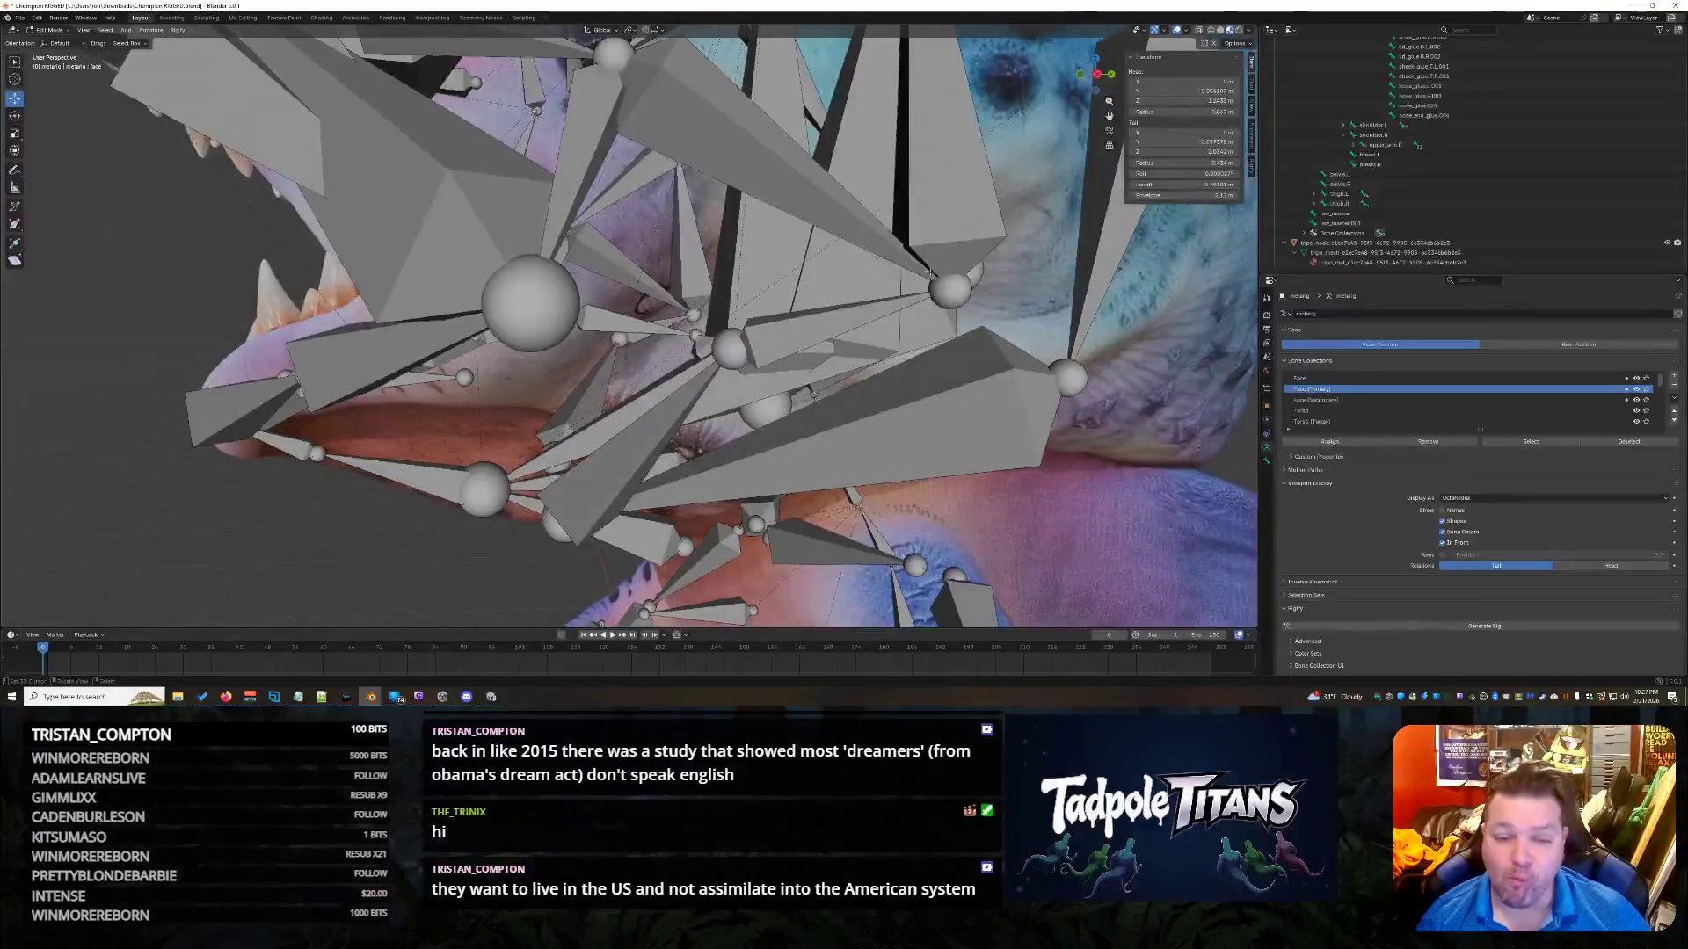
left_click(949, 288)
Save the blend file.
scroll(966, 373, "down", 6)
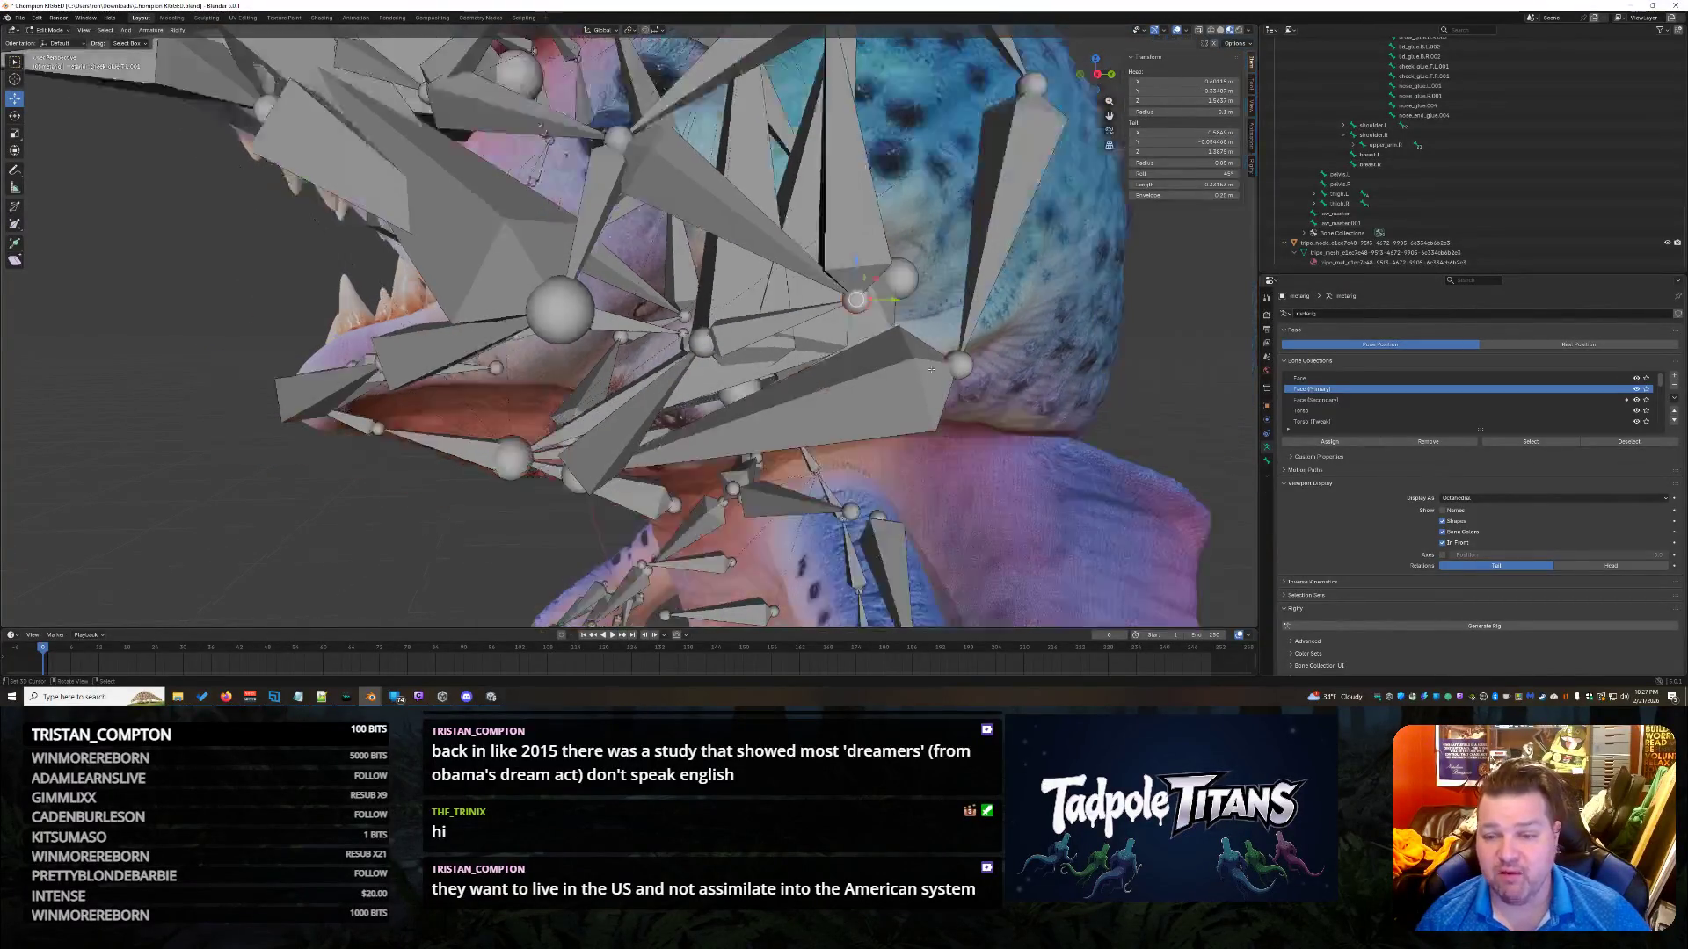
scroll(1010, 360, "up", 4)
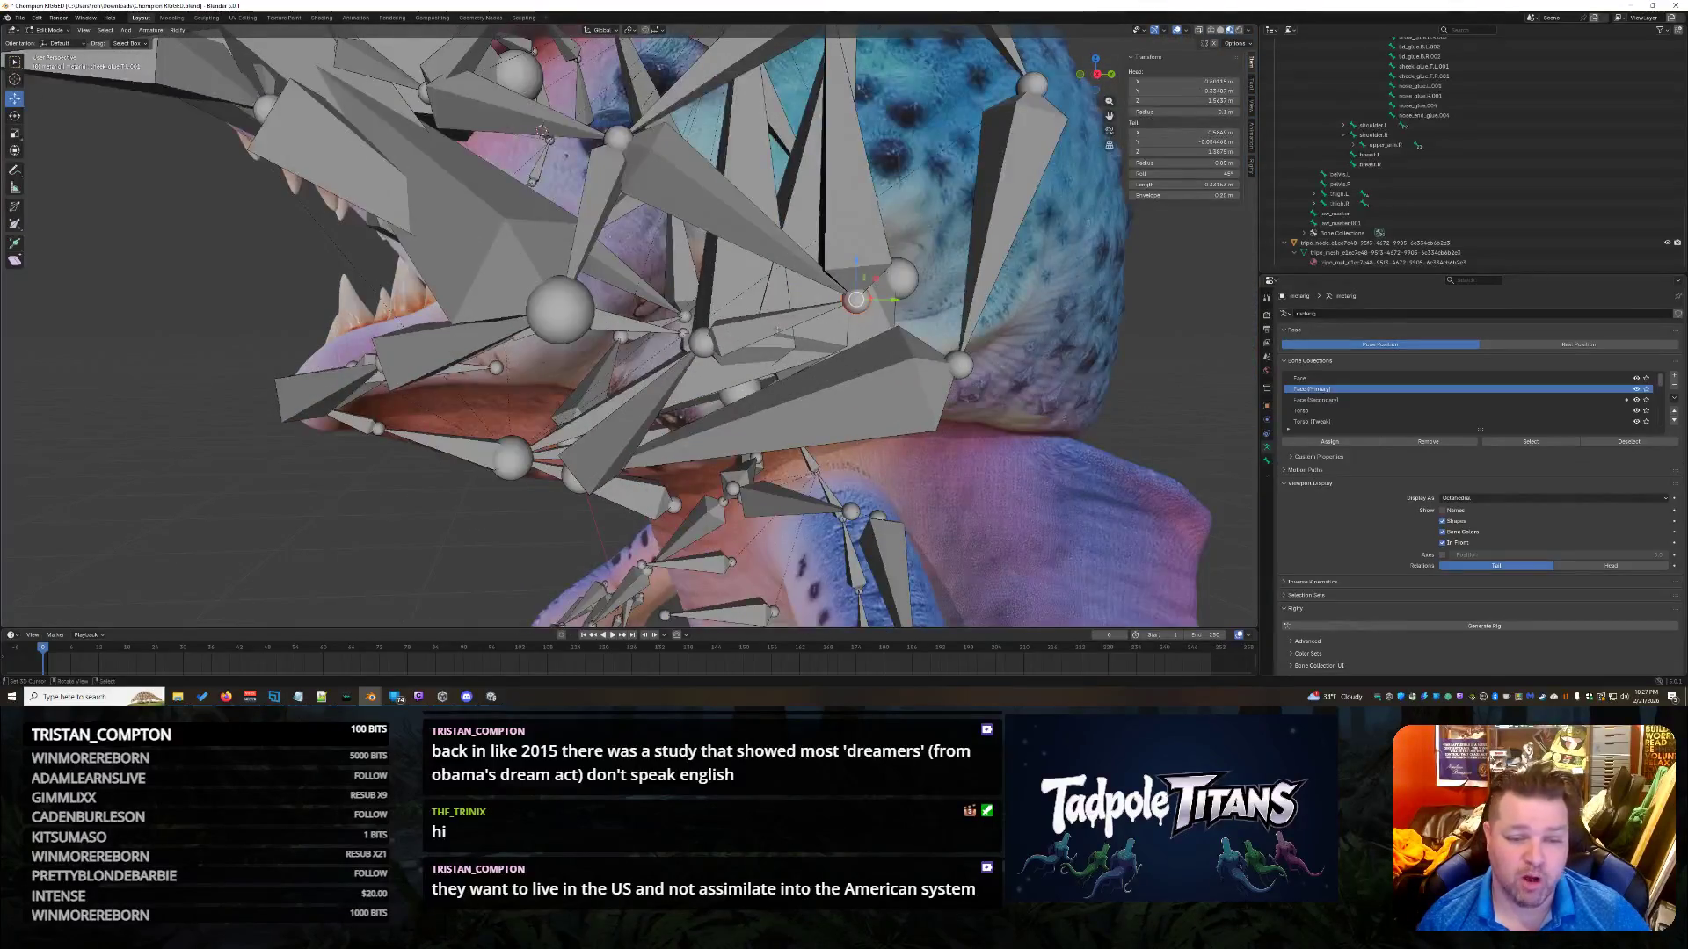
key("ctrl+s")
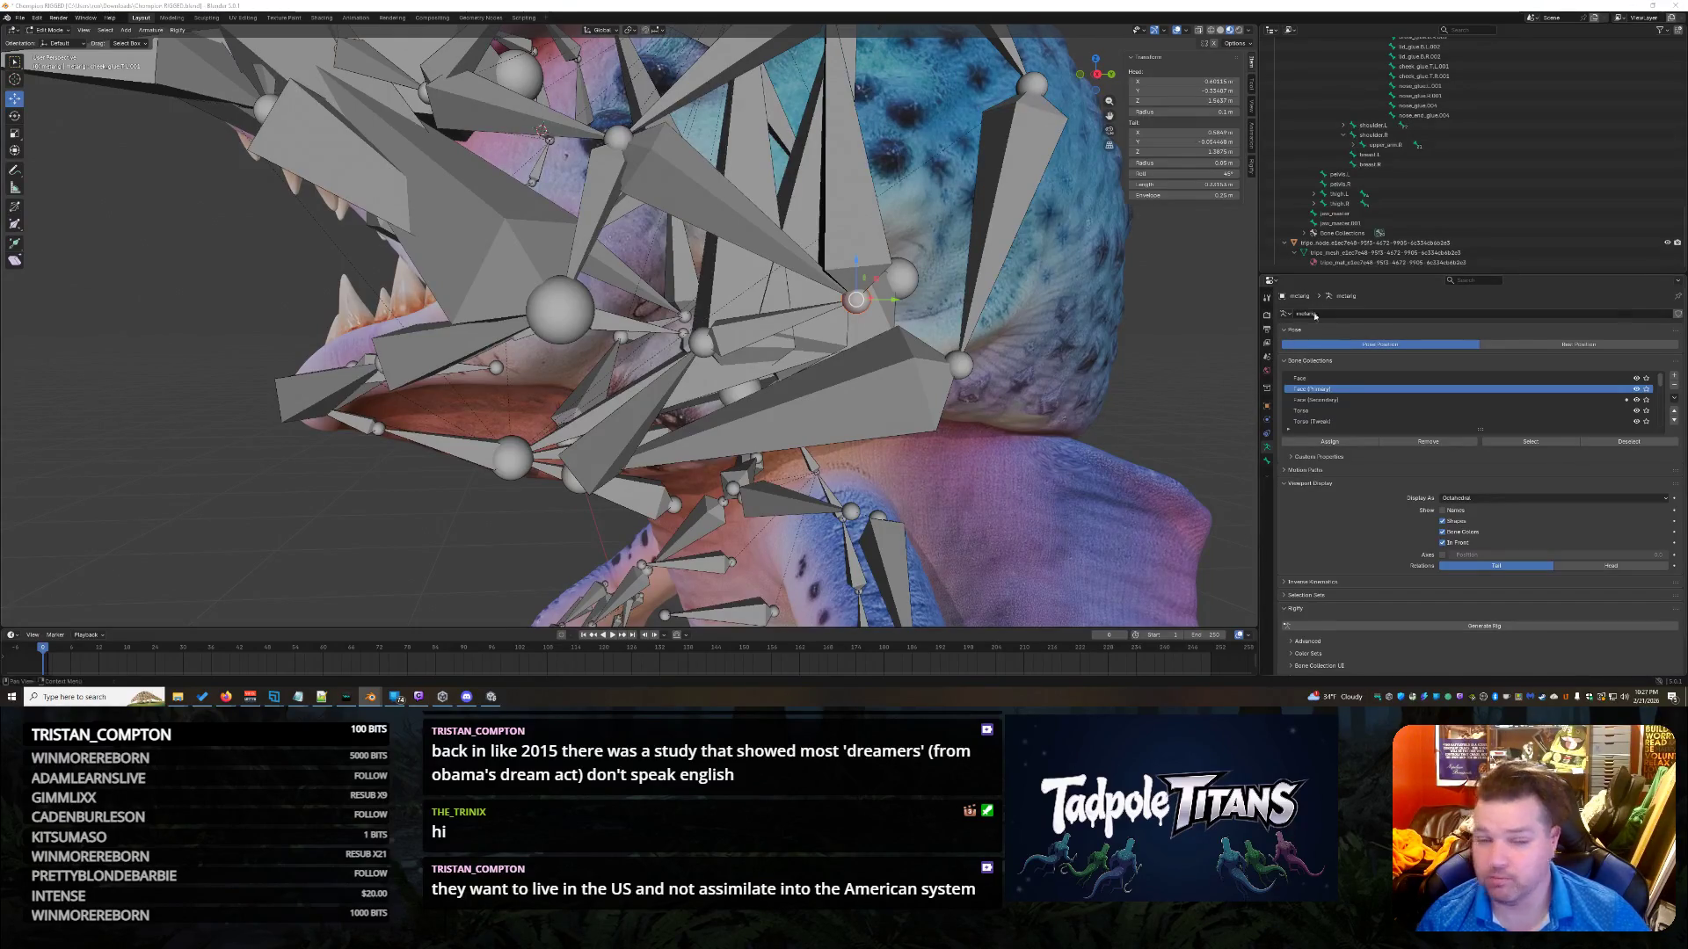
Select the chin bone, then the cheek_glue.T.L.001 bone, from a front view of the mouth.
middle_click_drag(678, 375, 841, 364)
left_click(842, 364)
mouse_move(933, 407)
middle_mouse_down()
mouse_move(896, 430)
mouse_move(888, 286)
middle_mouse_up()
middle_click_drag(772, 331, 760, 174)
left_click(761, 174)
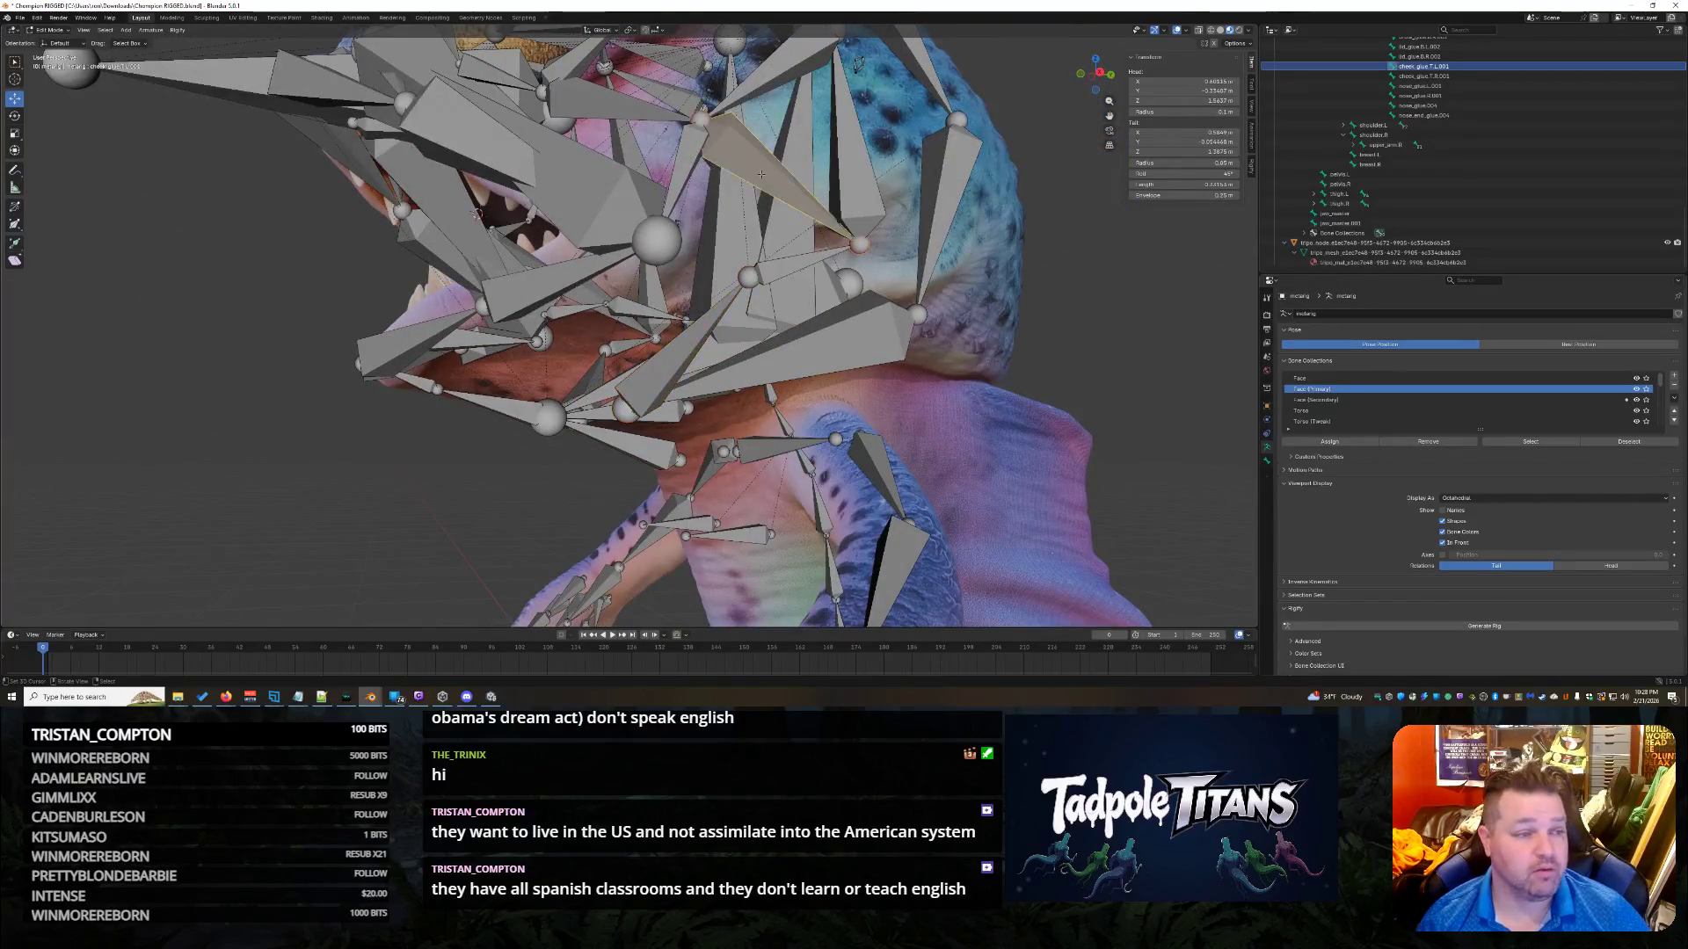
middle_click_drag(886, 313, 851, 257)
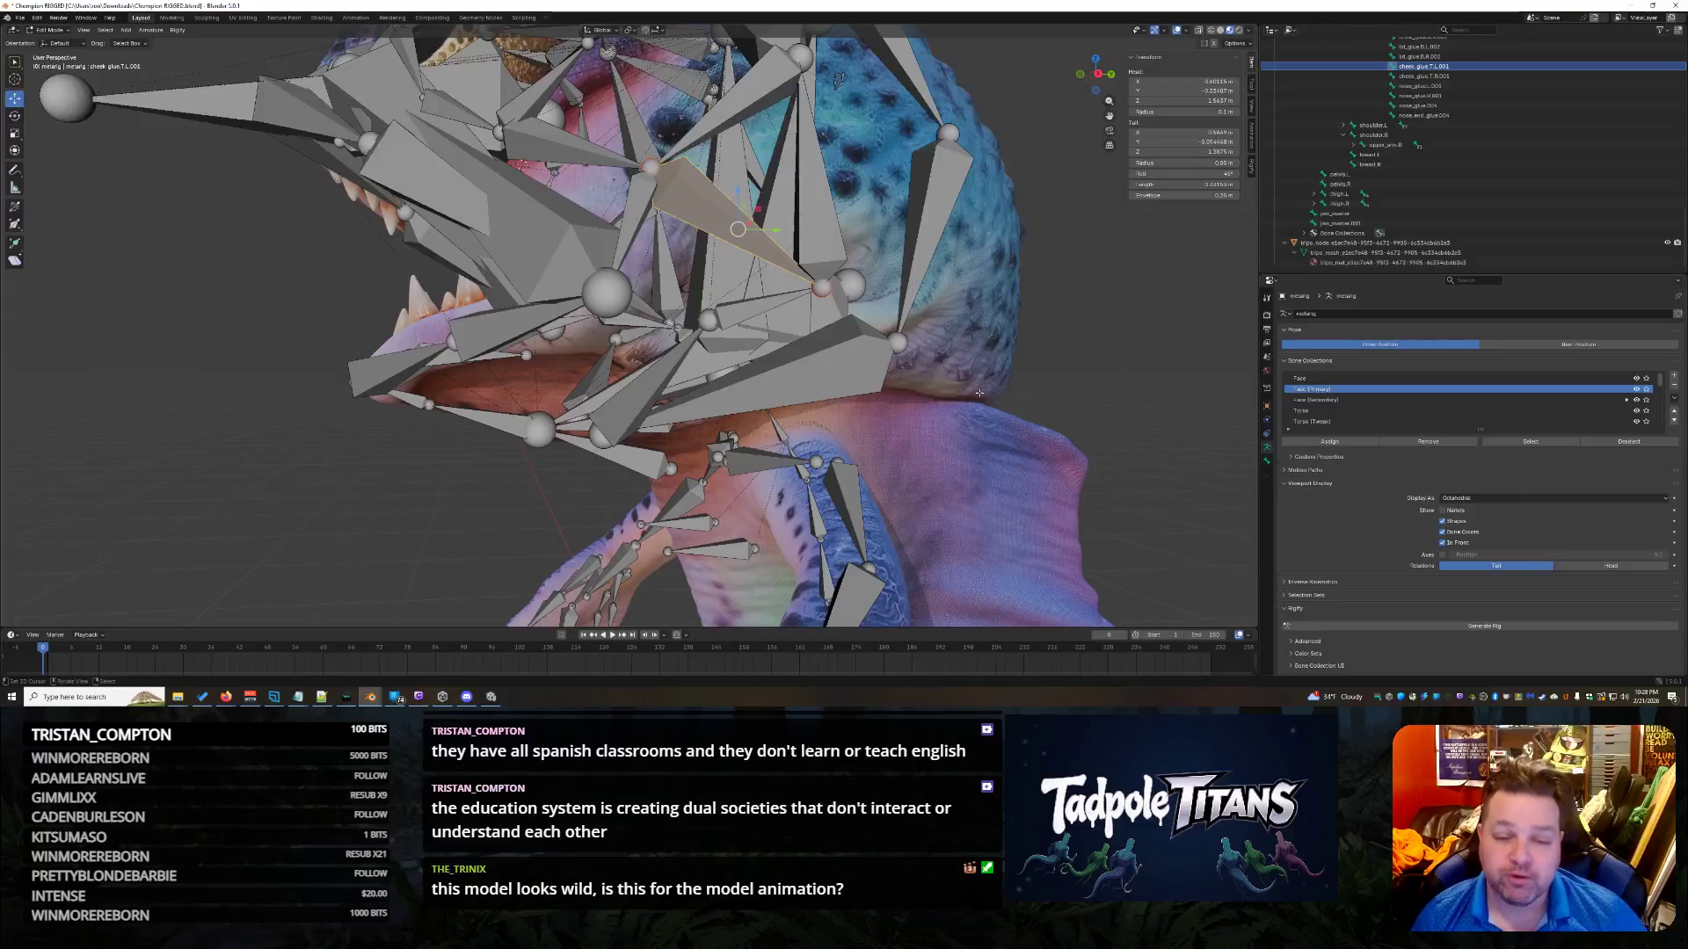
Select brow.B.L.004, then cheek.T.L.001, then the jaw master.002 bone.
scroll(842, 357, "down", 5)
mouse_move(842, 357)
middle_mouse_down()
mouse_move(1027, 364)
mouse_move(997, 361)
middle_mouse_up()
scroll(1021, 361, "up", 4)
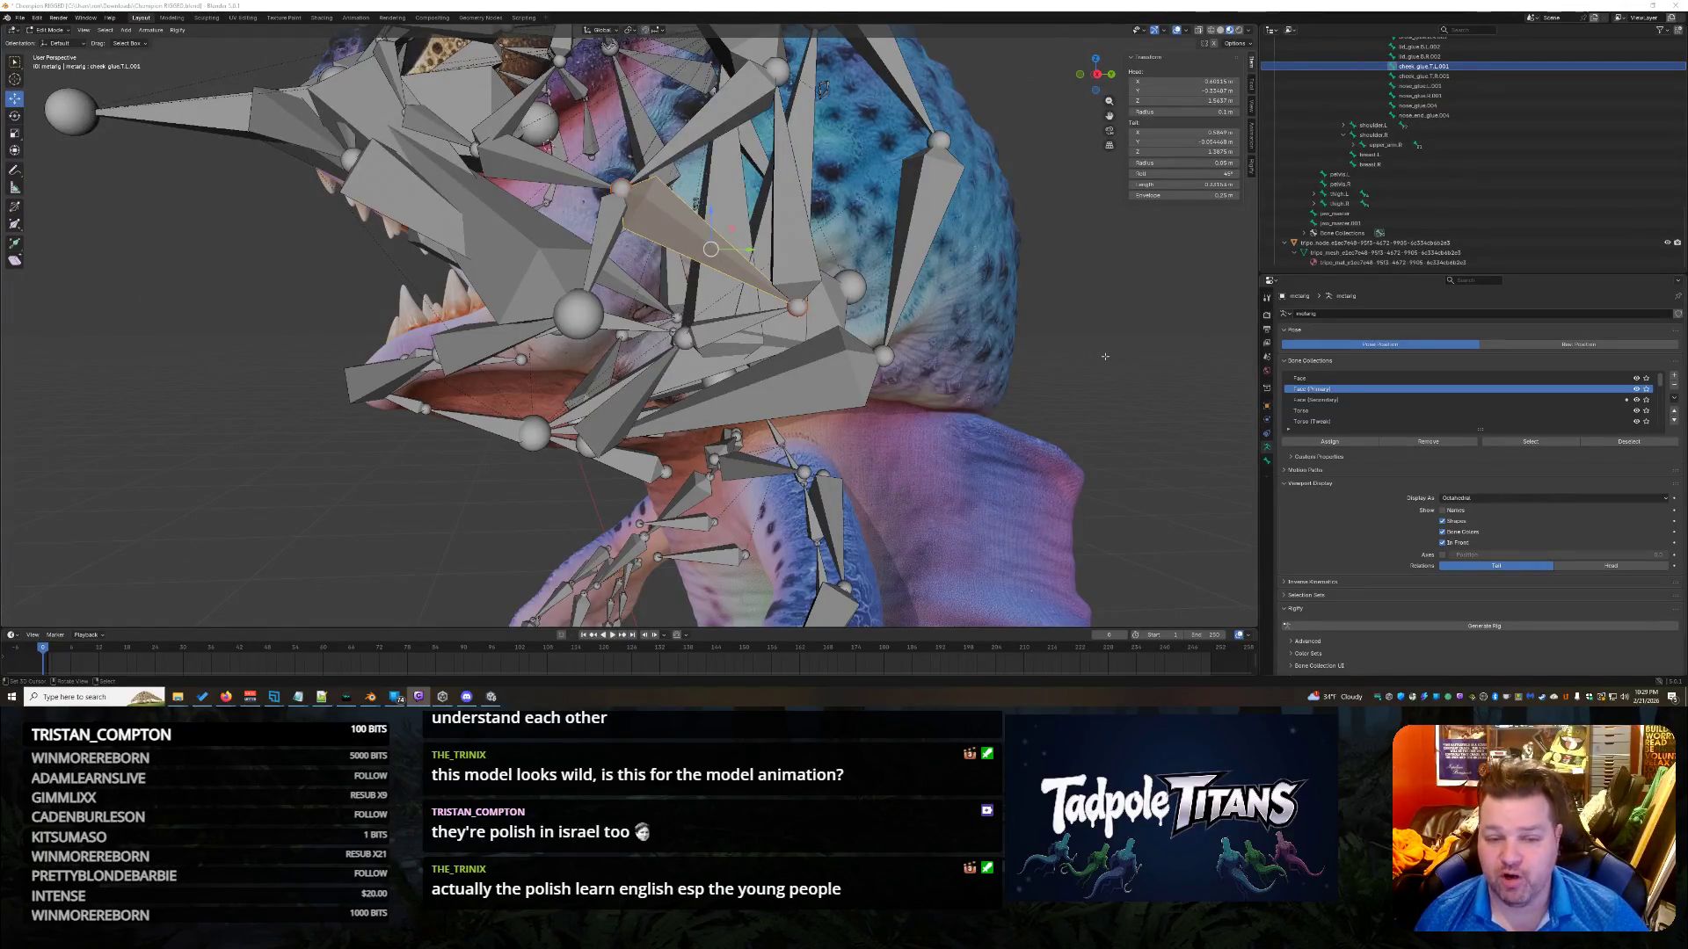
mouse_move(1099, 361)
middle_mouse_down()
mouse_move(1113, 378)
mouse_move(1158, 358)
mouse_move(1134, 348)
middle_mouse_up()
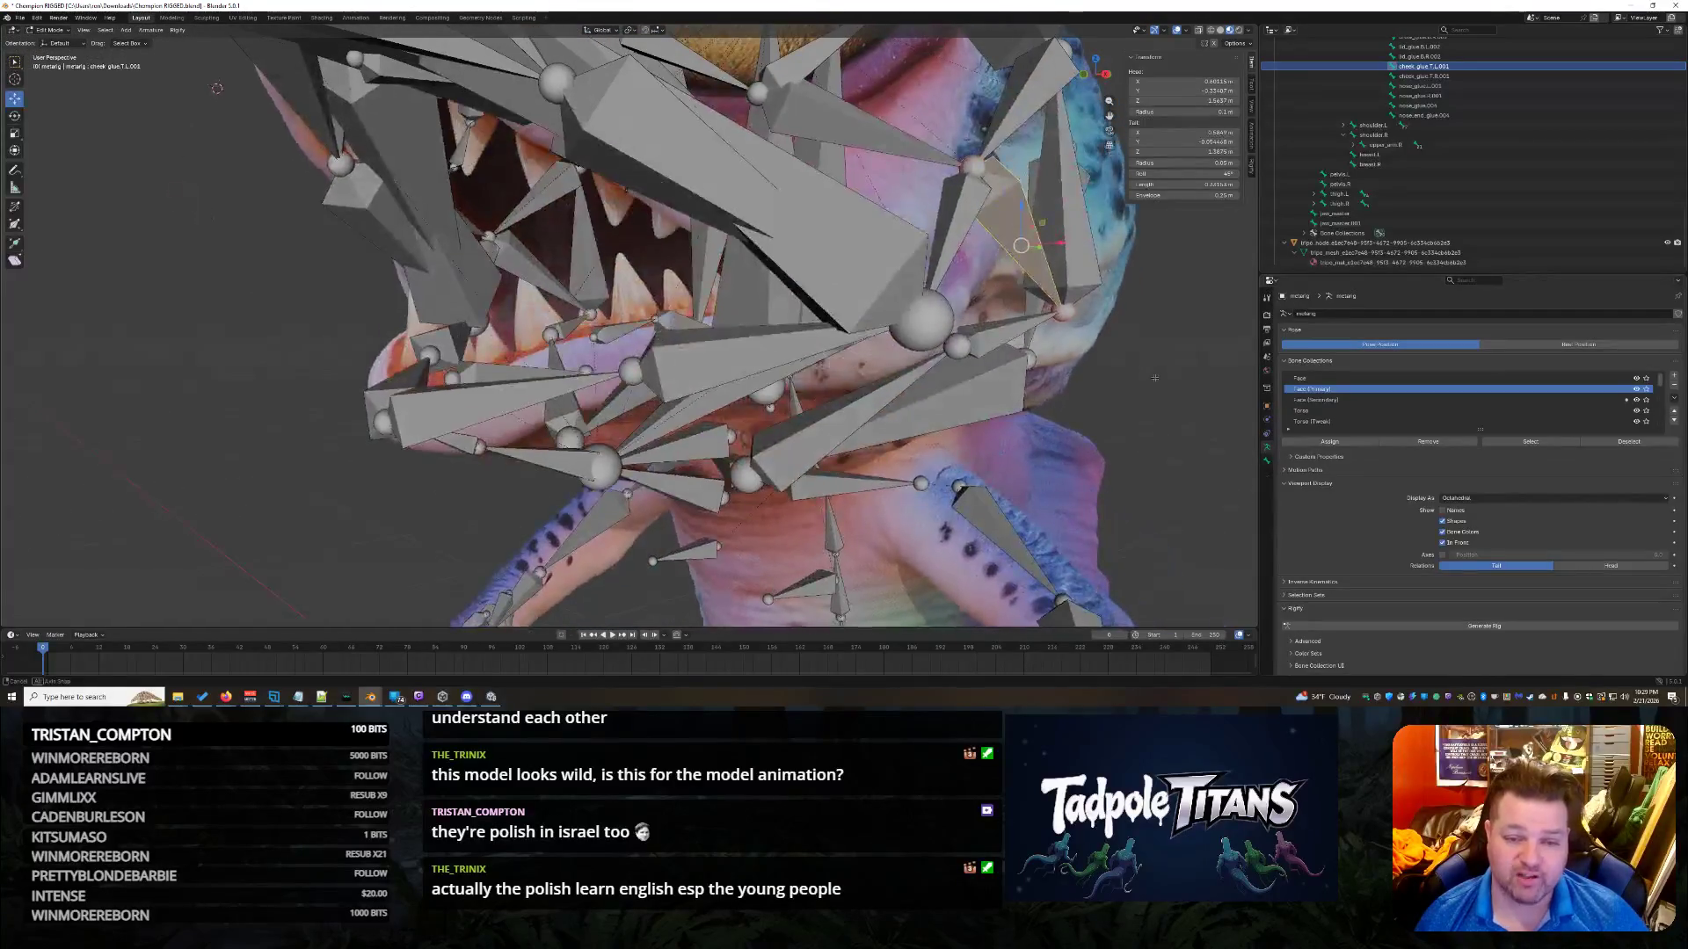
left_click(917, 307)
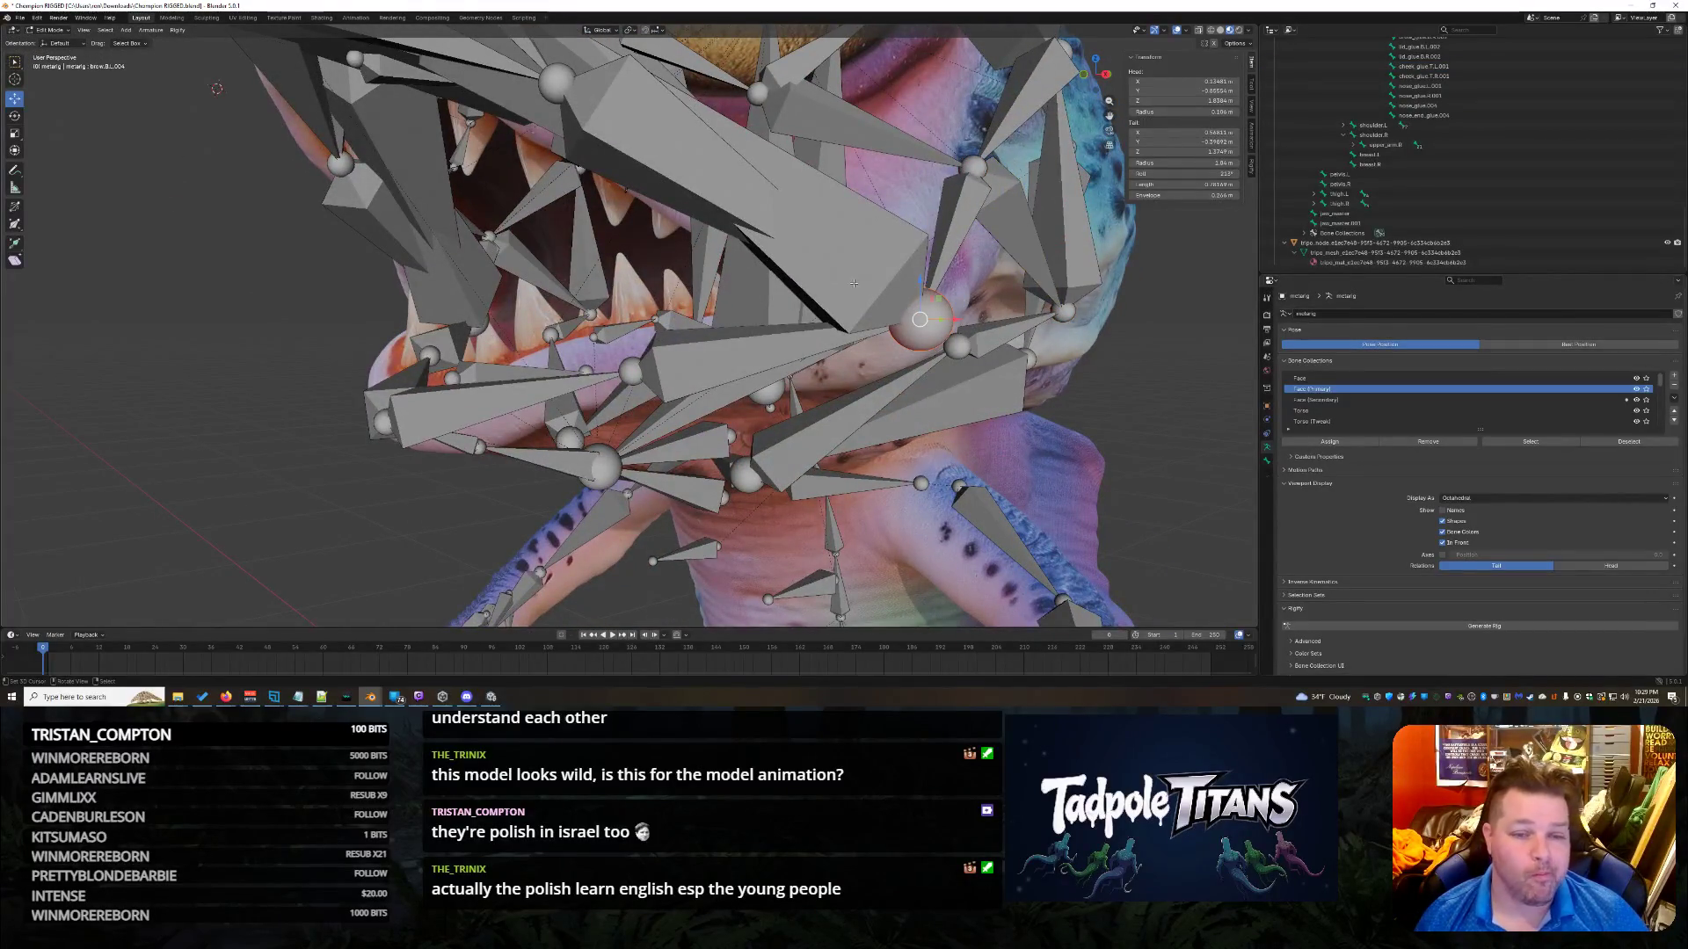
middle_click_drag(1011, 412, 990, 361)
left_click(766, 205)
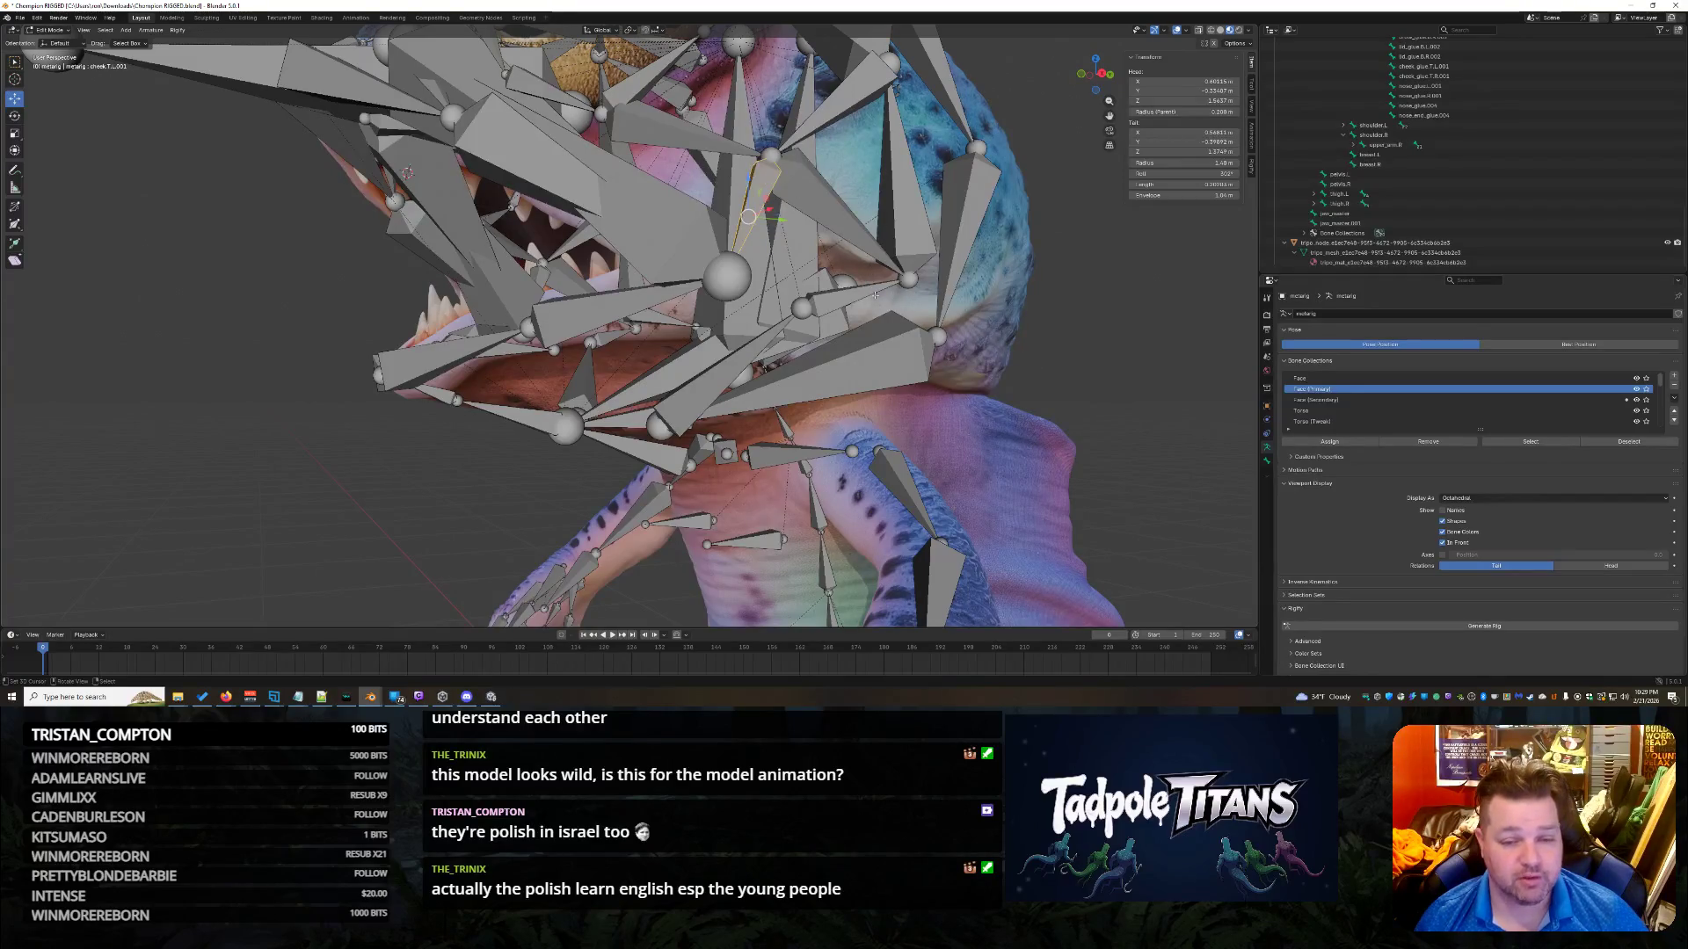
left_click(841, 295)
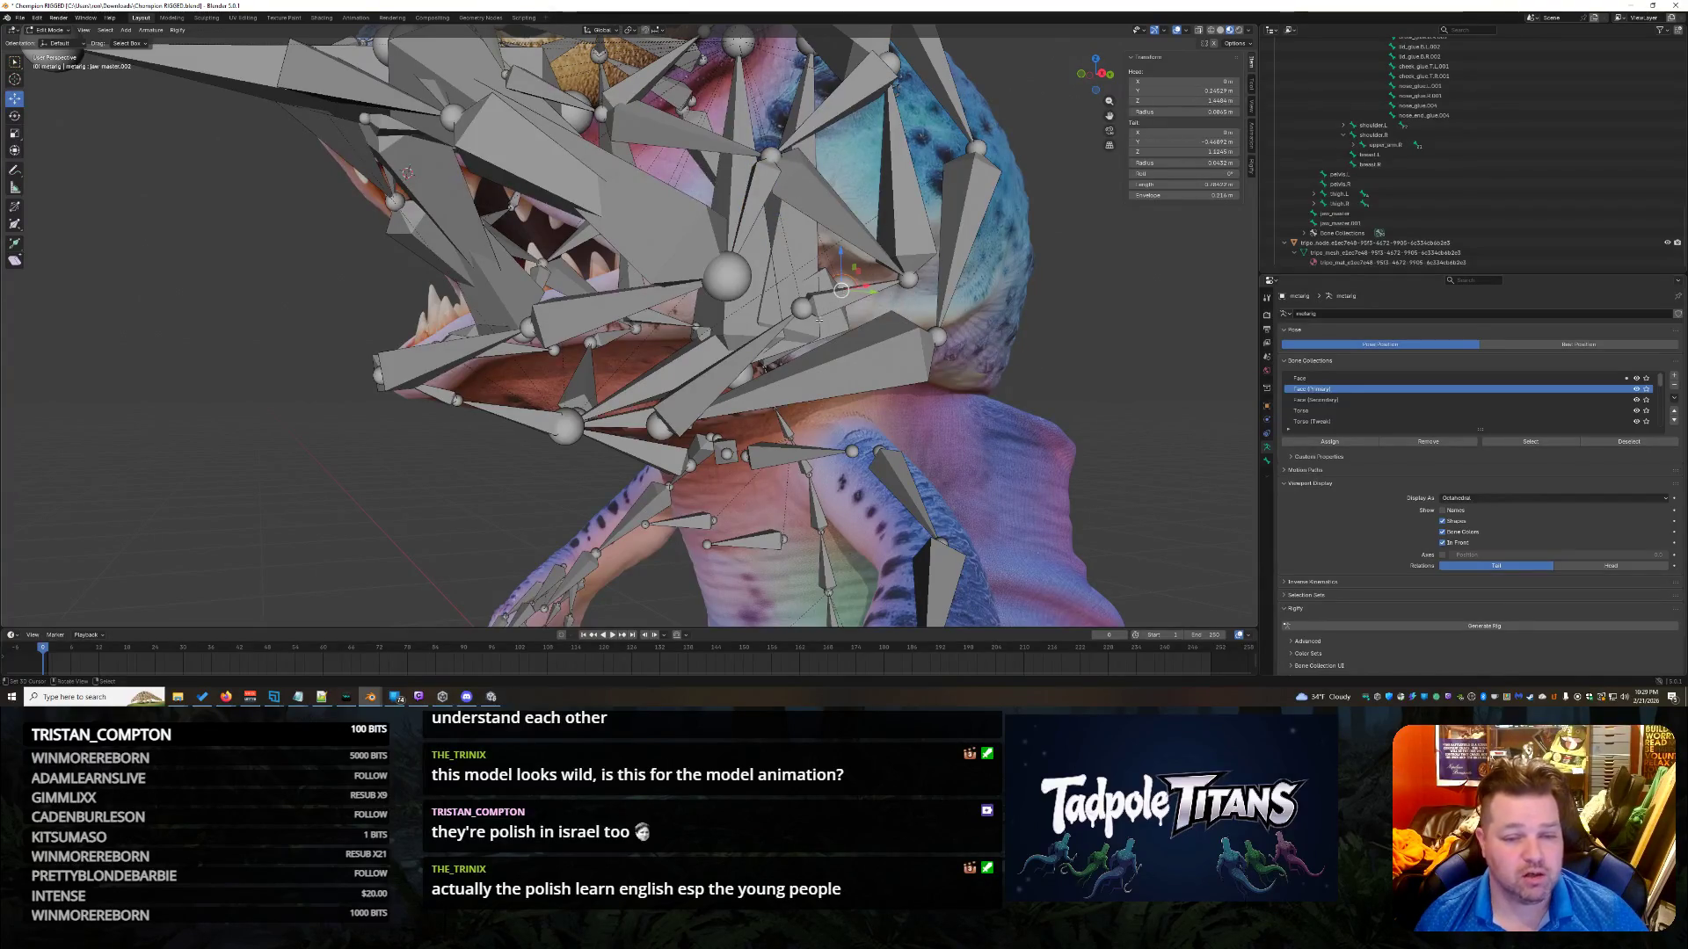
Select the left cheek glue bone, then a thin cheek bone.
middle_click_drag(993, 314, 878, 270)
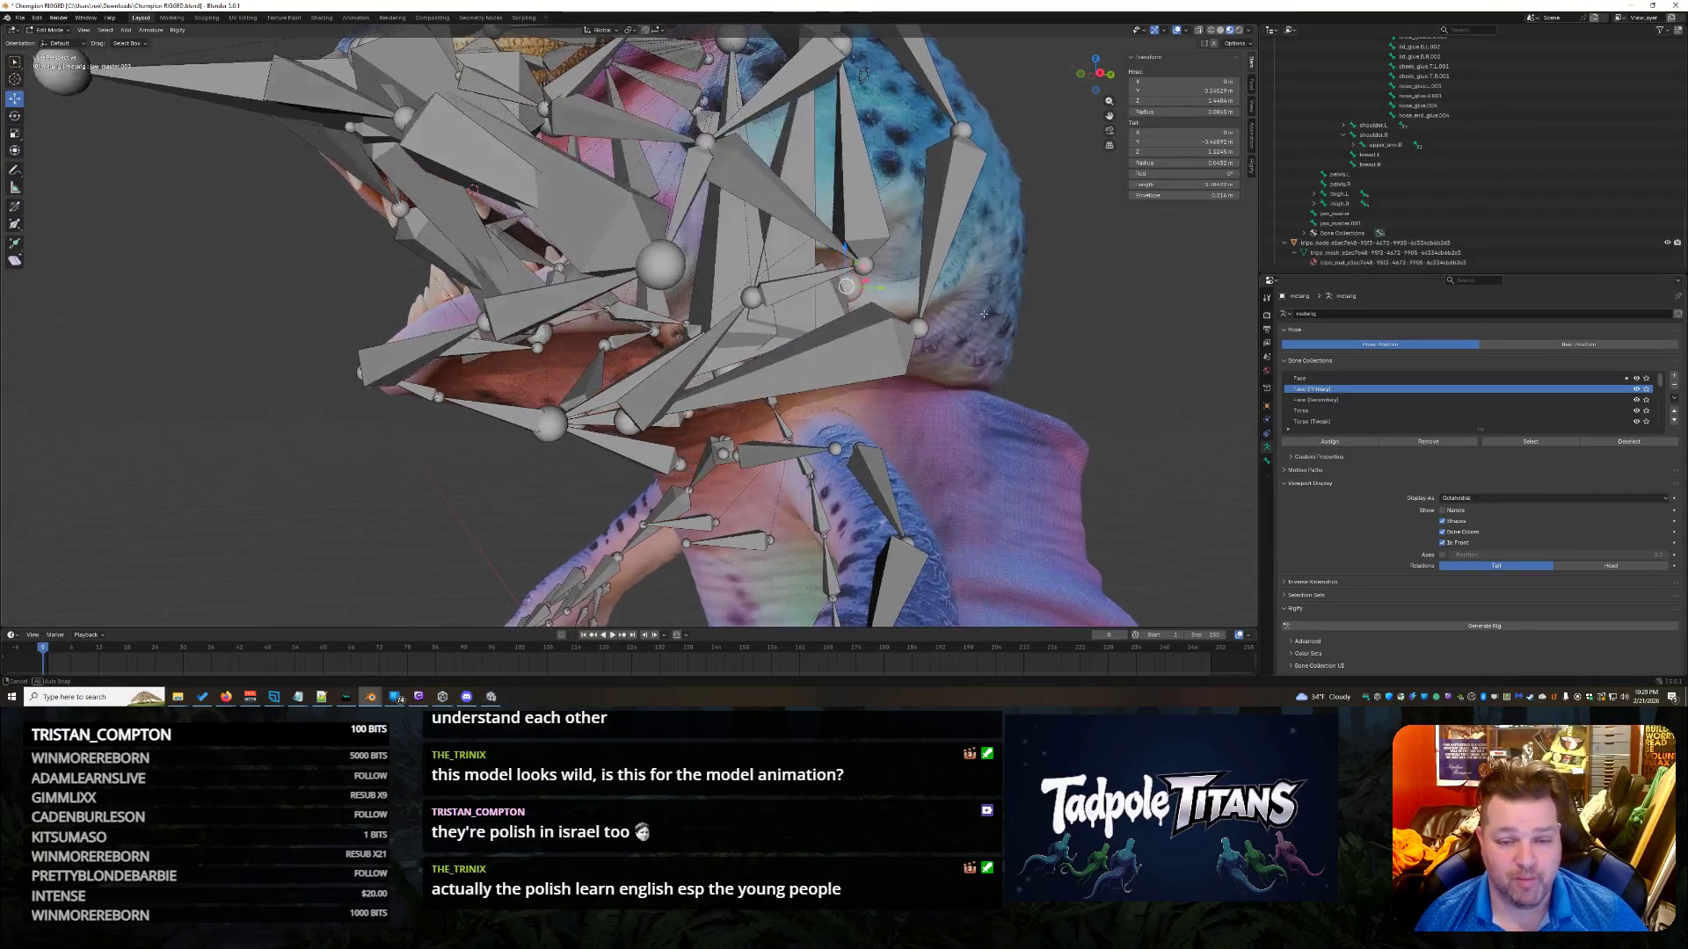
left_click(810, 229)
middle_click_drag(864, 74, 884, 119)
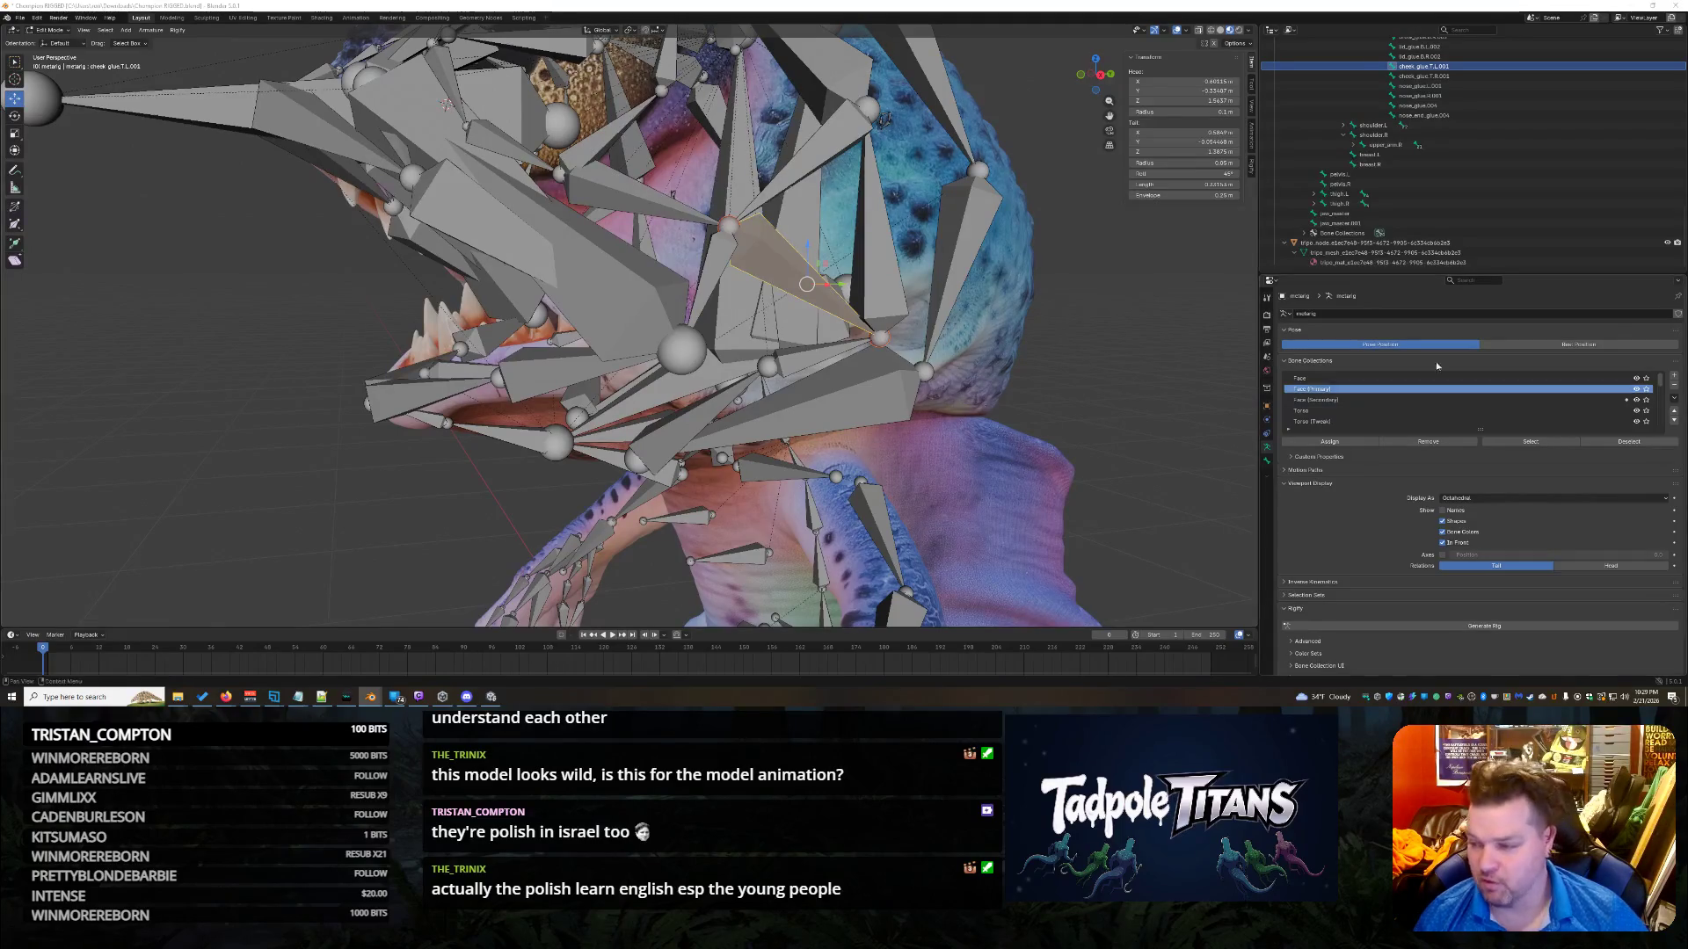
left_click(791, 172)
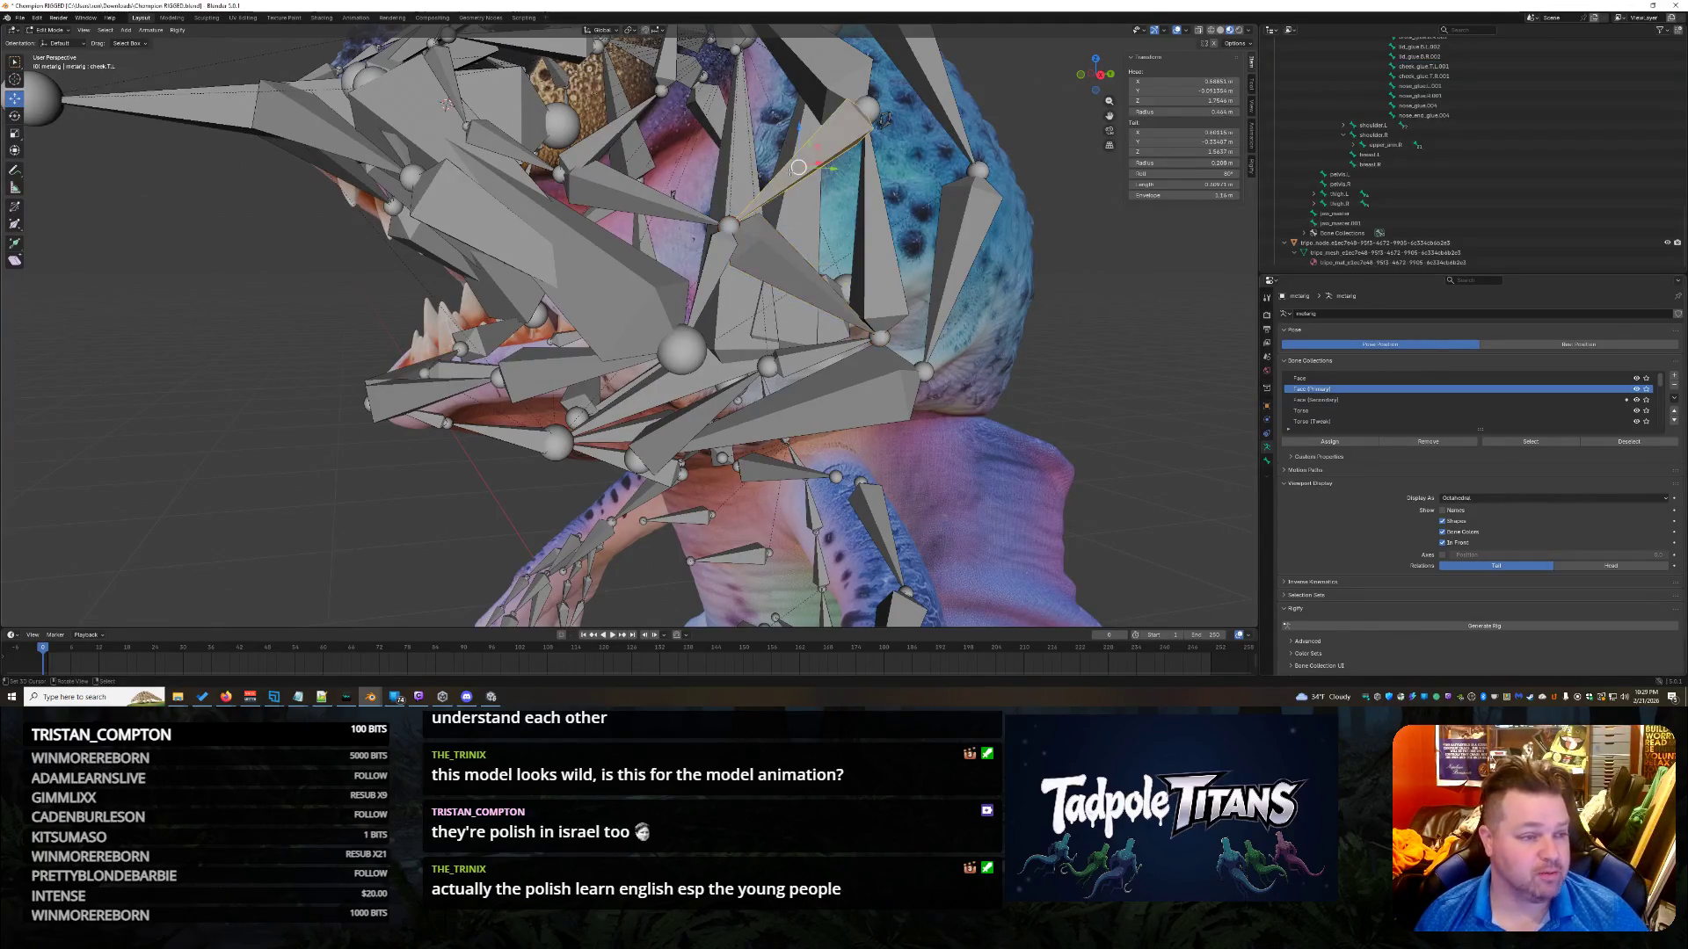
Select the lower left cheek bones and drag the left brow bone joint upward.
left_click(870, 334)
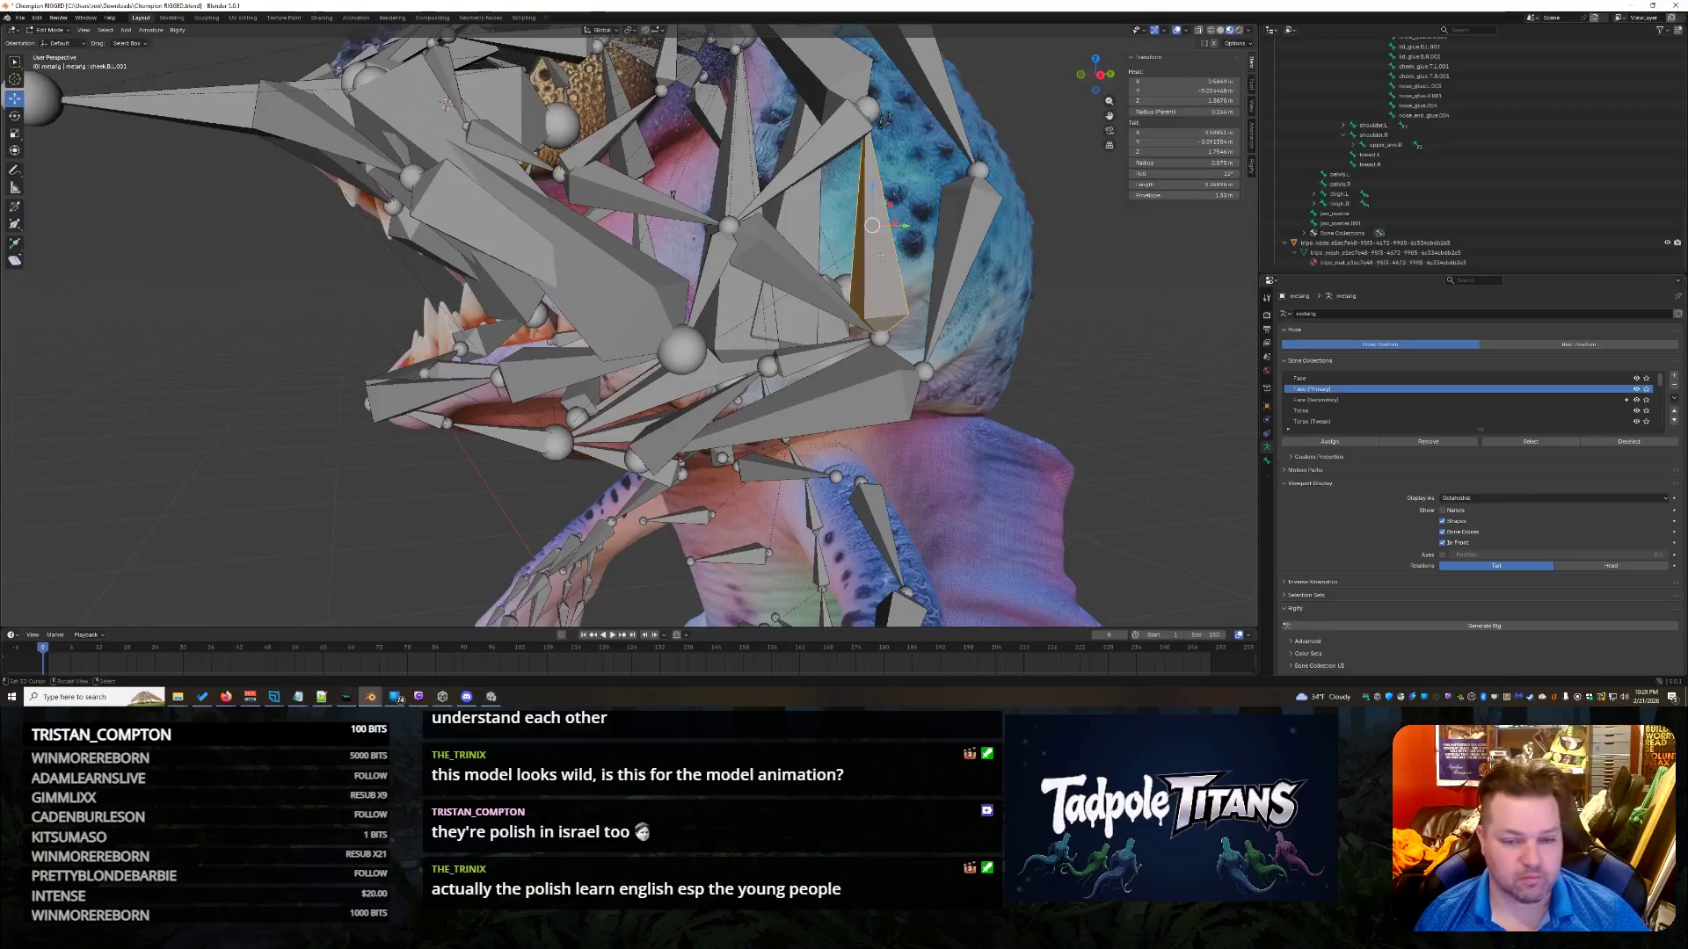
left_click(829, 356)
middle_click_drag(921, 464, 934, 440)
left_click(770, 260)
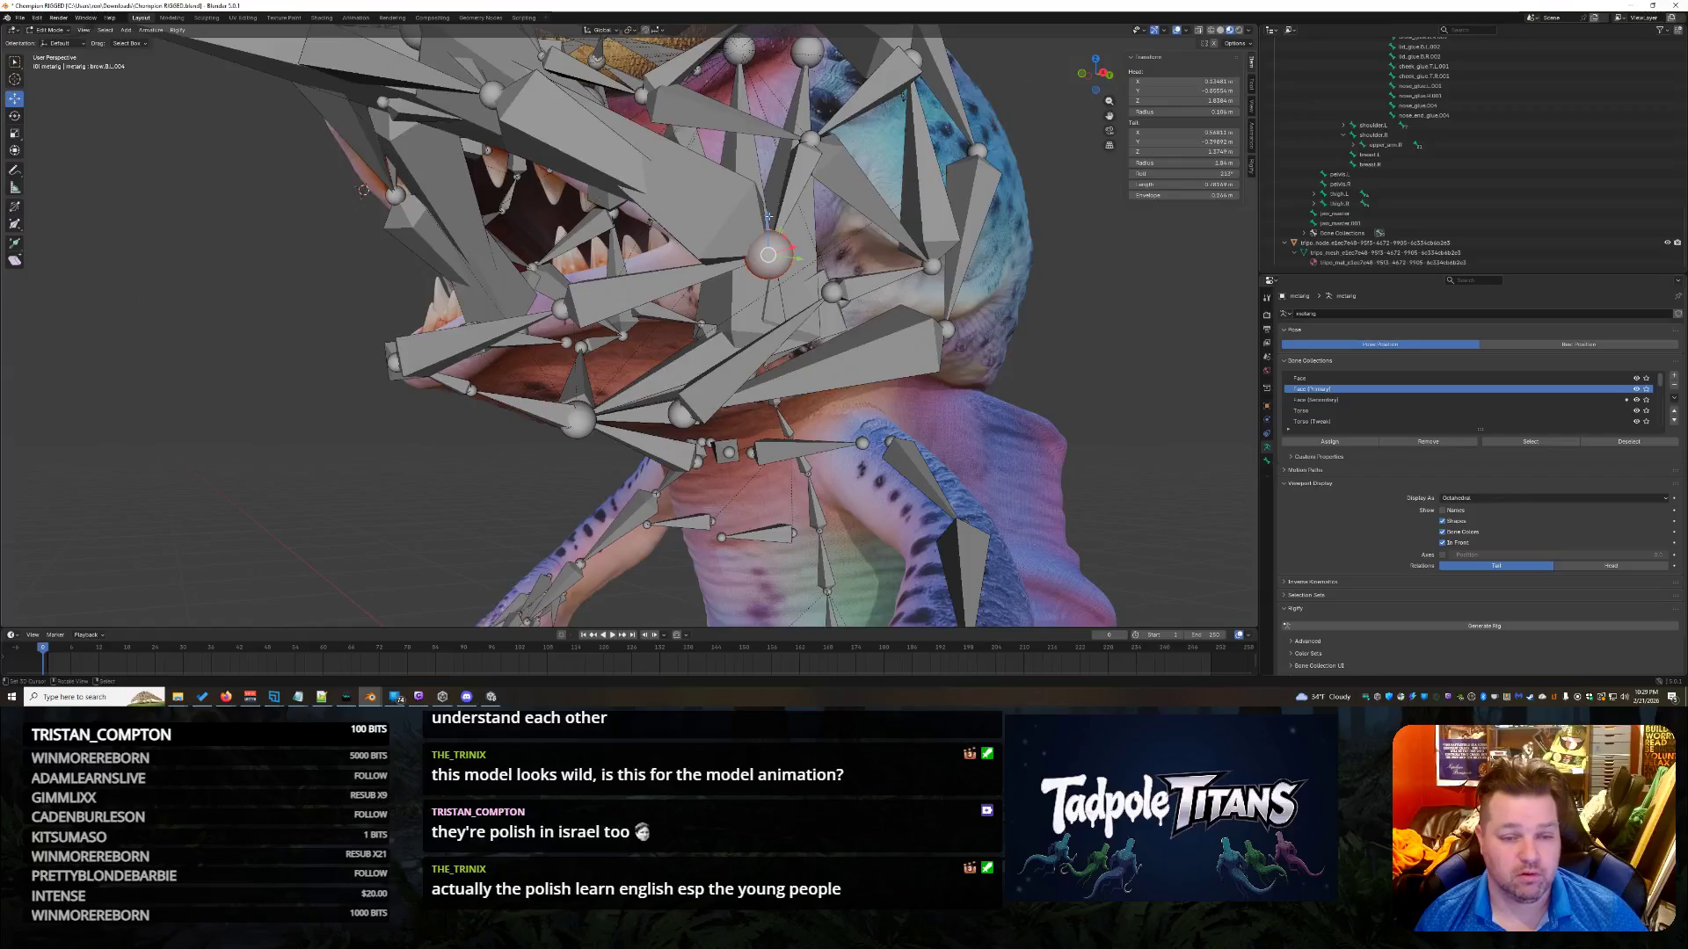
left_click_drag(768, 229, 770, 164)
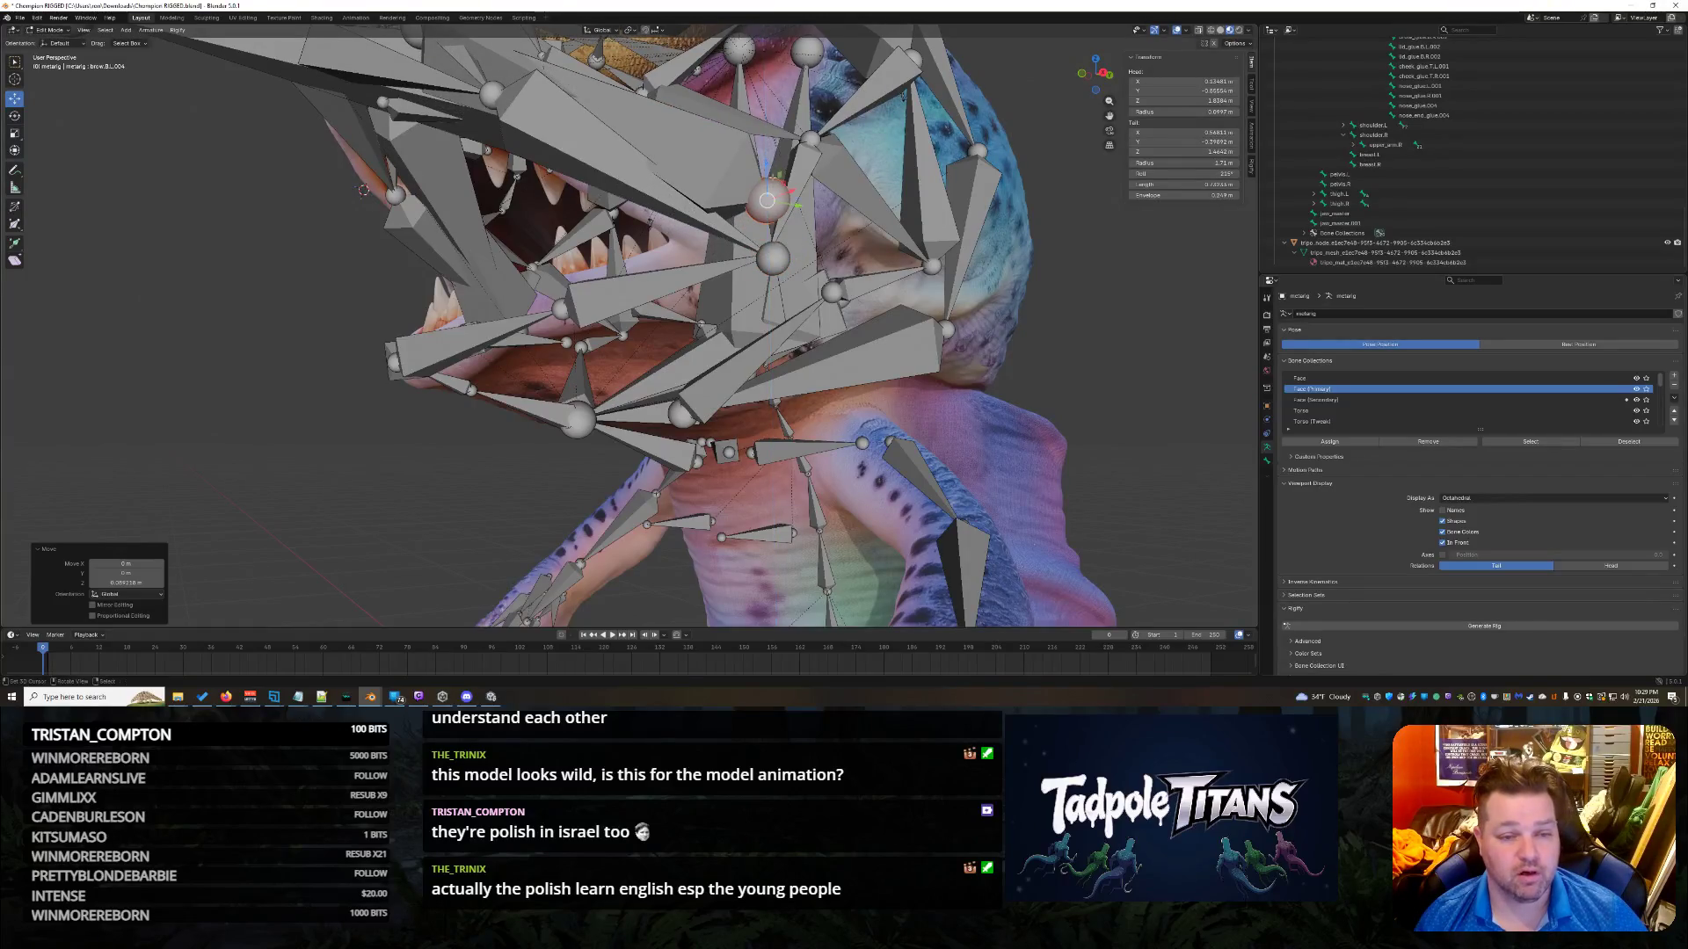
left_click(809, 162)
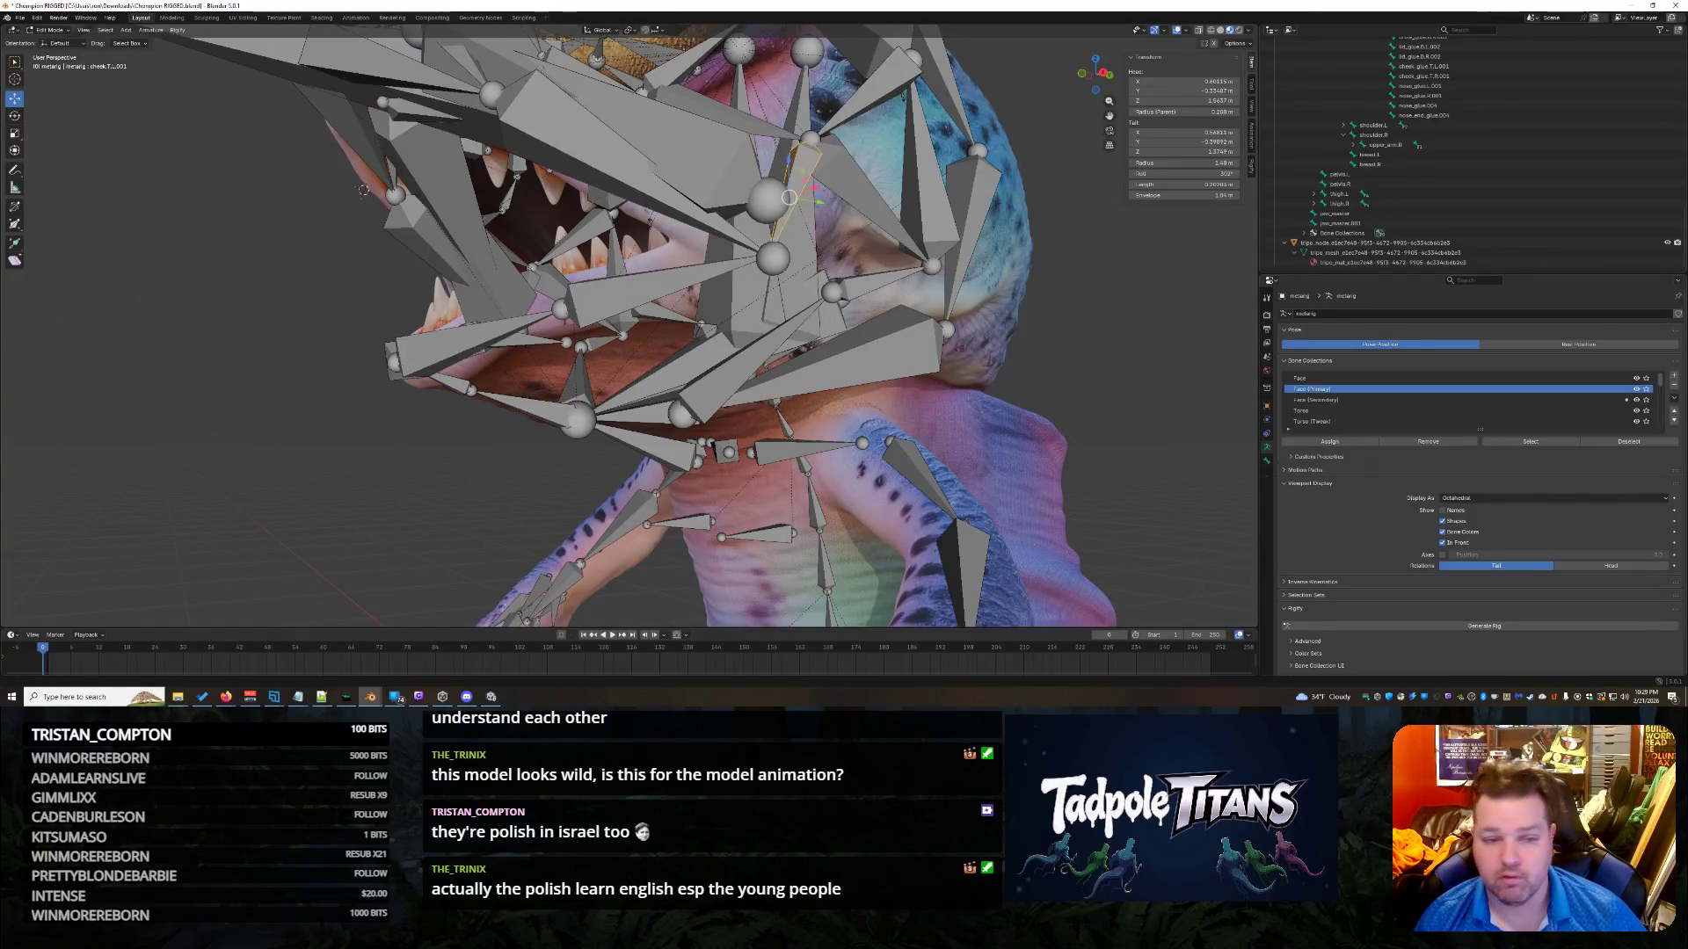
left_click(768, 199)
From a frontal view, select the brow joint alone and raise it along Z.
mouse_move(960, 220)
middle_mouse_down()
mouse_move(936, 292)
mouse_move(1137, 311)
middle_mouse_up()
left_click(727, 228)
middle_click_drag(910, 334, 967, 369)
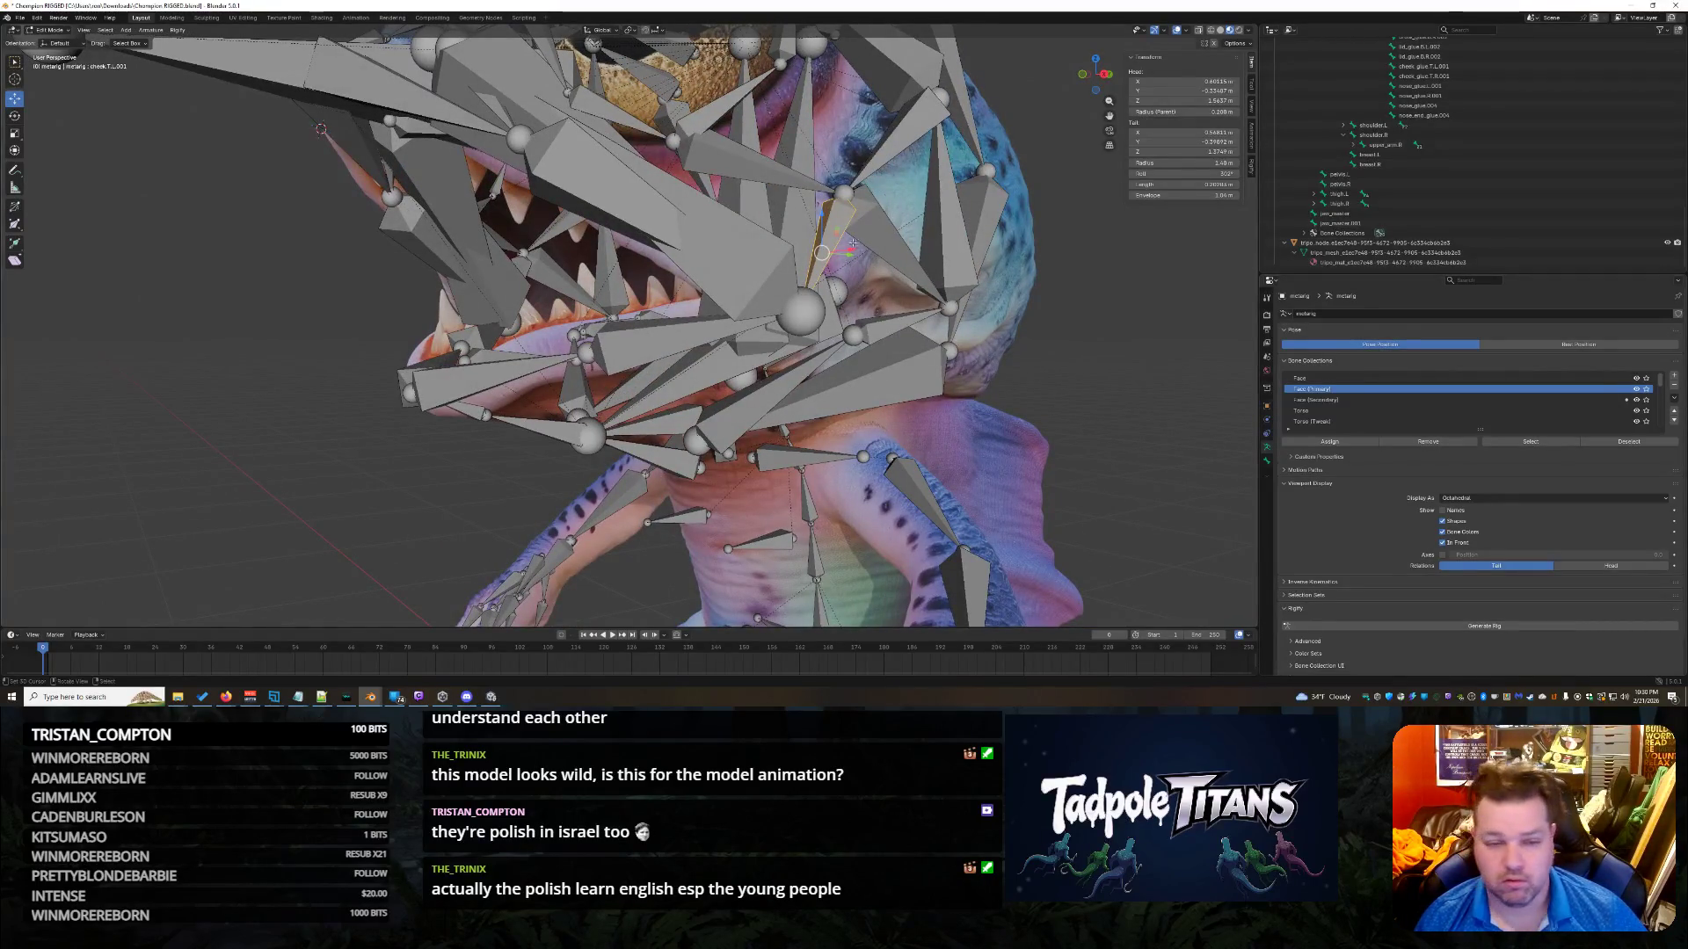
left_click(1072, 329)
left_click(802, 306)
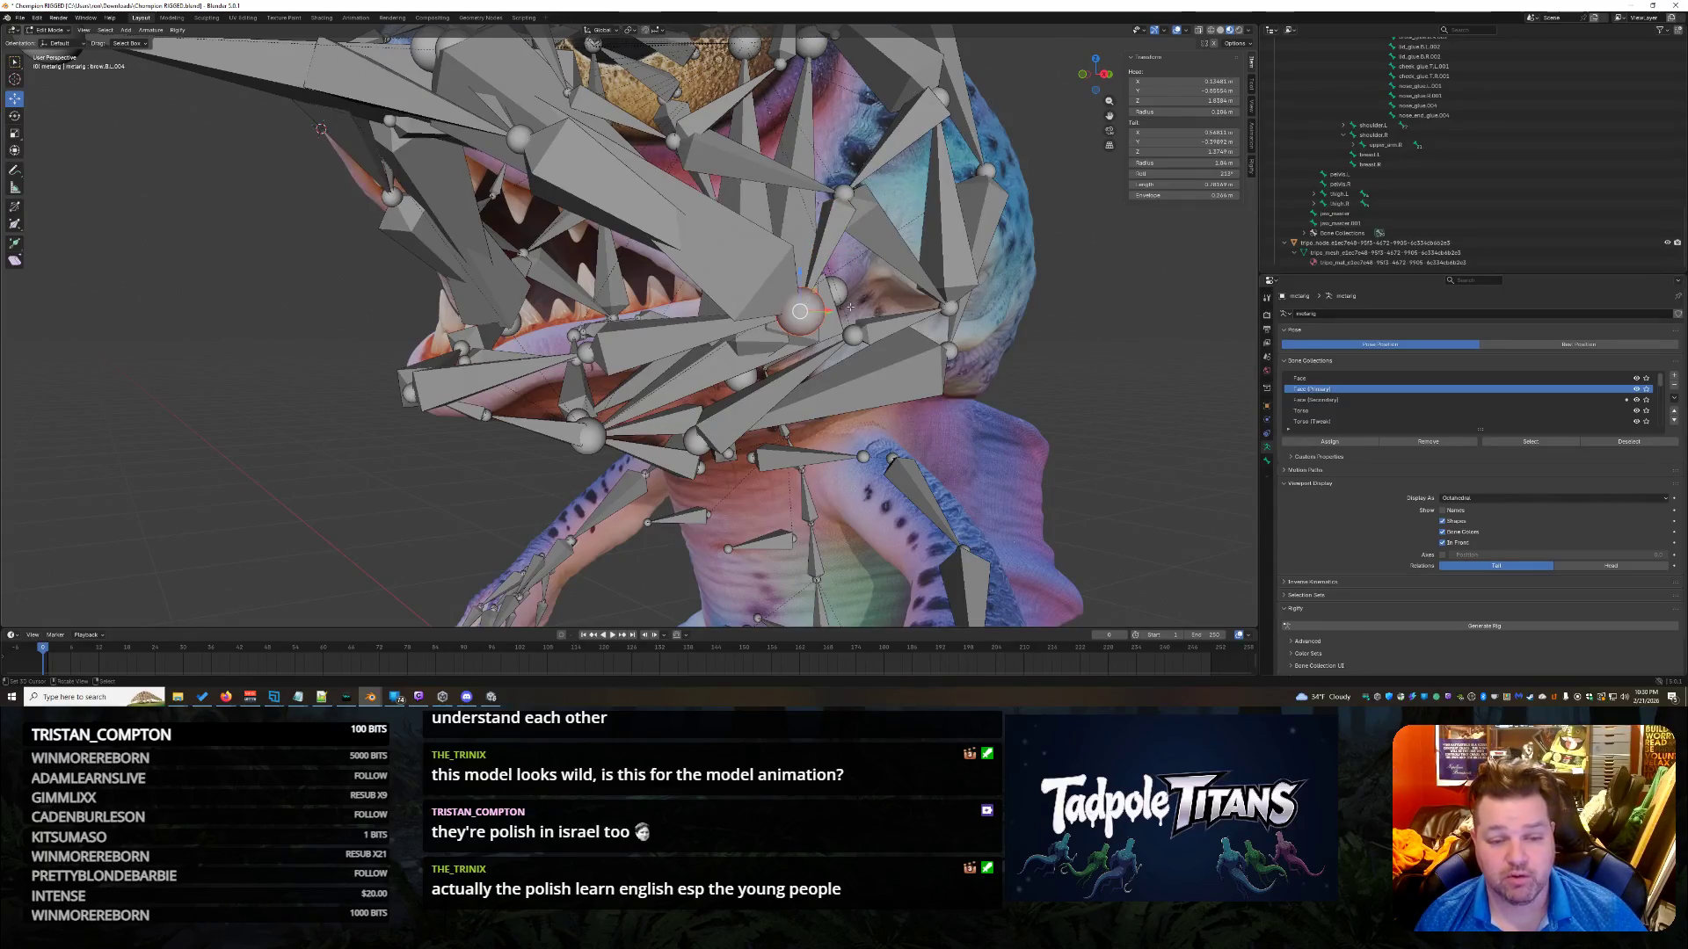
key("g")
key("z")
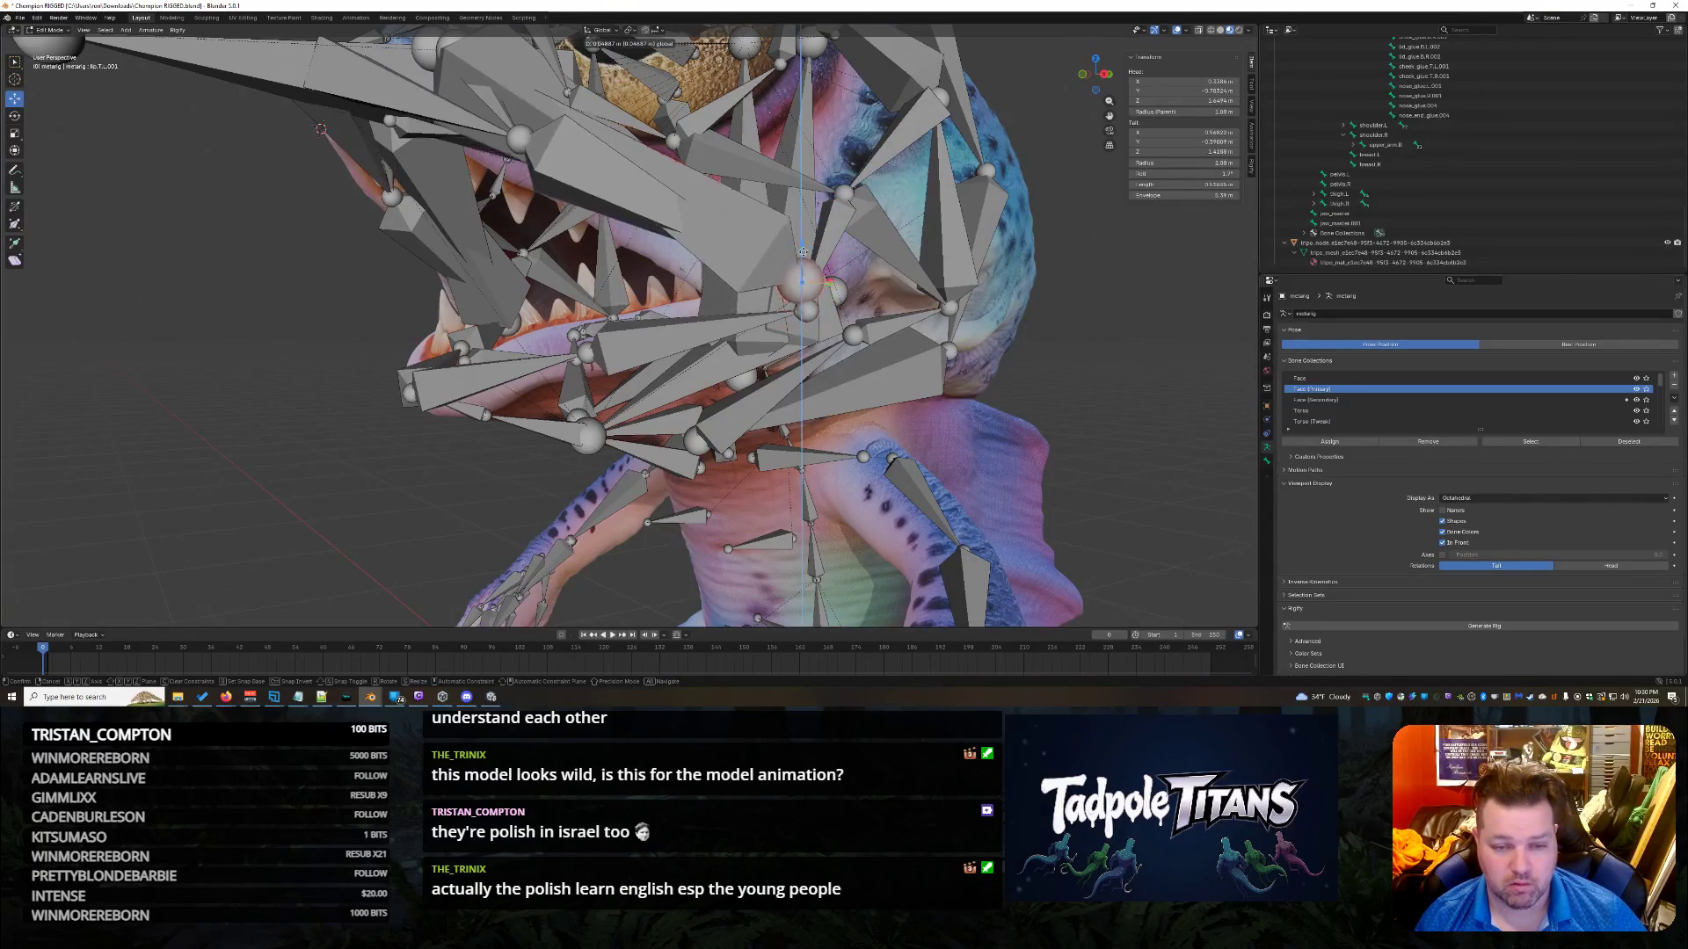
left_click(810, 195)
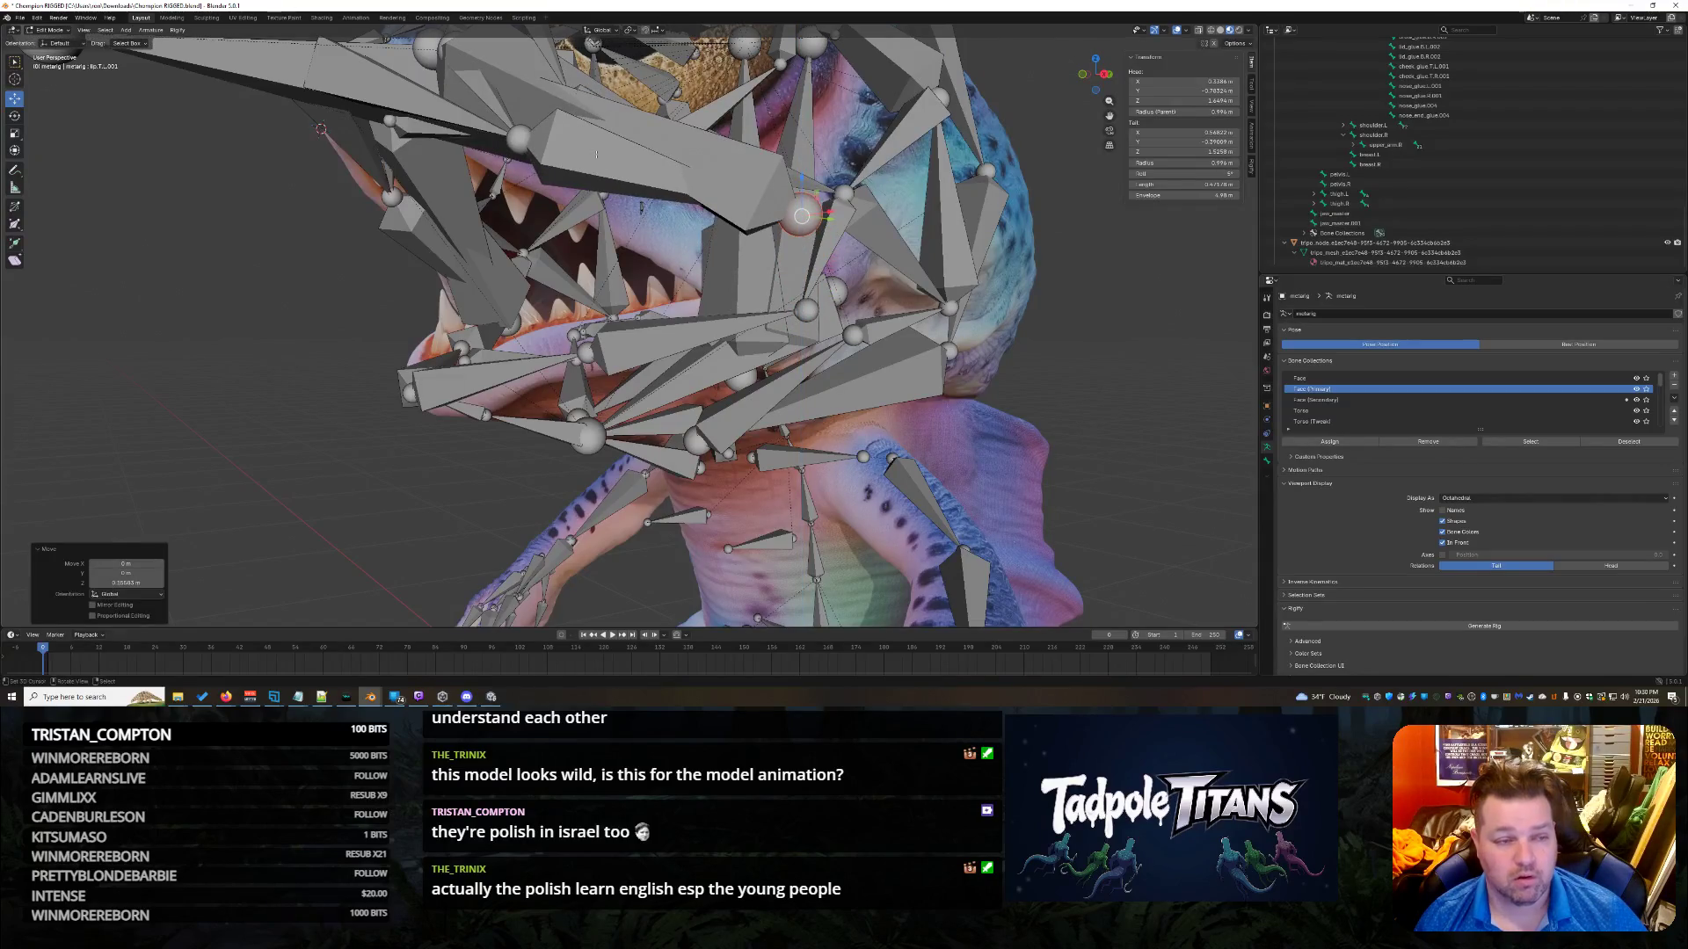
Undo the brow joint's raise and zoom out to see the whole creature.
left_click(624, 172)
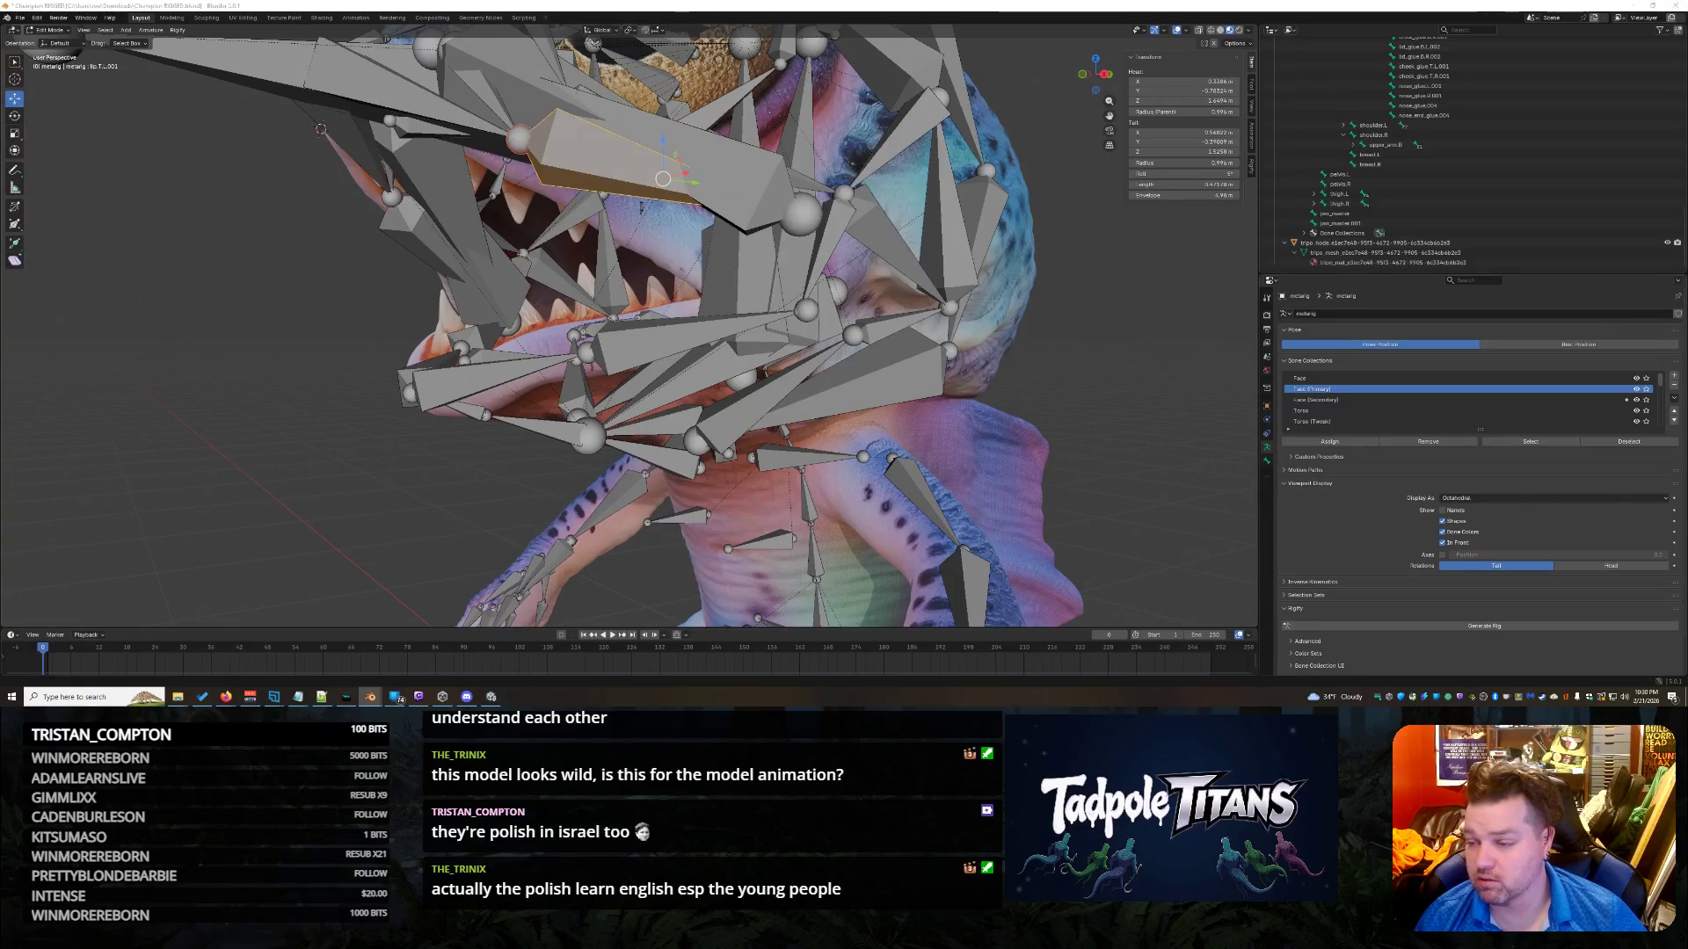
left_click(802, 215)
key("ctrl+z")
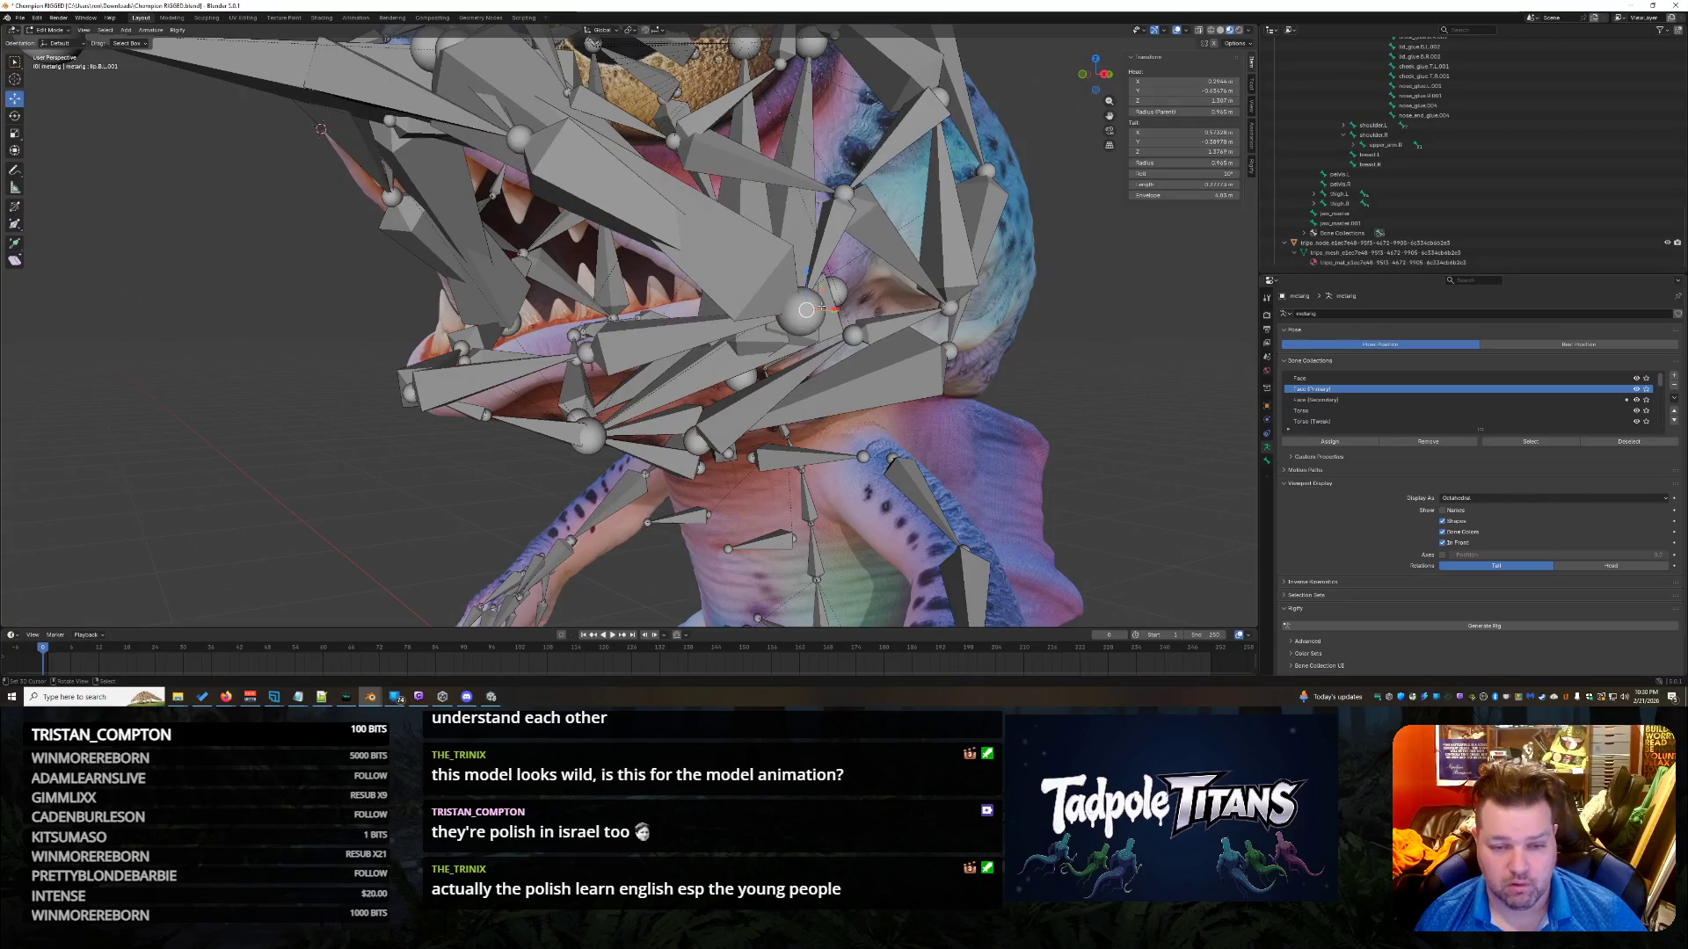
scroll(825, 307, "down", 5)
middle_click_drag(825, 307, 589, 329)
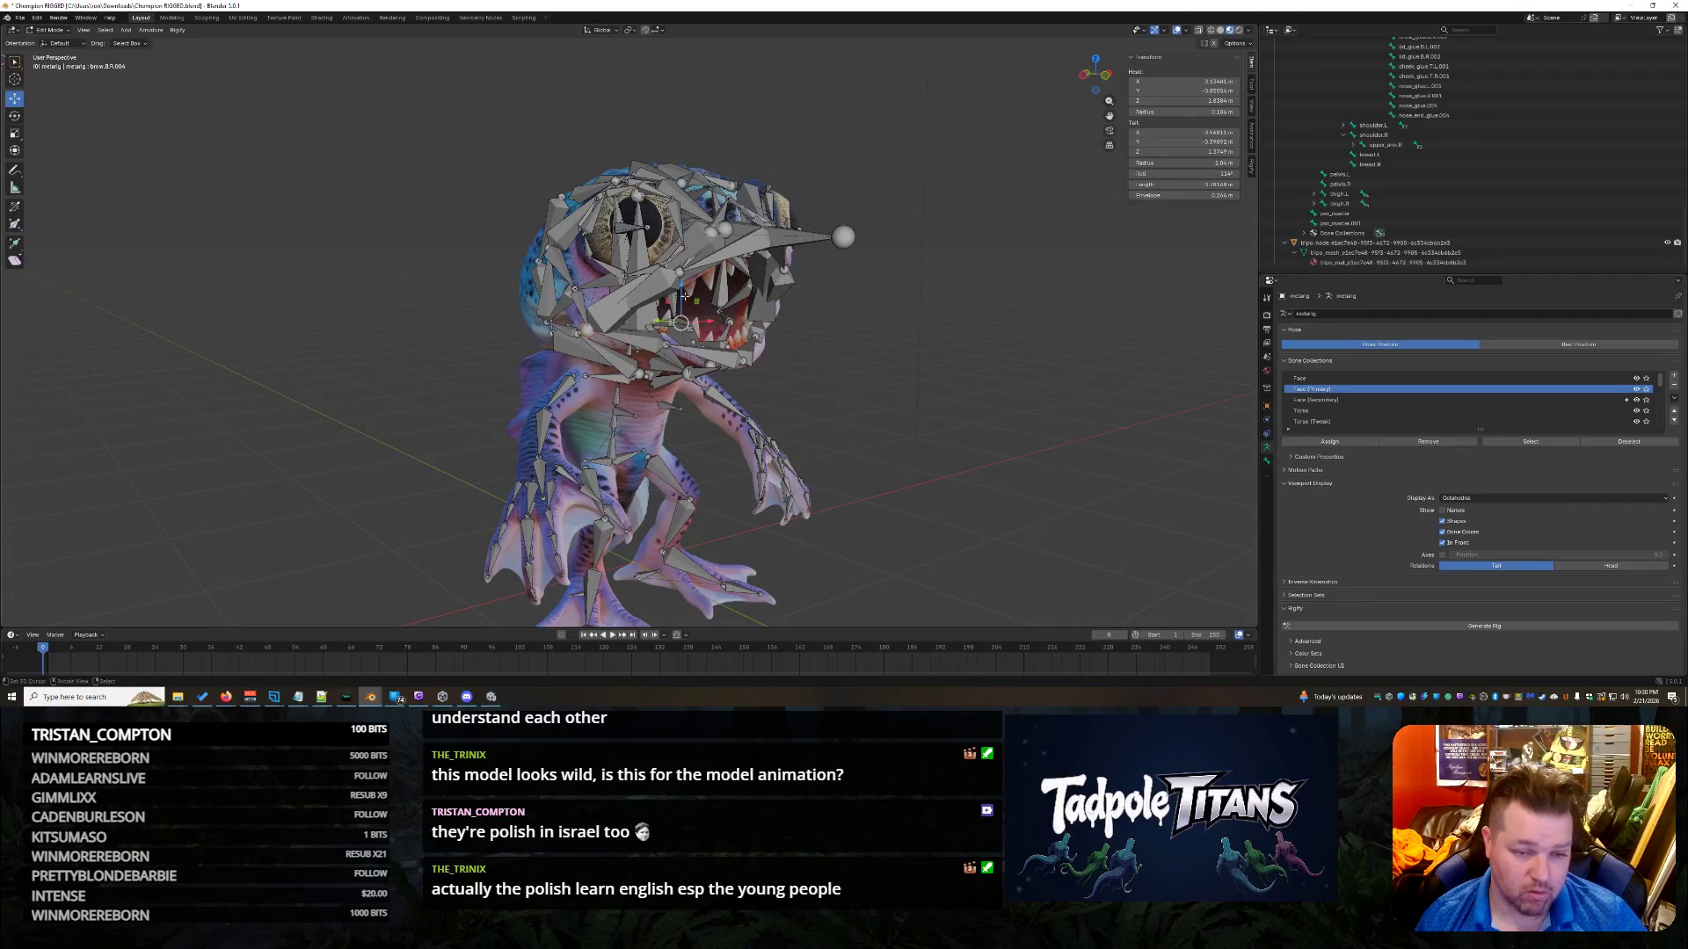
Move the selected face bone 0.15 m up on Z and zoom back onto the head.
mouse_move(682, 297)
left_mouse_down()
mouse_move(699, 254)
mouse_move(694, 277)
left_mouse_up()
middle_click_drag(694, 277, 918, 389)
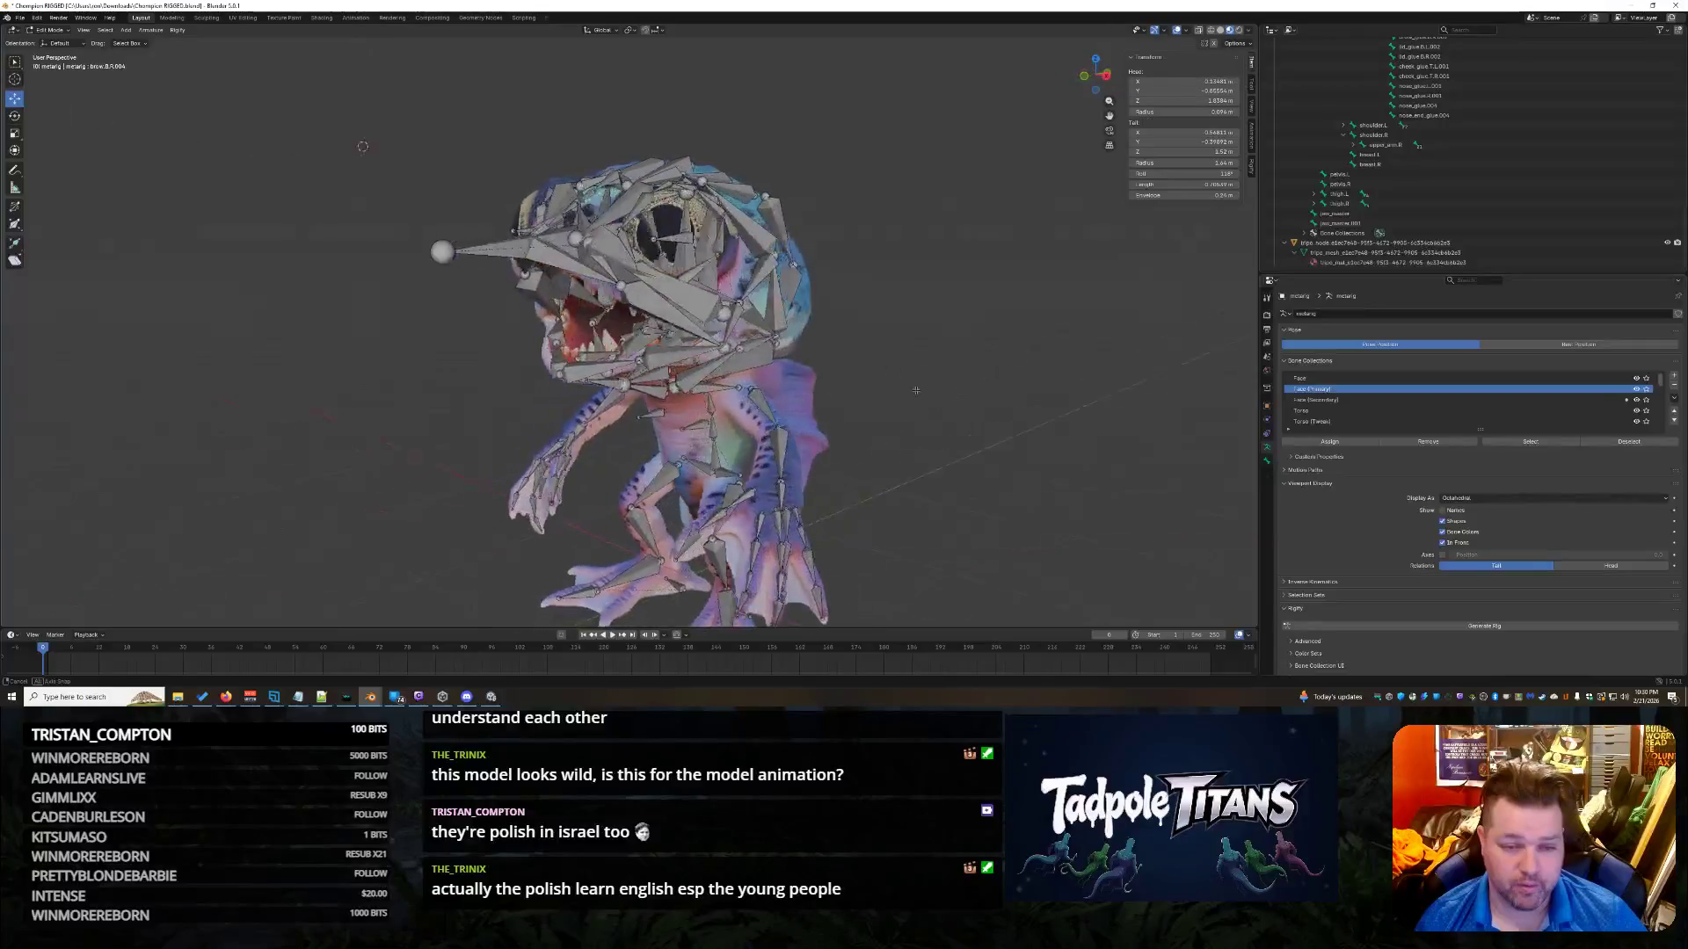
scroll(918, 389, "up", 5)
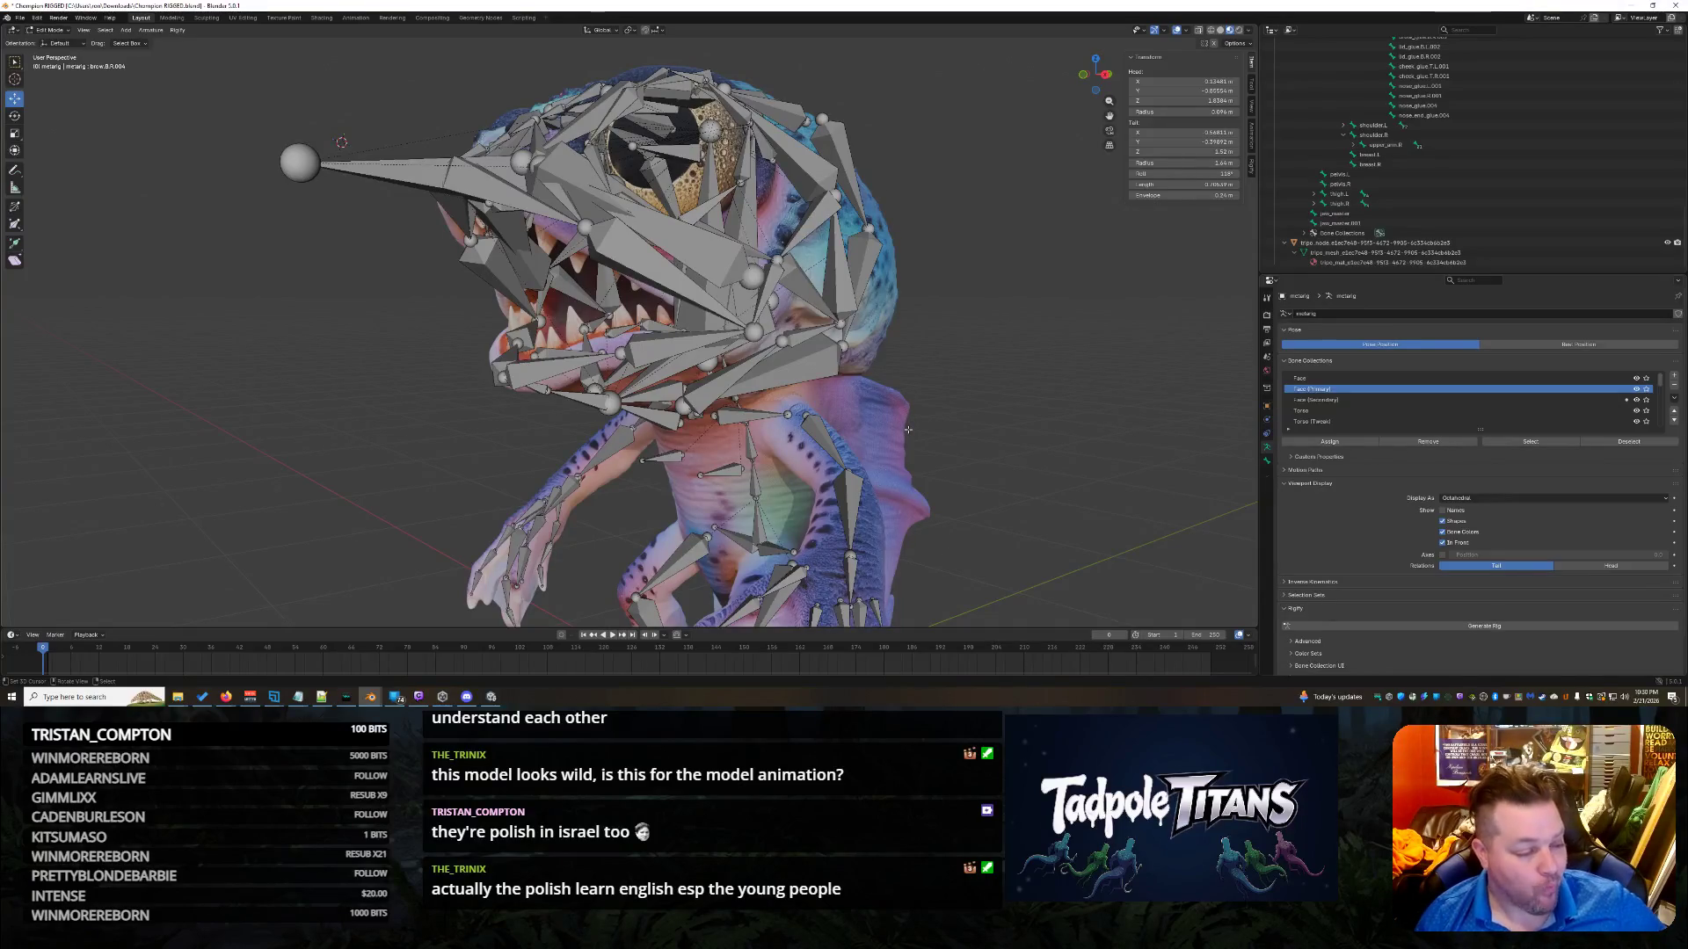
scroll(931, 450, "up", 5)
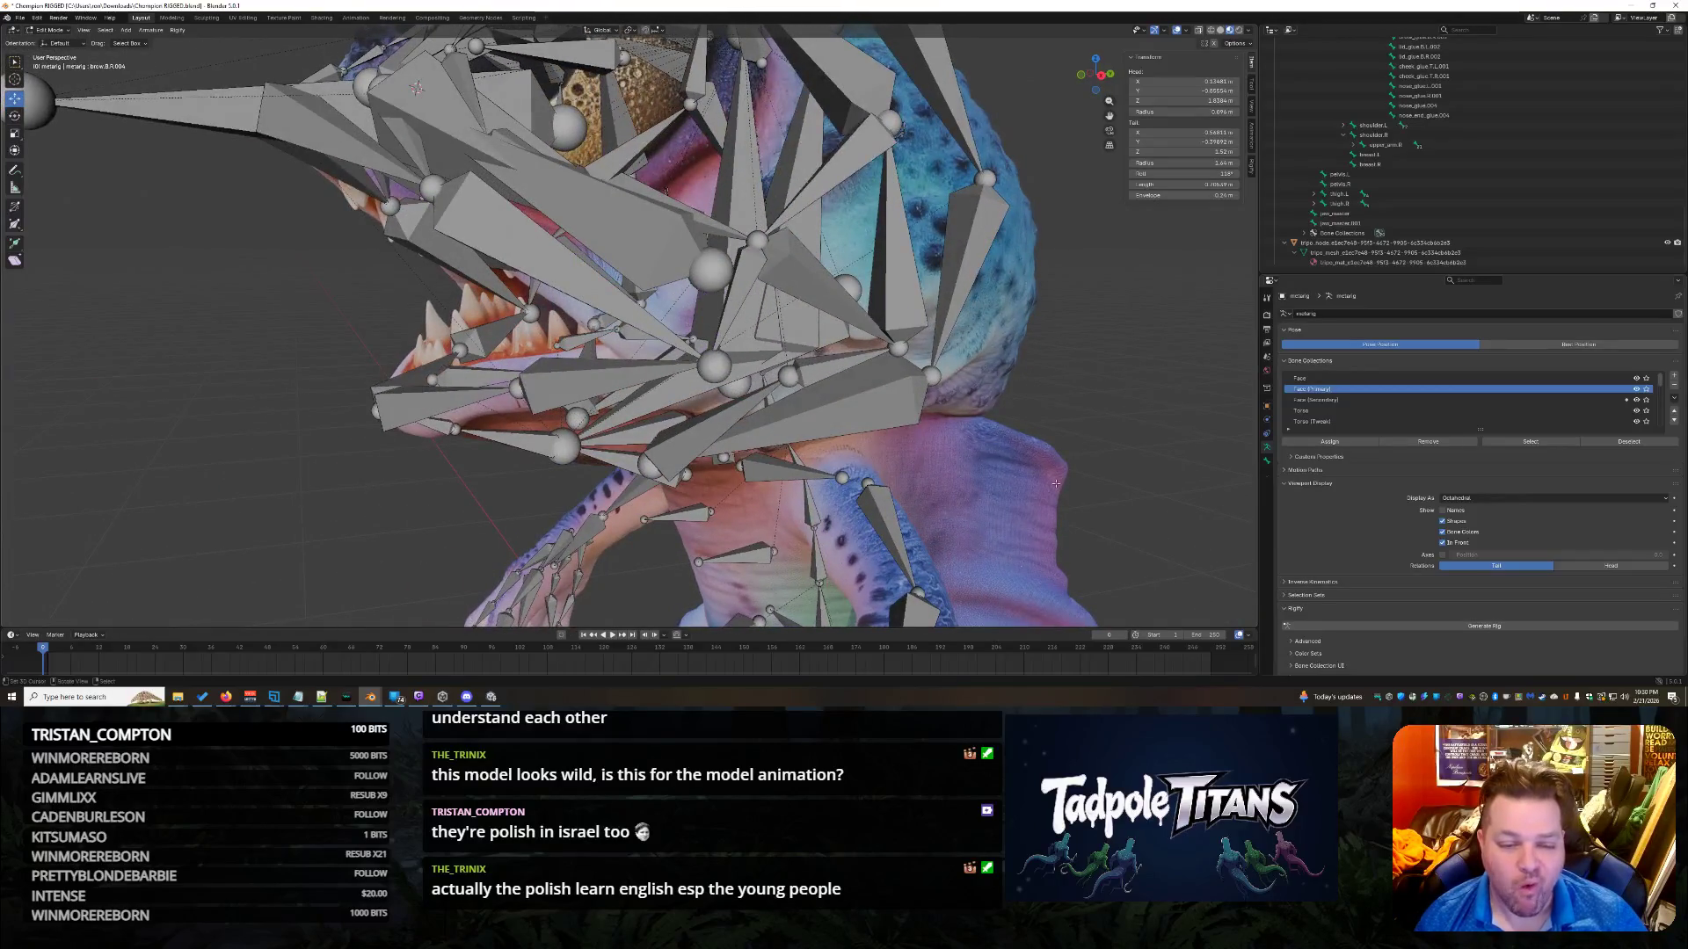
Select the upper left cheek bone, the long face bone, then the upper left cheek bone again.
middle_click_drag(1055, 484, 700, 355)
left_click(700, 268)
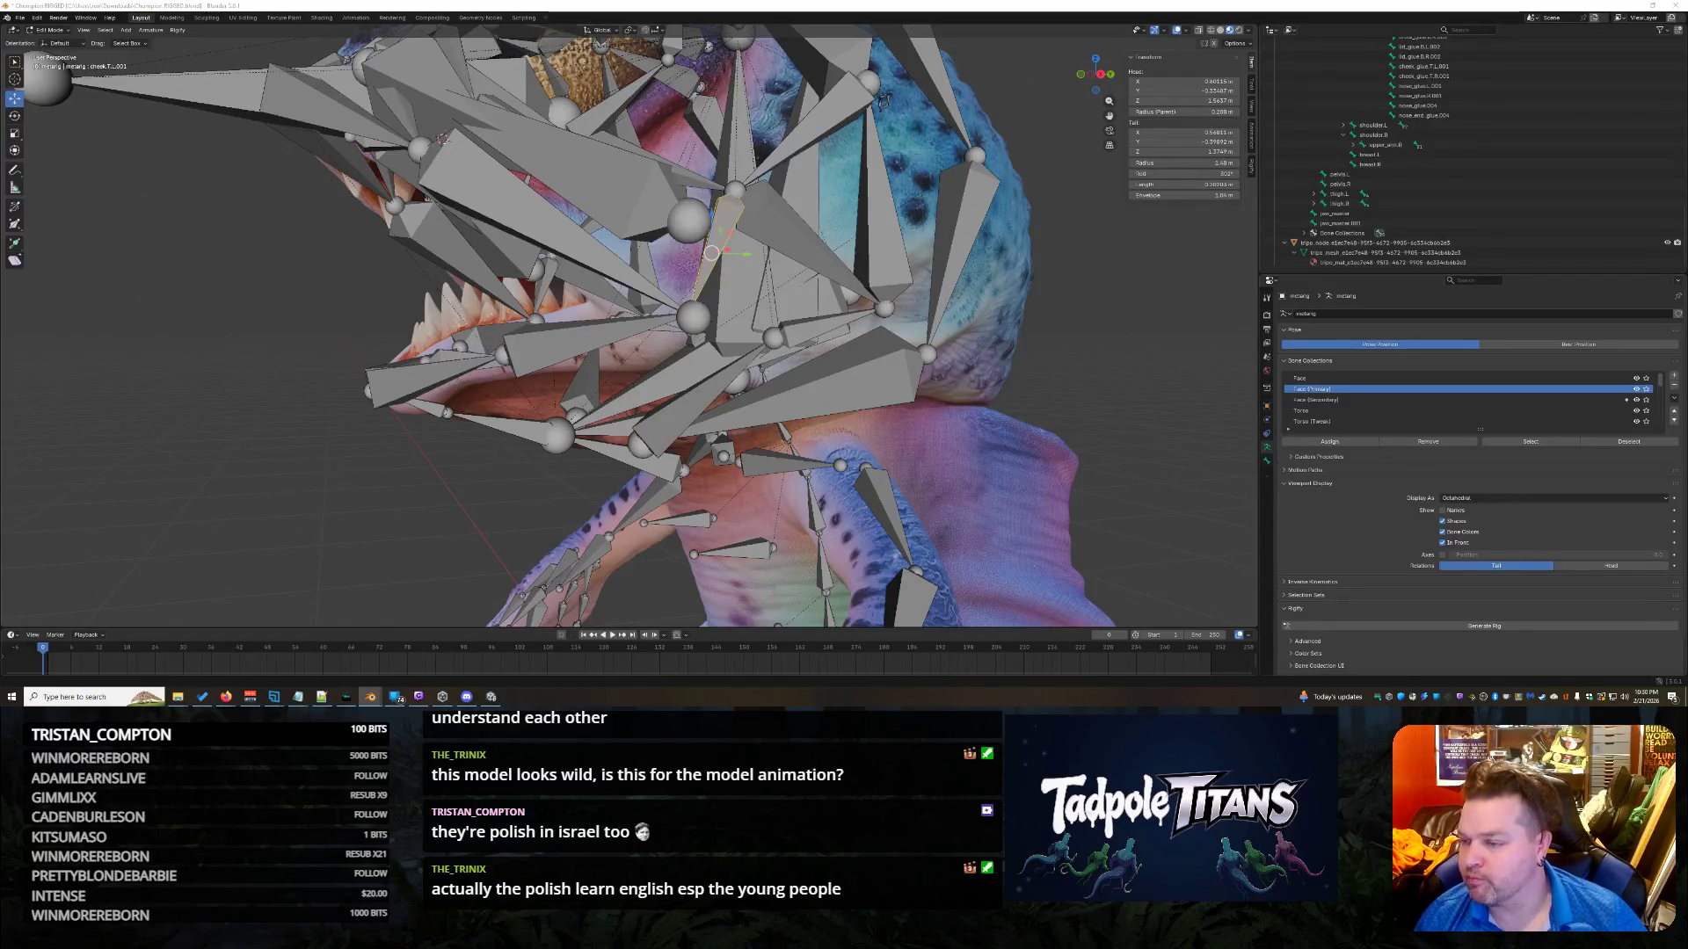
middle_click_drag(1022, 340, 989, 331)
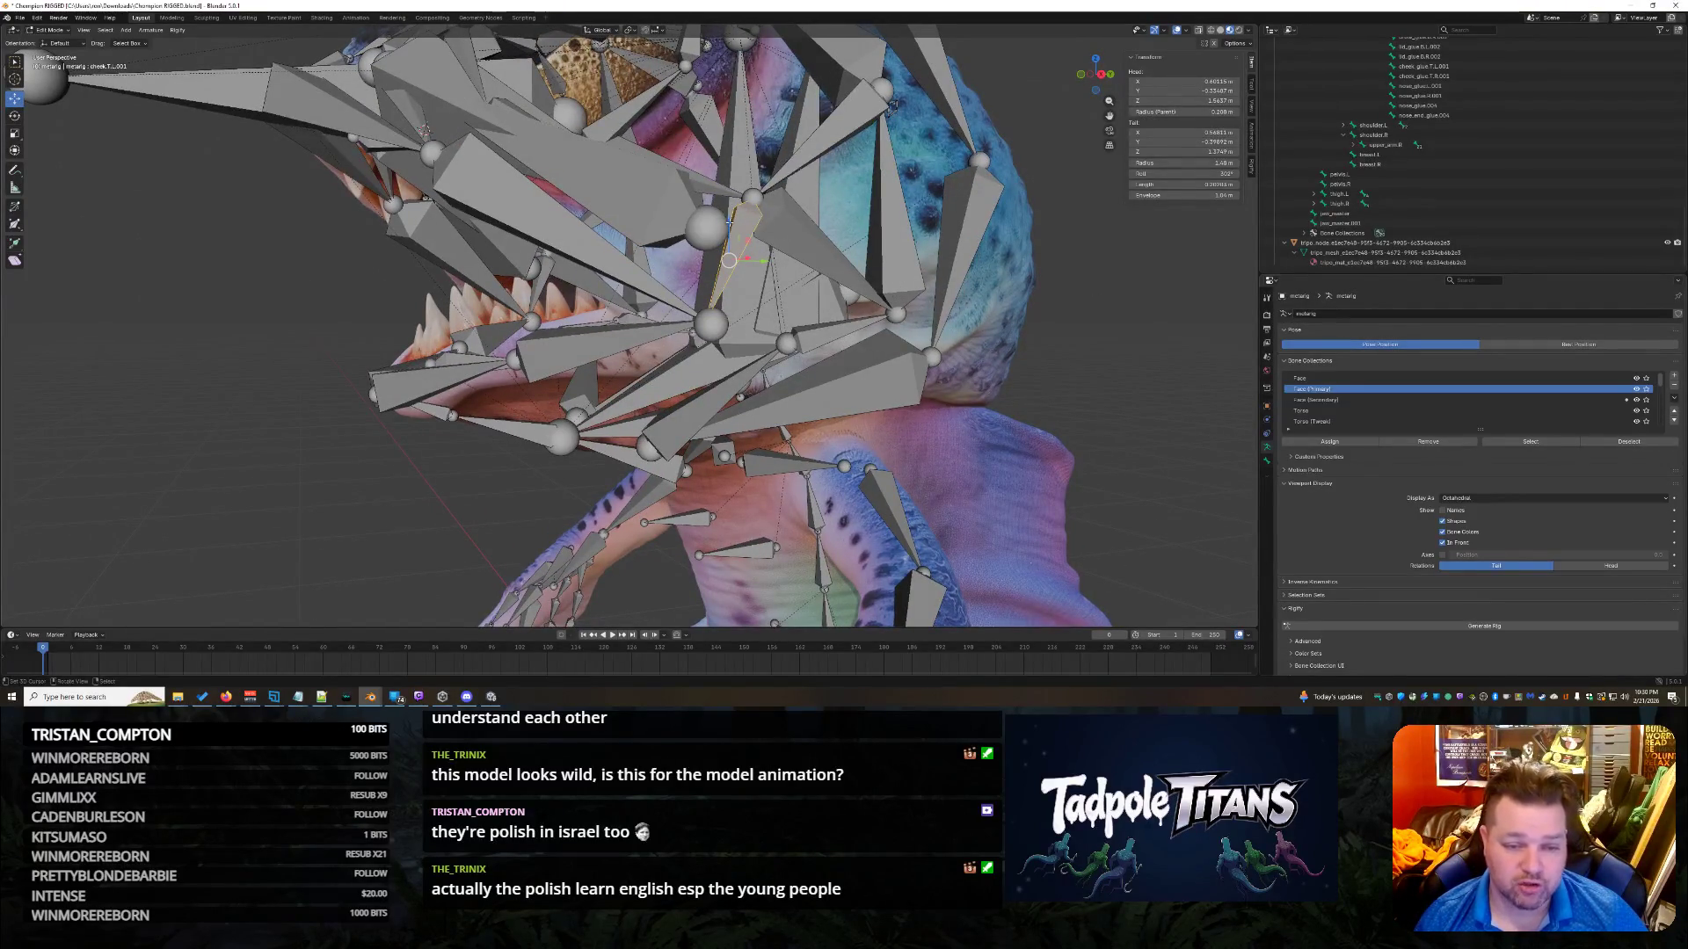
left_click(717, 283)
left_click(753, 197)
mouse_move(752, 197)
middle_mouse_down()
mouse_move(932, 393)
mouse_move(587, 284)
middle_mouse_up()
Raise cheek.T.R.001 slightly on Z to a 1.3749 tail height, then select lip.B.R.001.
left_click(588, 284)
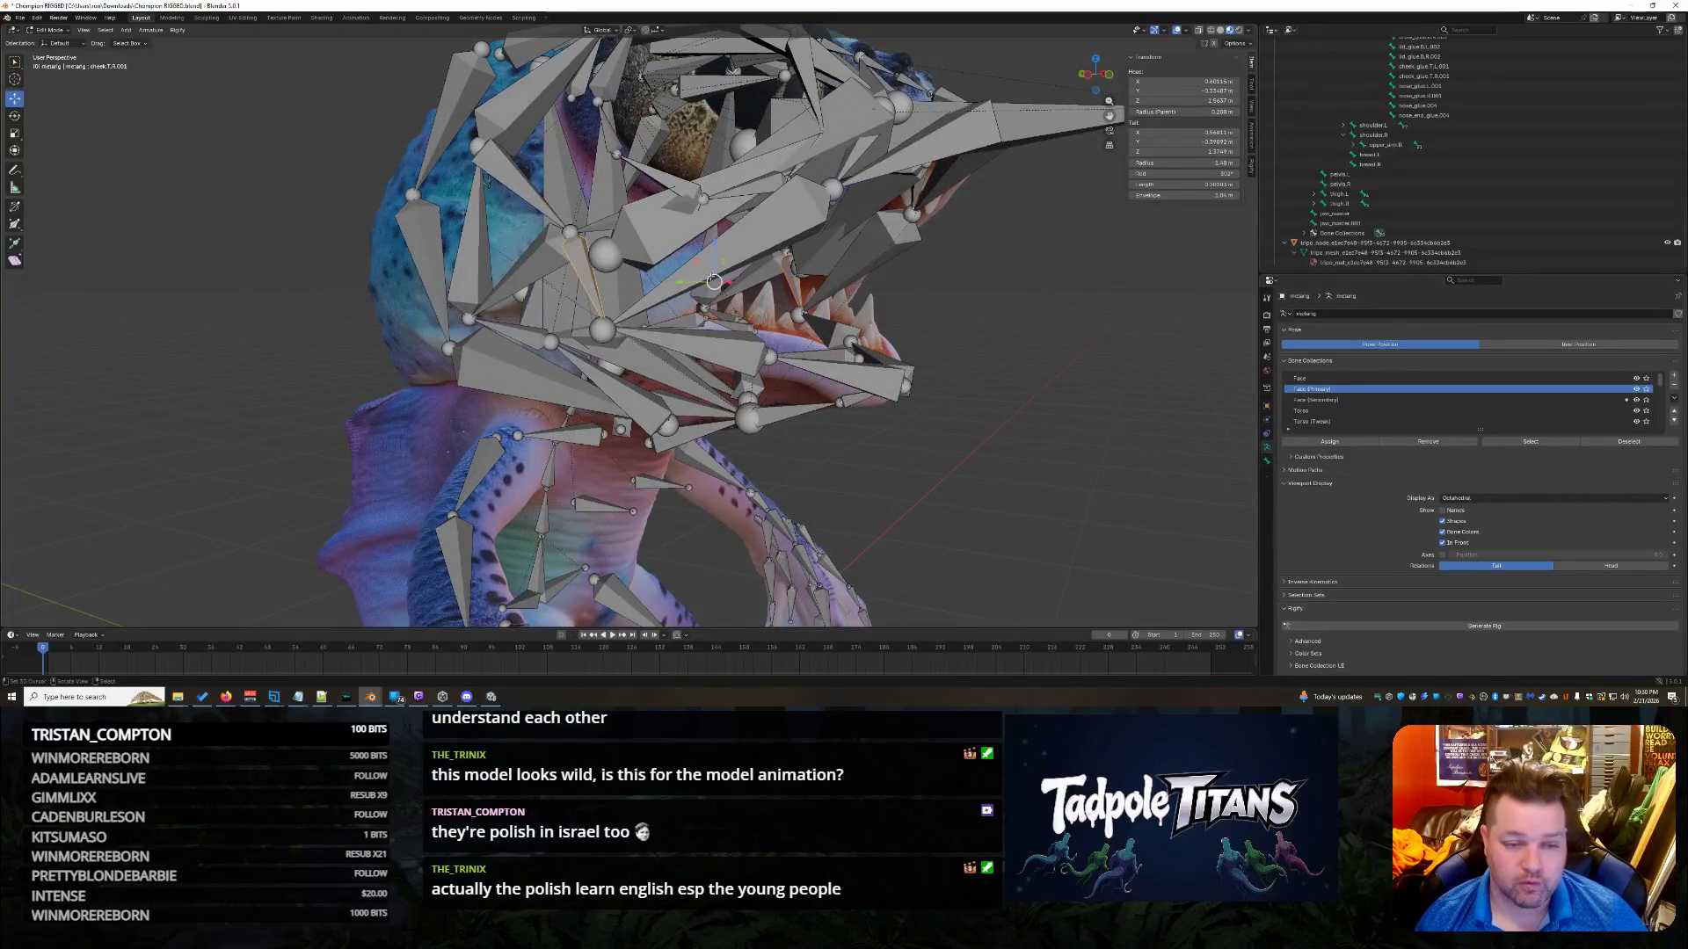
key("g")
key("z")
left_click(711, 244)
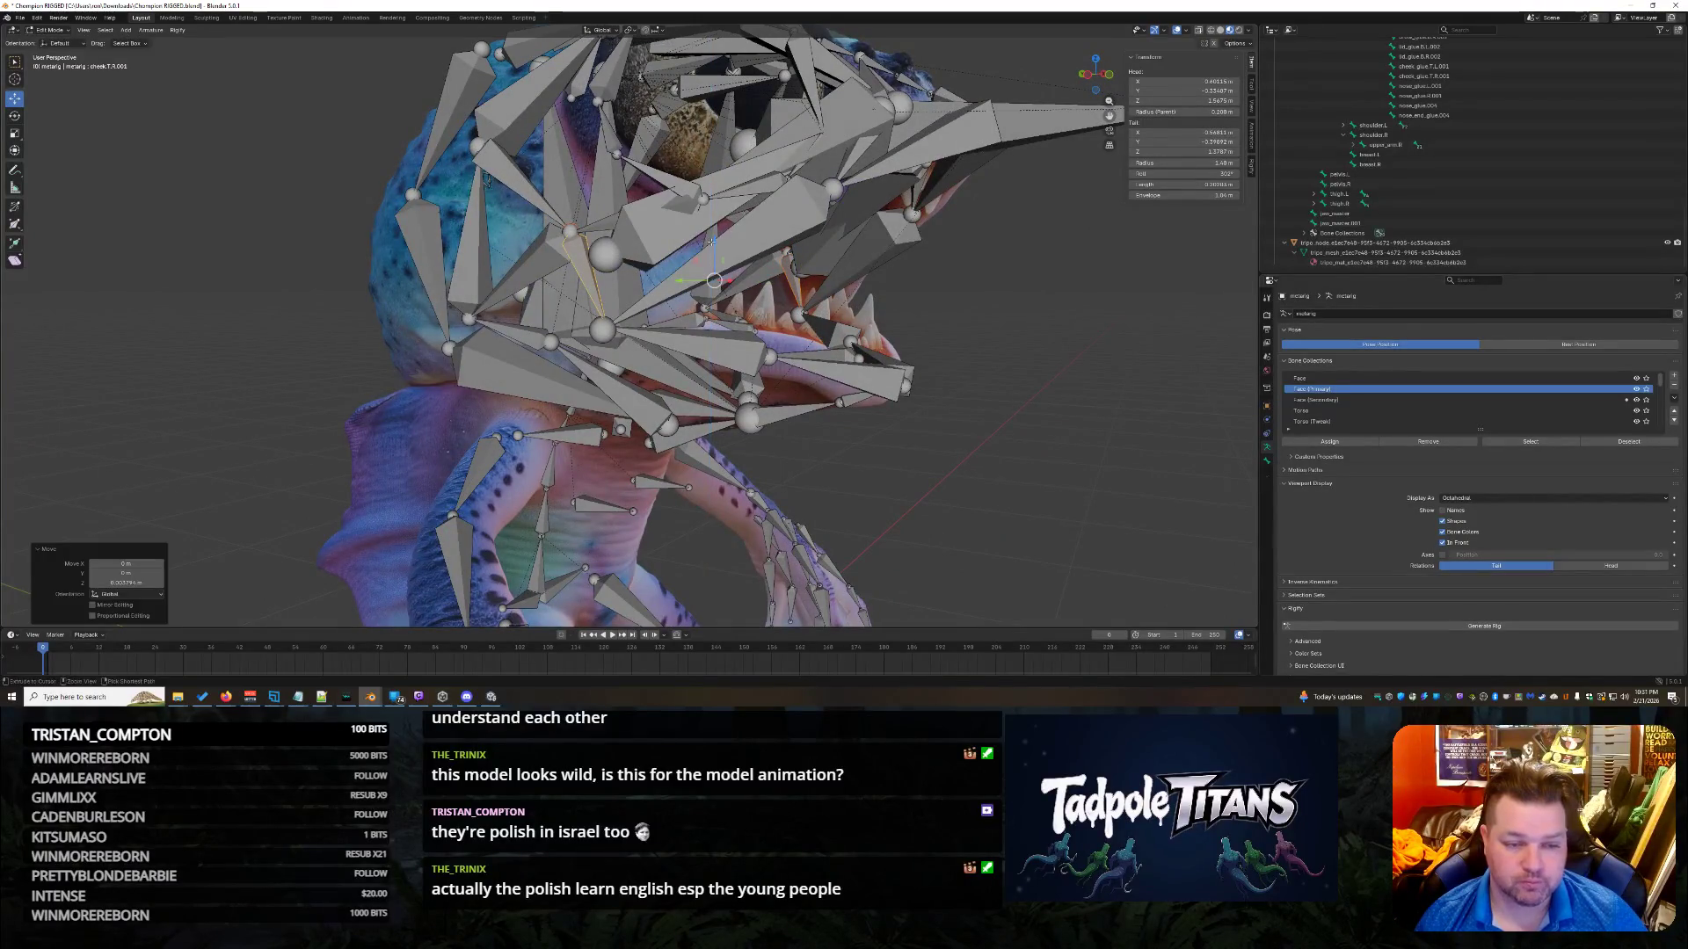
left_click(604, 327)
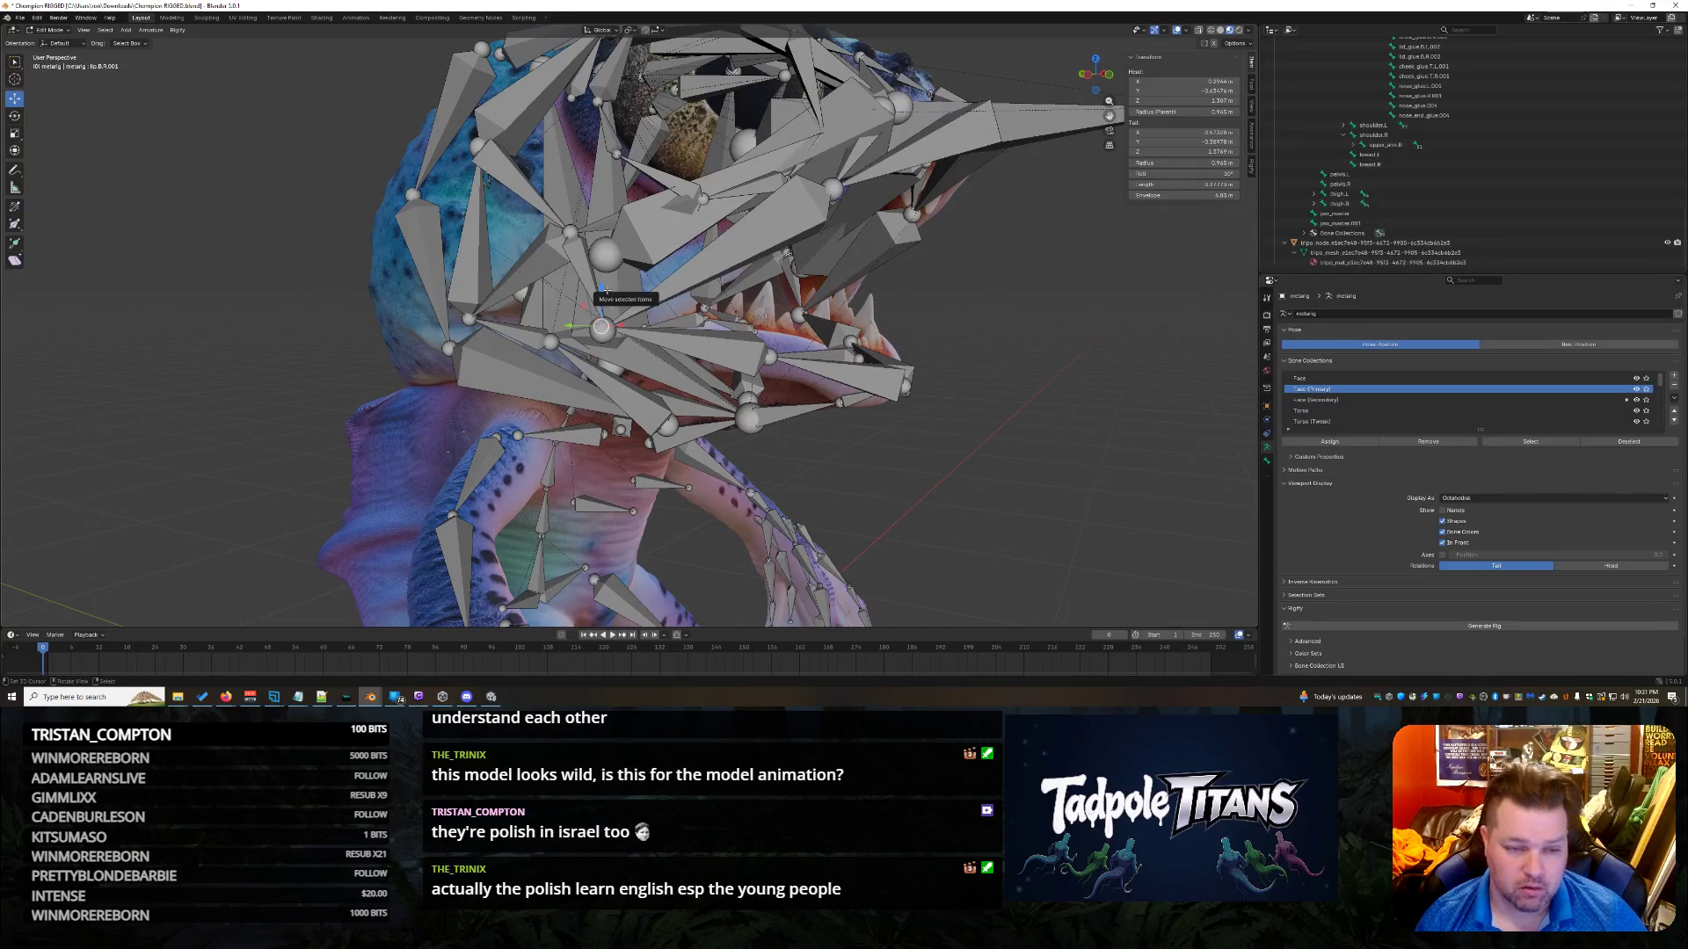
mouse_move(605, 291)
middle_mouse_down()
mouse_move(927, 398)
mouse_move(801, 334)
middle_mouse_up()
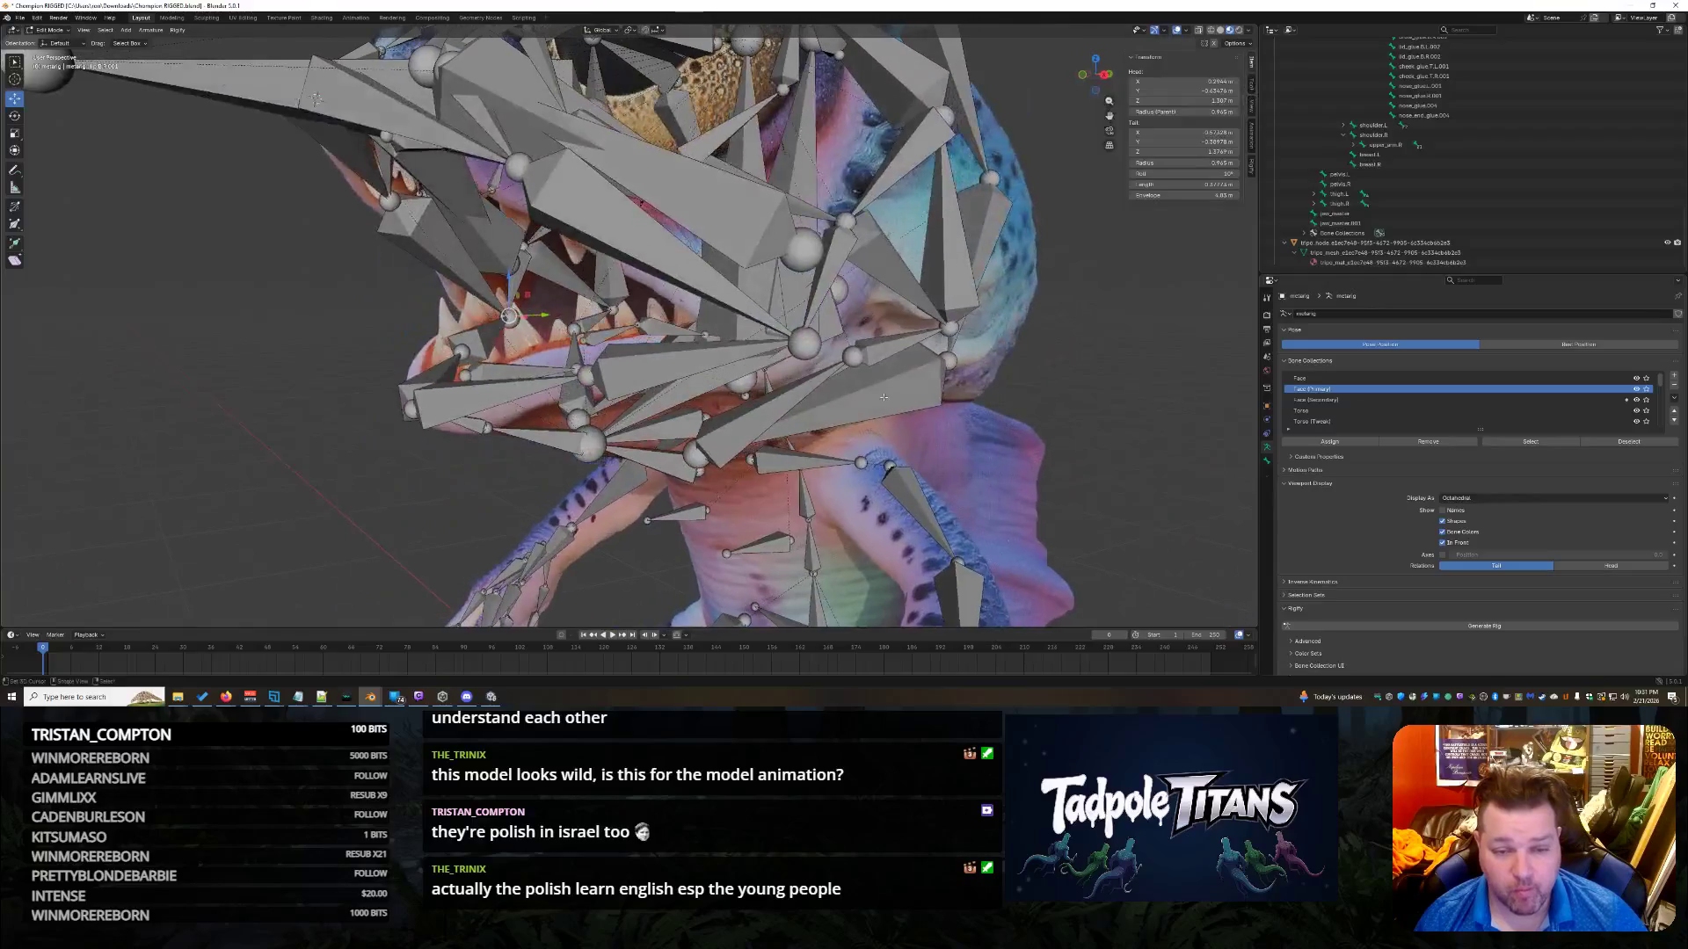
Cycle through the overlapping bones inside the open mouth to pick the joint.
left_click(801, 336)
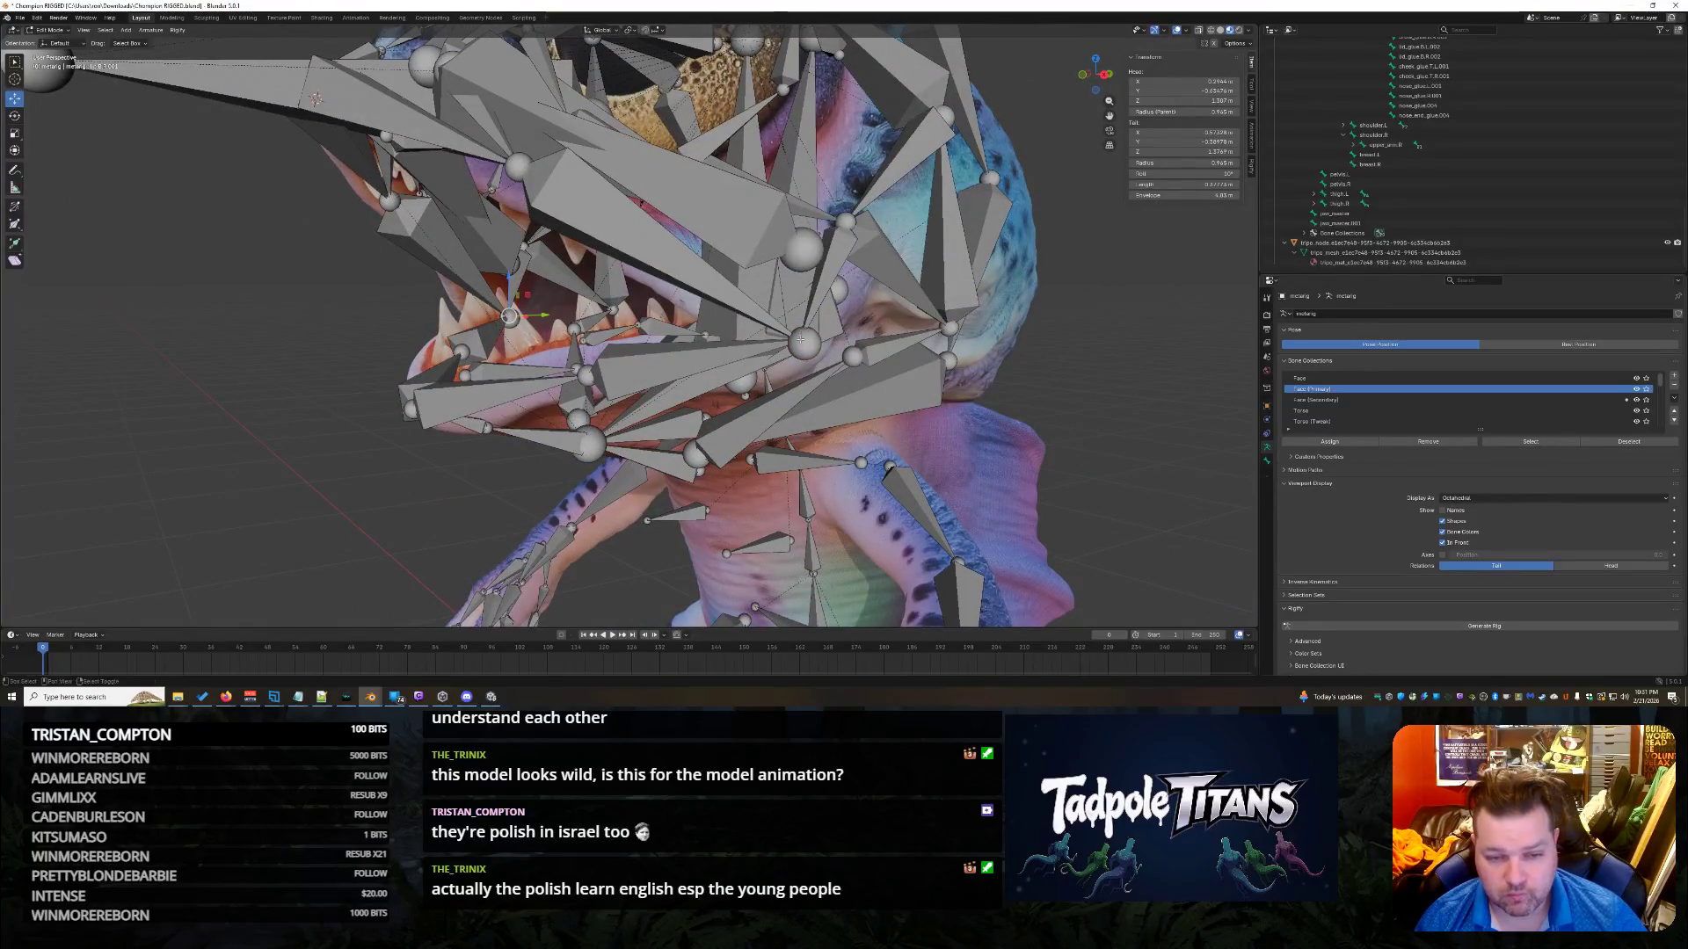
left_click(802, 338)
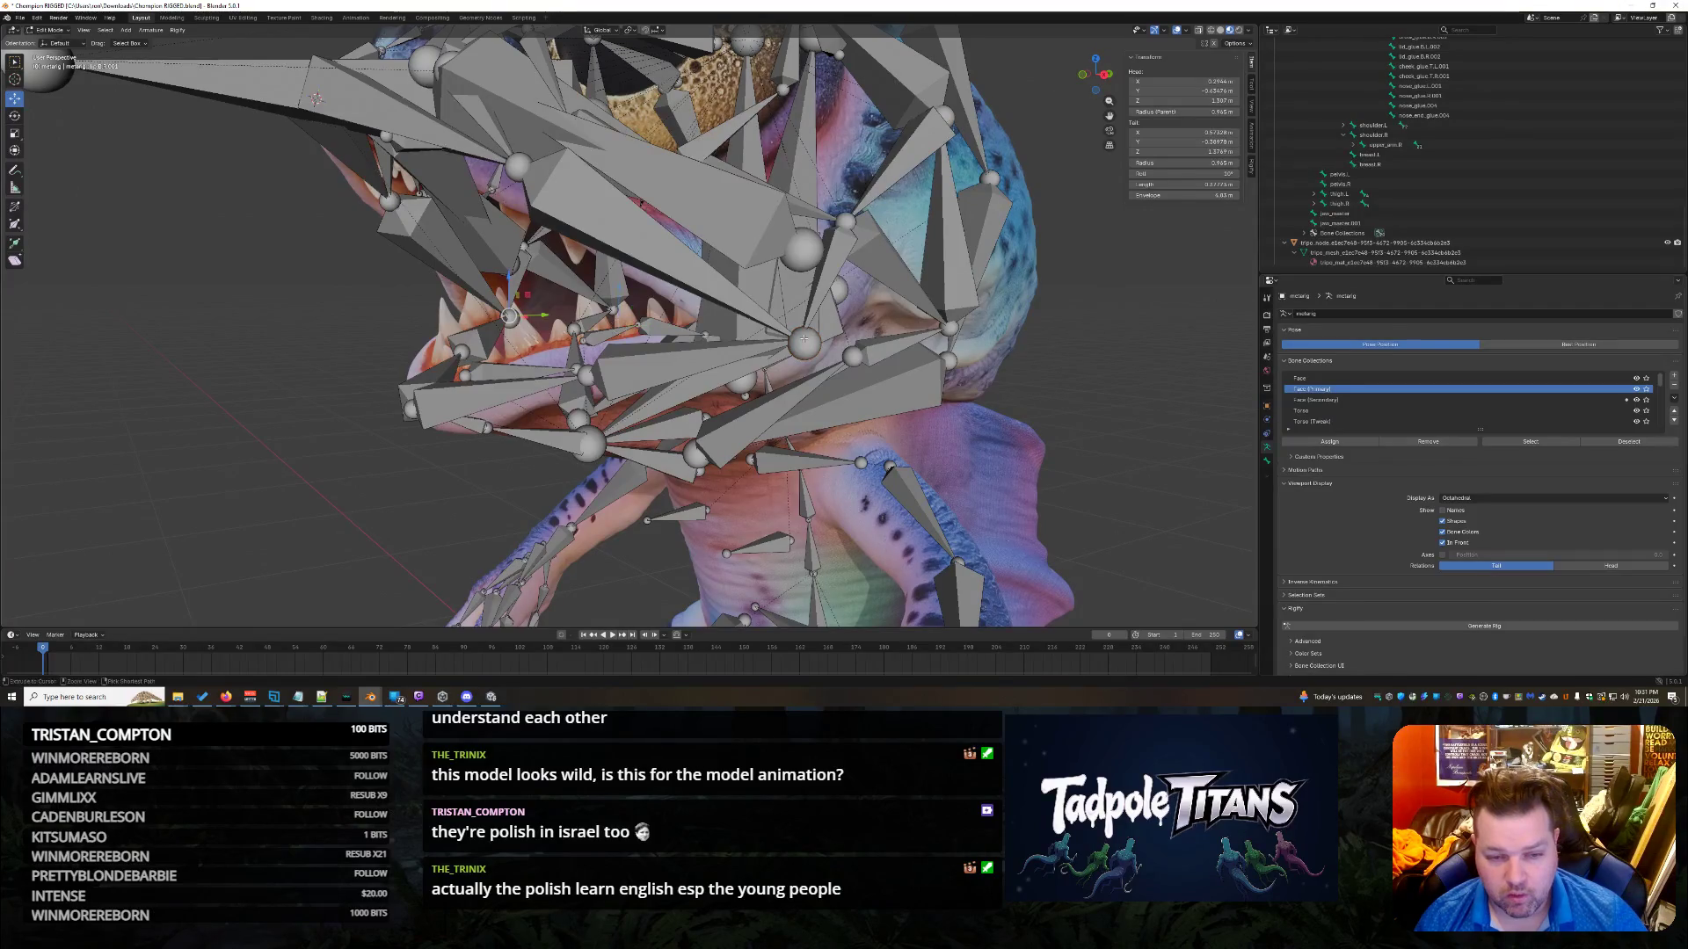
left_click(803, 336)
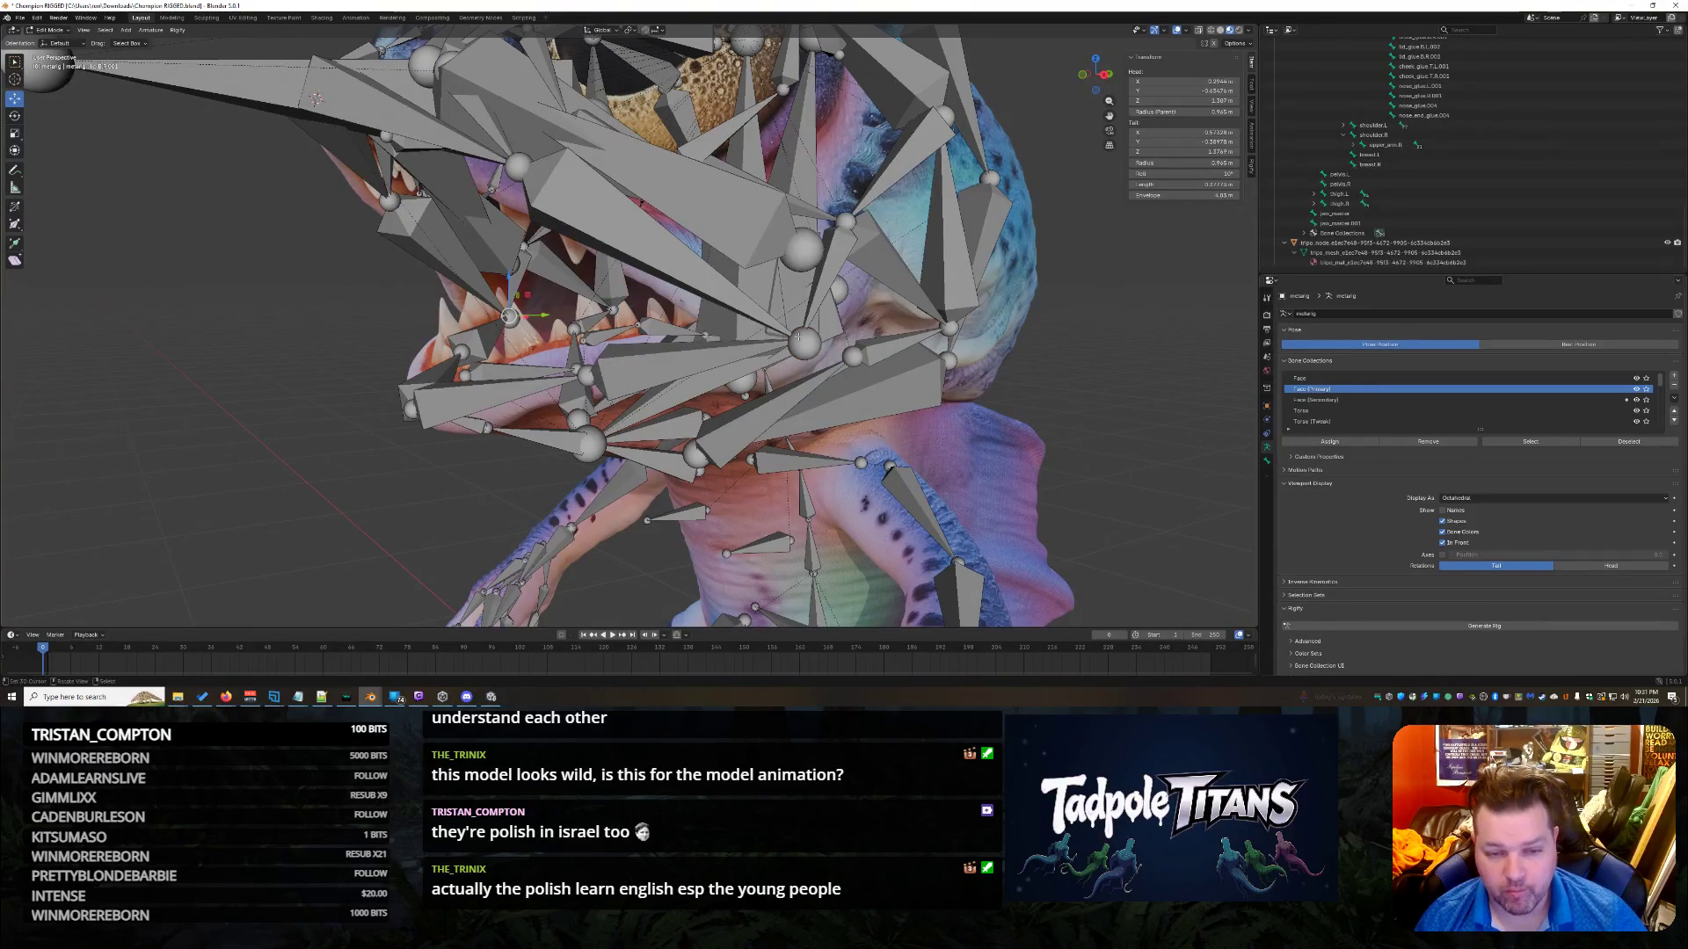
left_click(803, 336)
left_click(803, 336)
left_click(802, 339)
left_click(800, 342)
left_click(801, 340)
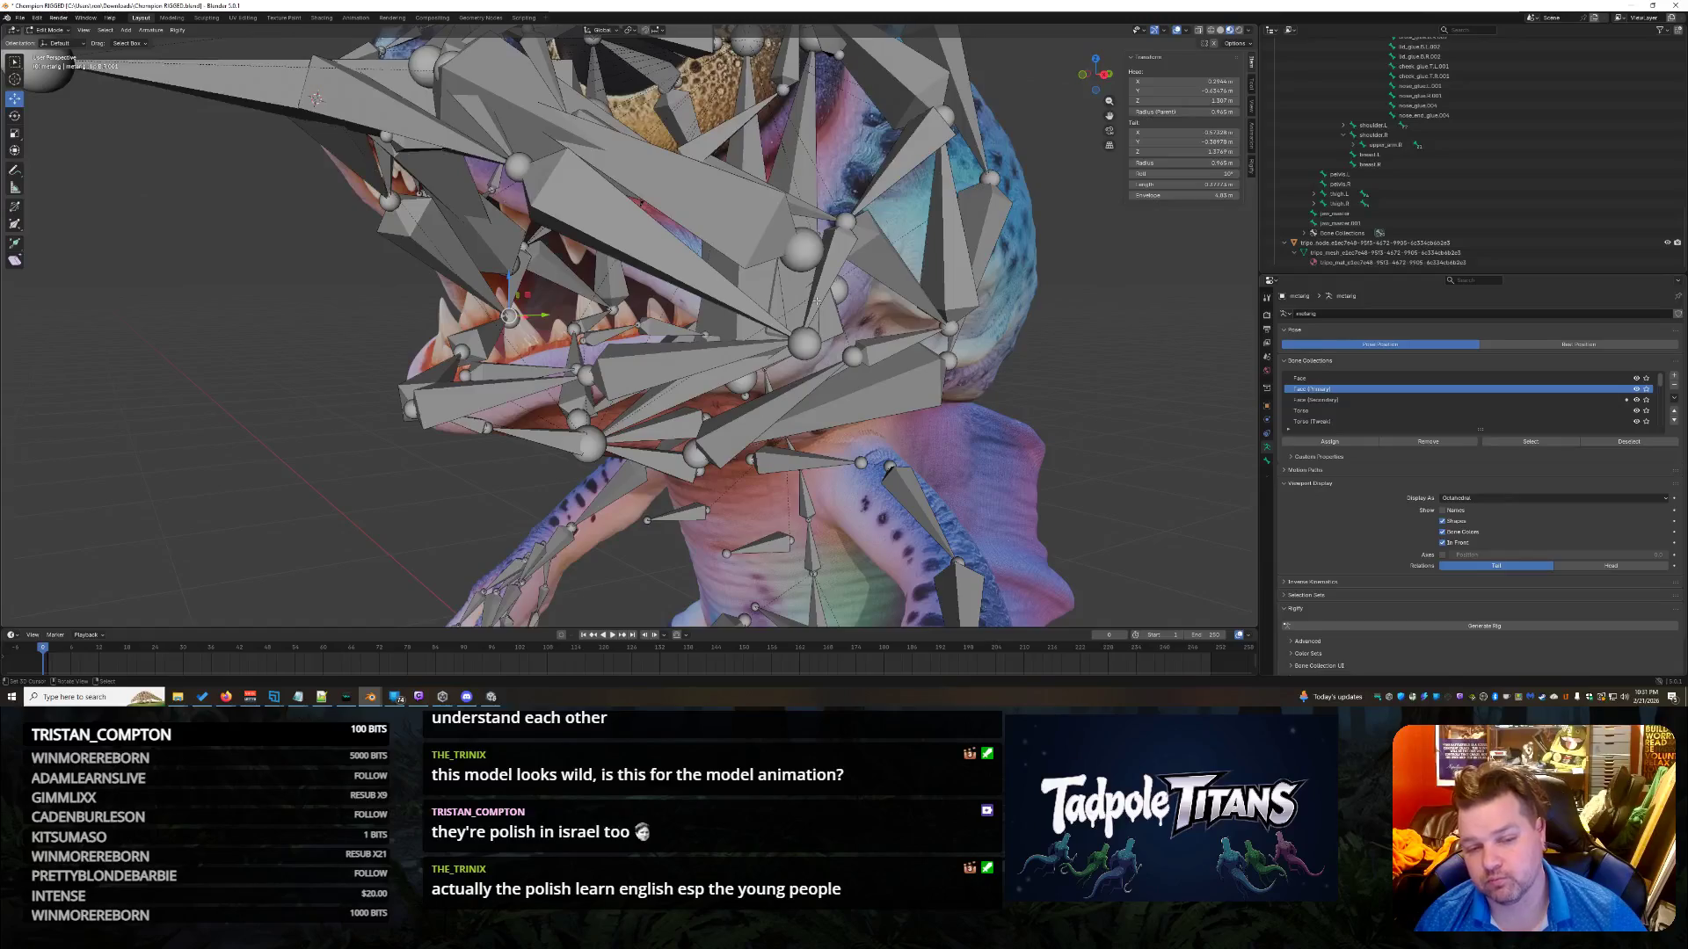
left_click(802, 338)
left_click(803, 337)
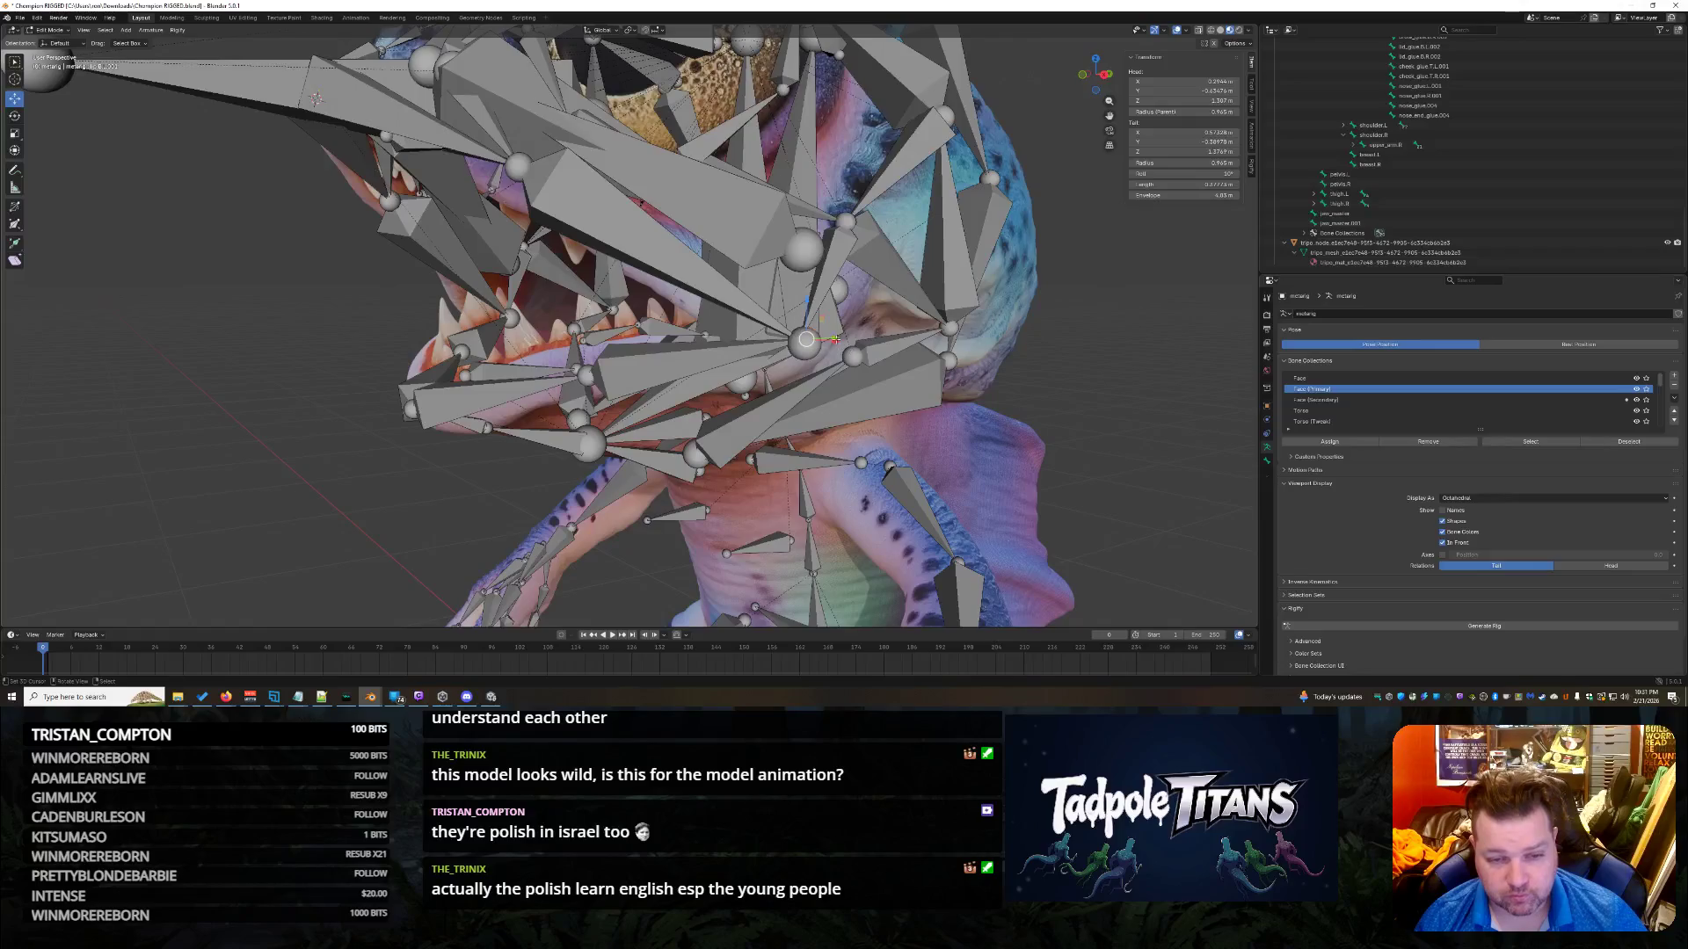
Raise the mouth joint about 0.02 m on Z, then select the upper left cheek bone.
key("g")
key("z")
left_click(799, 339)
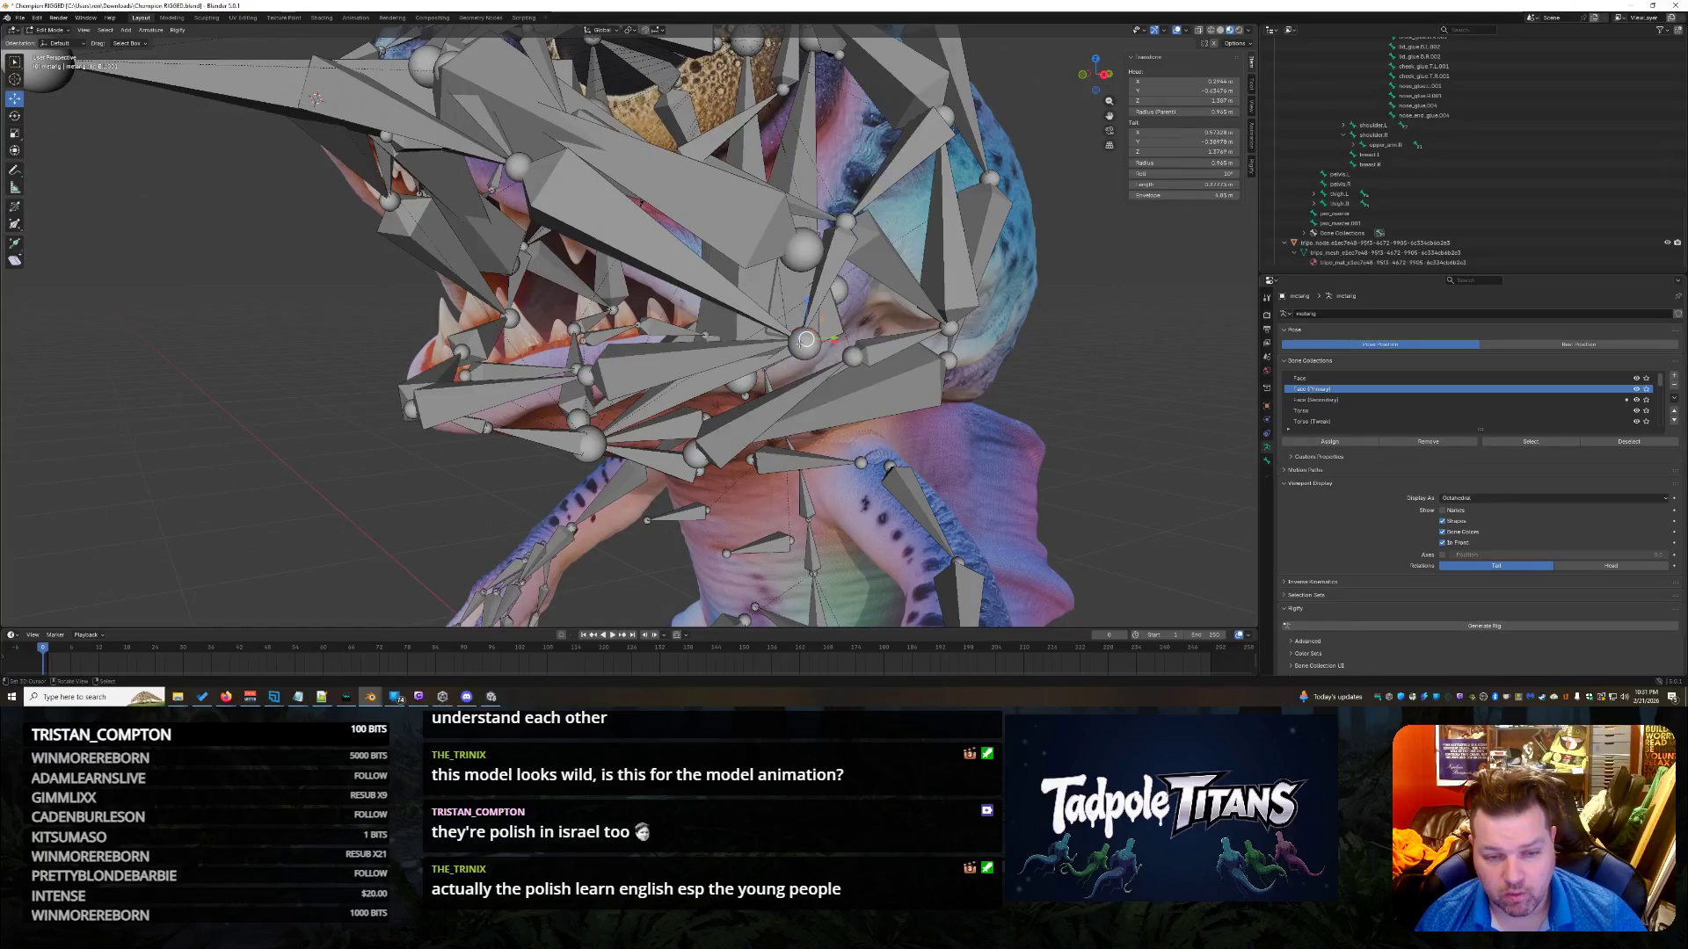
mouse_move(808, 313)
middle_mouse_down()
mouse_move(921, 391)
mouse_move(879, 264)
mouse_move(974, 366)
mouse_move(1037, 299)
middle_mouse_up()
left_click(879, 254)
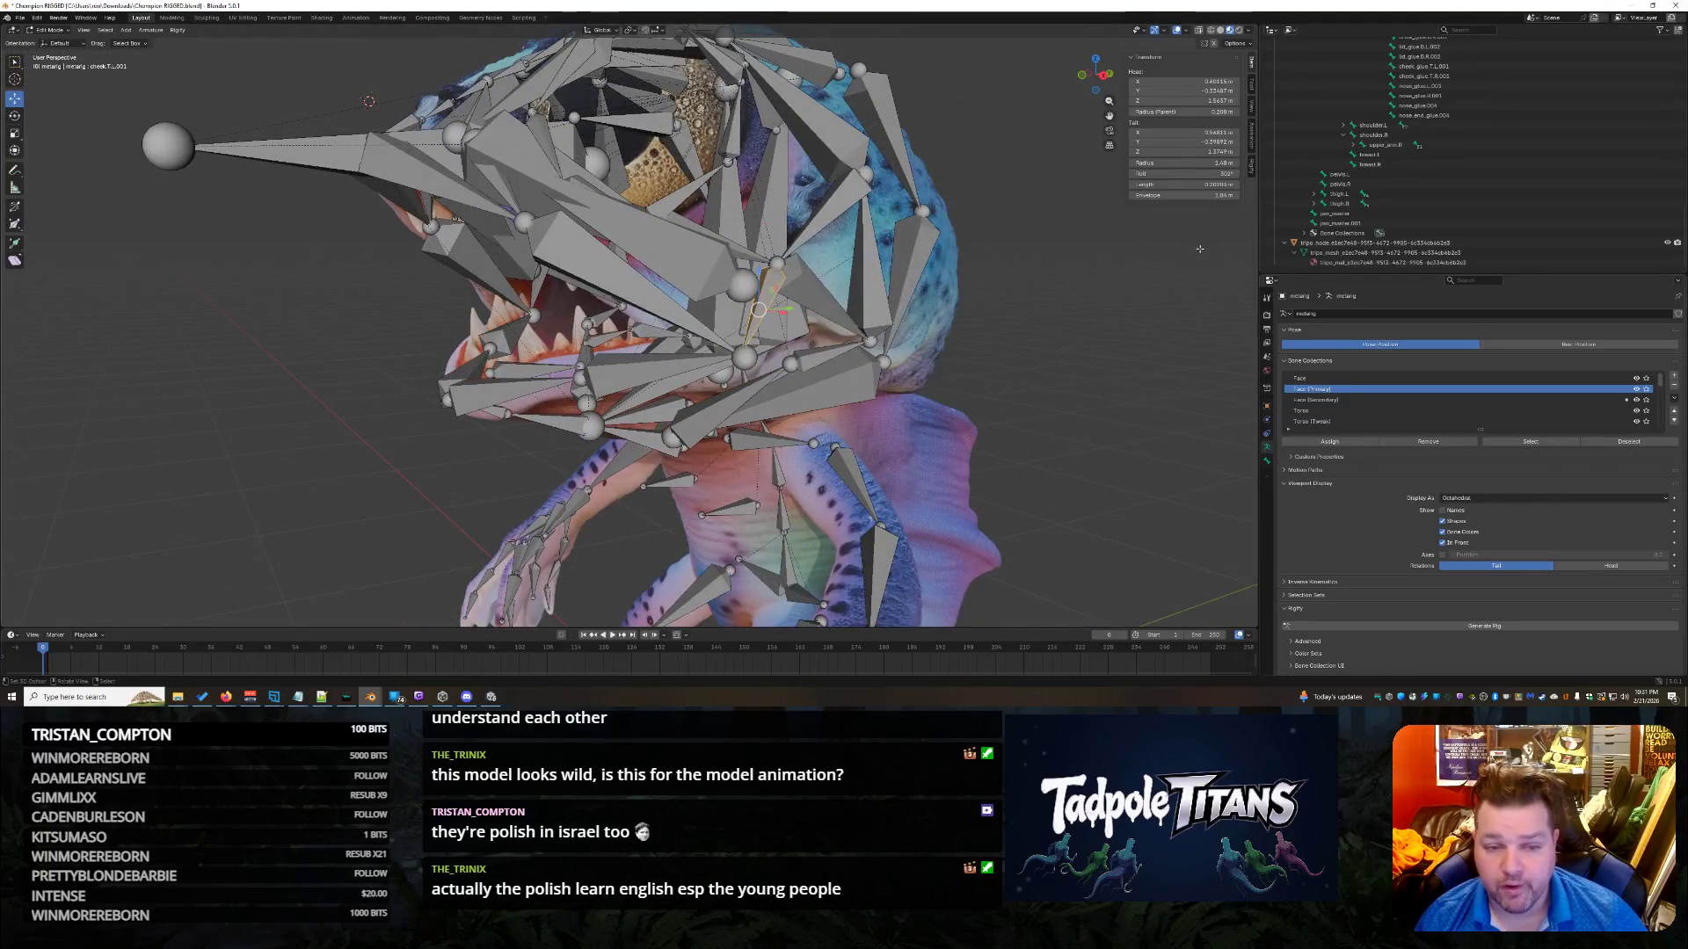
Try adjusting cheek.T.L.001's Tail Z, undoing back to 1.37493.
mouse_move(1193, 153)
left_mouse_down()
mouse_move(1244, 152)
mouse_move(1187, 153)
left_mouse_up()
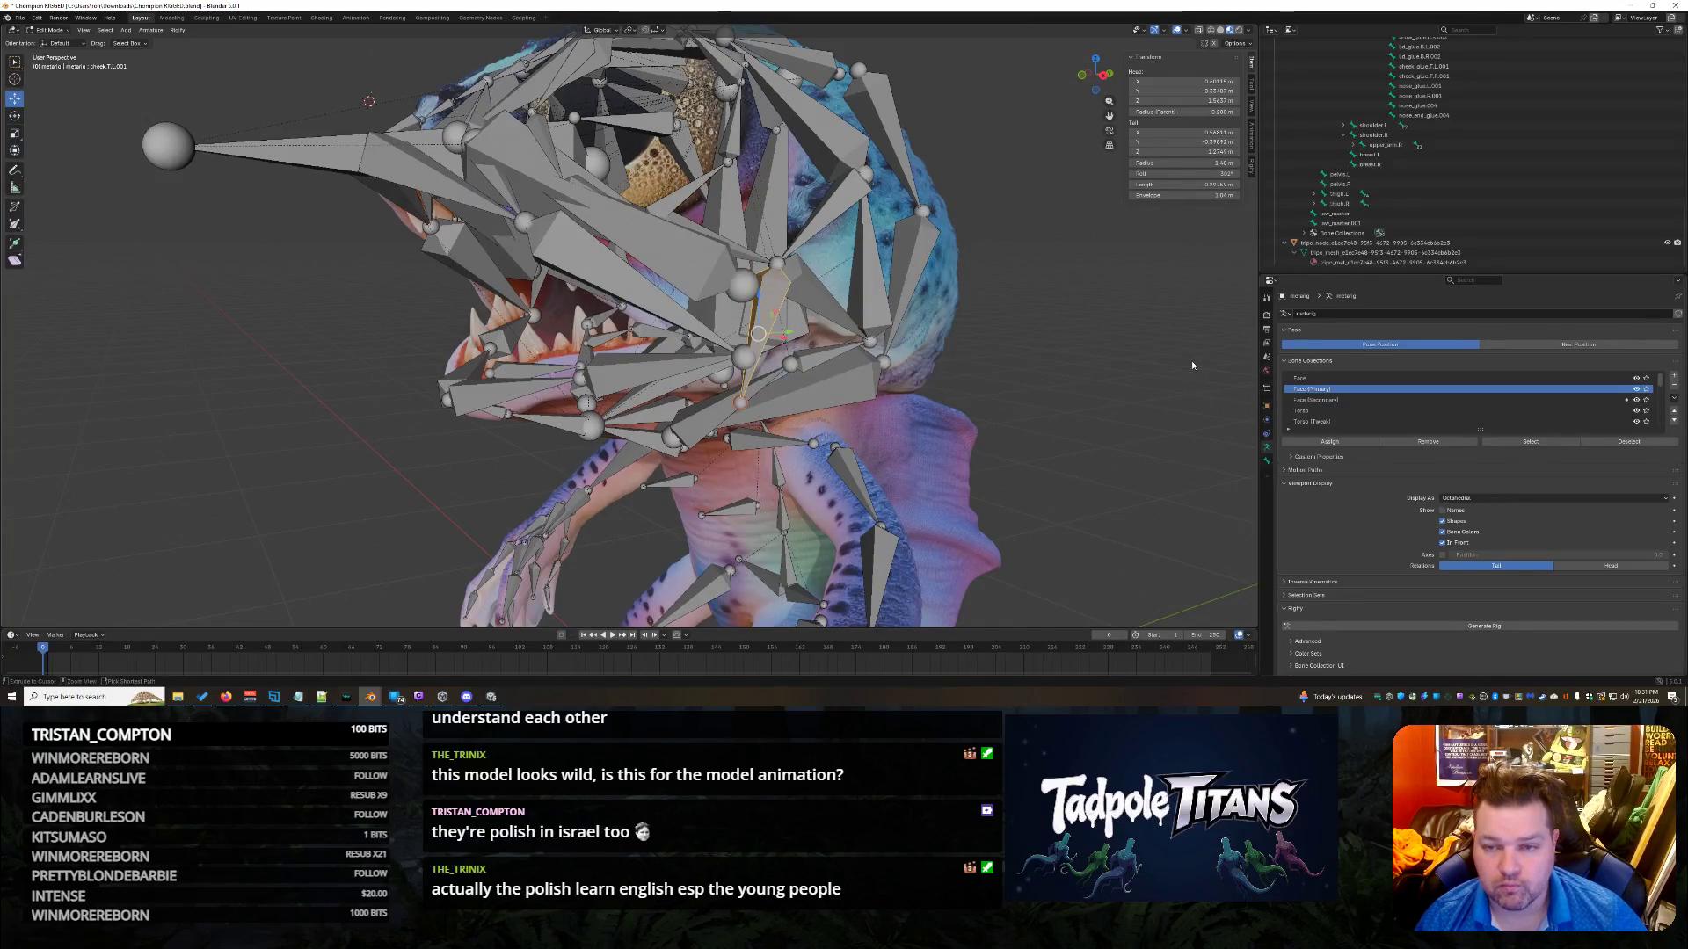
key("ctrl+z")
left_click(1182, 151)
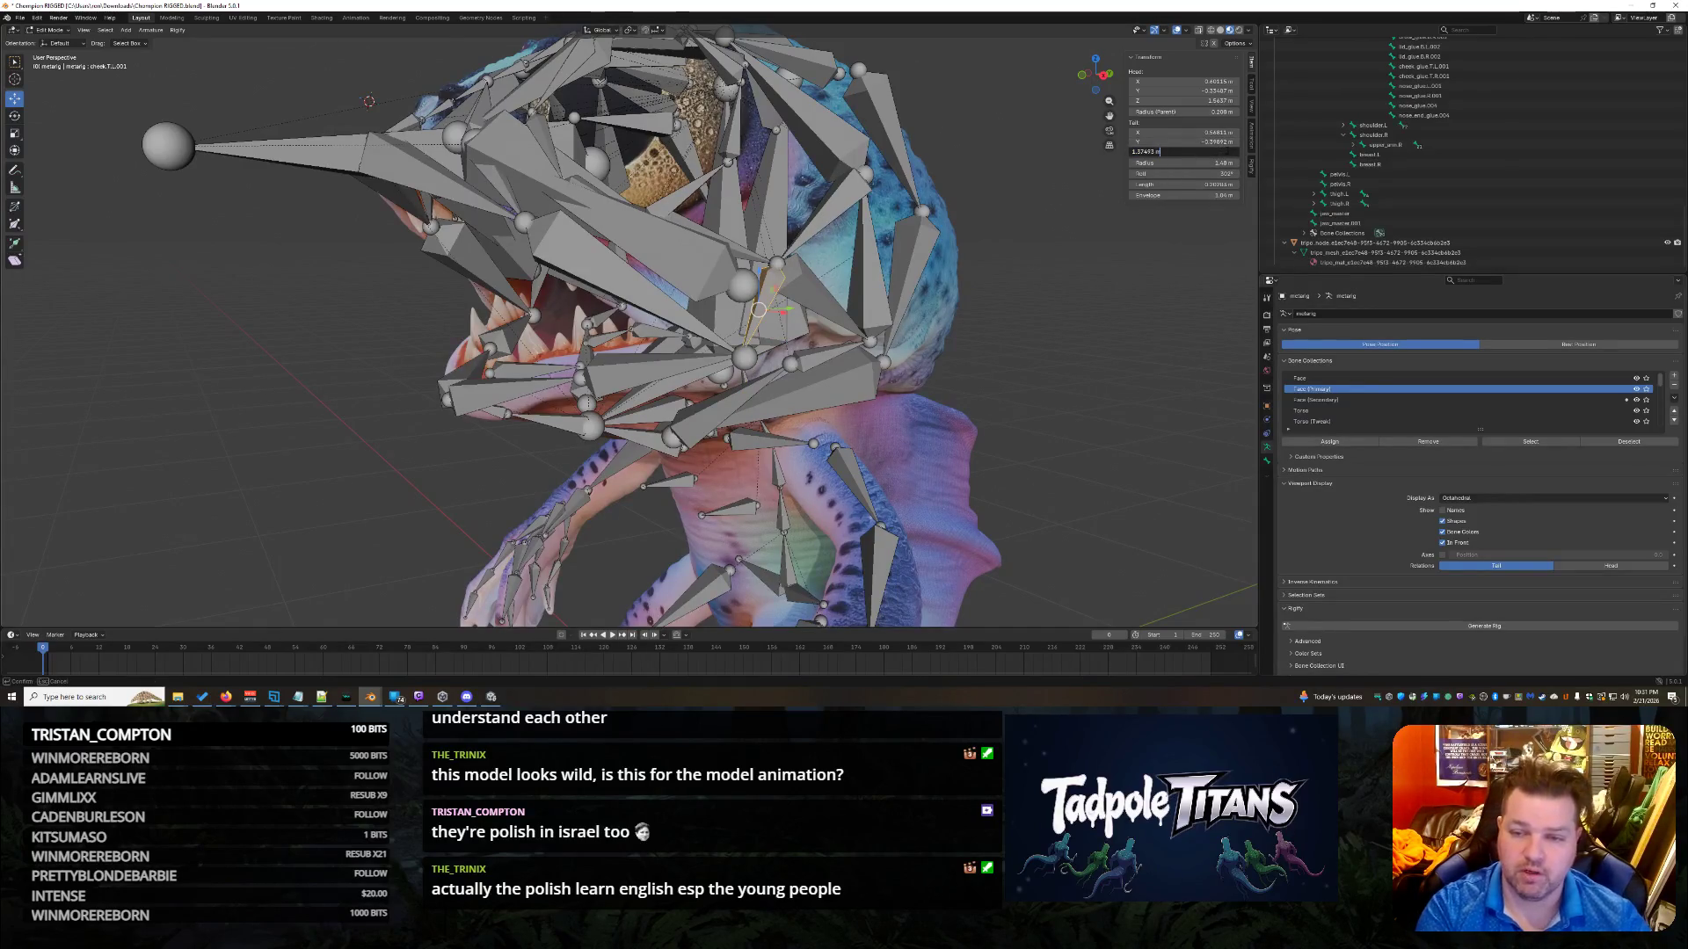
key("Return")
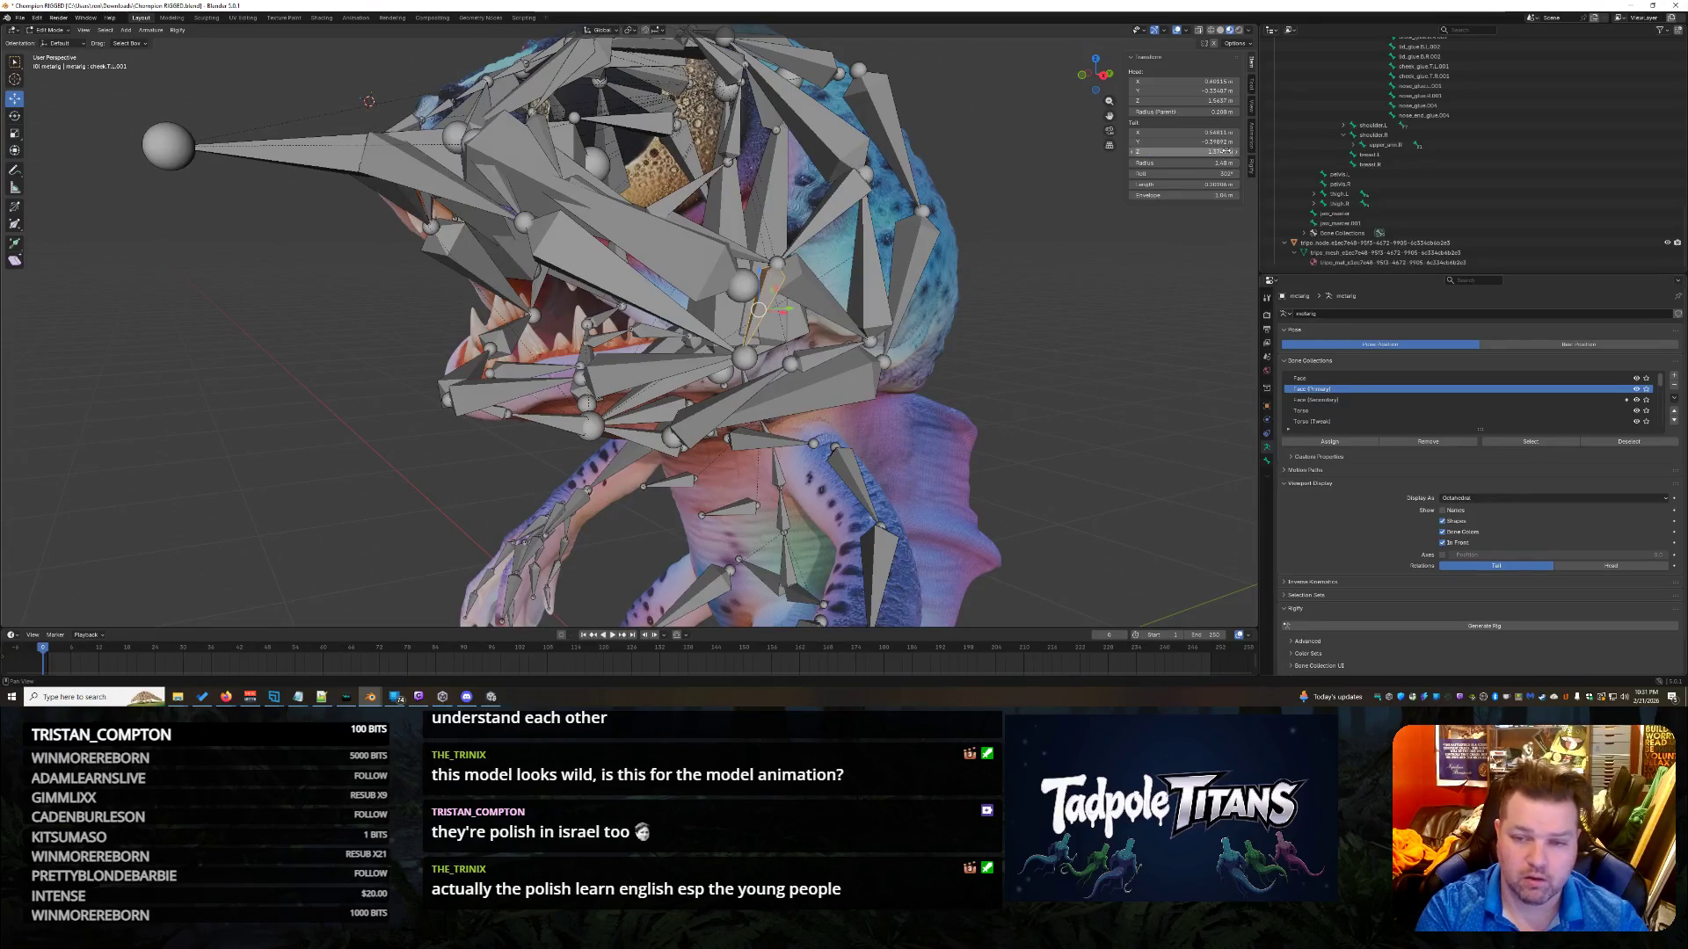
left_click(1225, 152)
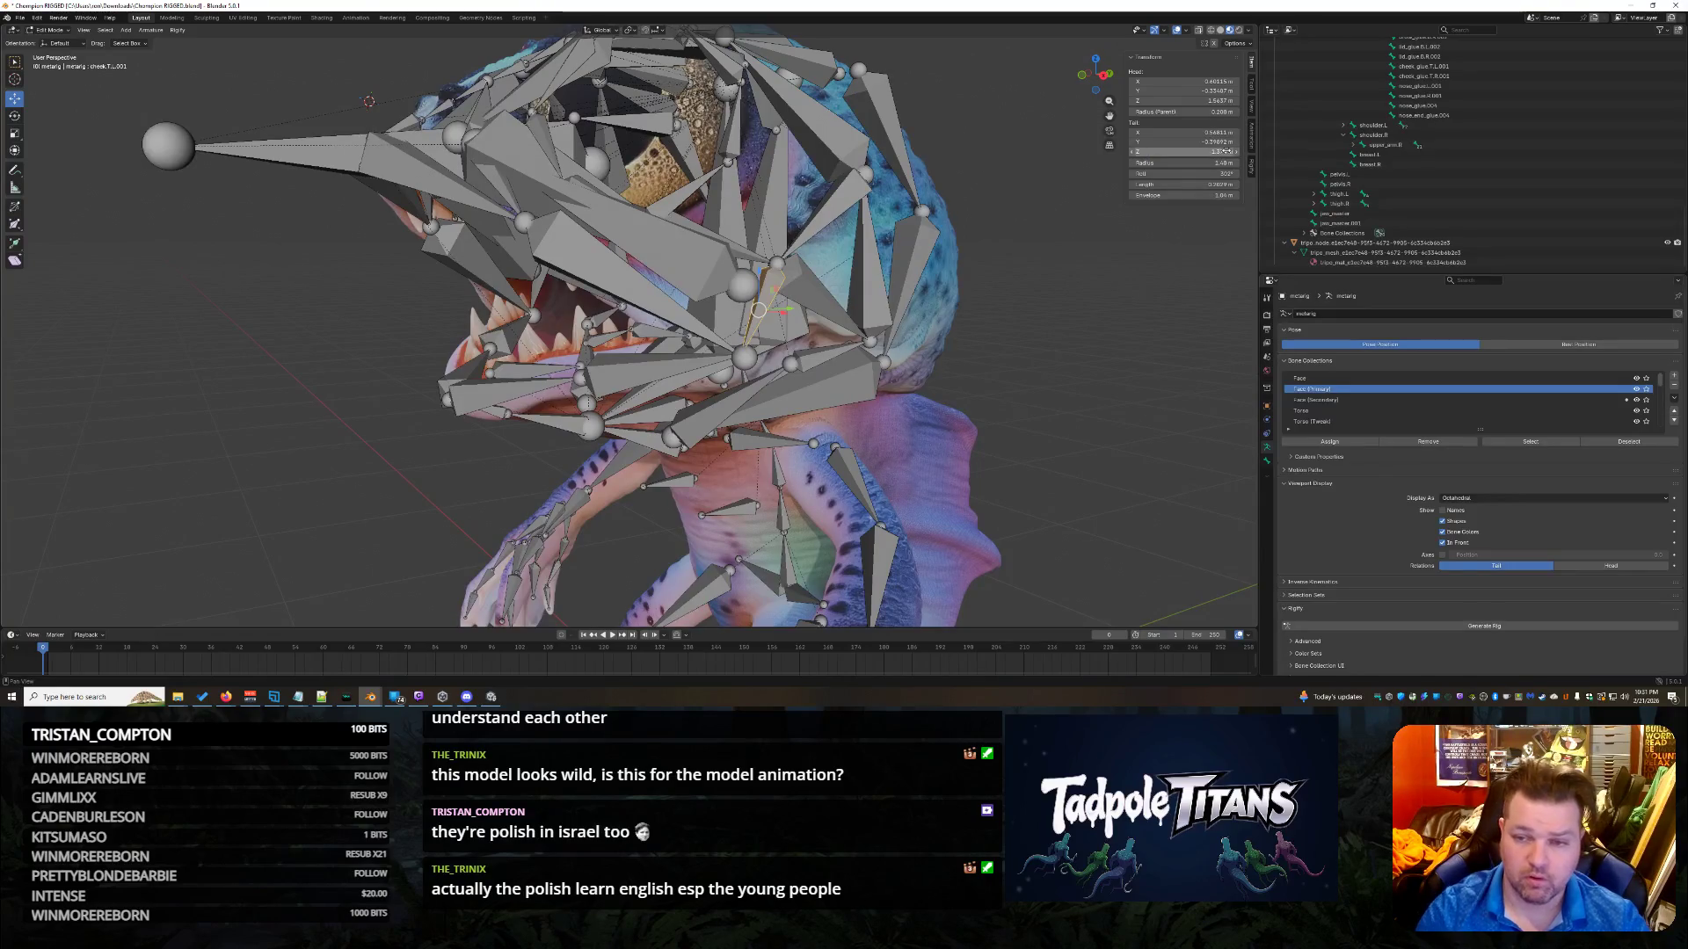
key("Escape")
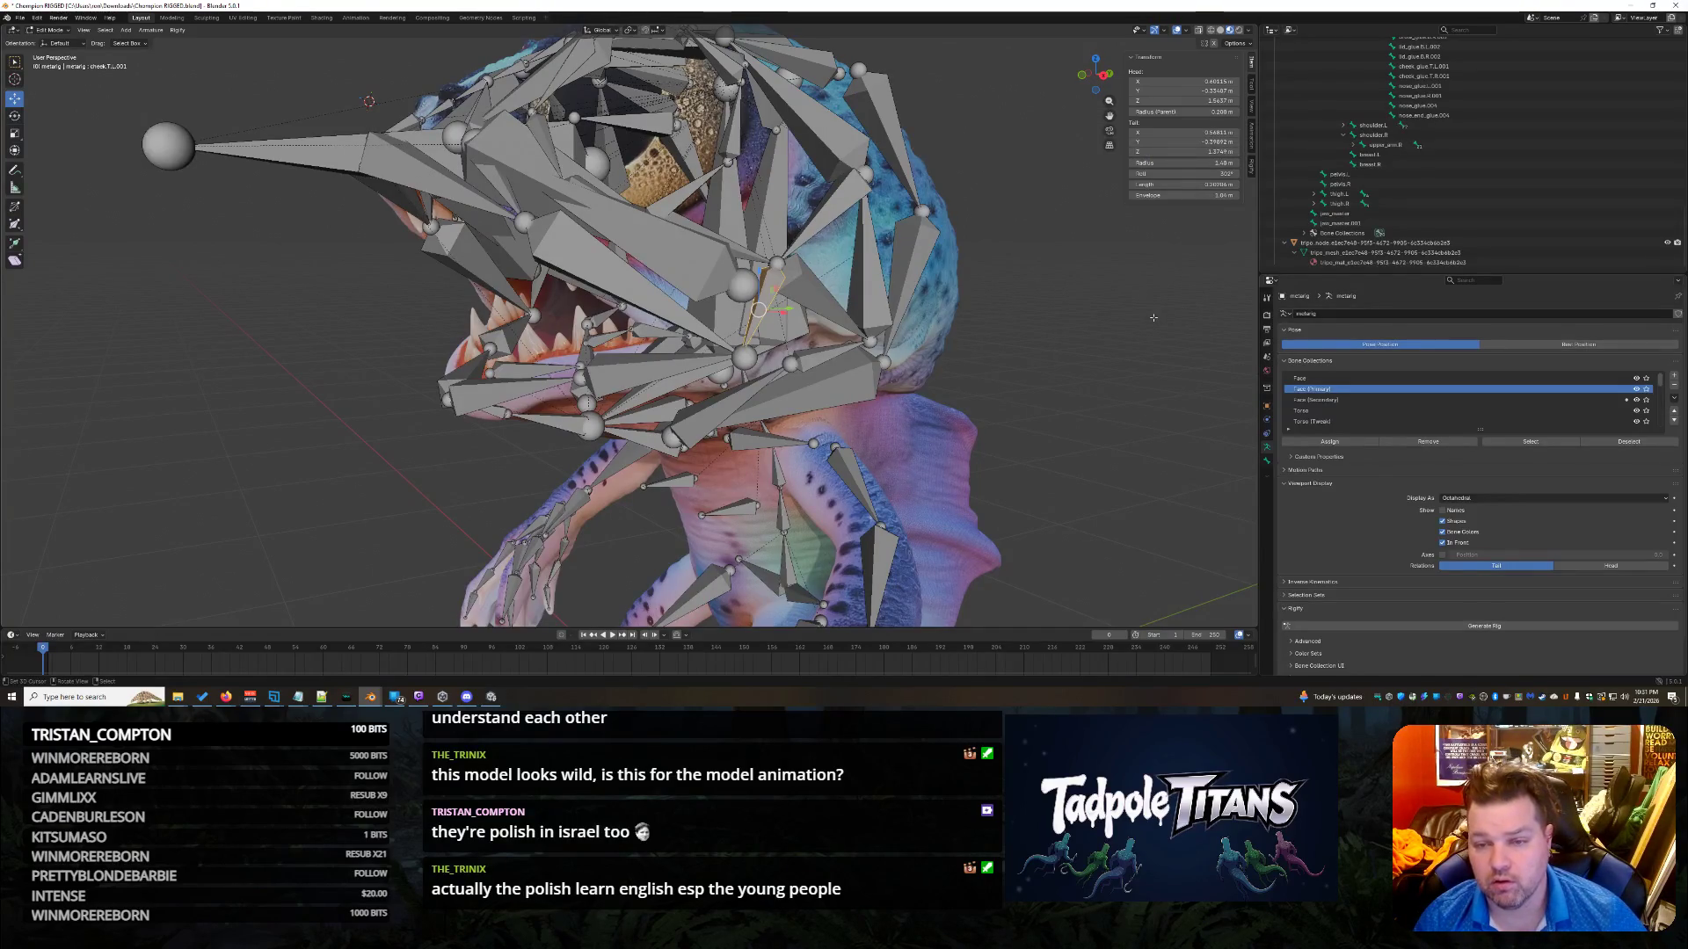
Enter 1.39 m as cheek.T.L.001's Tail Z, then select cheek.T.R.001.
left_click(1205, 151)
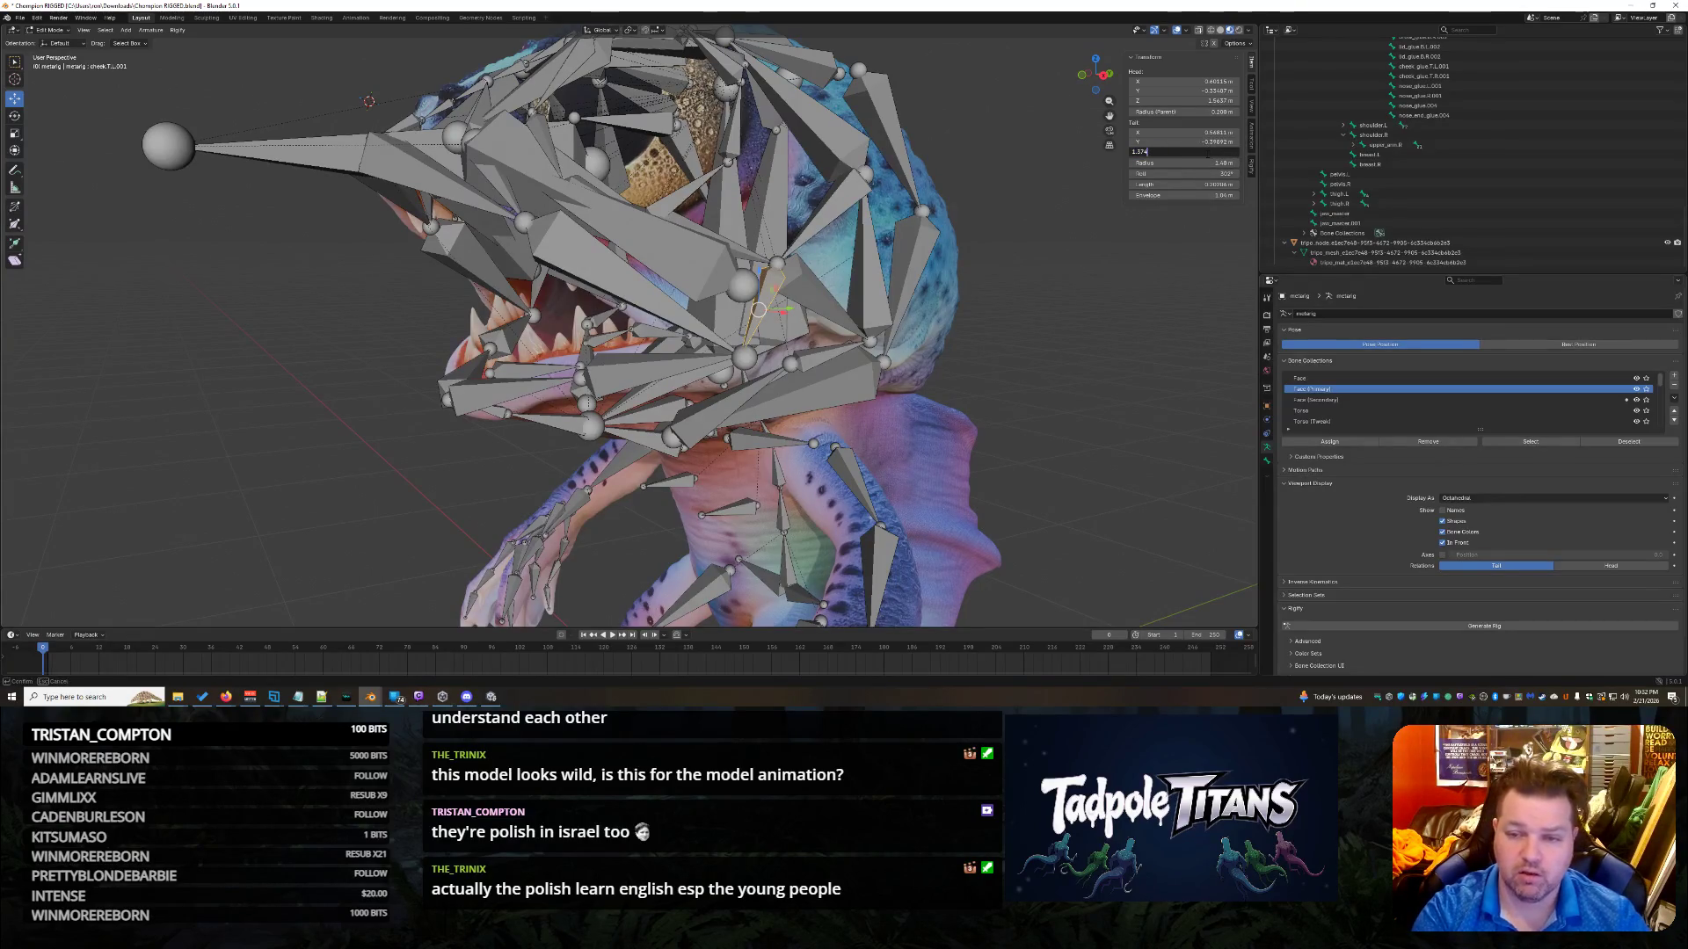
key("Escape")
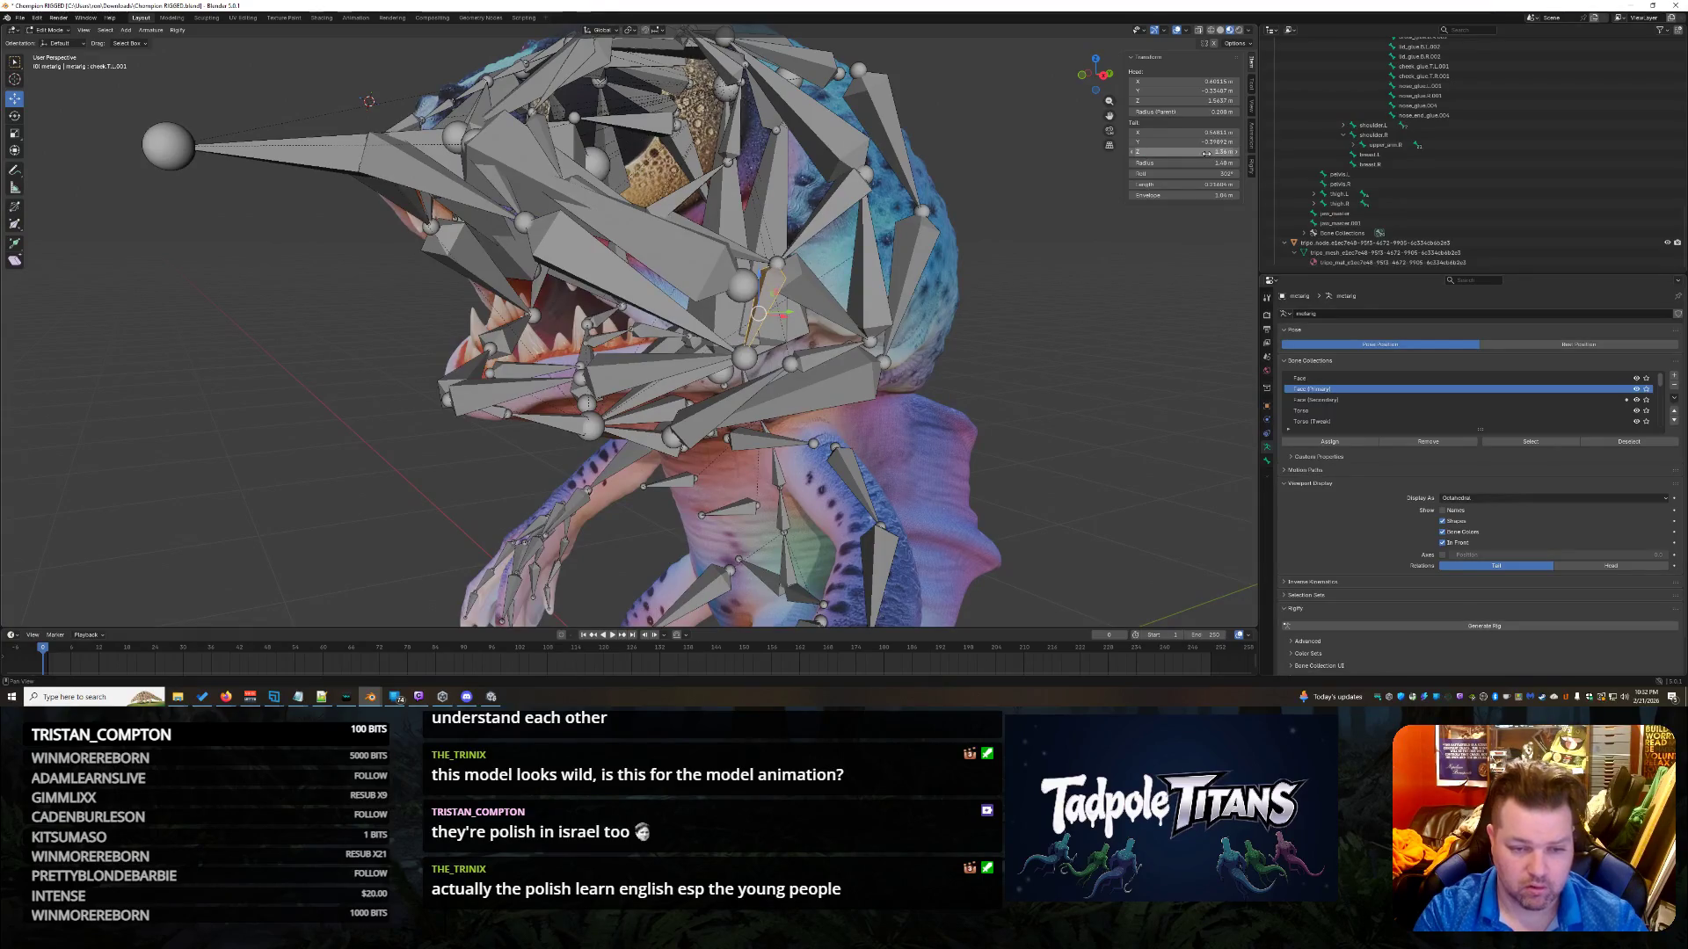
left_click(1204, 152)
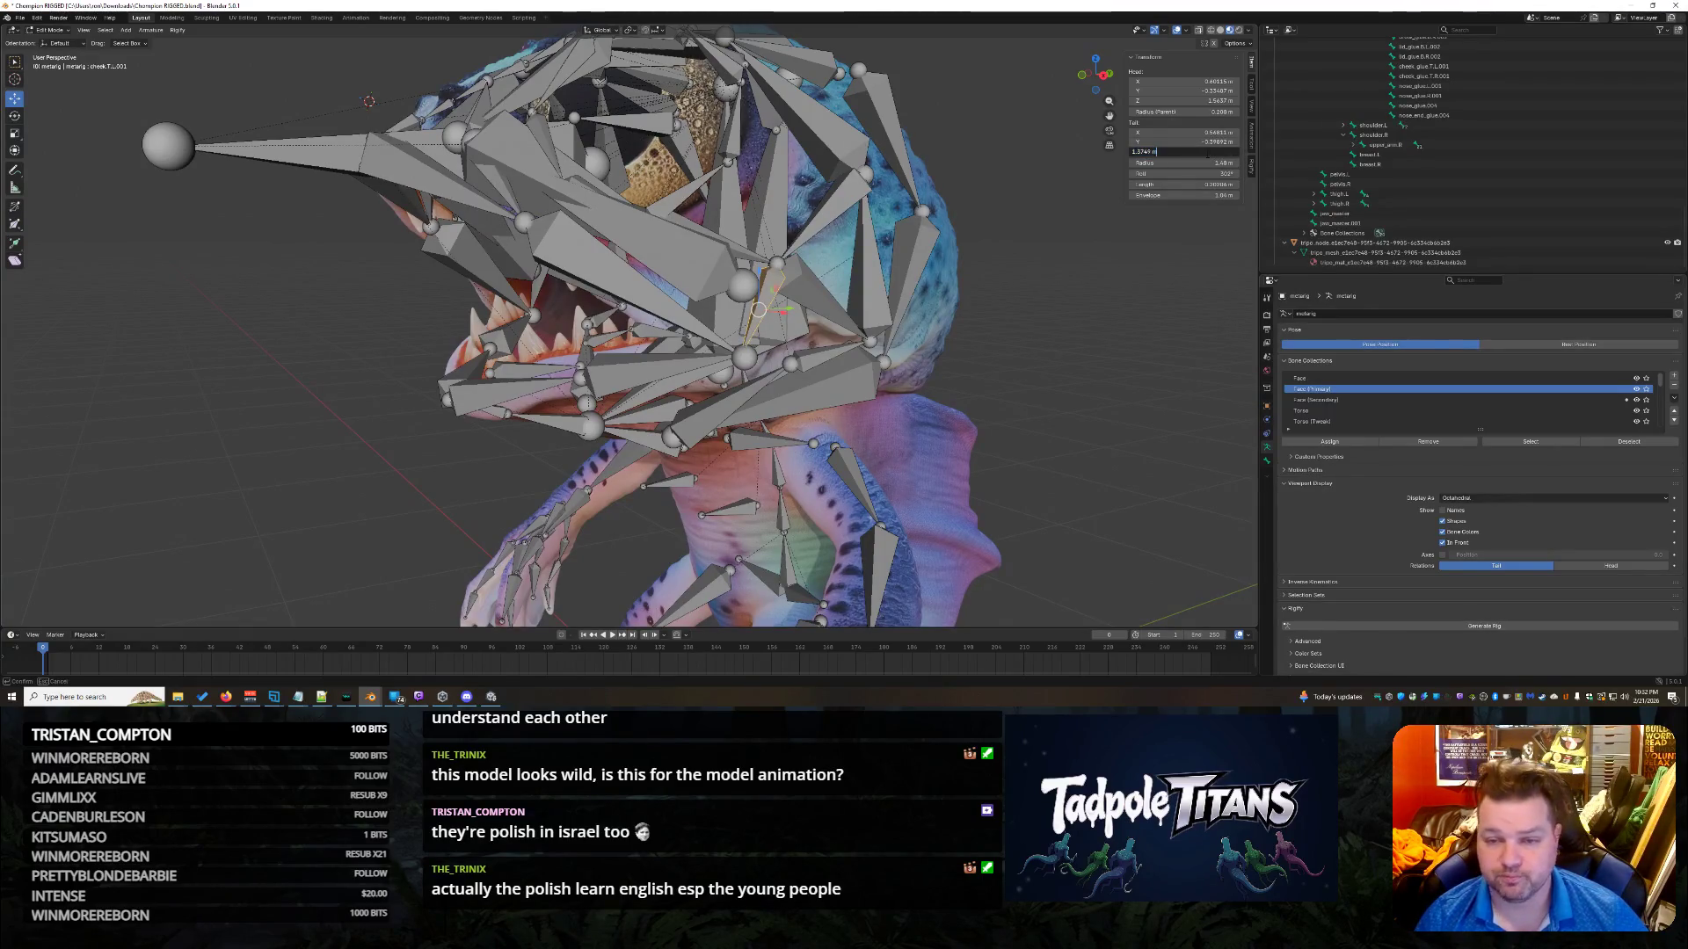
key("Return")
middle_click_drag(348, 467, 563, 342)
left_click(569, 338)
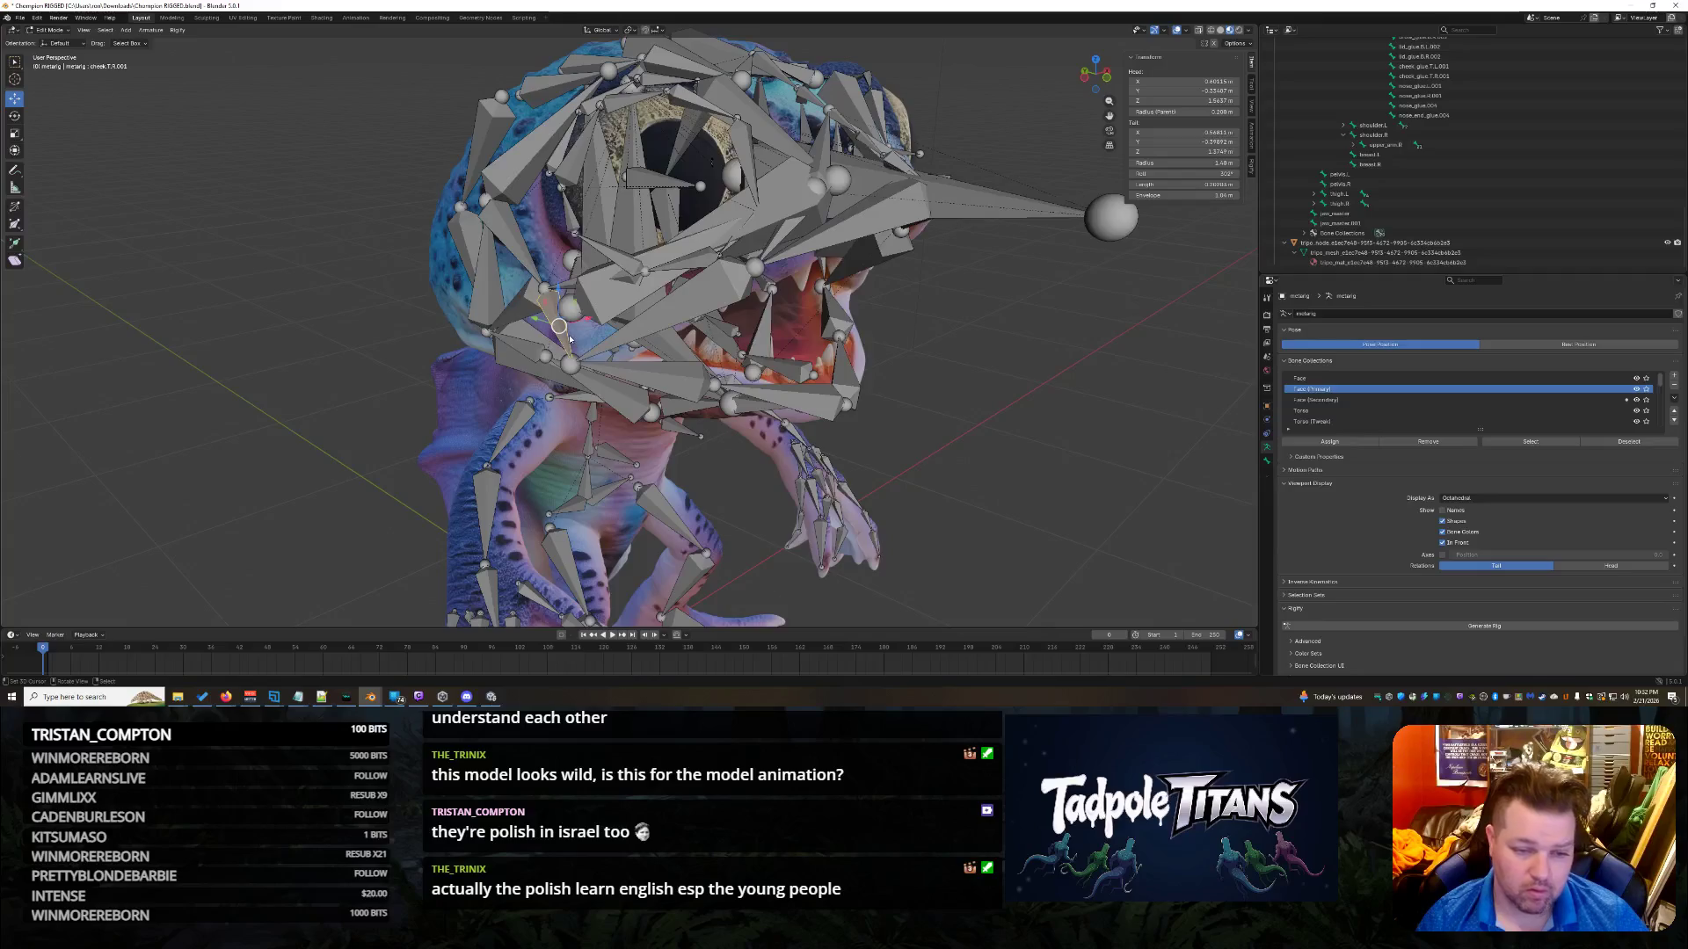
Enter 1.39 m as cheek.T.R.001's Tail Z, then select the lower right lip bone.
left_click(1184, 151)
type("1")
key("Return")
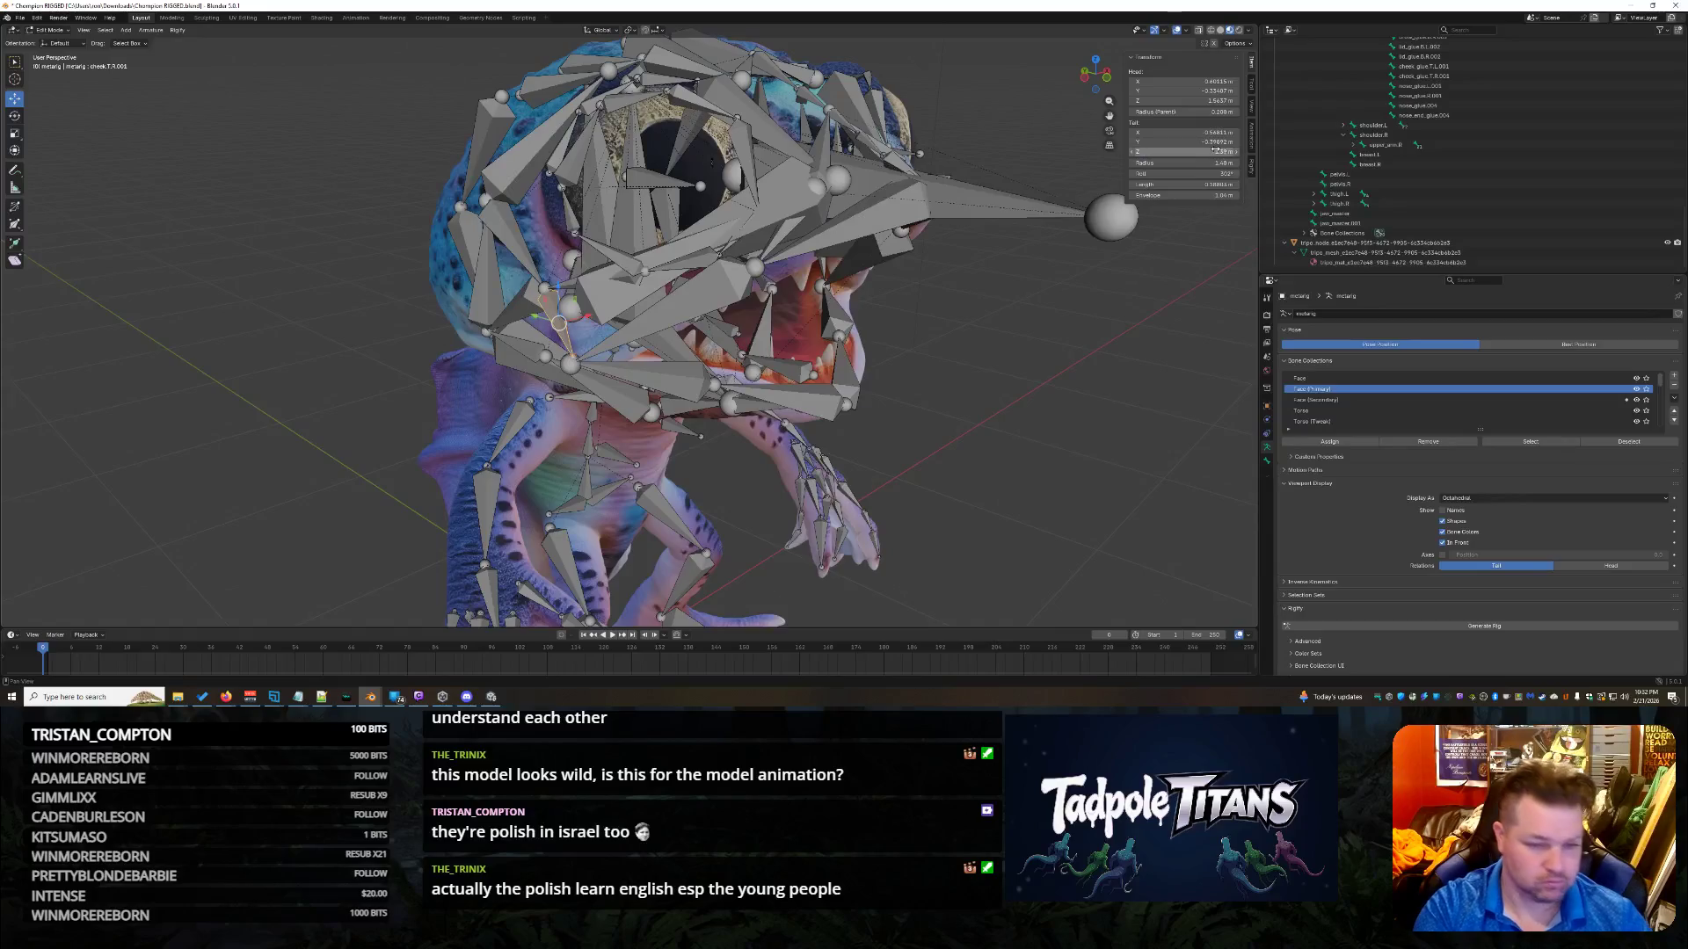
middle_click_drag(492, 457, 545, 466)
left_click(560, 365)
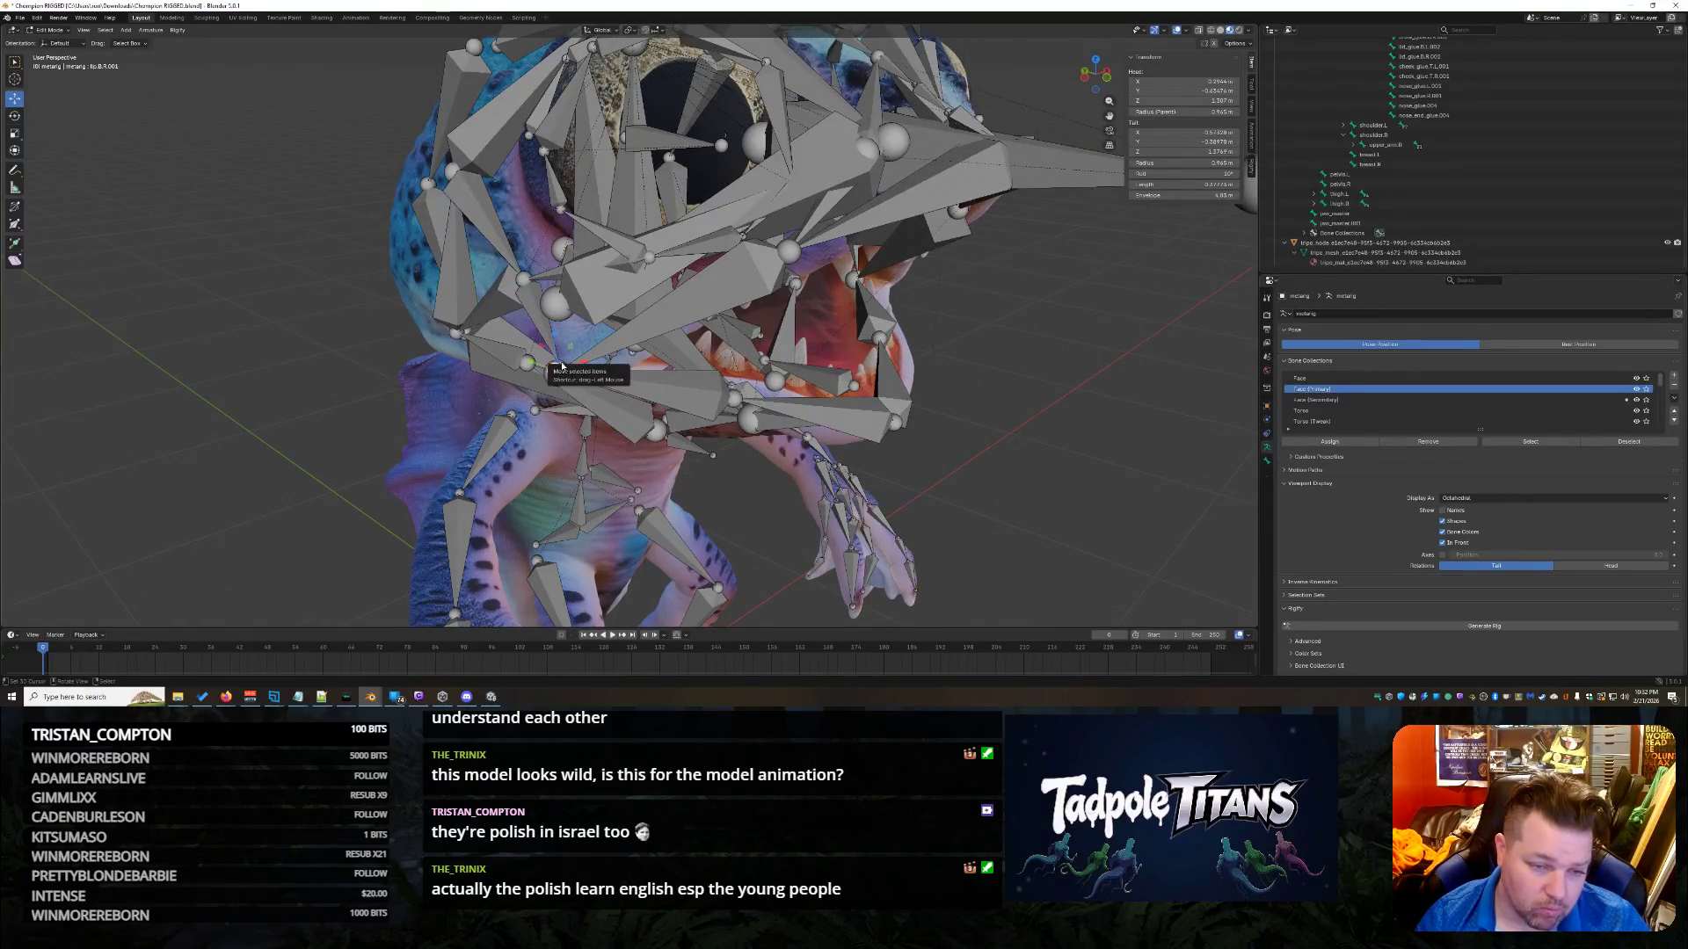
scroll(490, 404, "up", 4)
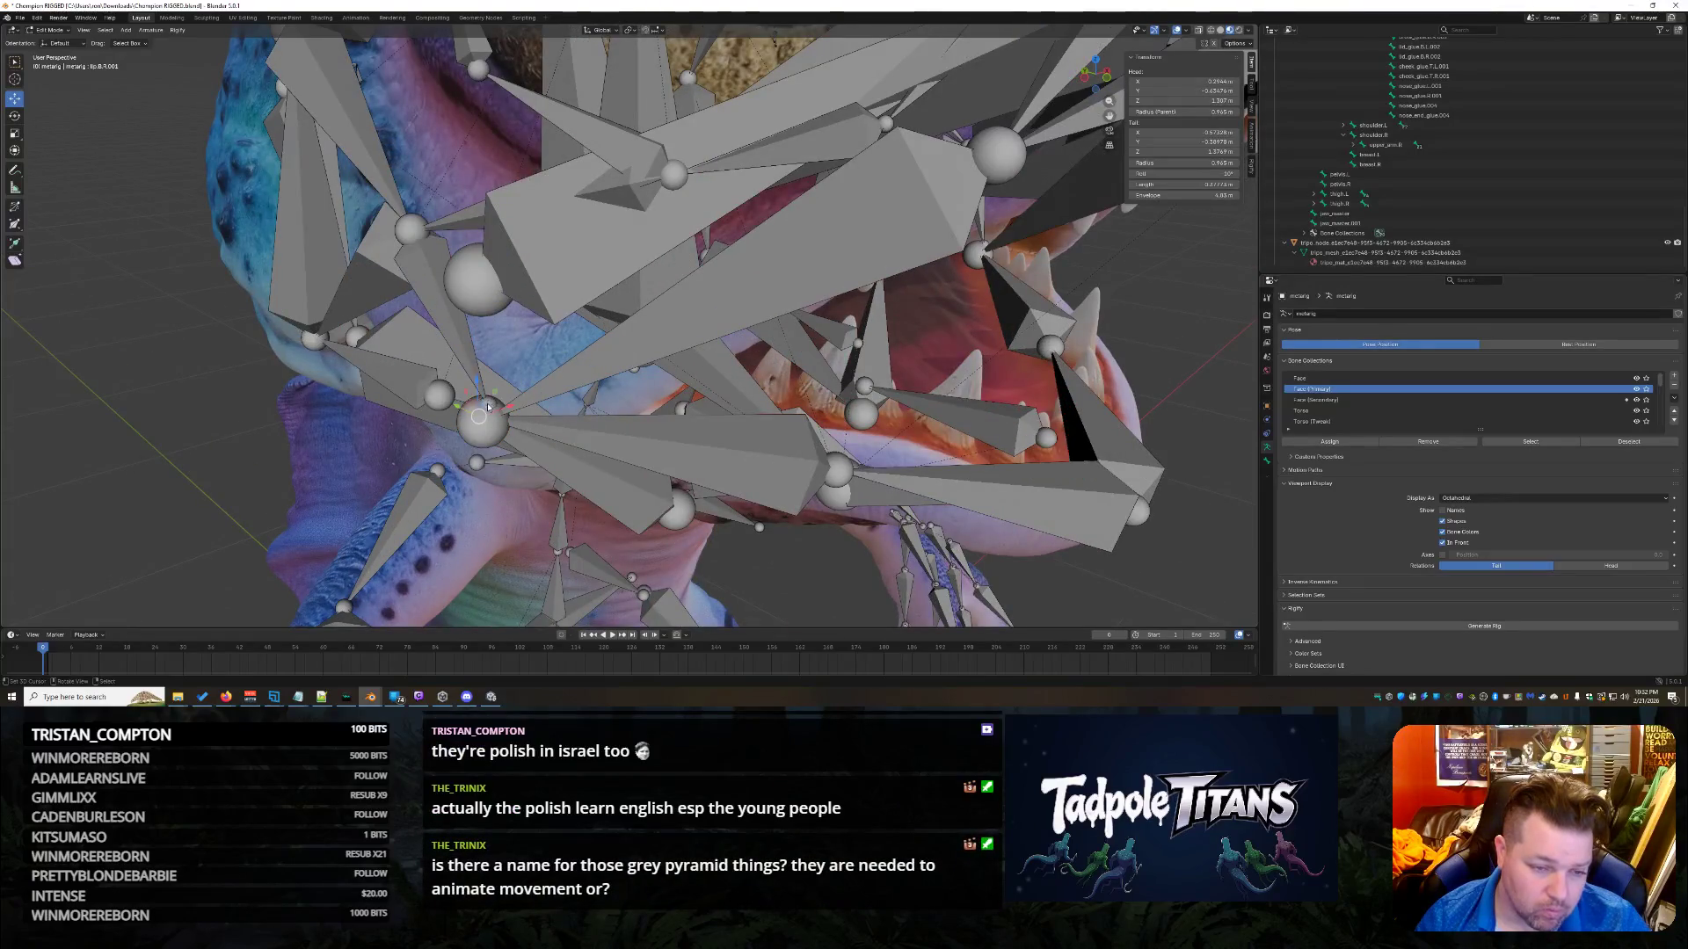
Raise the tail Z of the right upper cheek bone cheek.T.R.001 to 1.4 m.
left_click(469, 362)
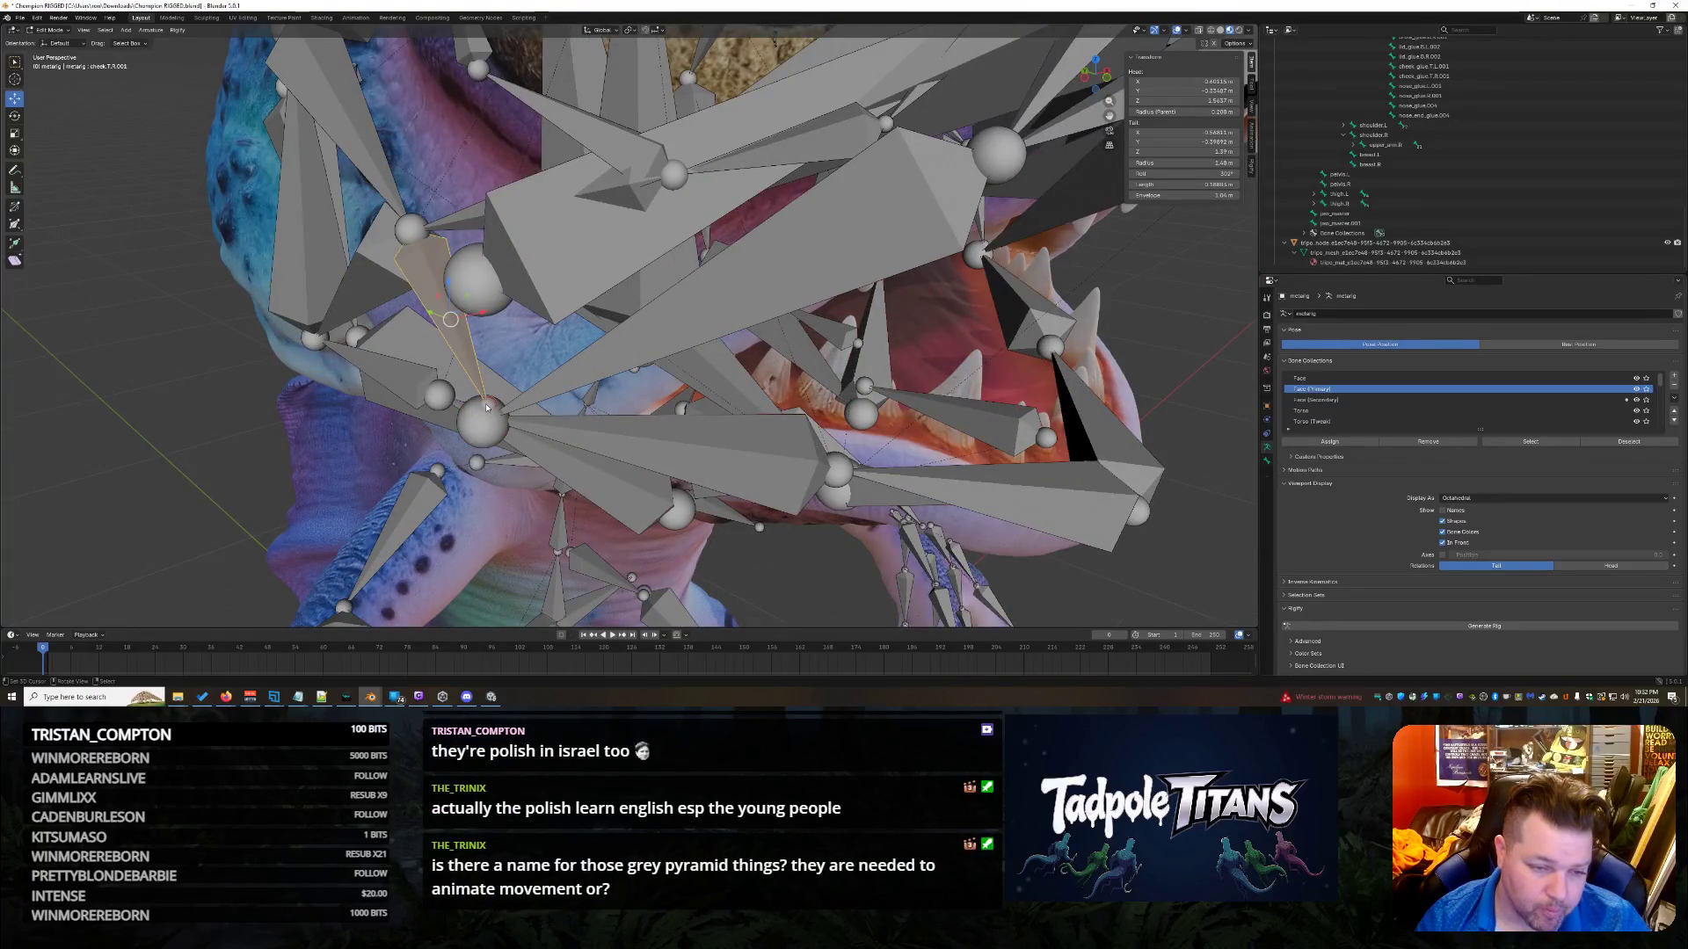
left_click(1182, 151)
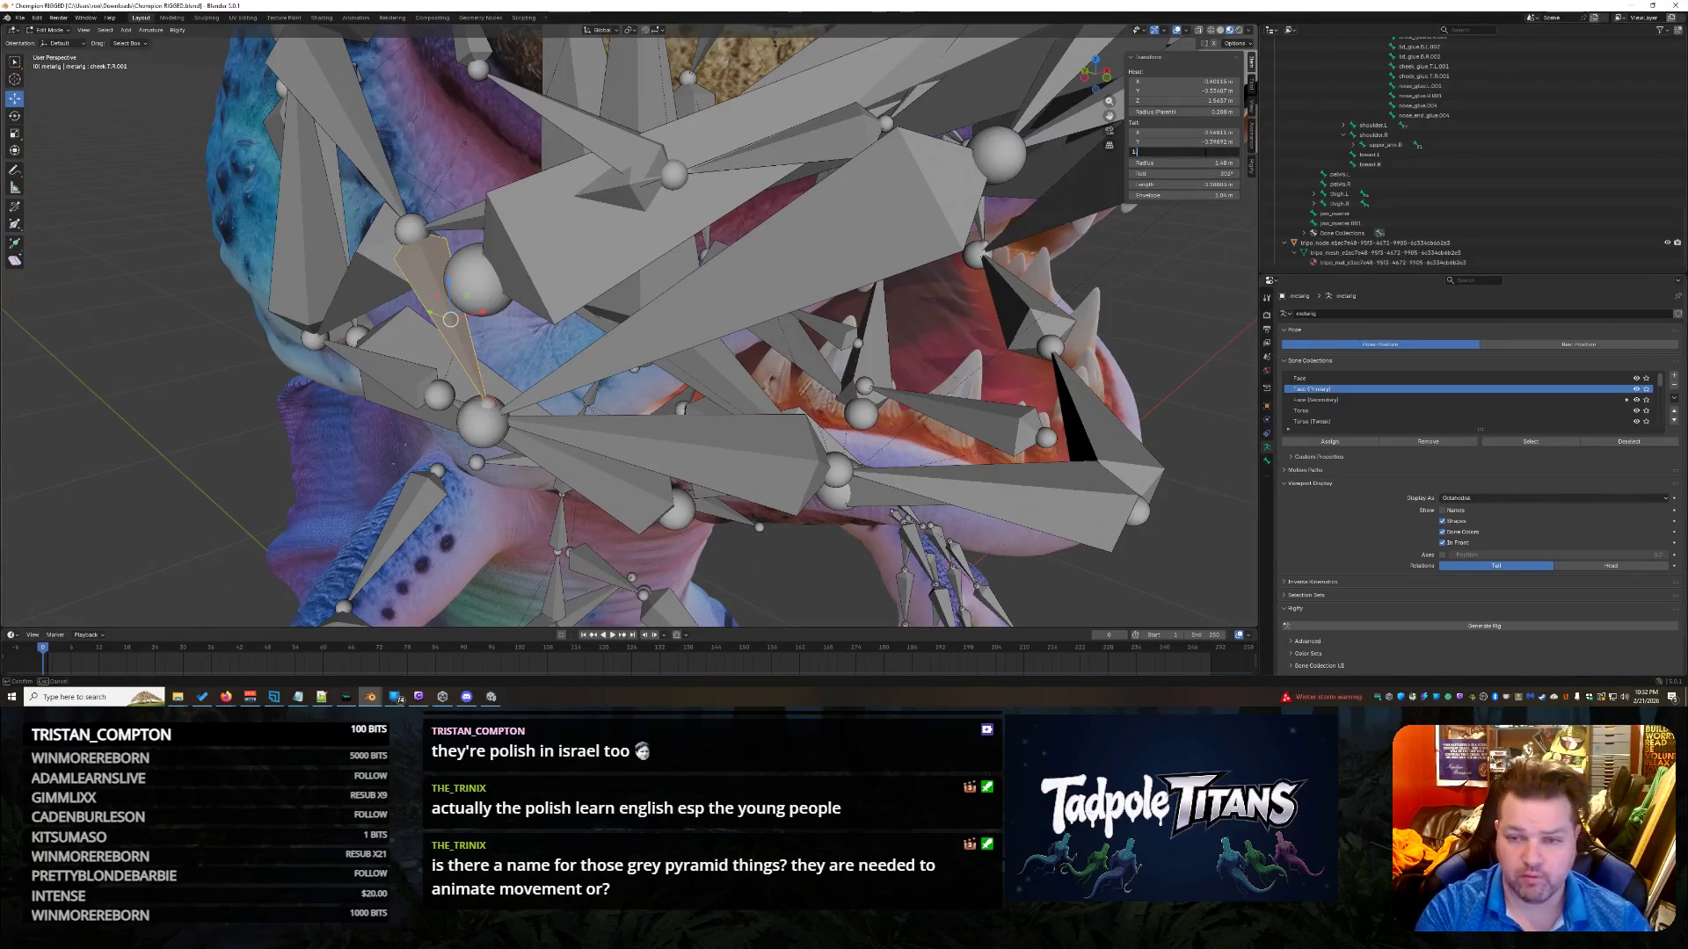
type("4")
key("Return")
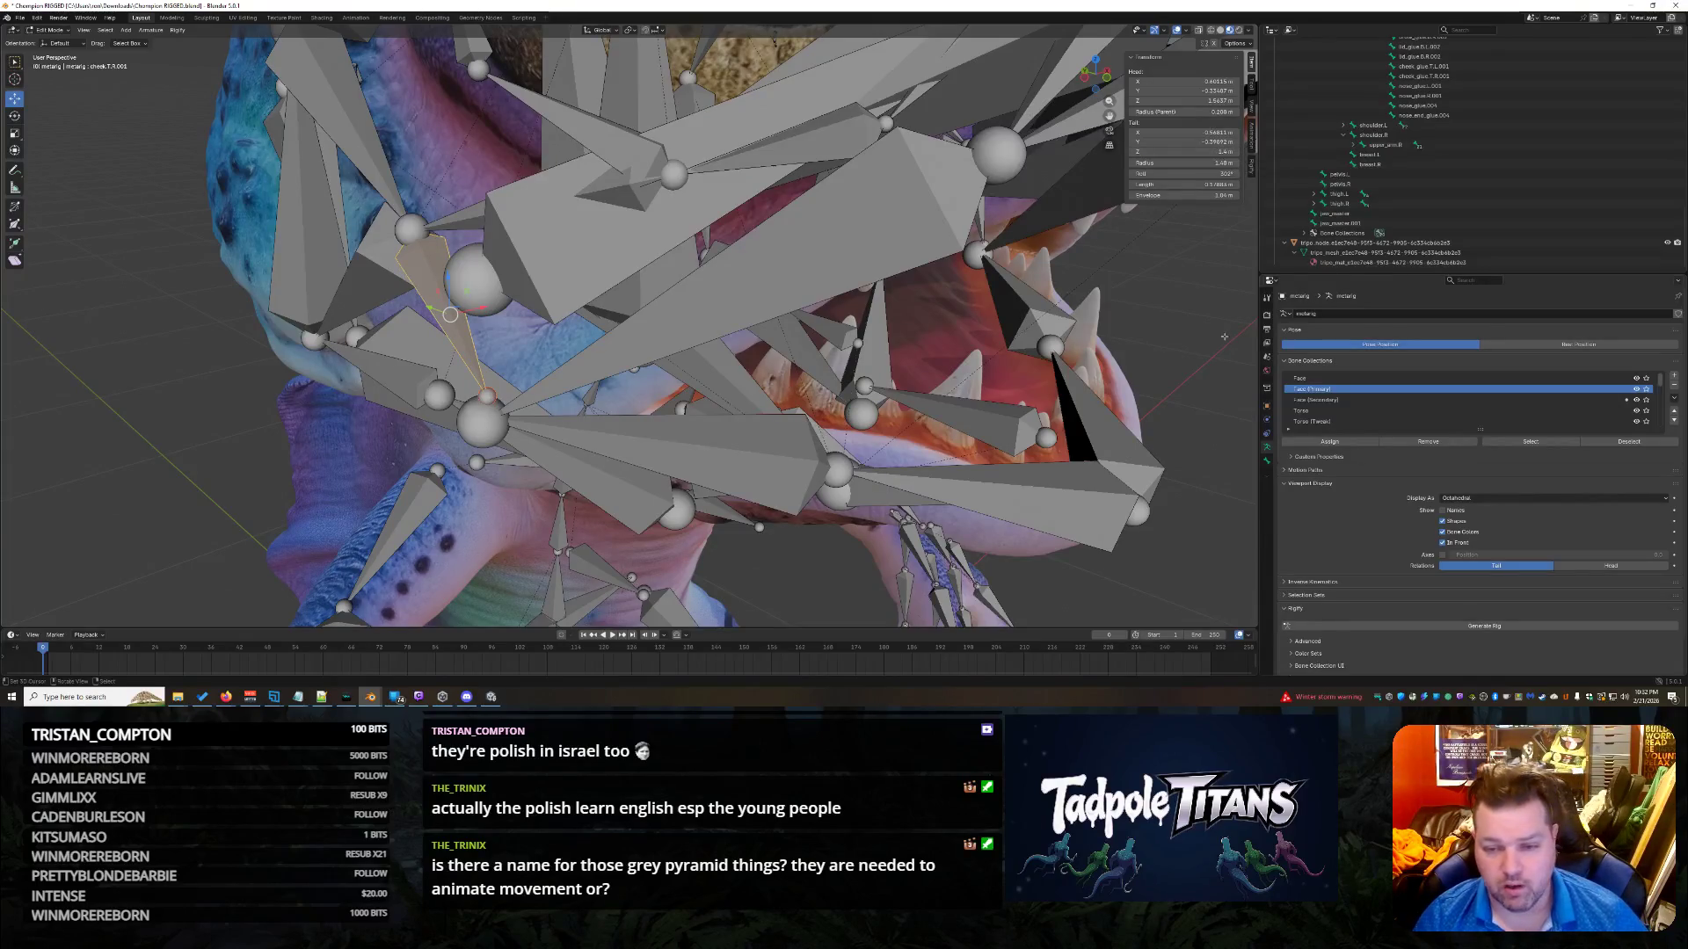
mouse_move(1229, 312)
middle_mouse_down()
mouse_move(1134, 369)
mouse_move(1137, 327)
mouse_move(1108, 328)
mouse_move(1119, 364)
mouse_move(1124, 344)
middle_mouse_up()
scroll(1108, 325, "down", 4)
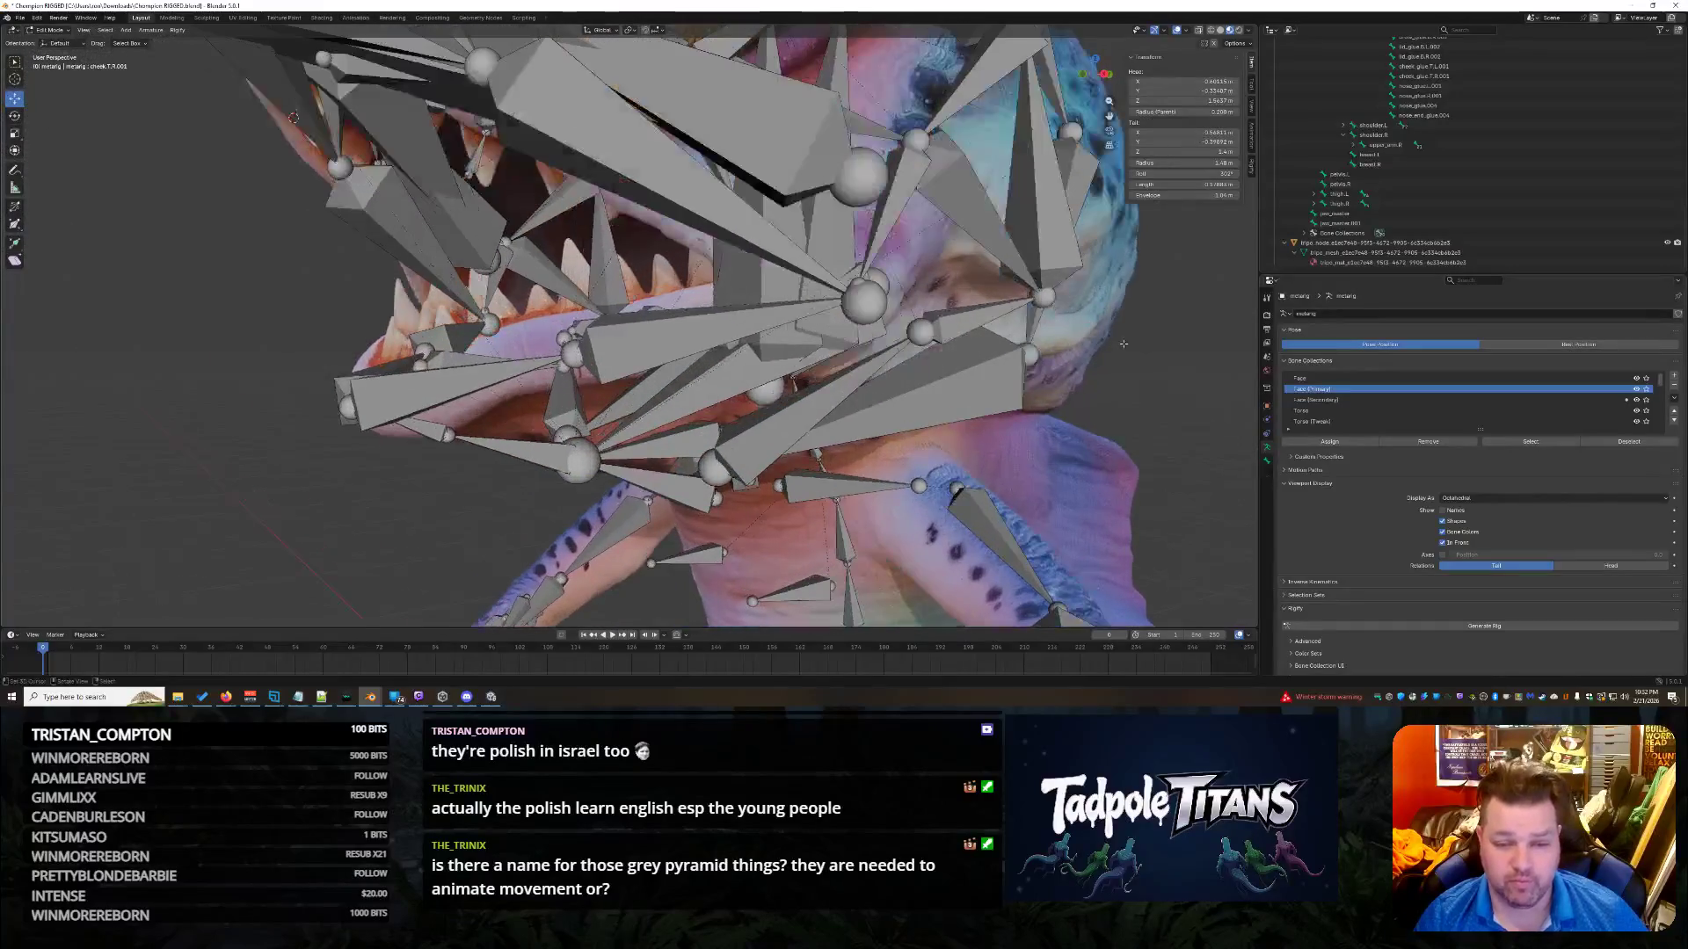
Set the left upper cheek bone cheek.T.L.001's tail Z to 1.4 m.
left_click(895, 204)
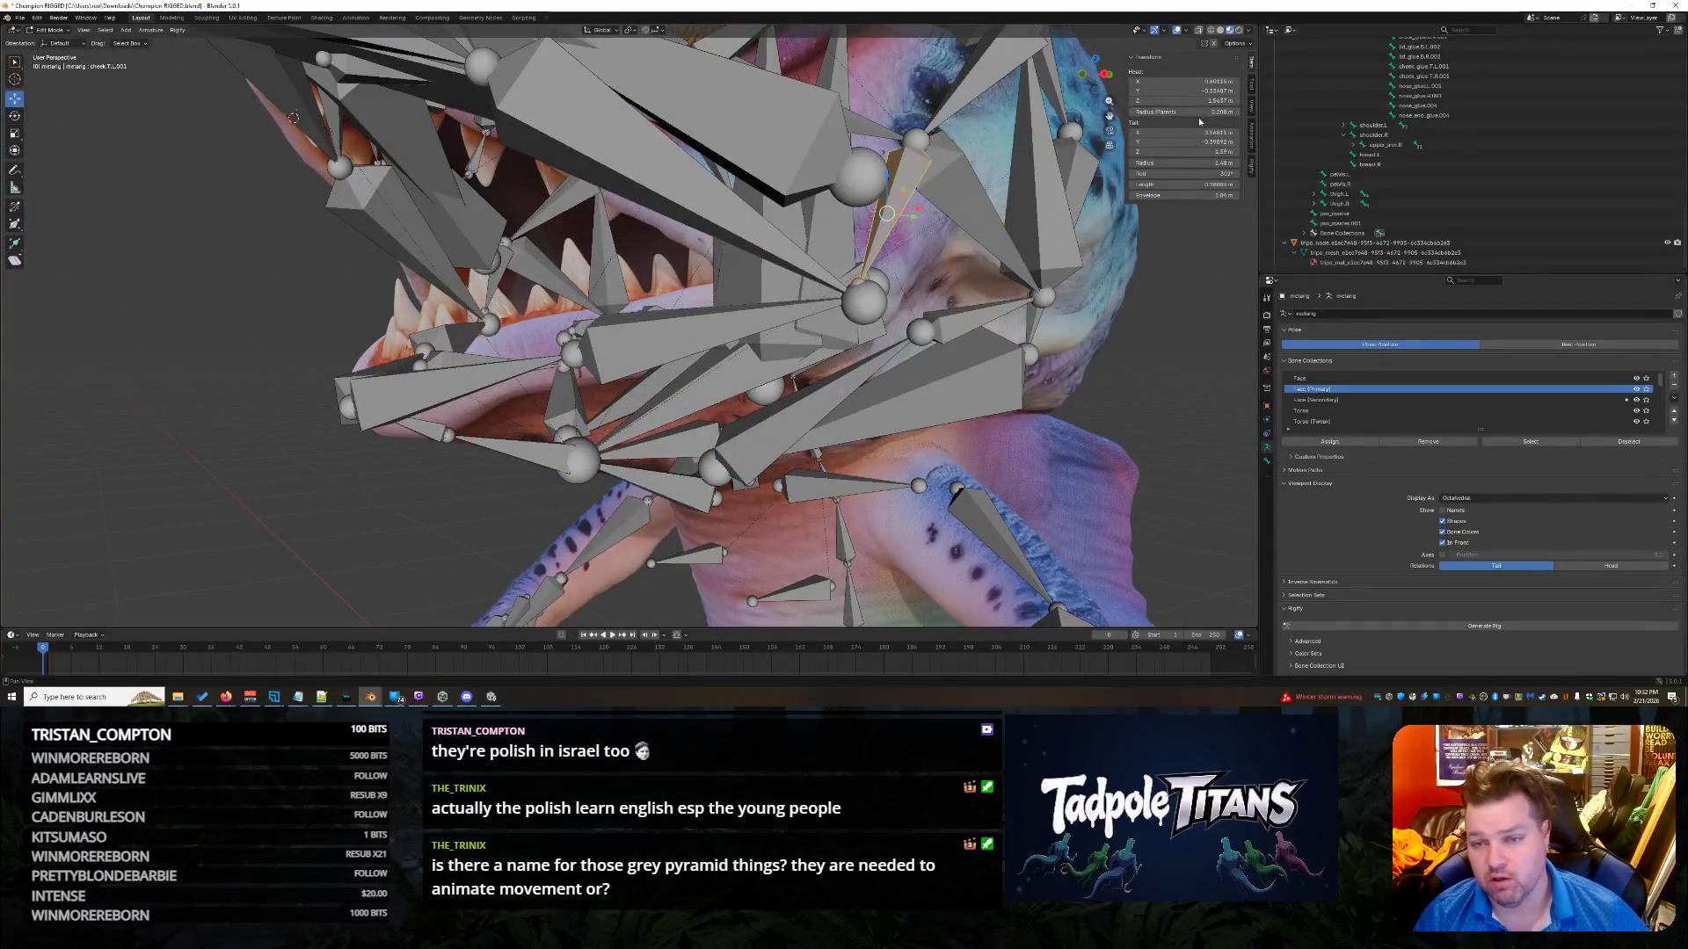
left_click(1189, 151)
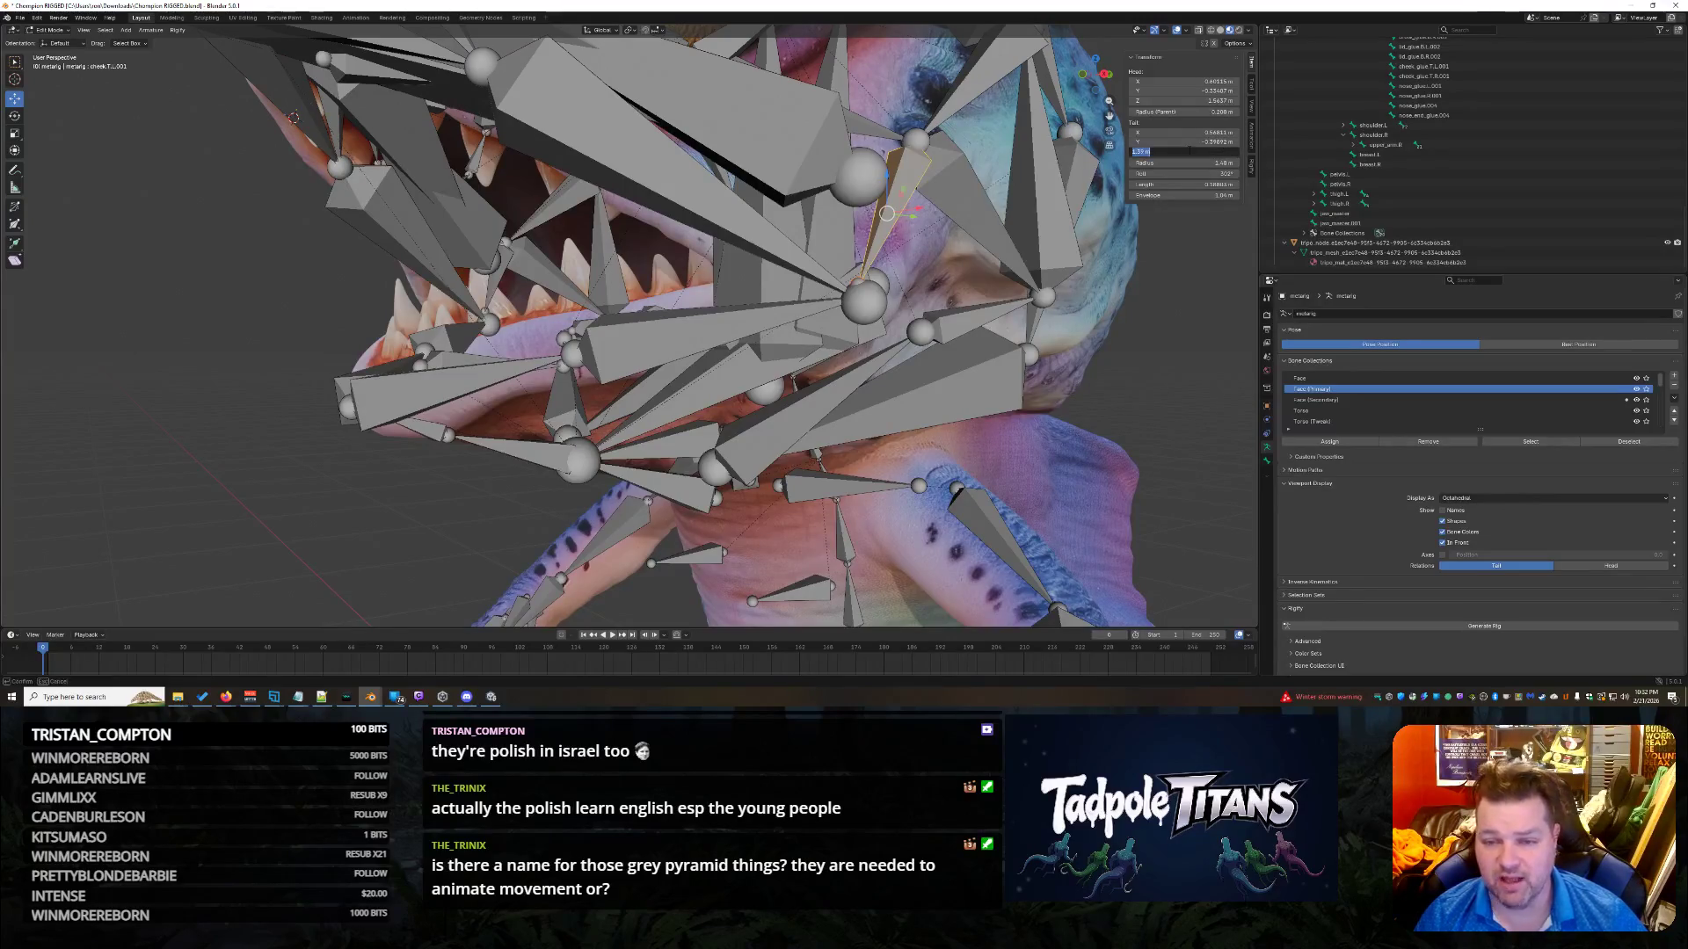
key("Return")
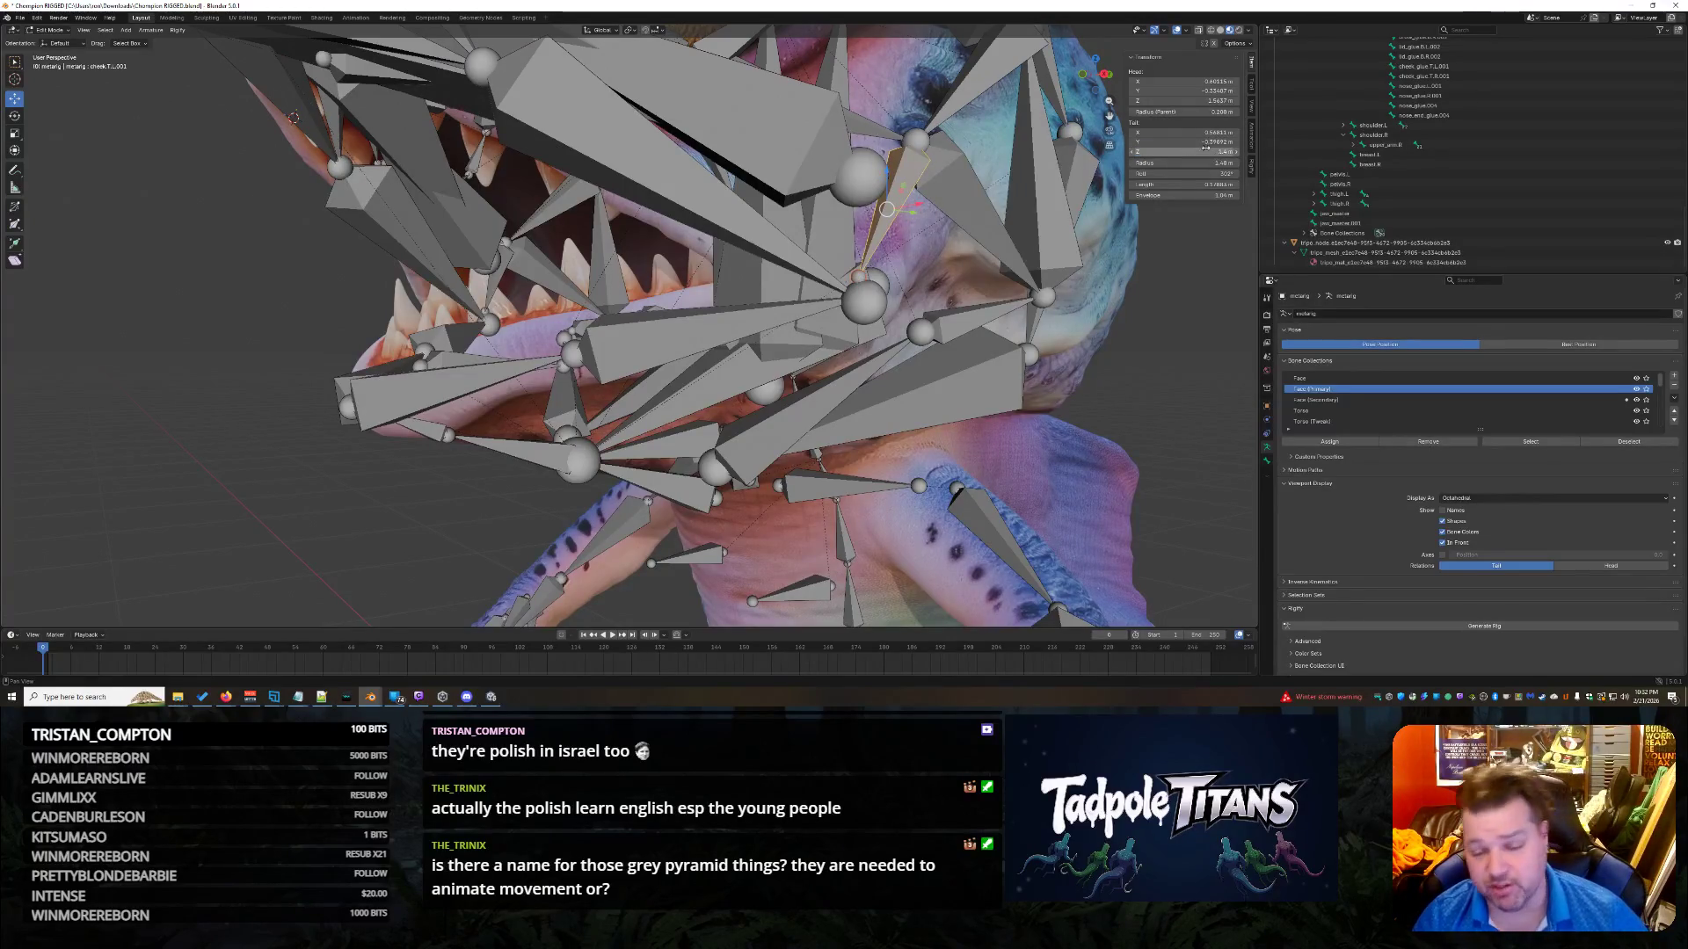
middle_click_drag(879, 440, 972, 501)
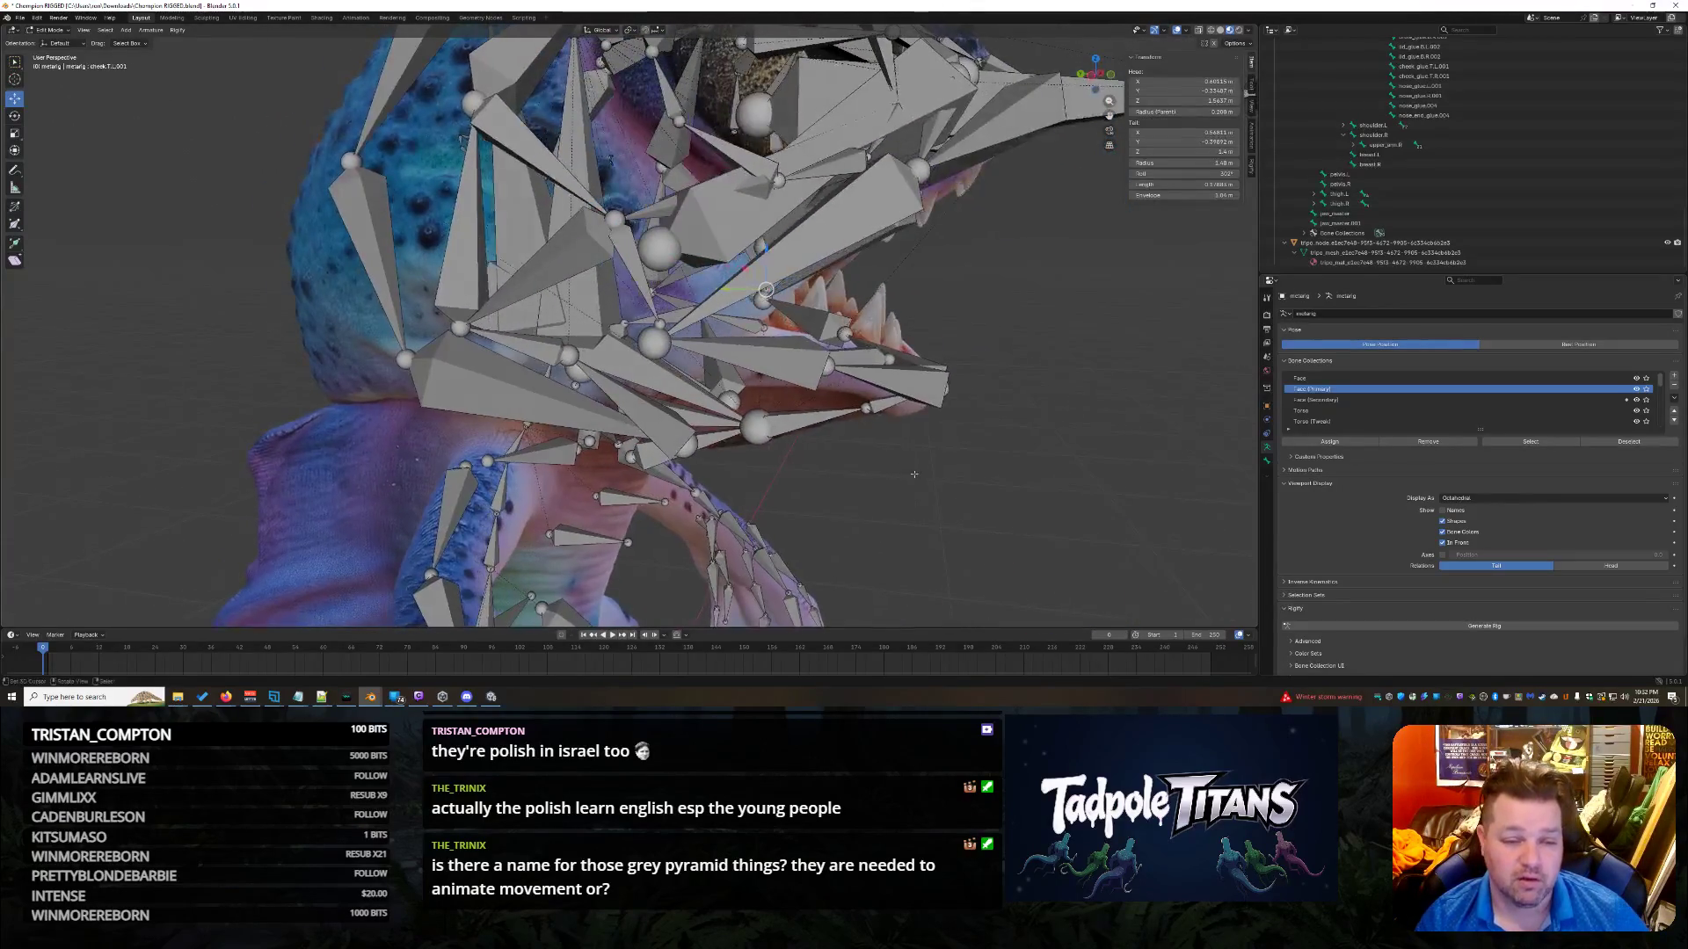
Nudge the right upper cheek bone slightly upward along the Z axis.
left_click(728, 302)
middle_click_drag(912, 448, 896, 447)
key("g")
key("z")
left_click(762, 252)
mouse_move(932, 439)
middle_mouse_down()
mouse_move(1003, 467)
mouse_move(878, 458)
middle_mouse_up()
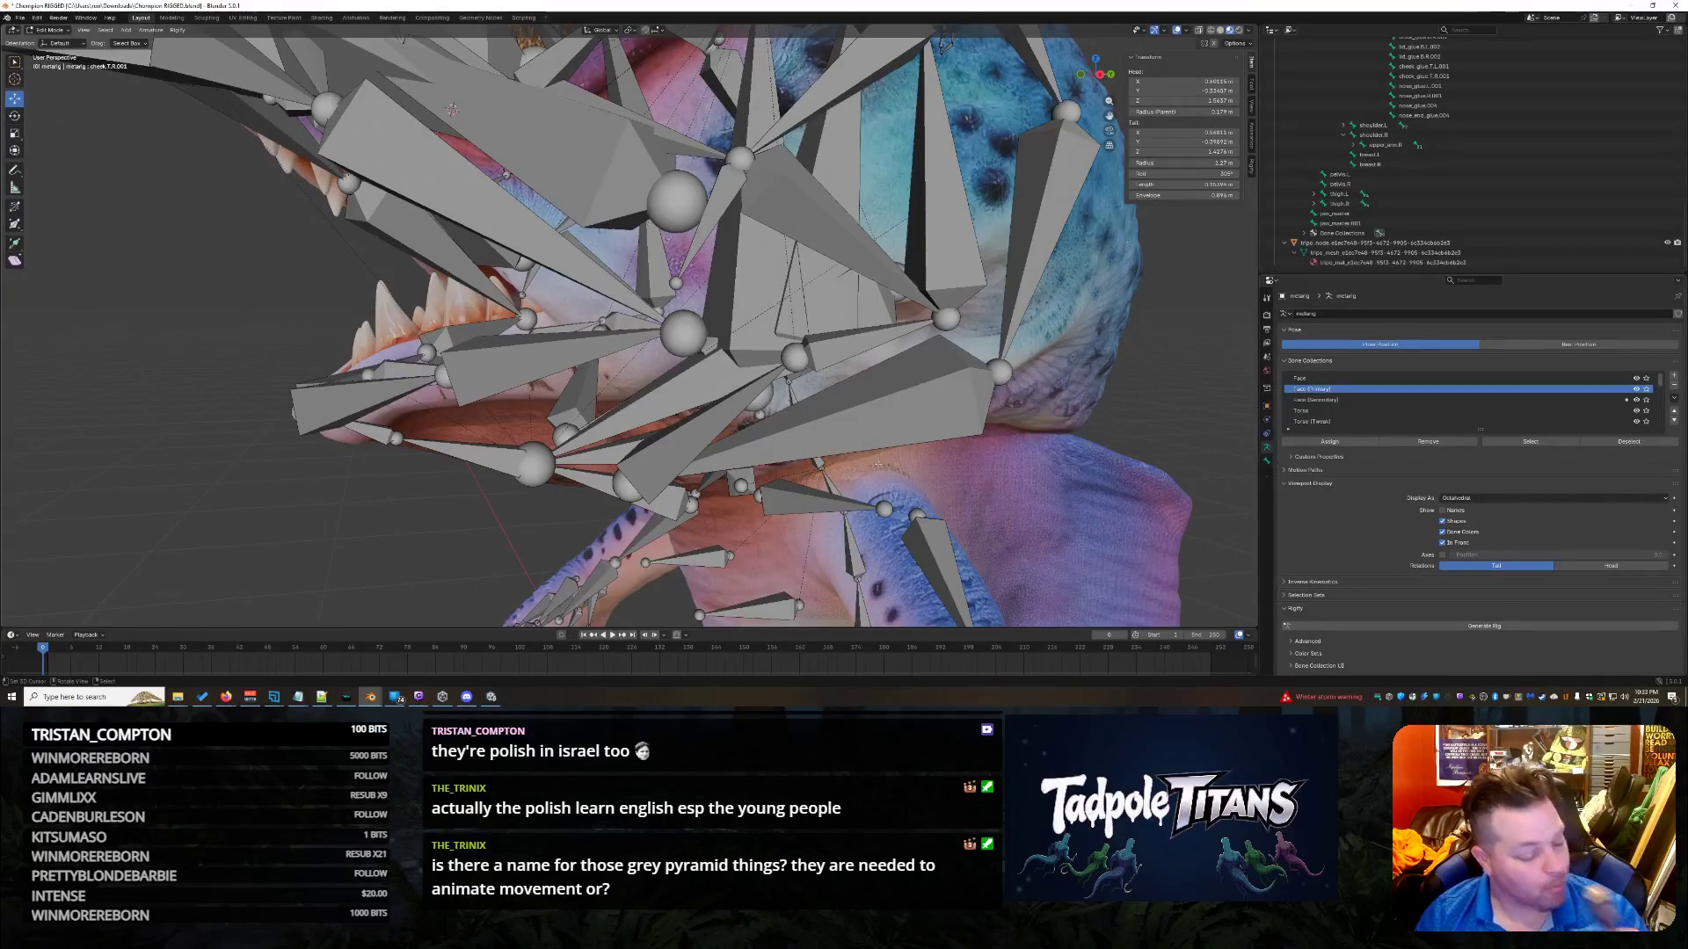
scroll(888, 461, "down", 3)
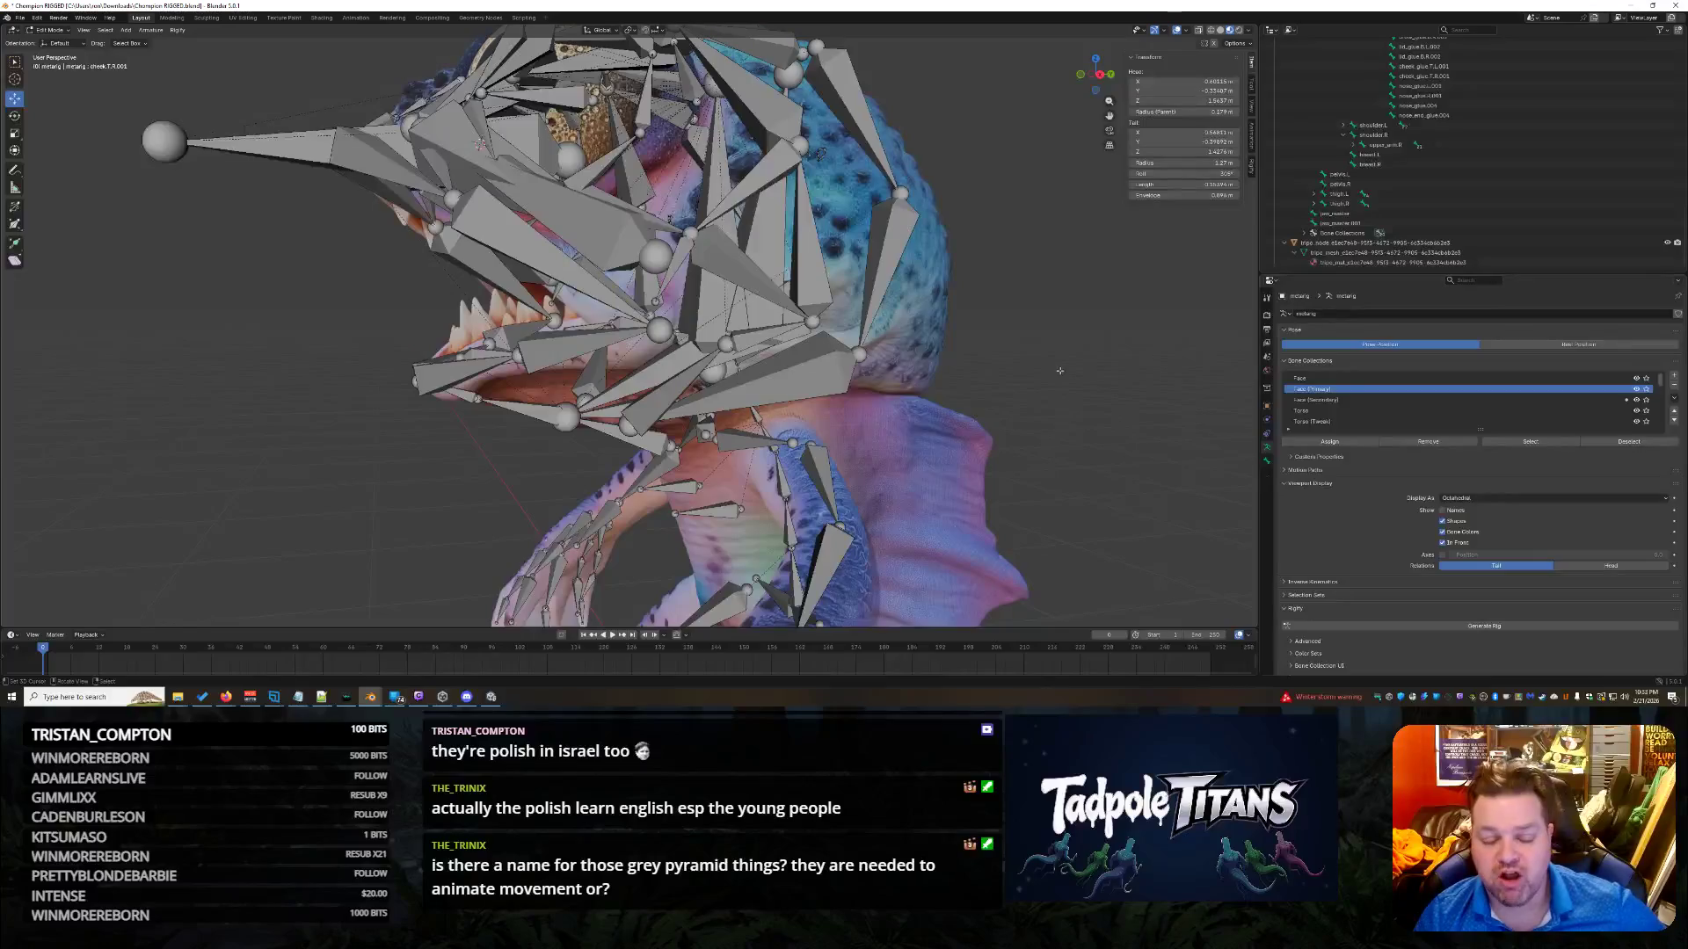
mouse_move(1060, 370)
middle_mouse_down()
mouse_move(1073, 367)
mouse_move(1054, 382)
middle_mouse_up()
scroll(1054, 383, "up", 2)
Check the cheek, chin and upper-left lip bones, then bring up Windows search.
left_click(867, 341)
mouse_move(871, 343)
middle_mouse_down()
mouse_move(1040, 445)
mouse_move(994, 441)
middle_mouse_up()
left_click(825, 340)
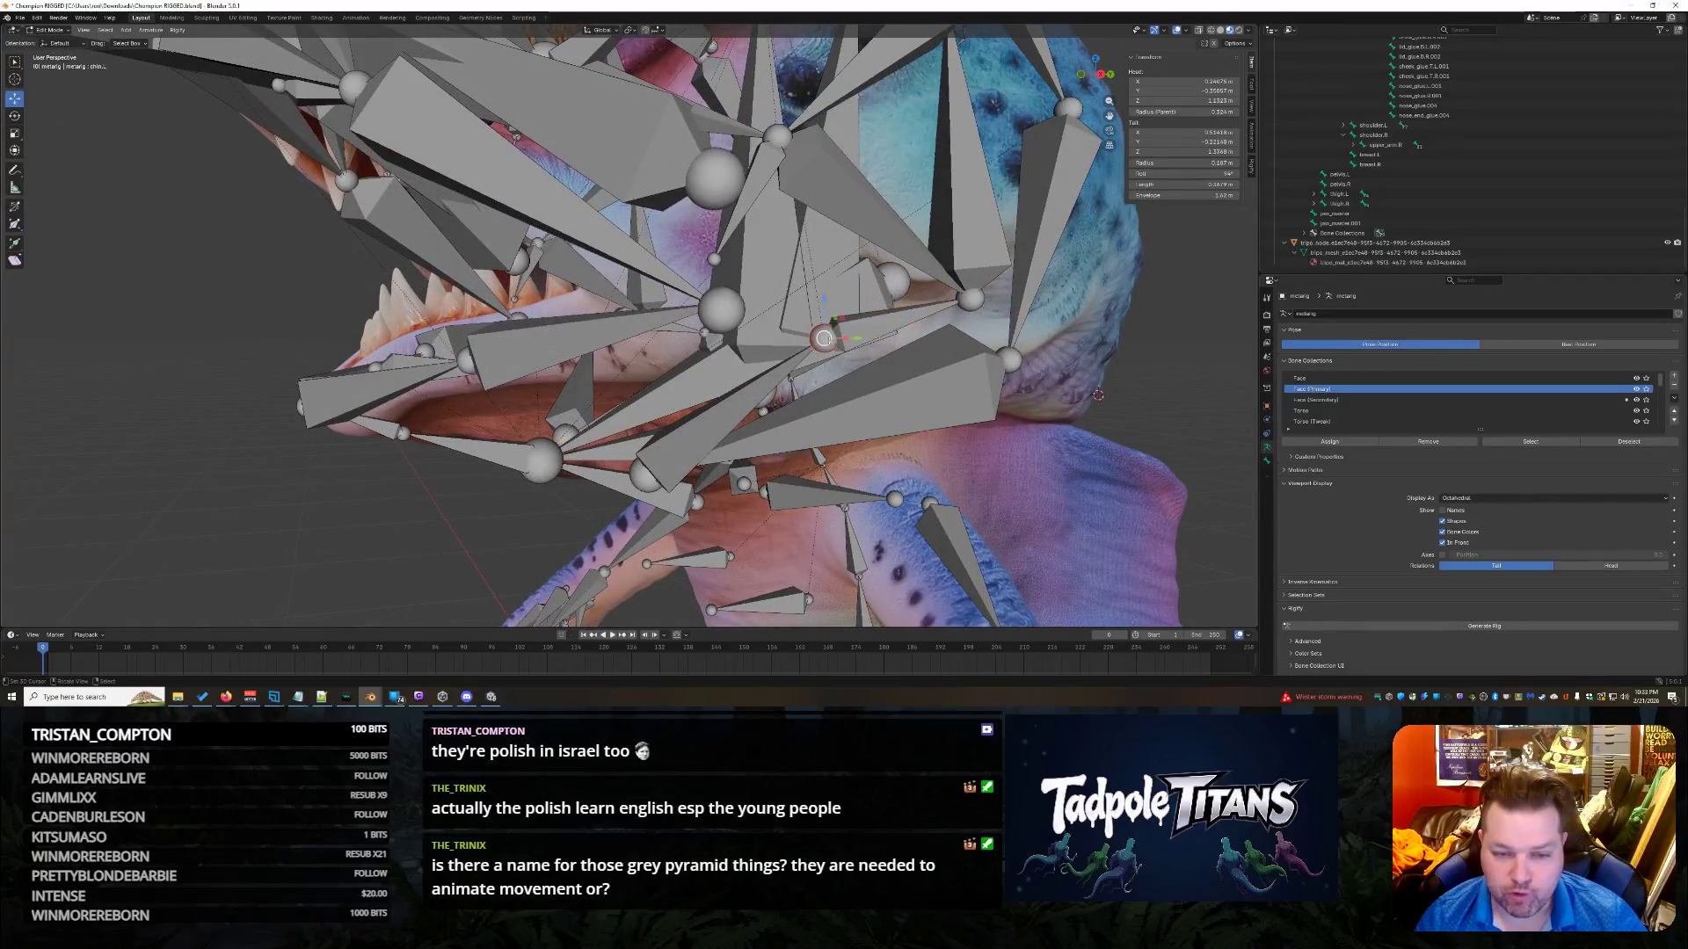
left_click(833, 334)
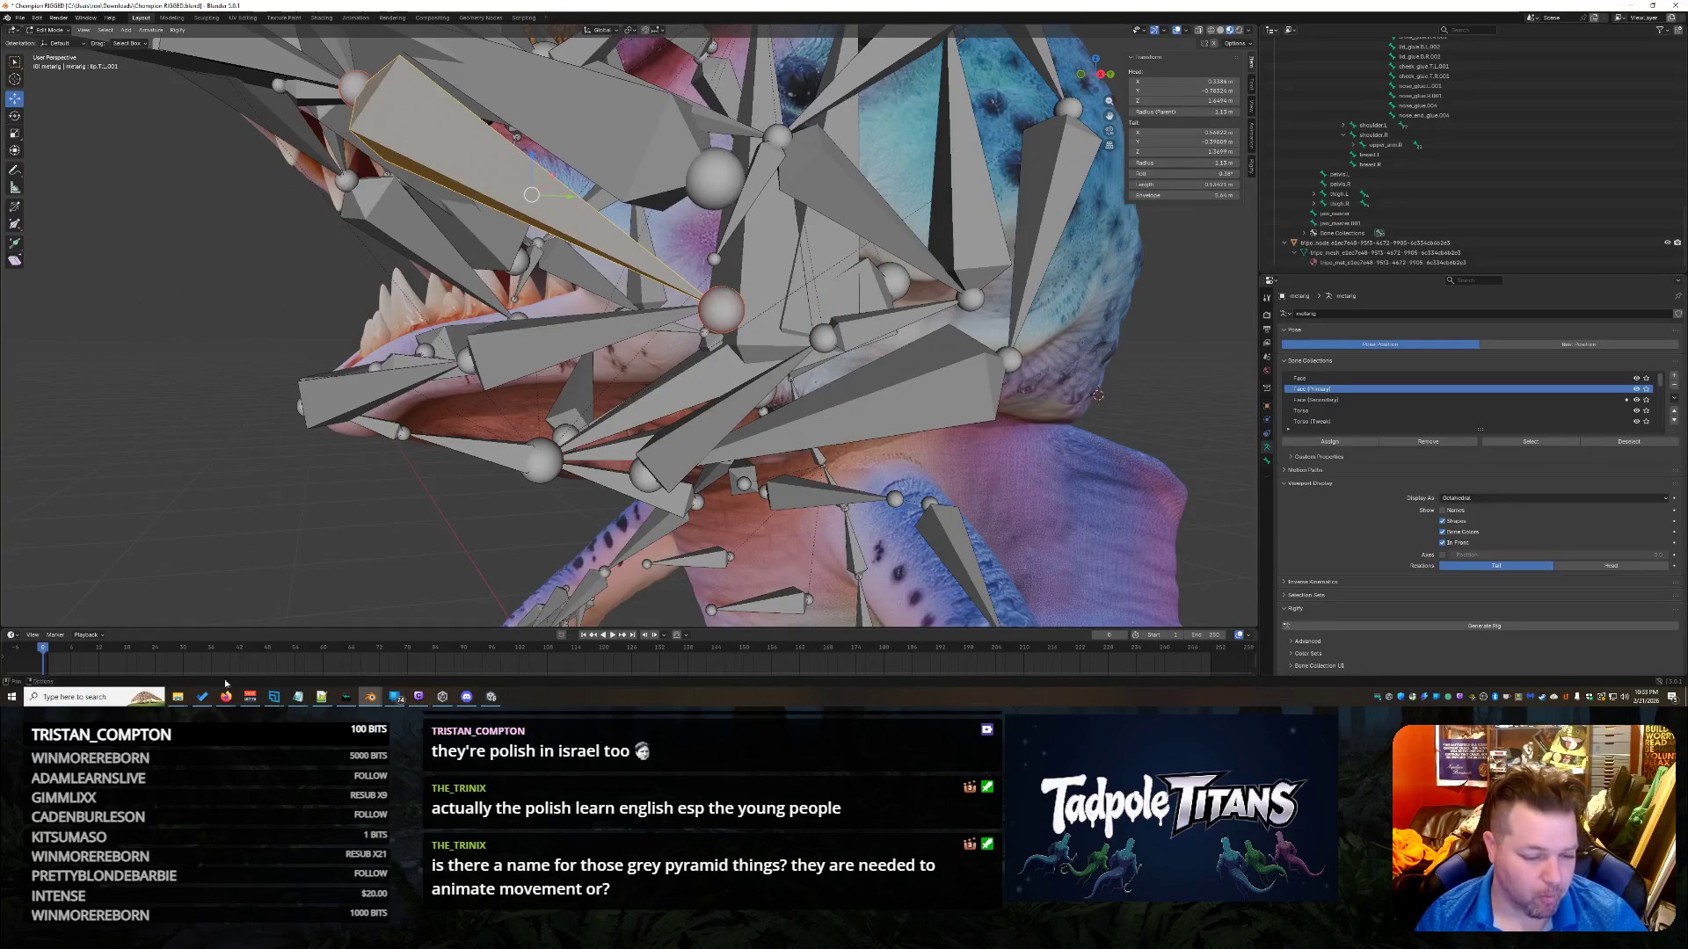
left_click(71, 697)
Snip the bone's Transform panel values with Snipping Tool, then return to Blender's chin bone.
type("sni")
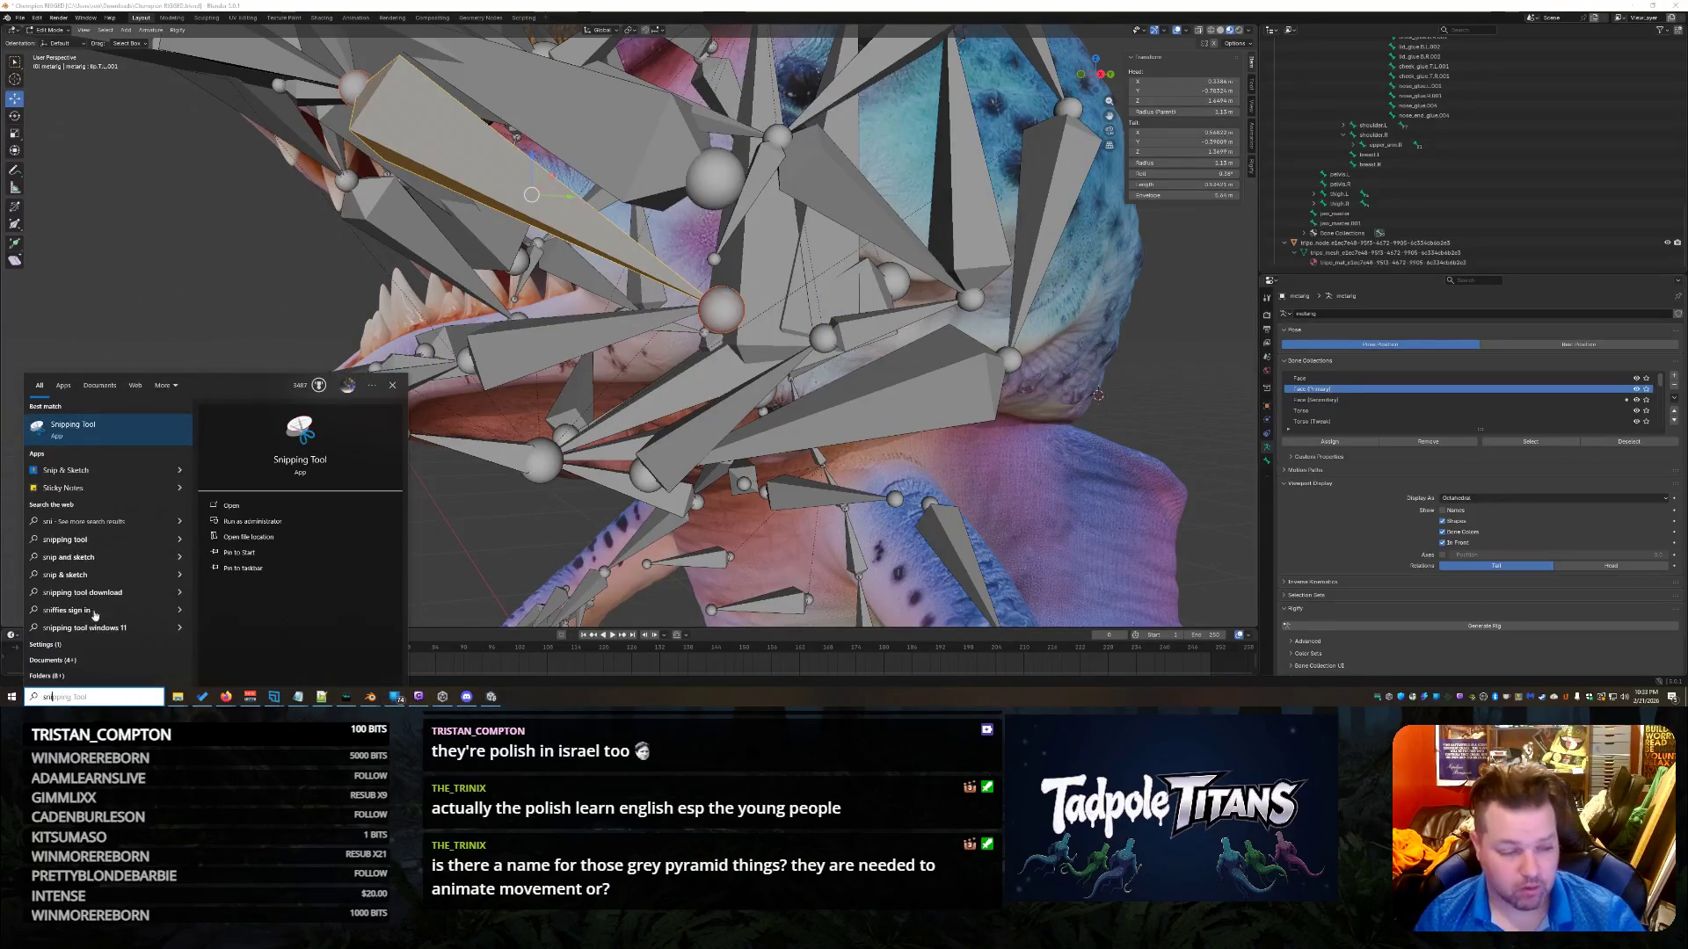
left_click(77, 424)
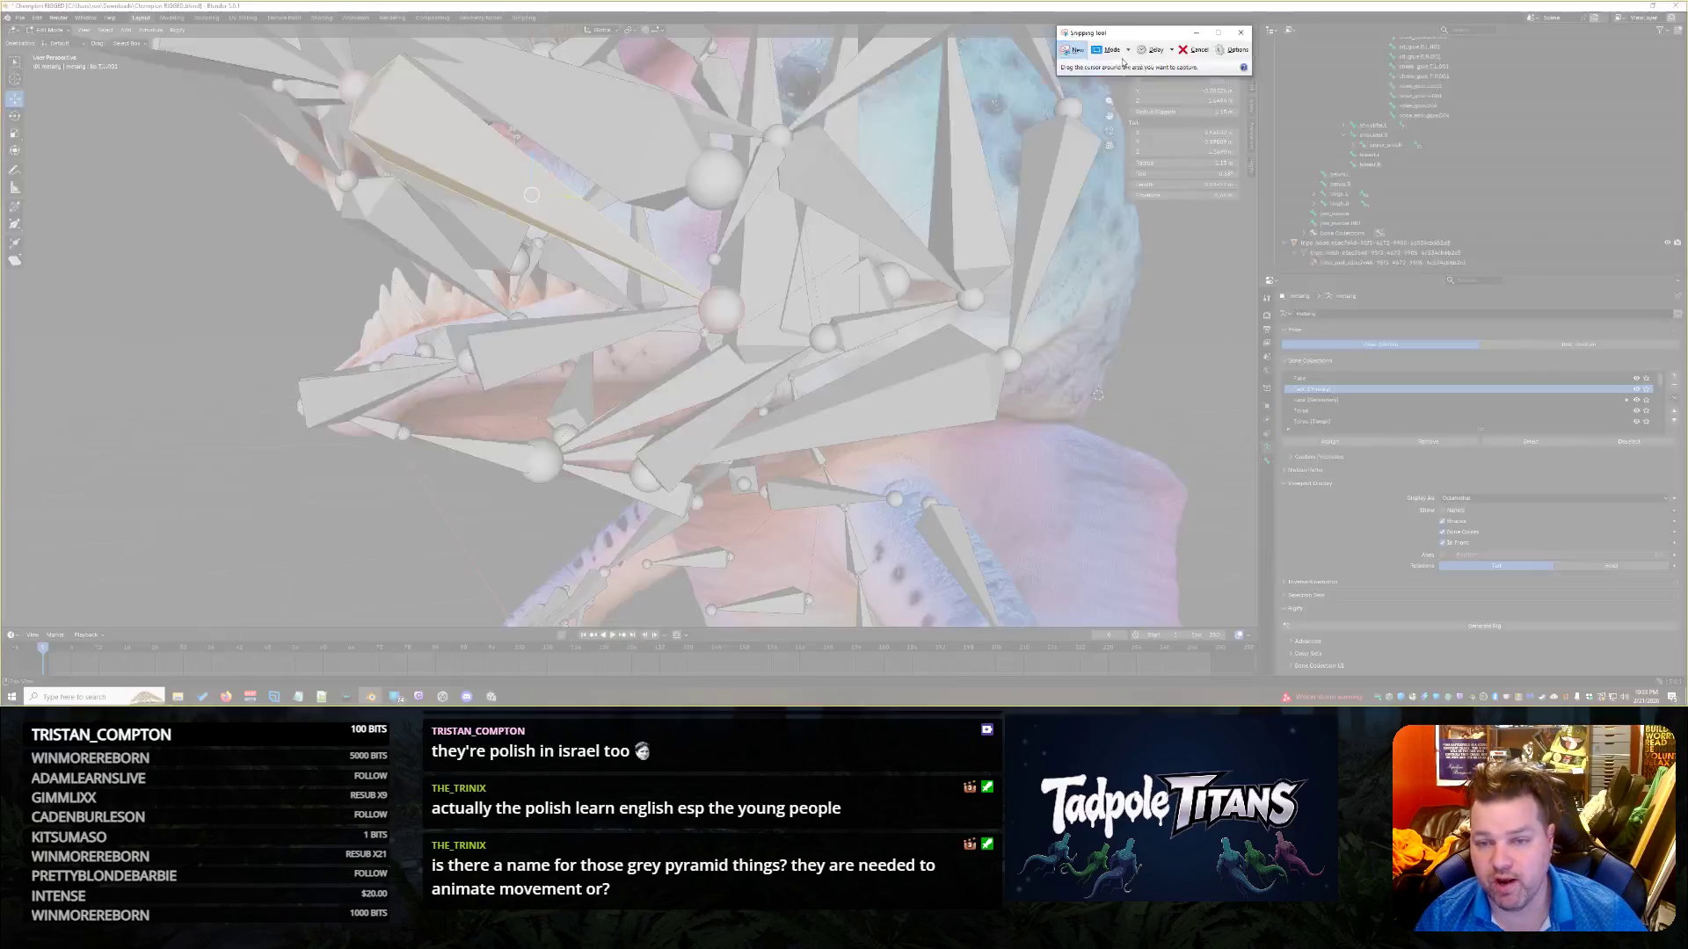
left_click(1074, 49)
left_click_drag(1244, 203, 1116, 44)
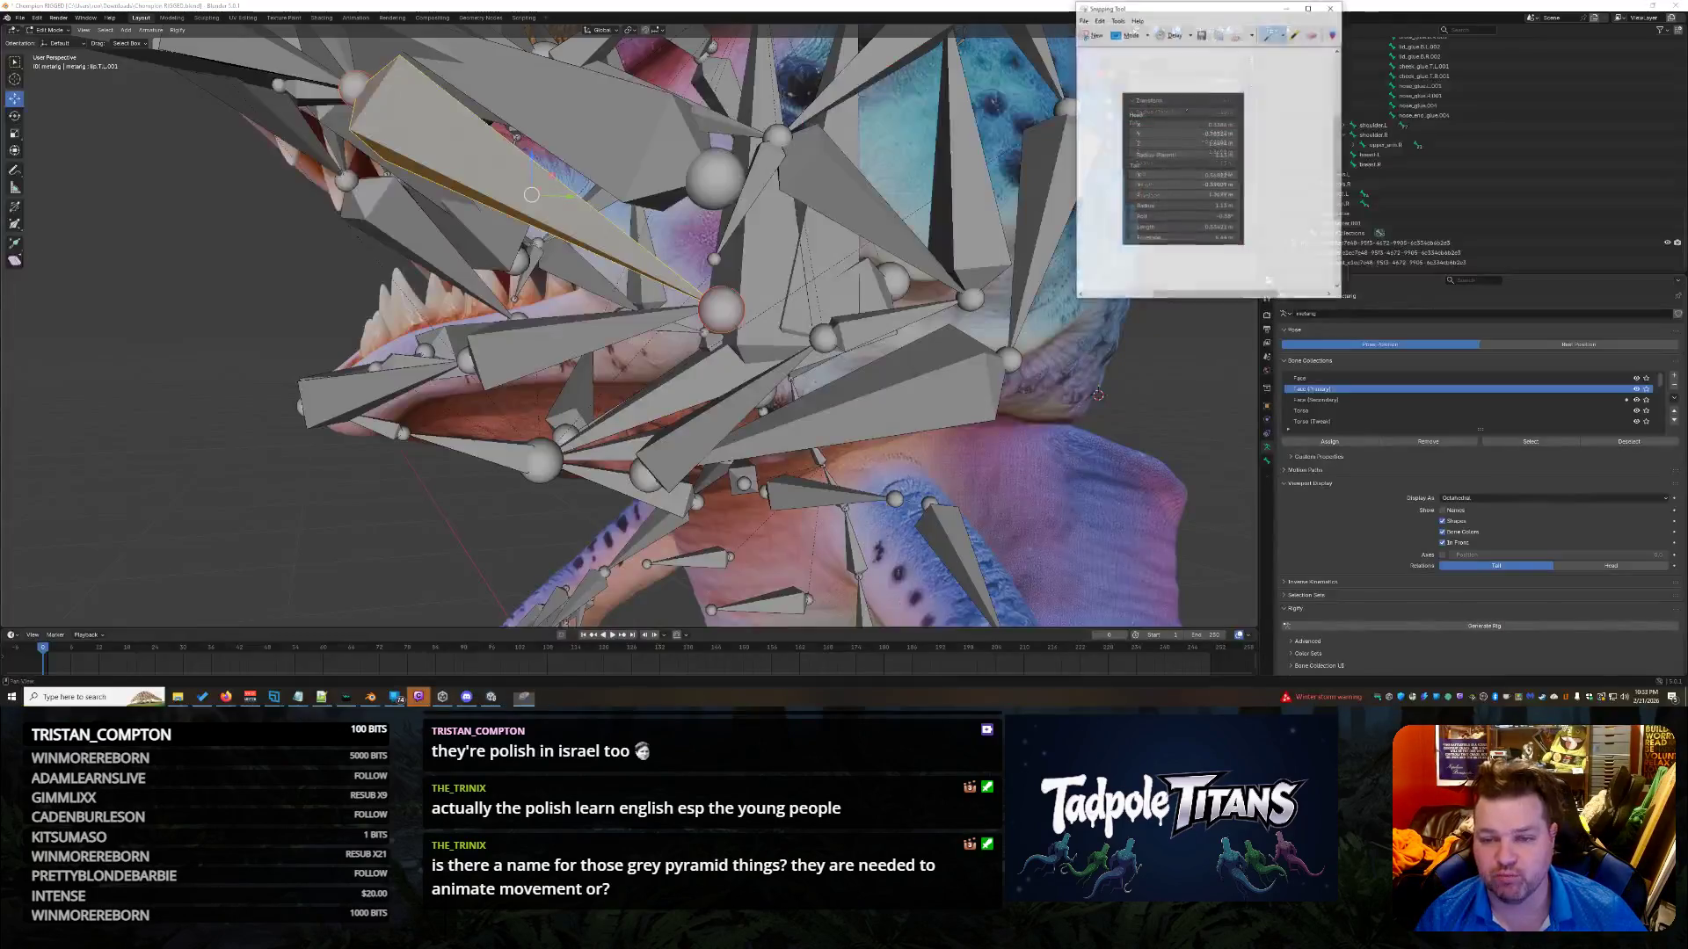
left_click(1288, 8)
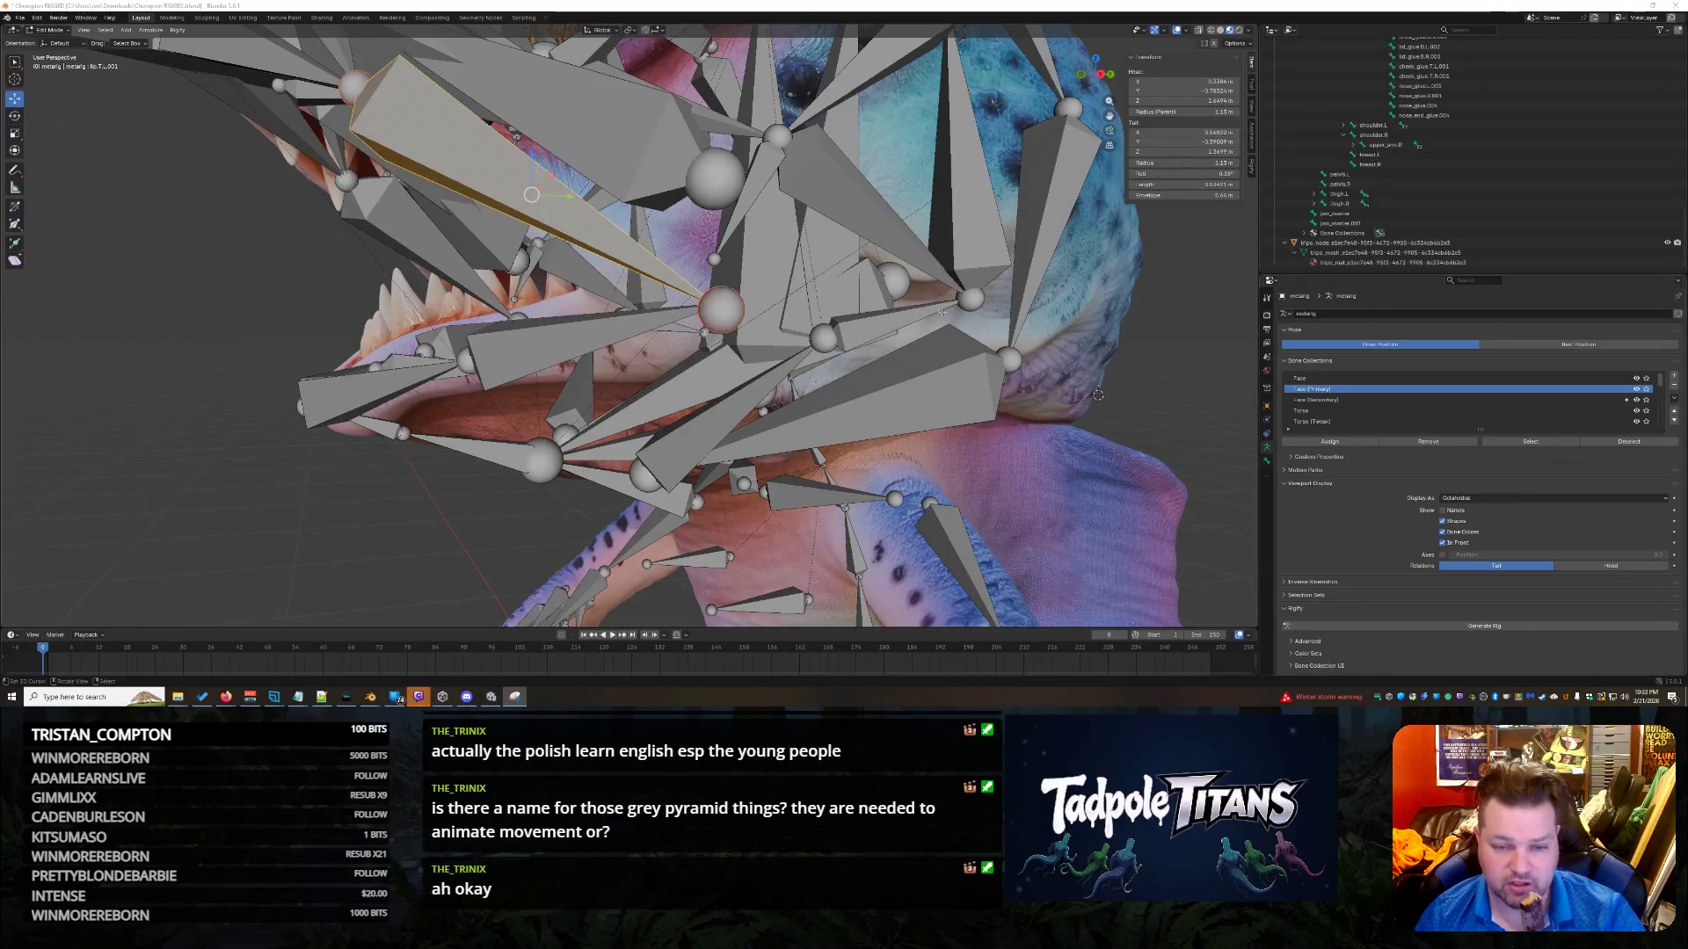
left_click(822, 334)
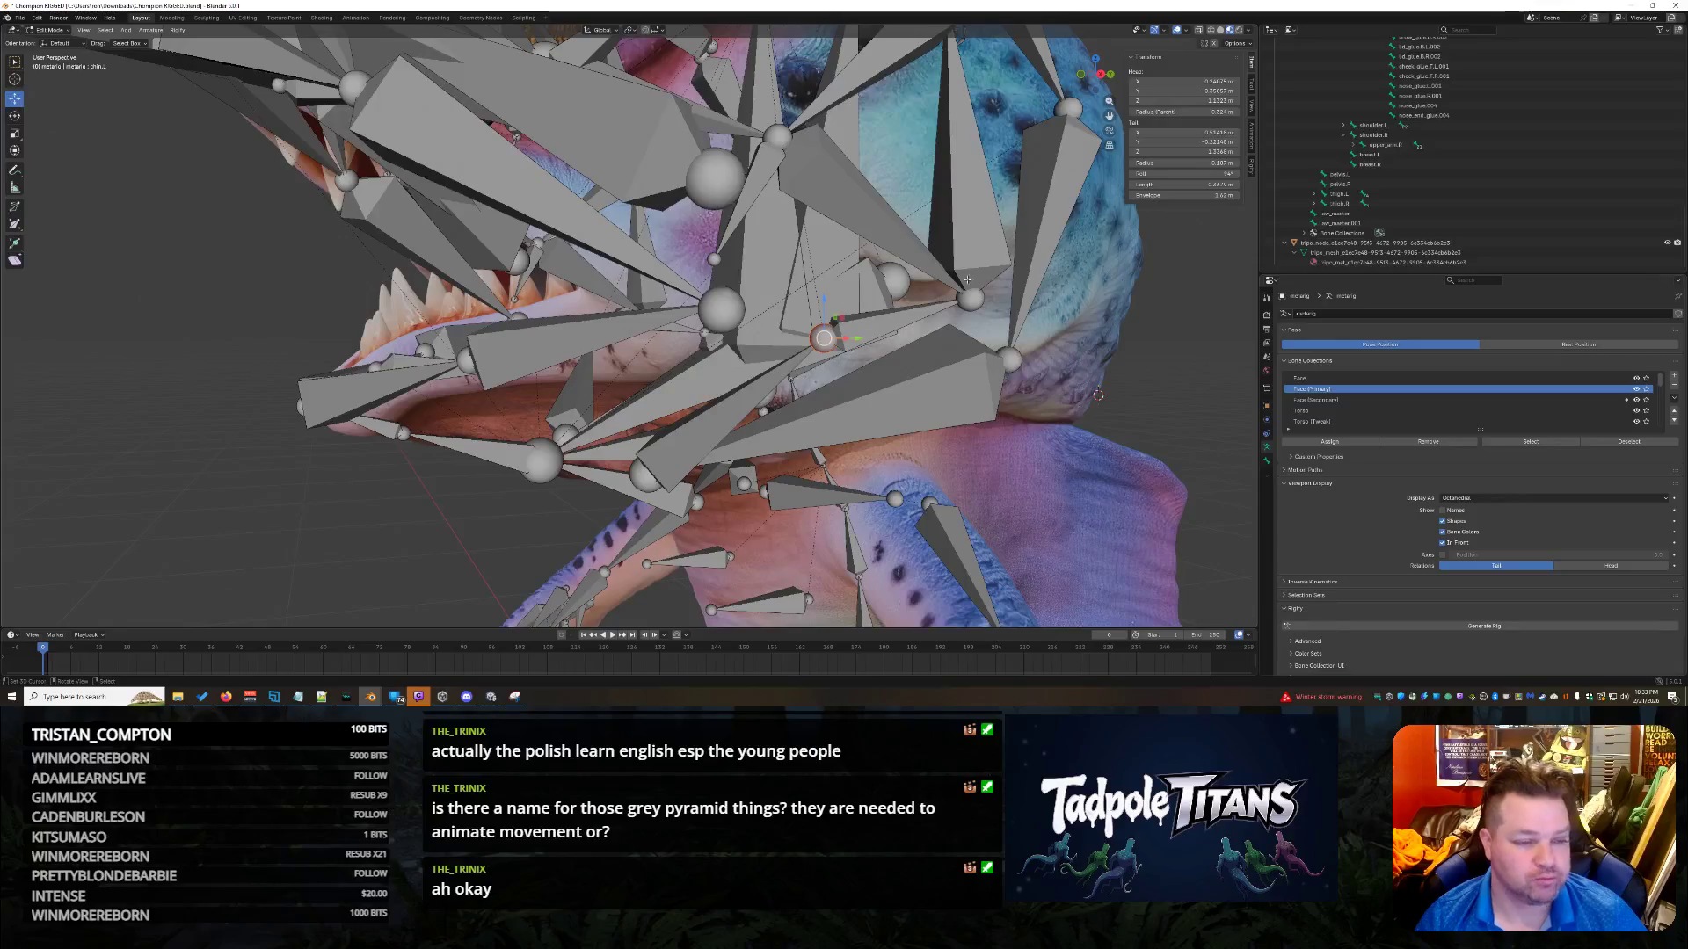
Try a chin bone head X of 0.5682, then undo it.
left_click(1182, 81)
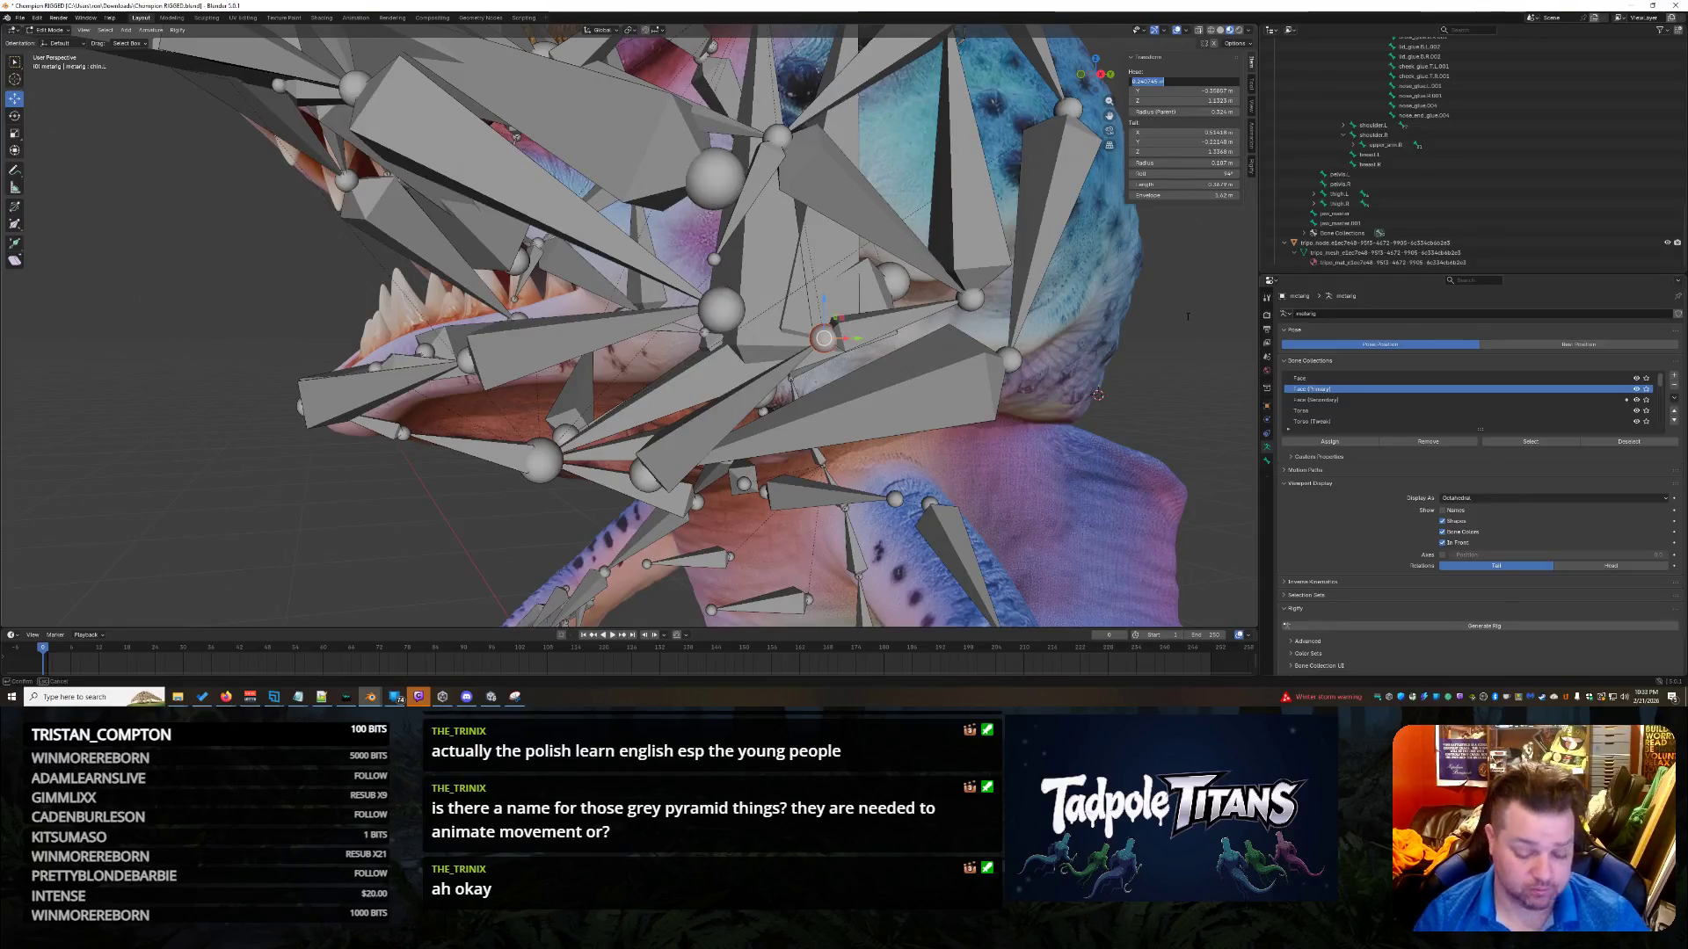
type("0.5682")
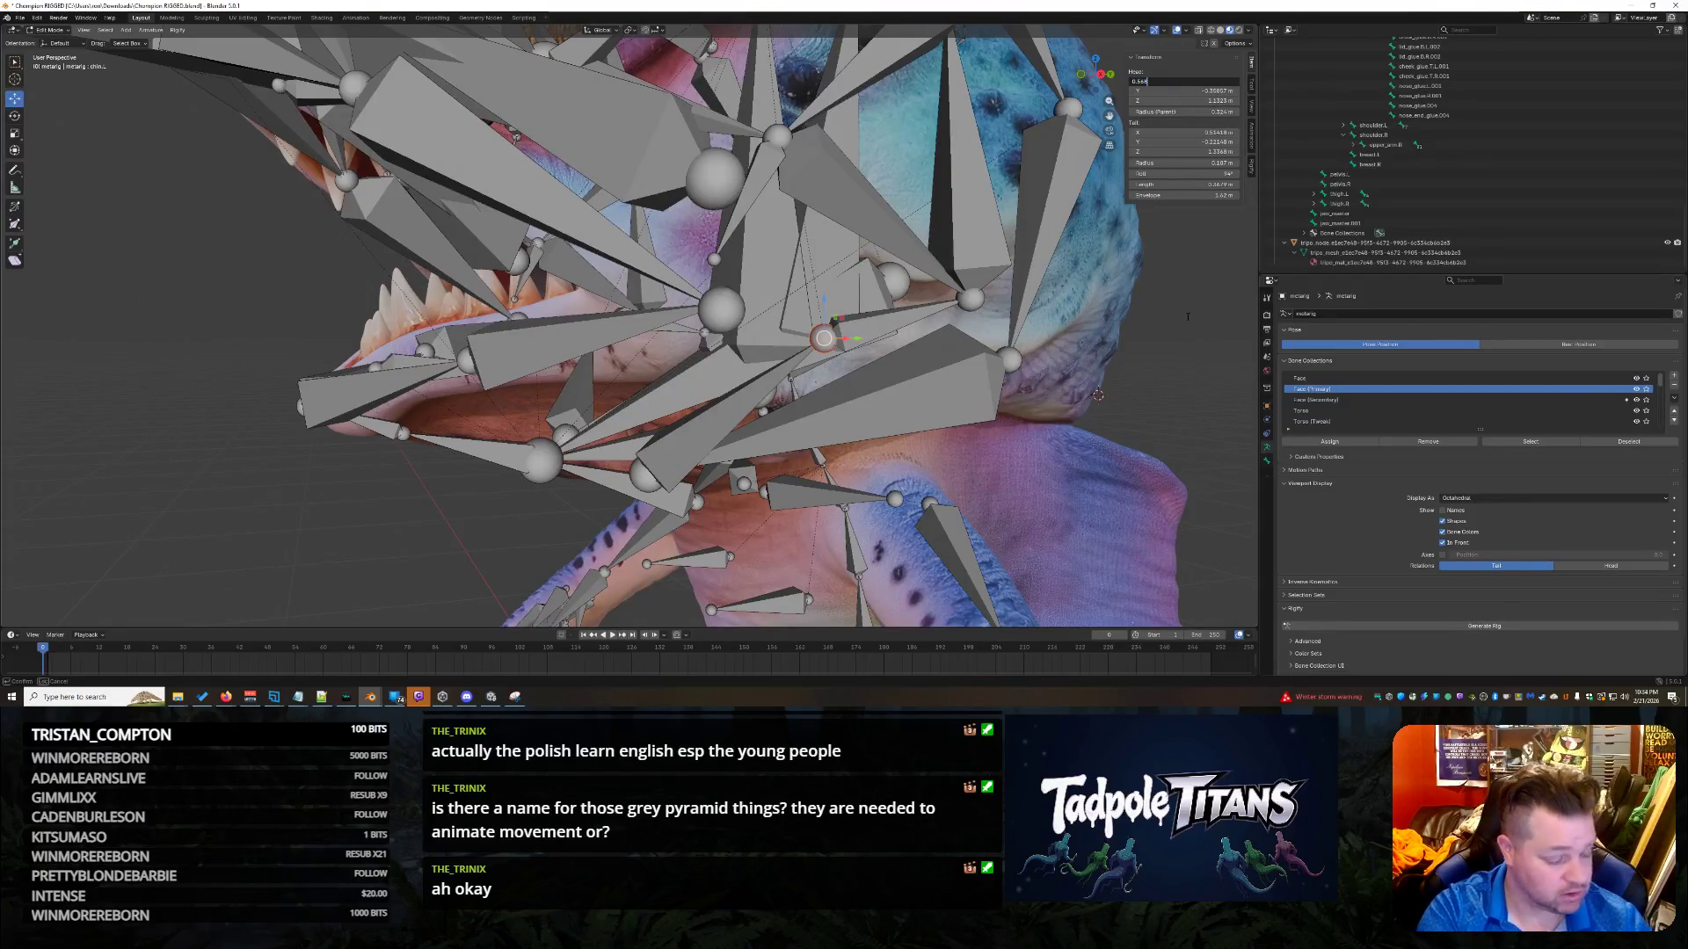
key("Return")
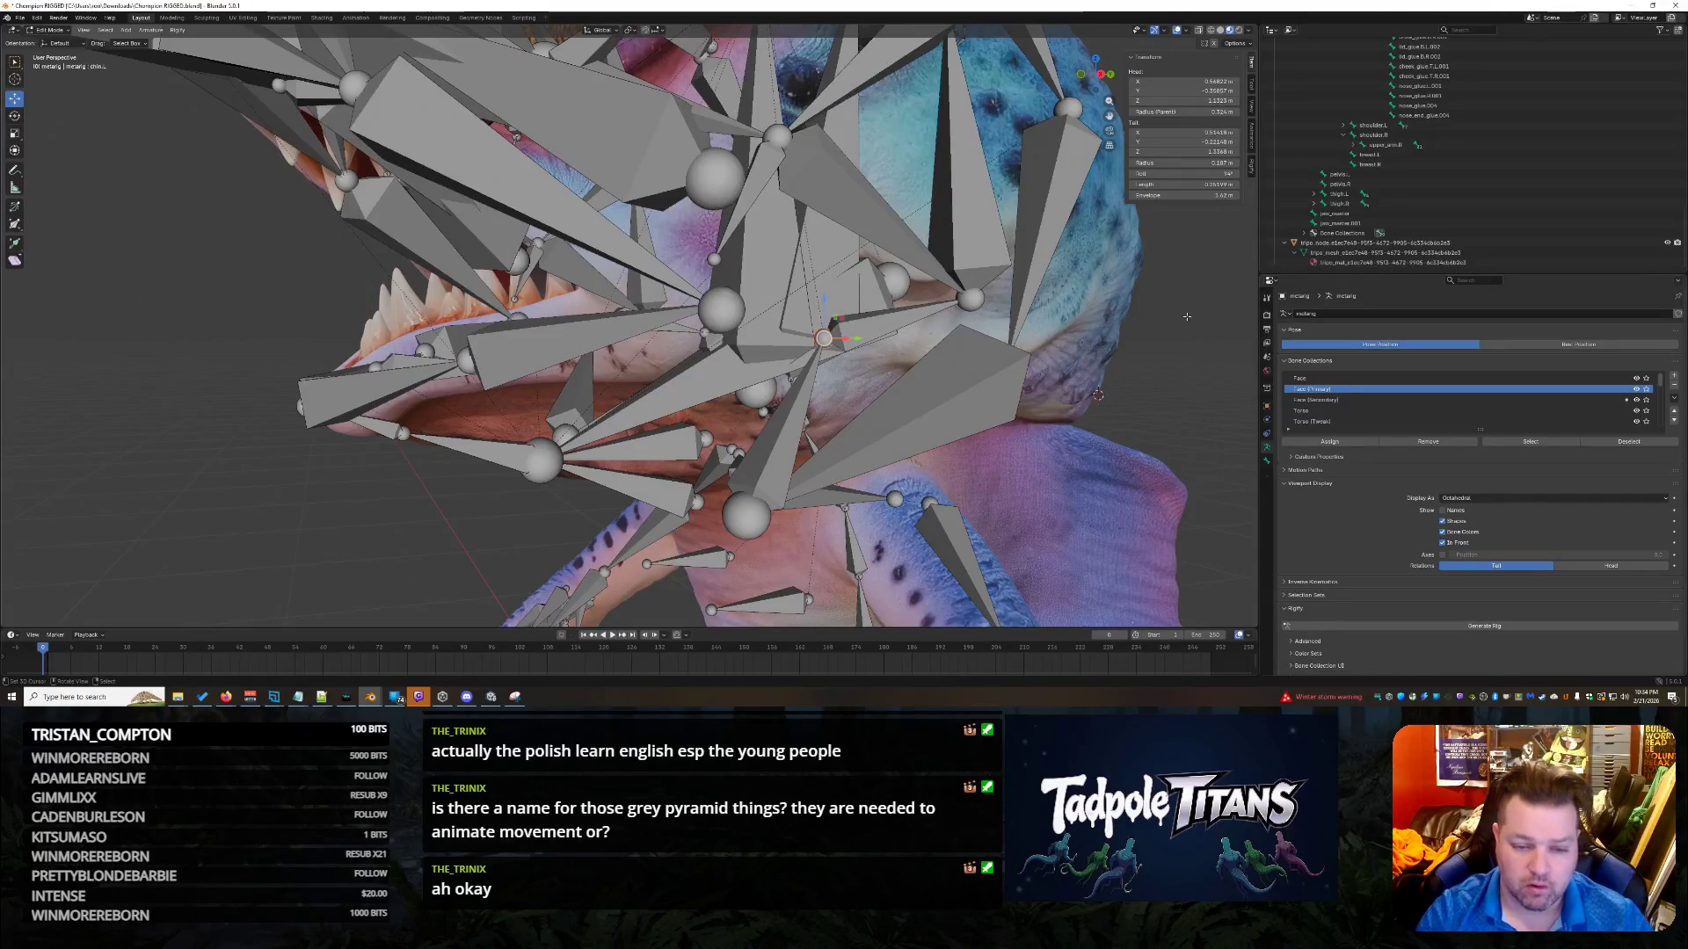
key("ctrl+z")
Set the left lower cheek bone's tail X to 0.568.
left_click(864, 327)
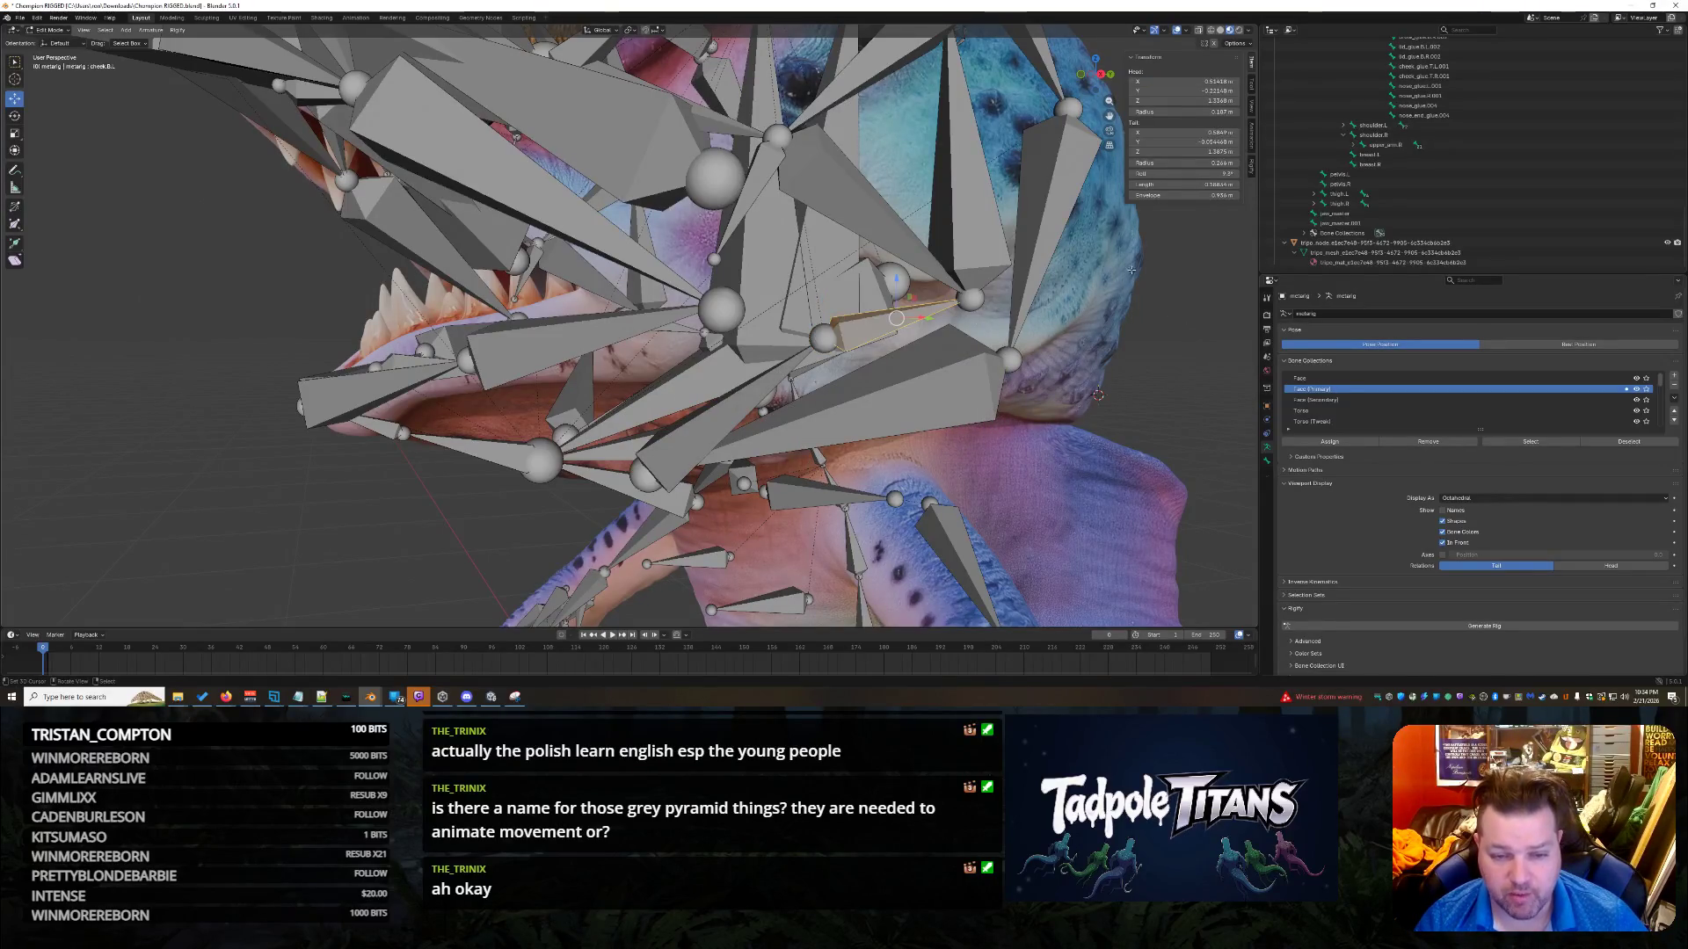
left_click(1182, 136)
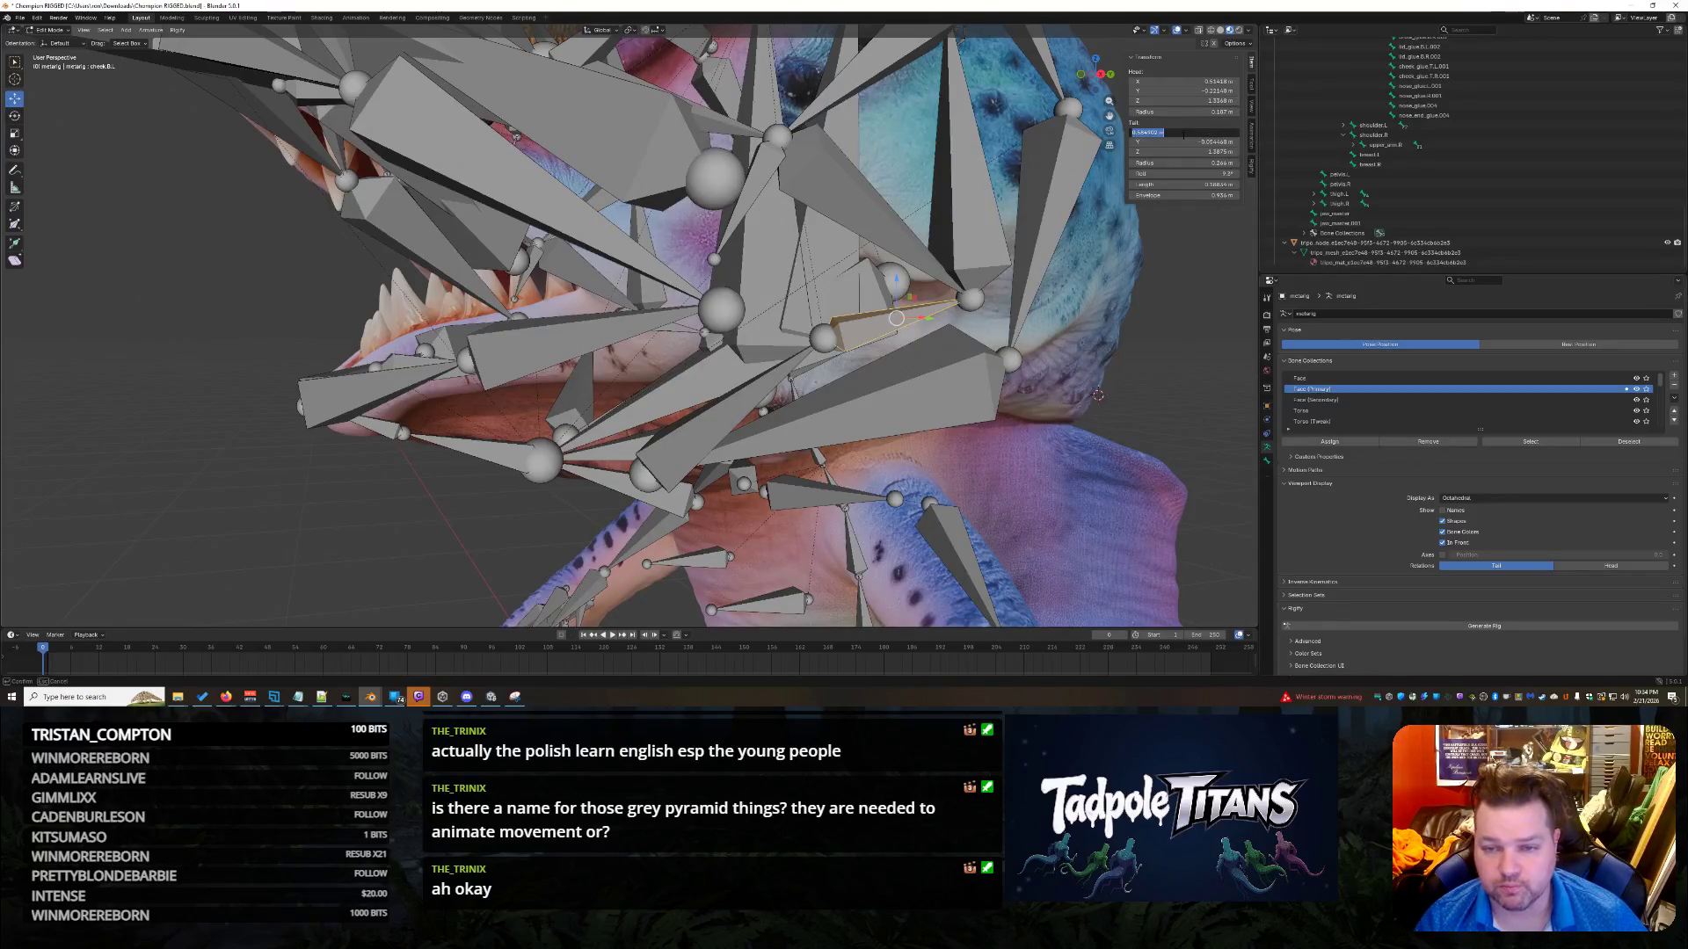
type("0.5")
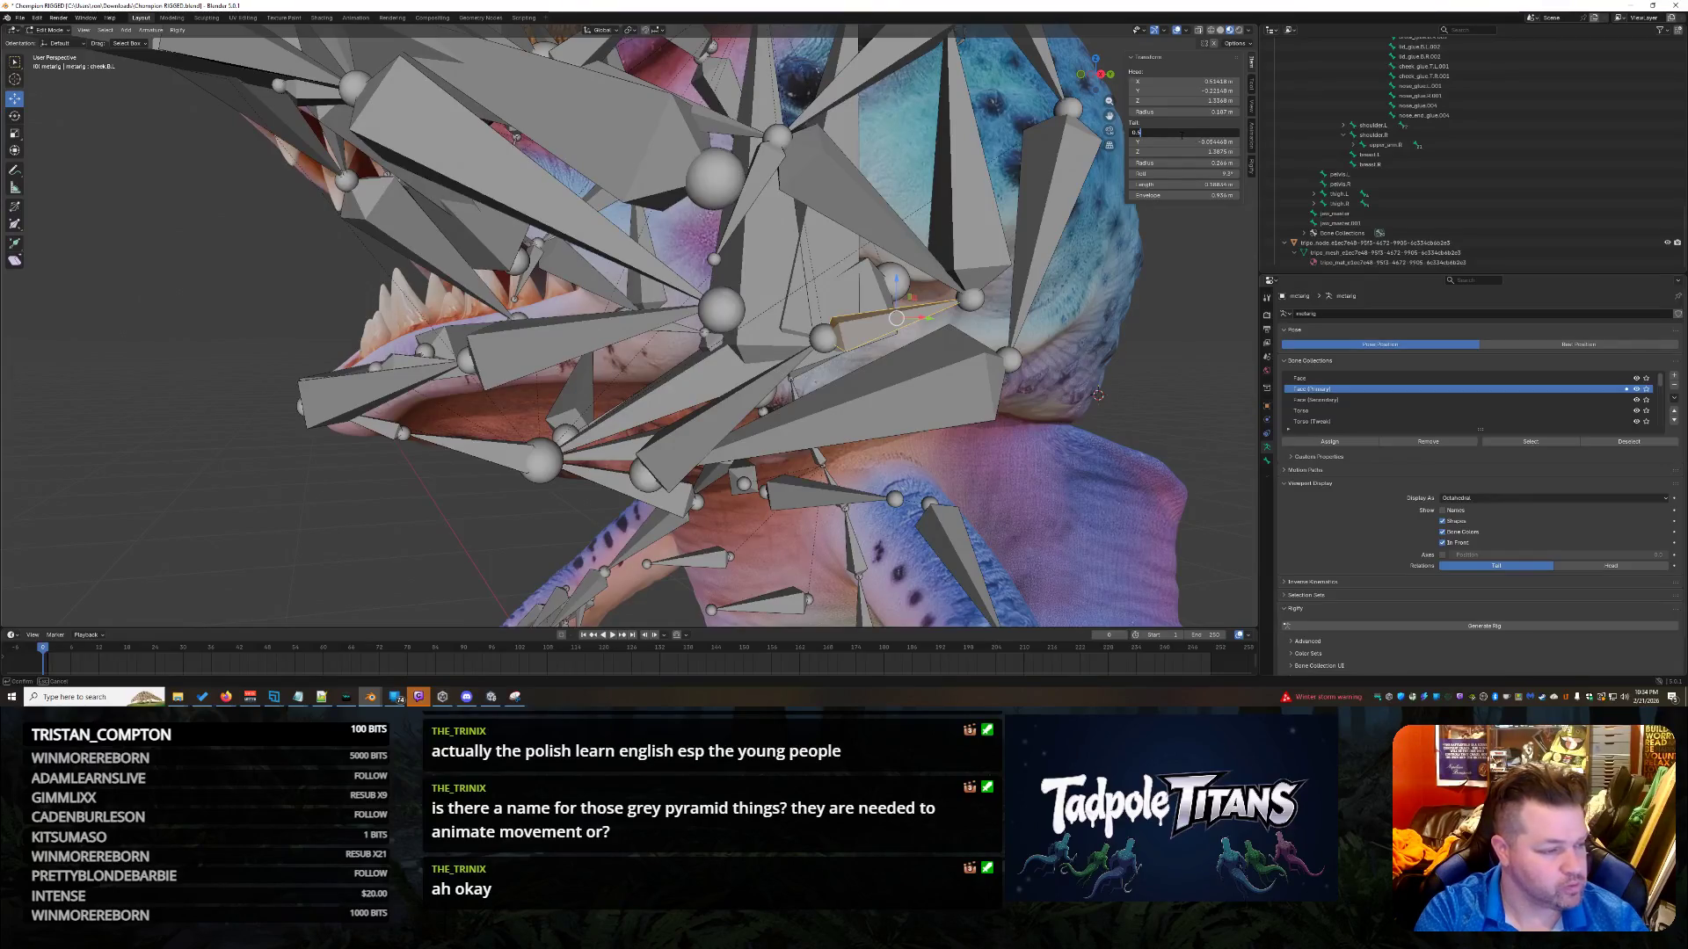
type("682")
key("Return")
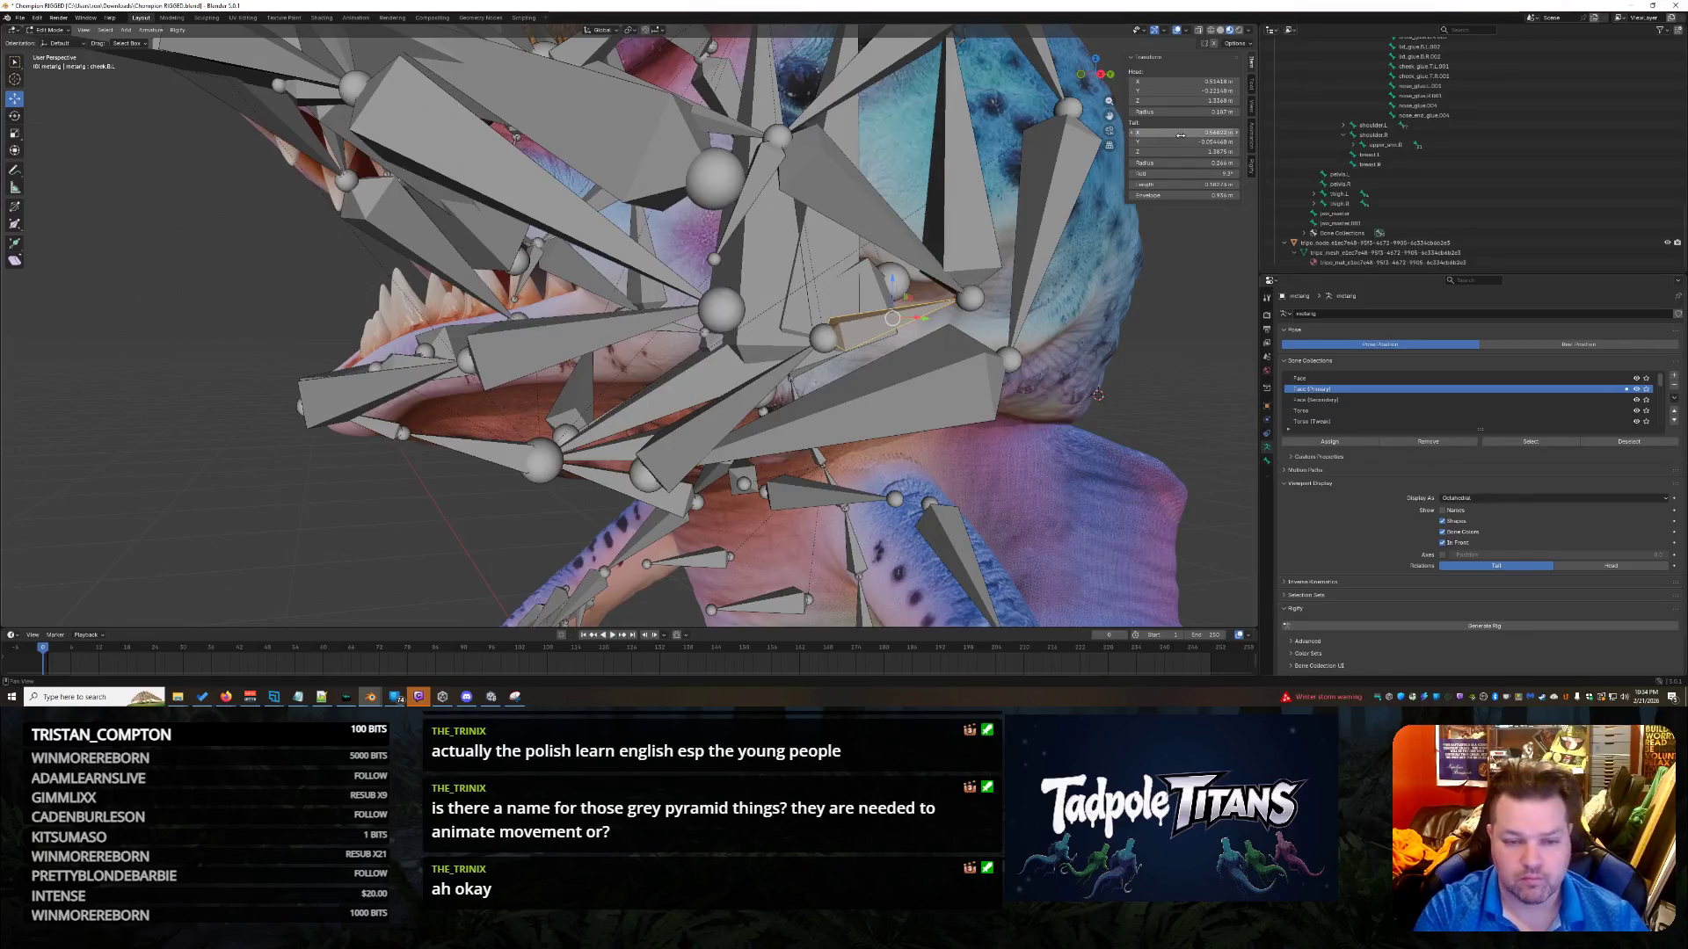
mouse_move(1181, 136)
left_mouse_down()
mouse_move(1208, 135)
mouse_move(1020, 257)
left_mouse_up()
Set cheek.B.L's head X to 0.56822 m, check it from another angle, then undo.
left_click(926, 323)
left_click(824, 337)
left_click(781, 373)
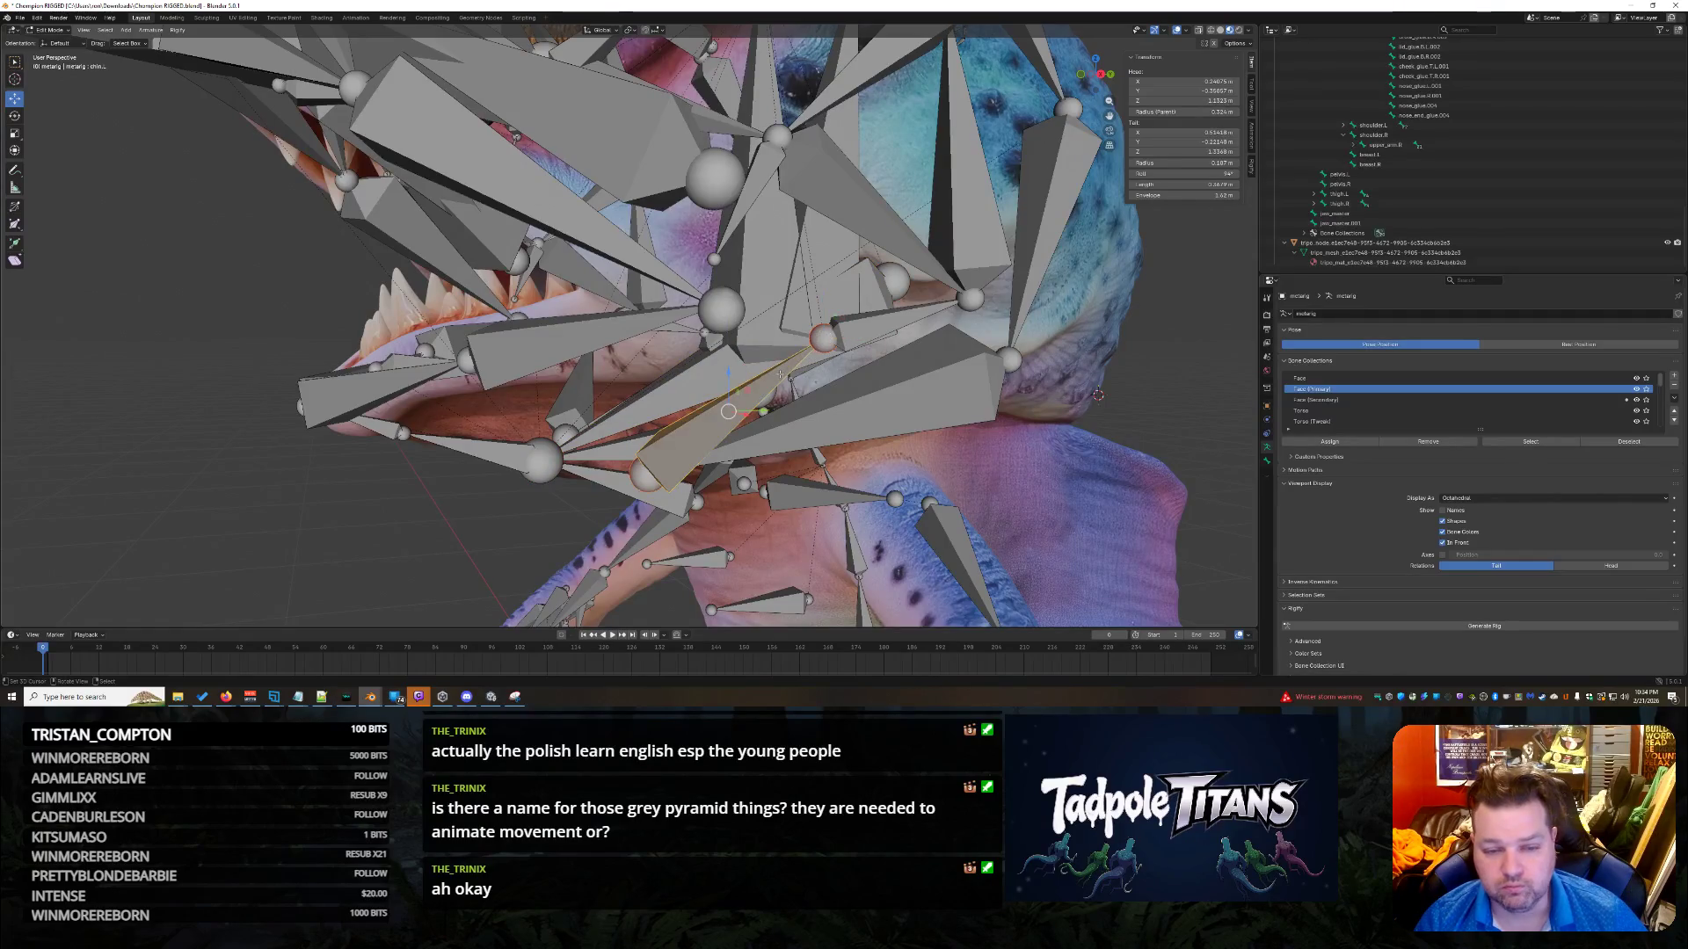
left_click(905, 318)
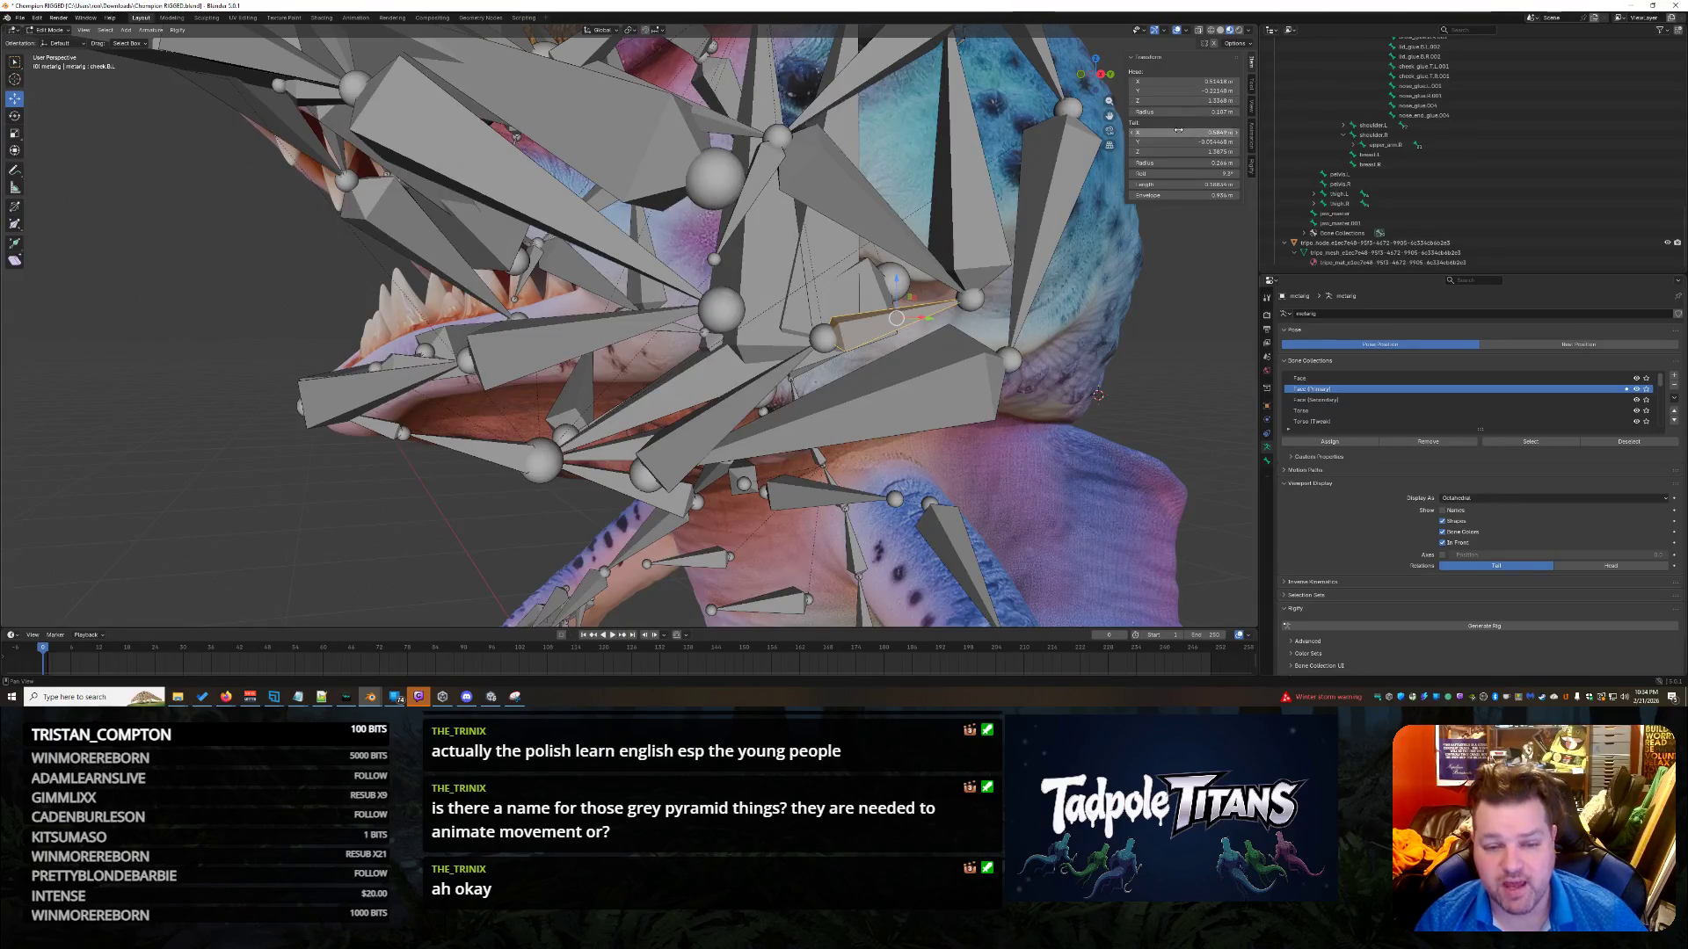
left_click(1163, 81)
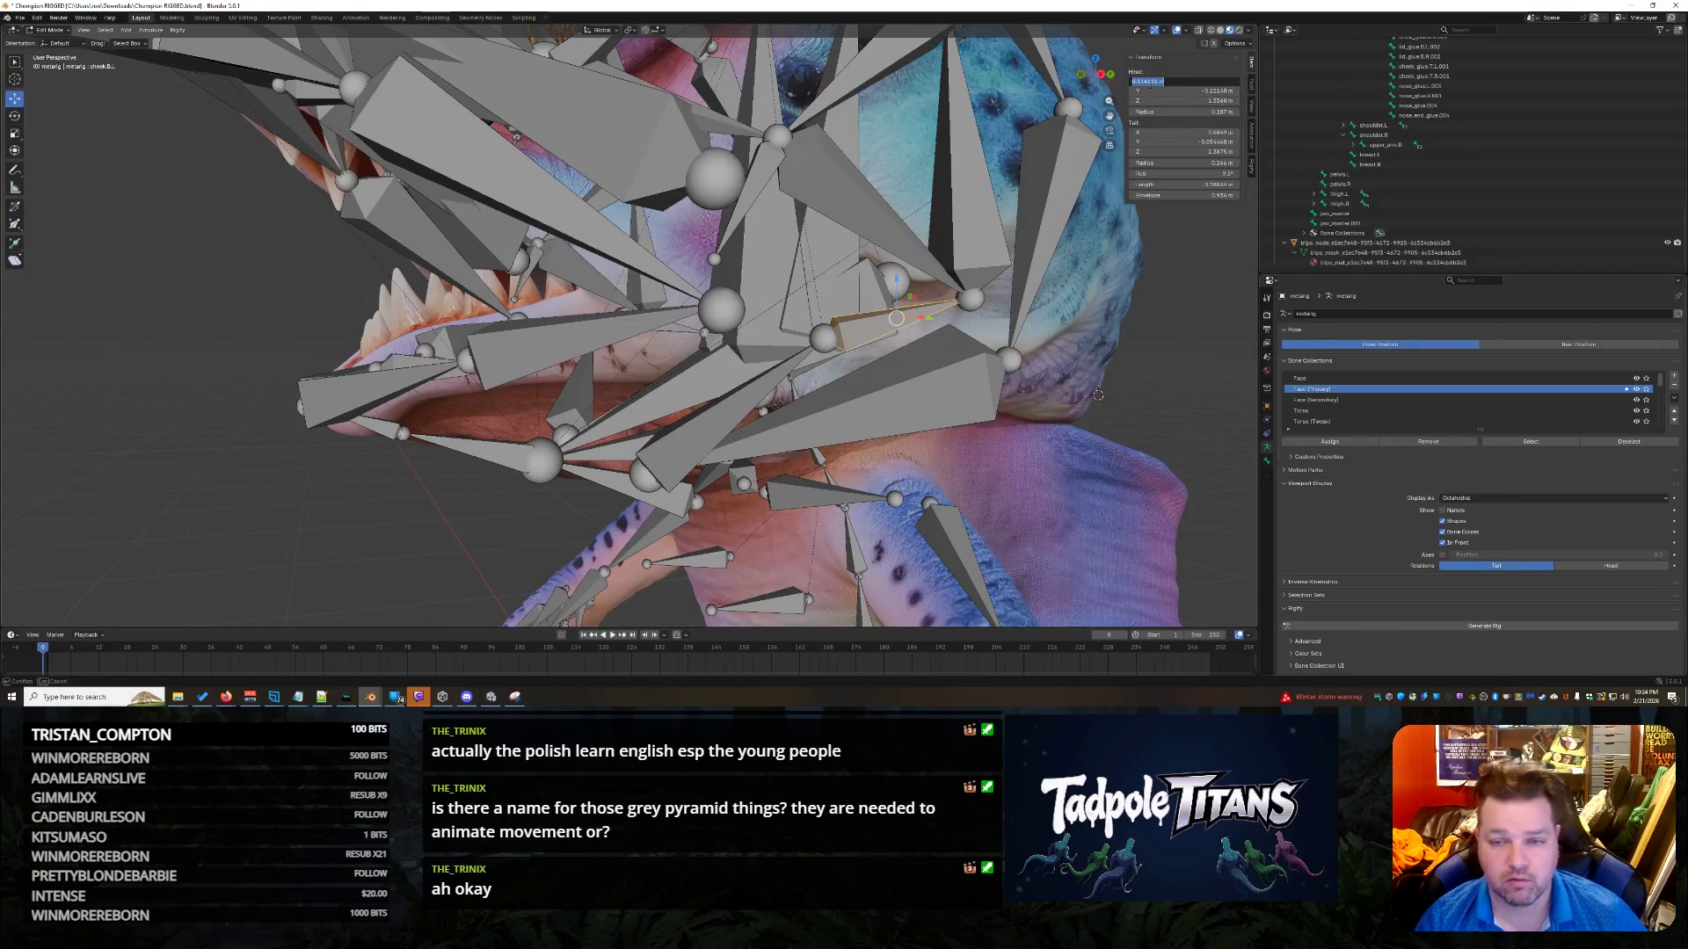
type("0.56822")
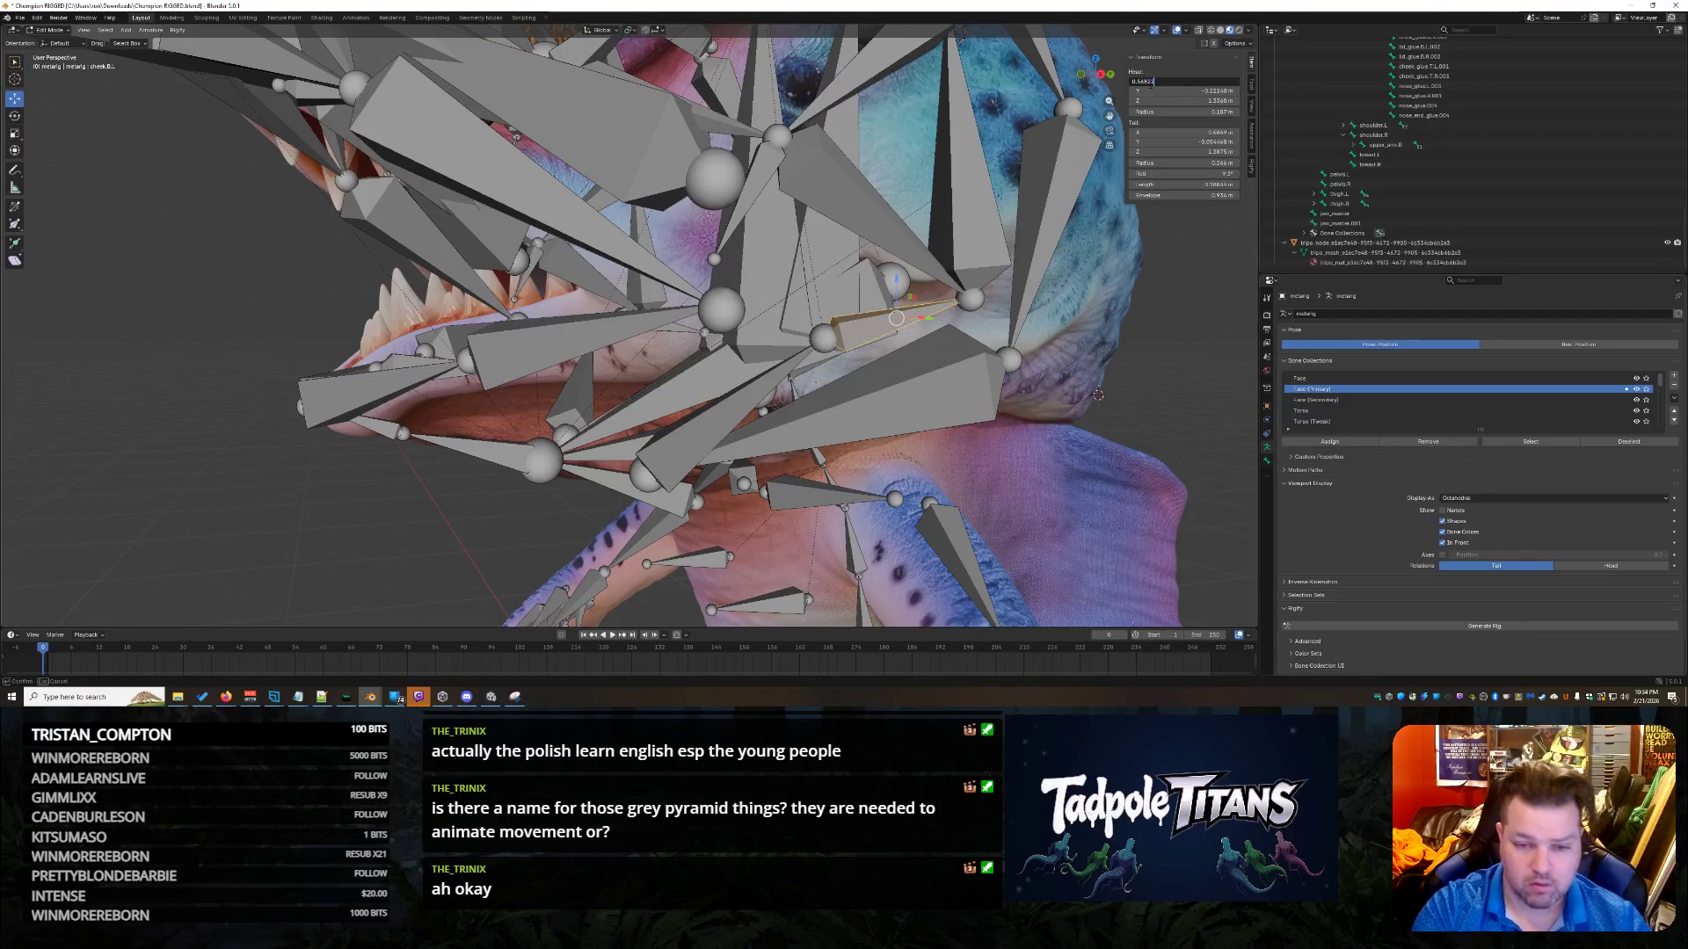
key("Return")
mouse_move(1055, 351)
middle_mouse_down()
mouse_move(1178, 363)
mouse_move(1140, 363)
middle_mouse_up()
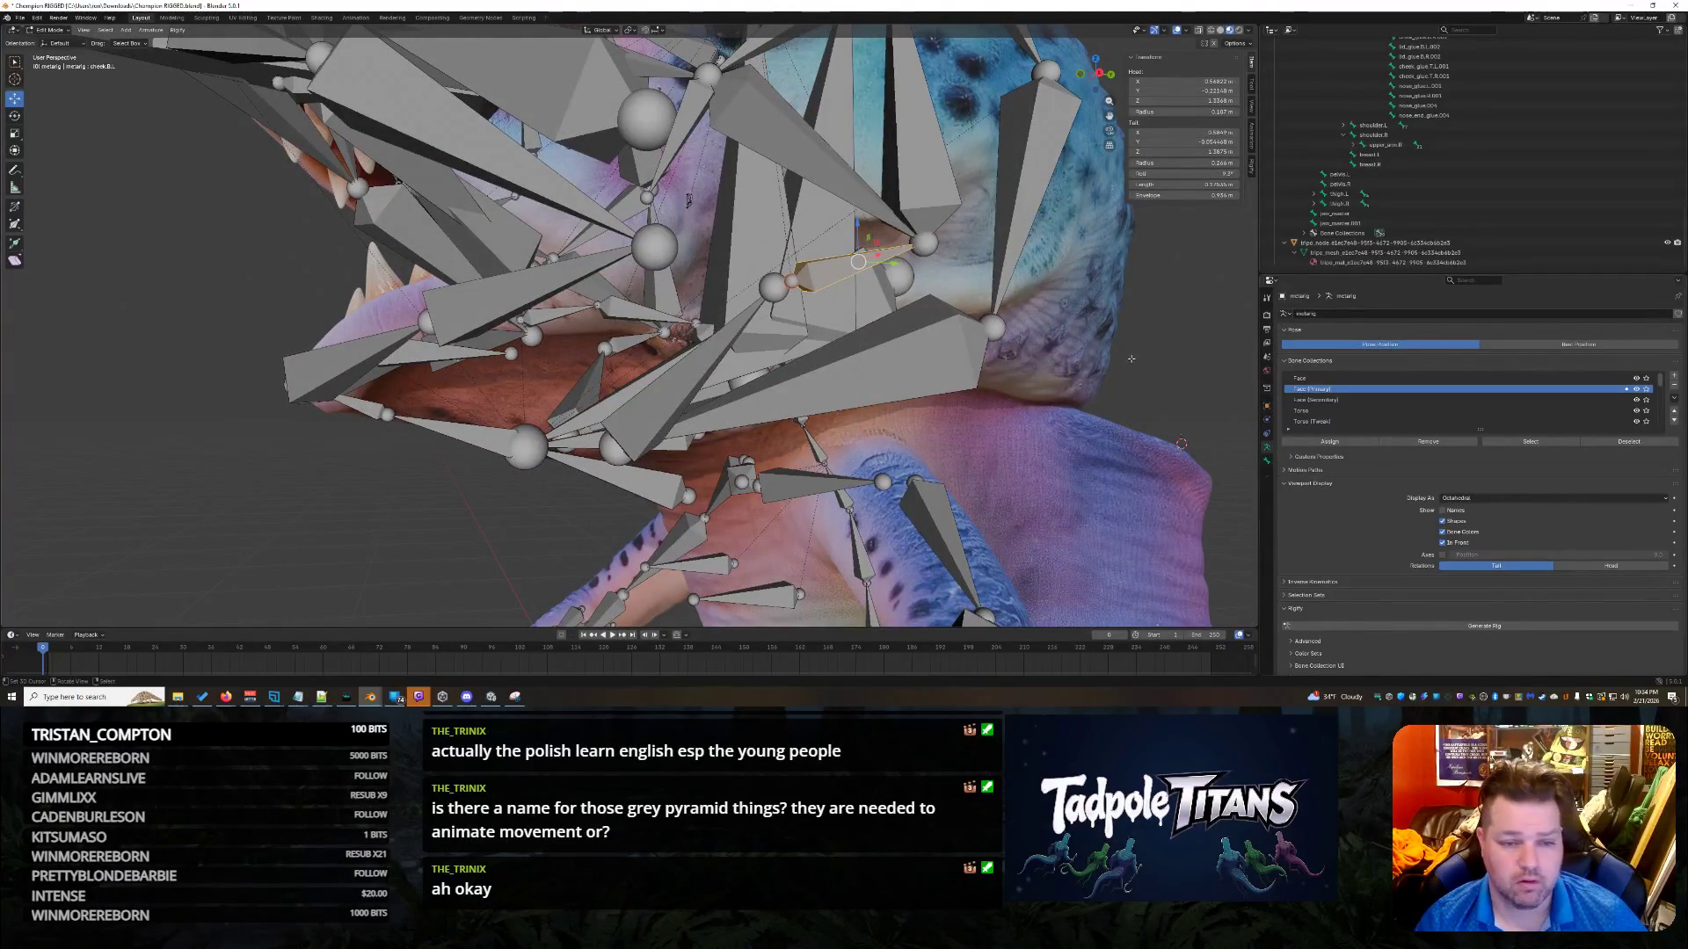
key("ctrl+z")
Select cheek.B.L with the overlapping face bone, try a Connected parent, then undo it.
left_click(1003, 370)
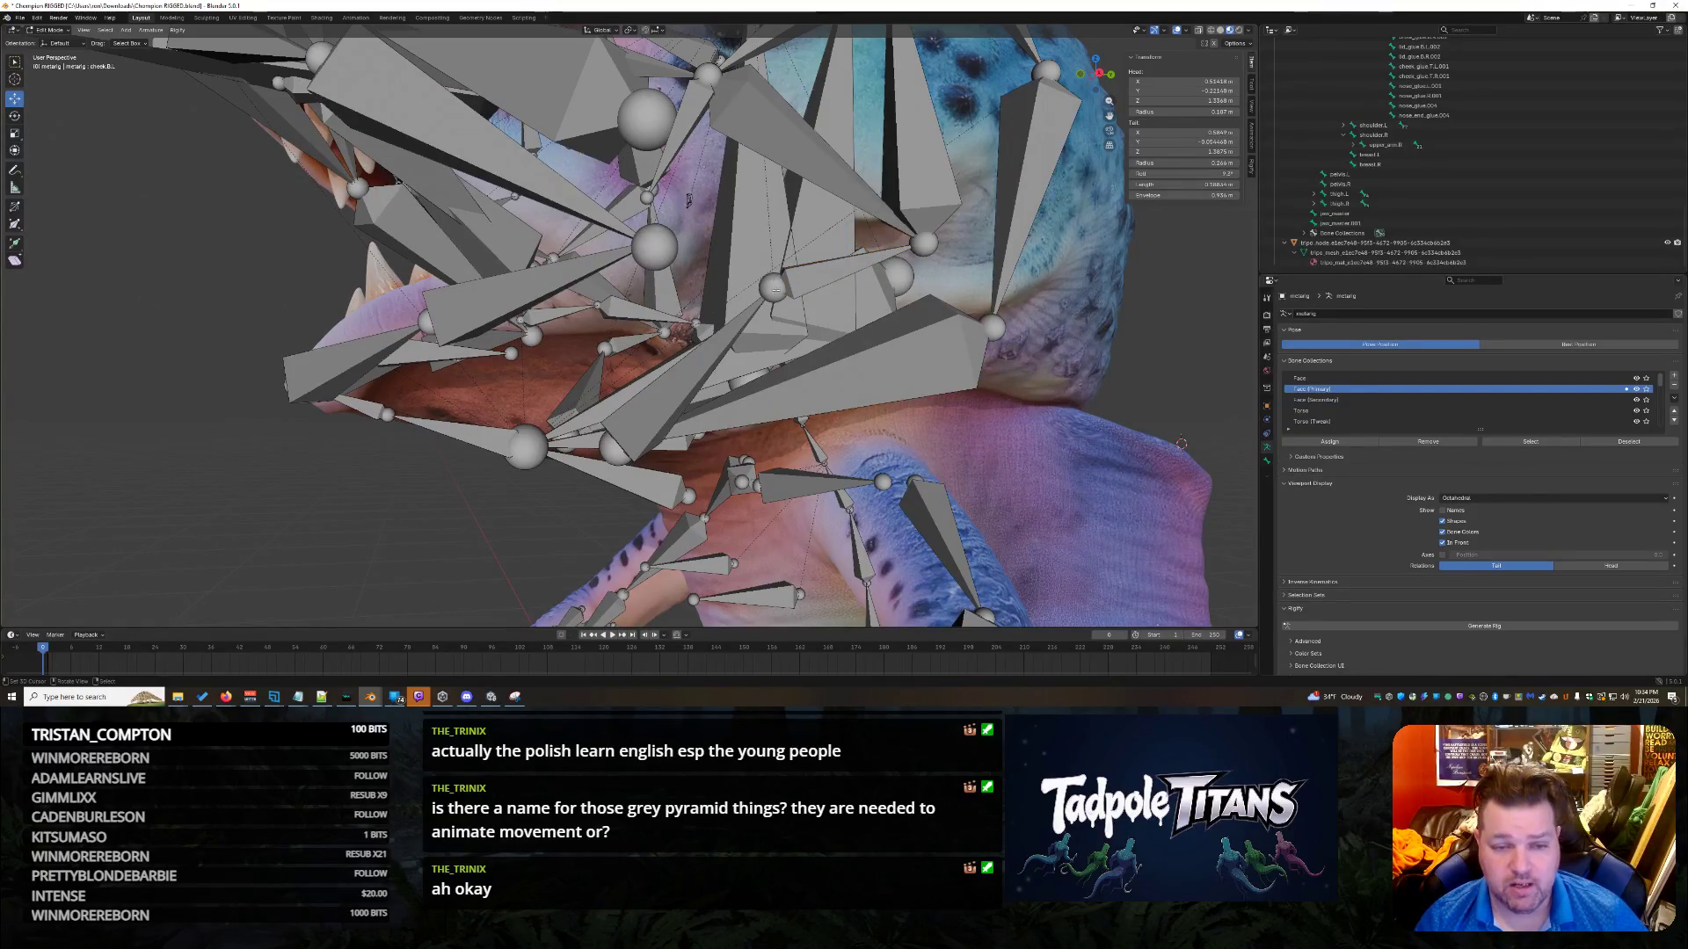
left_click(656, 249)
left_click(654, 248)
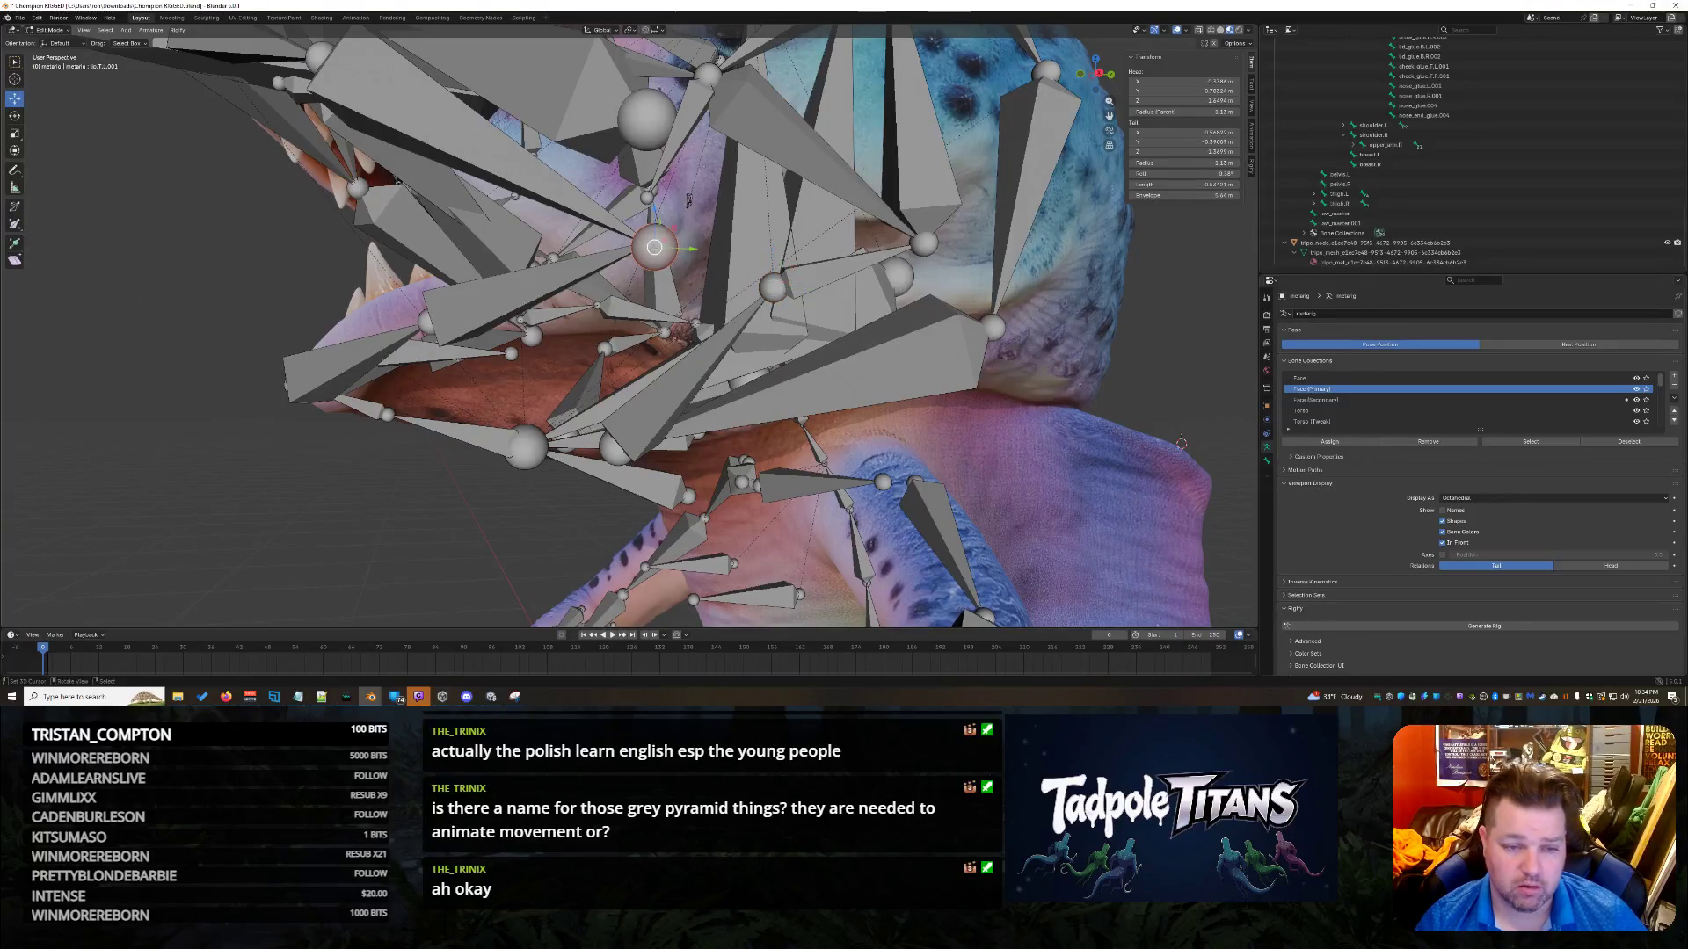
middle_click_drag(1011, 486, 1090, 448)
left_click(758, 306)
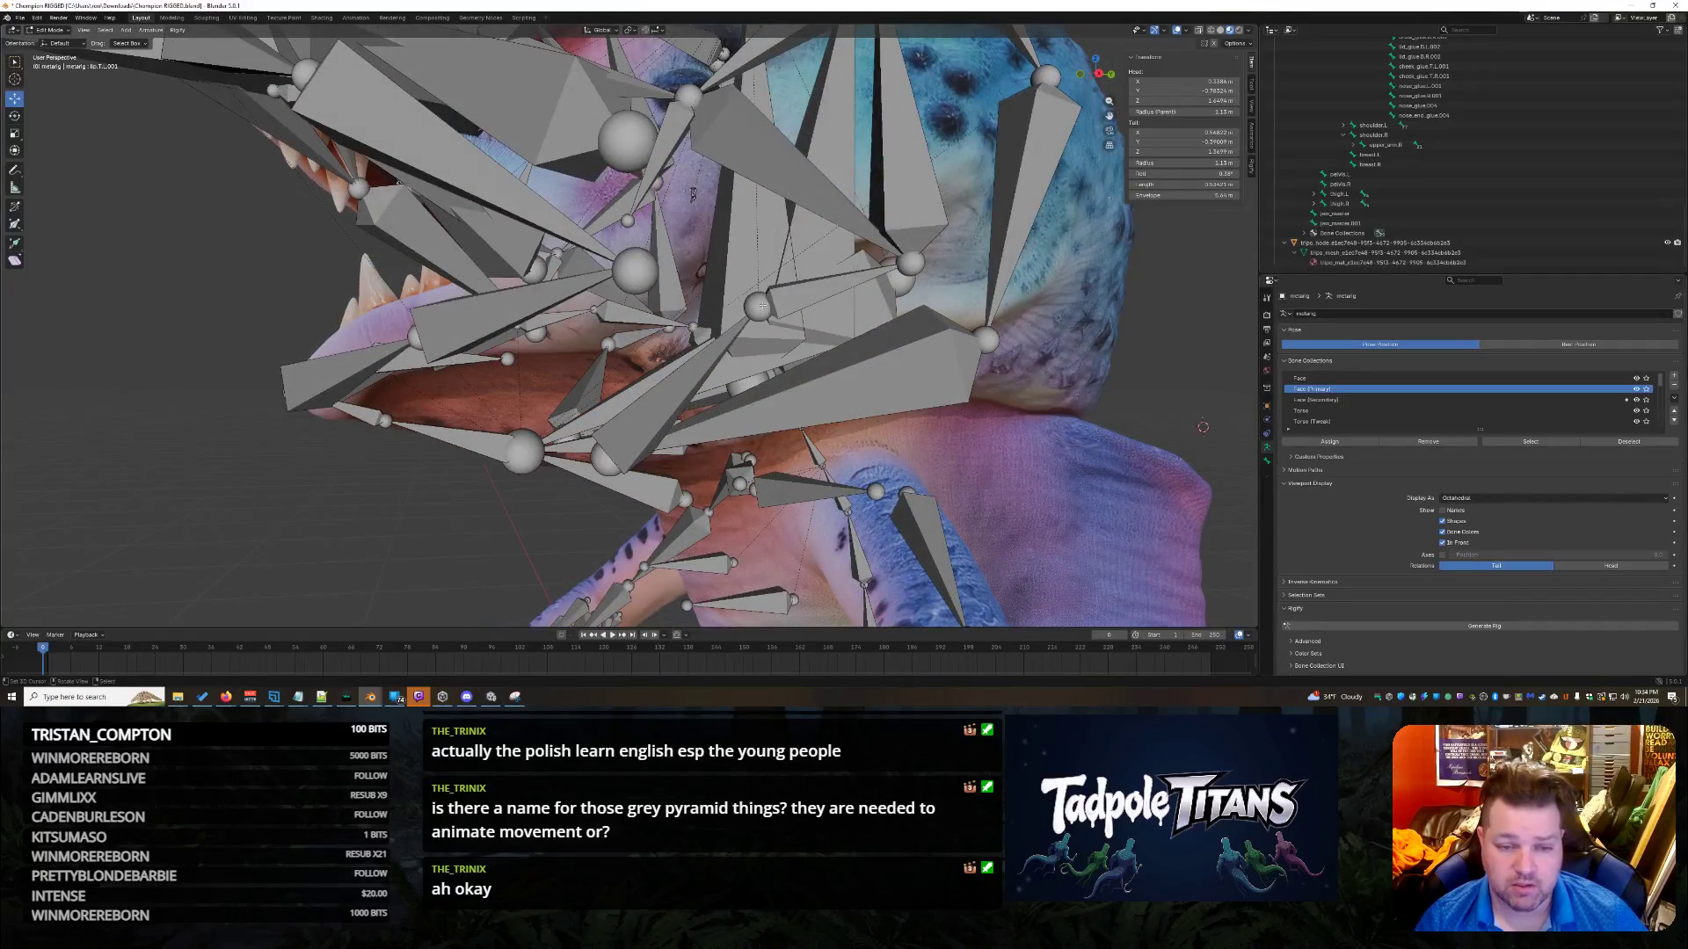
left_click(796, 294)
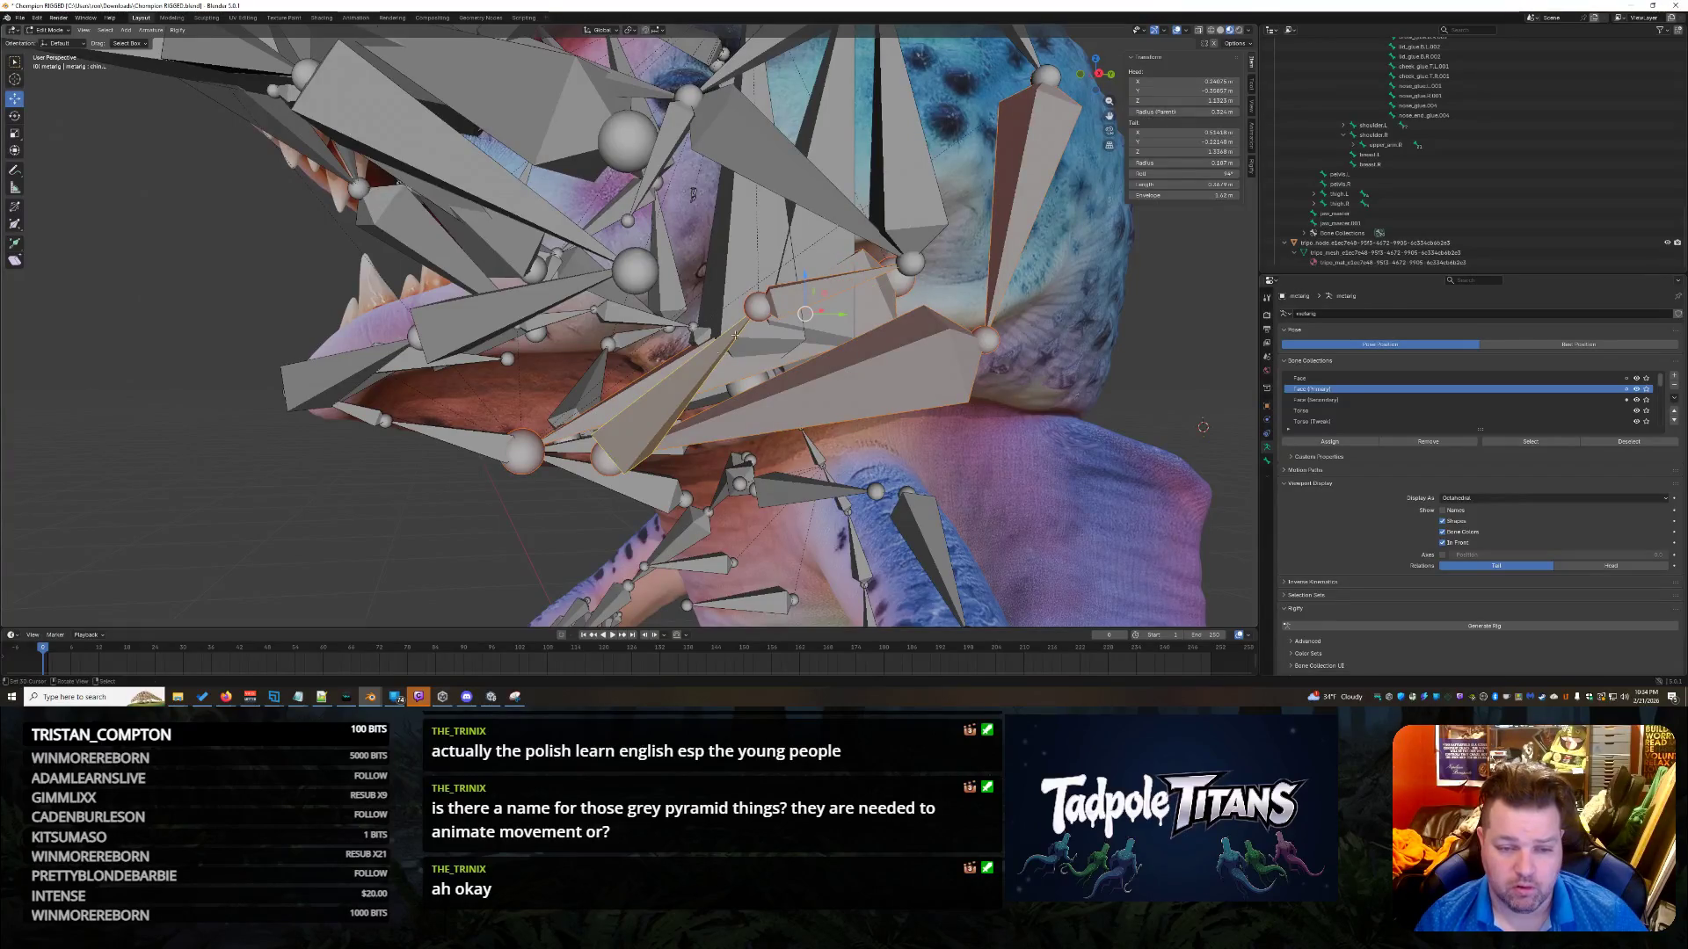
left_click(718, 343)
left_click(723, 343)
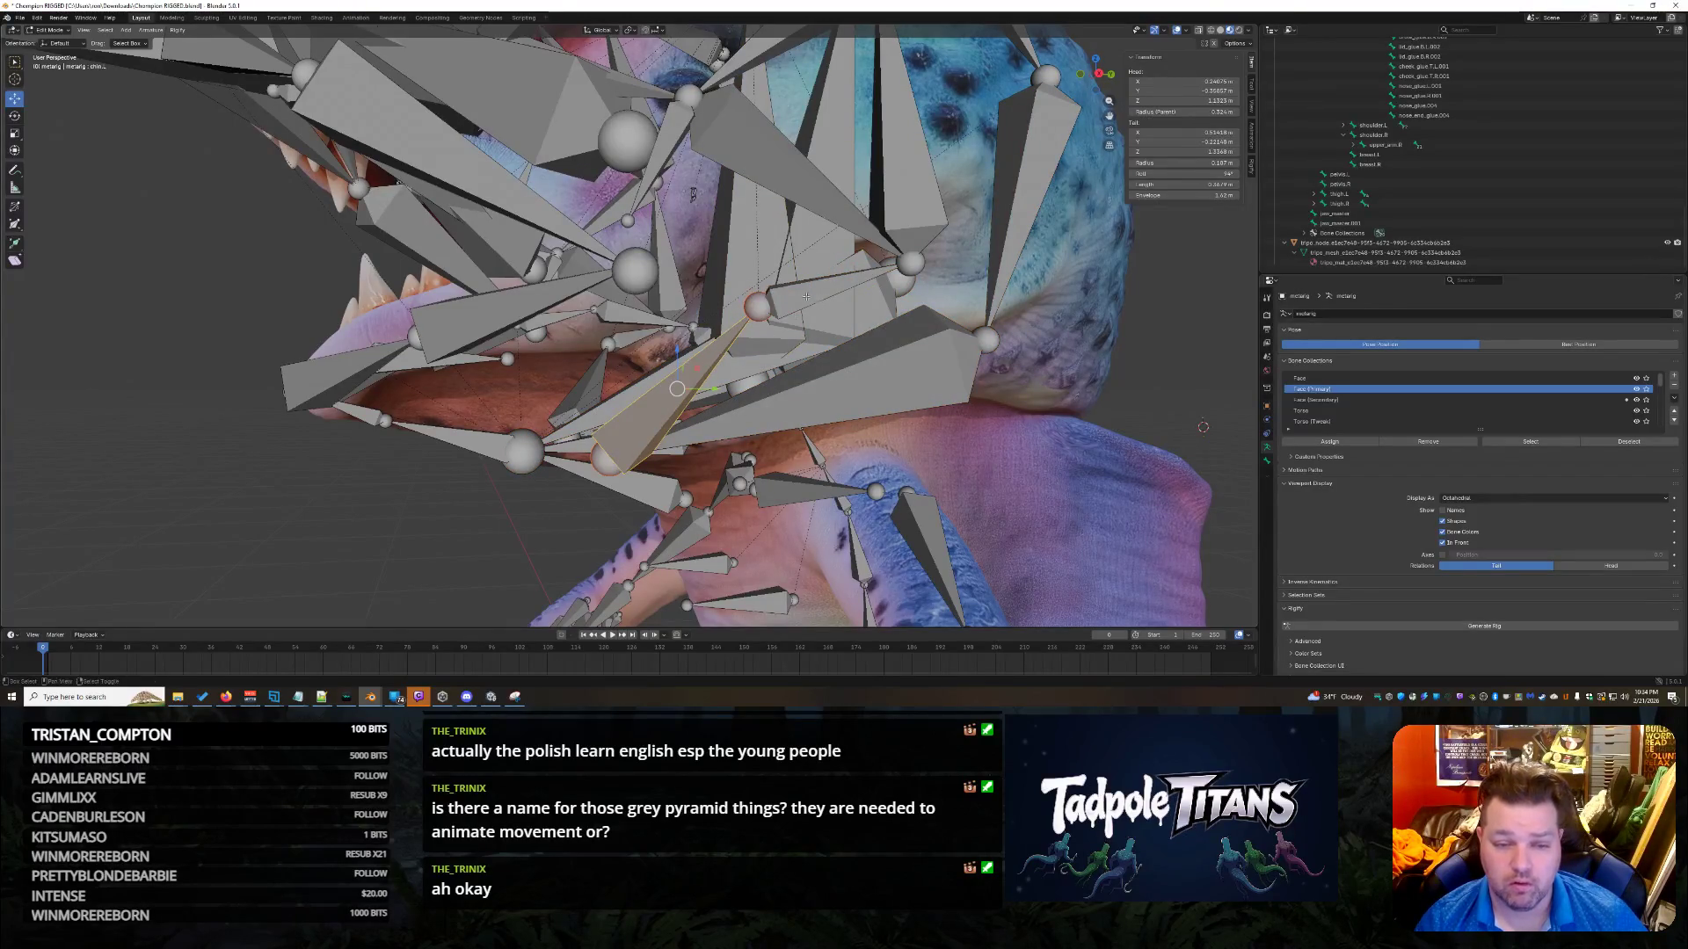
key("ctrl+p")
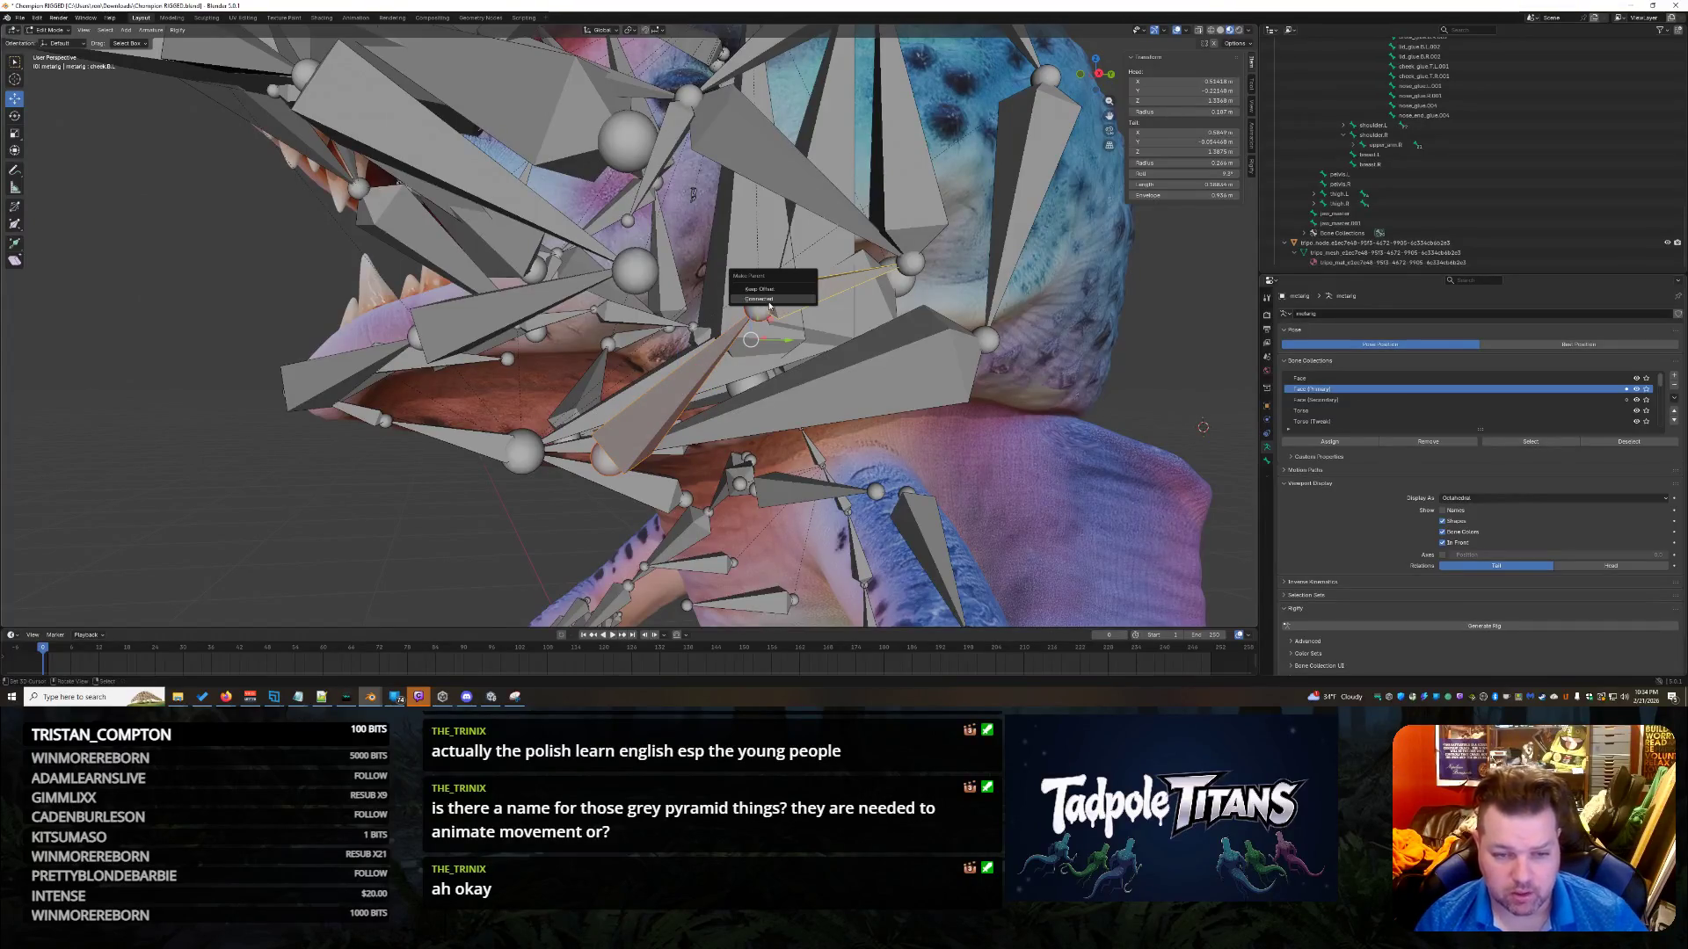
left_click(796, 290)
key("ctrl+z")
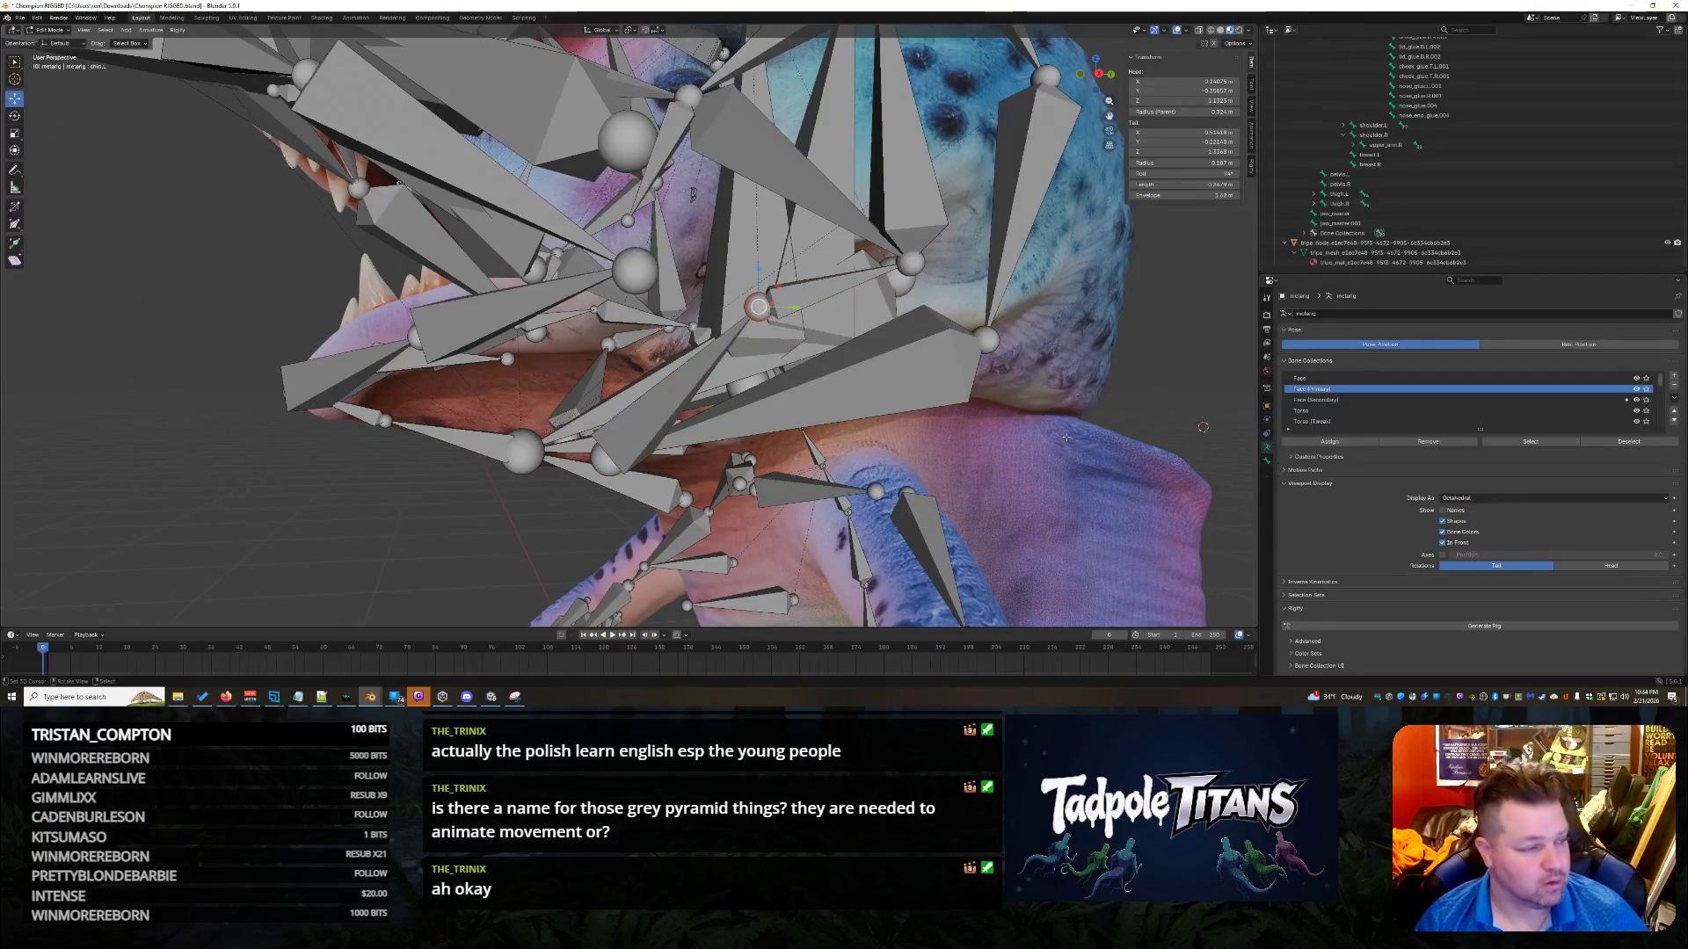
Inspect lip.T.L.001, cheek.B.L, chin and lip bones, leaving cheek.B.L's tail X unchanged.
left_click(635, 271)
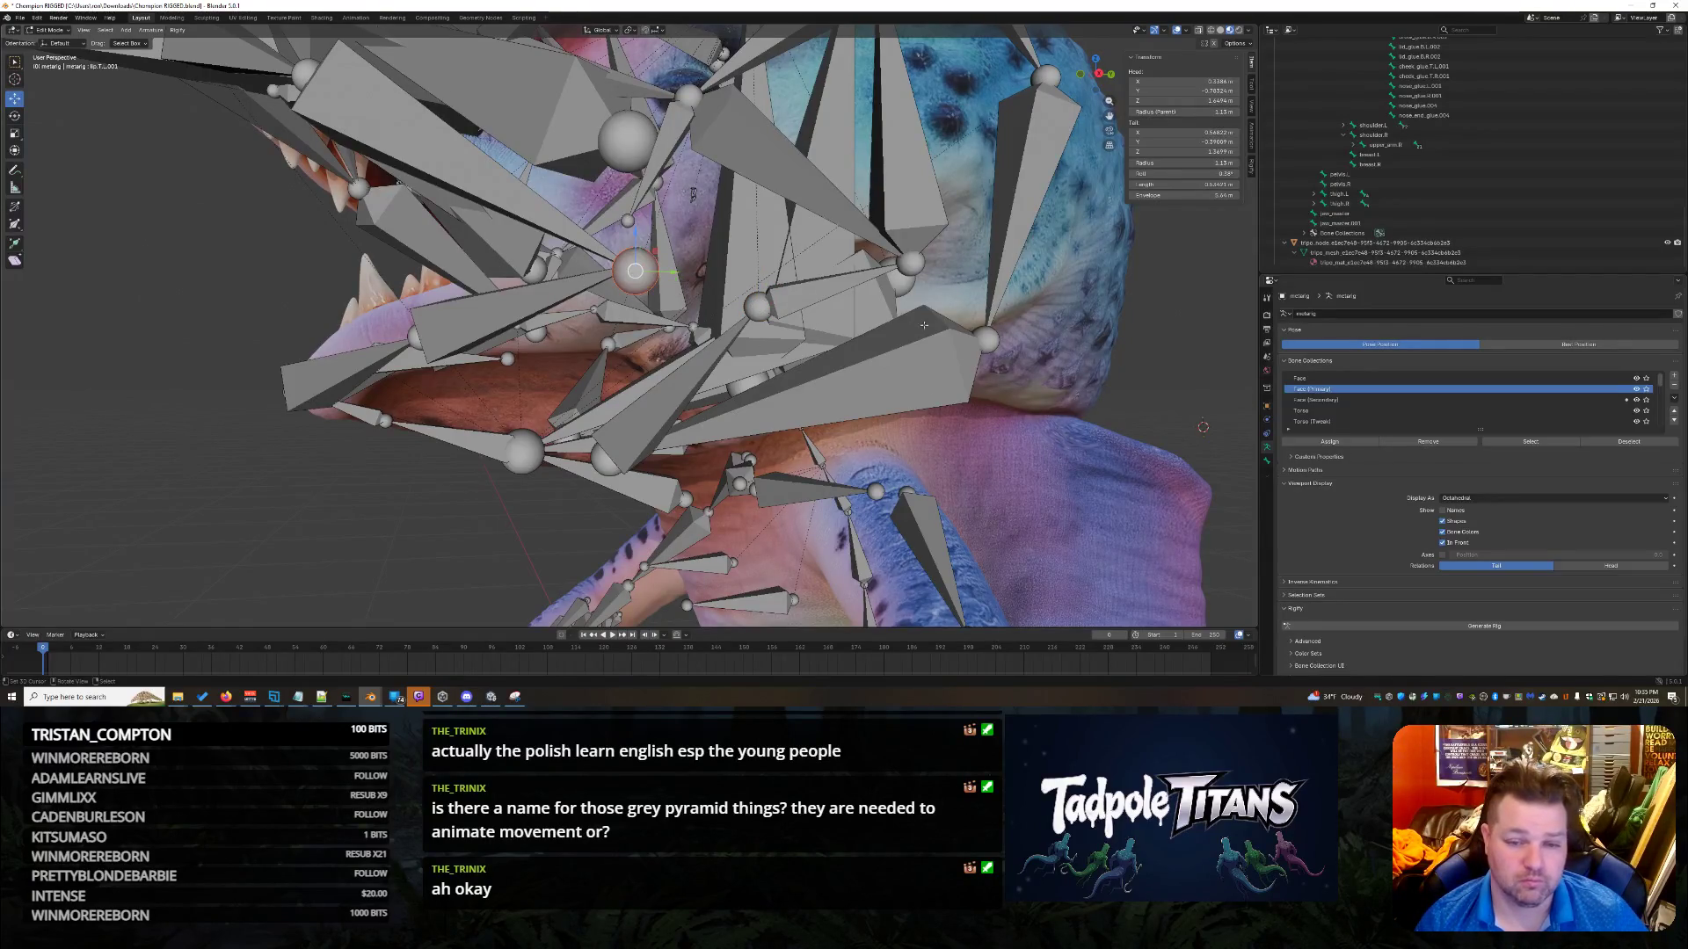
left_click(783, 304)
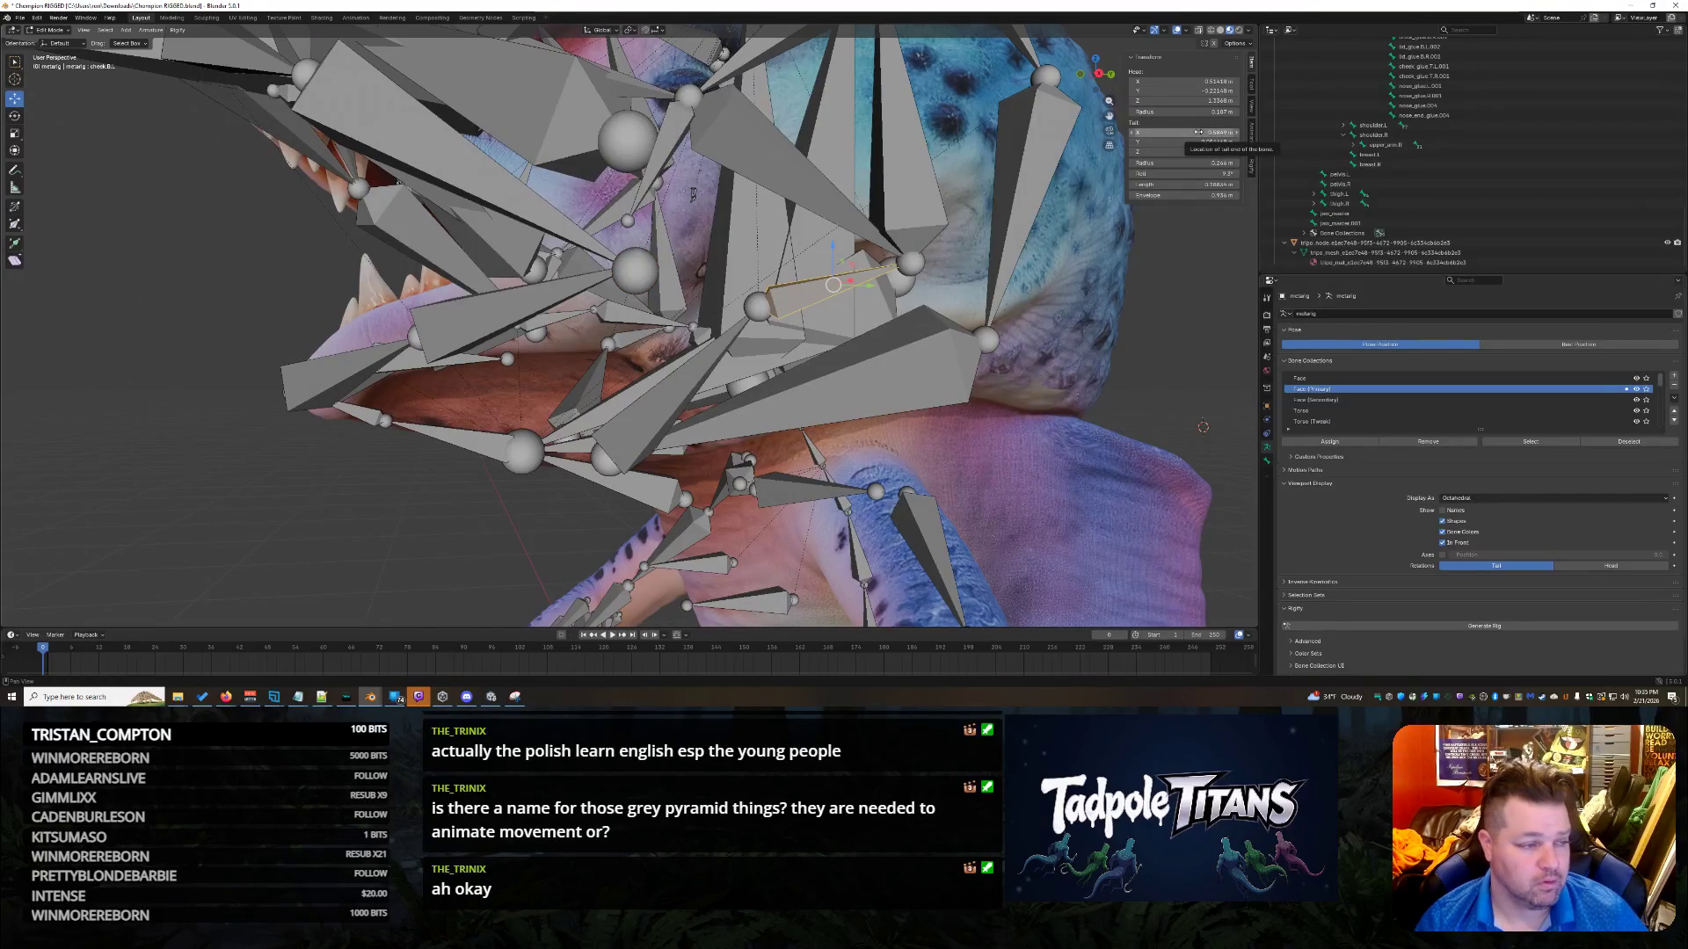
left_click(1197, 131)
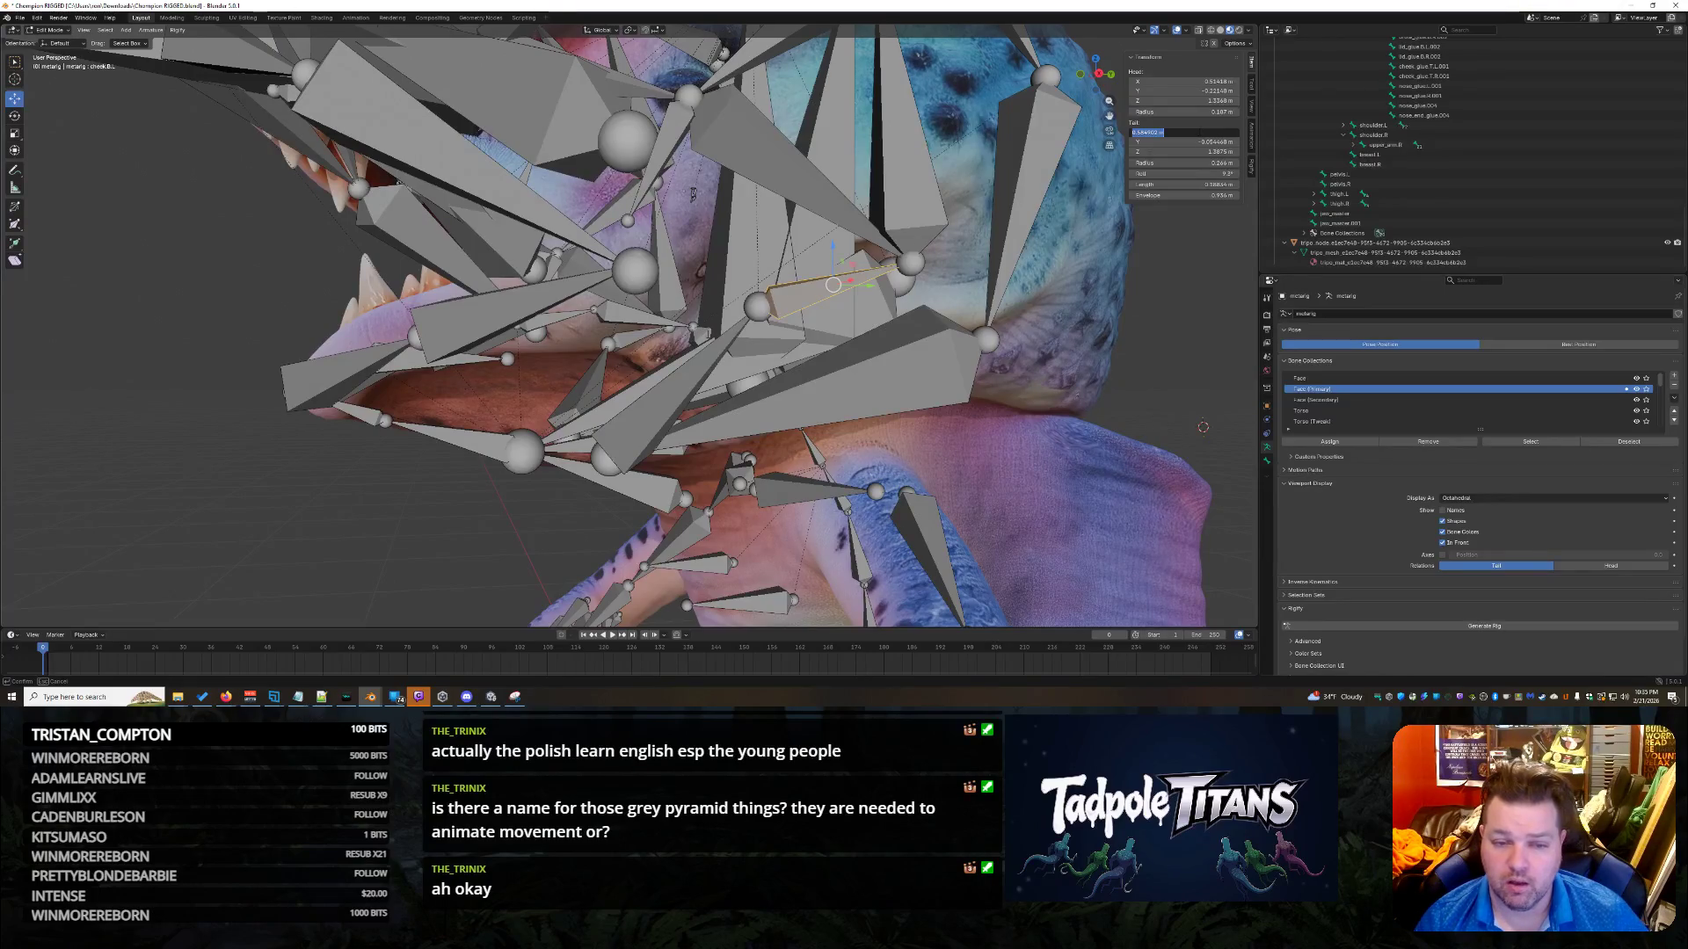
key("Escape")
left_click(796, 296)
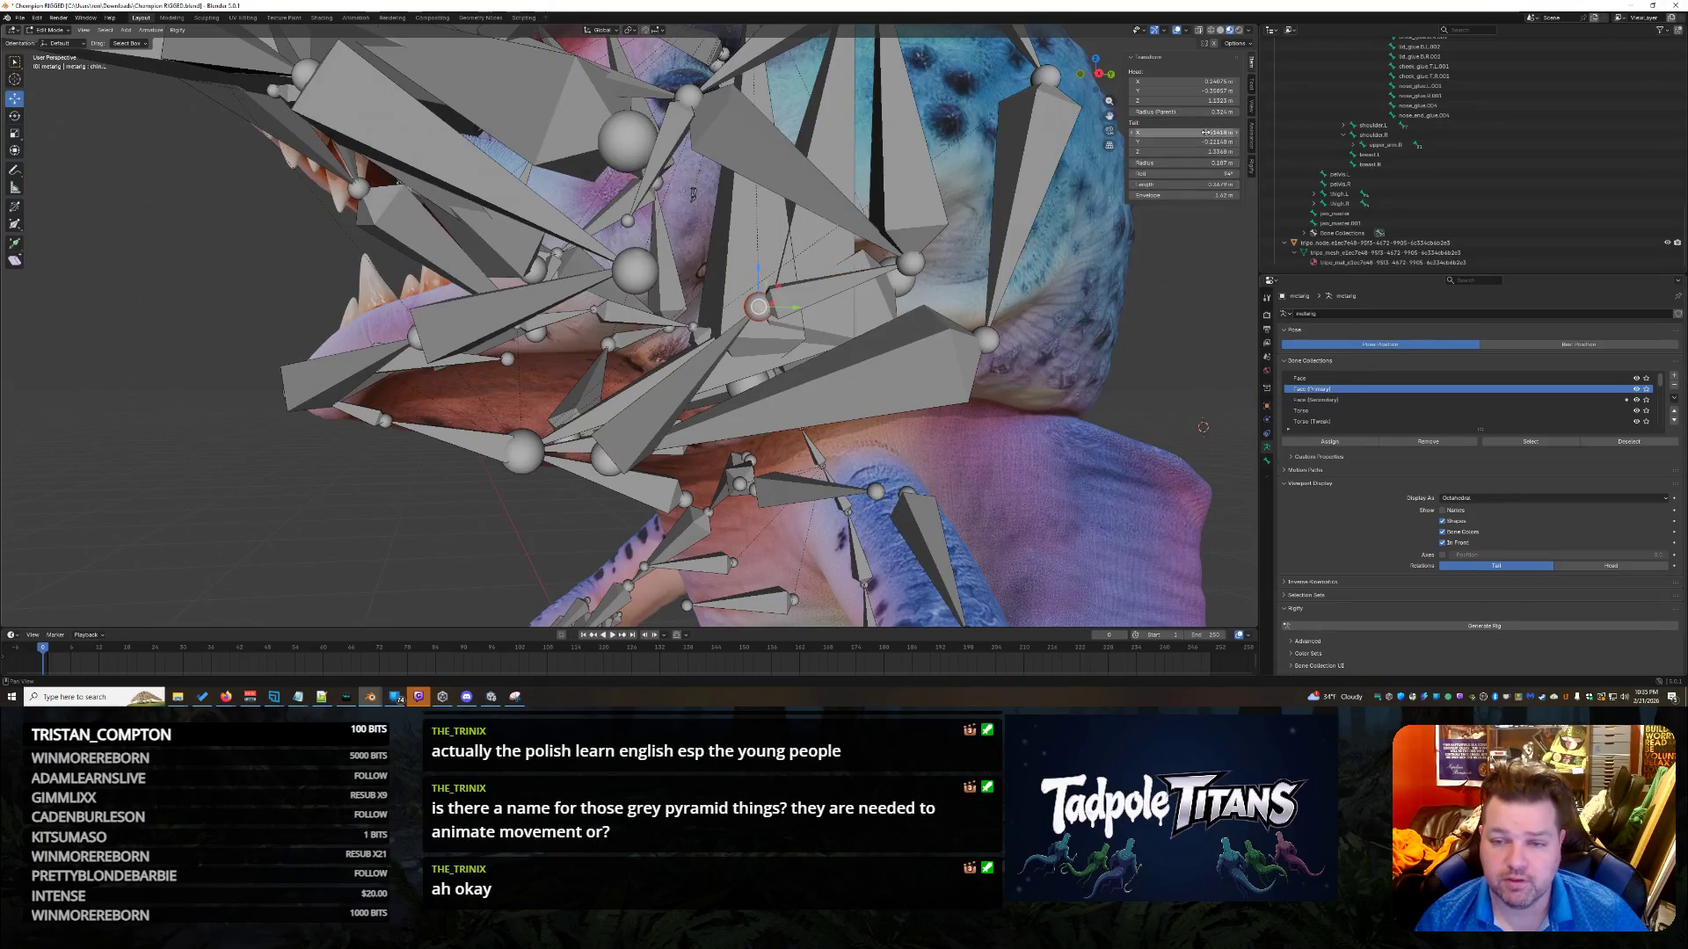
left_click(689, 269)
left_click(635, 271)
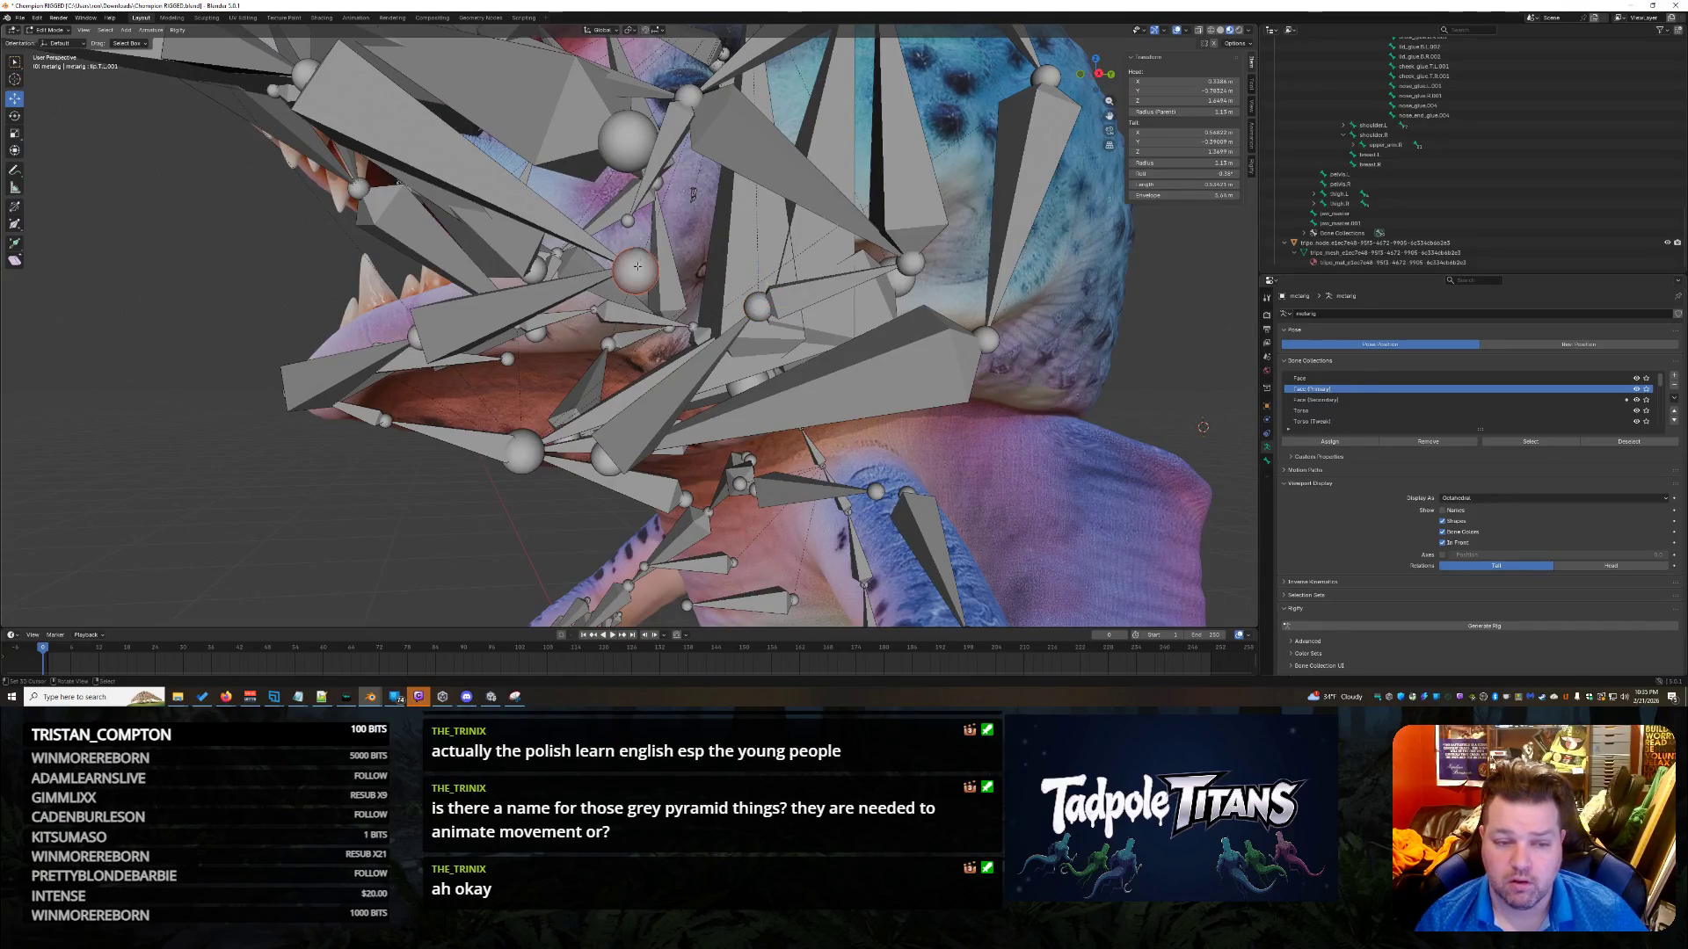
left_click(557, 283)
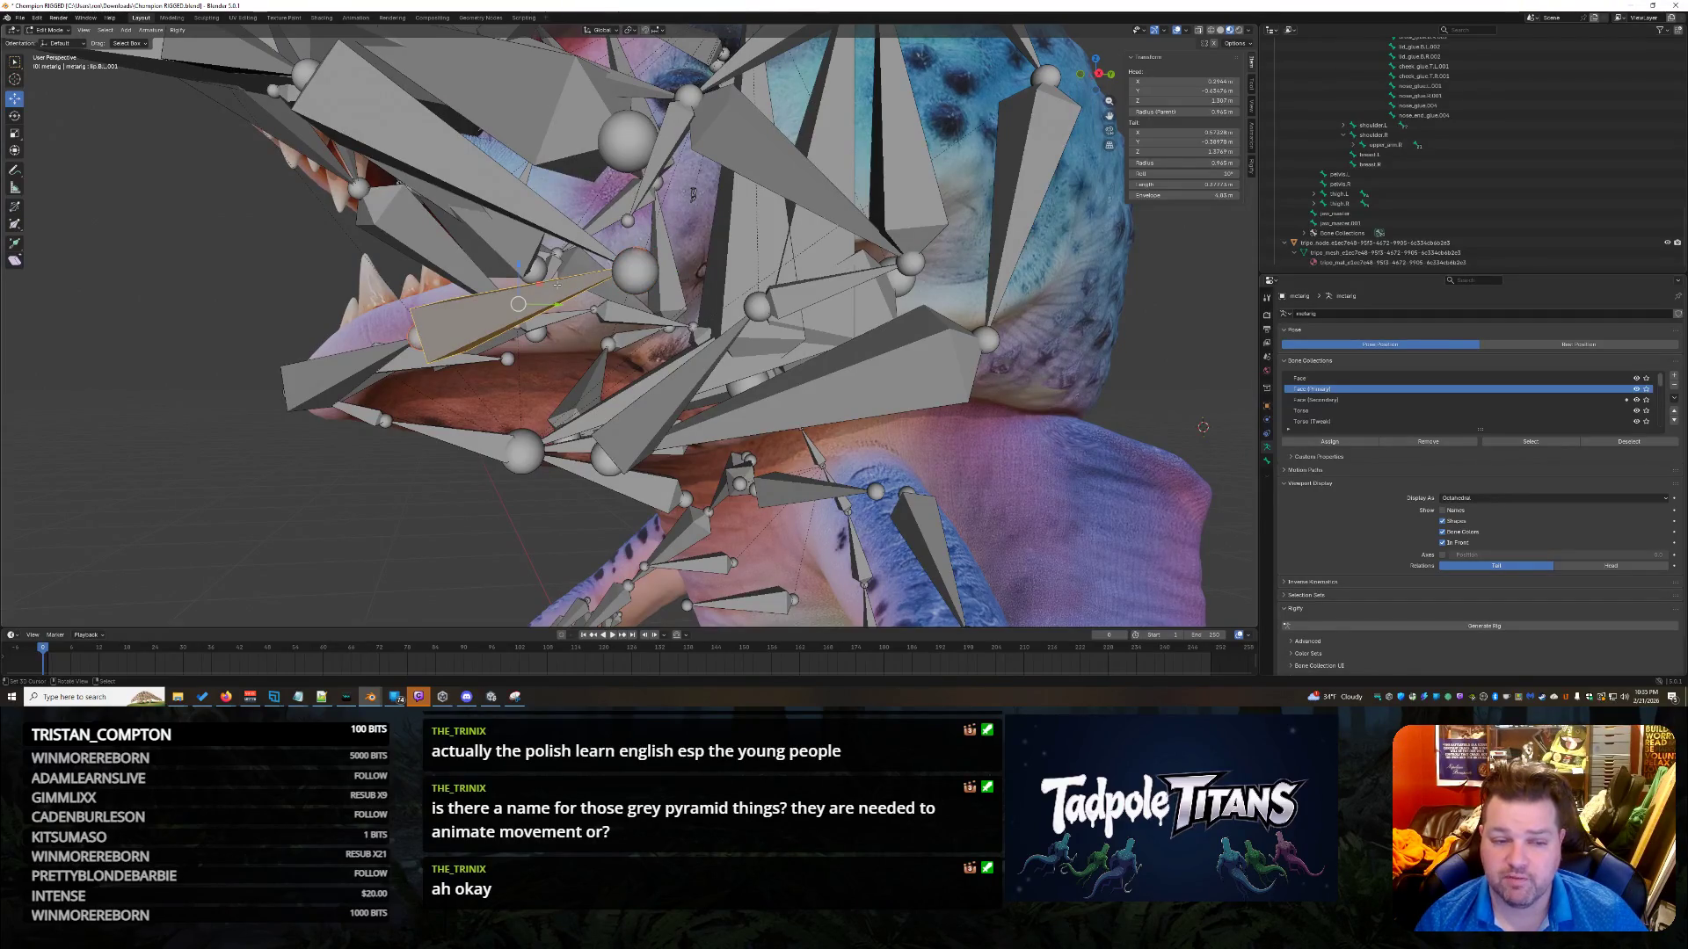
left_click(541, 211)
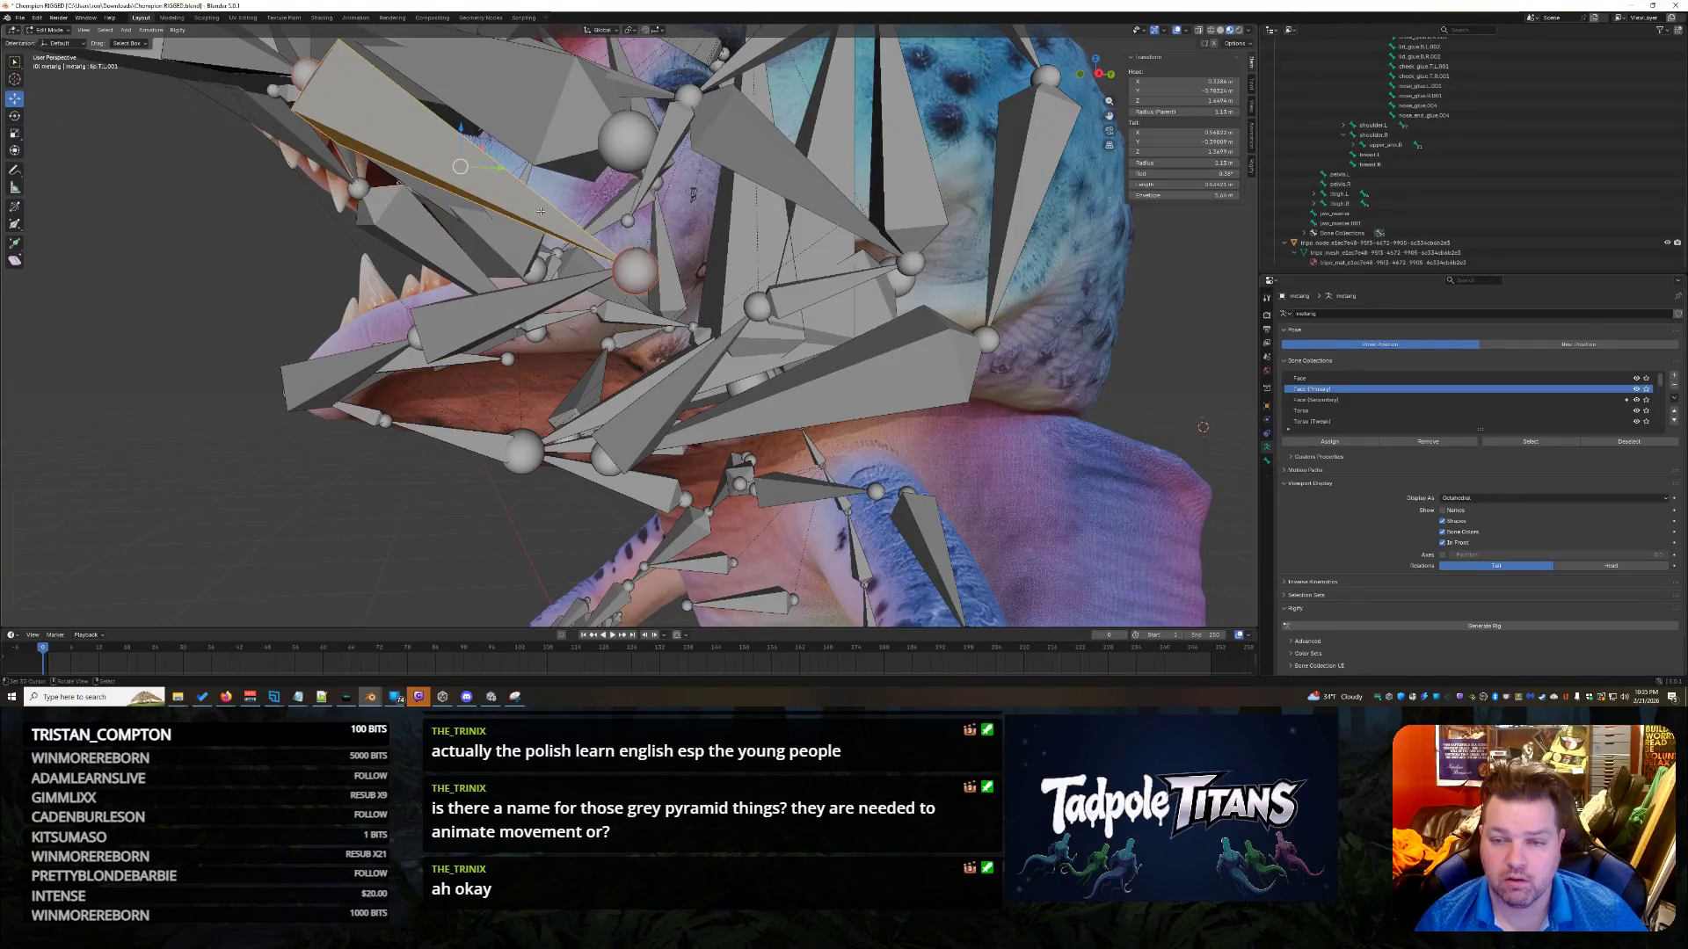
mouse_move(541, 211)
middle_mouse_down()
mouse_move(1052, 441)
mouse_move(434, 310)
middle_mouse_up()
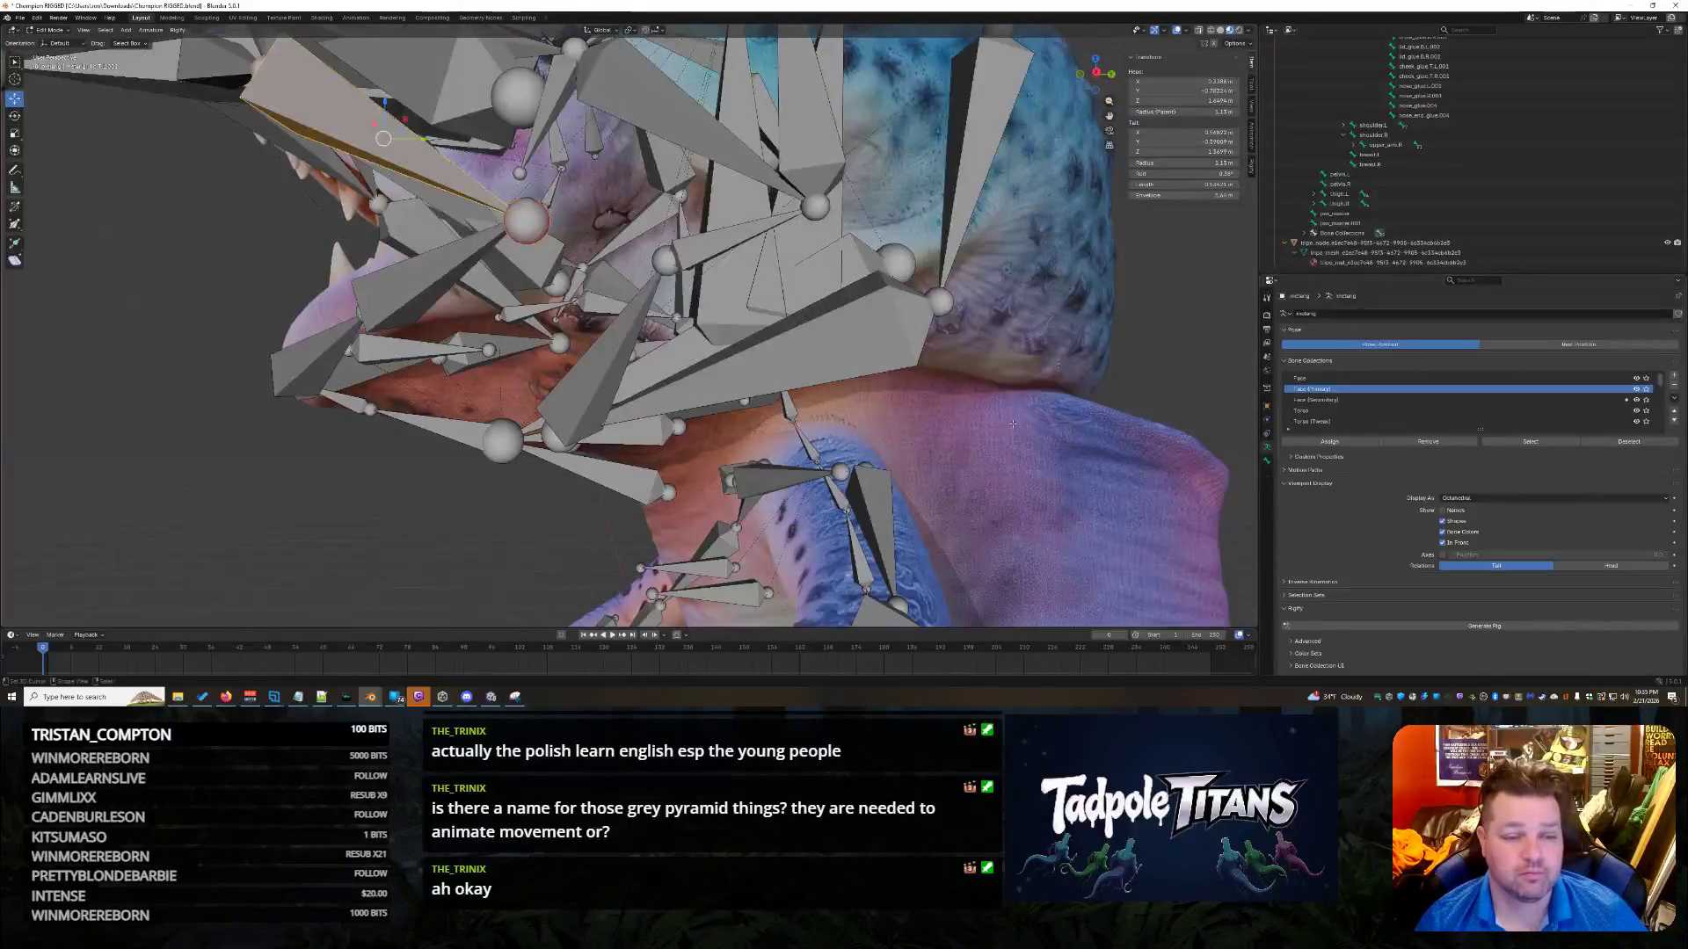
Set the tail X of the long bone beside the upper teeth to 0.5682 m.
middle_click_drag(862, 378, 931, 394)
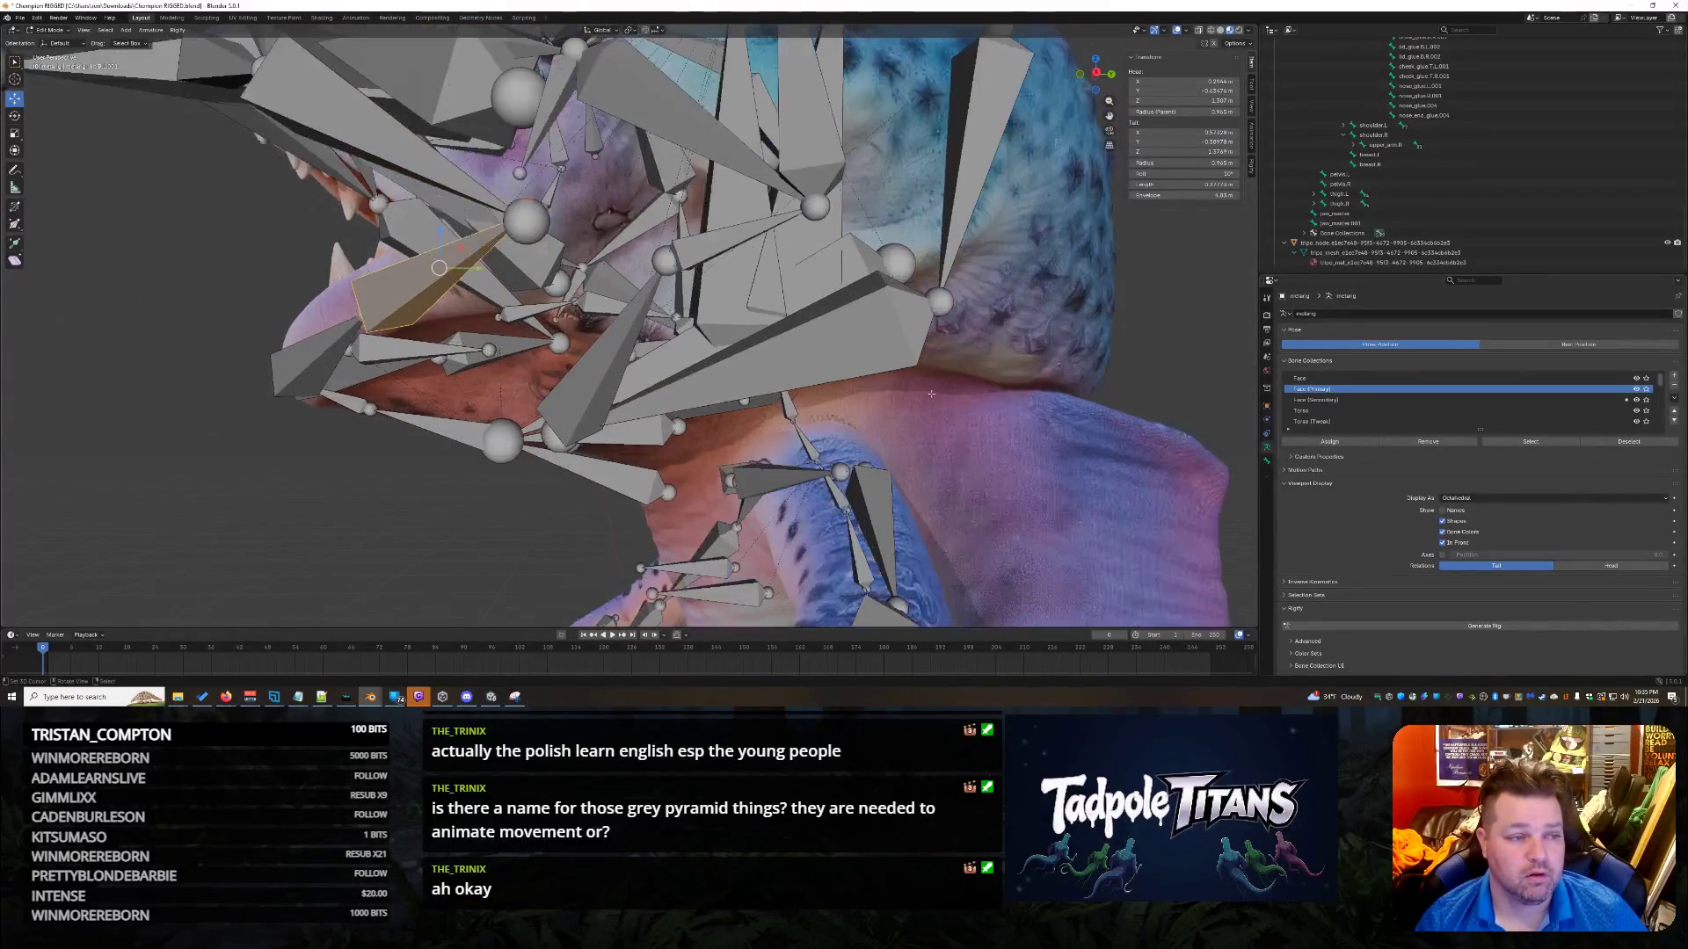
left_click(515, 220)
left_click(517, 224)
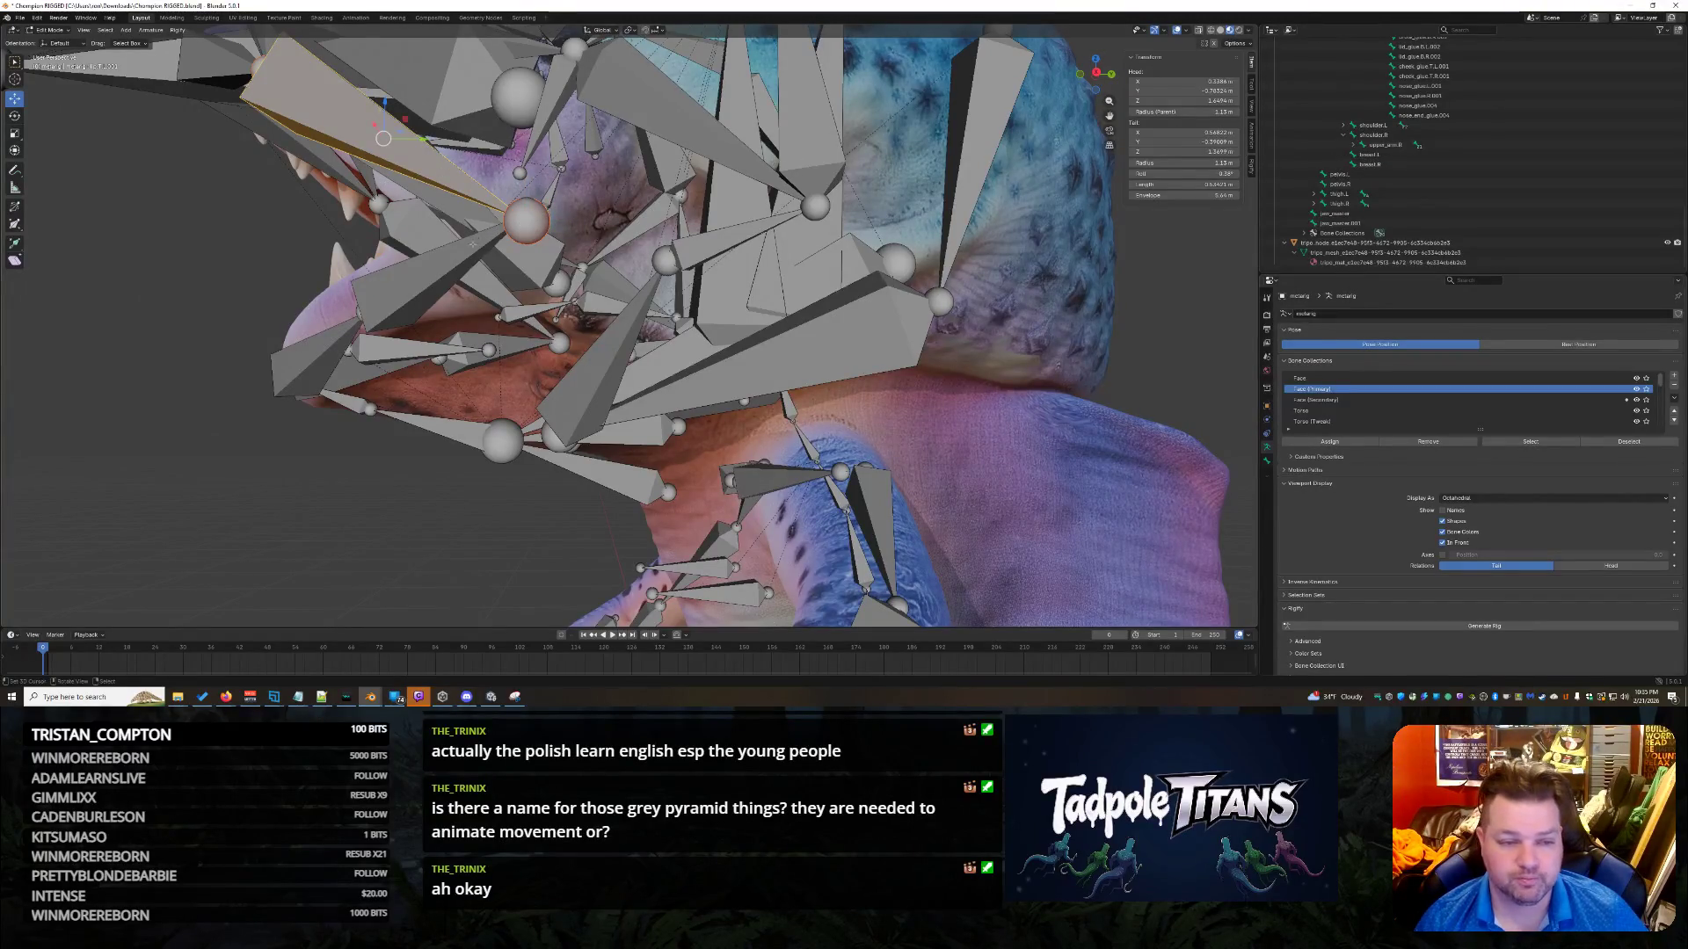
left_click(463, 251)
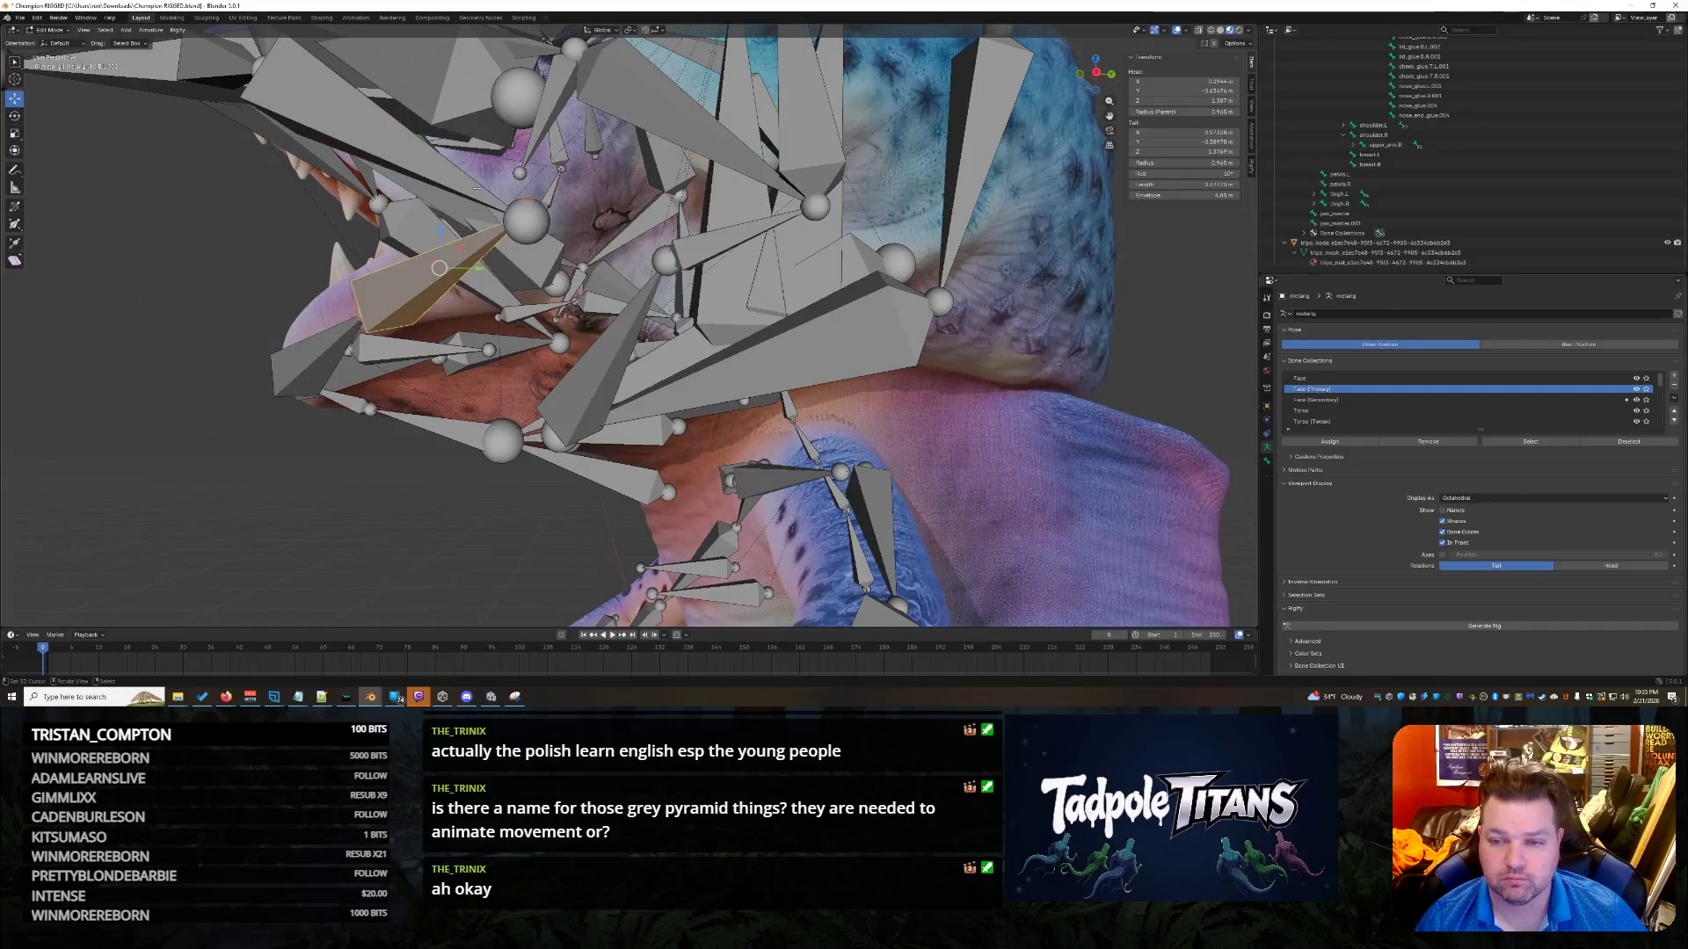
left_click(1182, 132)
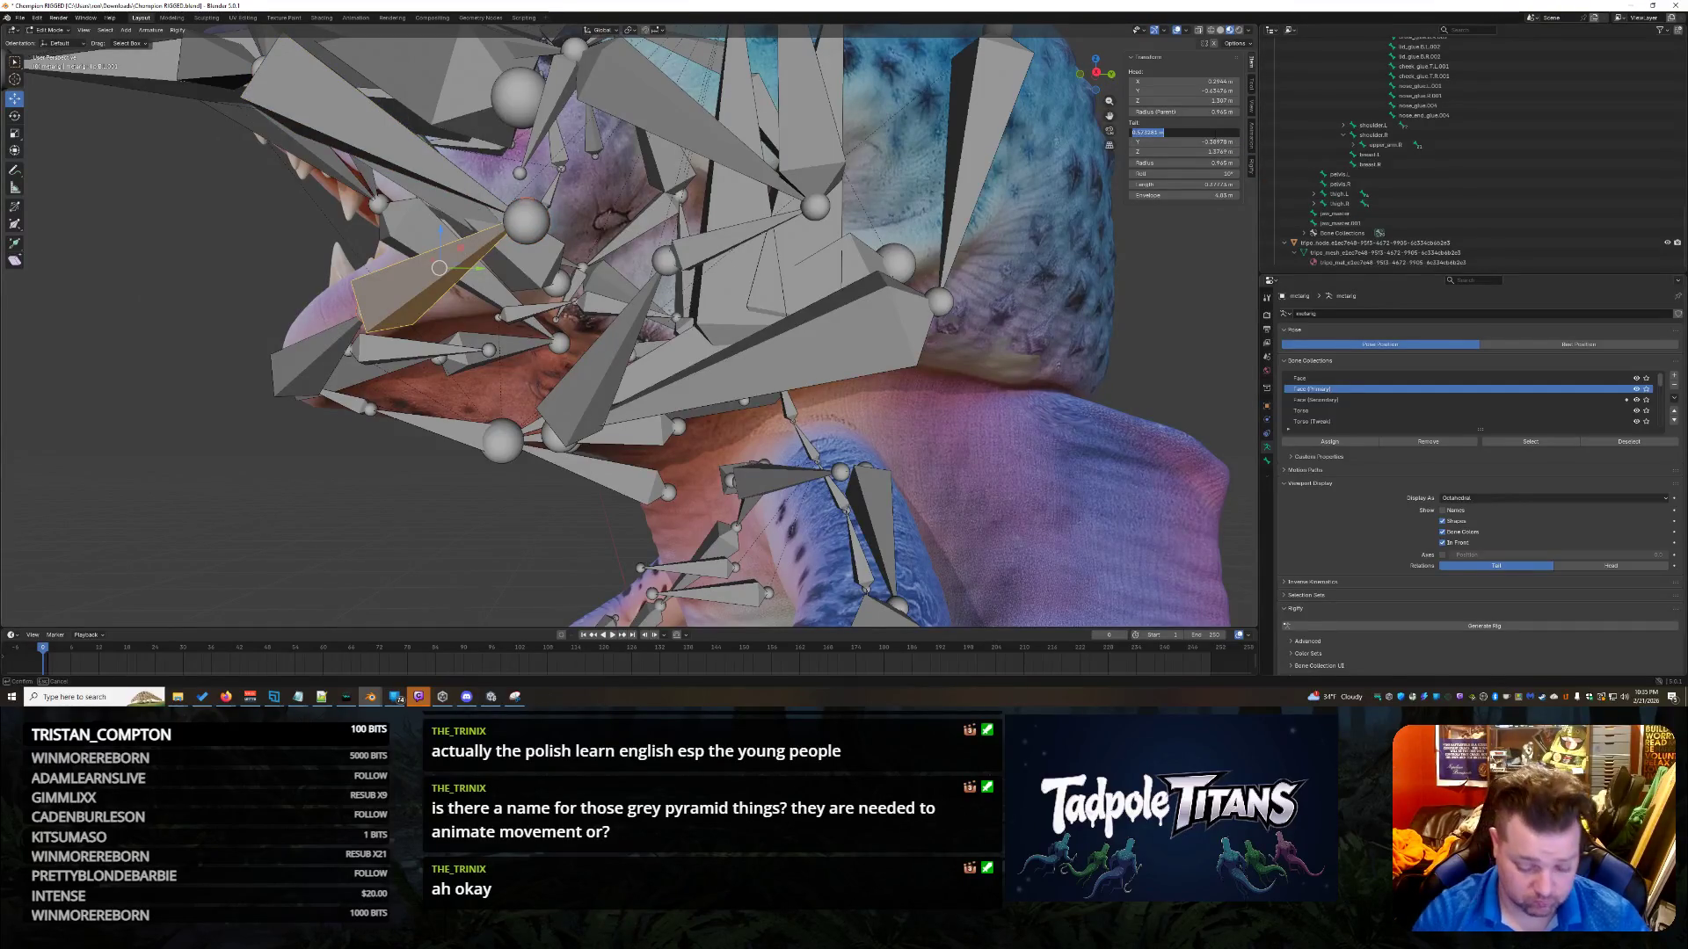
type(".5682")
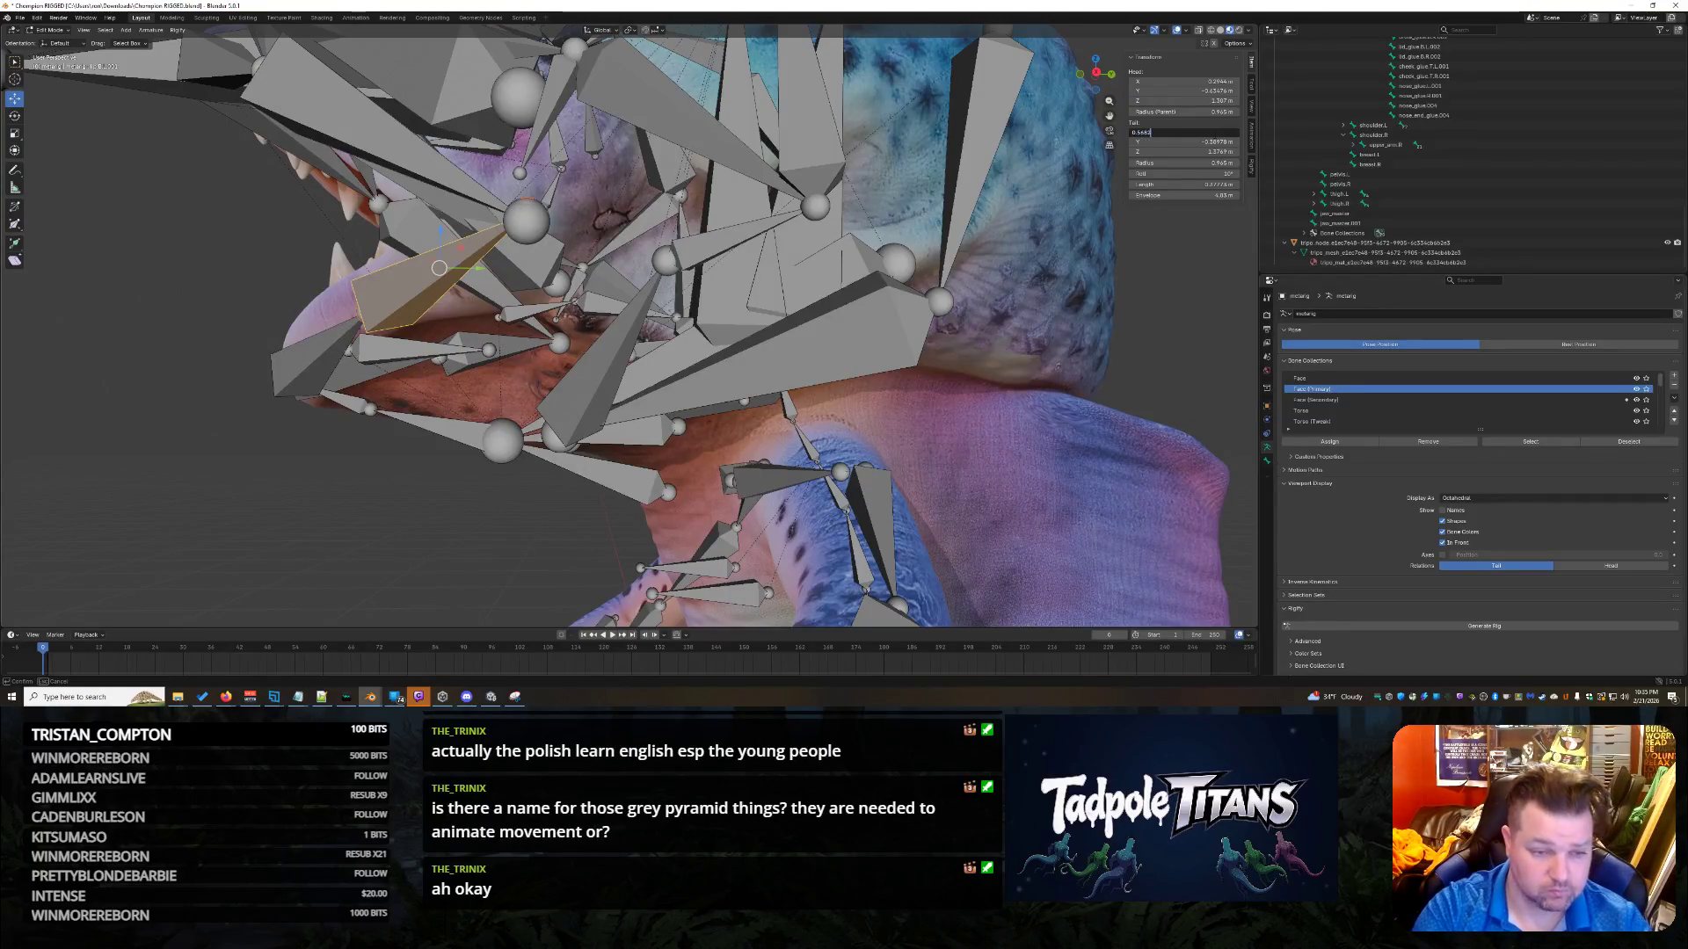
key("Return")
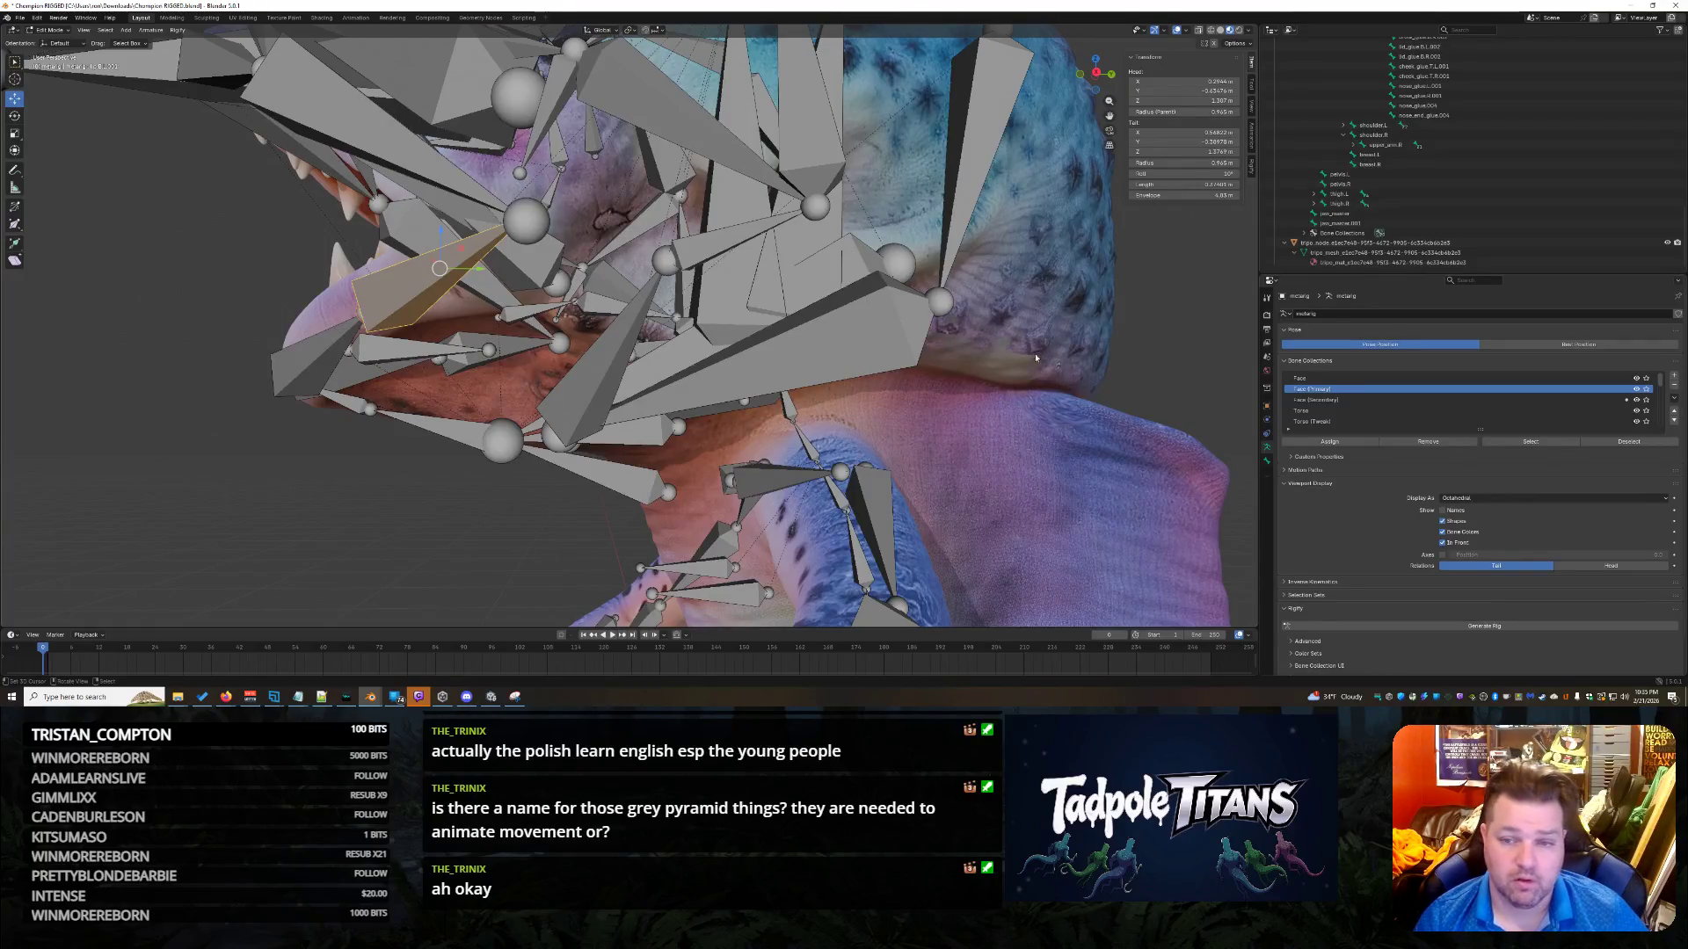
Take a Snipping Tool capture of the bone's transform values.
left_click(515, 696)
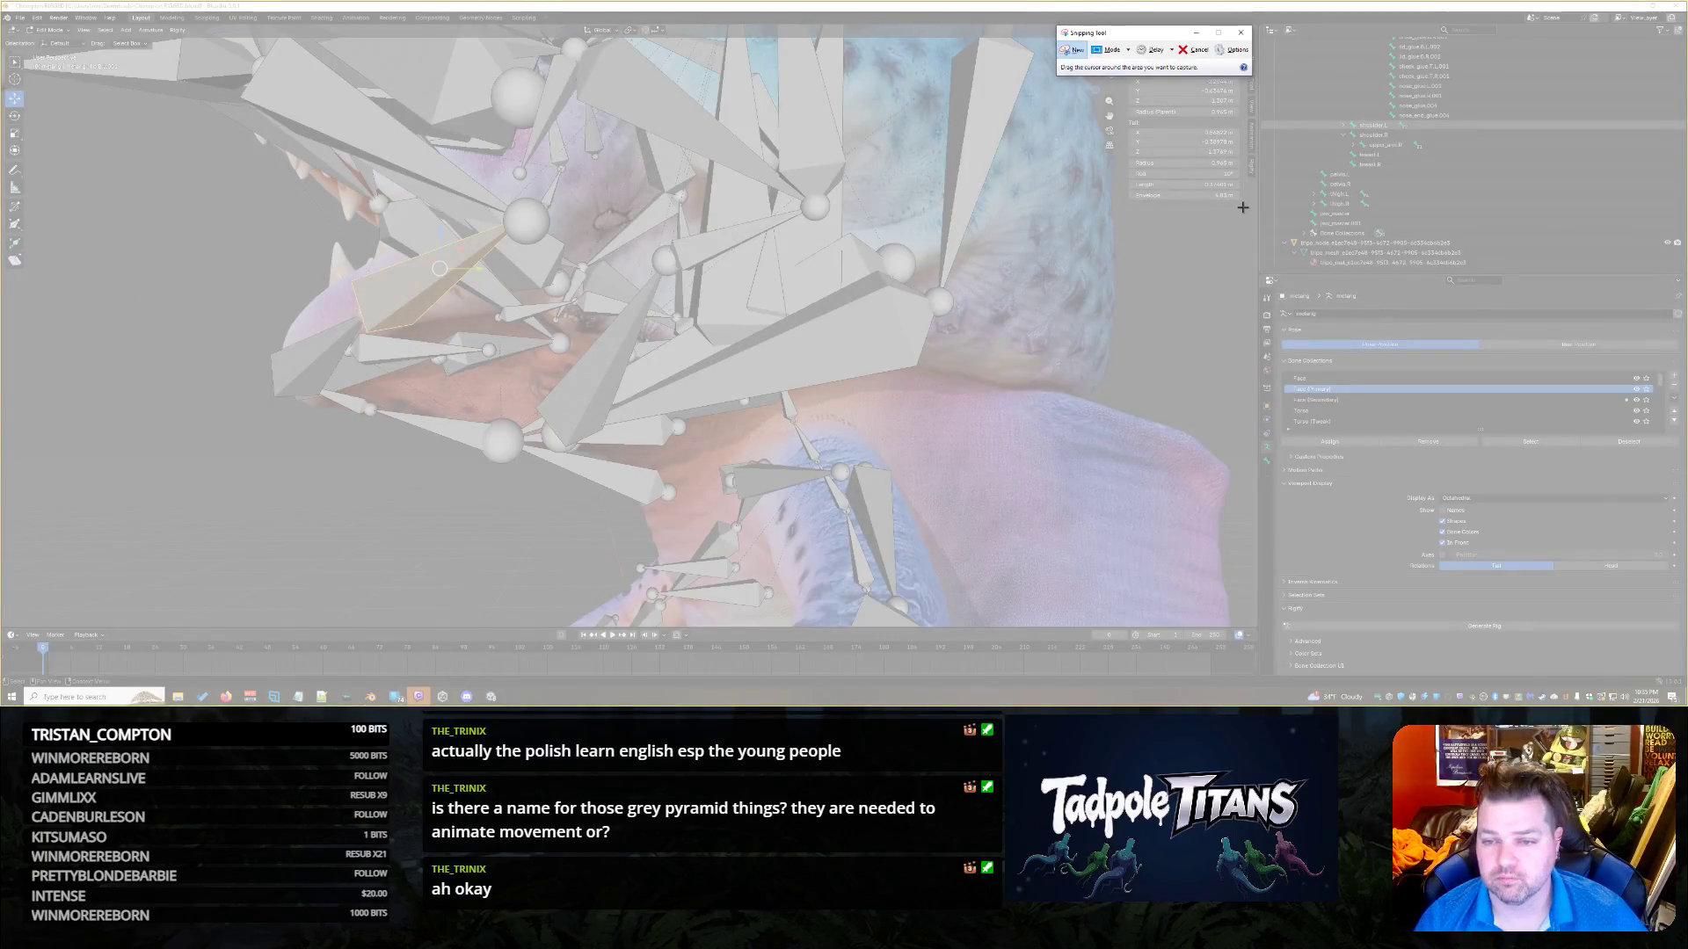
mouse_move(1241, 203)
left_mouse_down()
mouse_move(1141, 105)
mouse_move(1121, 48)
left_mouse_up()
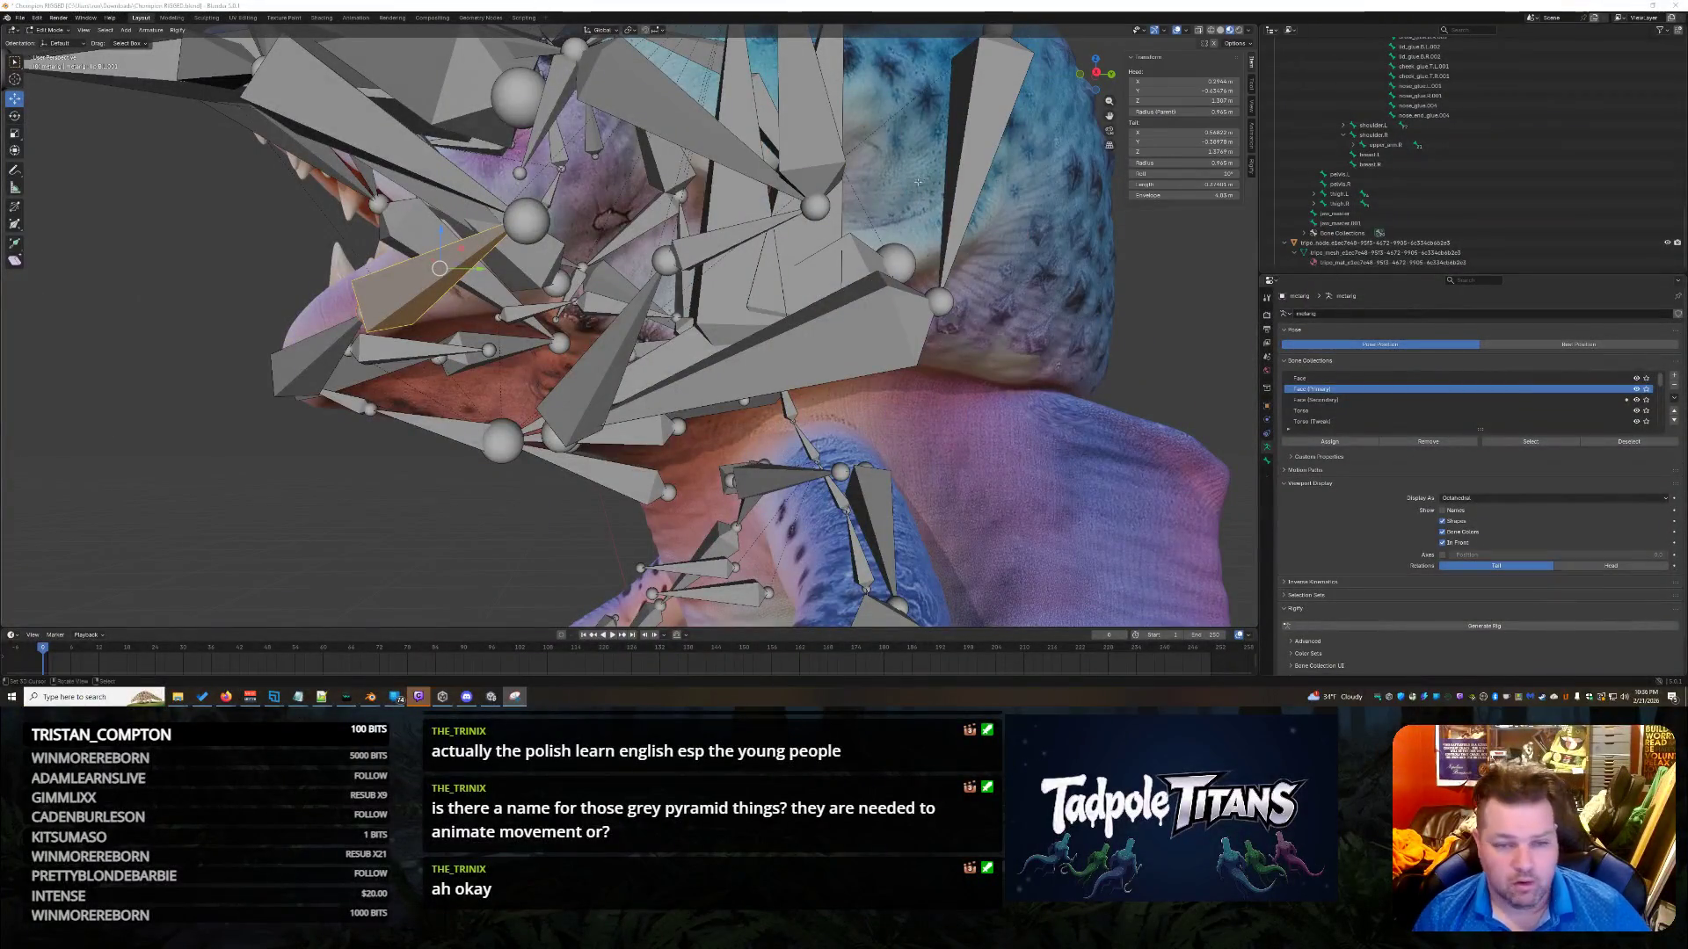
middle_click_drag(999, 172, 1137, 414)
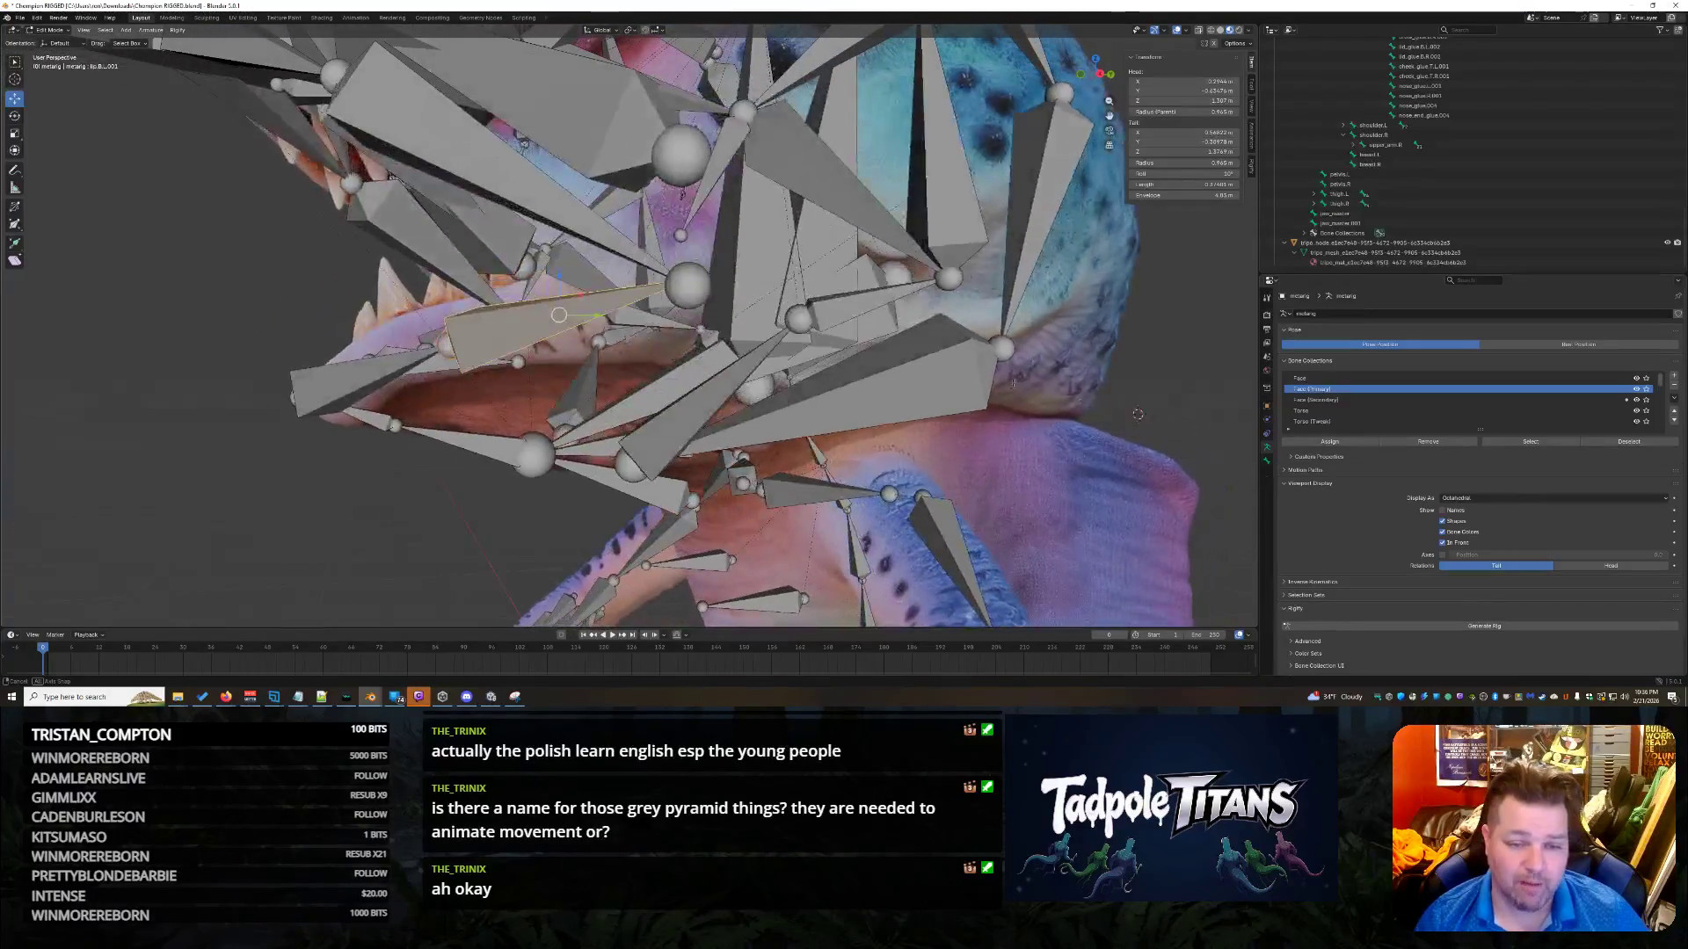
Compare the upper and lower mouth bones' transform values, abandoning a trial tail Y edit.
middle_click_drag(1014, 383, 999, 376)
scroll(805, 315, "up", 2)
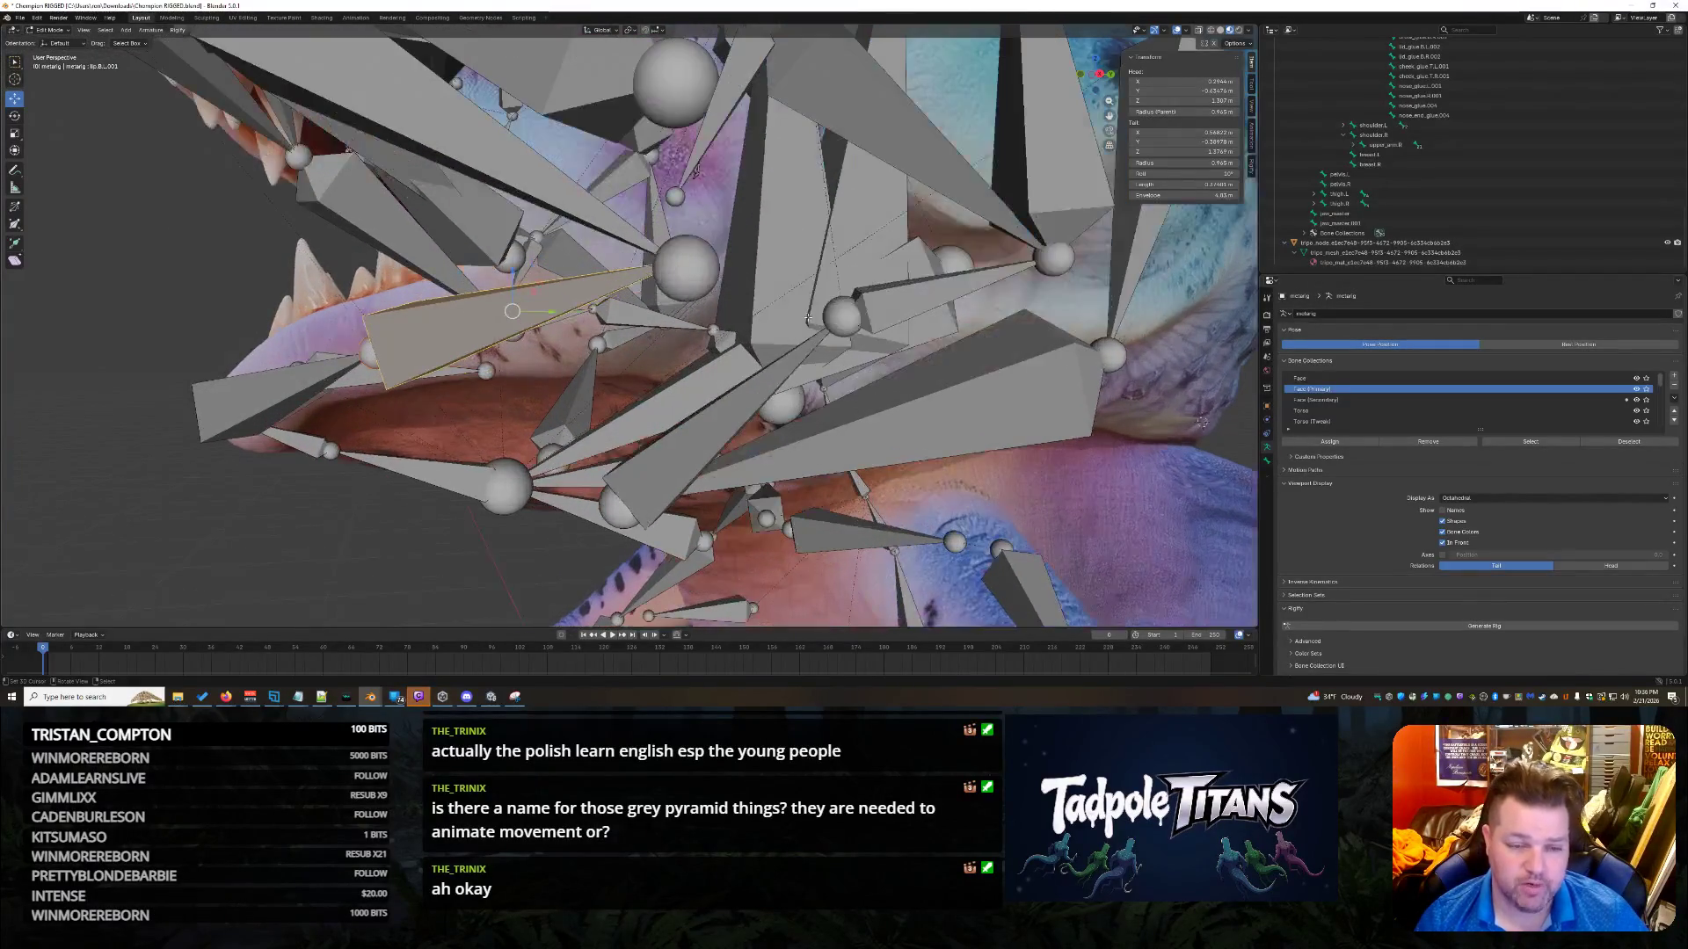
scroll(643, 283, "down", 1)
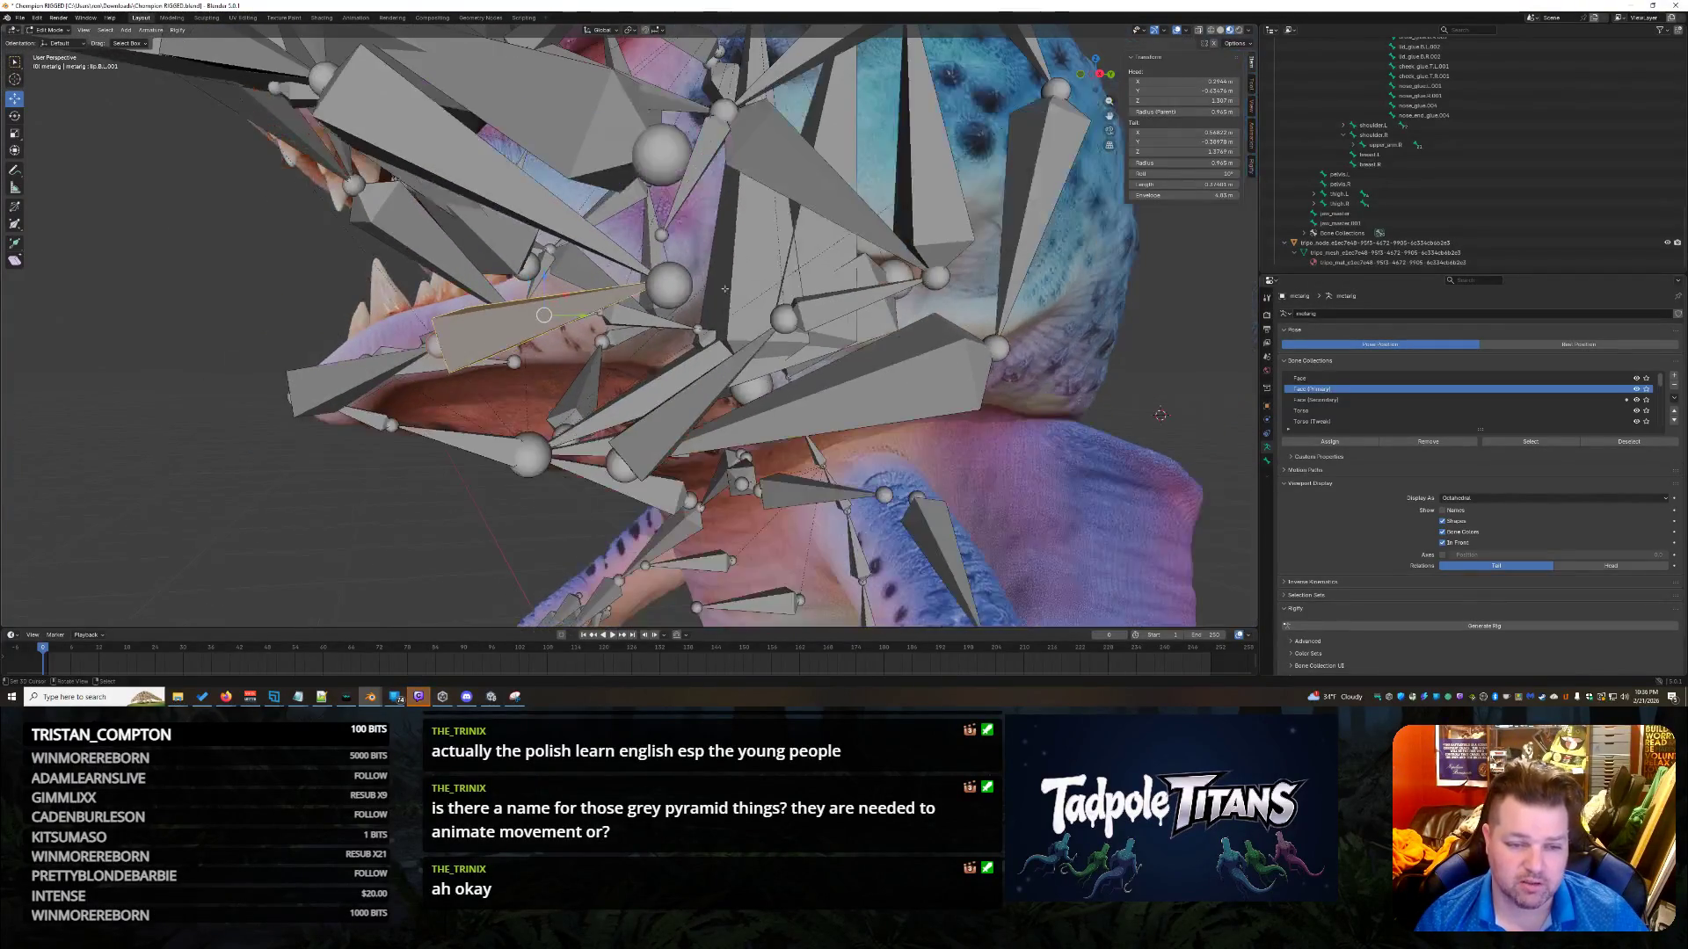
left_click(569, 231)
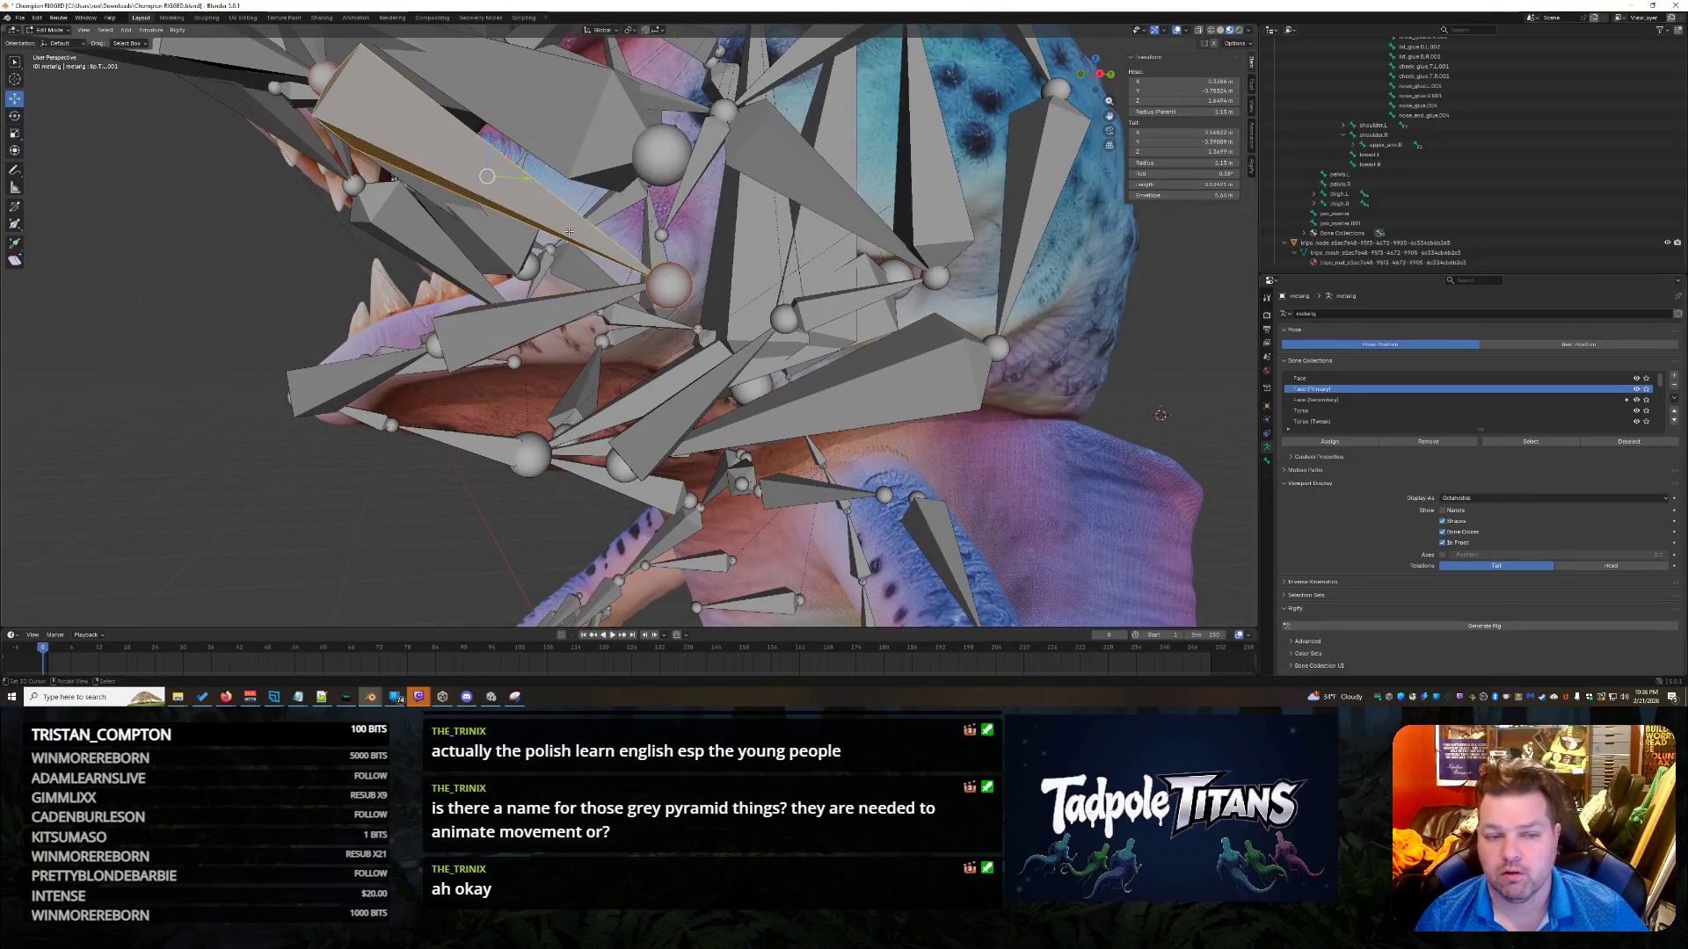
left_click(562, 307)
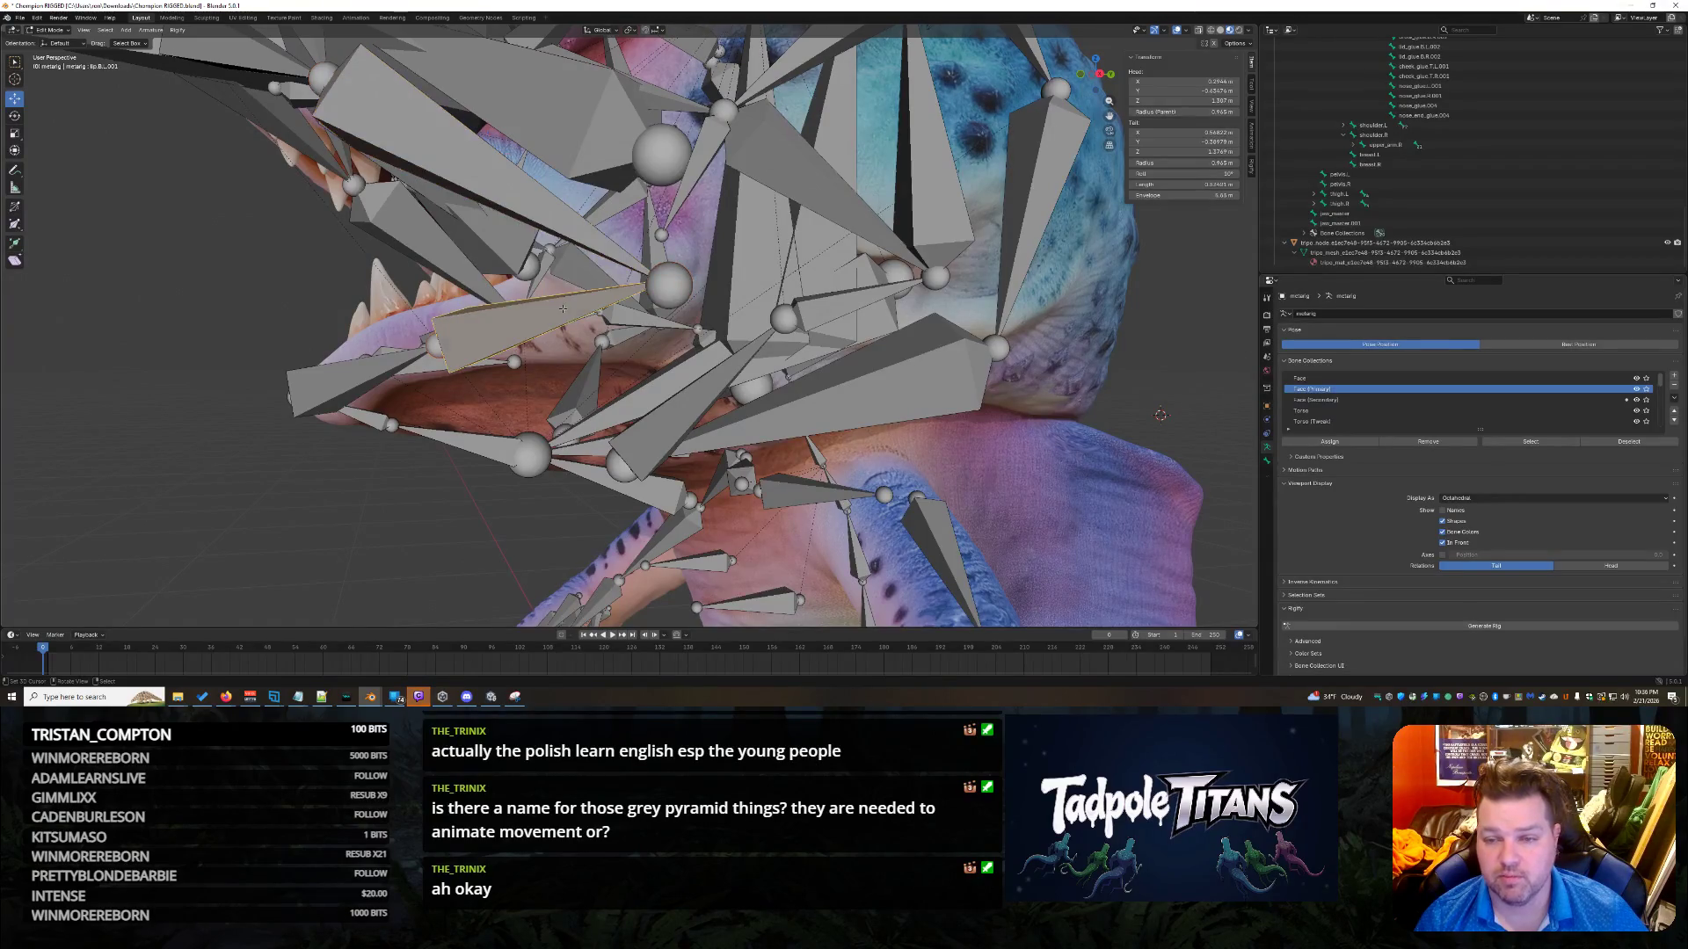
left_click(563, 228)
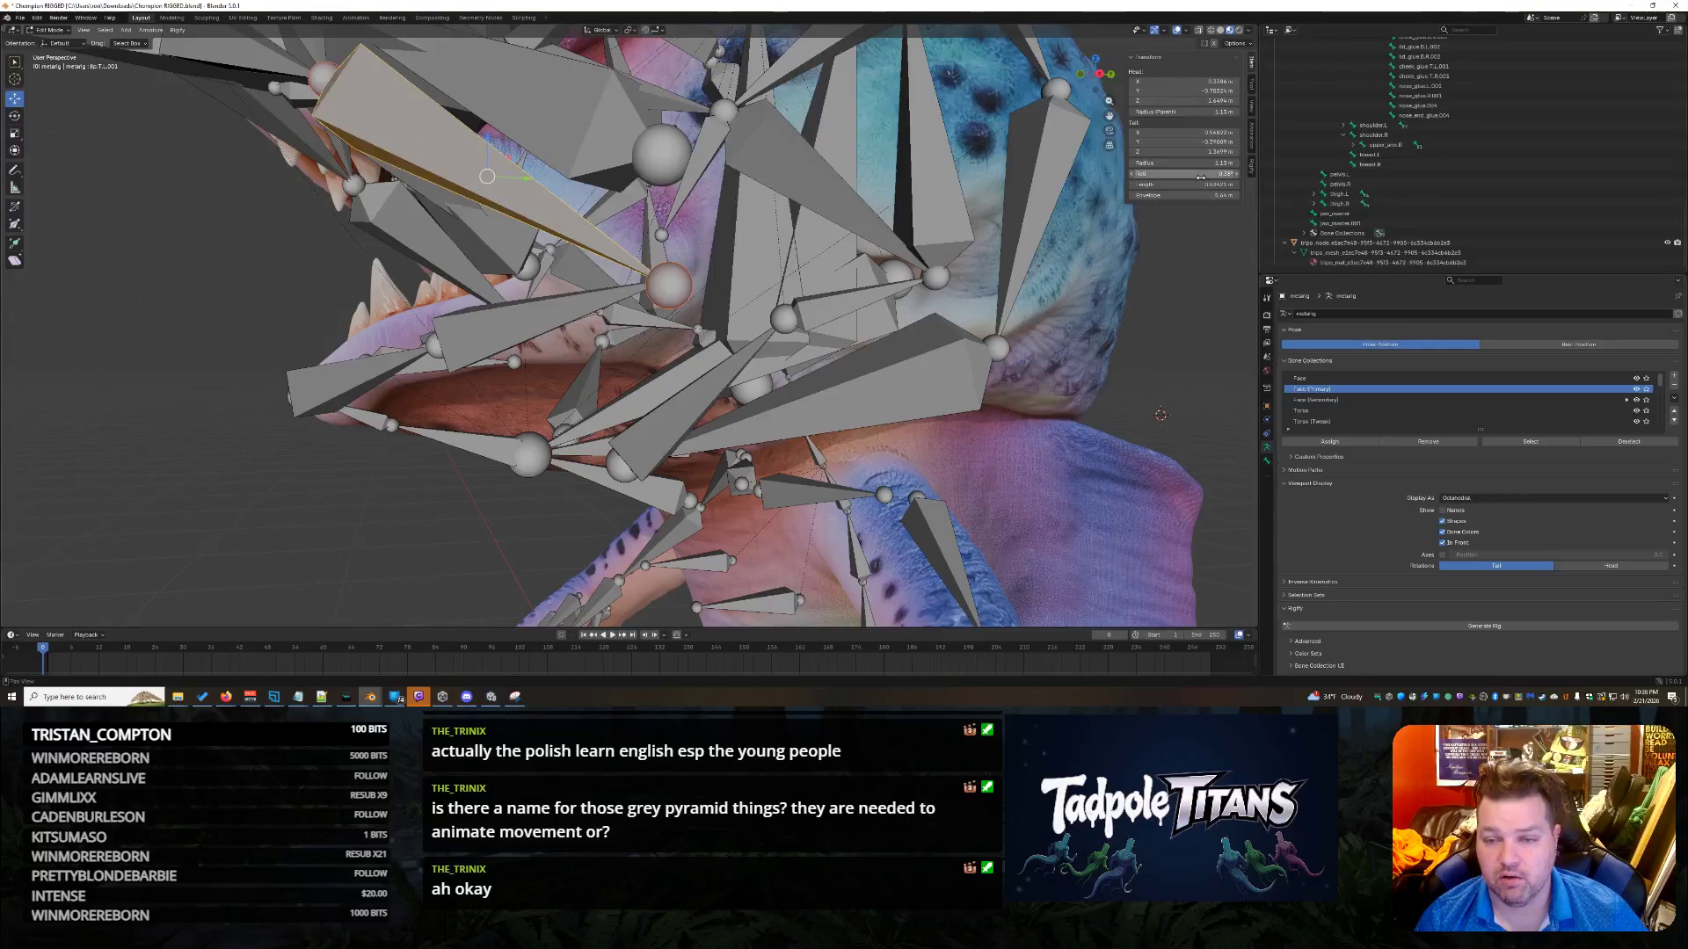
left_click(594, 302)
double_click(1178, 142)
type("-0.5")
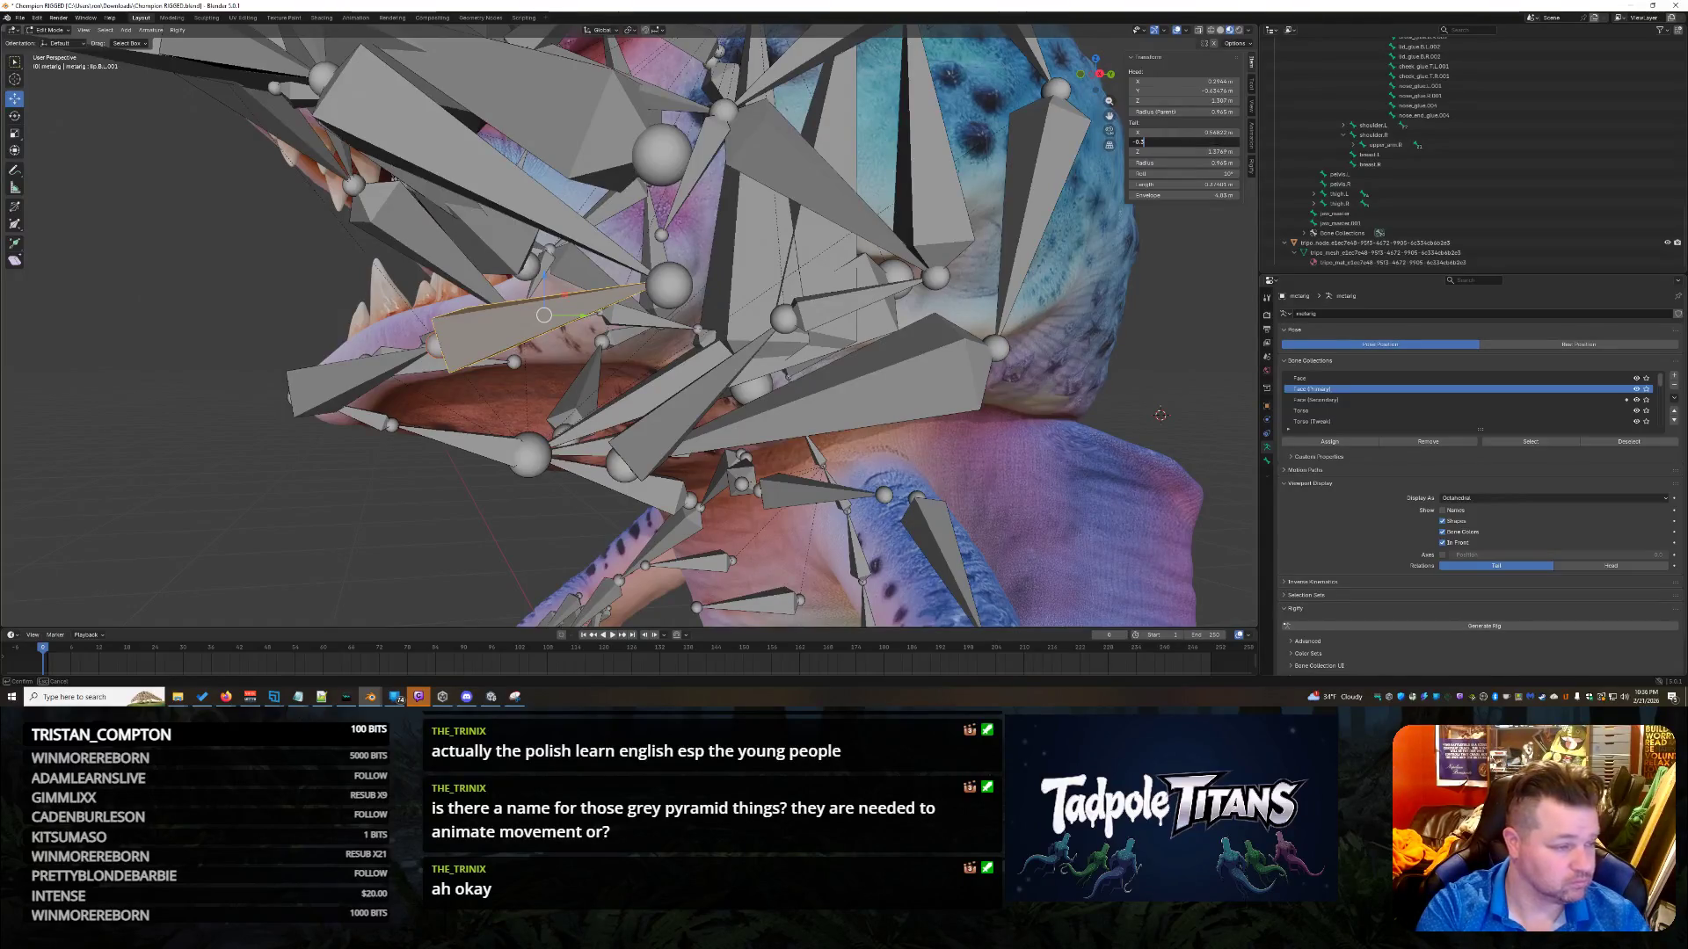
key("Escape")
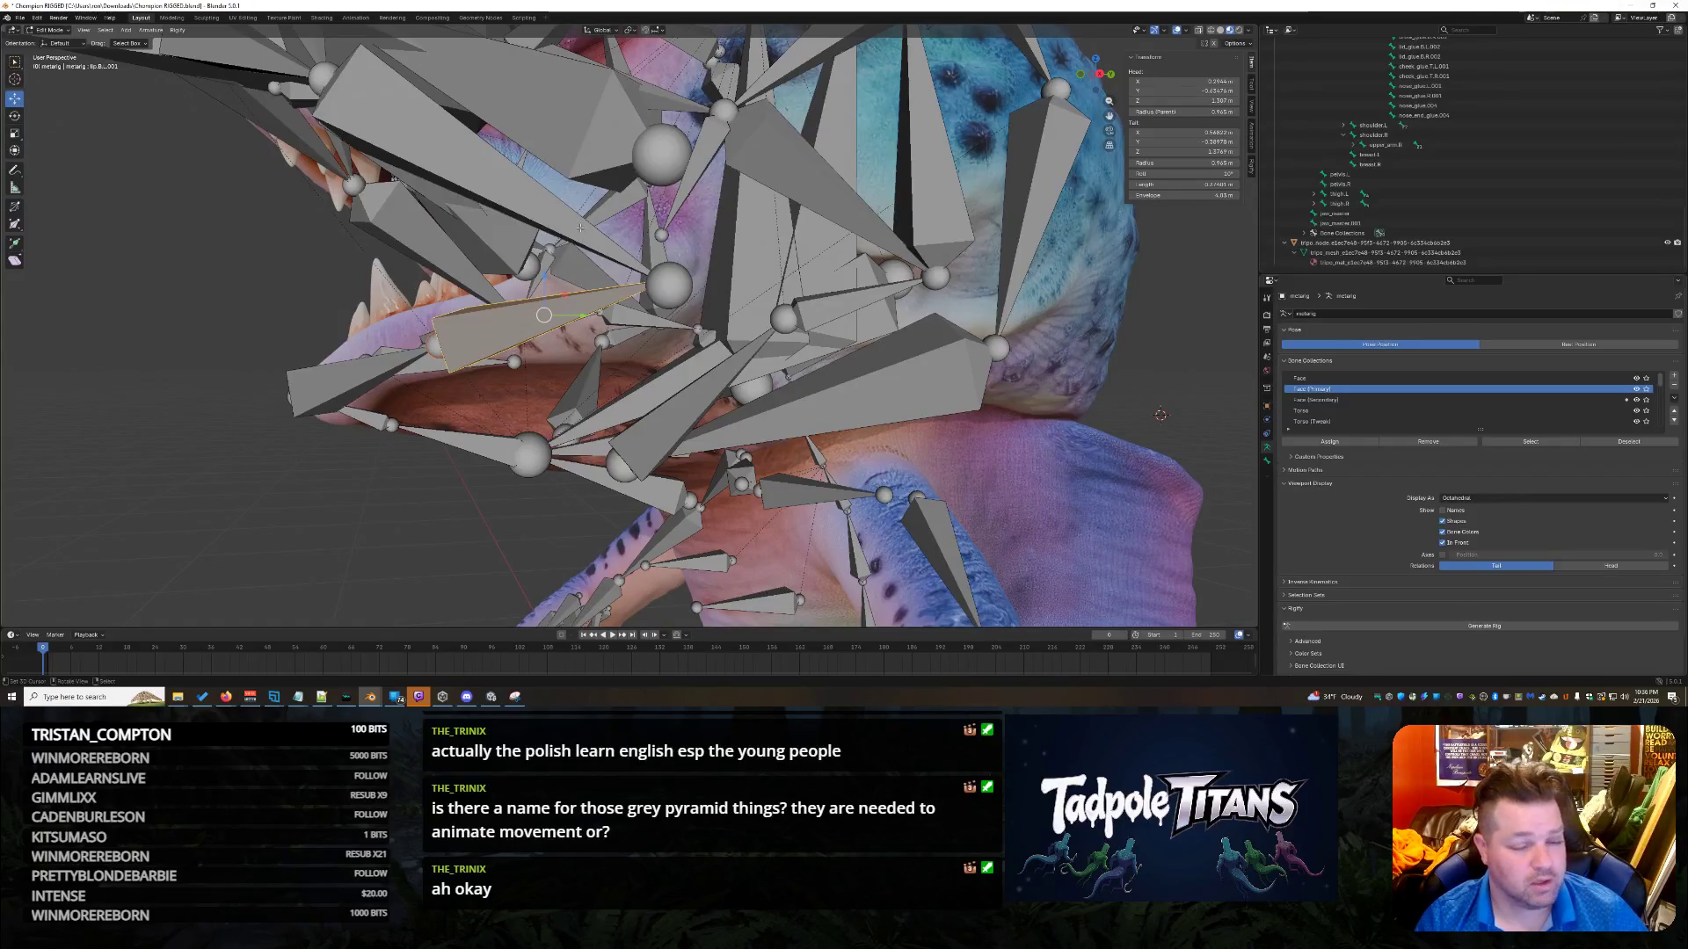
Set the long upper bone's tail Y to -0.3897 m.
left_click(580, 228)
left_click(1220, 142)
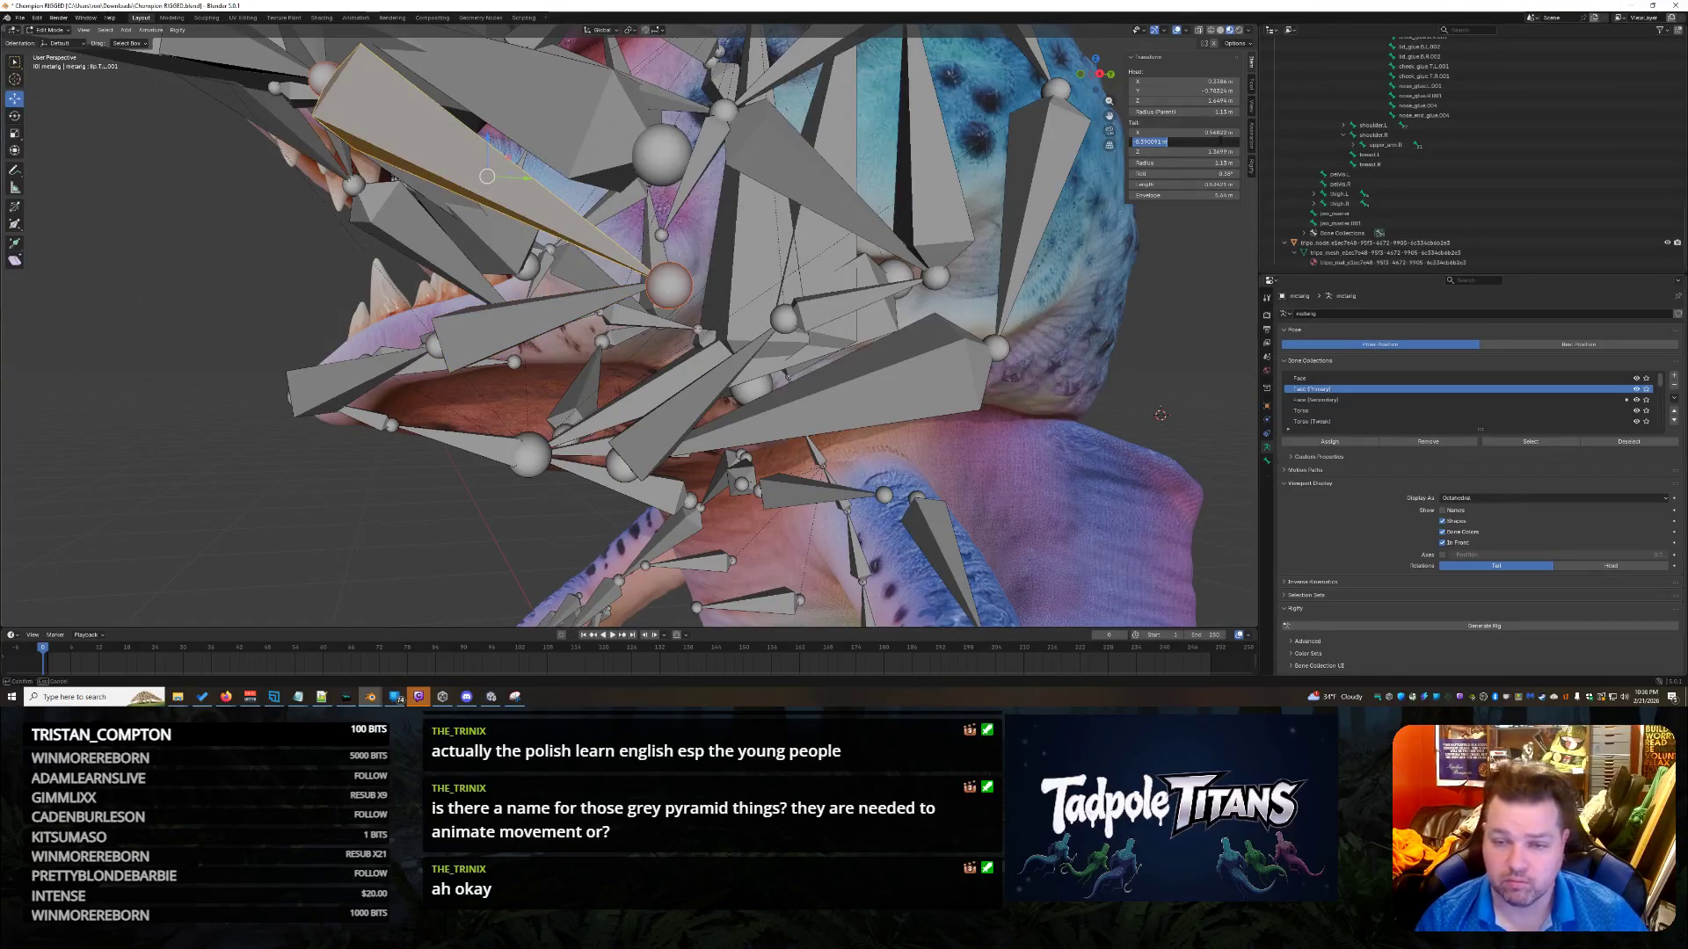
type(".38")
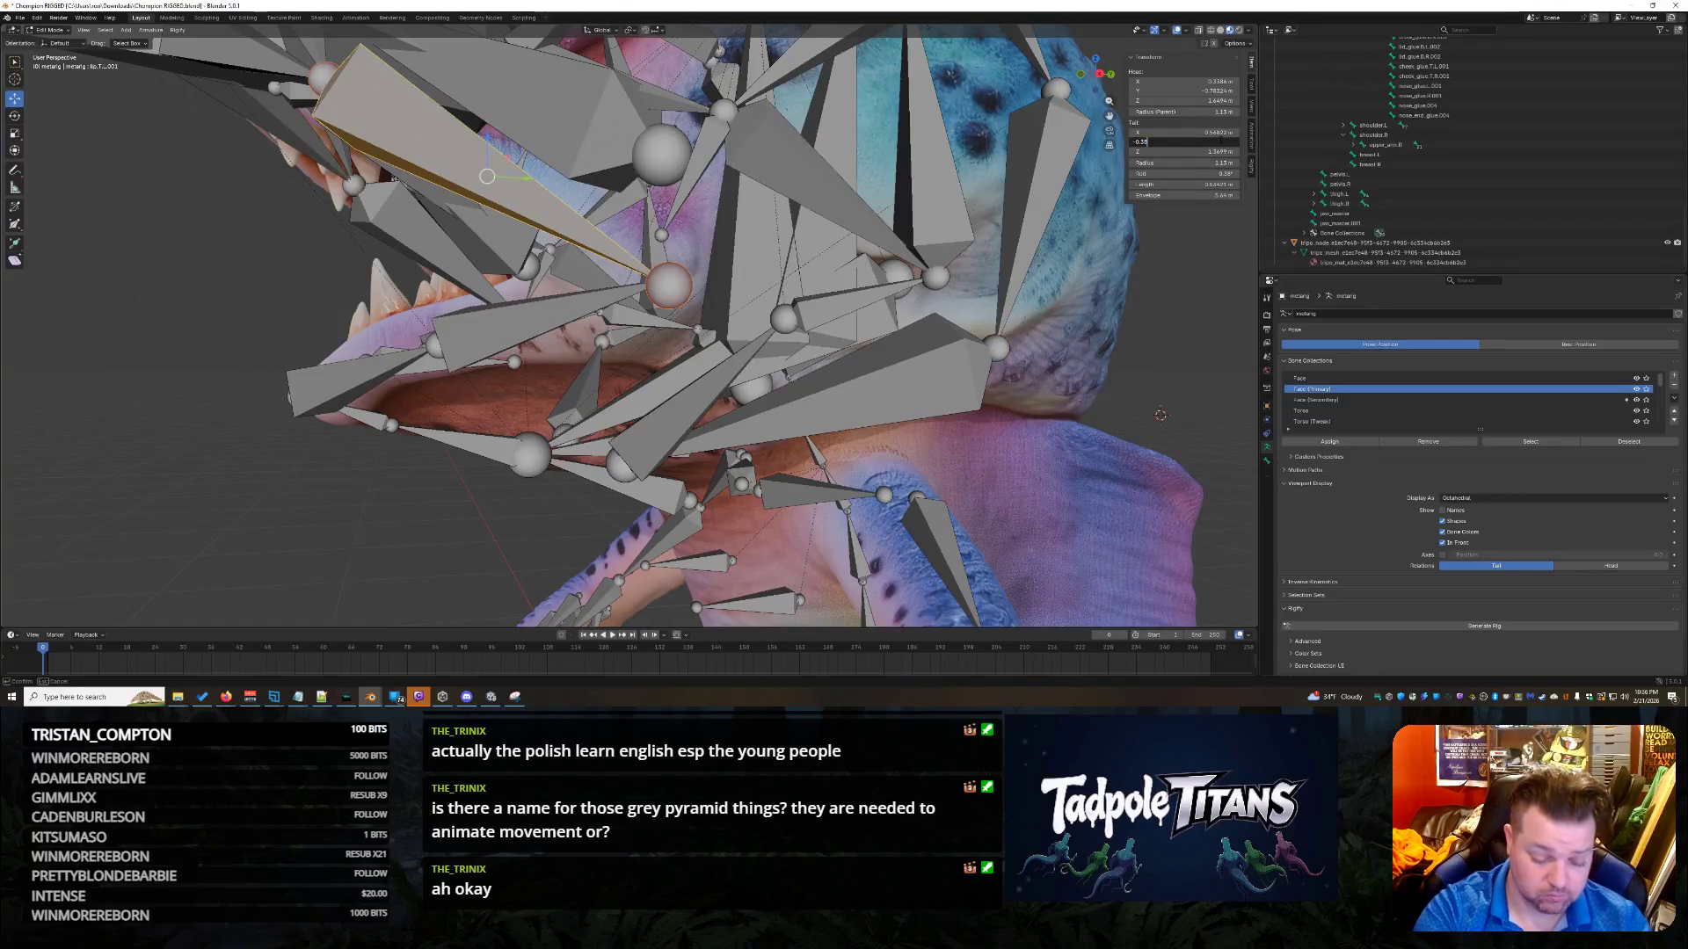
type("978")
key("Return")
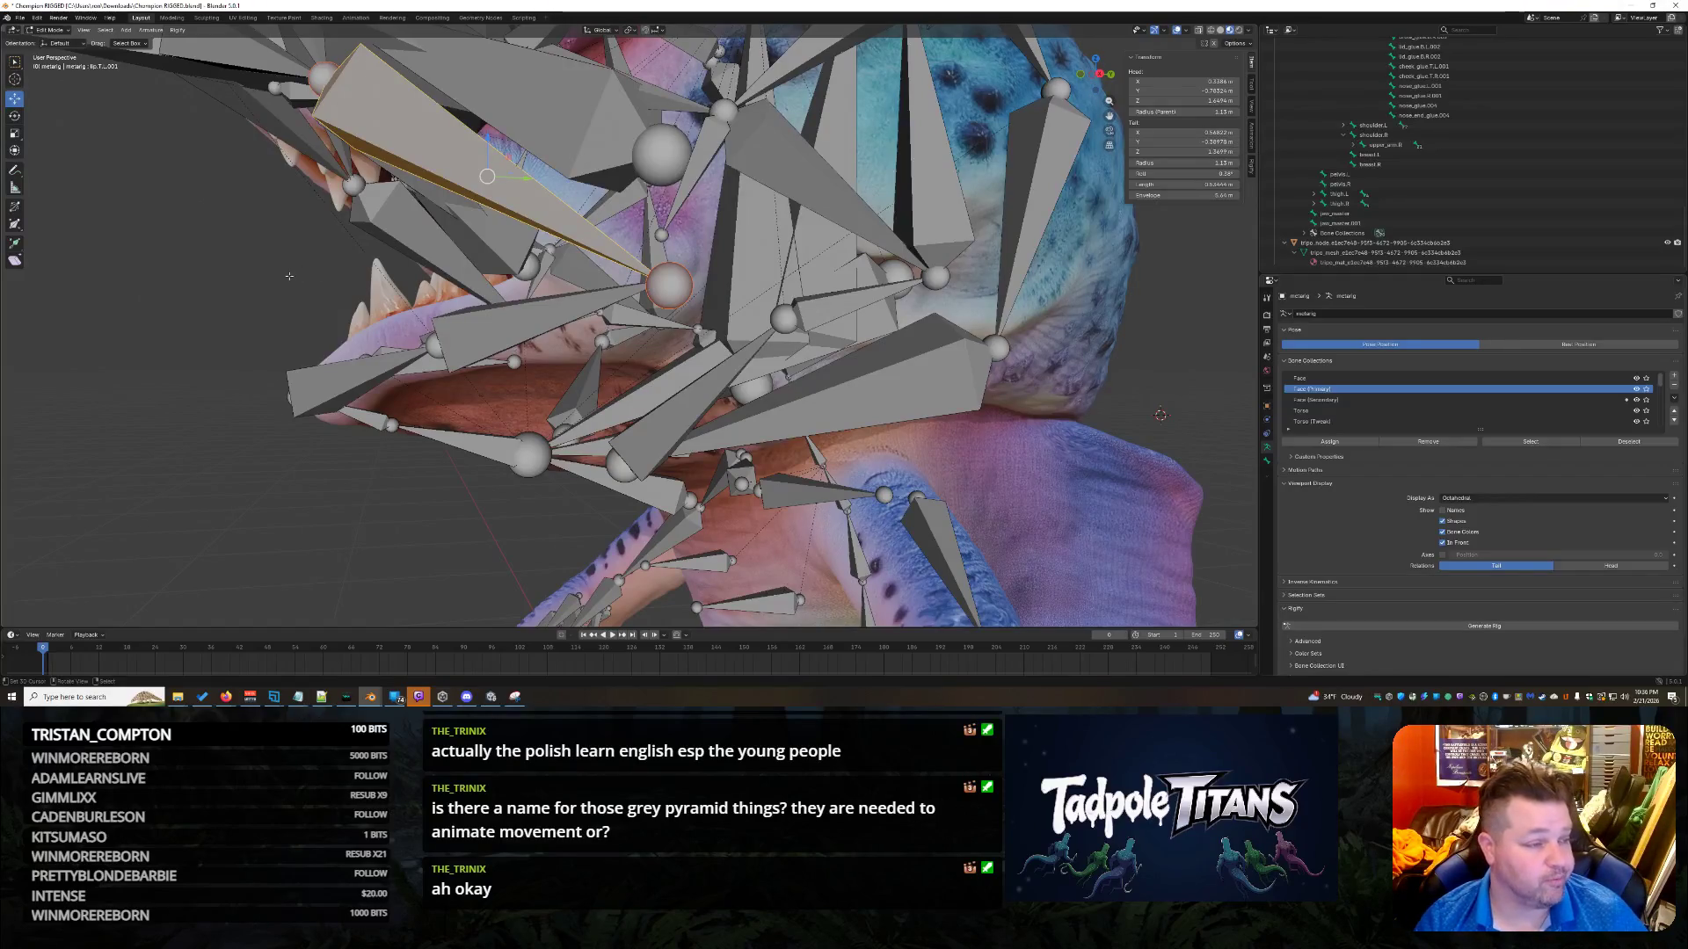
Set the lower mouth bone's tail Z to 1.3699 m.
left_click(580, 434)
left_click(586, 305)
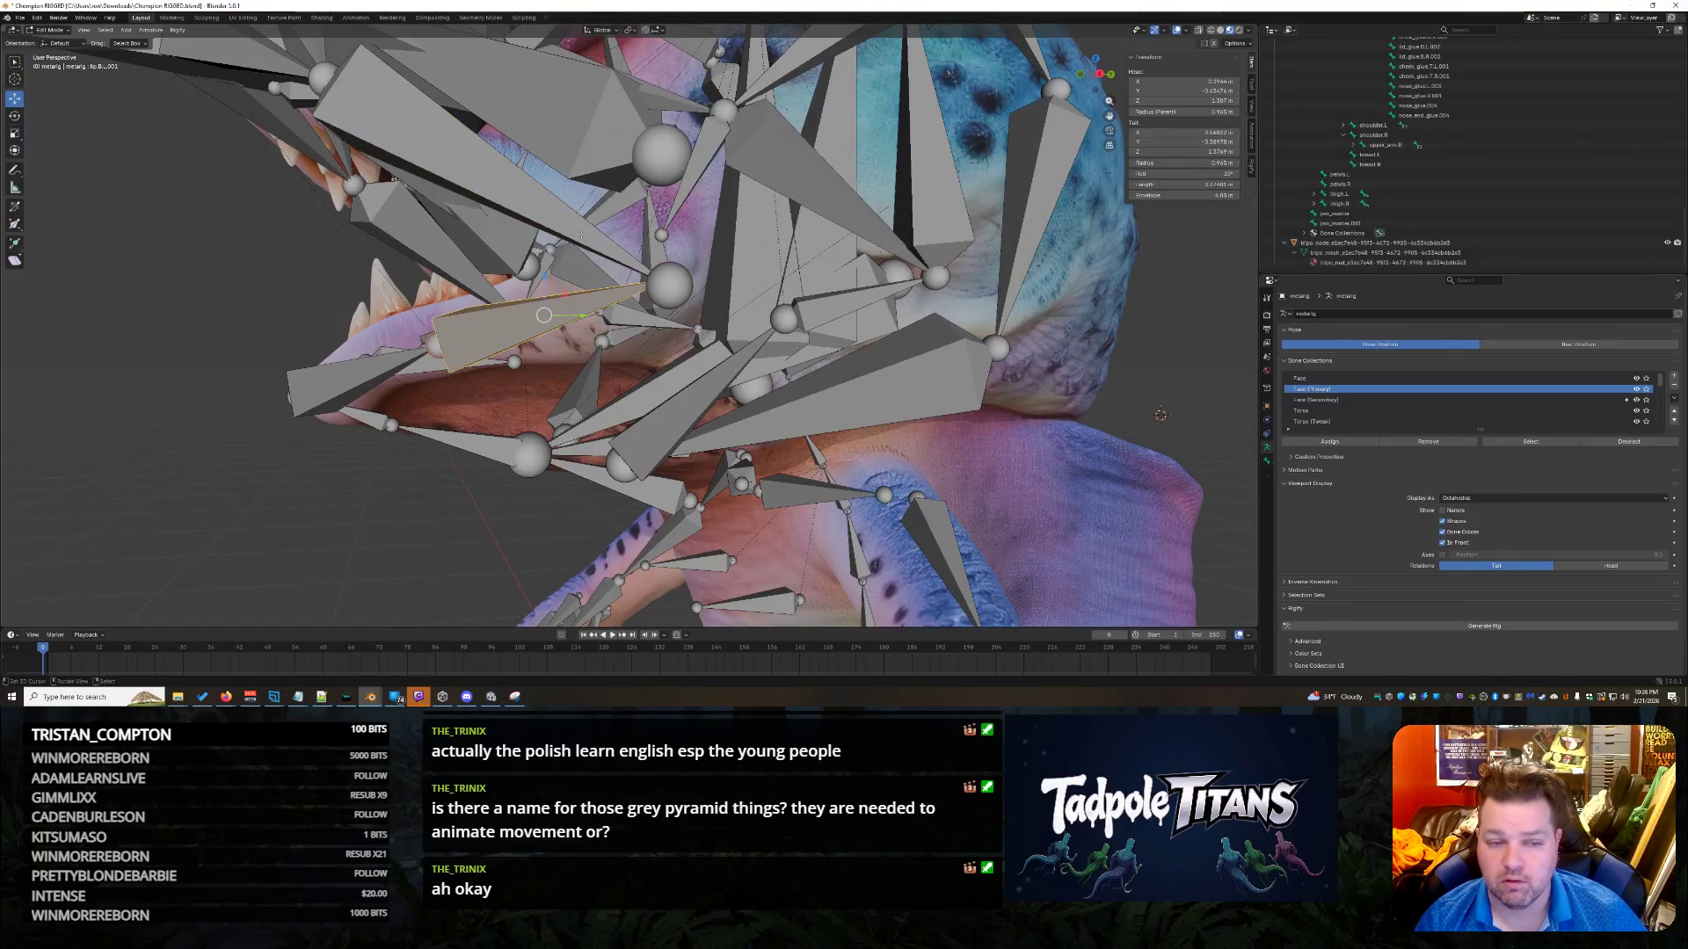
left_click(571, 301)
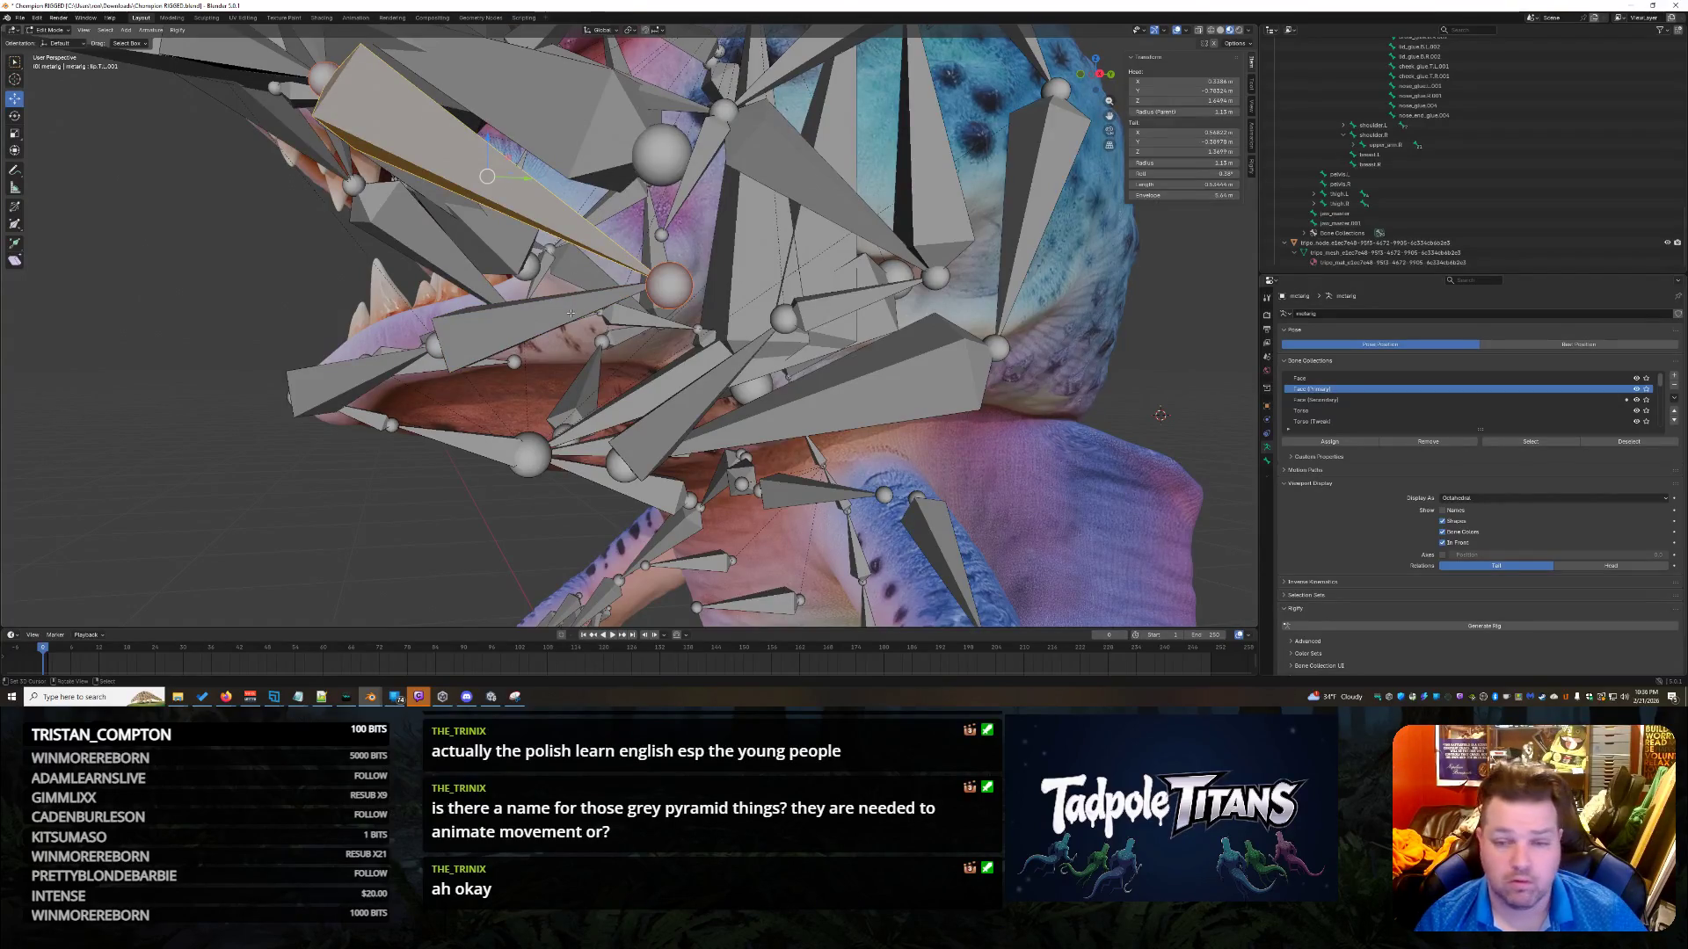
left_click(571, 314)
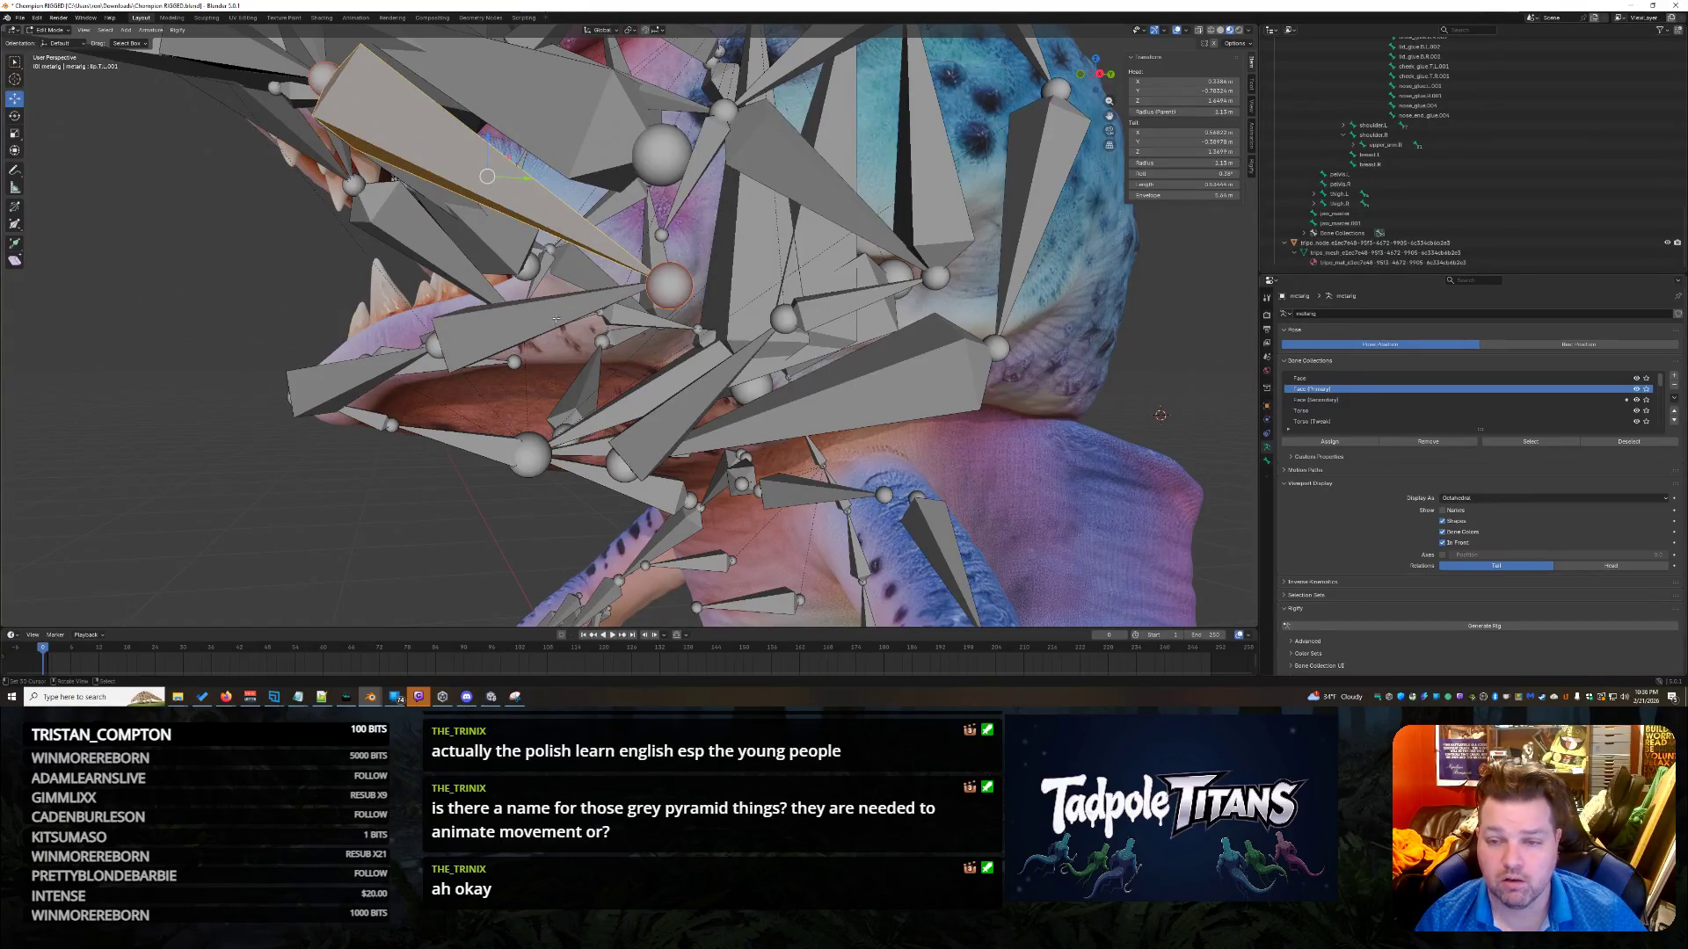
left_click(1184, 151)
type("1")
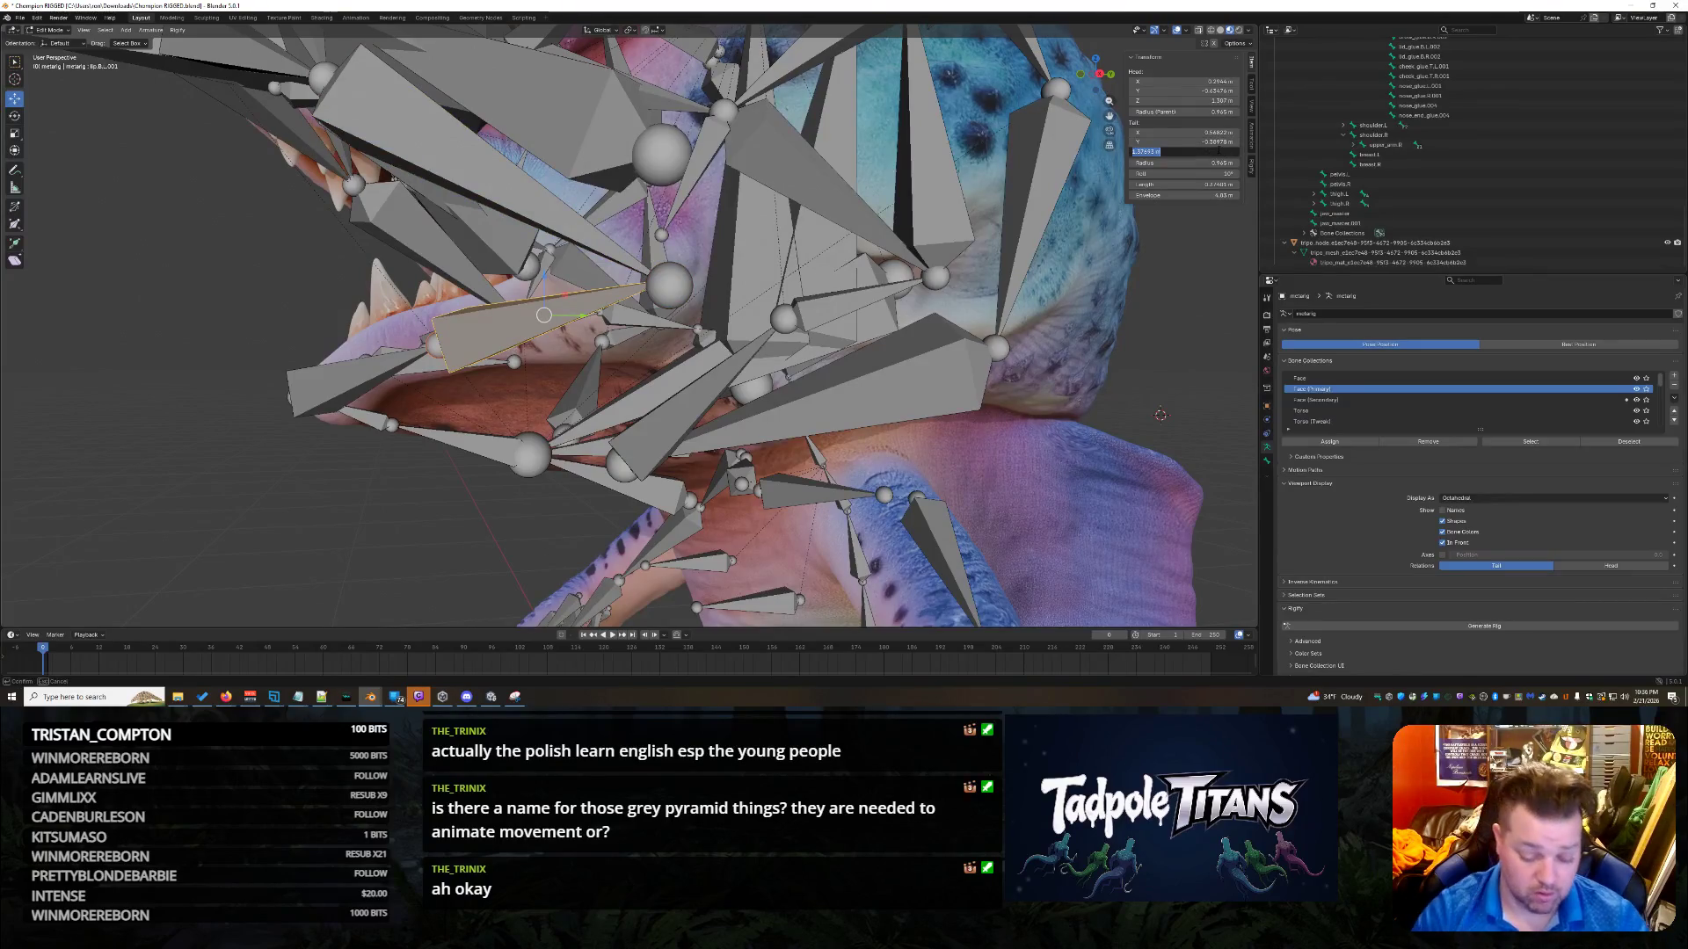
key("Return")
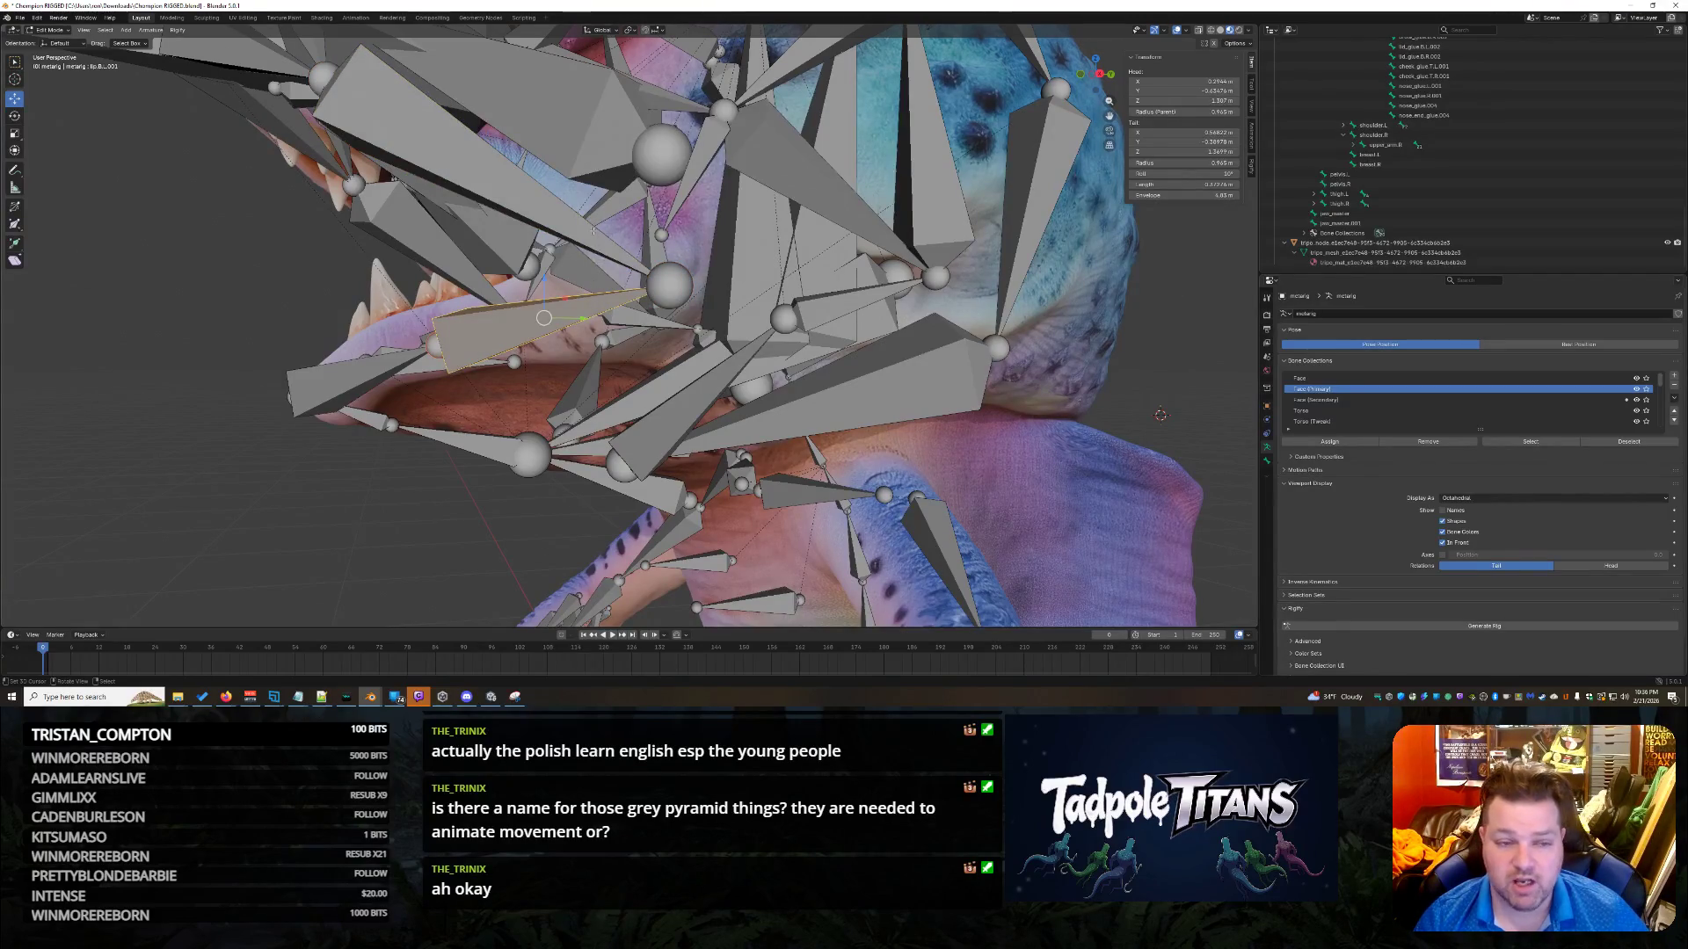
left_click(787, 320)
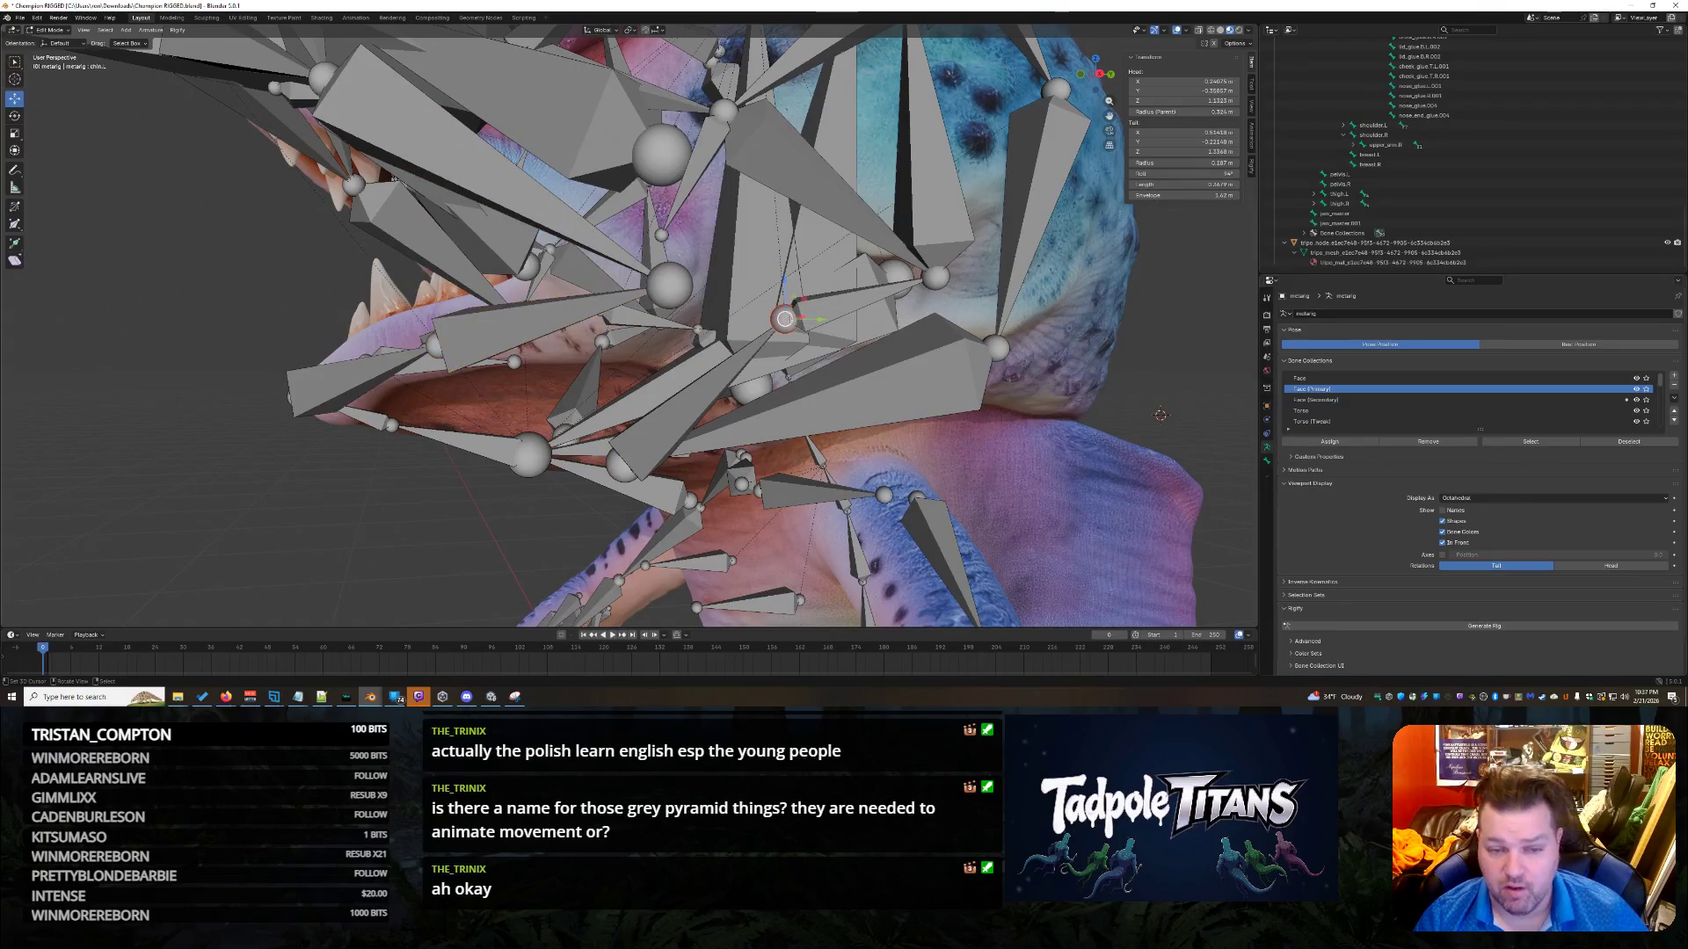
Set the chin bone's tail Z to 1.3699 m.
left_click(827, 314)
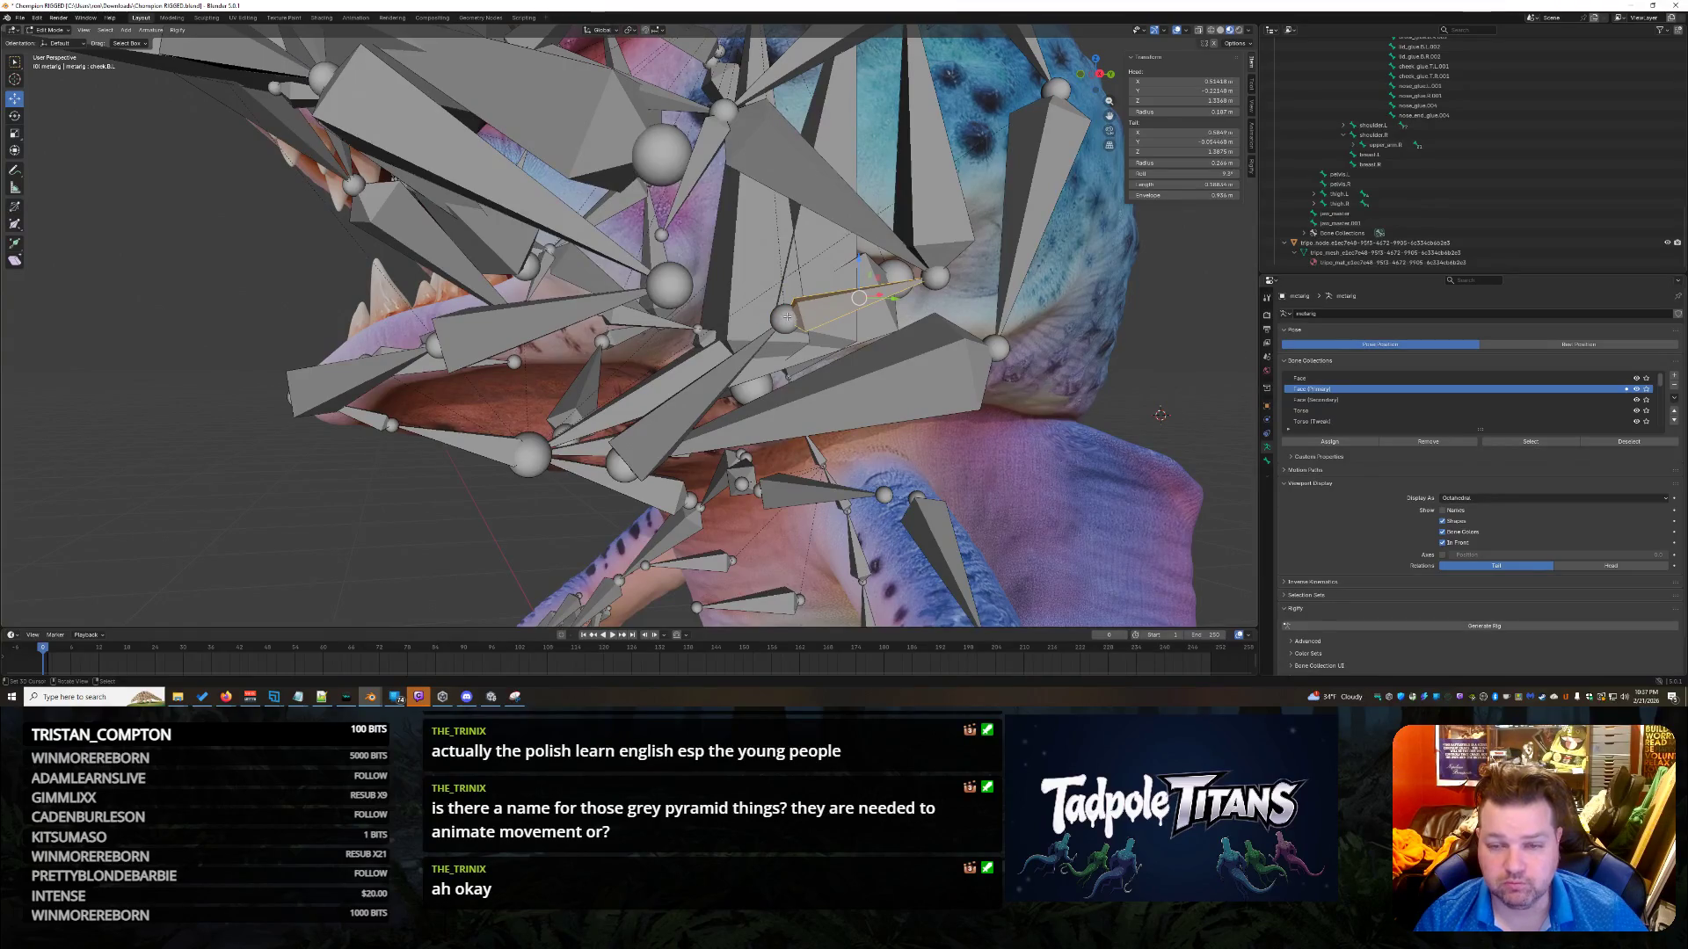
left_click(785, 320)
left_click(1182, 151)
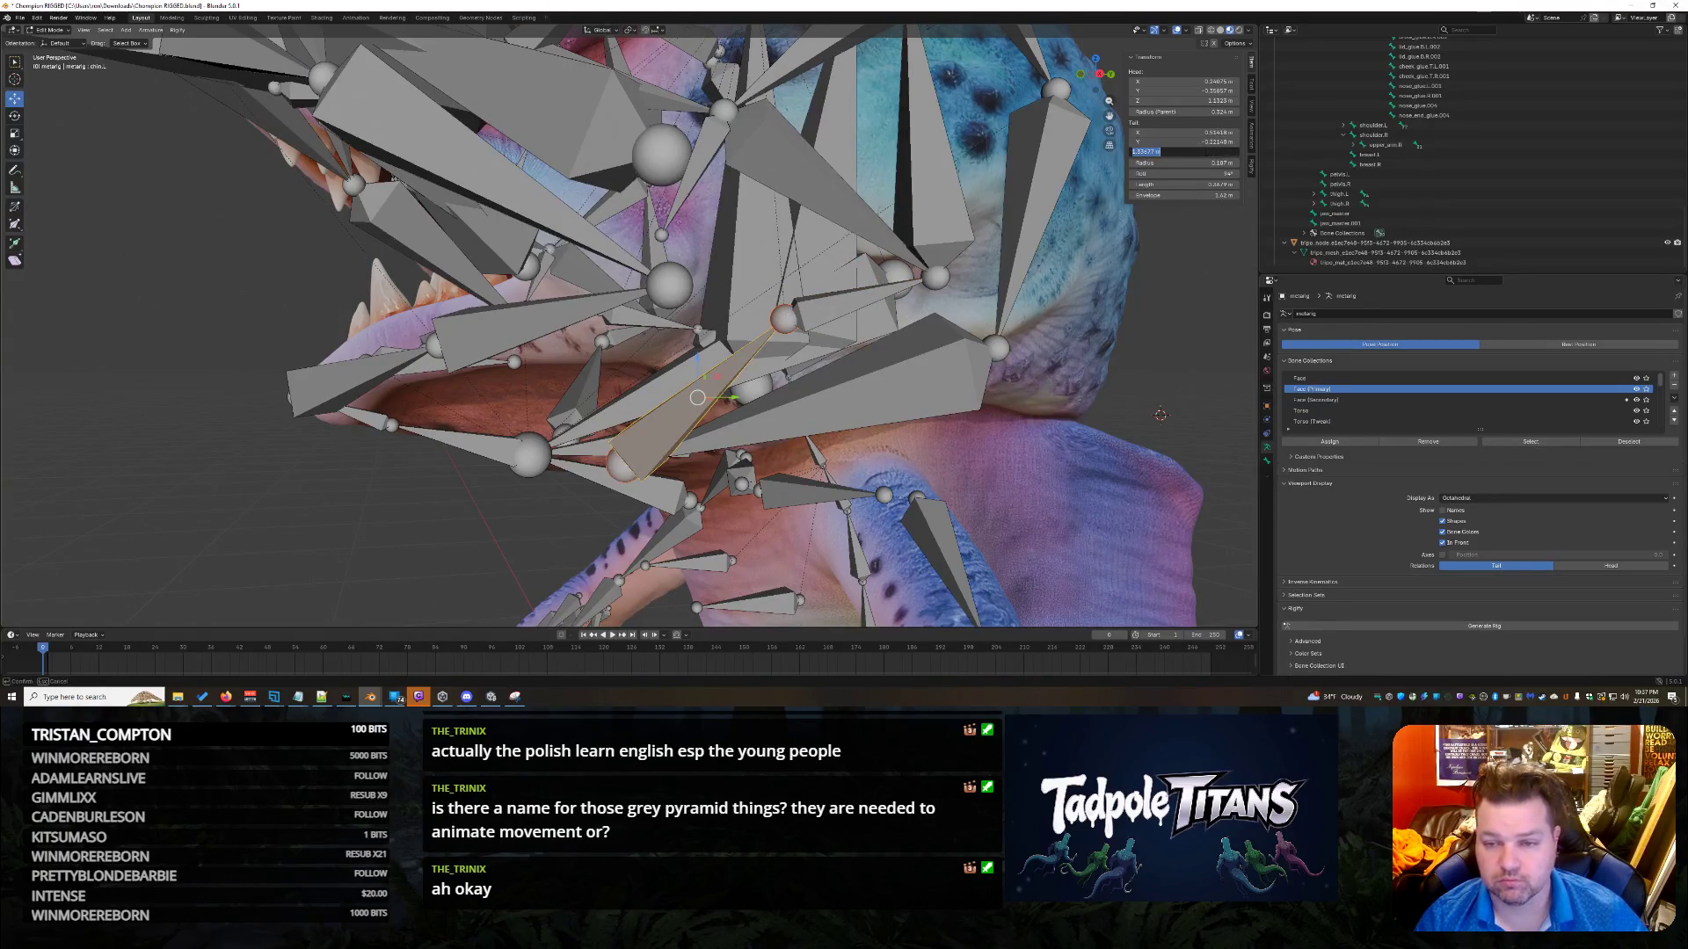
type("1.3699")
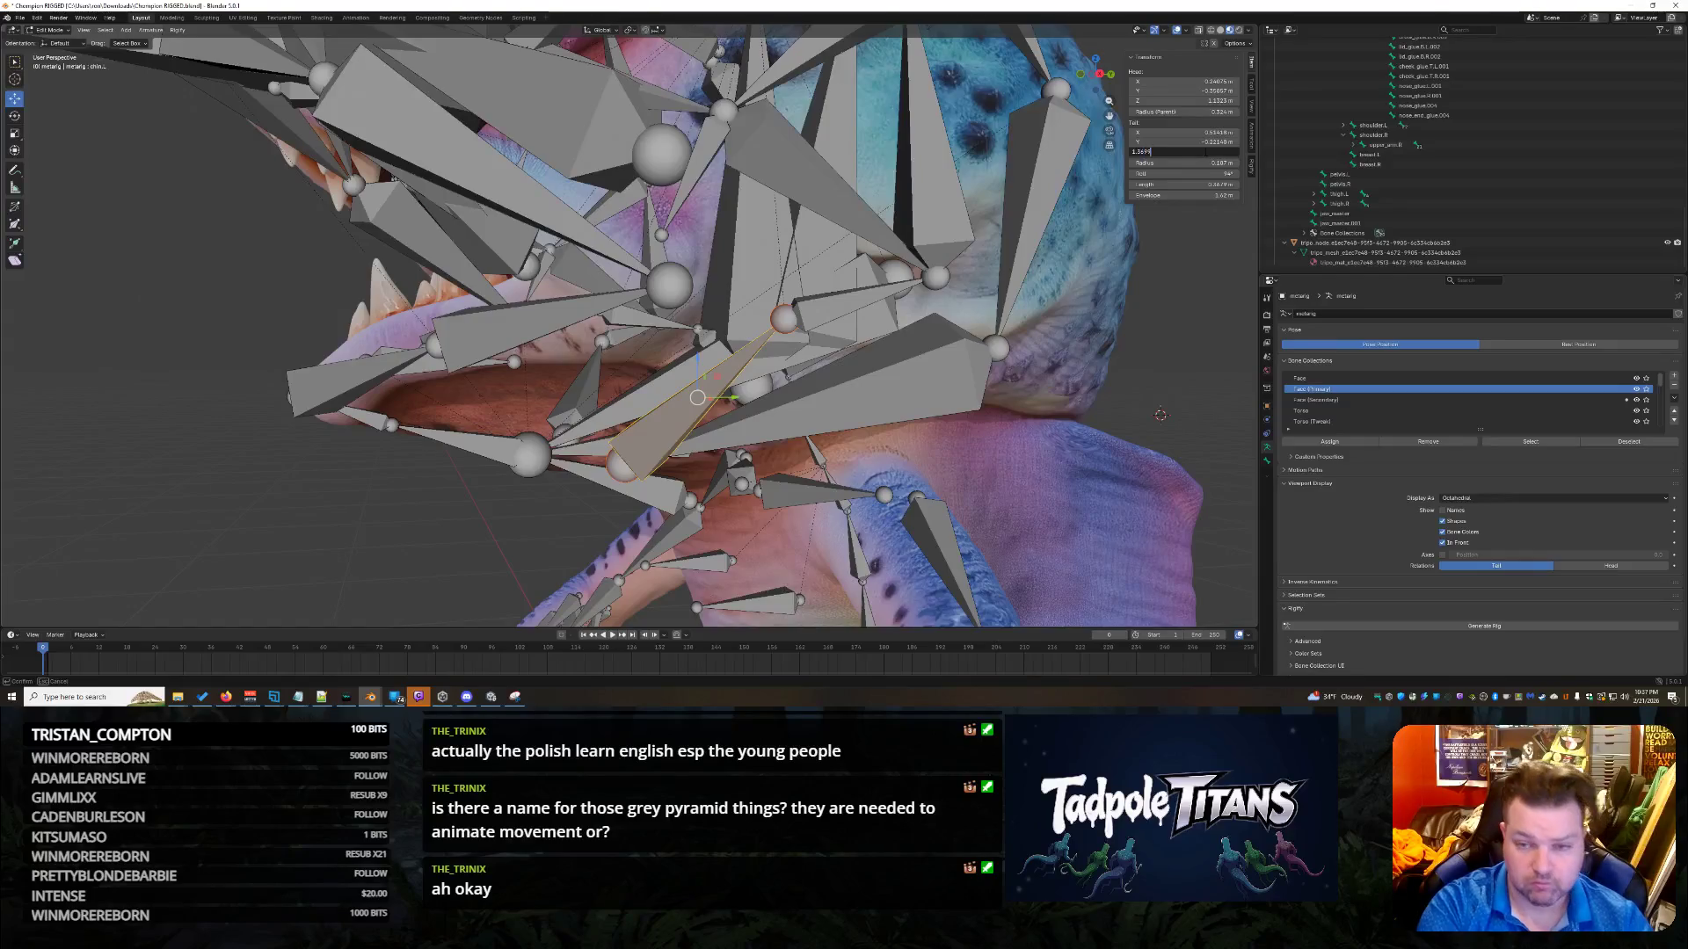
key("Return")
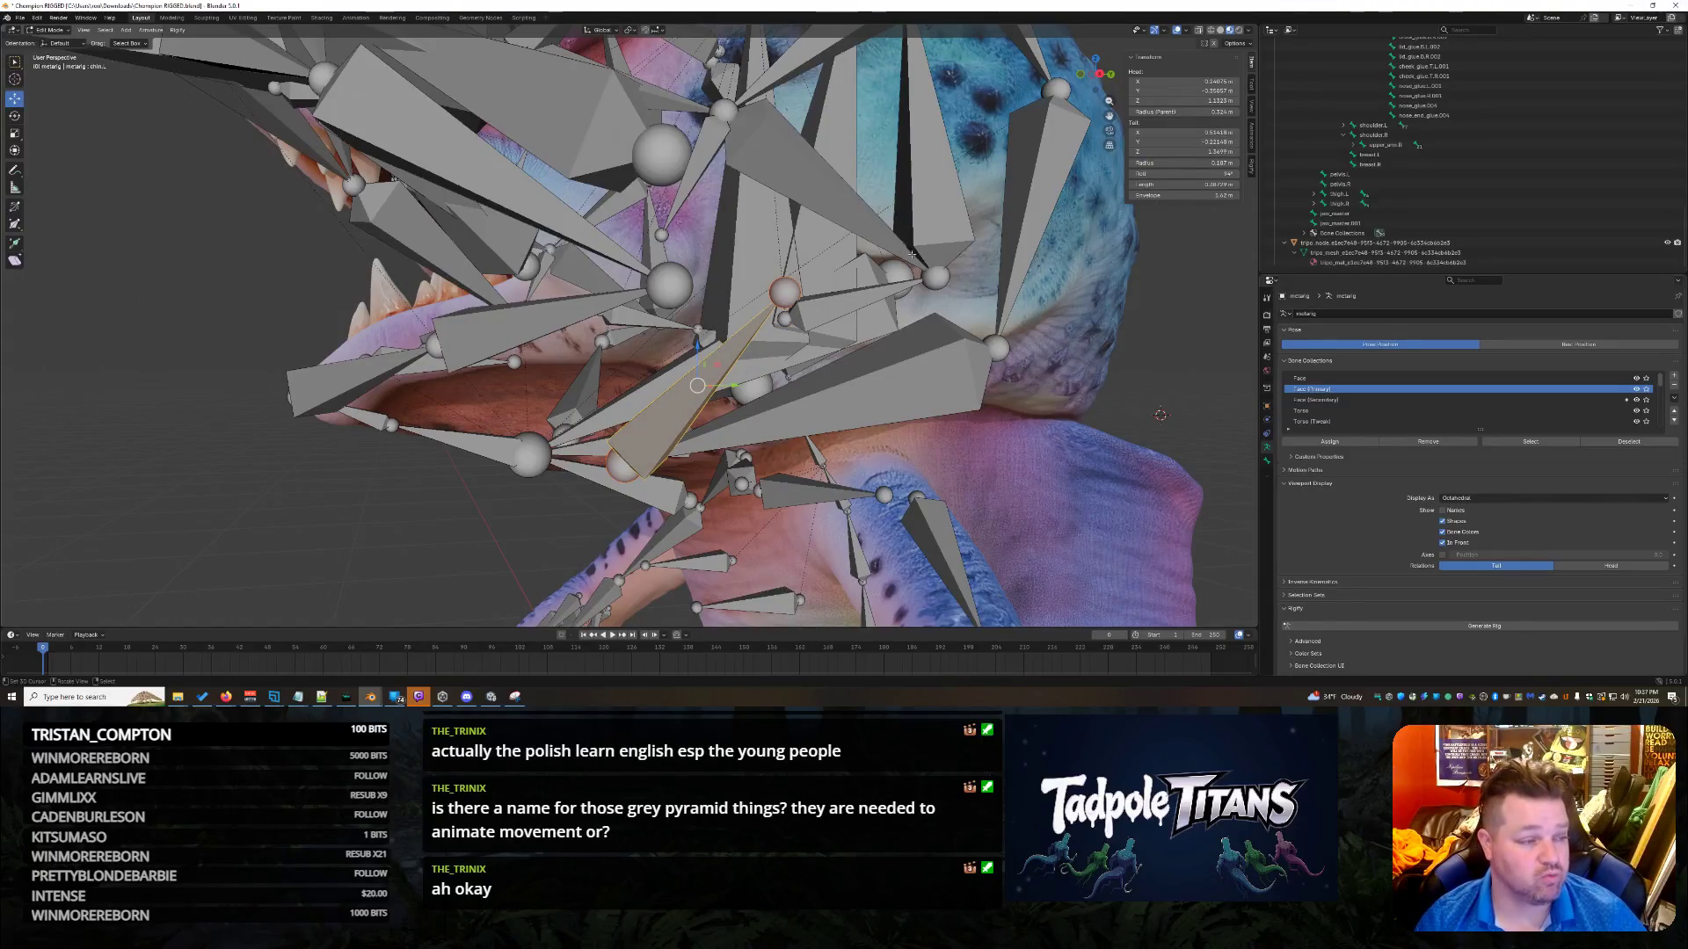
Copy the upper lip bone's tail Y and X onto the chin bone's tail (X 0.568225).
left_click(653, 287)
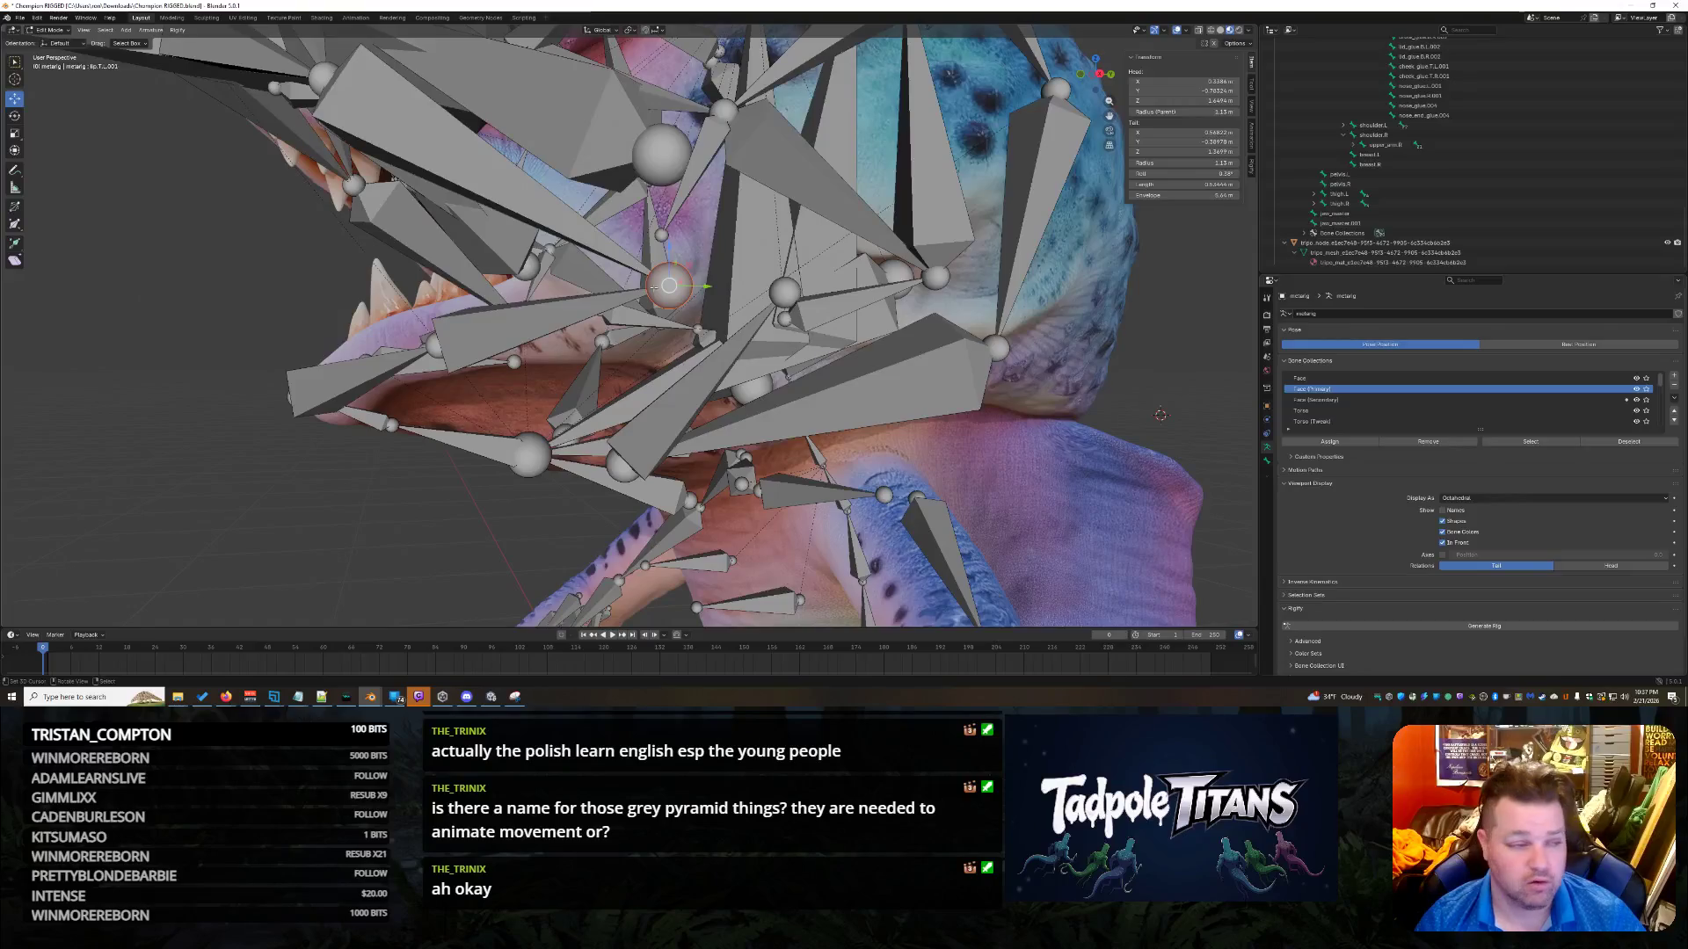
left_click(1185, 142)
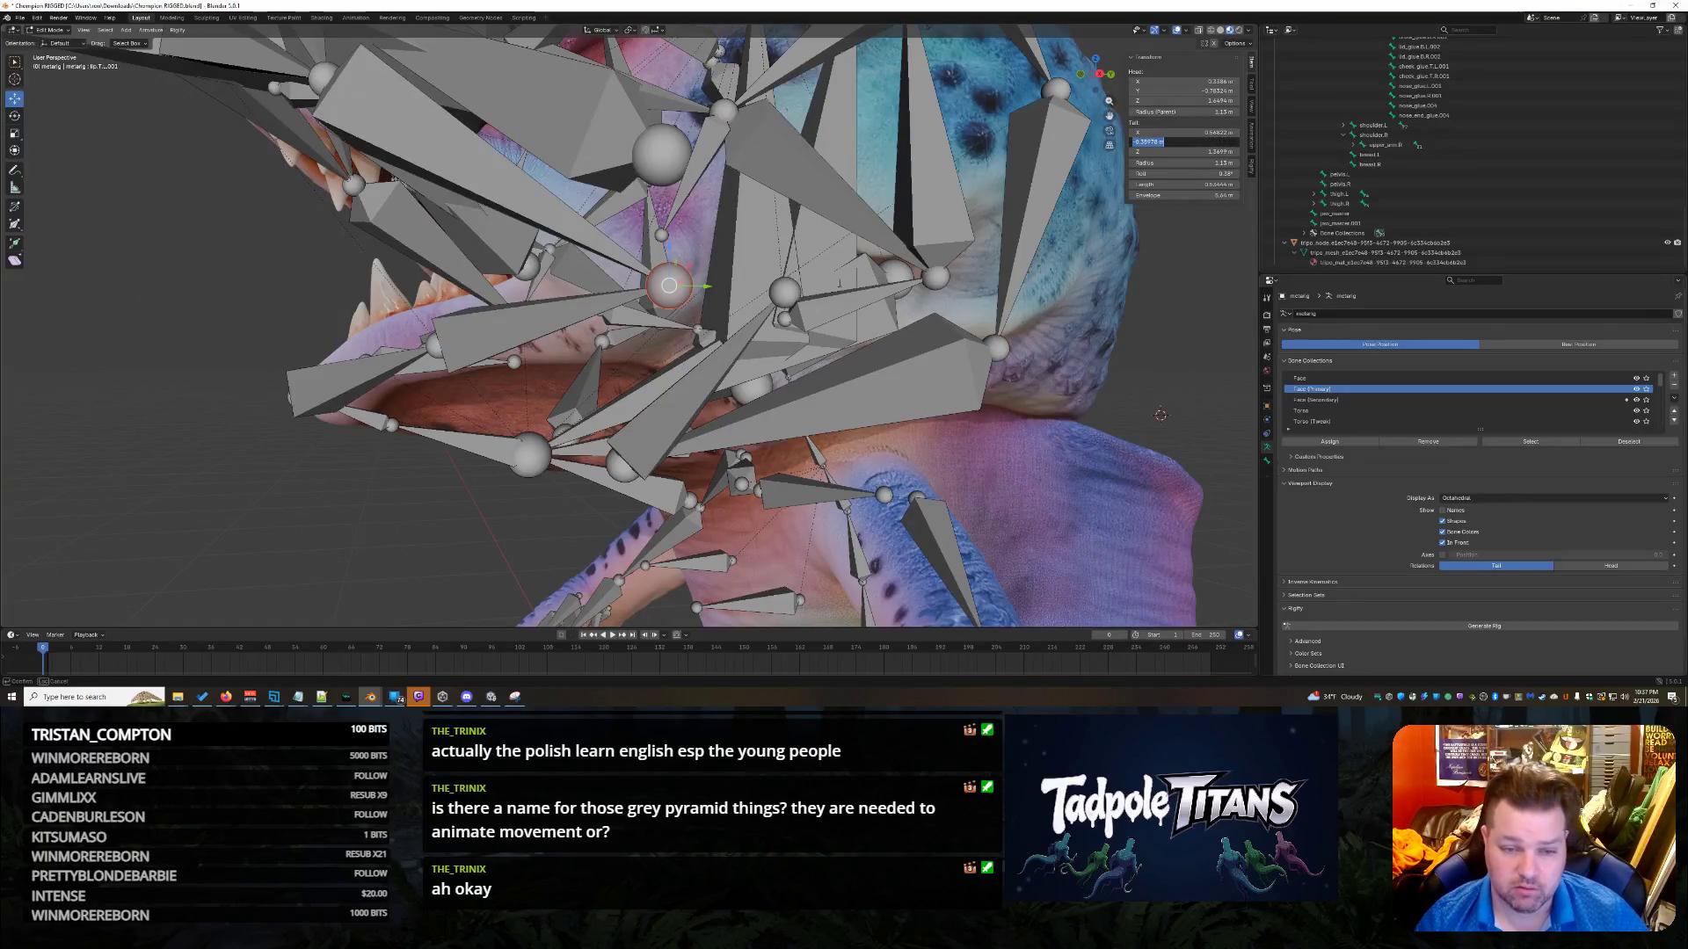
left_click(784, 292)
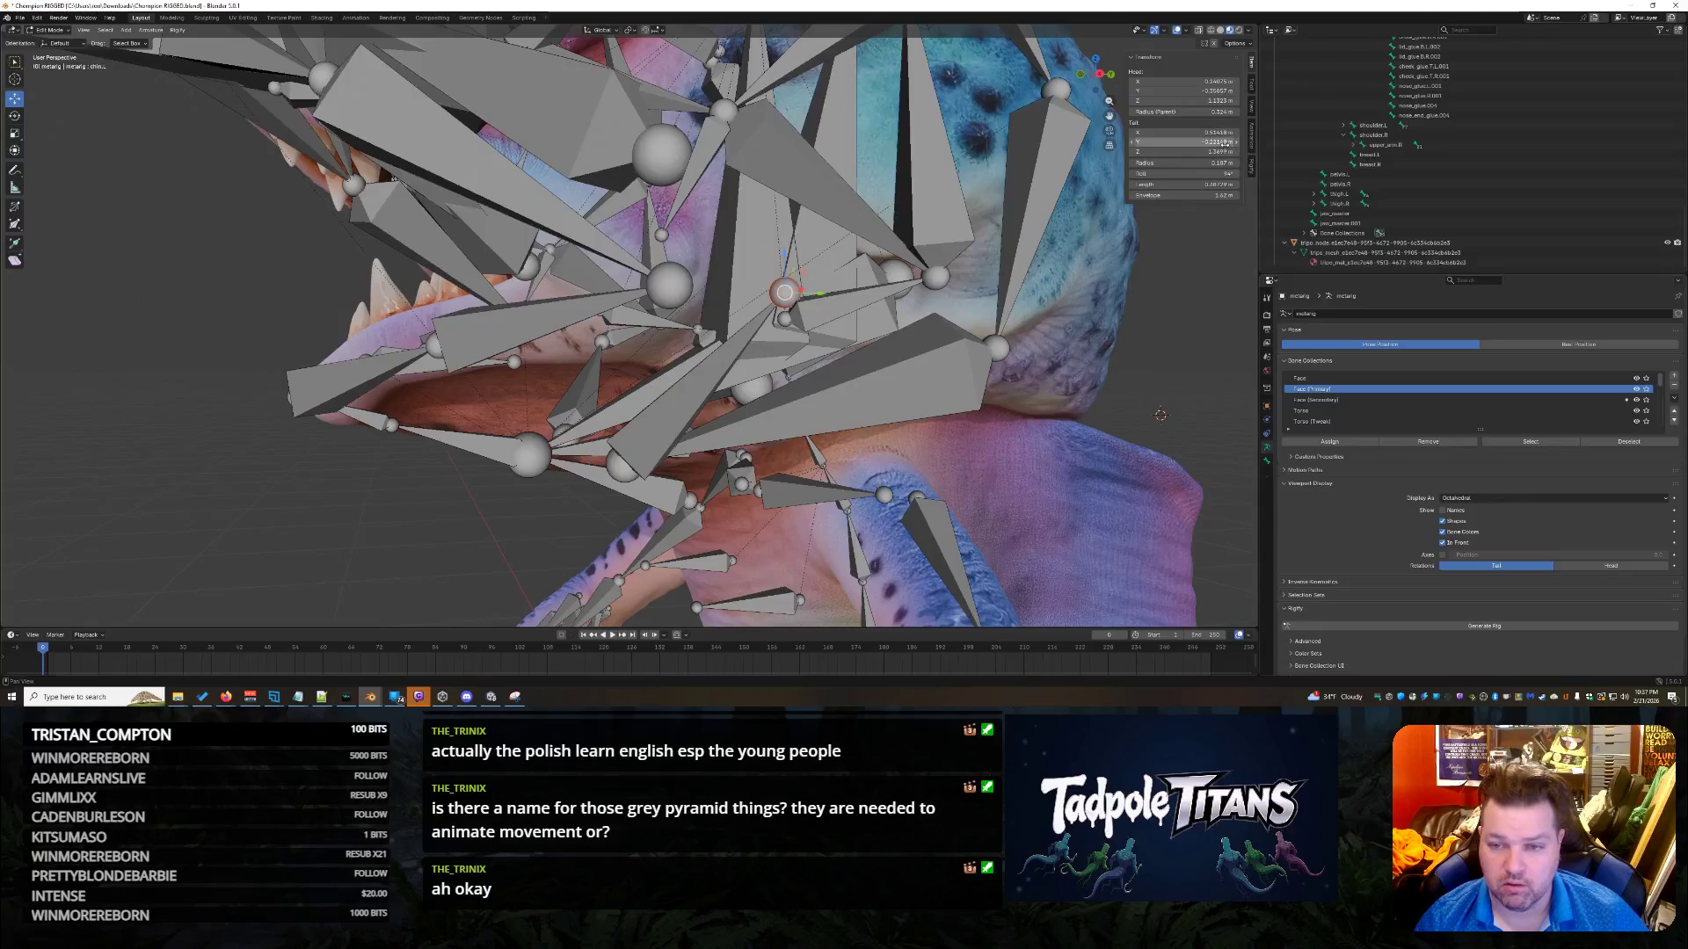
key("ctrl+v")
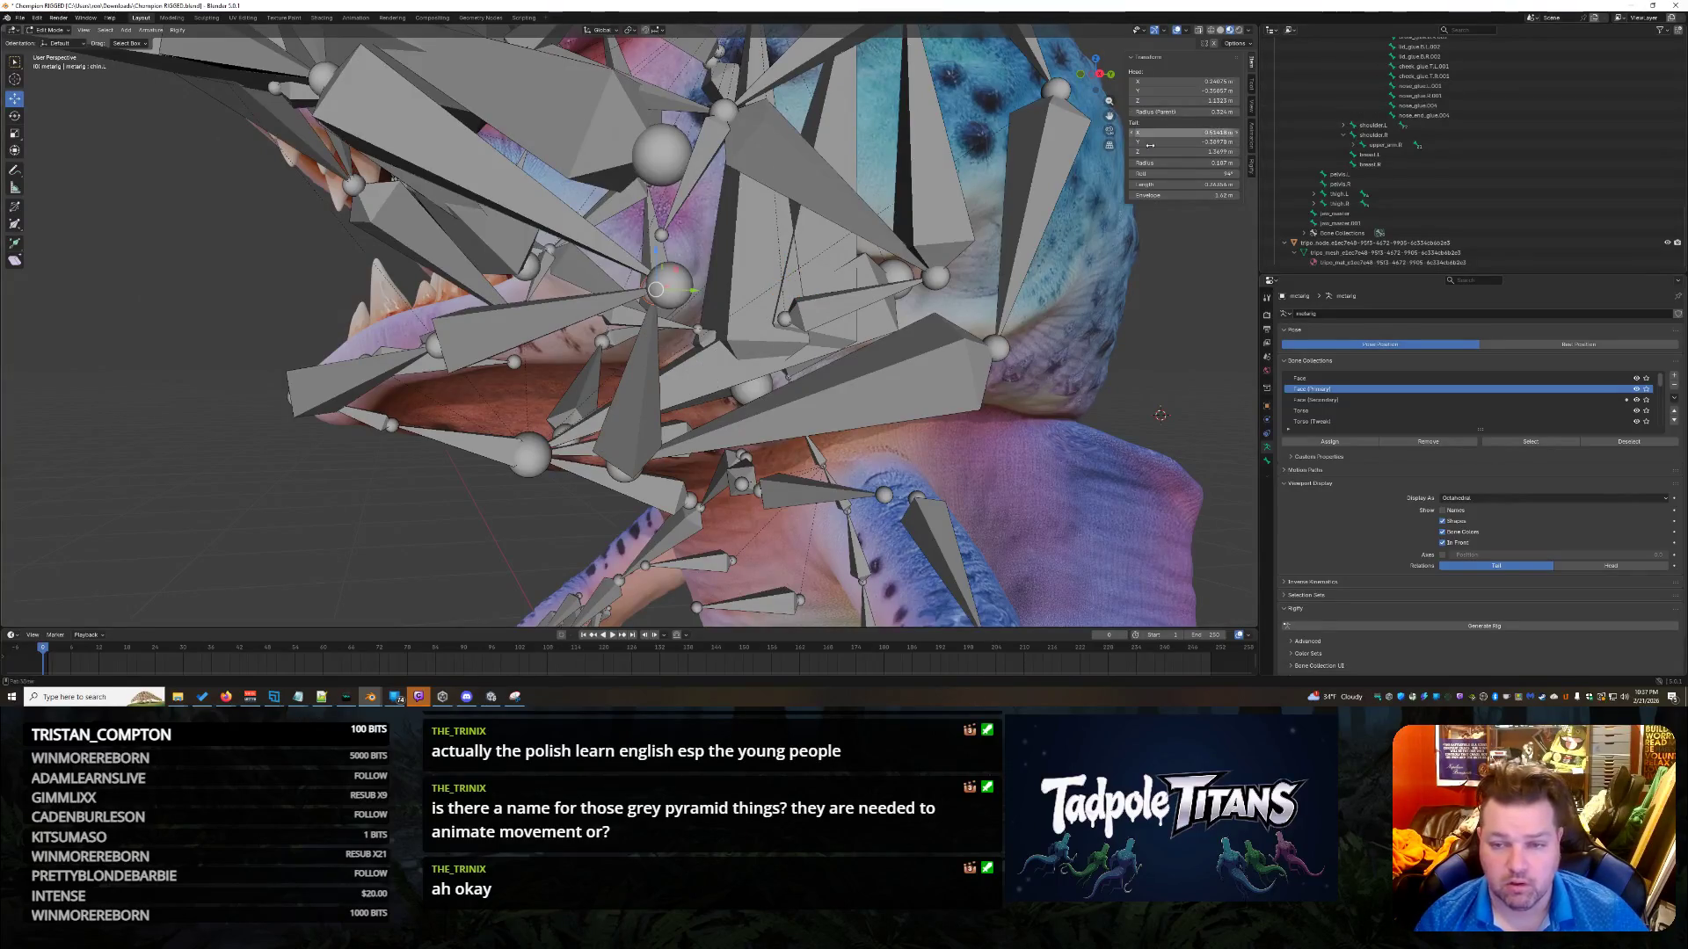
left_click(666, 285)
left_click(1212, 133)
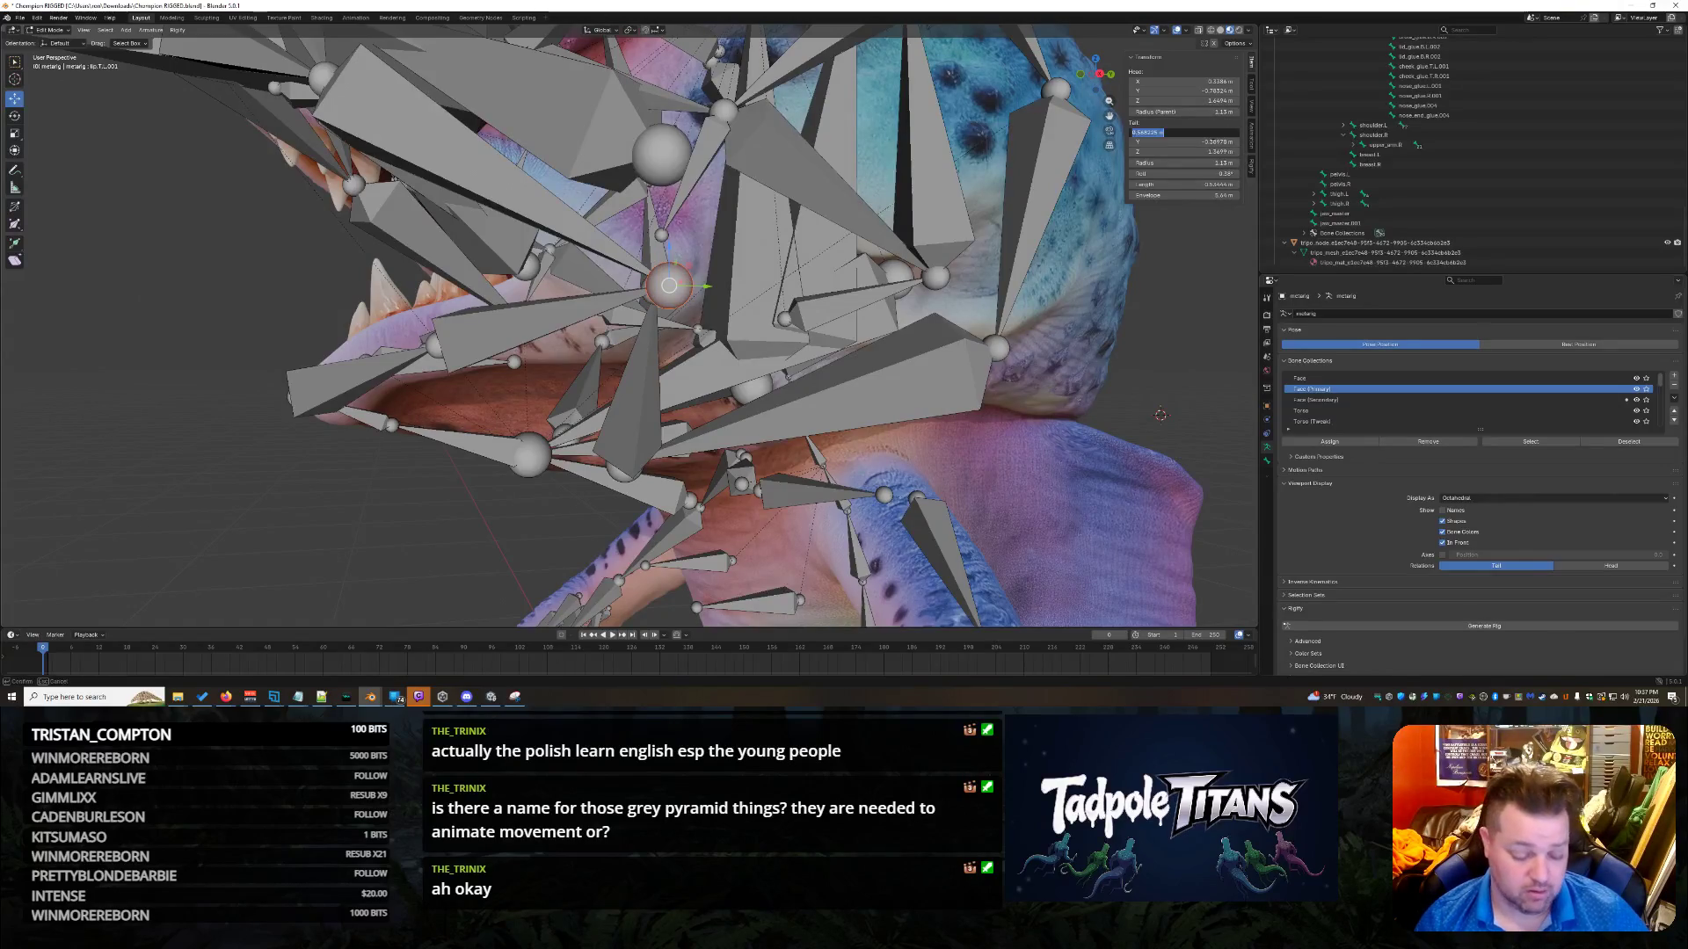
left_click(638, 303)
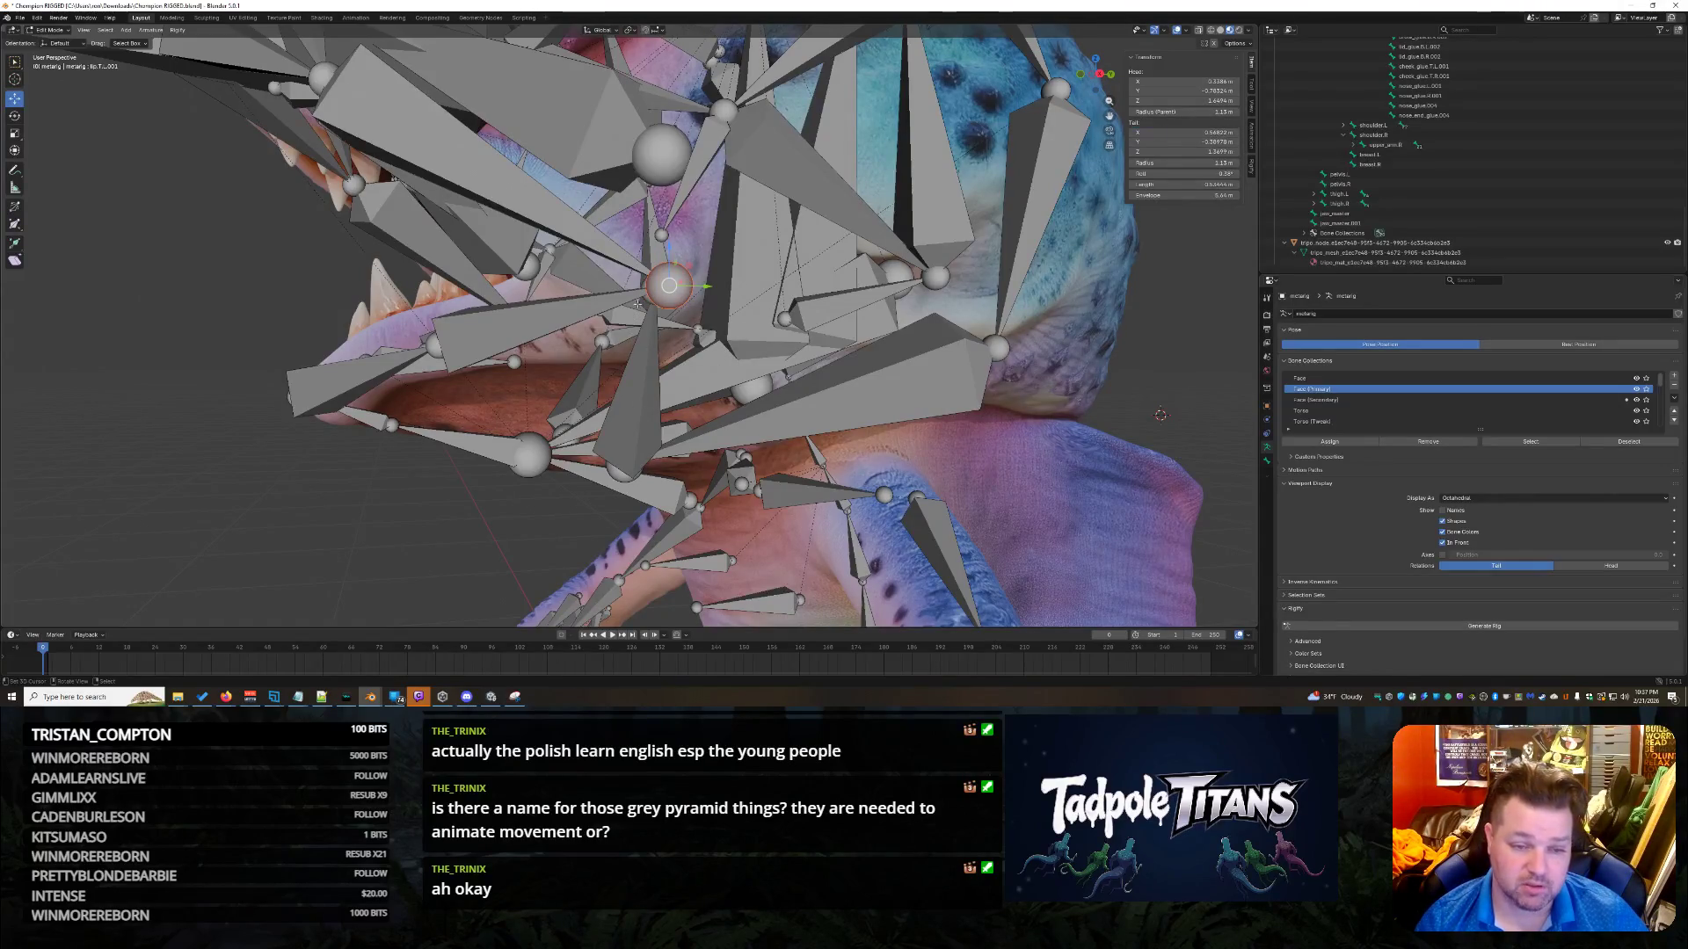
left_click(655, 291)
left_click(1178, 132)
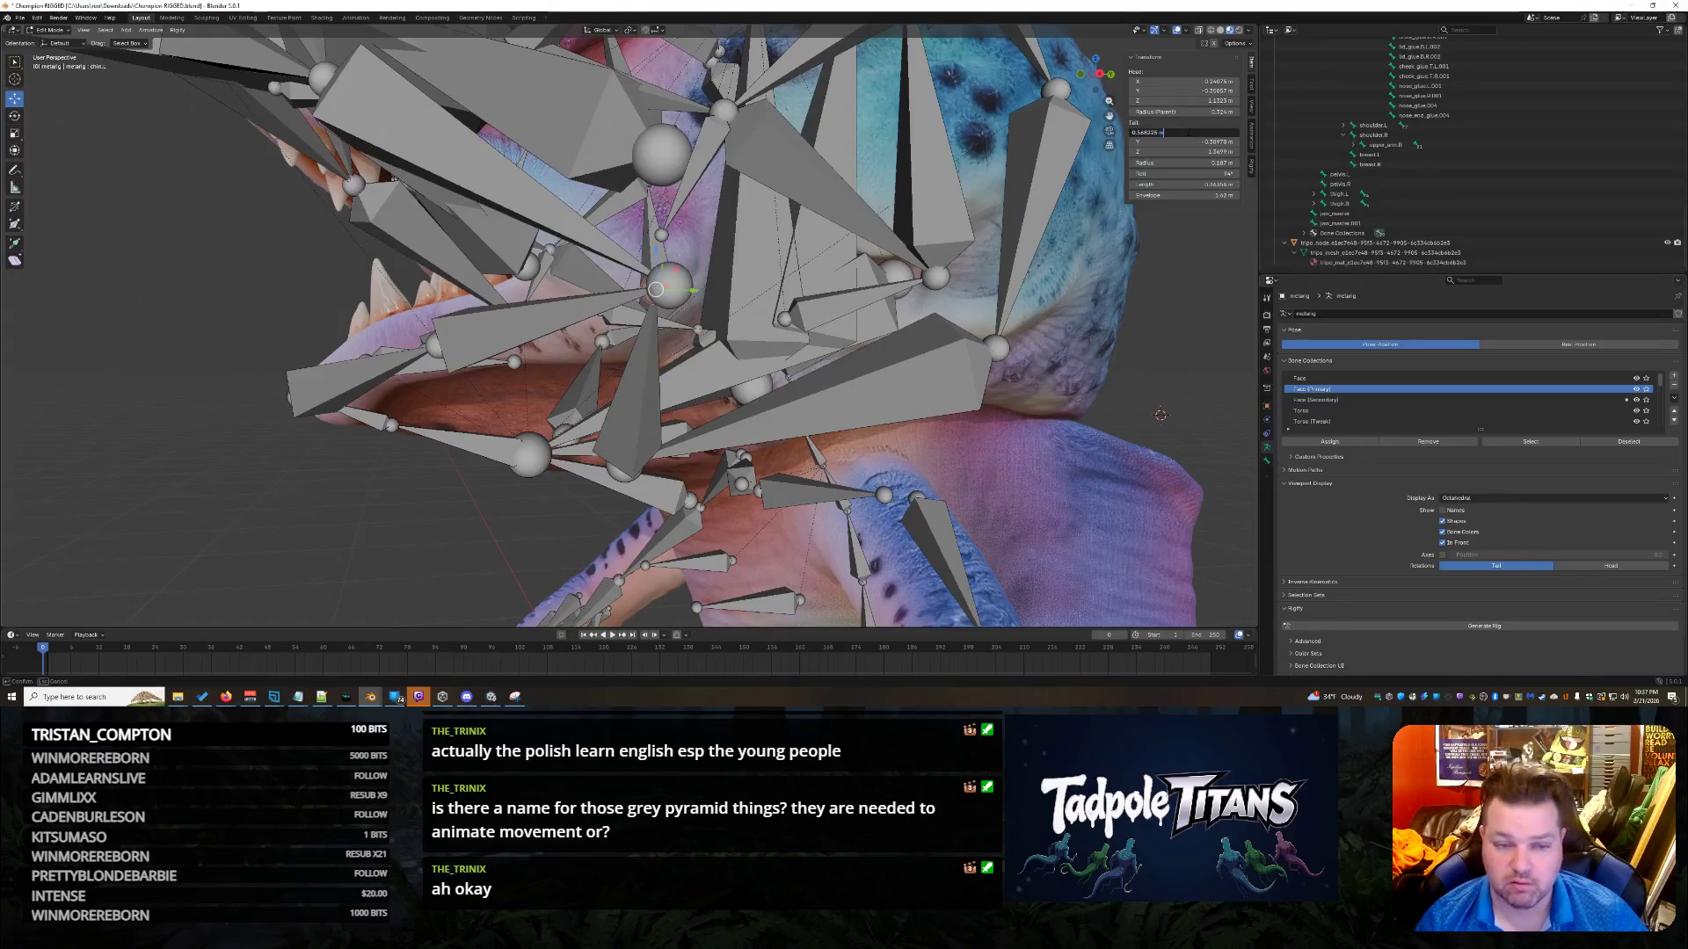
key("Return")
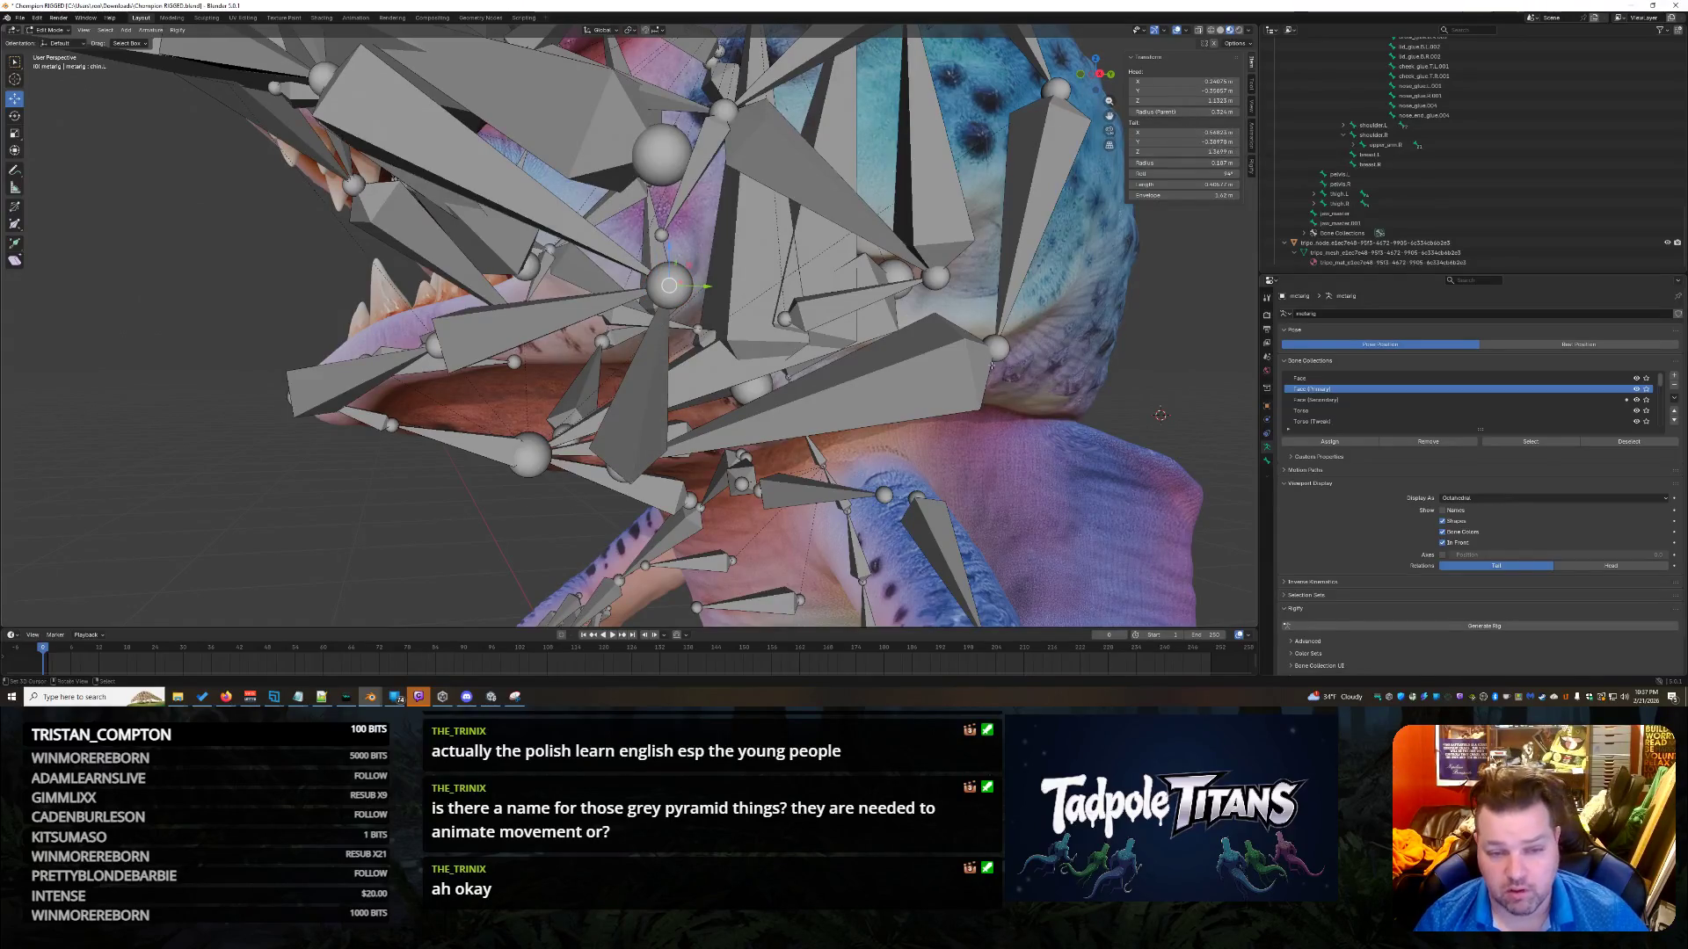
Set the cheek bone's head X to 0.56823 m.
left_click(782, 318)
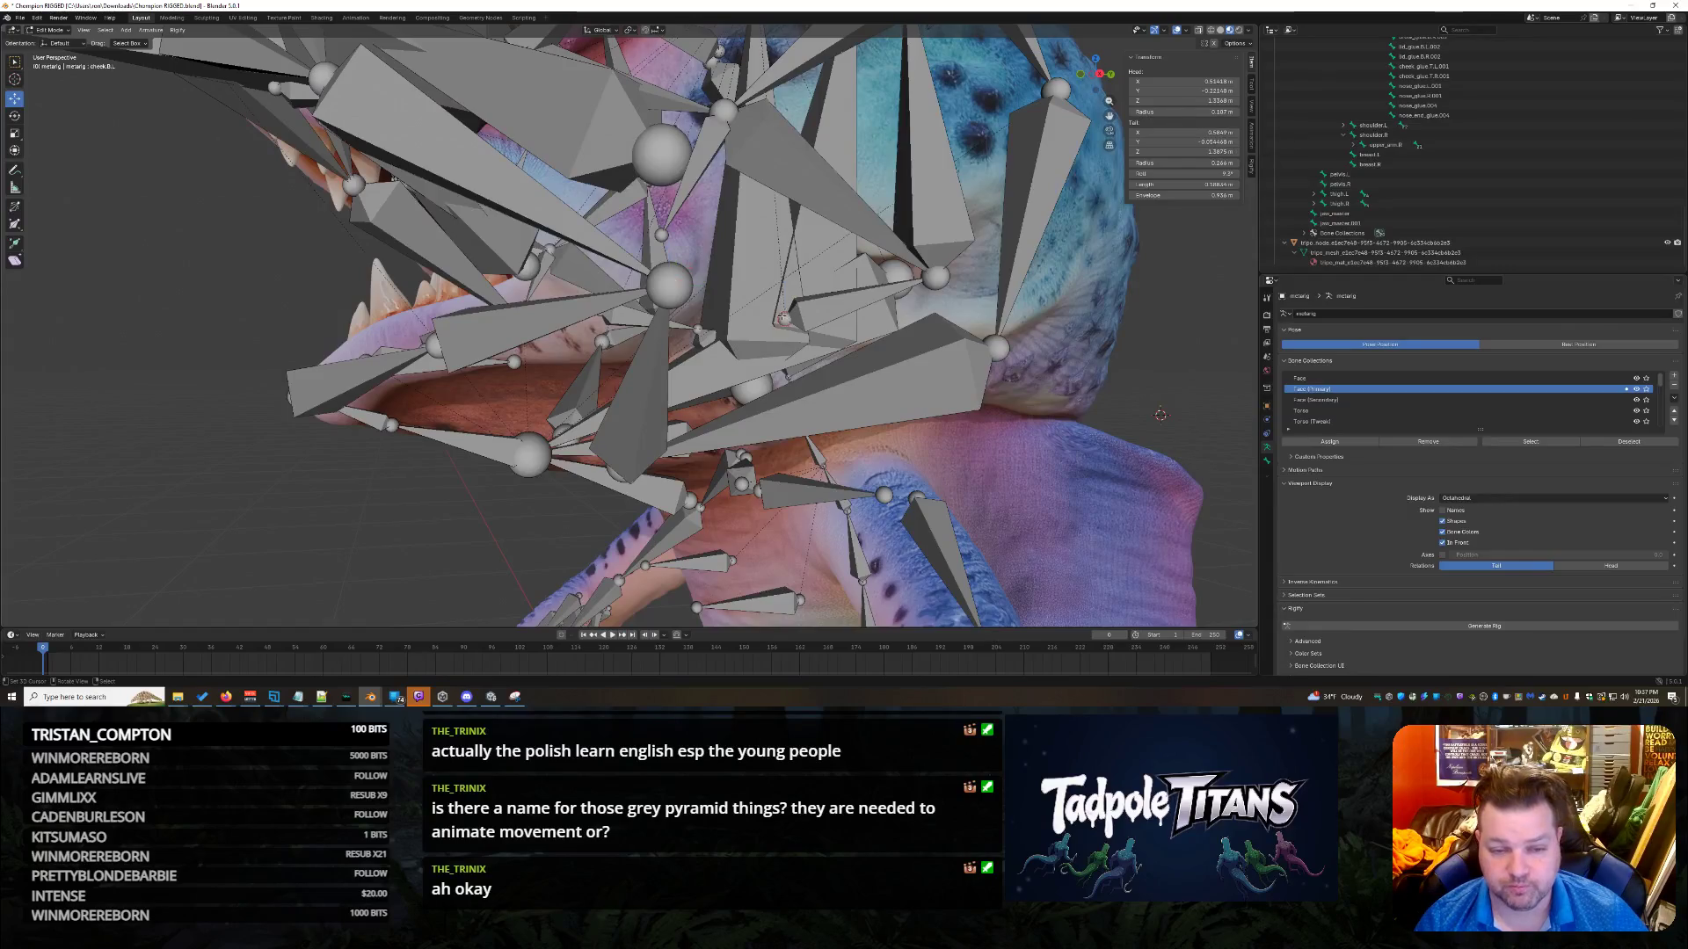
left_click(1206, 132)
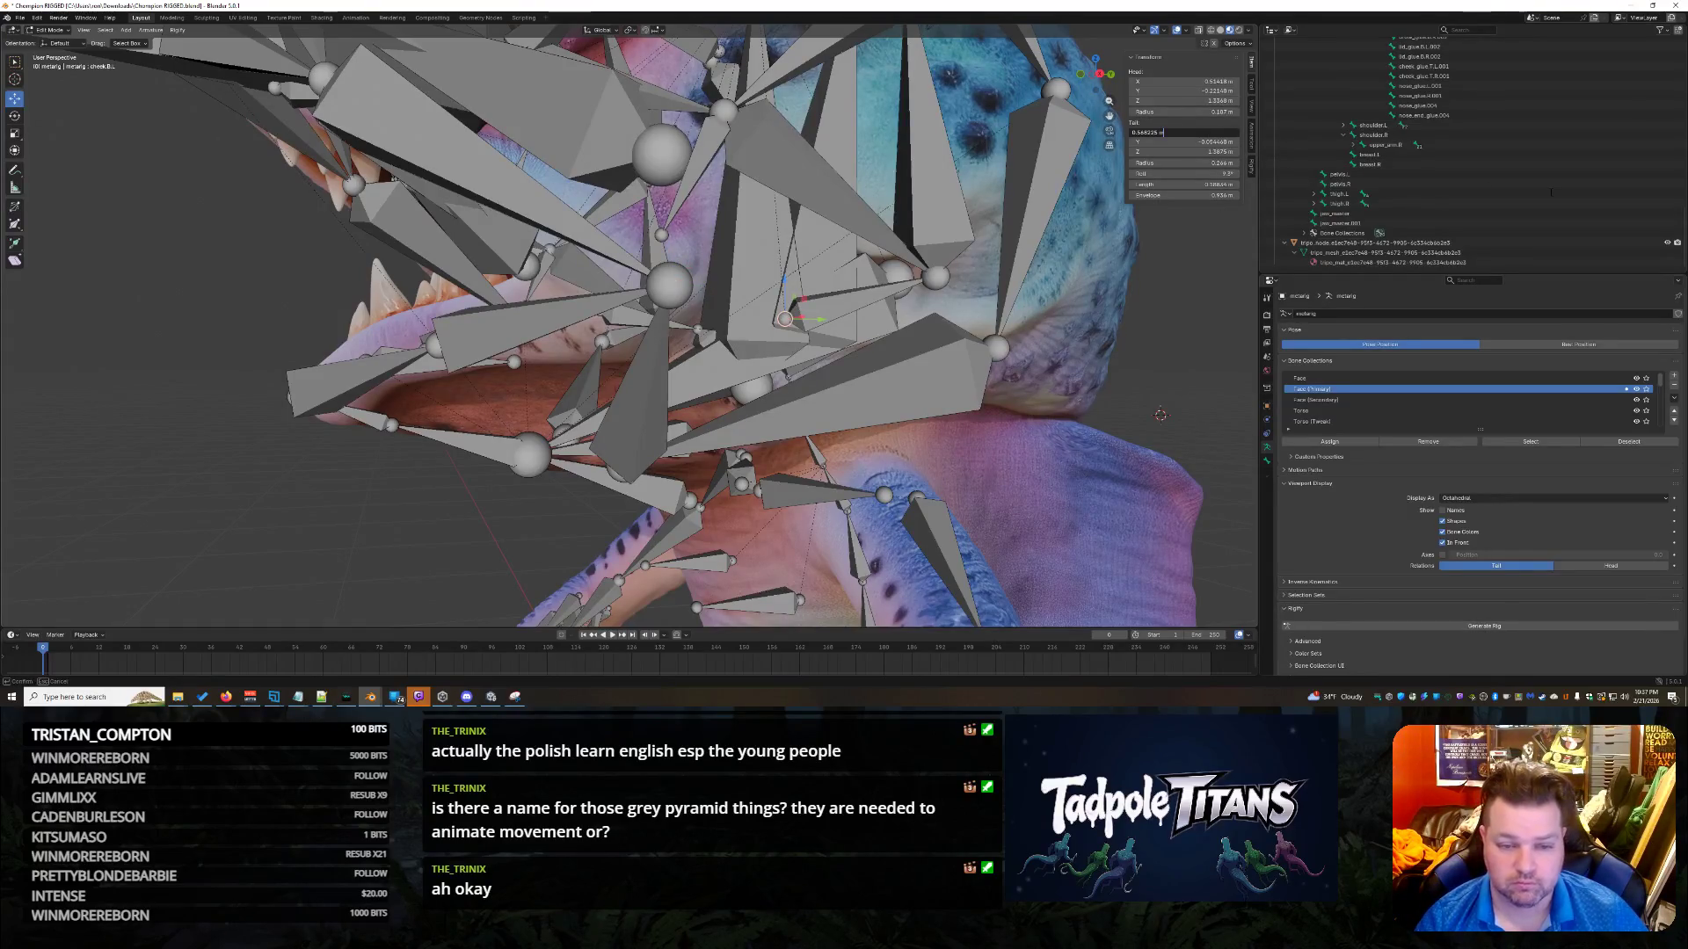
key("Escape")
left_click(1182, 81)
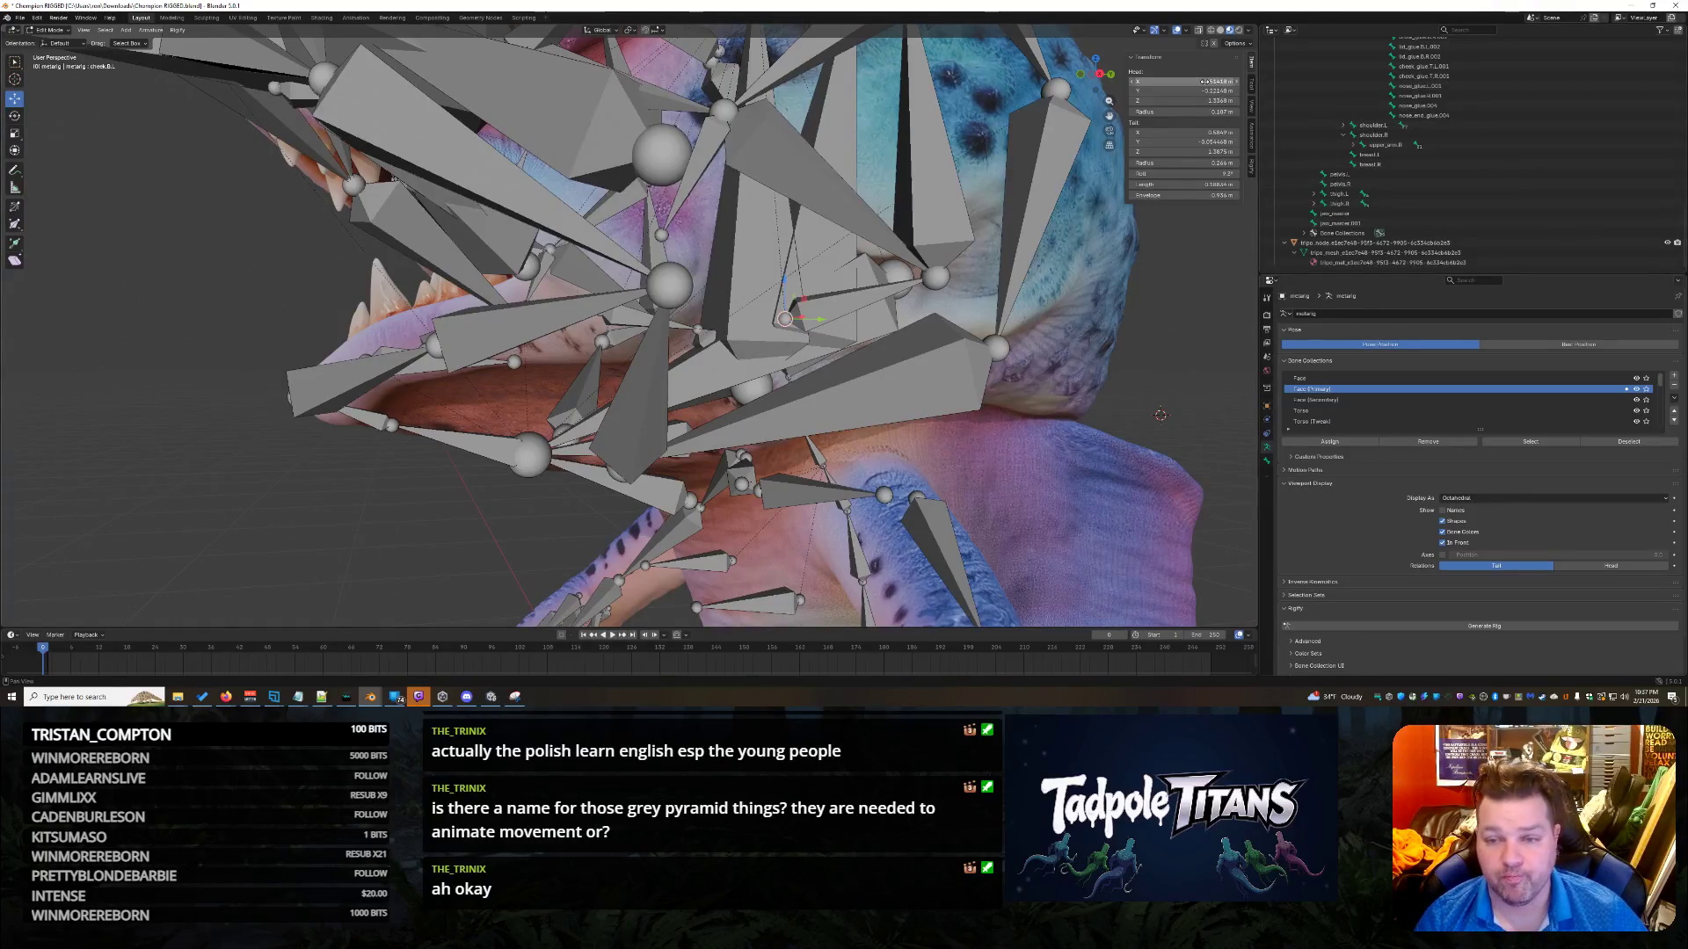
key("ctrl+v")
key("Return")
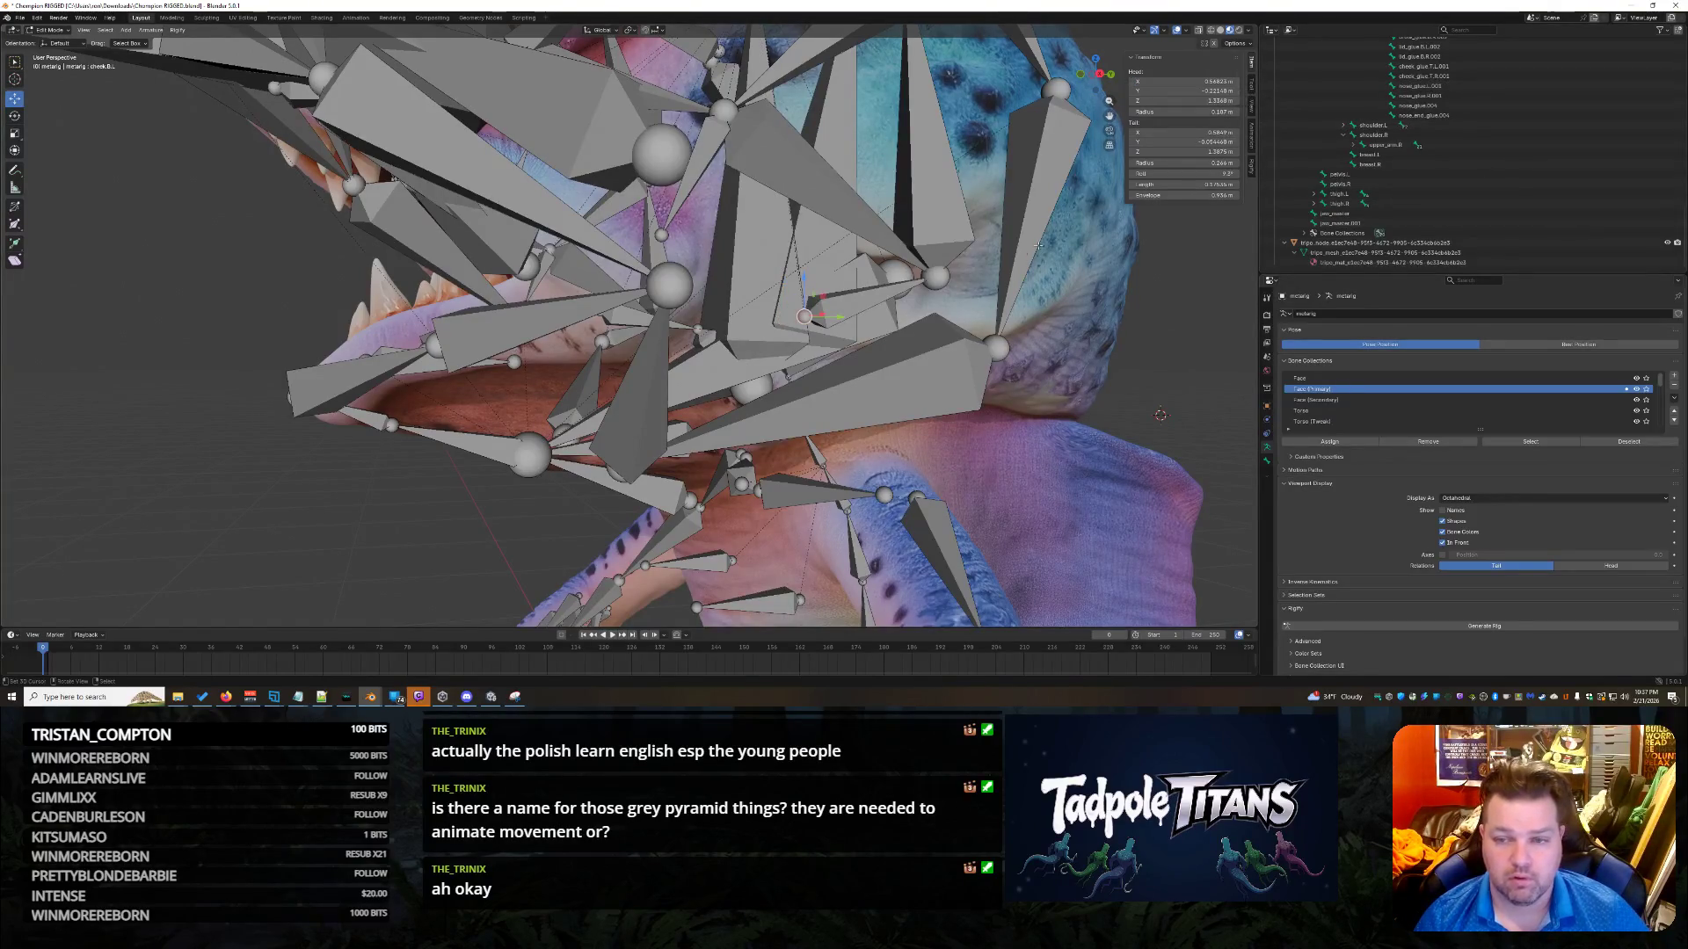
Give the cheek bone head Y -0.38978, copied from lip.T.L.001's tail, and head Z 1.3699 m.
left_click(669, 285)
left_click(1213, 141)
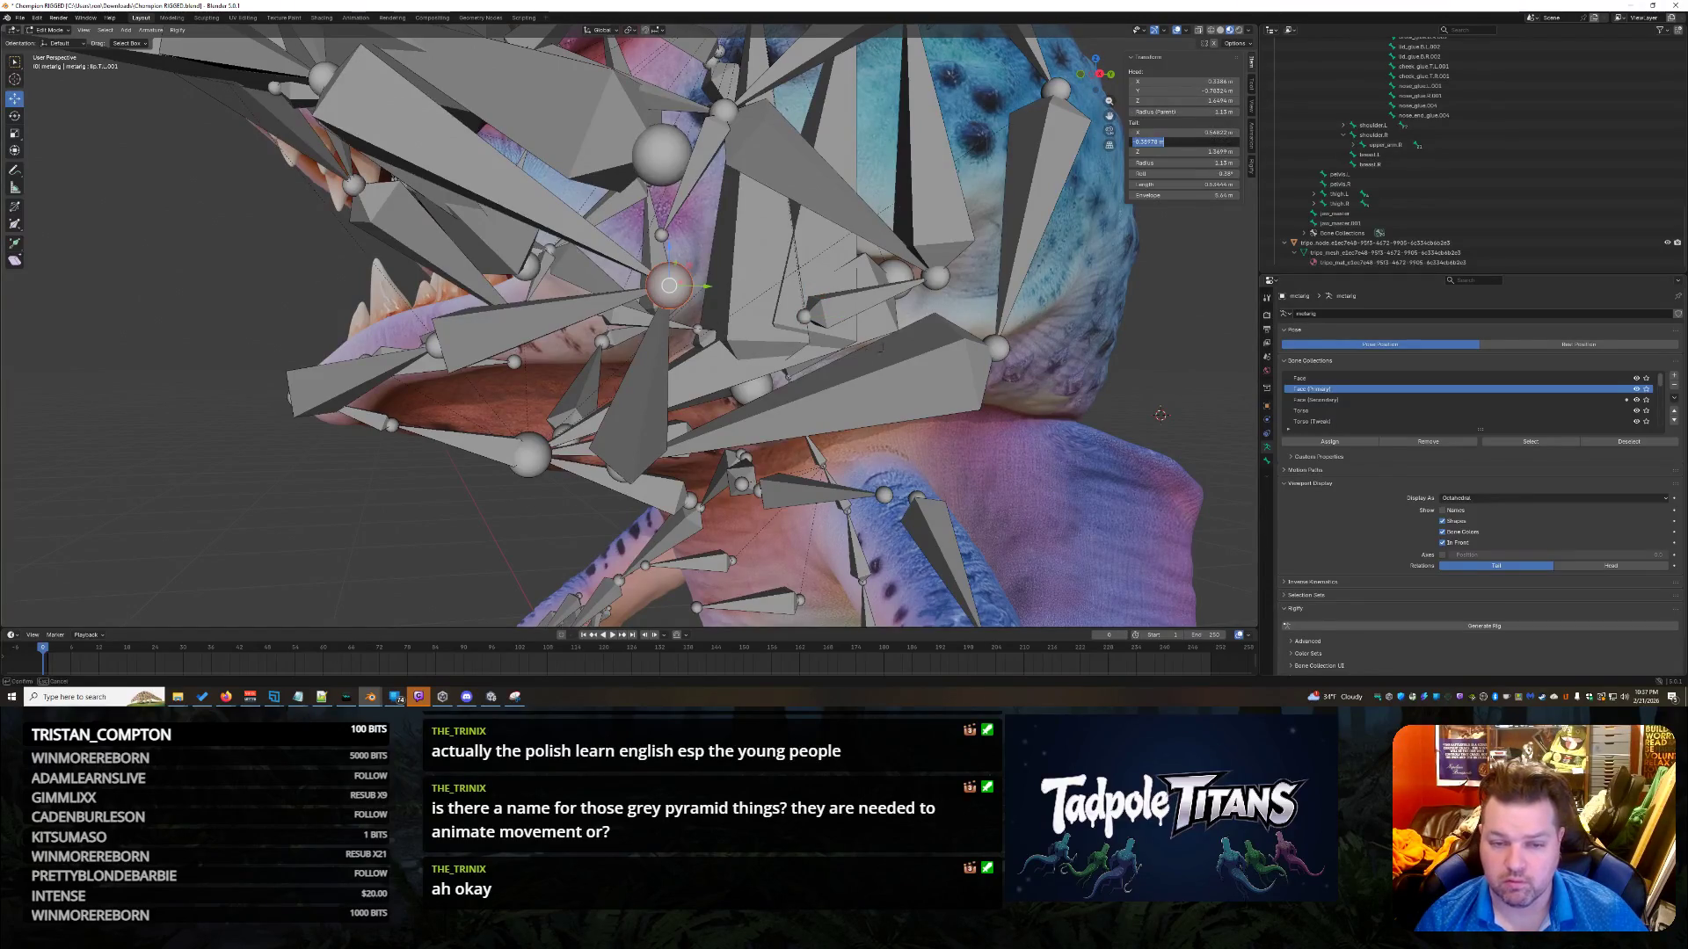
key("ctrl+c")
left_click(842, 305)
double_click(1182, 90)
key("ctrl+v")
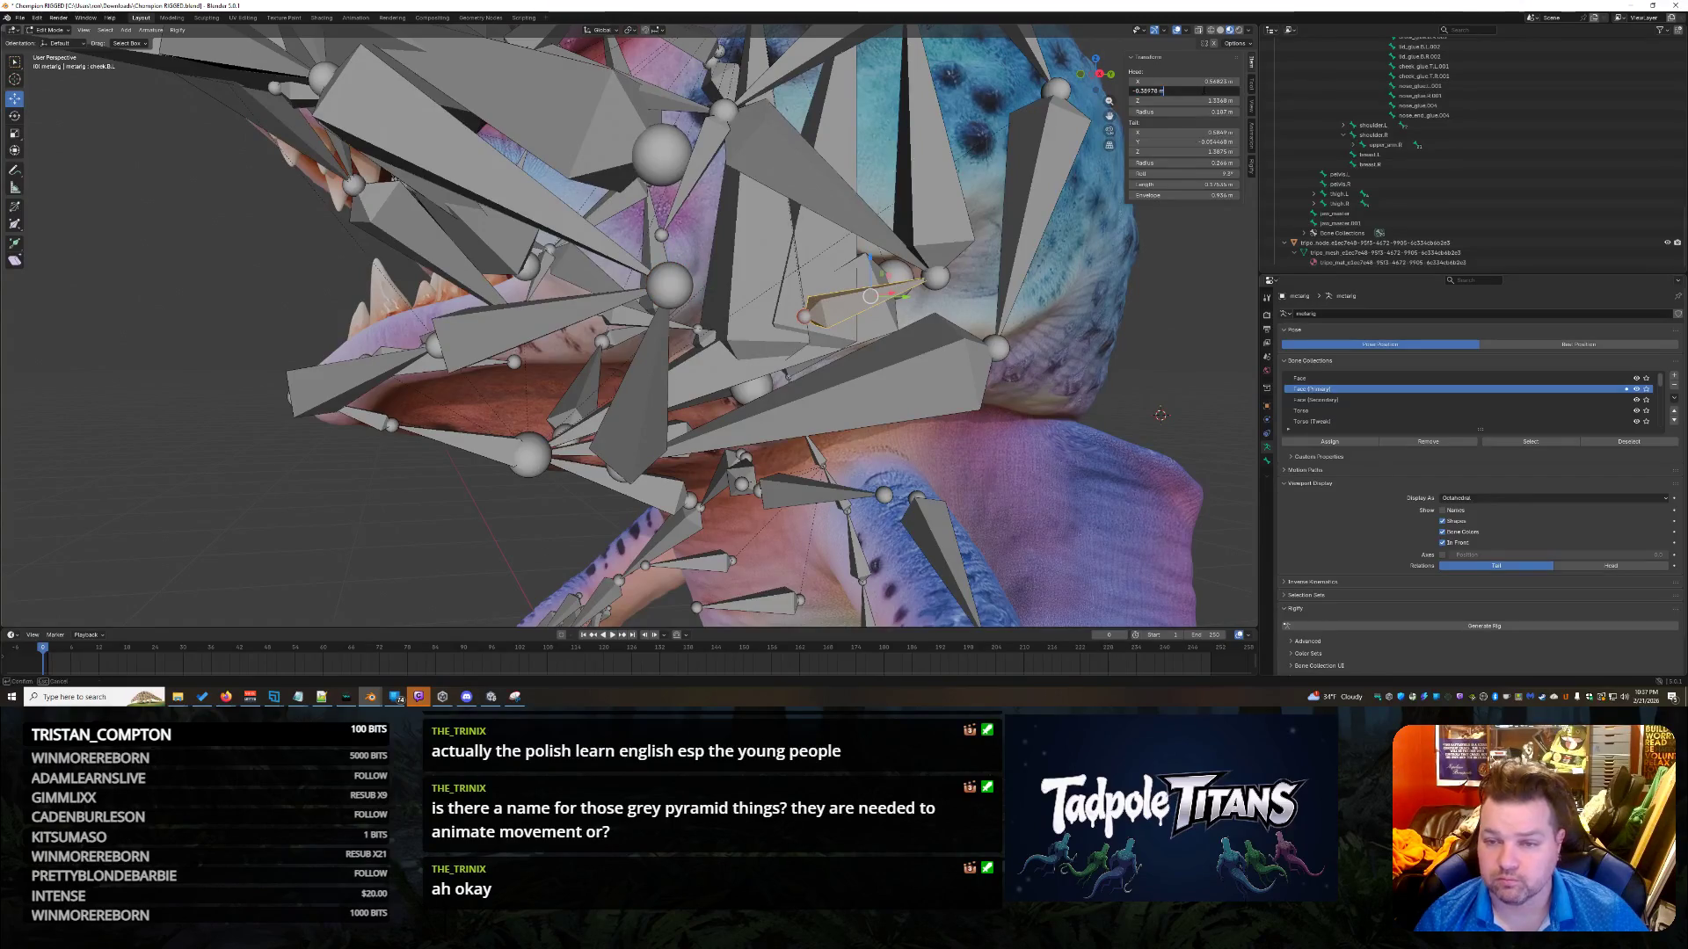
key("Return")
left_click(665, 293)
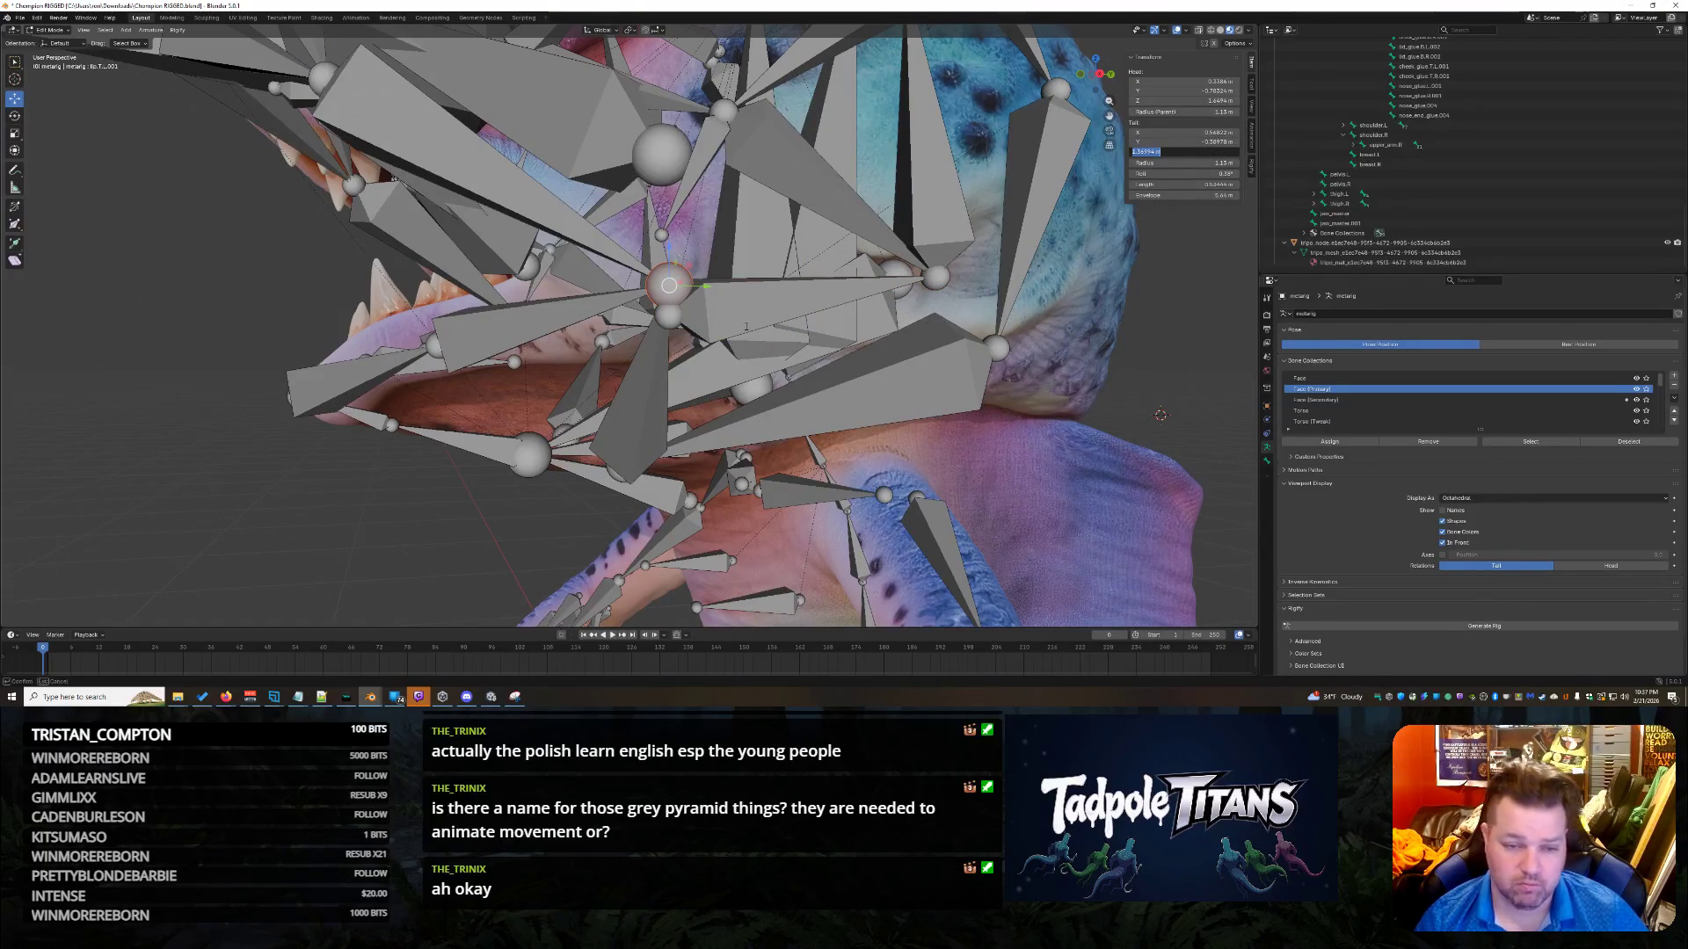
left_click(708, 319)
double_click(1182, 100)
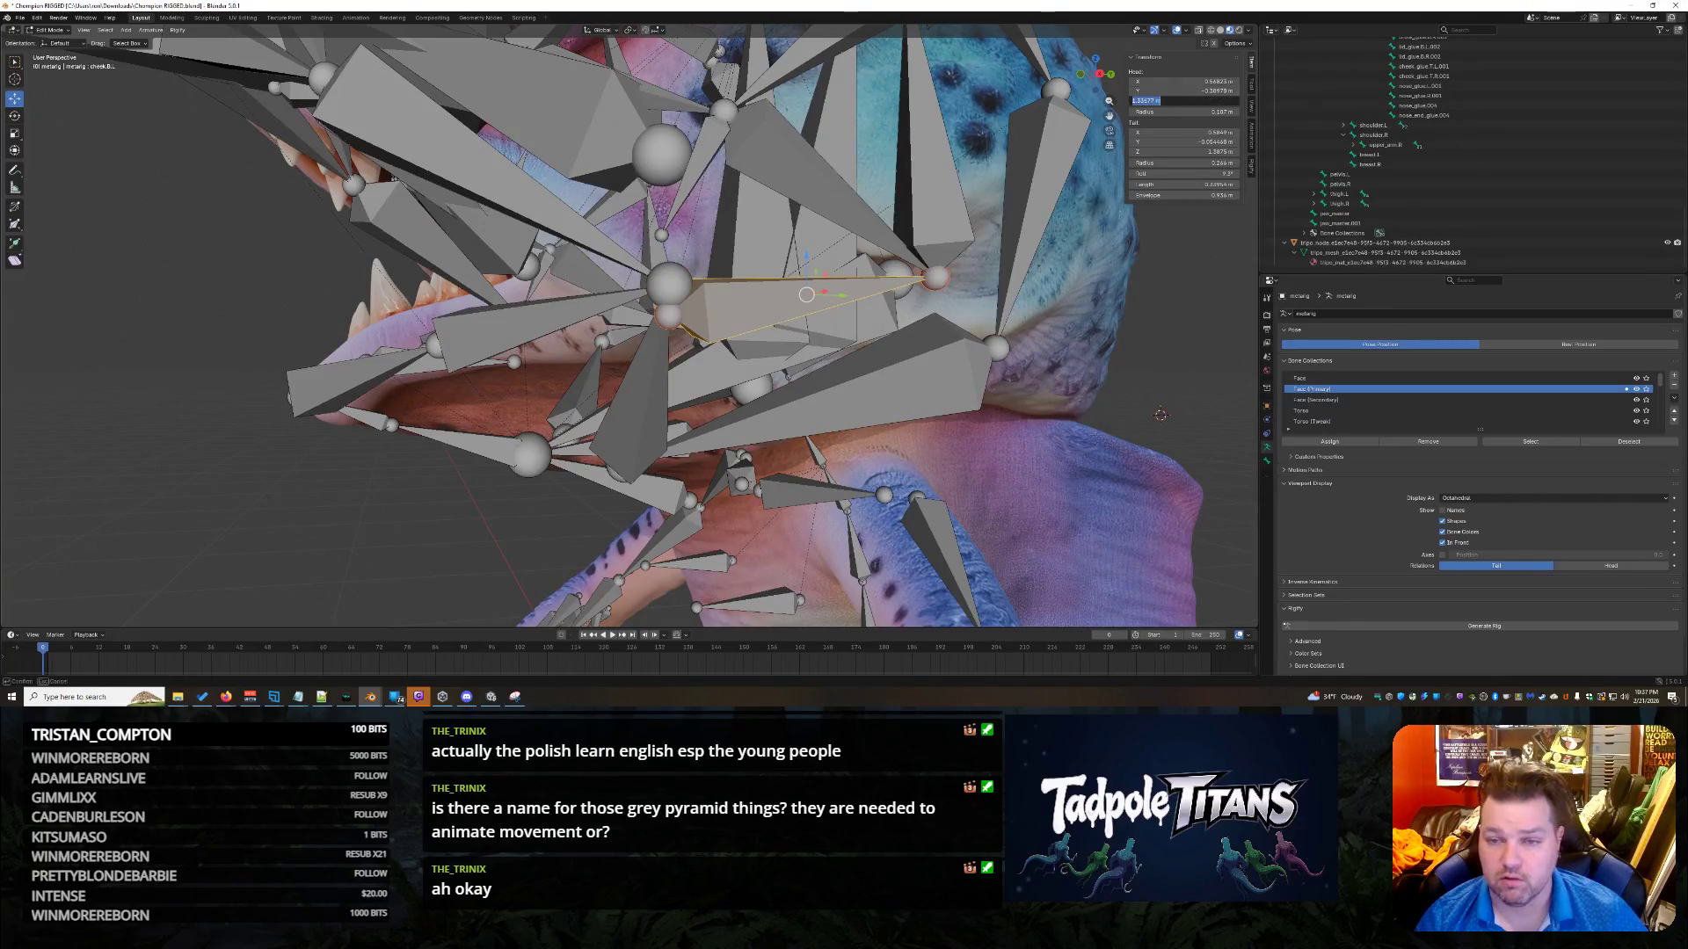
key("Return")
Orbit around the head to check the aligned bones and select cheek.T.L.001.
left_click(1110, 366)
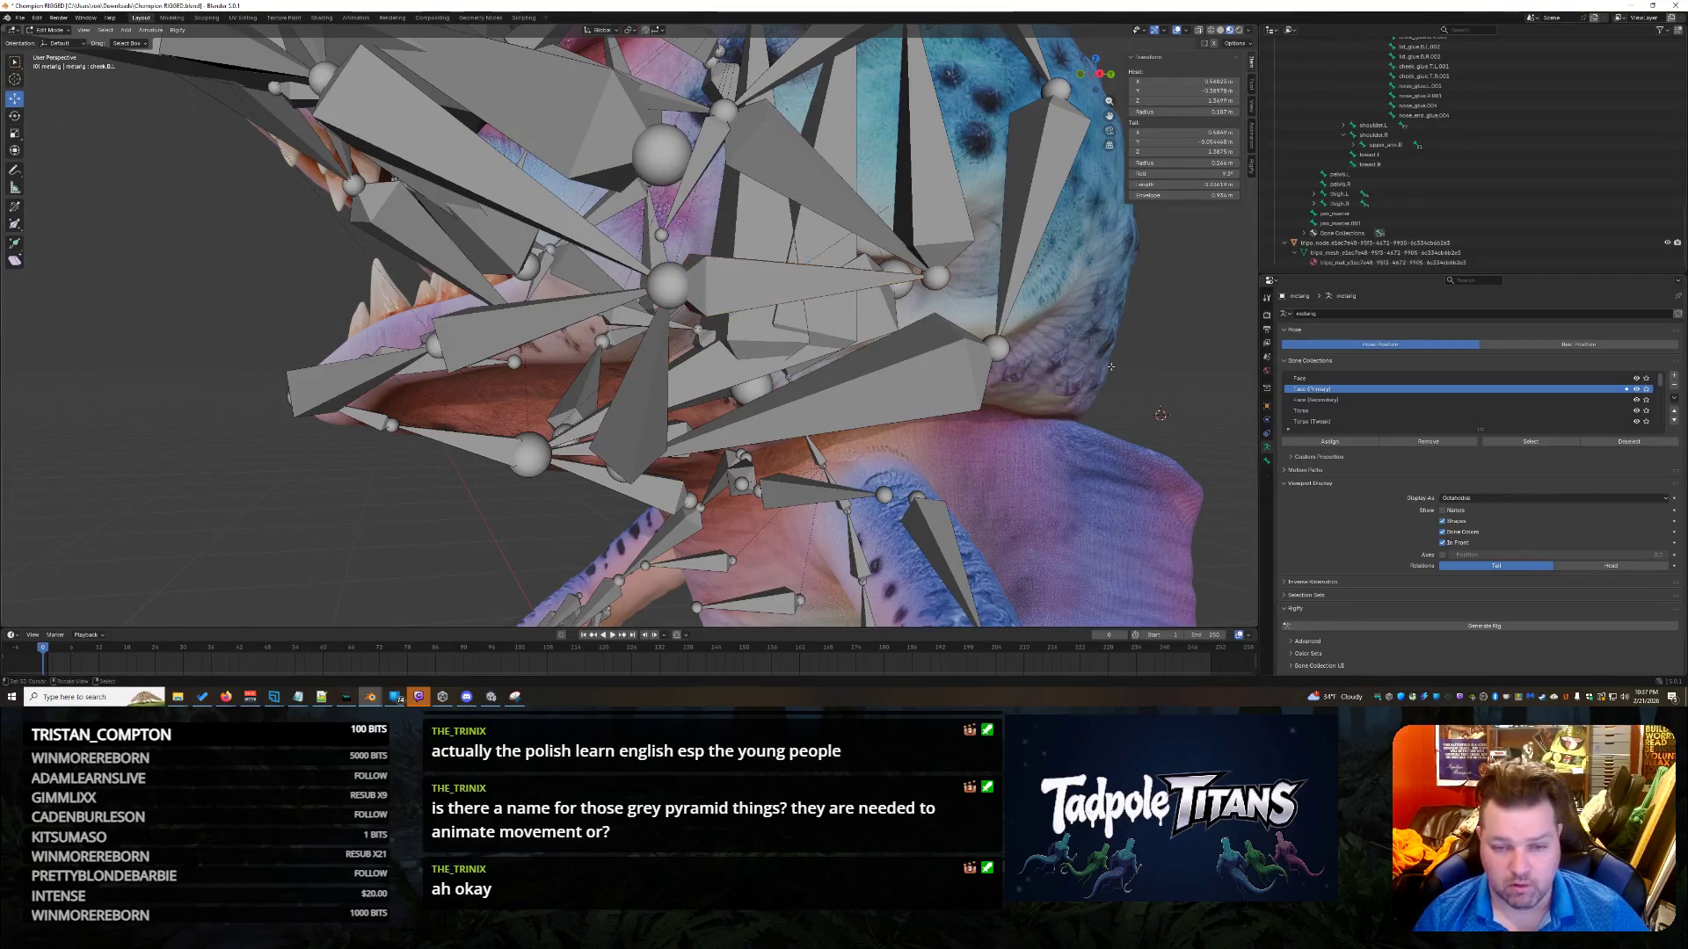
mouse_move(1135, 366)
middle_mouse_down()
mouse_move(1173, 360)
mouse_move(1157, 349)
mouse_move(1167, 400)
mouse_move(6, 412)
middle_mouse_up()
middle_click_drag(694, 615, 892, 482)
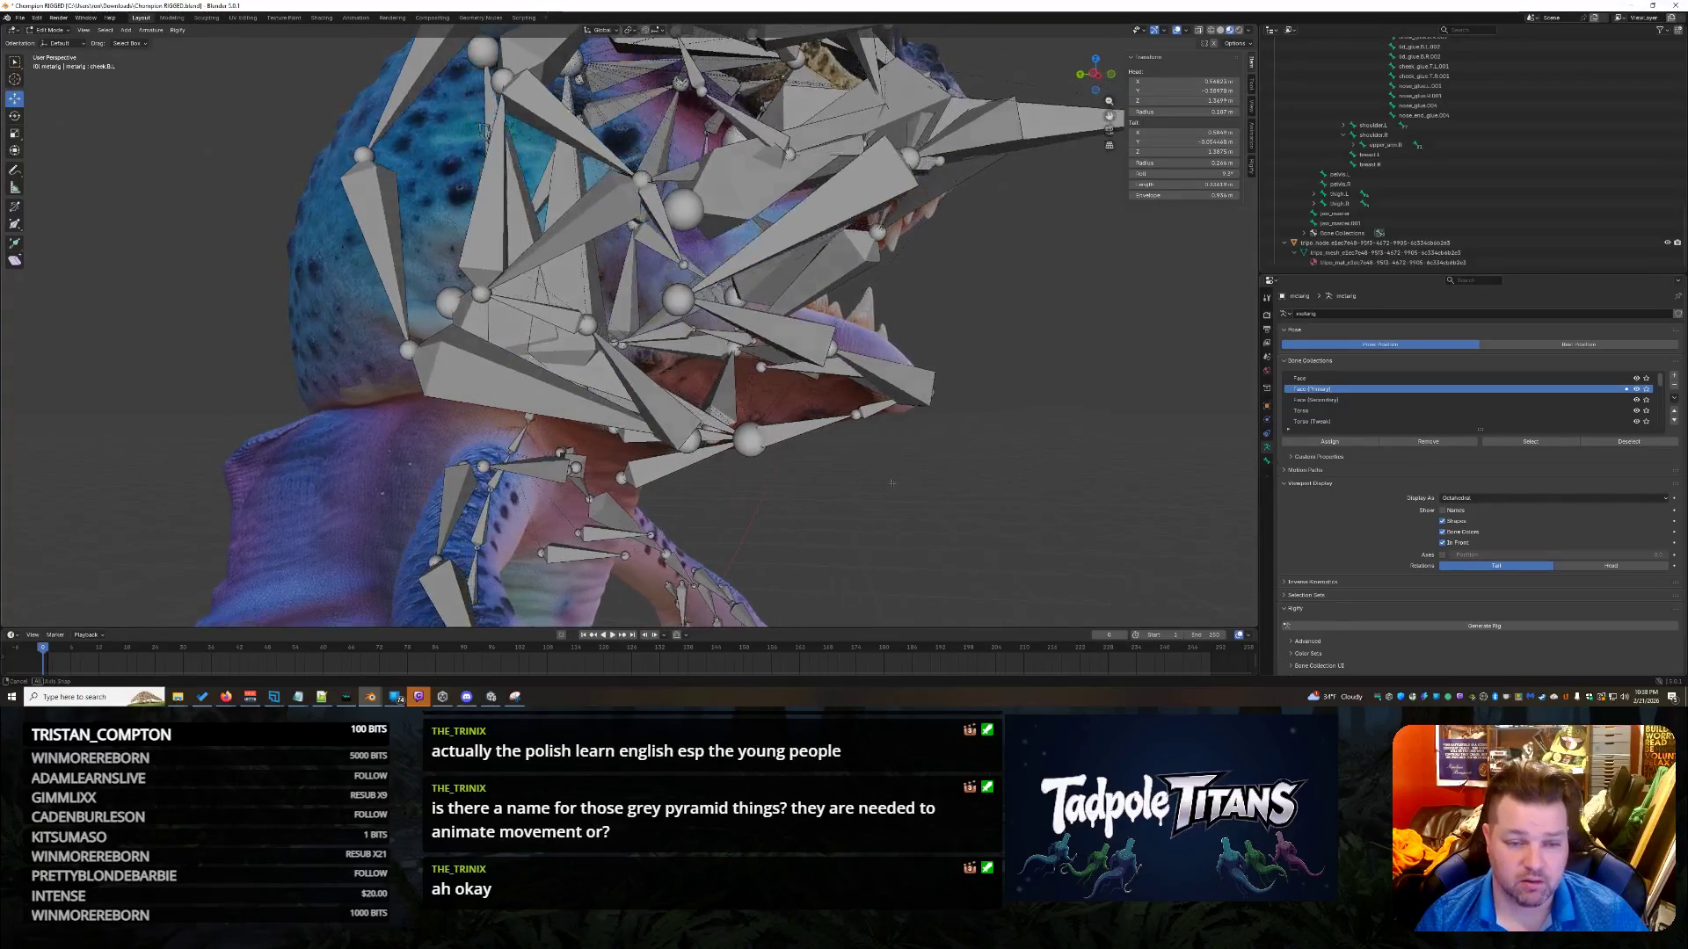
scroll(888, 465, "up", 2)
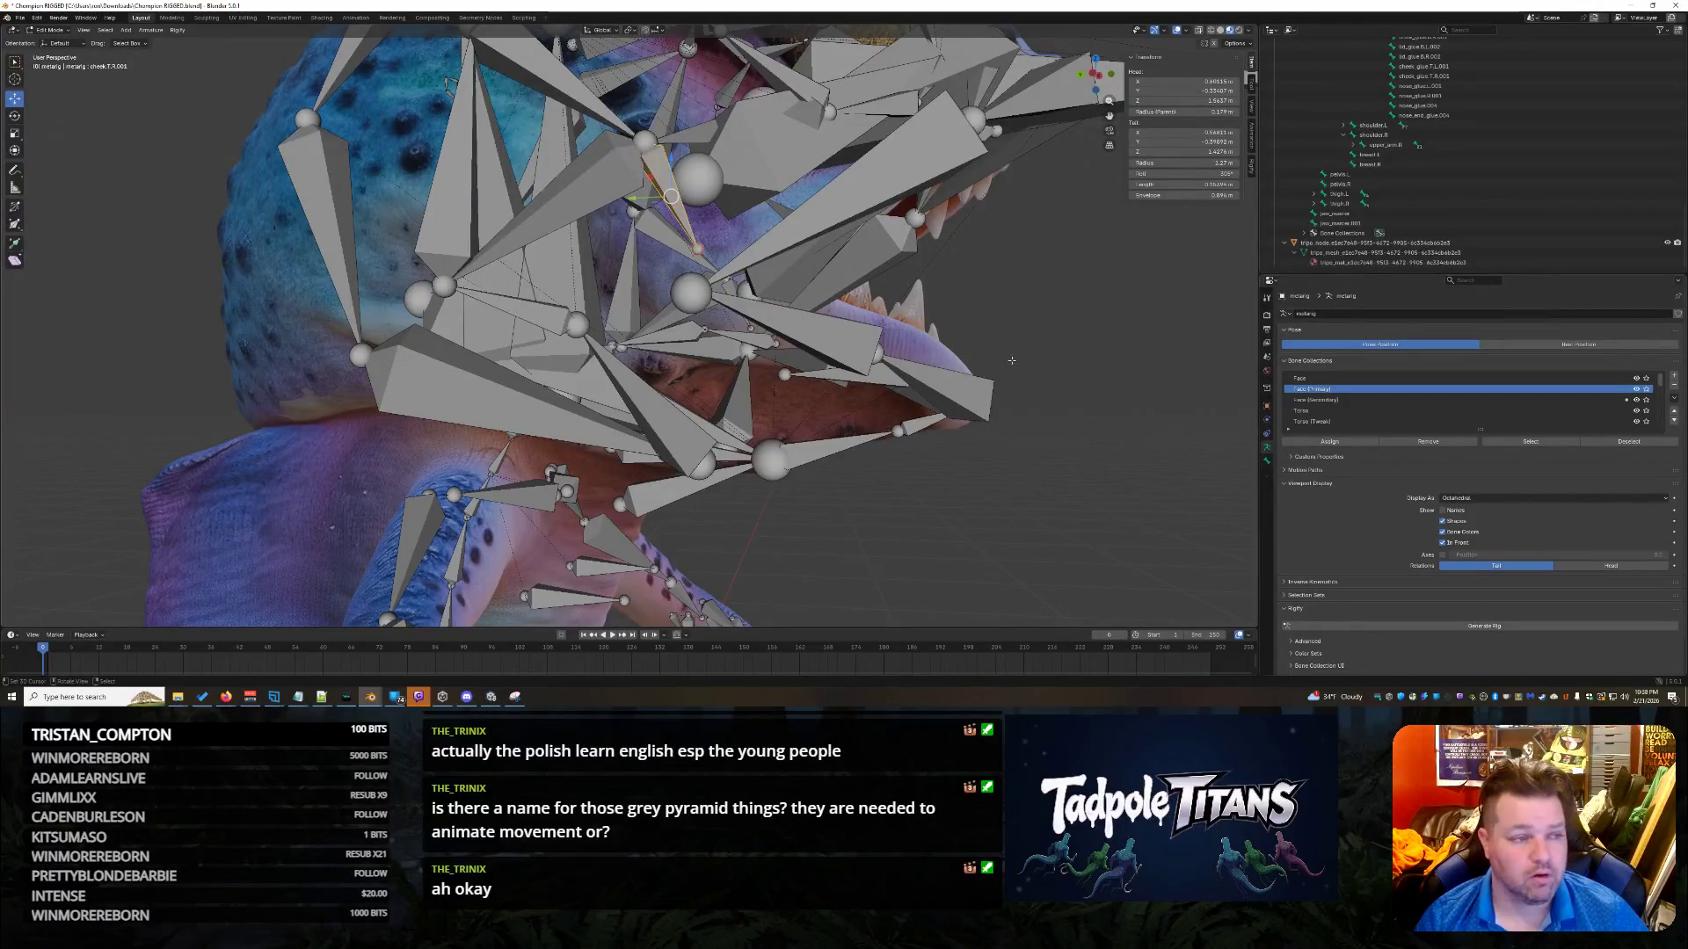
middle_click_drag(930, 382, 817, 291)
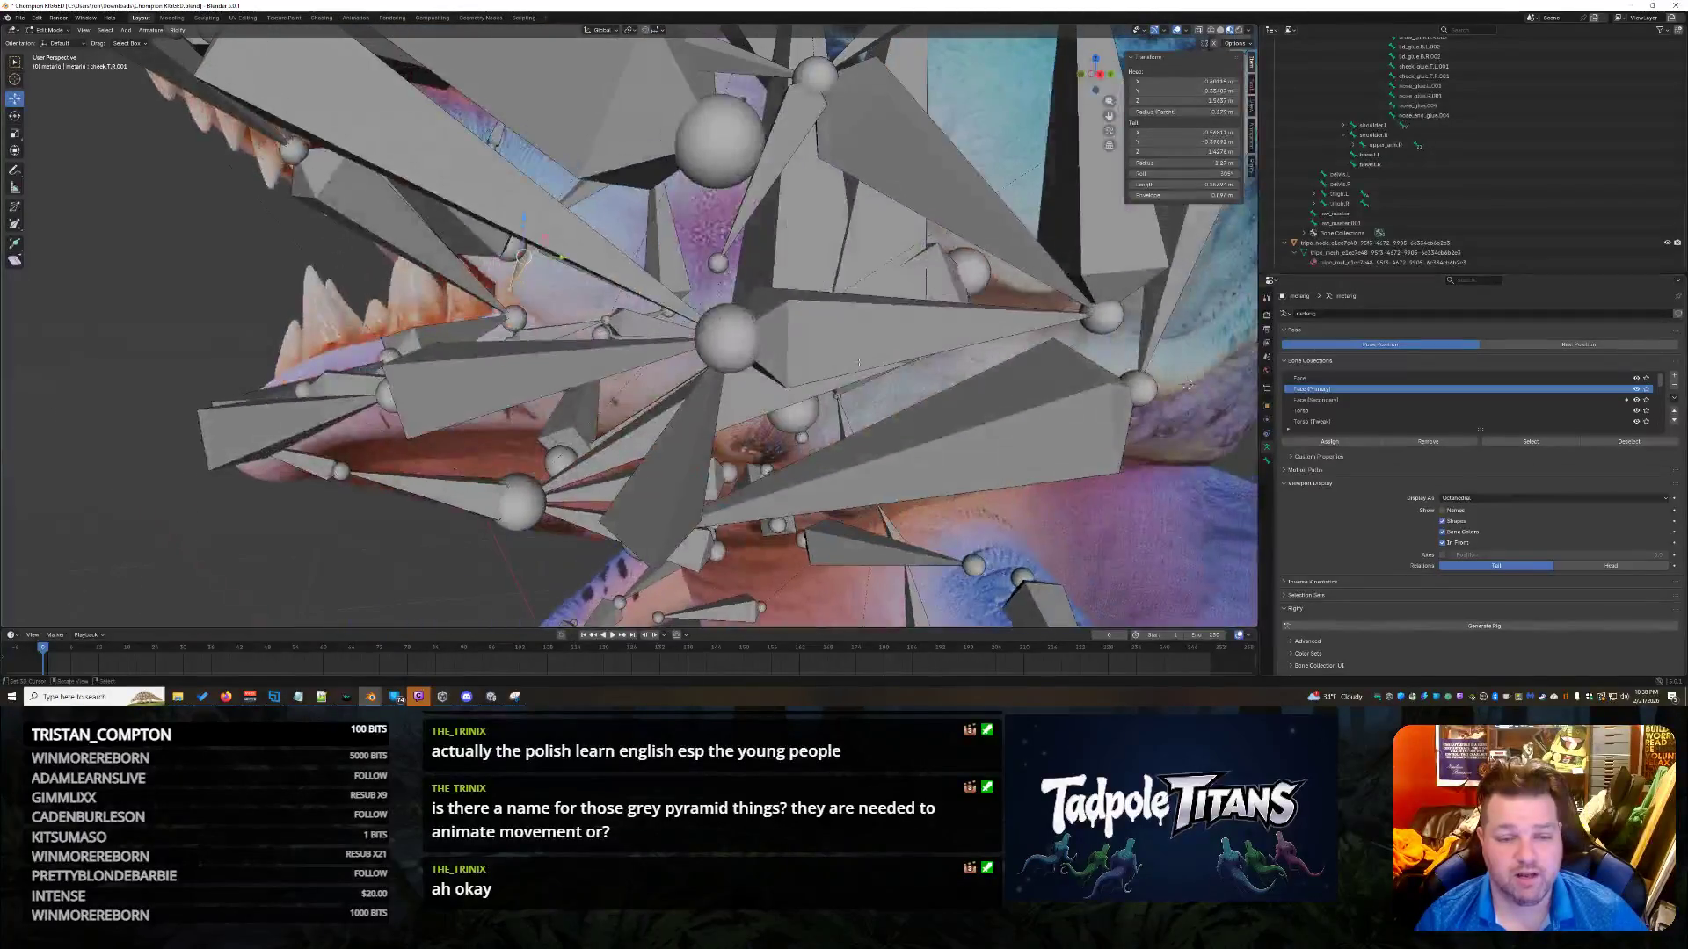
left_click(753, 200)
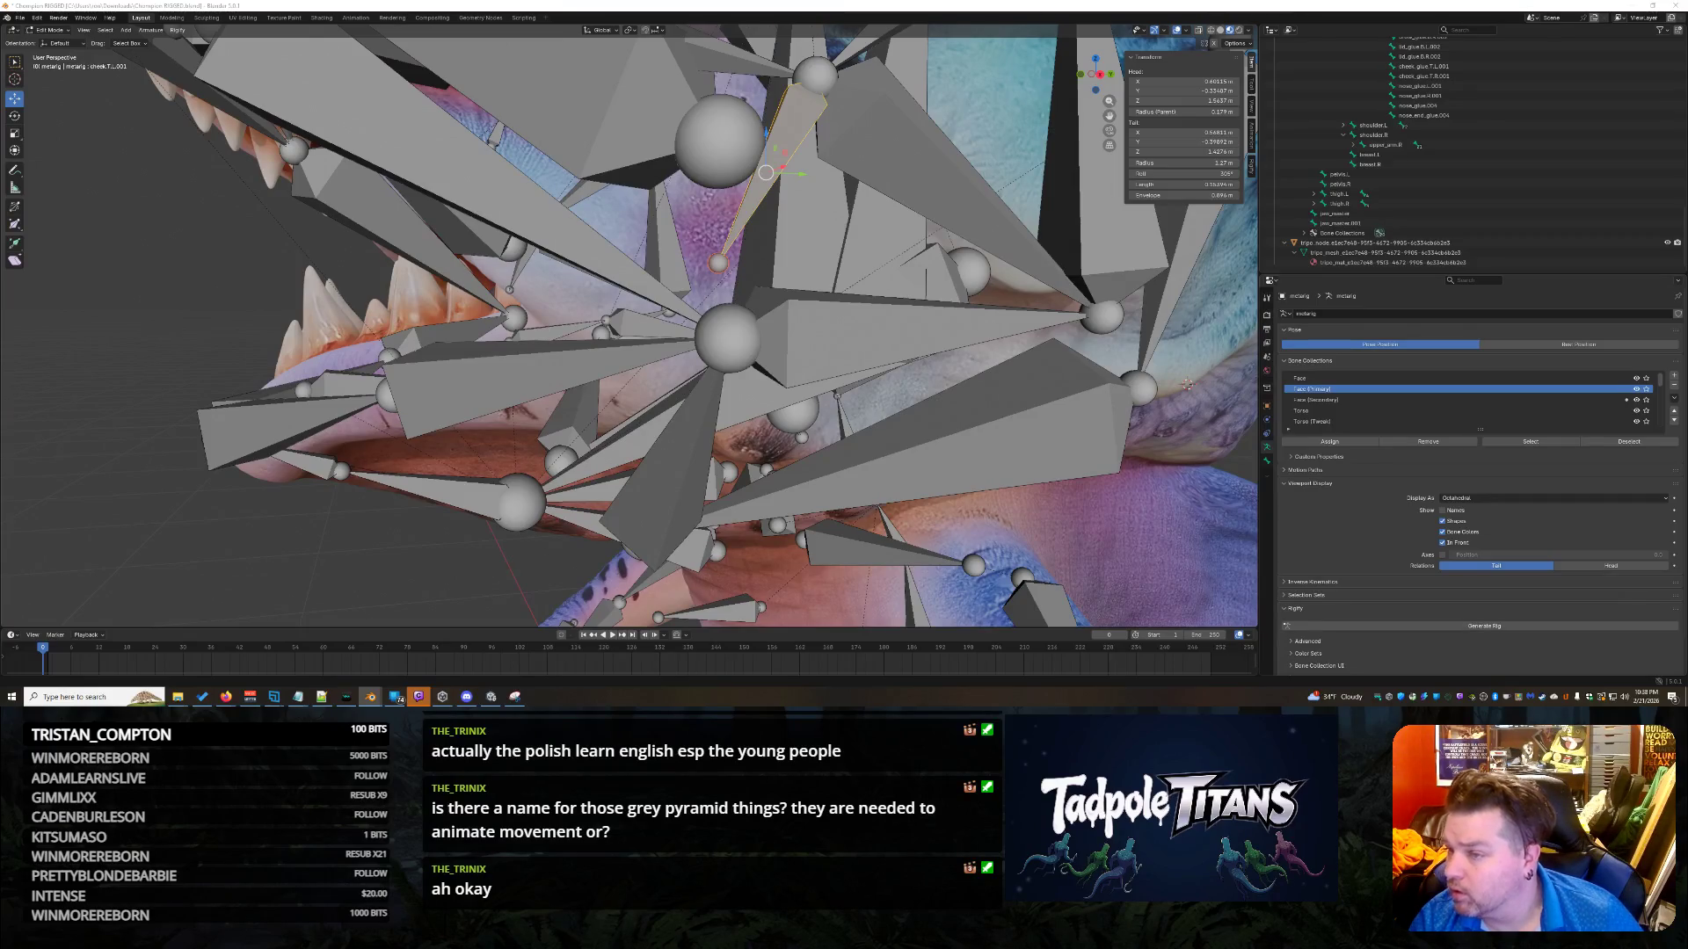
mouse_move(1186, 385)
middle_mouse_down()
mouse_move(1022, 310)
mouse_move(949, 248)
middle_mouse_up()
left_click(895, 254)
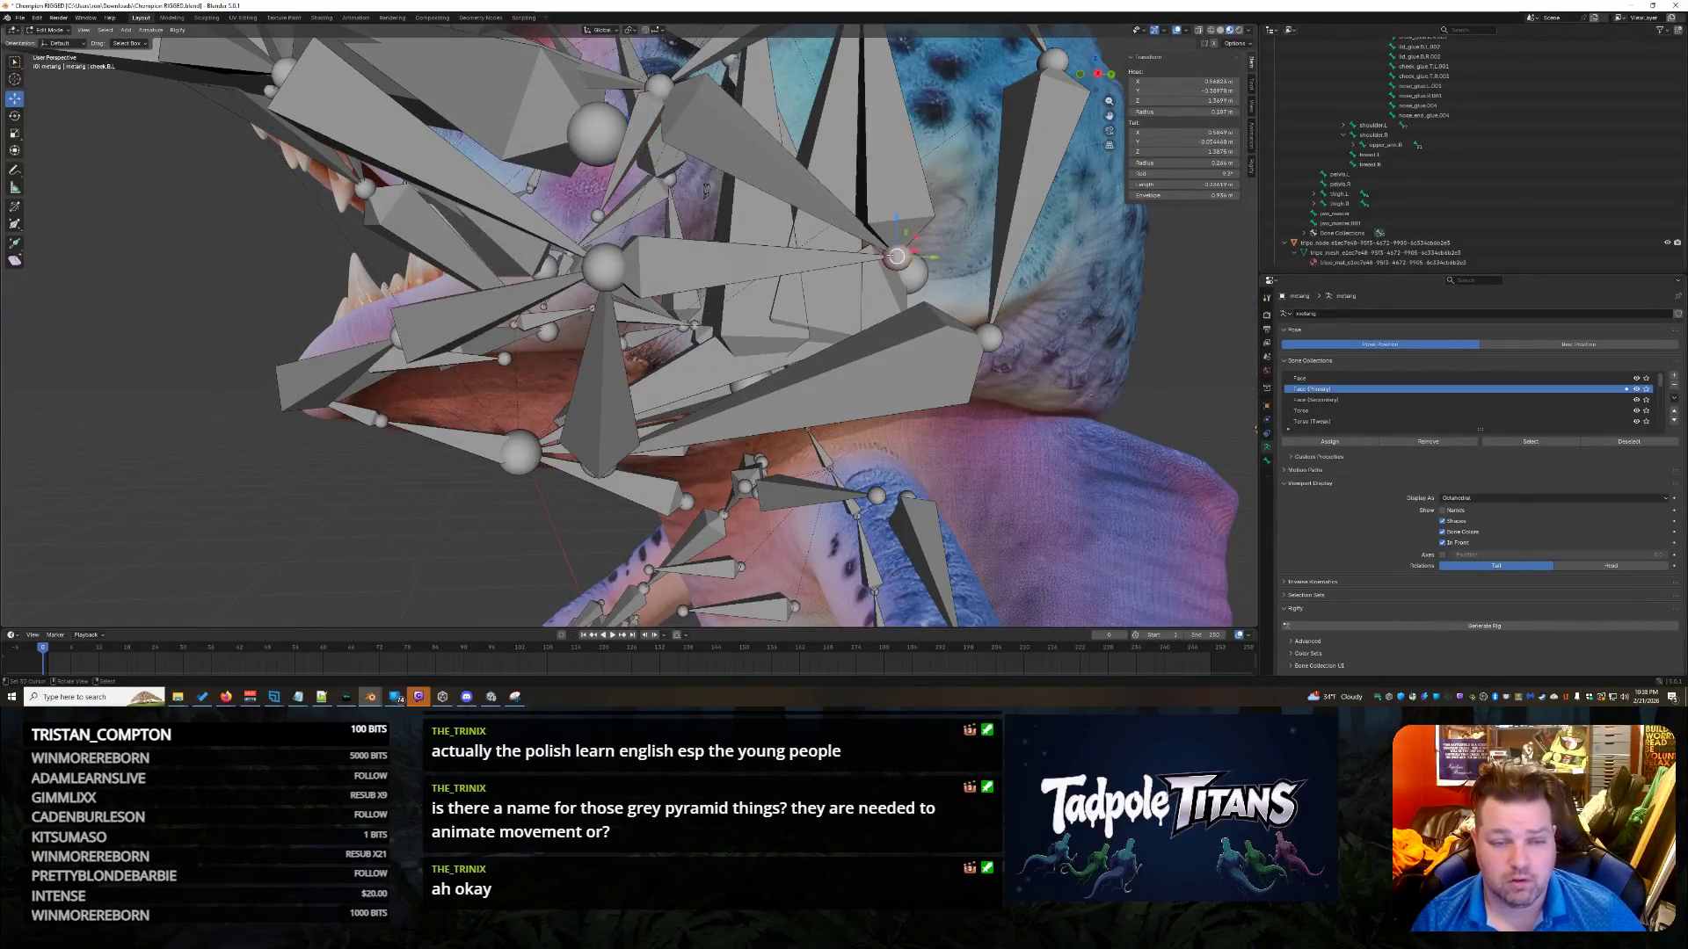
left_click(814, 181)
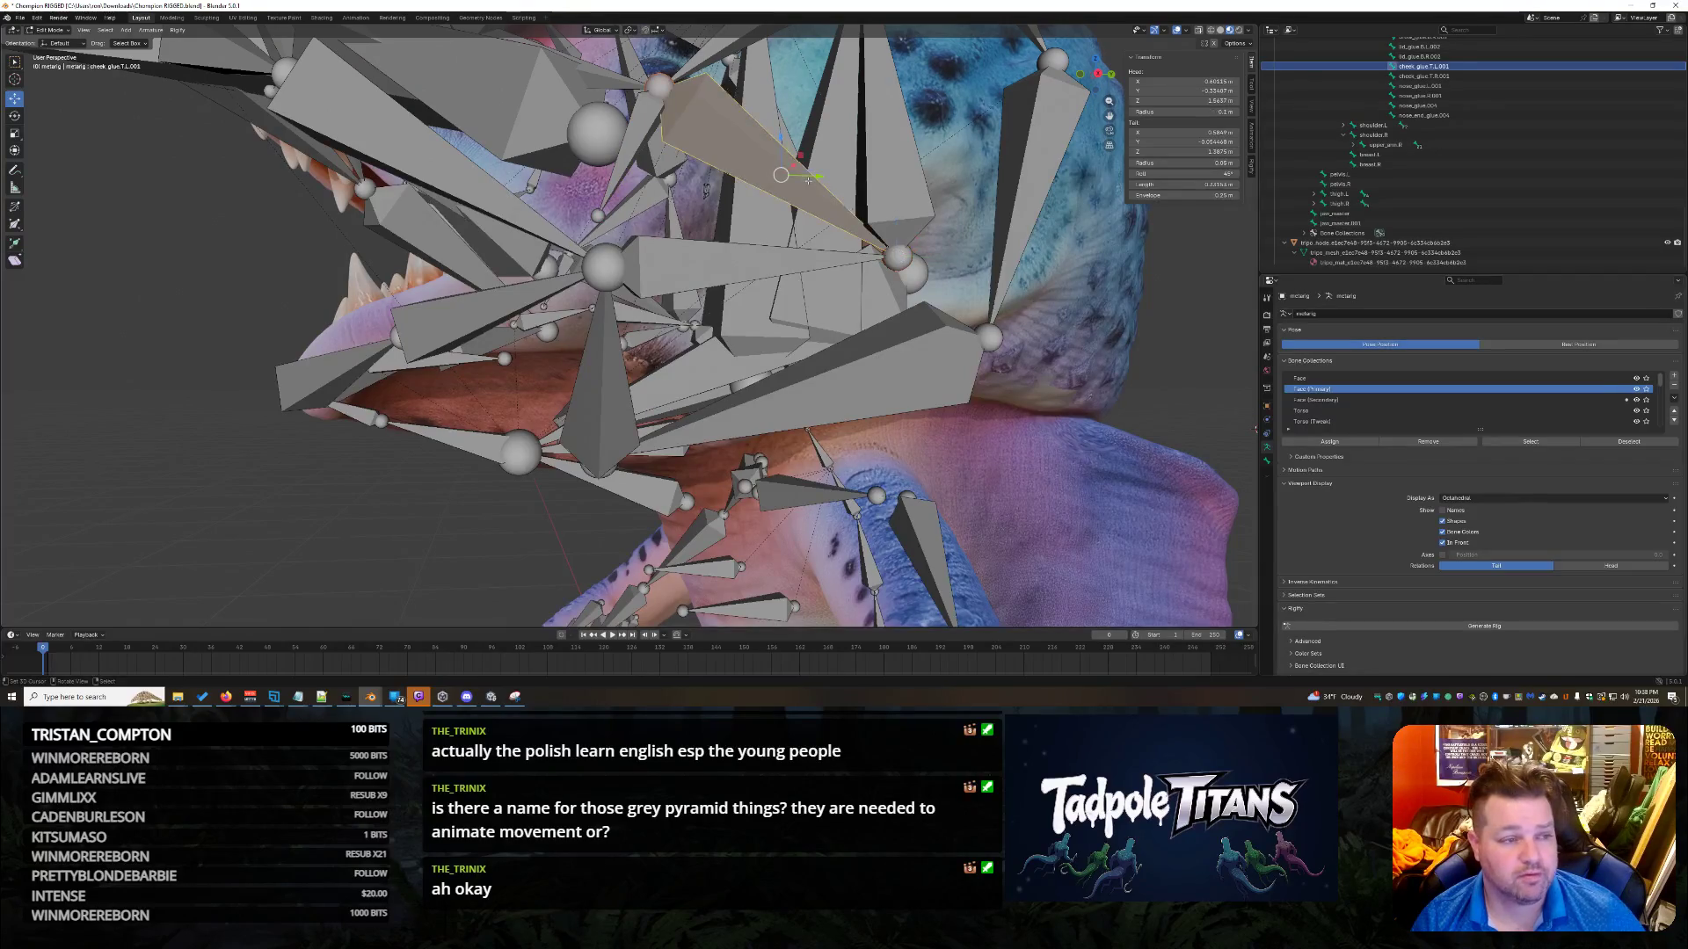
left_click(626, 151)
left_click(625, 152)
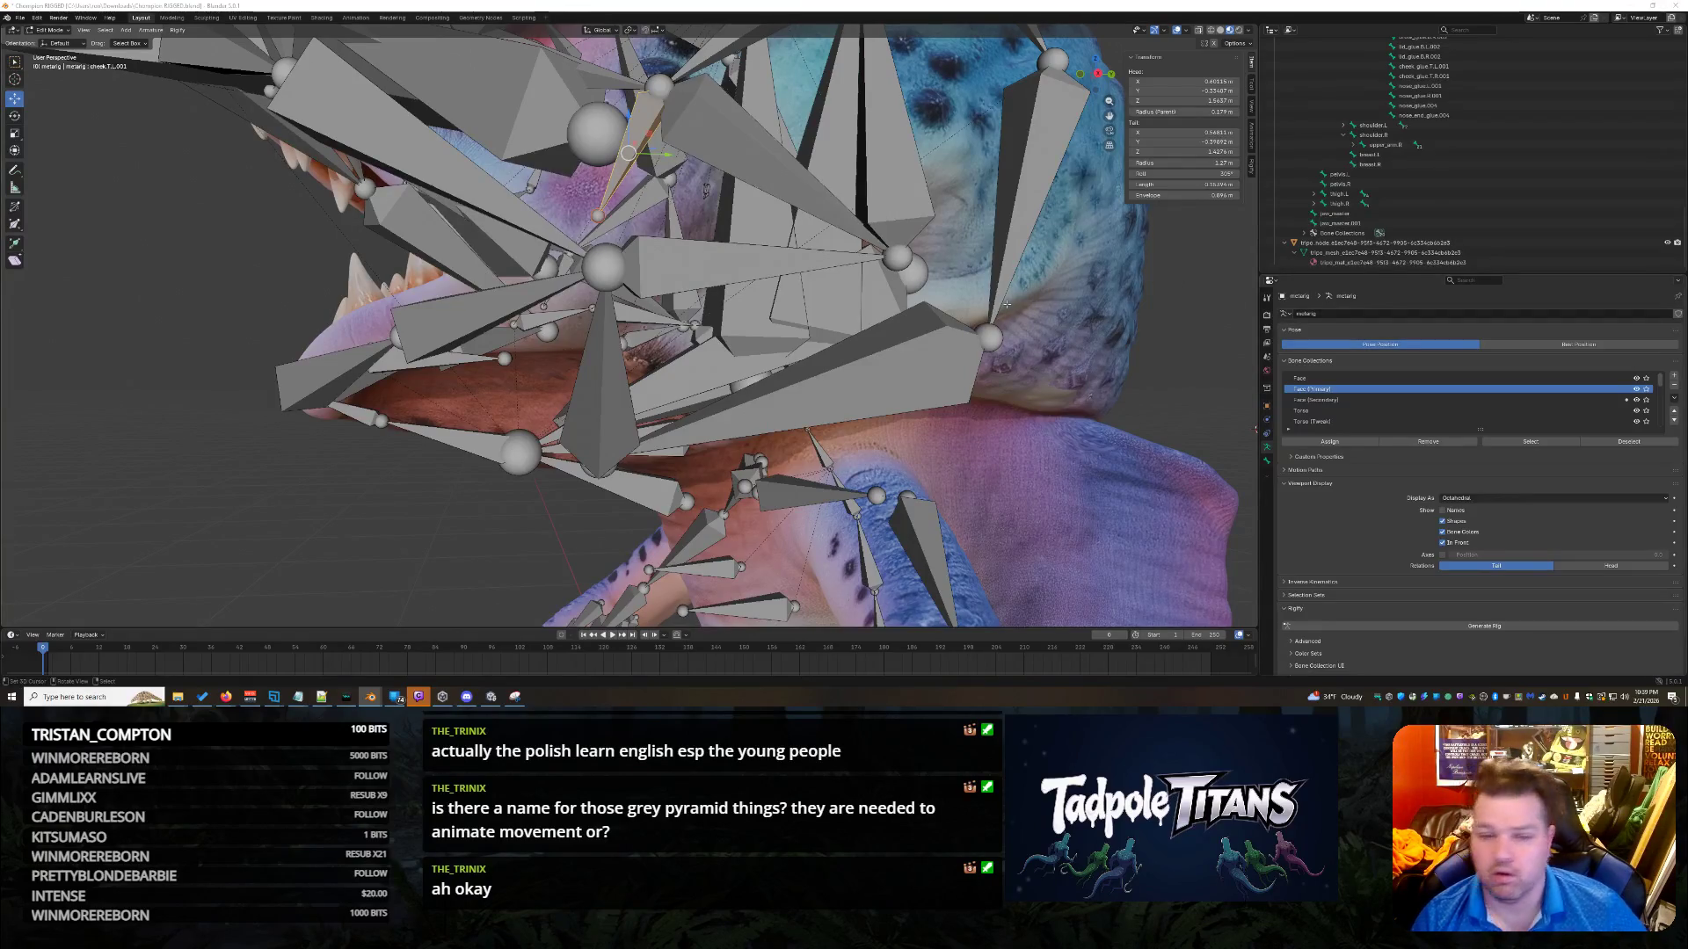
middle_click_drag(706, 189, 1172, 244)
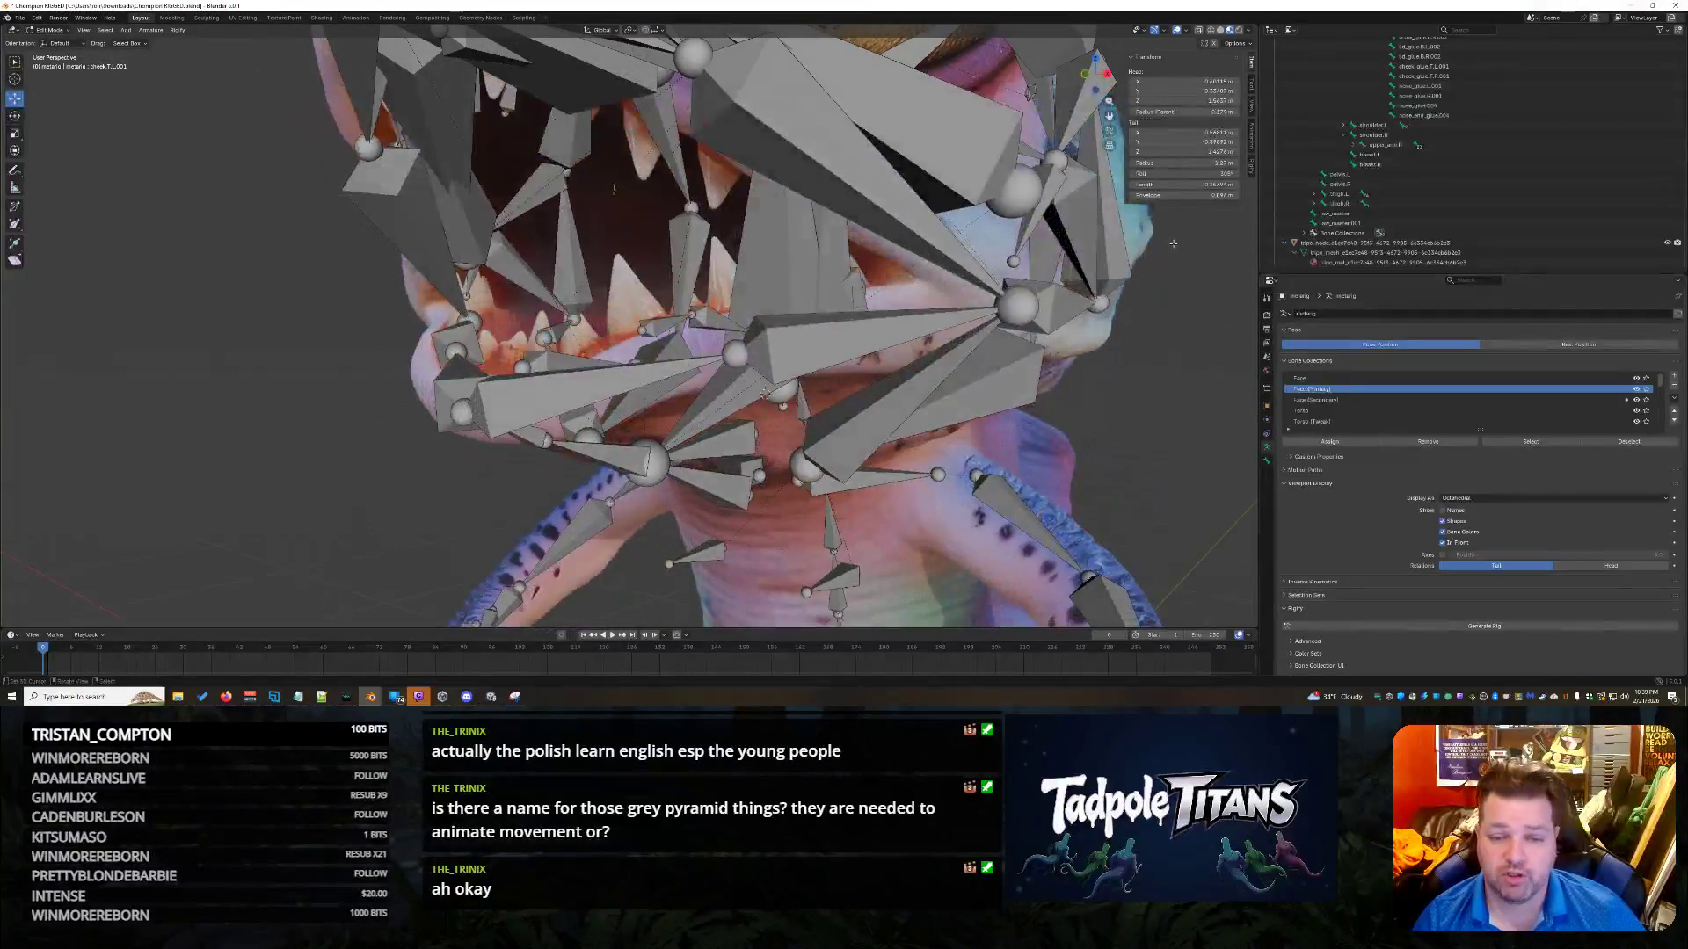
middle_click_drag(1018, 235, 1102, 337)
left_click(723, 244)
left_click(636, 215)
left_click(704, 302)
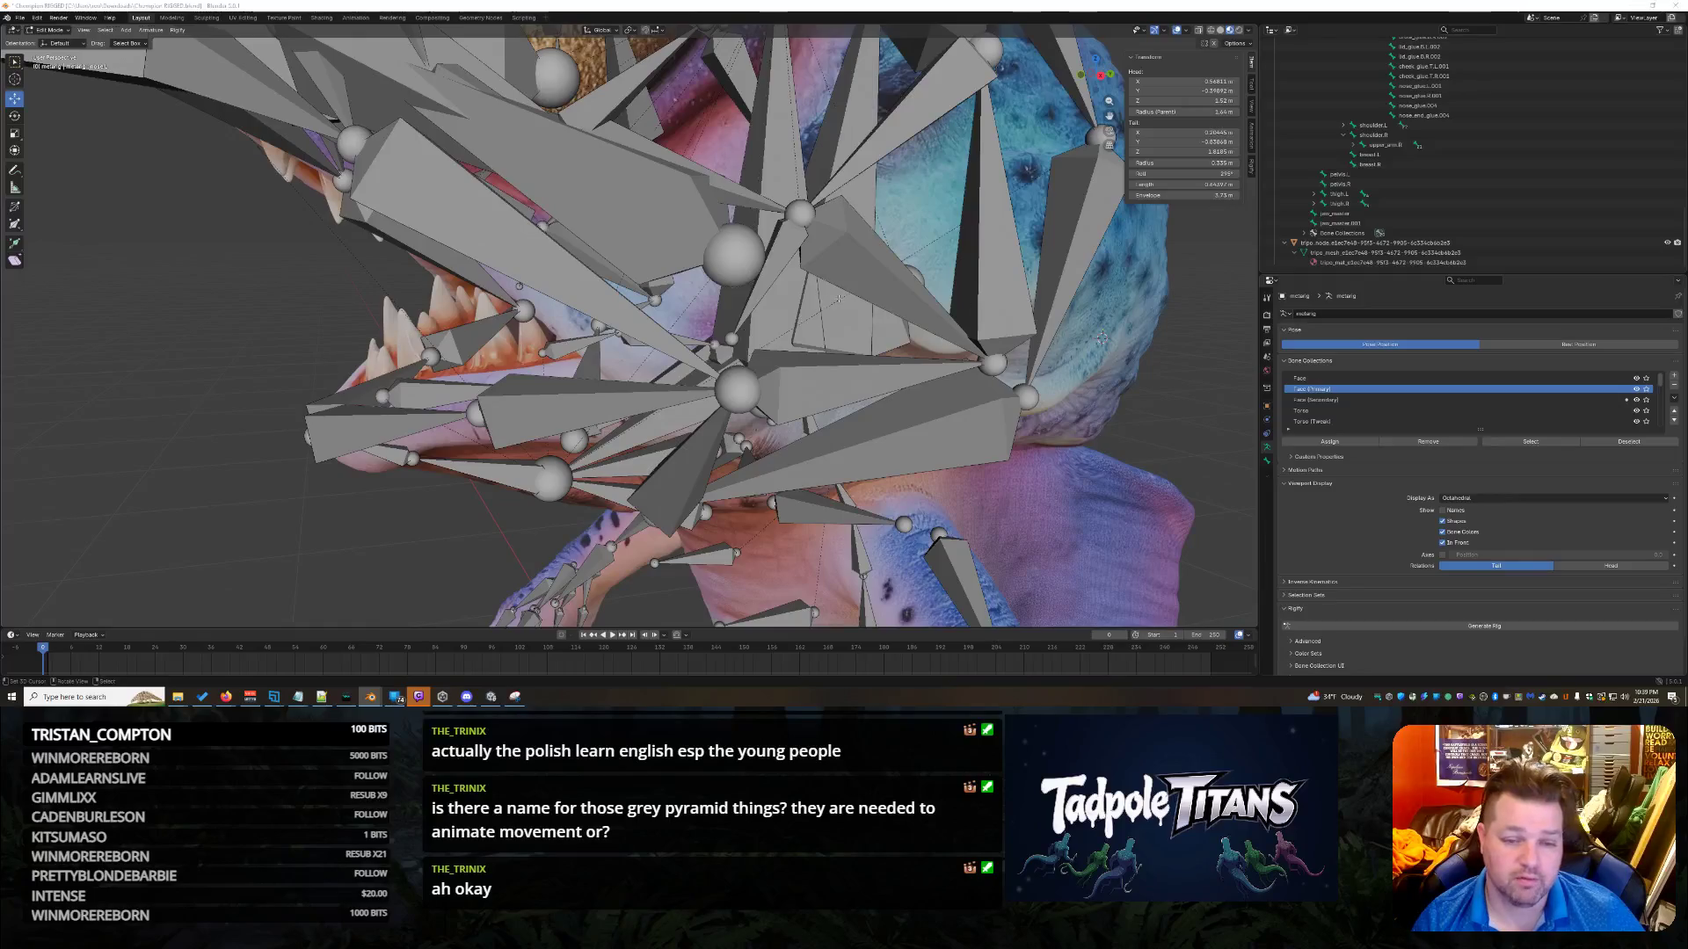
left_click(778, 271)
left_click(716, 308)
left_click(615, 220)
middle_click_drag(614, 220, 652, 254)
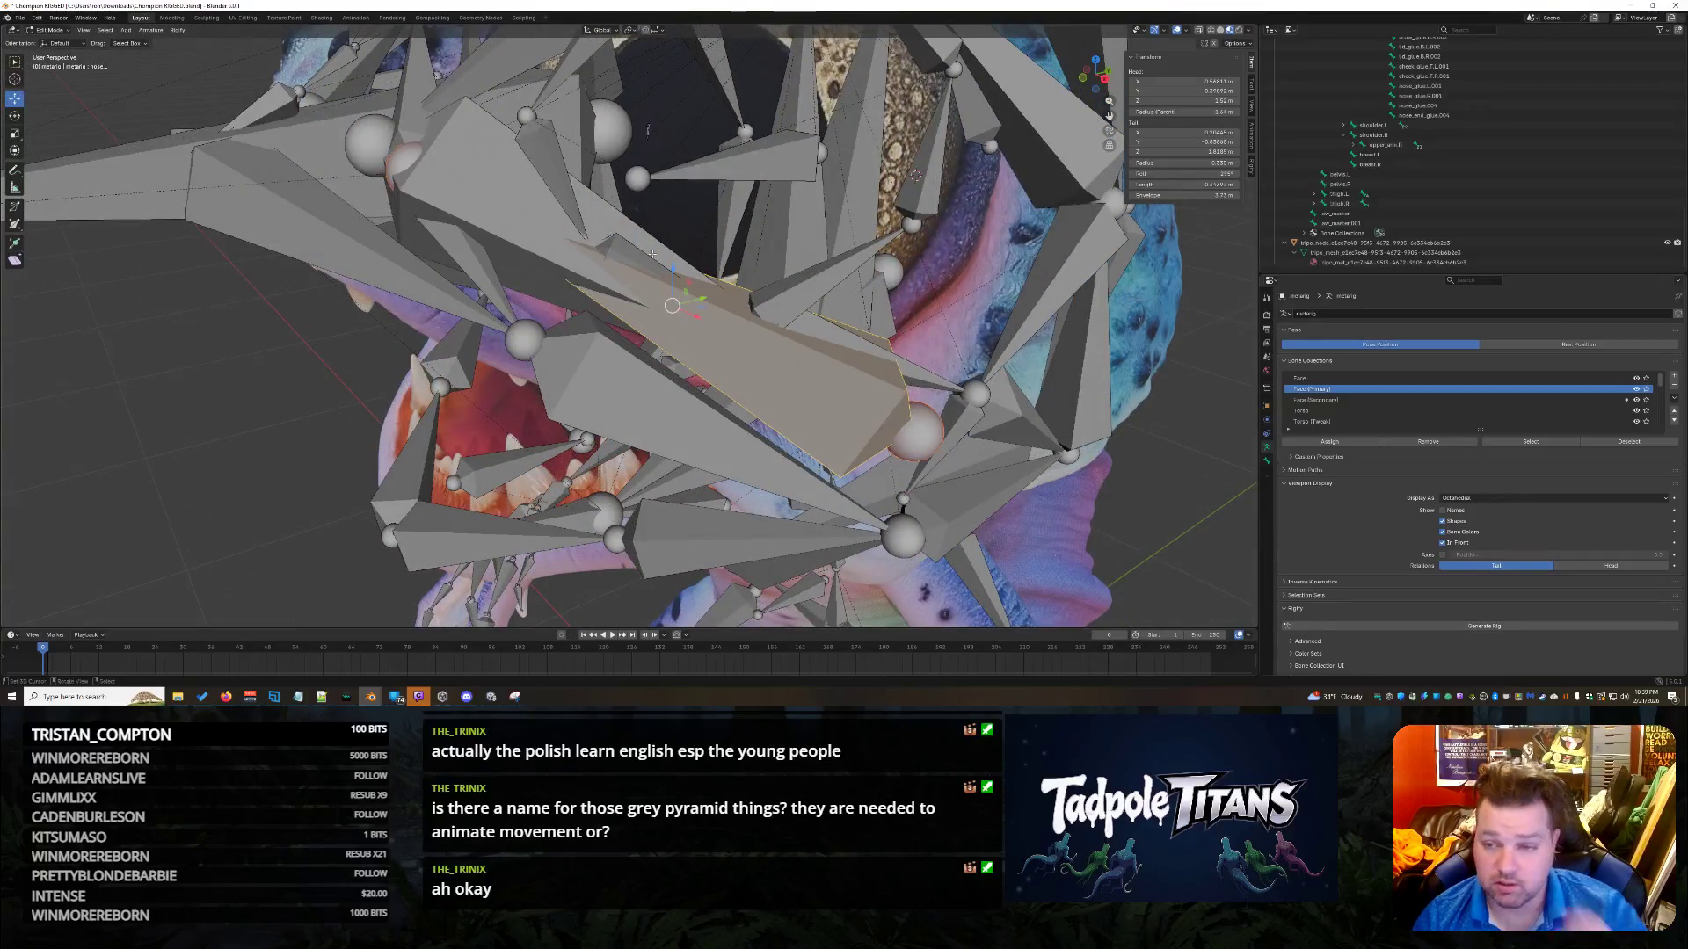
scroll(1523, 162, "up", 5)
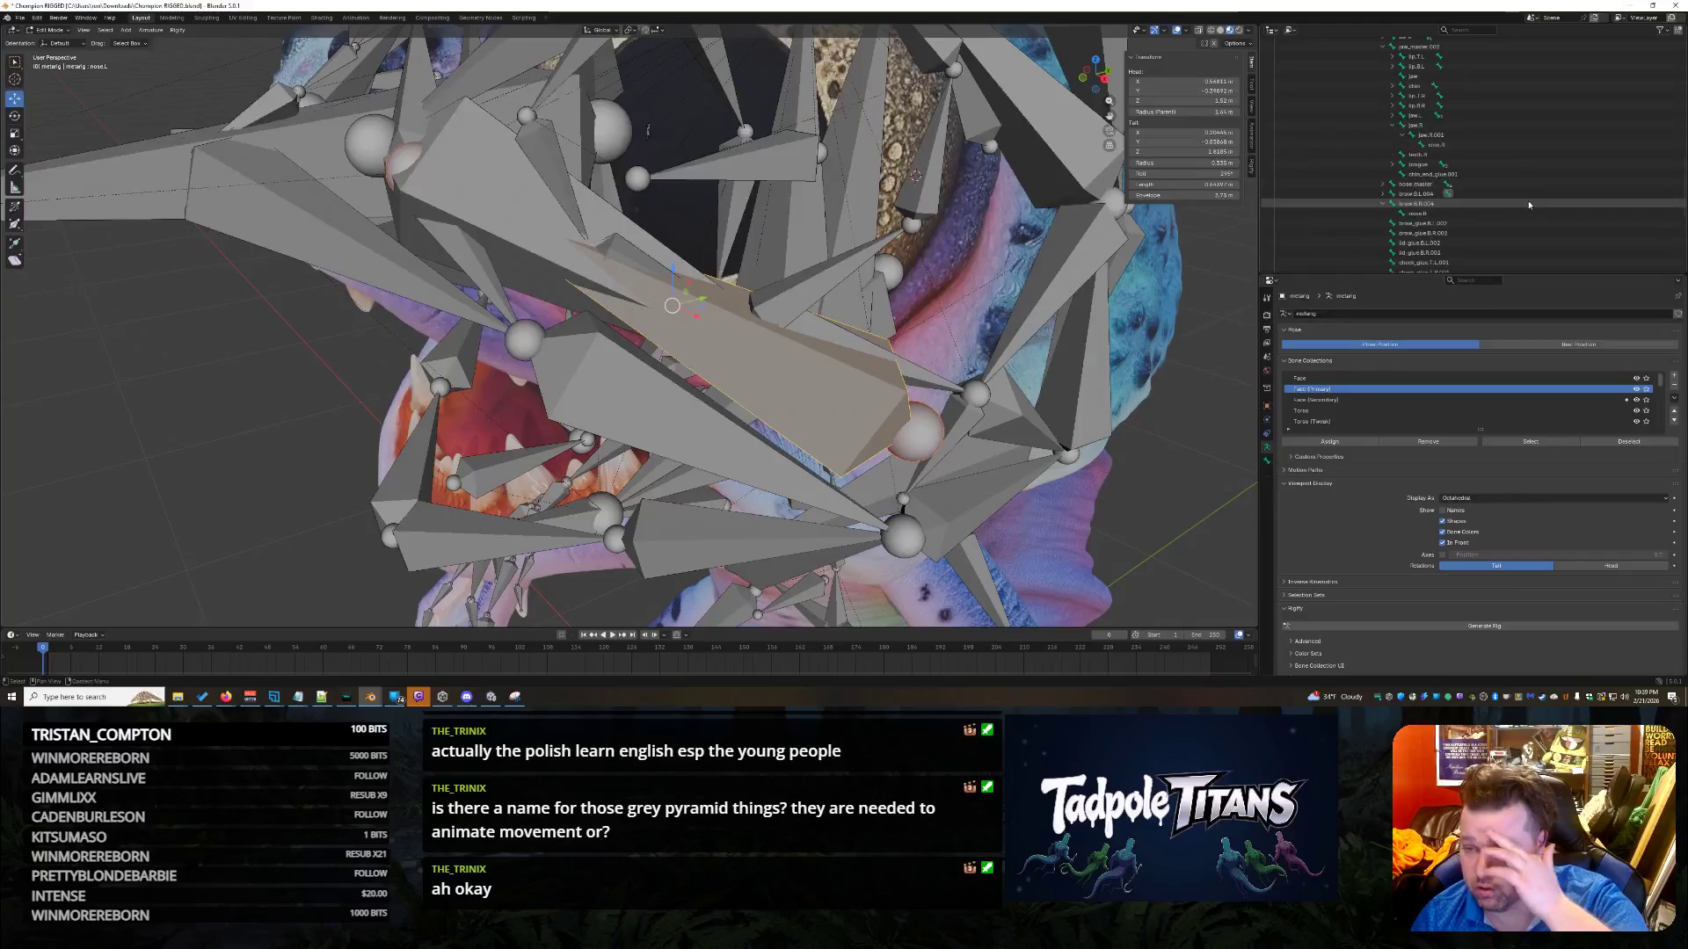
scroll(1525, 204, "up", 5)
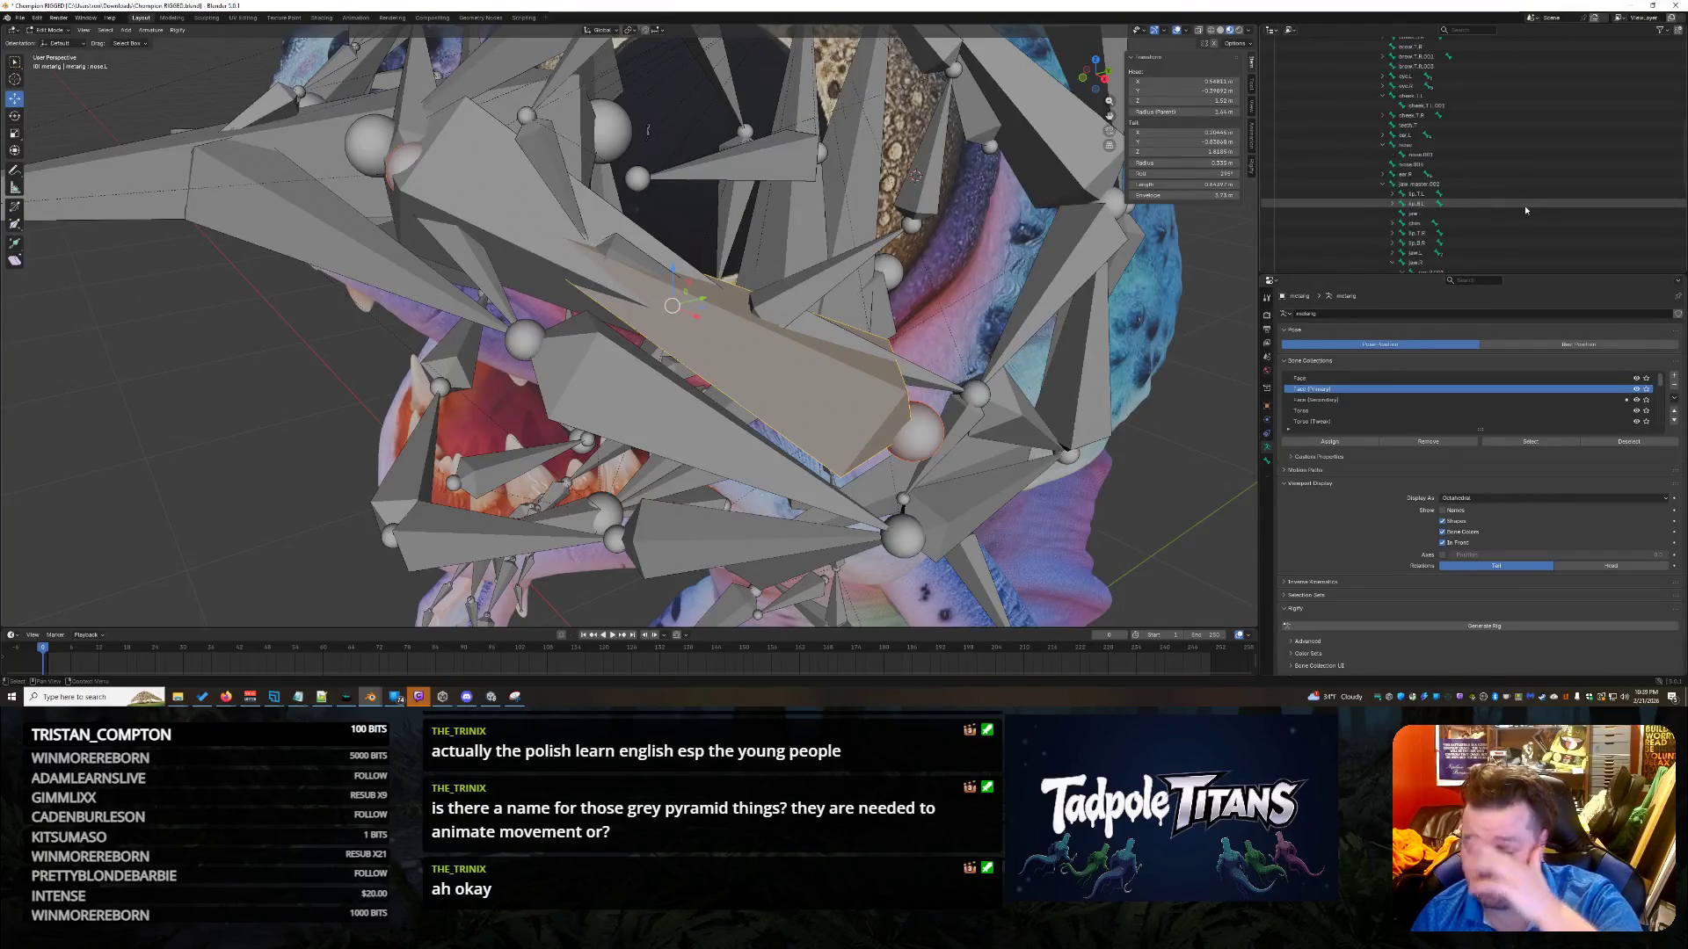
scroll(1523, 203, "down", 5)
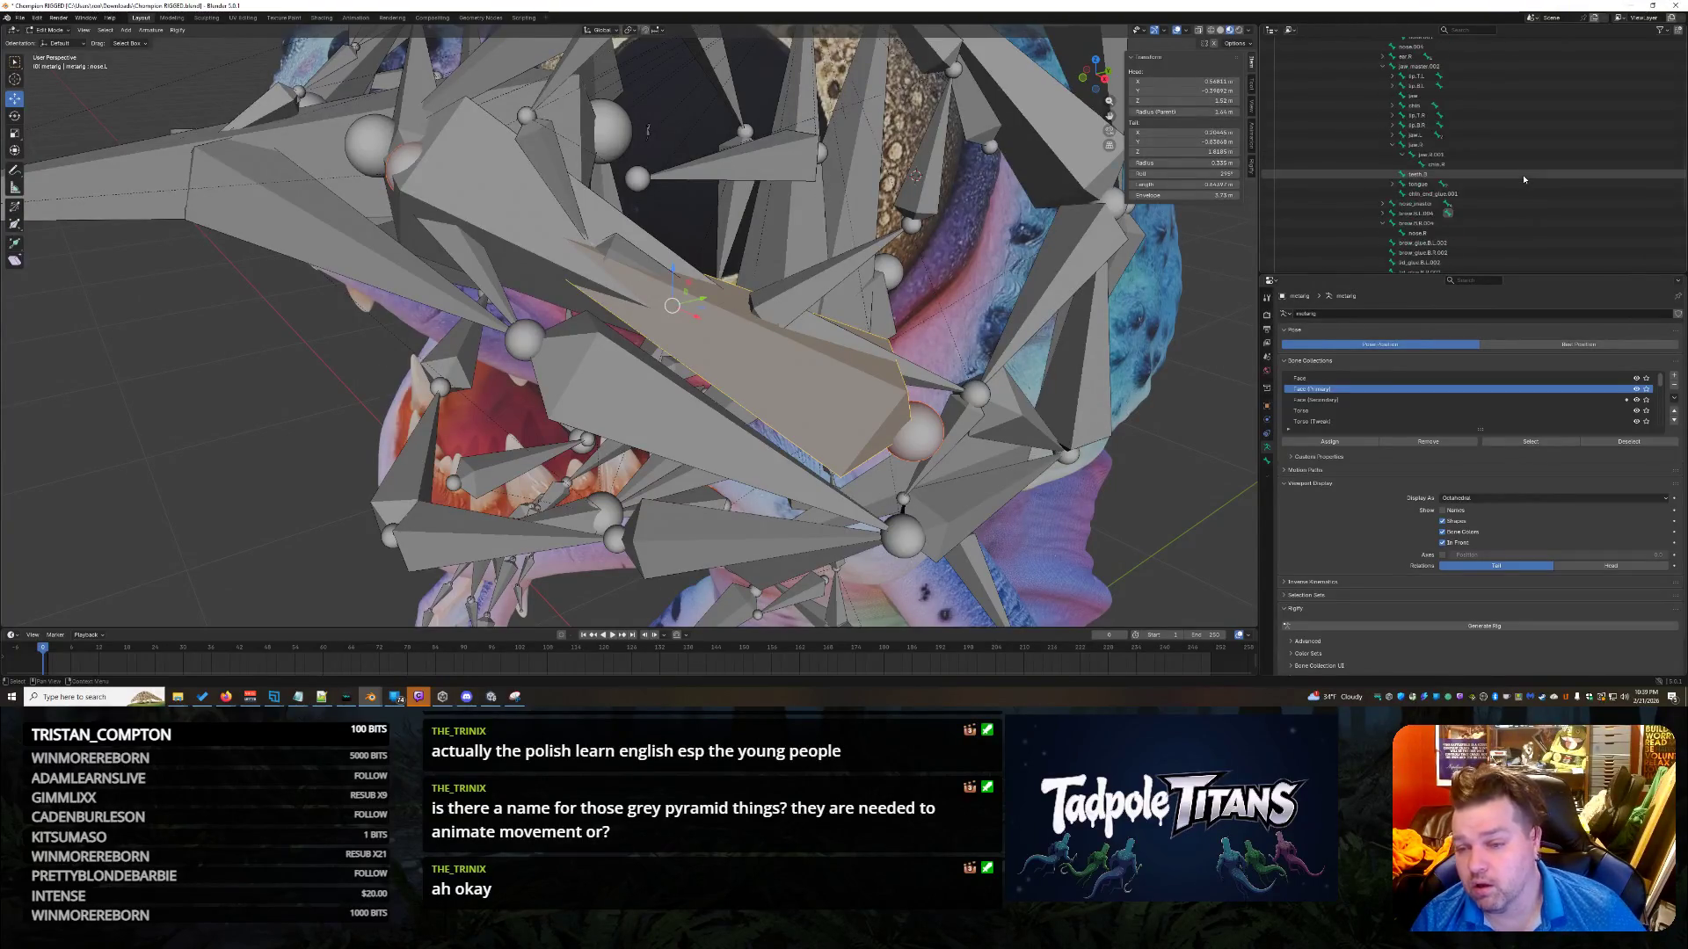
scroll(1524, 179, "down", 4)
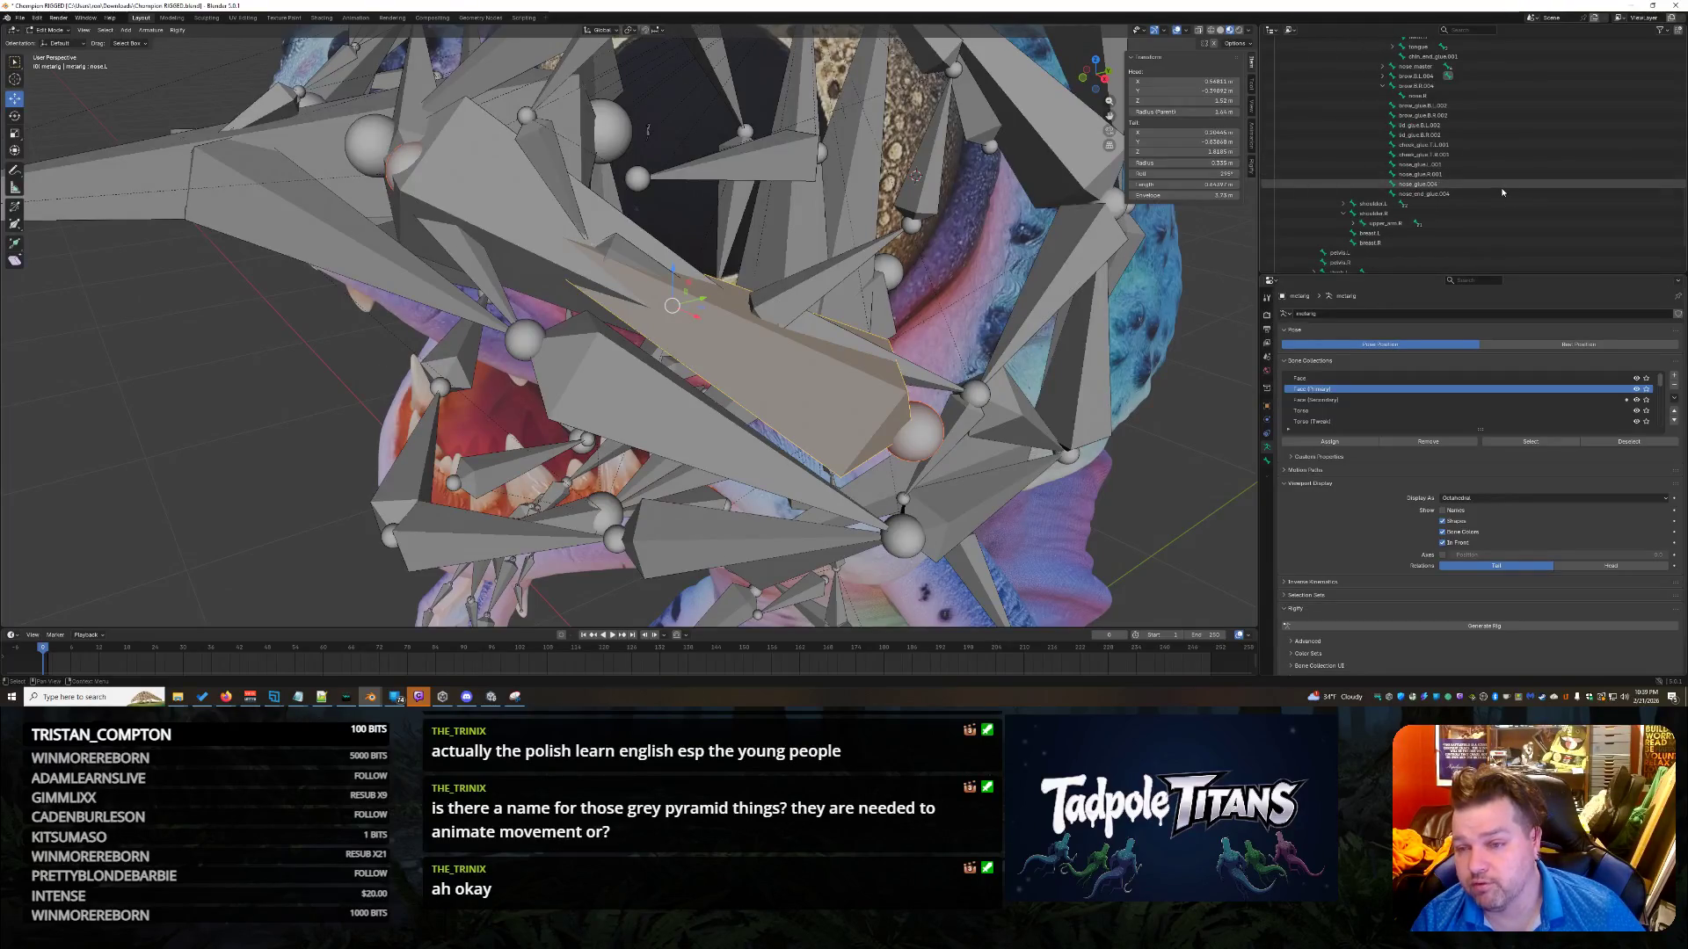
scroll(1502, 192, "up", 3)
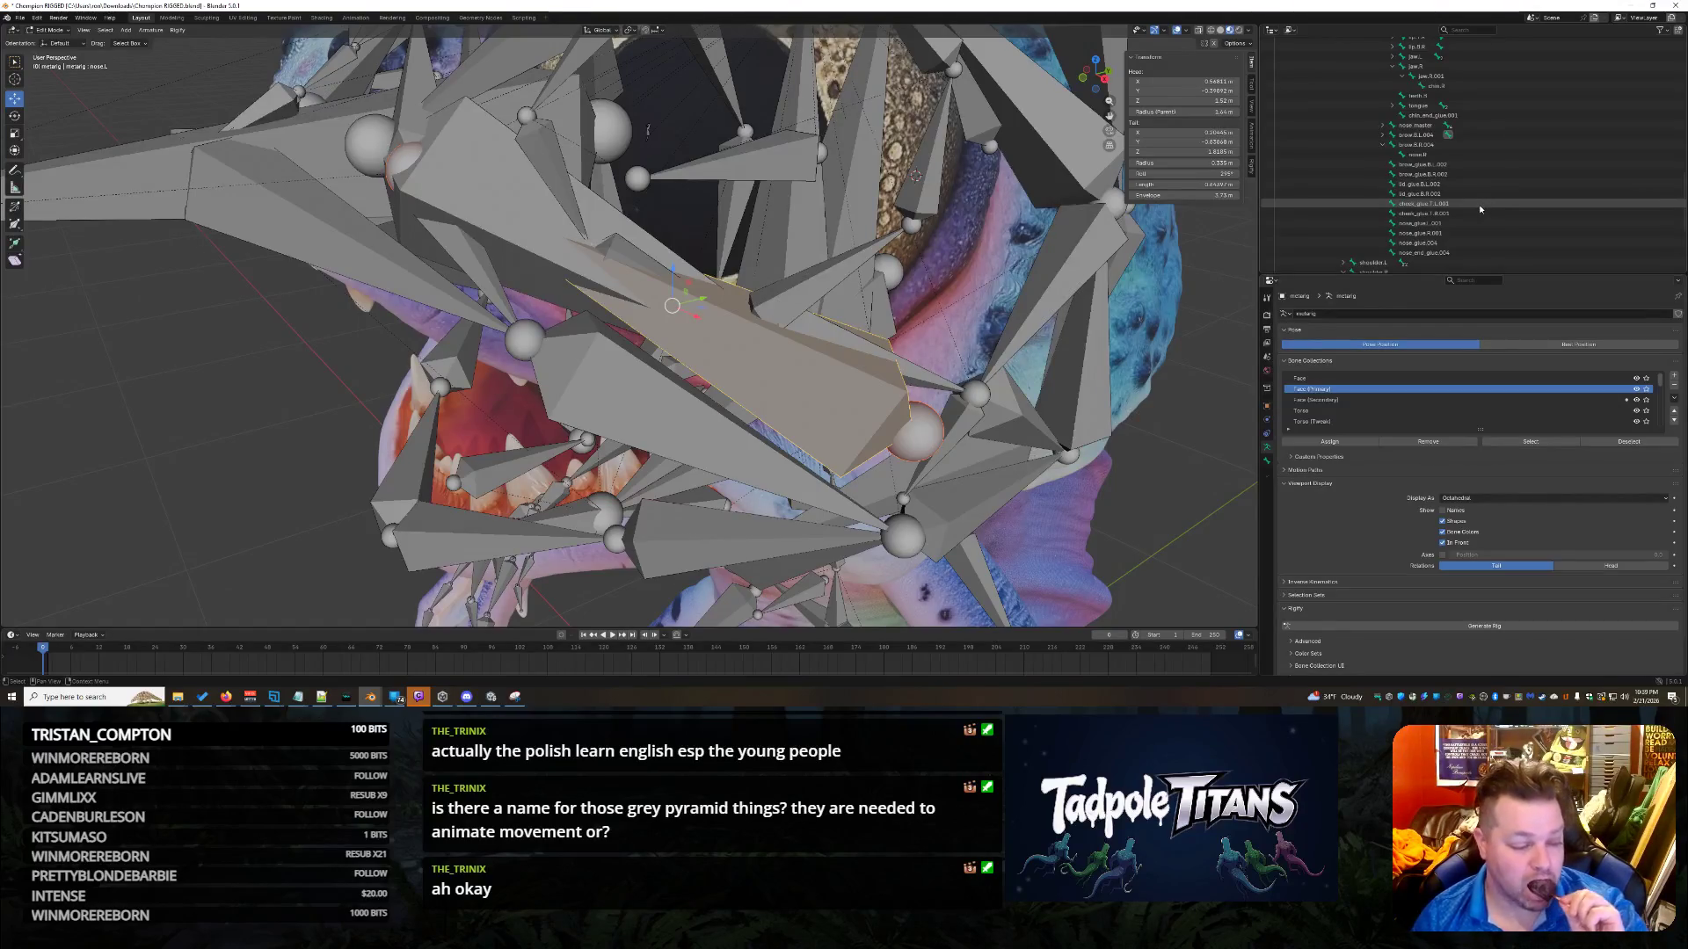
scroll(996, 293, "down", 6)
mouse_move(996, 293)
middle_mouse_down()
mouse_move(1063, 315)
mouse_move(995, 304)
mouse_move(988, 330)
middle_mouse_up()
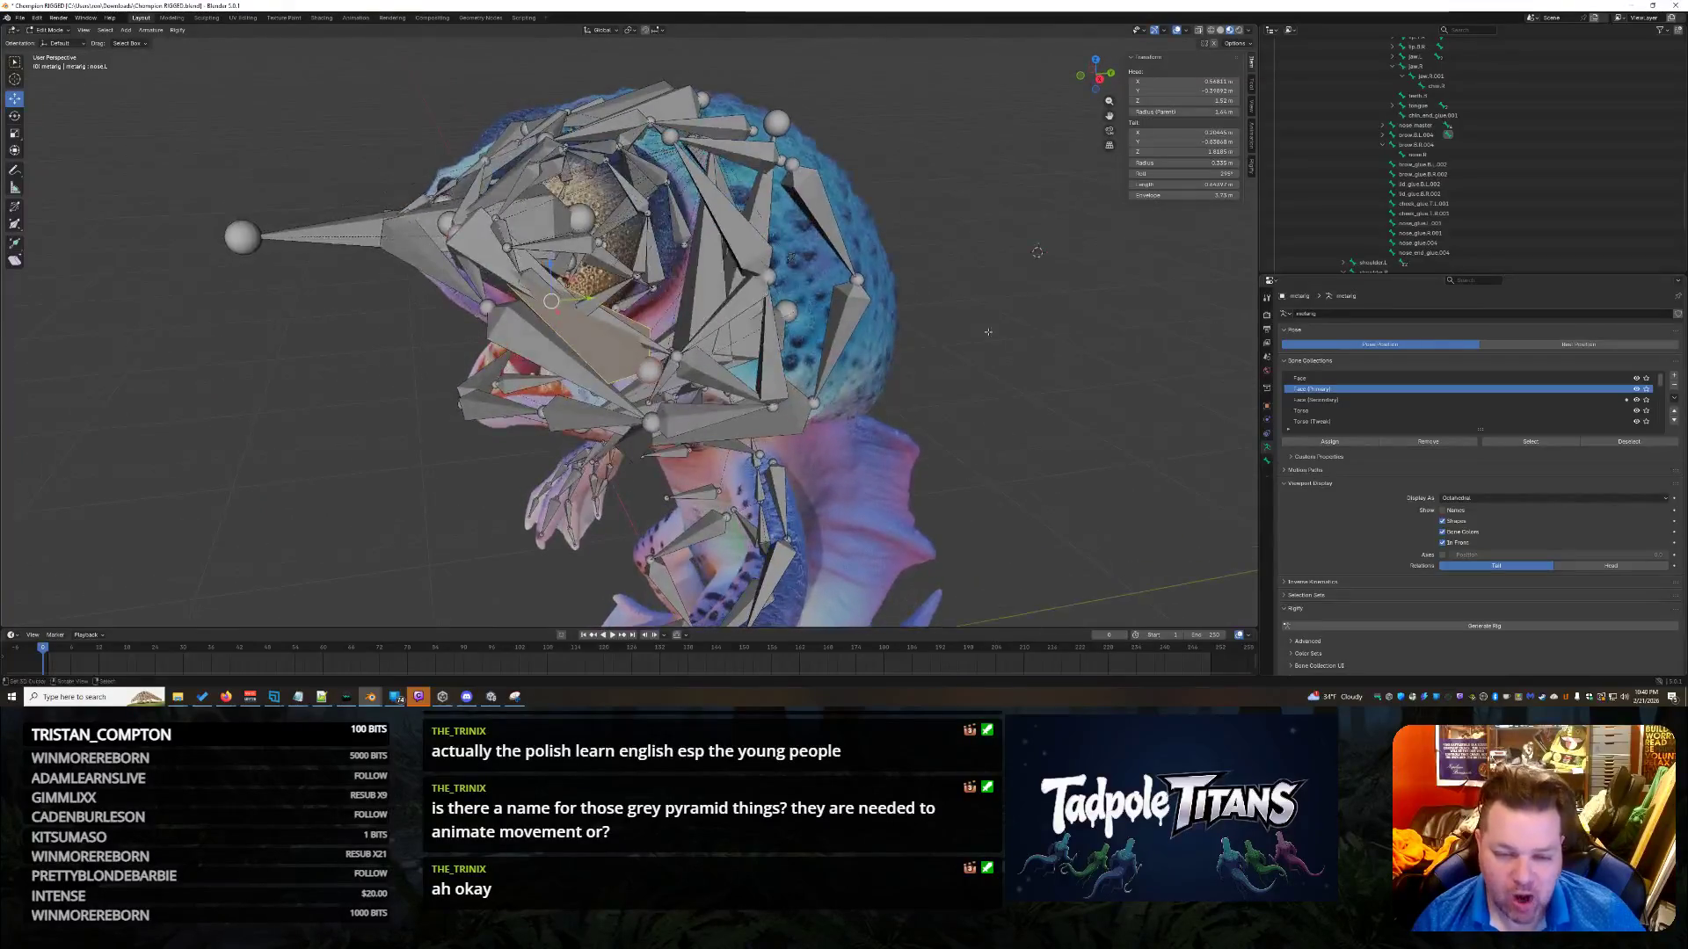
scroll(1050, 375, "up", 2)
mouse_move(1053, 378)
middle_mouse_down()
mouse_move(1126, 380)
mouse_move(1038, 377)
middle_mouse_up()
scroll(1038, 377, "up", 1)
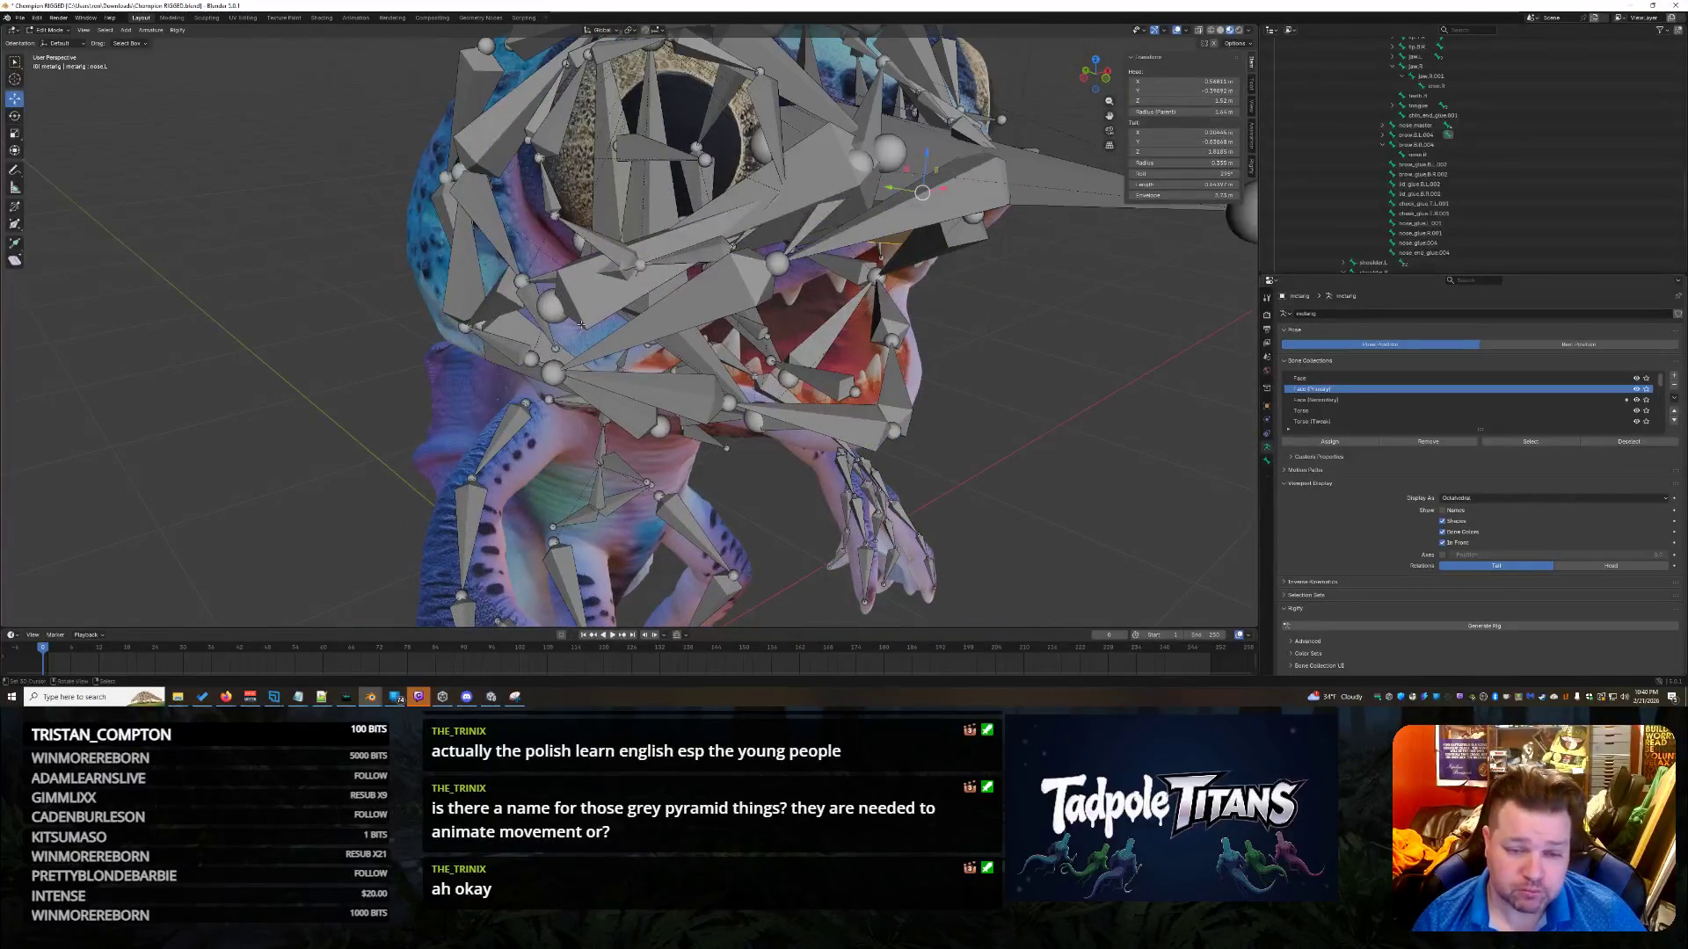
scroll(730, 371, "up", 3)
scroll(730, 372, "down", 3)
mouse_move(731, 372)
middle_mouse_down()
mouse_move(917, 454)
mouse_move(671, 347)
middle_mouse_up()
left_click(670, 347)
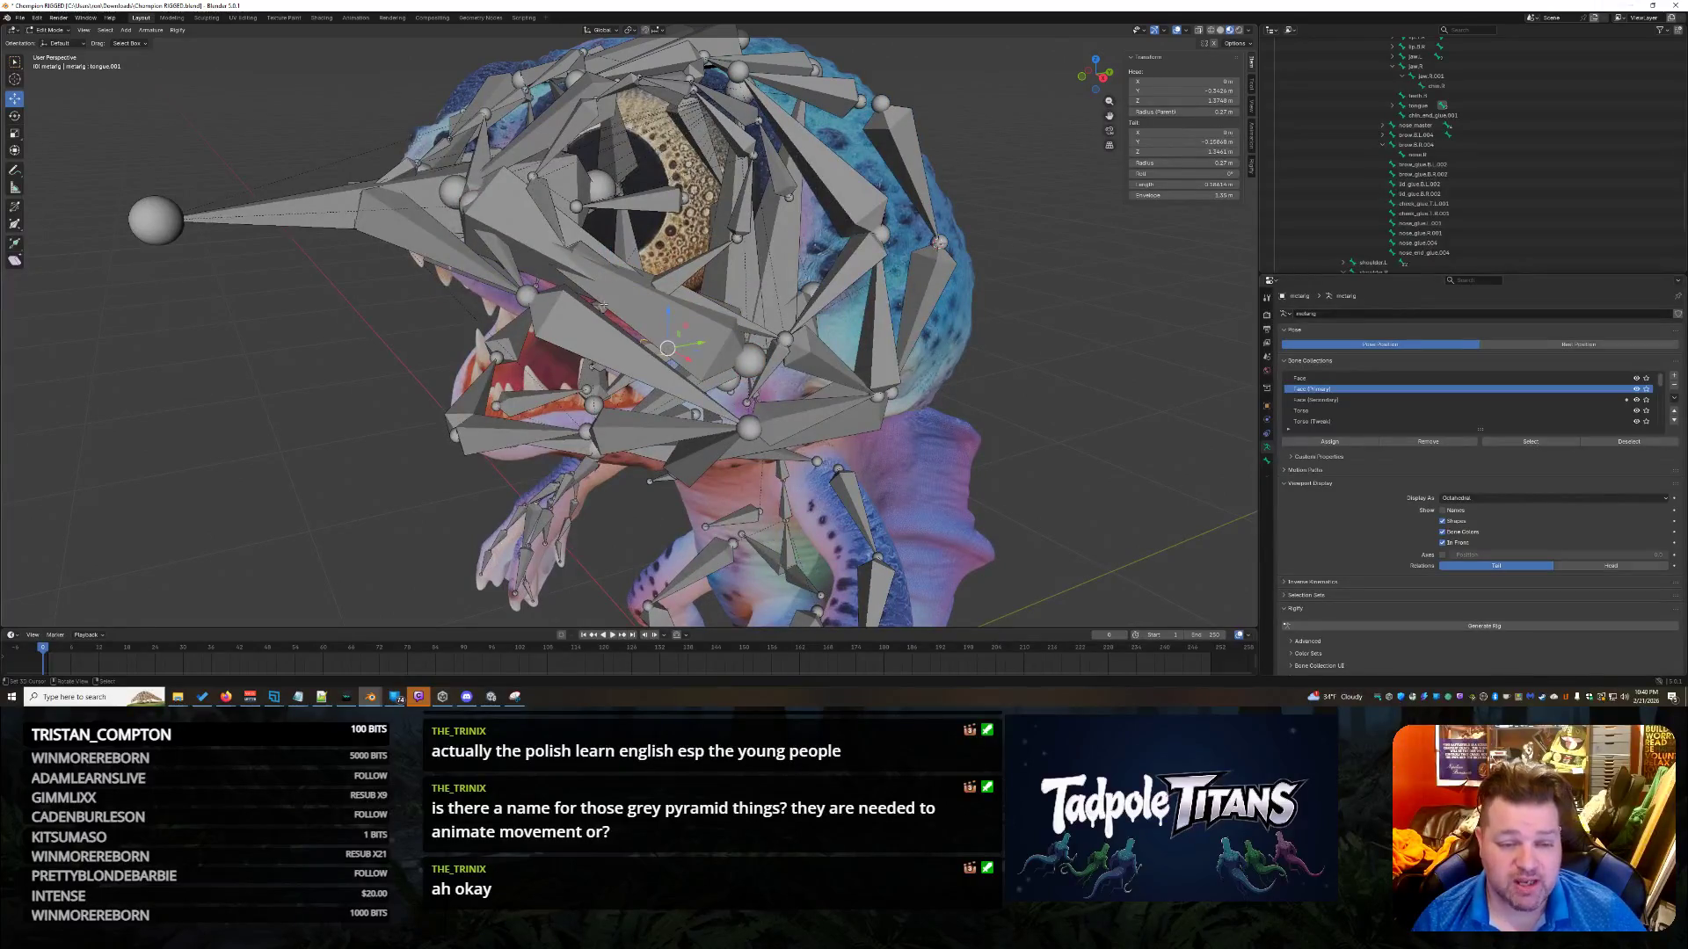
scroll(712, 375, "up", 2)
left_click(712, 376)
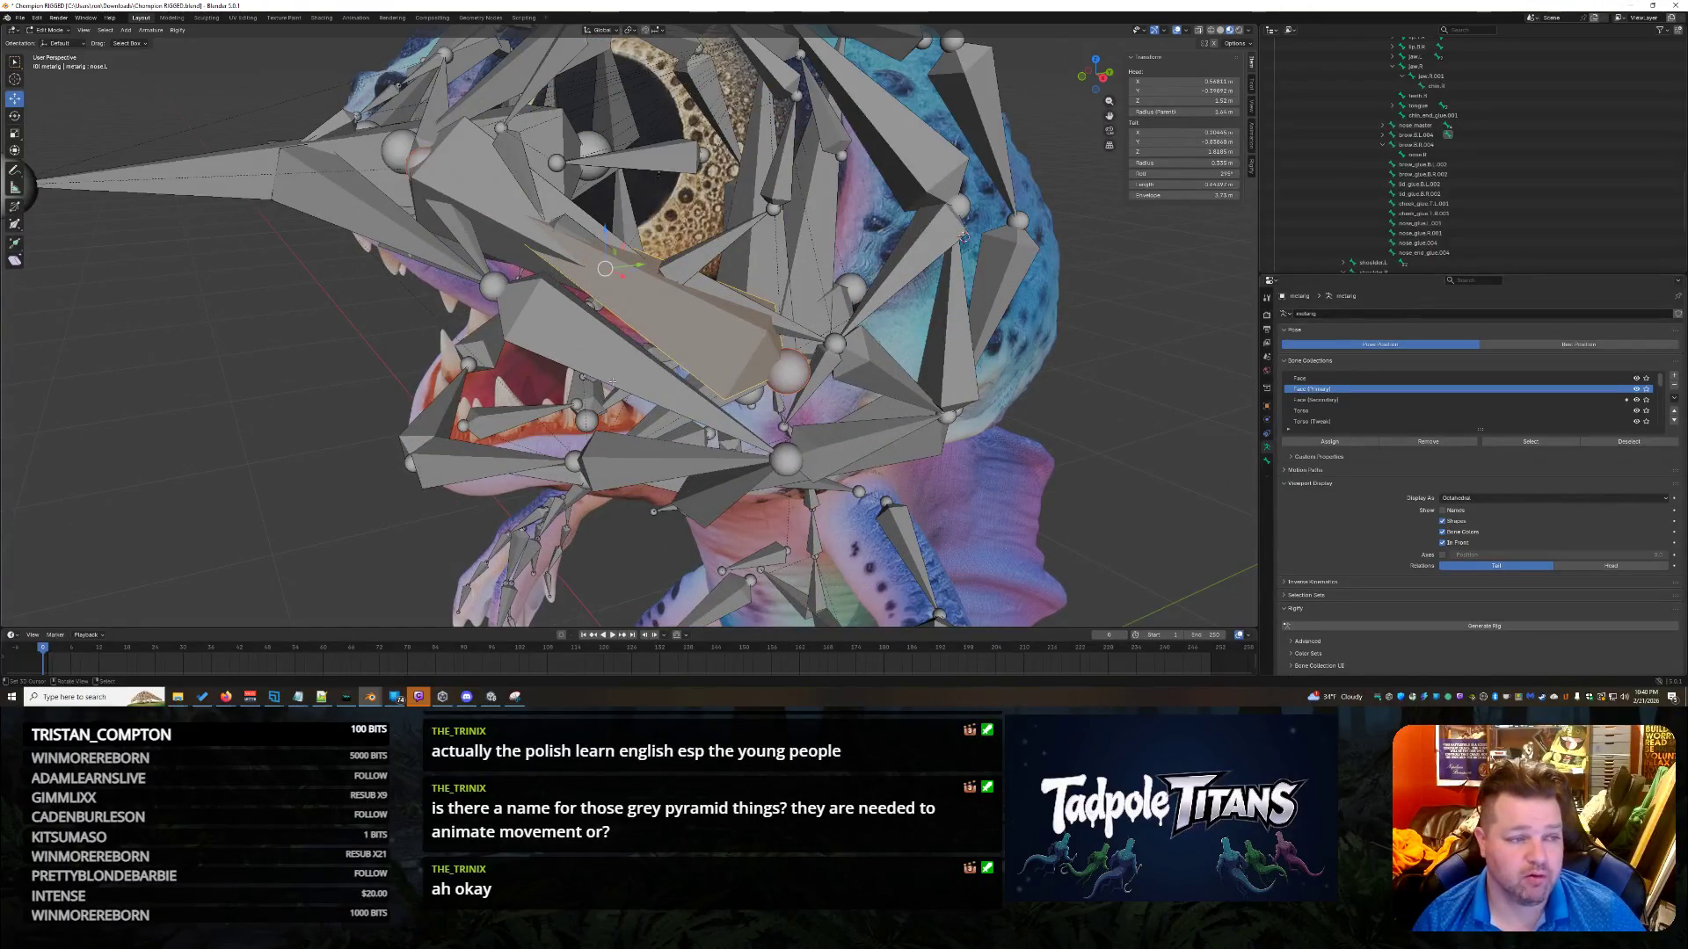
middle_click_drag(838, 423, 1023, 475)
left_click(719, 191)
mouse_move(765, 248)
middle_mouse_down()
mouse_move(835, 231)
mouse_move(1016, 422)
middle_mouse_up()
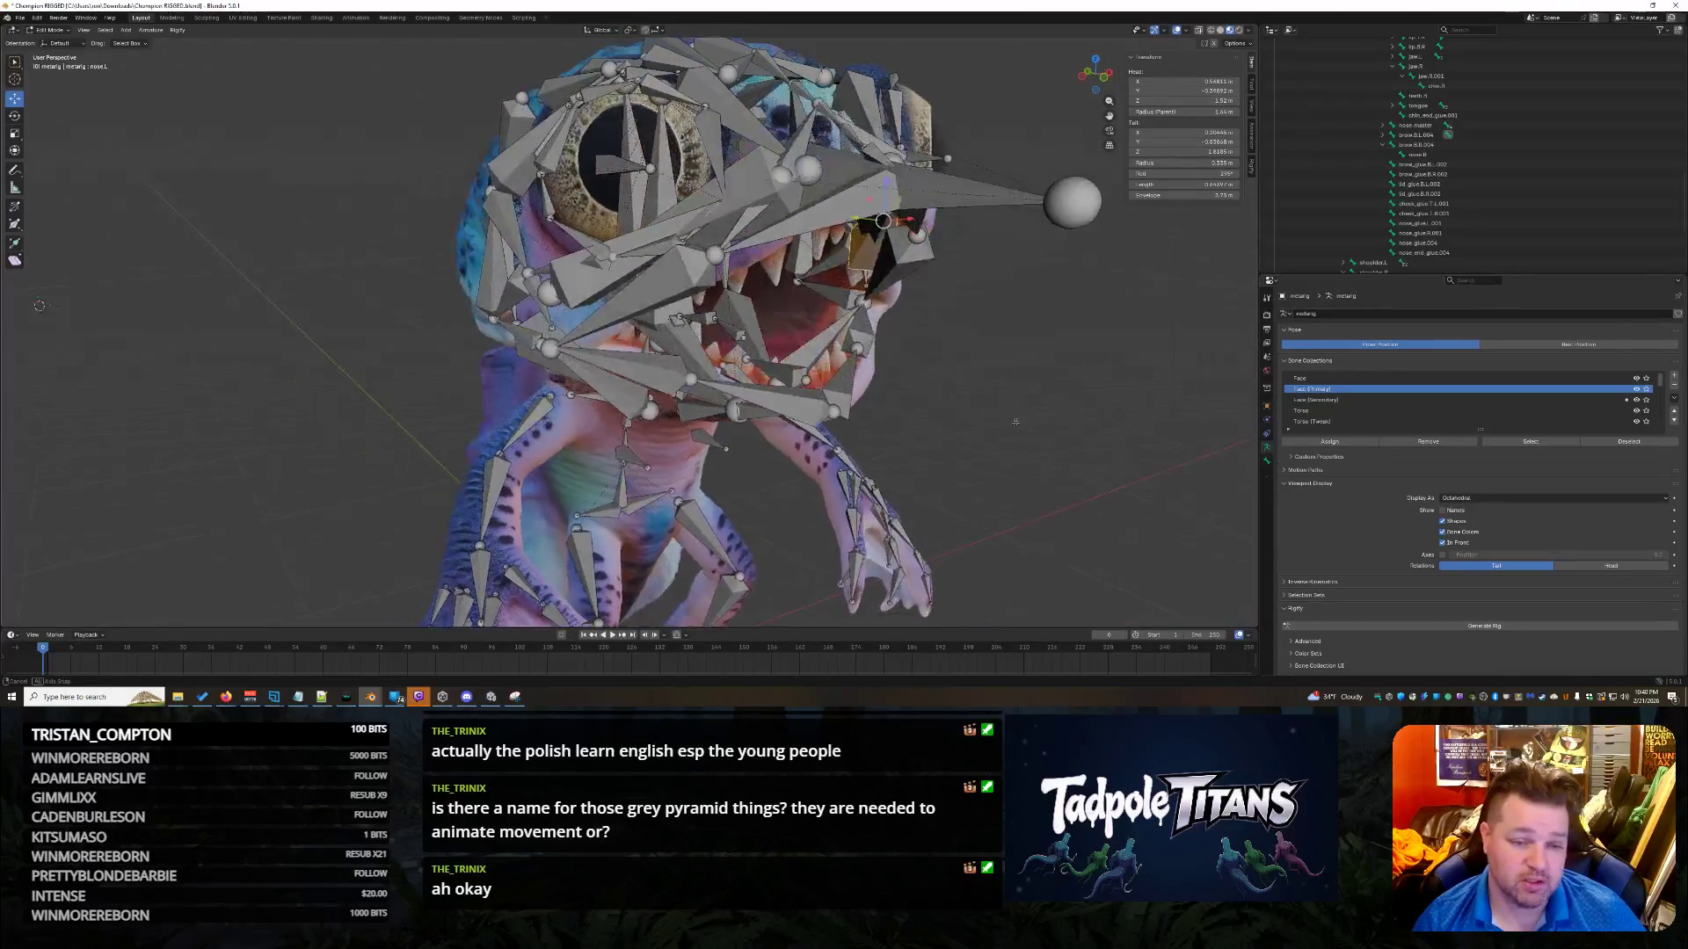
left_click(528, 288)
left_click(541, 300)
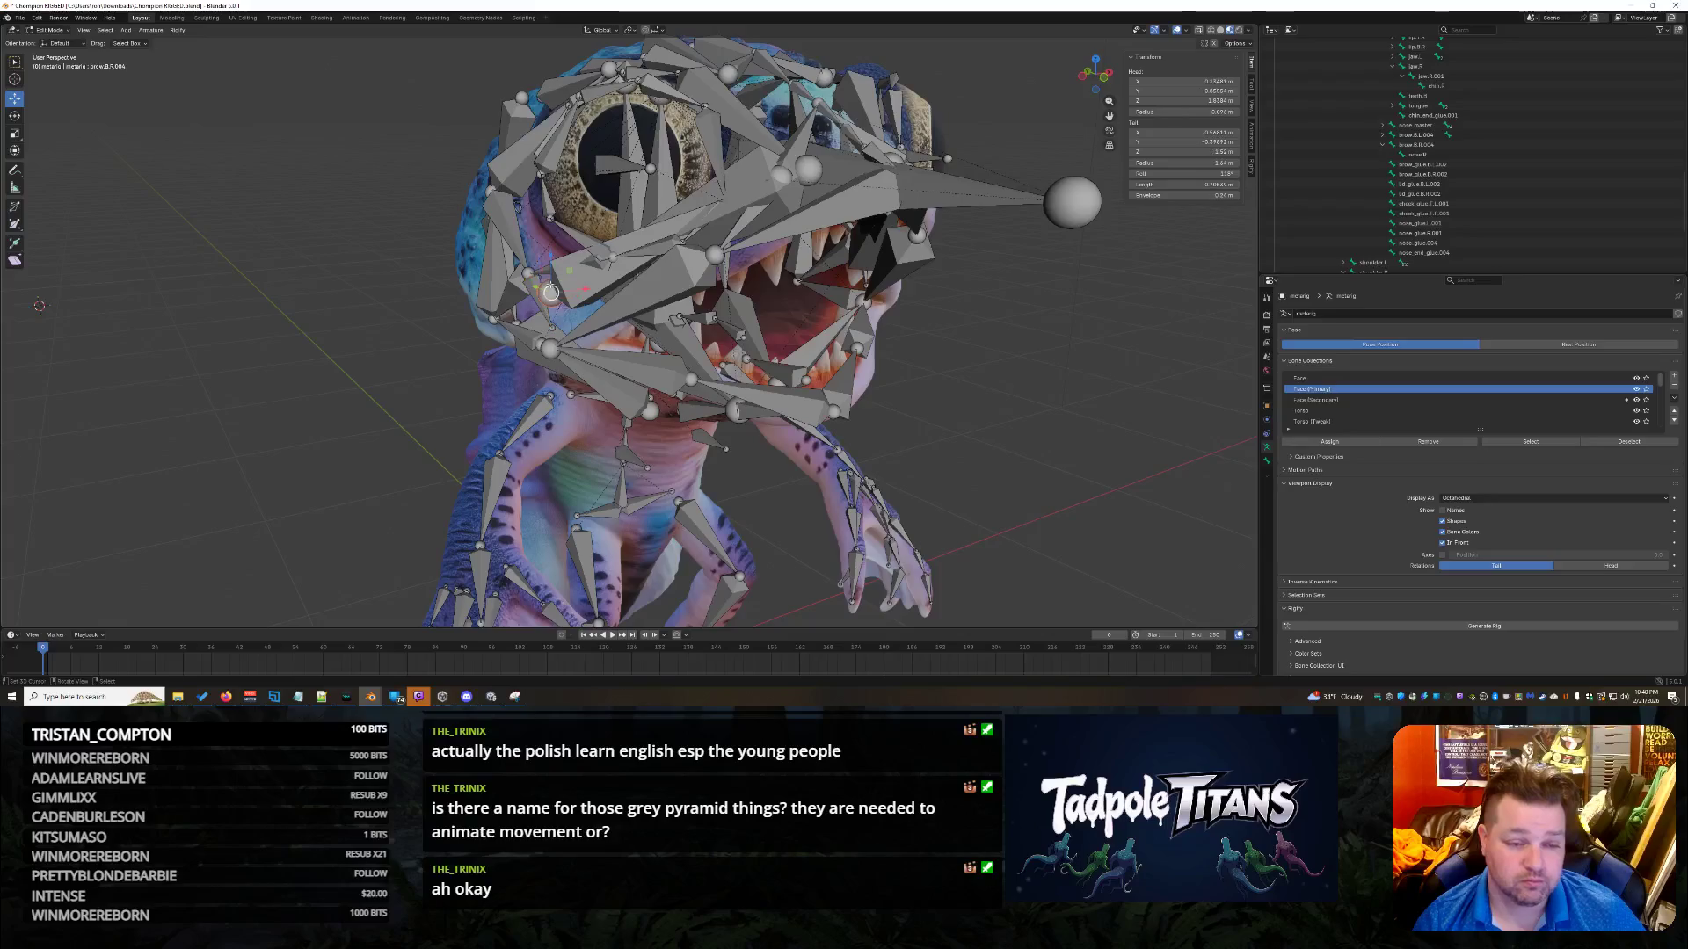
mouse_move(541, 300)
middle_mouse_down()
mouse_move(343, 130)
mouse_move(990, 450)
mouse_move(744, 302)
middle_mouse_up()
Cancel a sideways brow bone move, then shrink that bone to about half size and shift it vertically.
left_click_drag(758, 302, 809, 309)
key("ctrl+z")
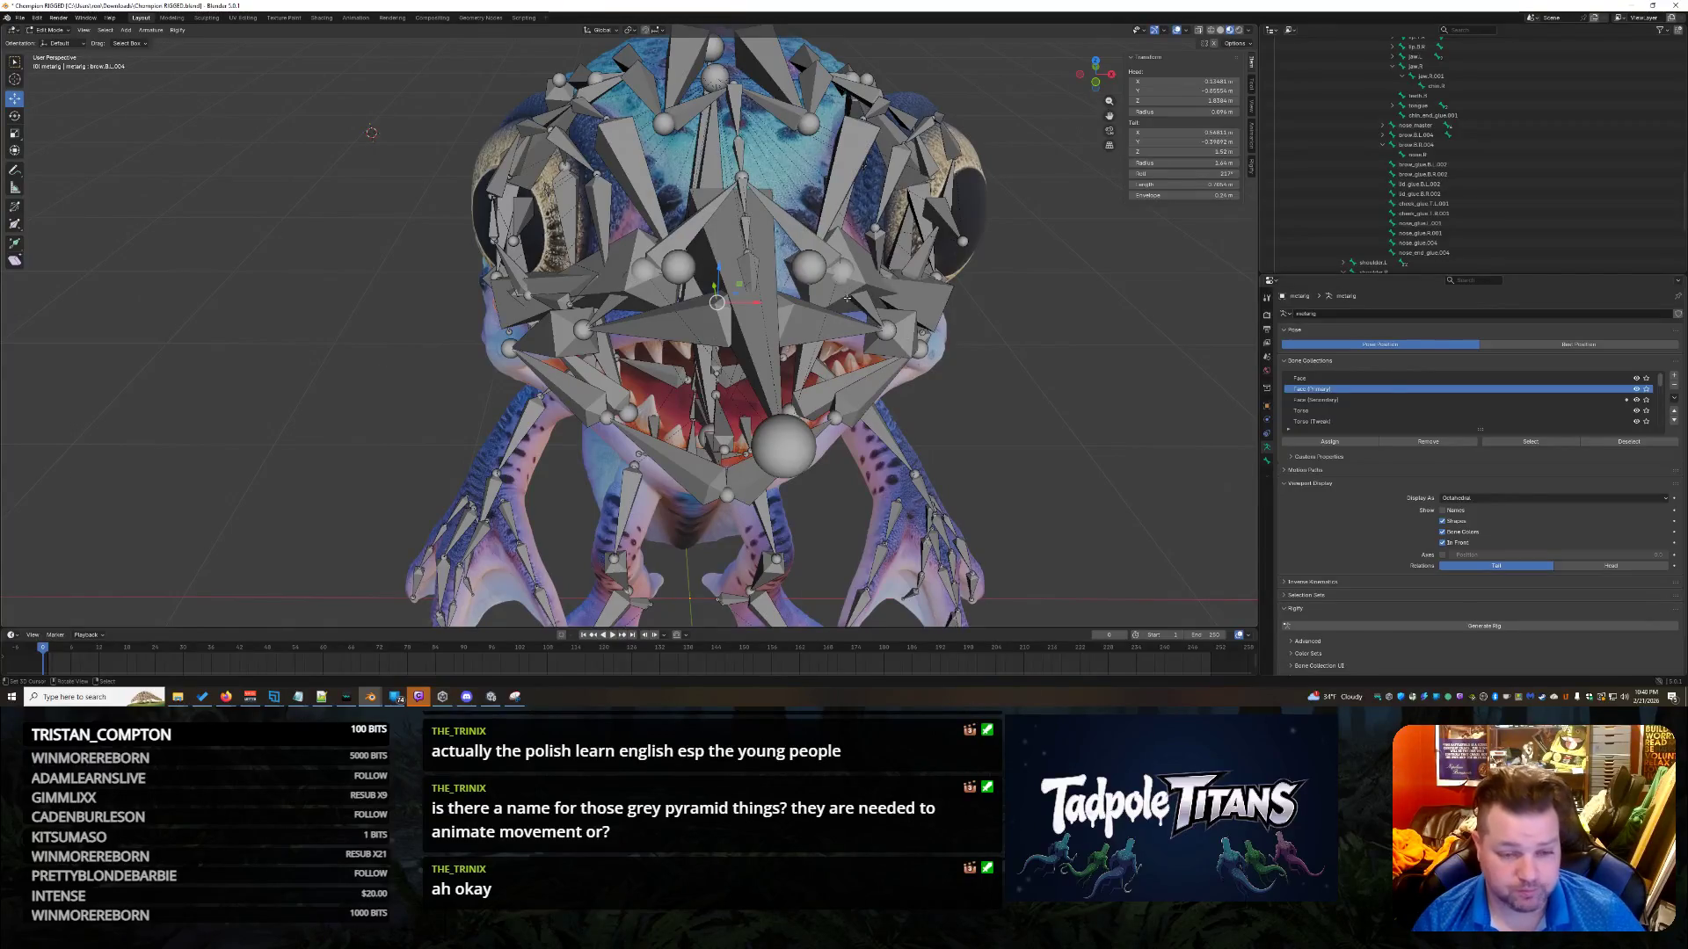
mouse_move(1023, 376)
middle_mouse_down()
mouse_move(1064, 386)
mouse_move(959, 391)
mouse_move(984, 352)
mouse_move(976, 416)
middle_mouse_up()
key("s")
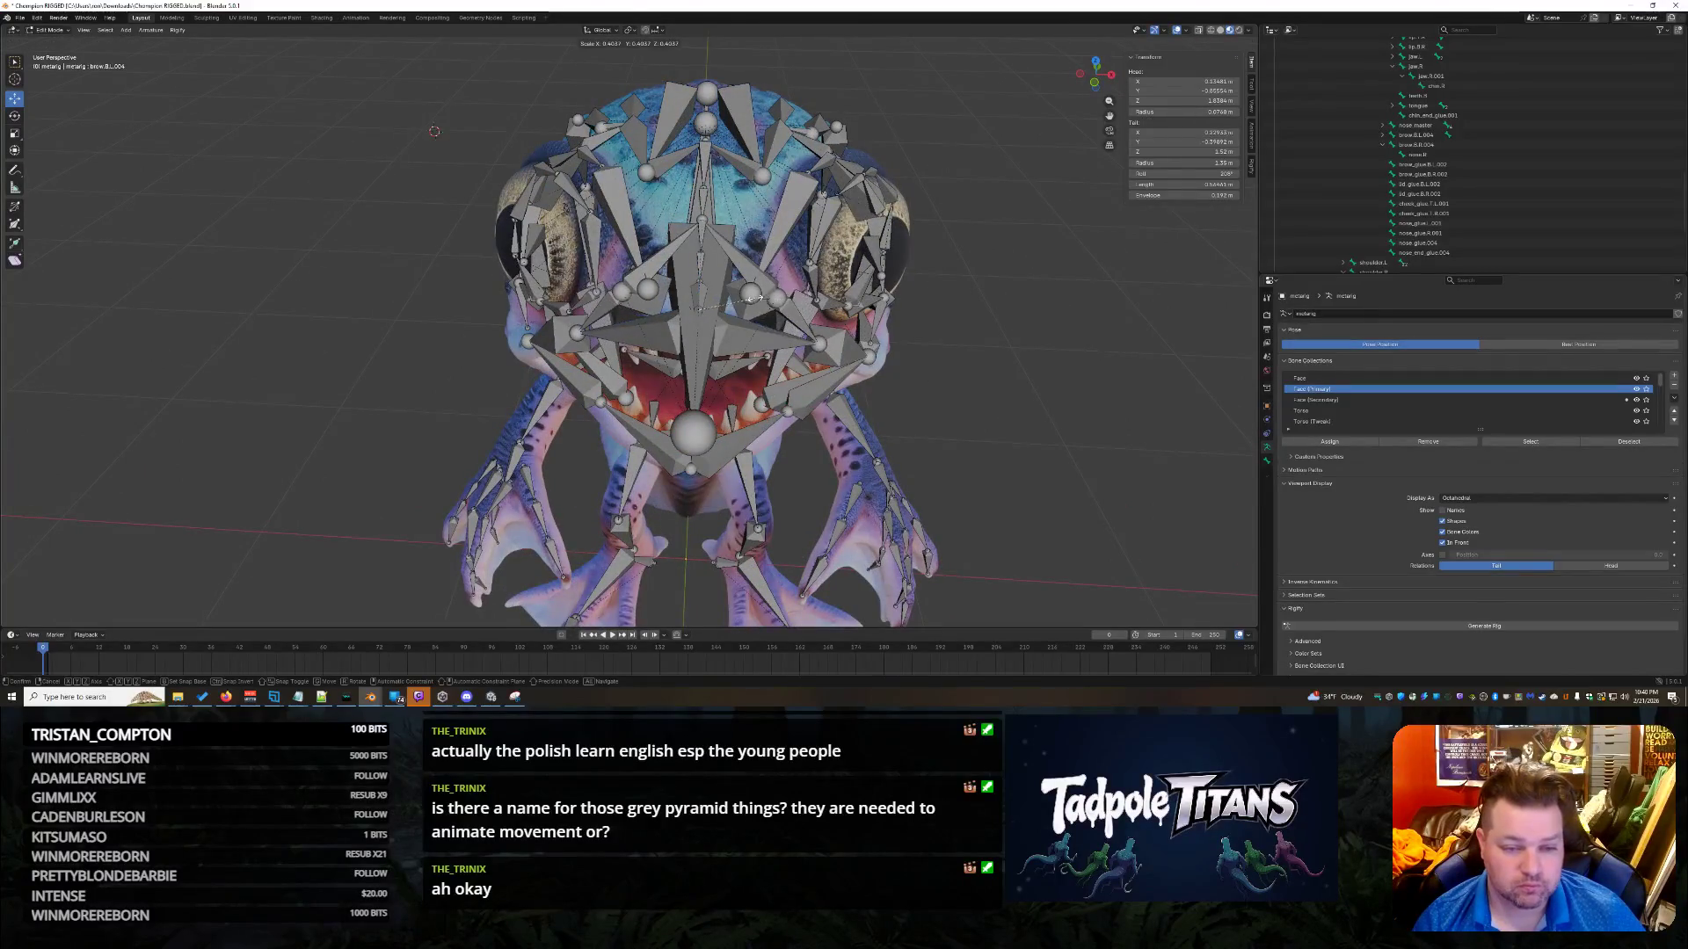
key("Return")
mouse_move(698, 311)
left_mouse_down()
mouse_move(700, 188)
mouse_move(743, 203)
mouse_move(752, 114)
mouse_move(750, 701)
left_mouse_up()
Move the selected bone along Y and lower the brow bones along Z.
mouse_move(795, 211)
middle_mouse_down()
mouse_move(807, 290)
mouse_move(844, 280)
mouse_move(729, 264)
middle_mouse_up()
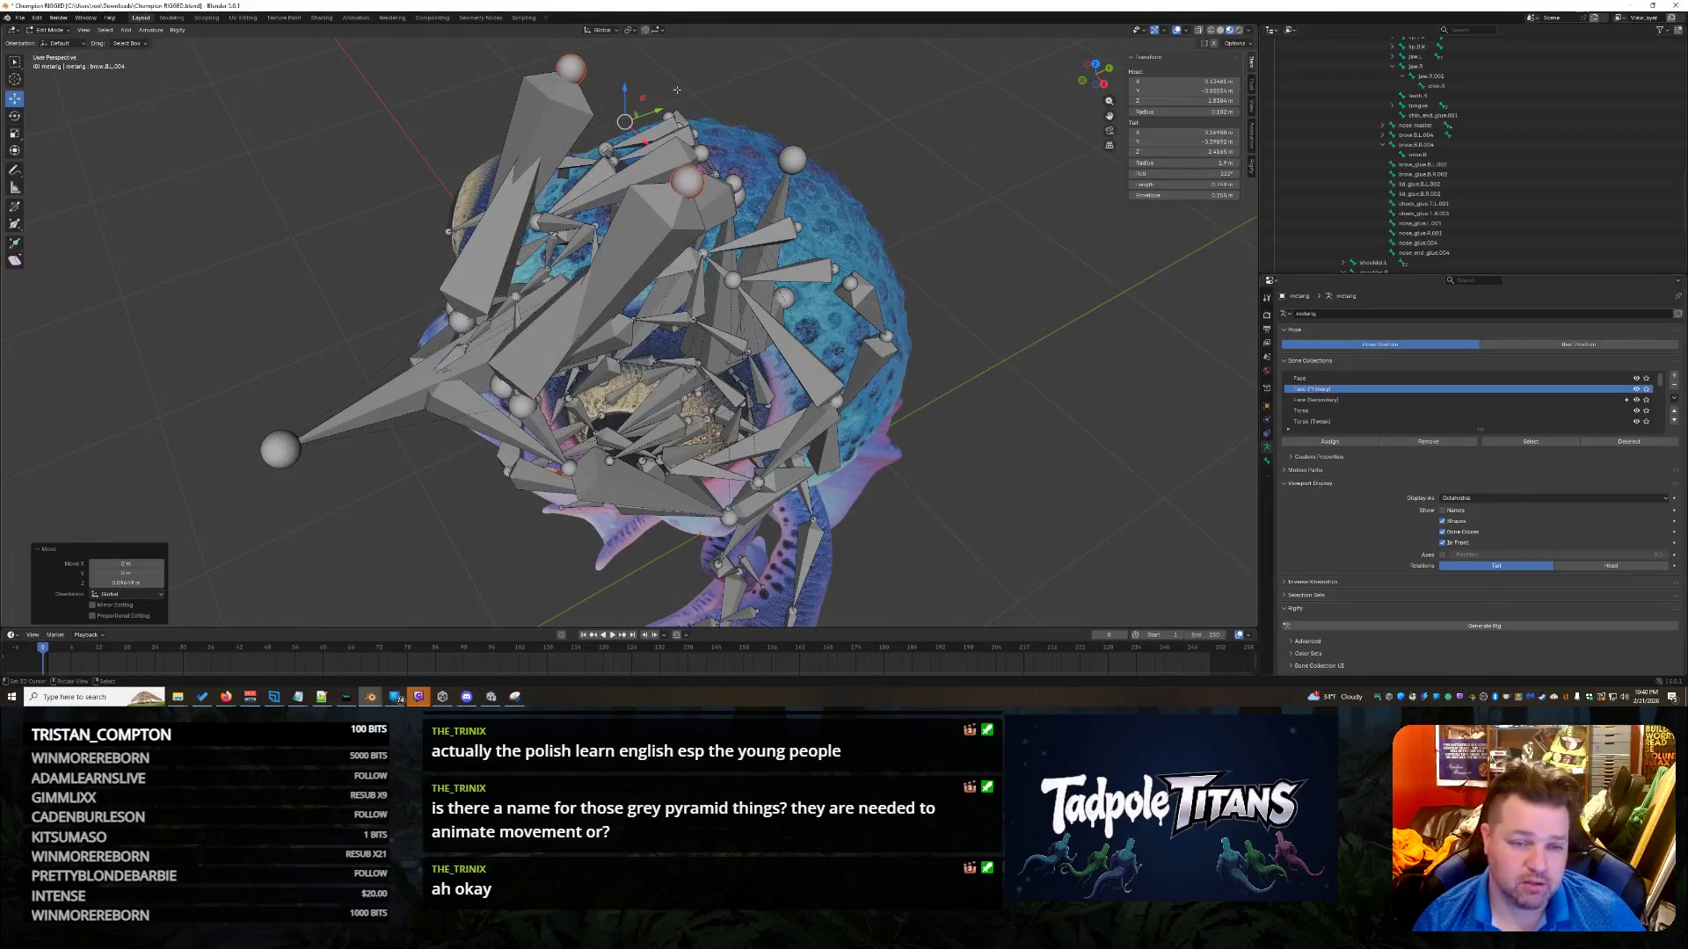
key("g")
left_click(694, 106)
middle_click_drag(695, 106, 753, 112)
key("g")
key("z")
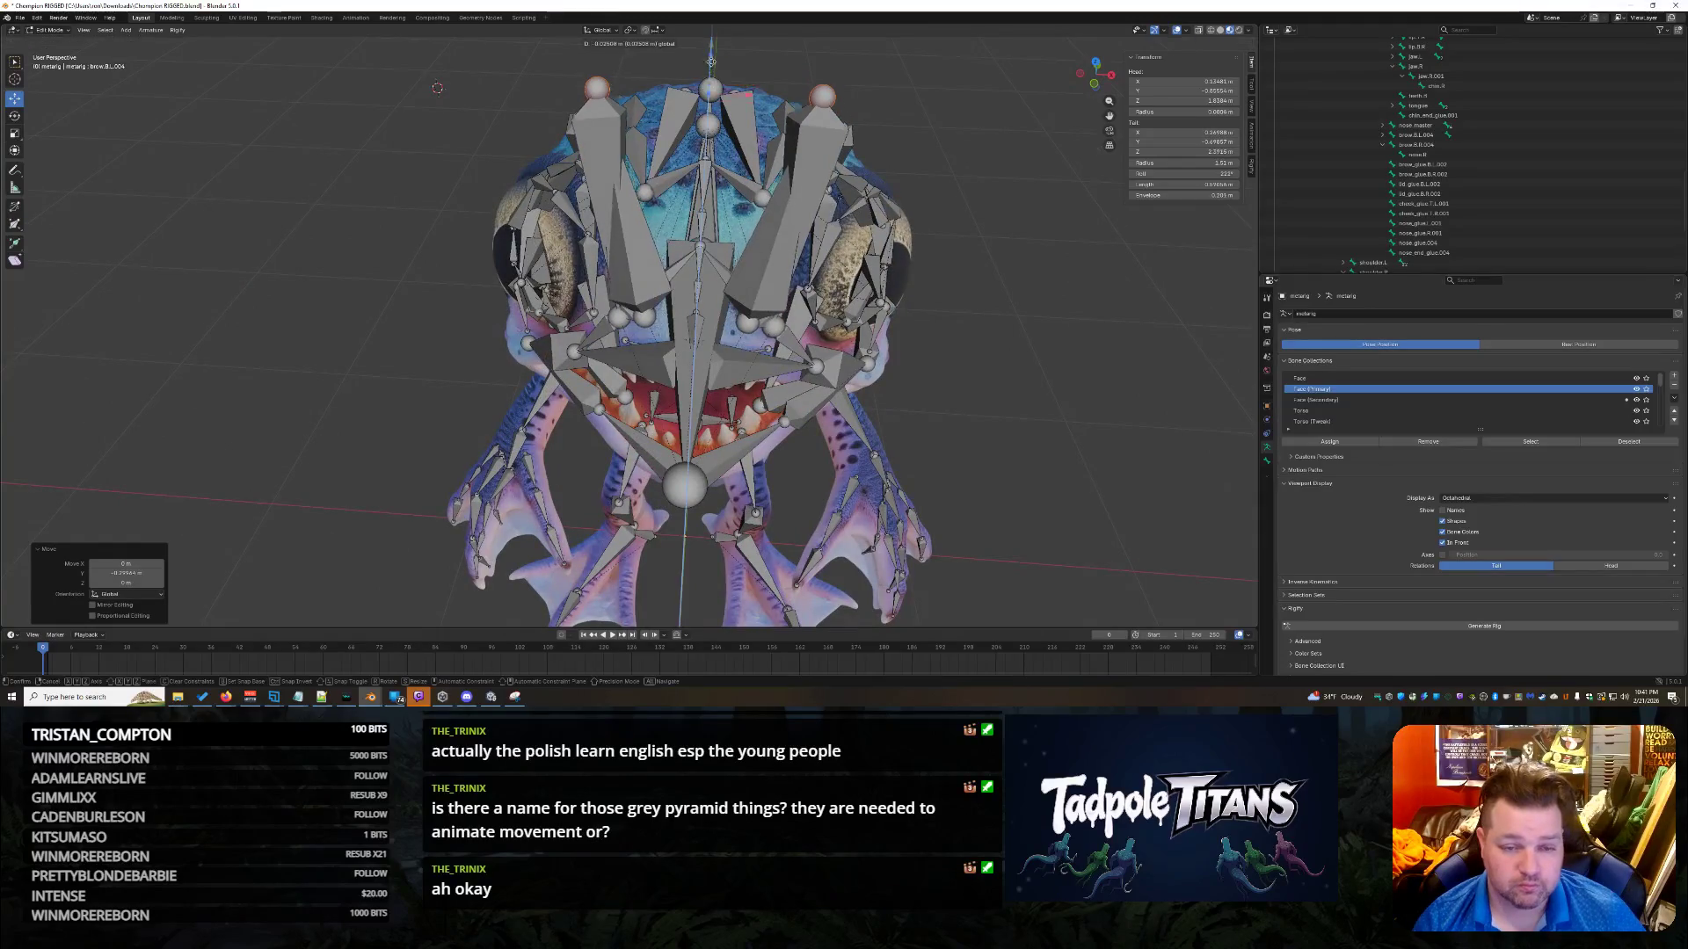
left_click(720, 194)
middle_click_drag(720, 195, 1061, 371)
Undo the last two bone edits and select brow.B.L.003.
key("ctrl+z")
key("ctrl+z")
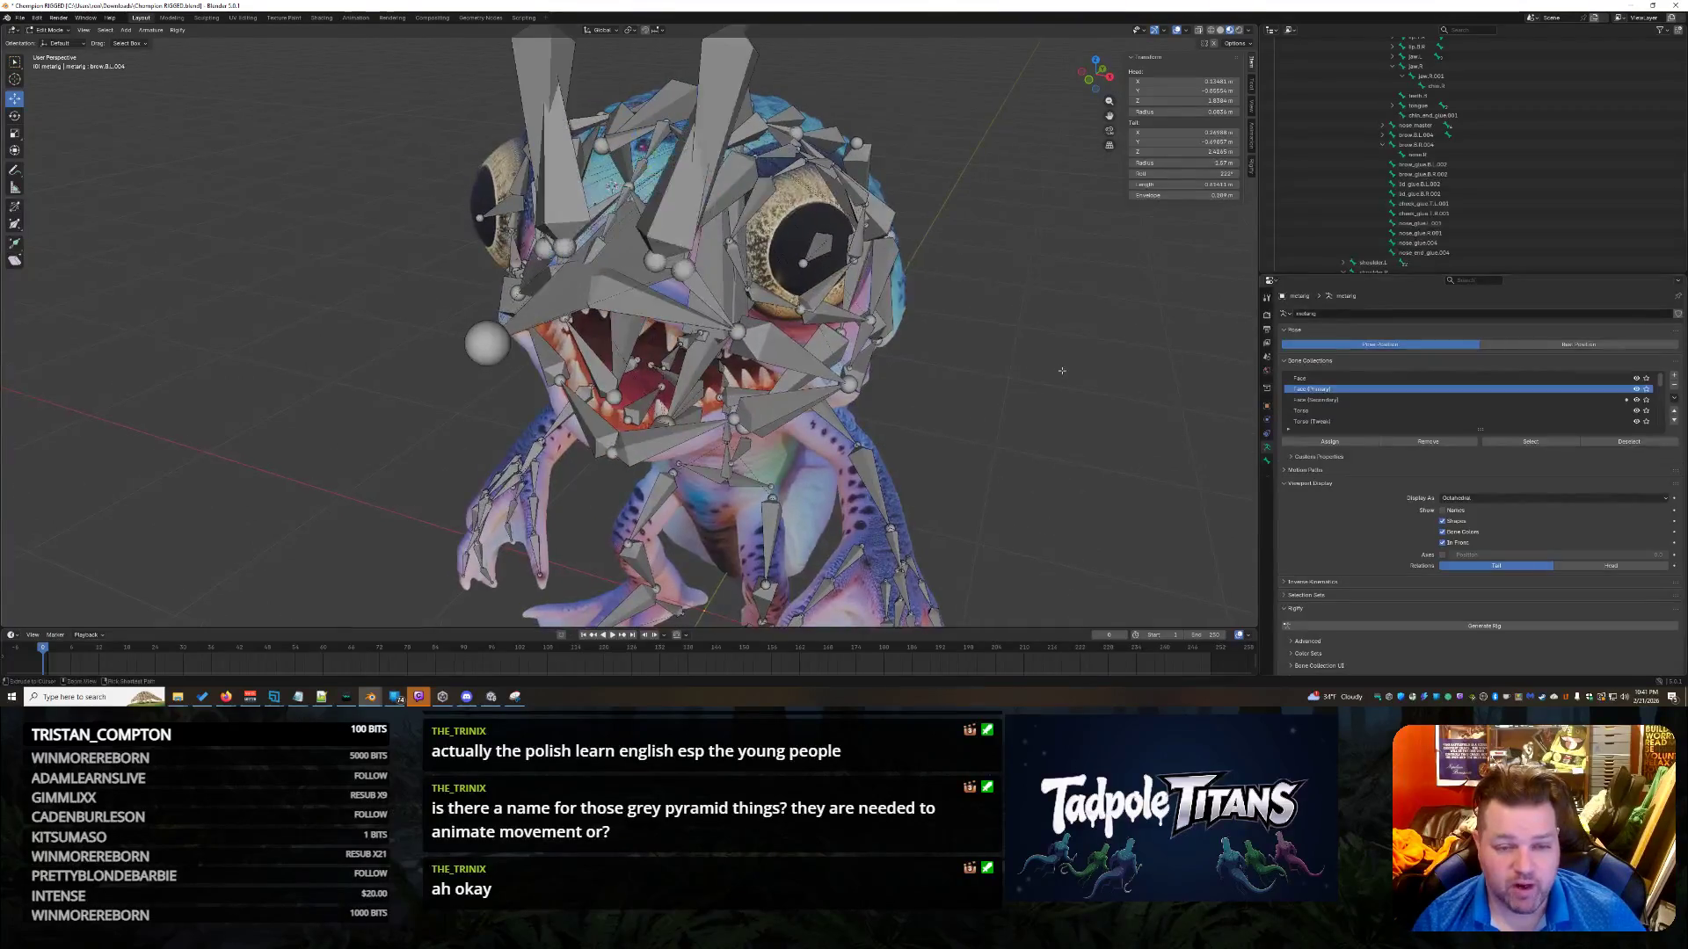
key("ctrl+z")
mouse_move(1061, 371)
middle_mouse_down()
mouse_move(1040, 437)
mouse_move(879, 264)
middle_mouse_up()
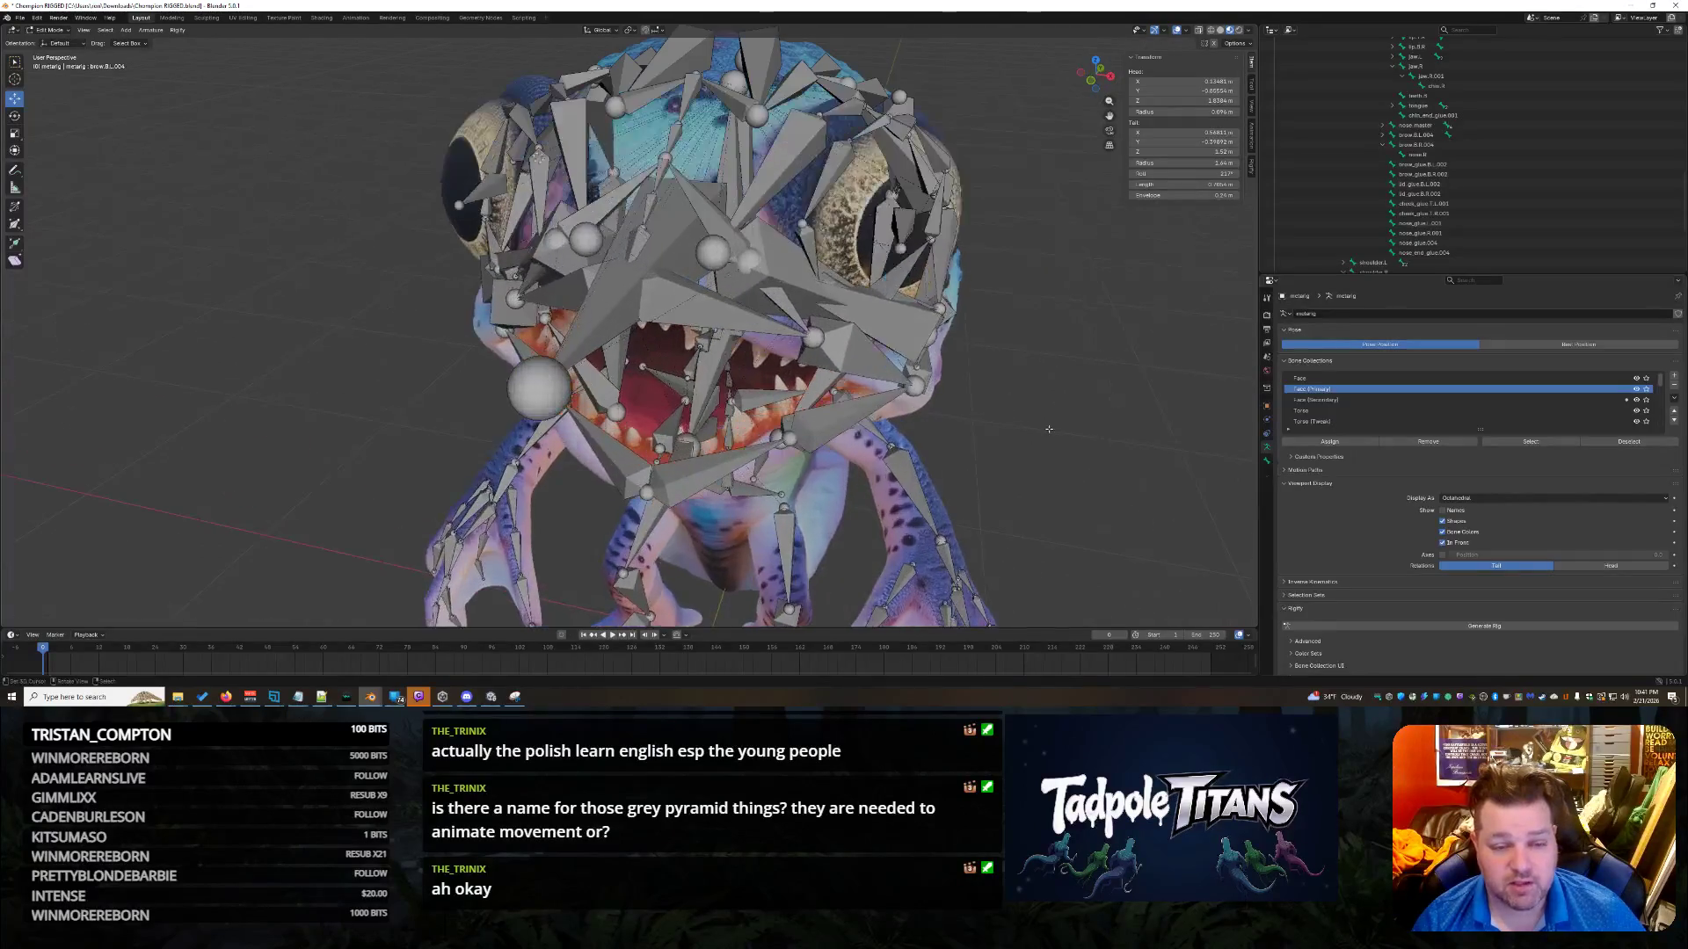
left_click(793, 145)
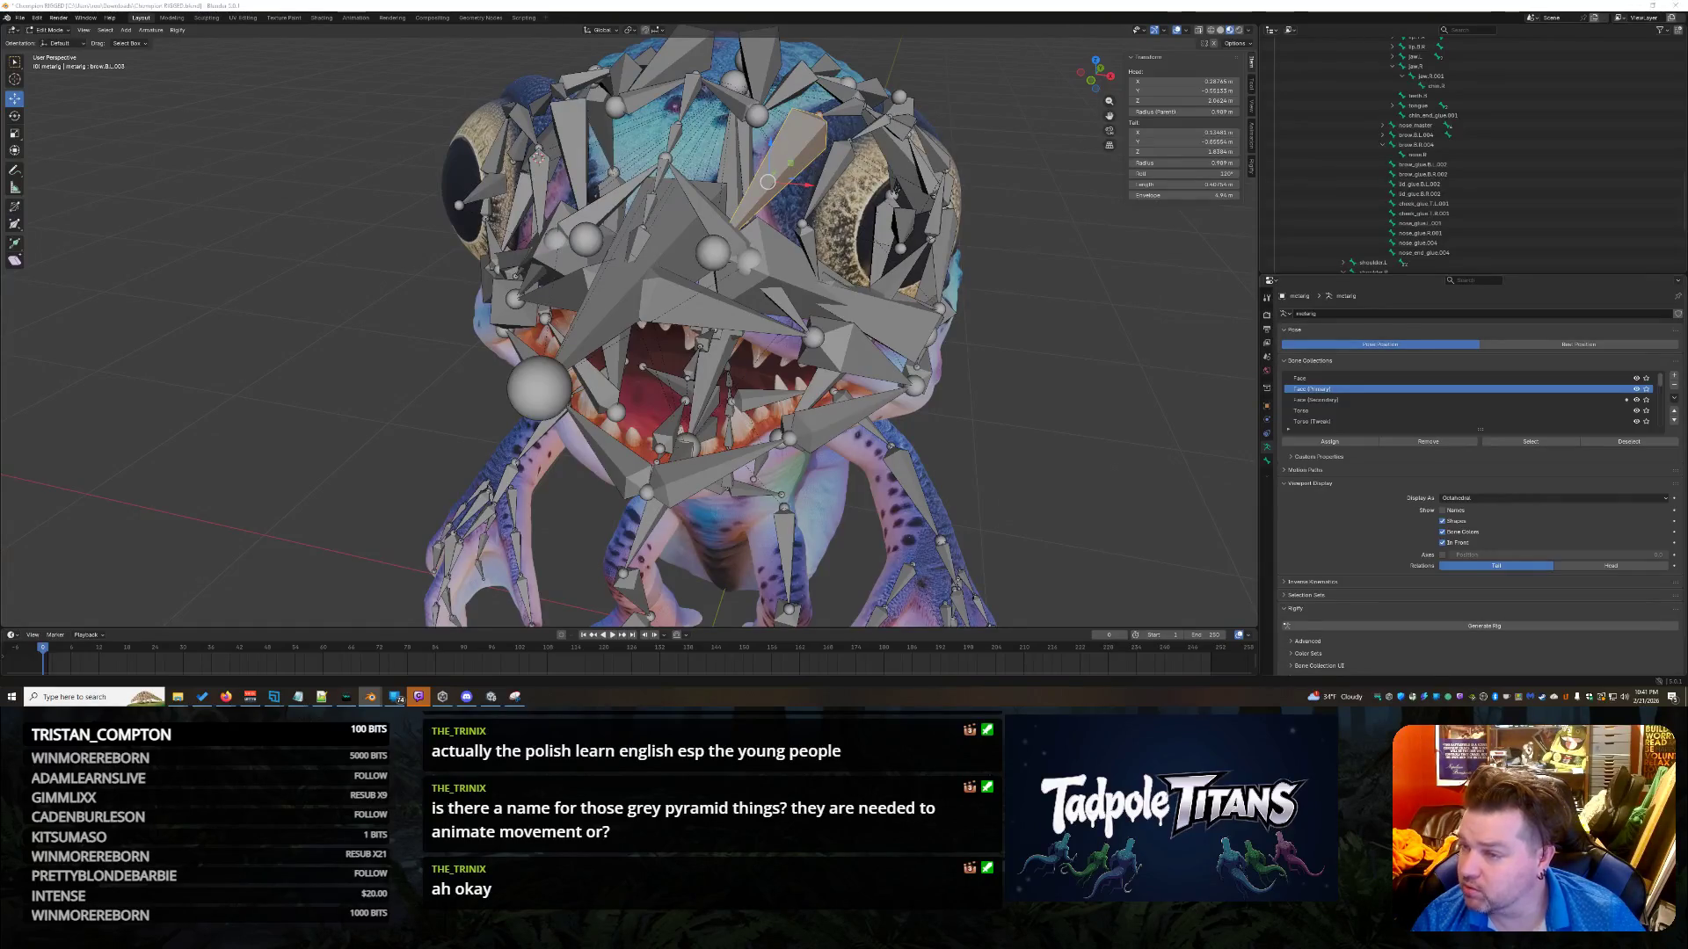
Inspect the brow bones brow.T.L.003, brow.B.L.003, brow.T.L.002 and brow.B.L.004, then the child bone nose.L.
middle_click_drag(894, 192, 817, 204)
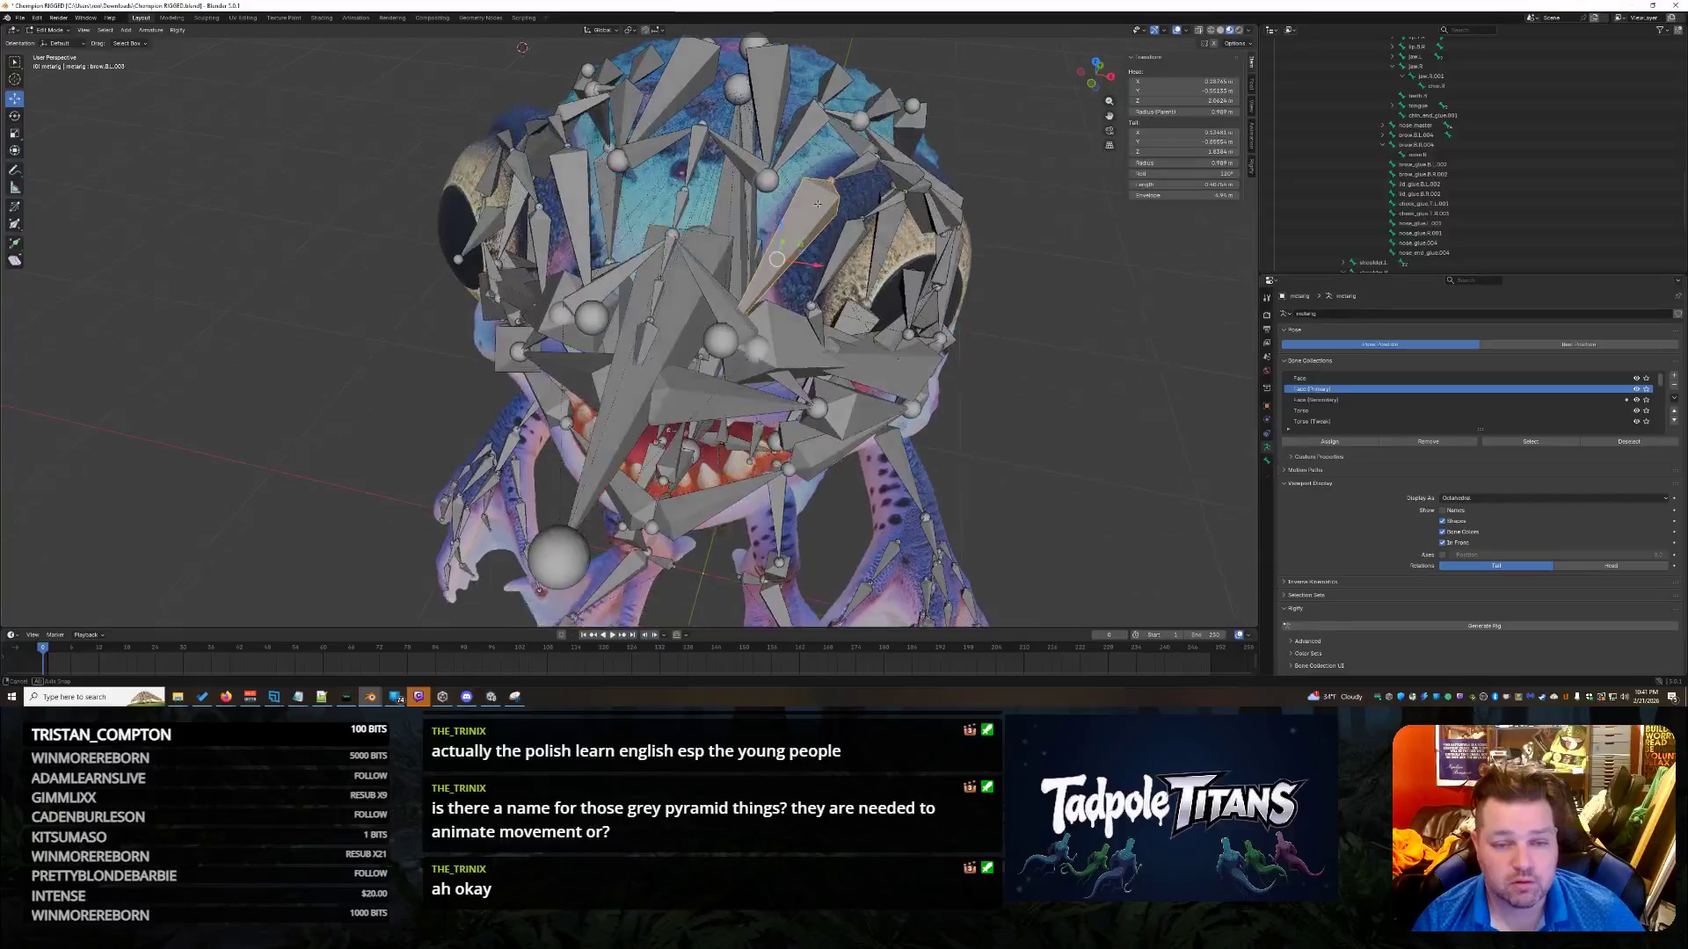
left_click(737, 154)
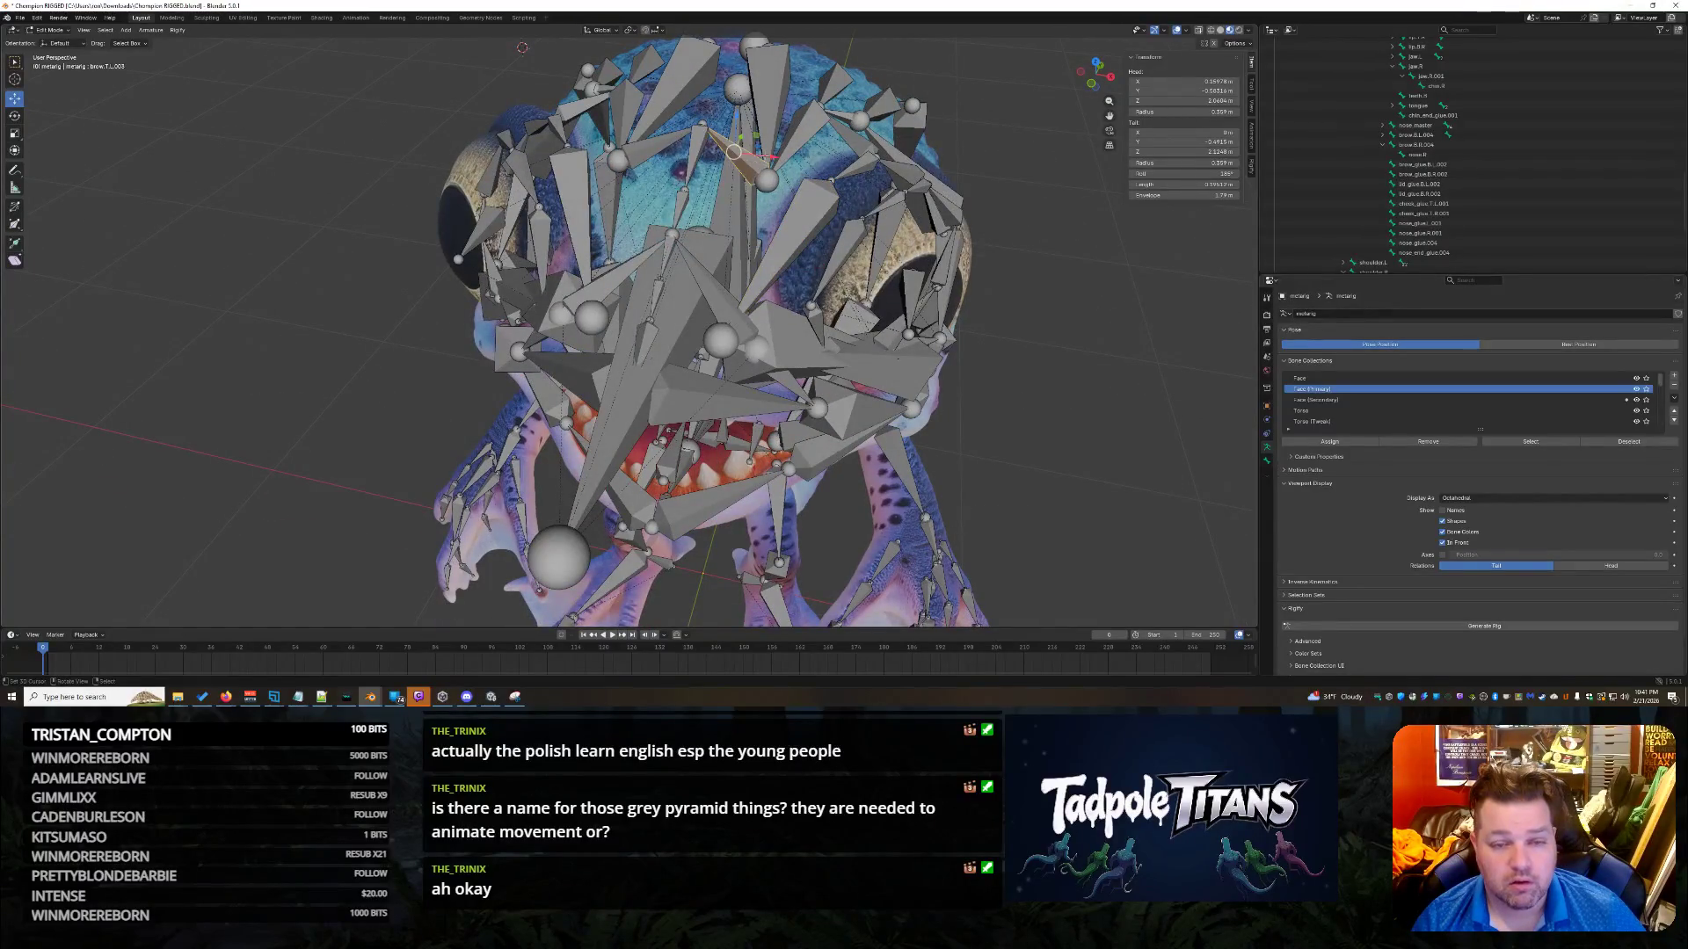
left_click(787, 238)
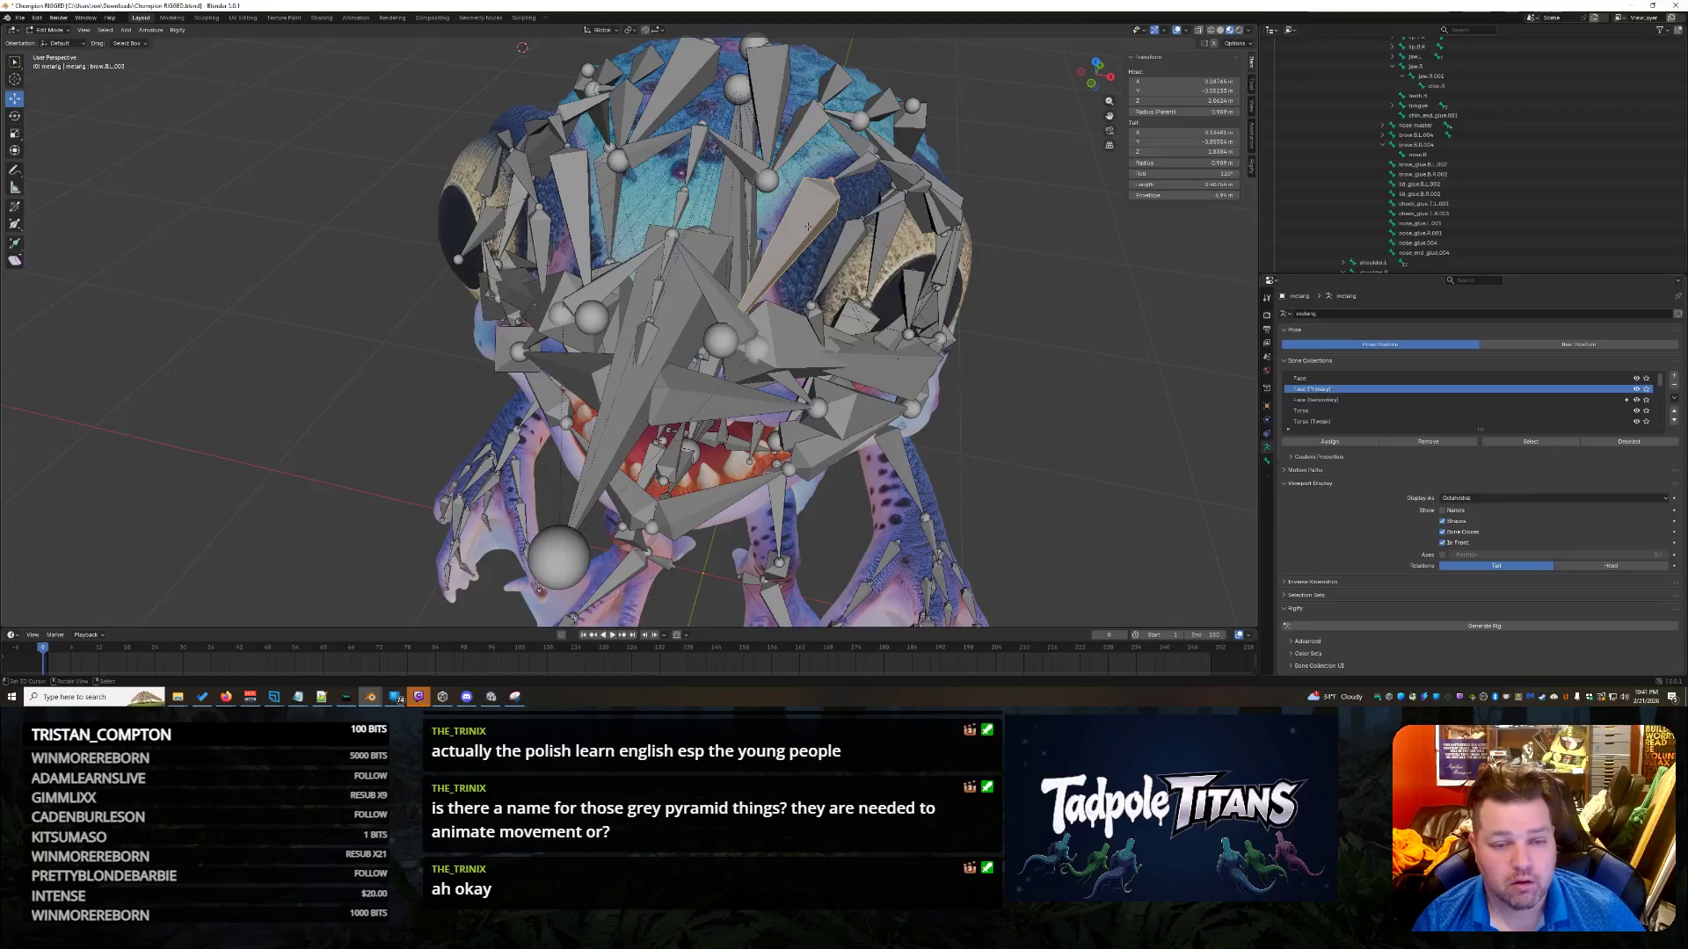
left_click(796, 139)
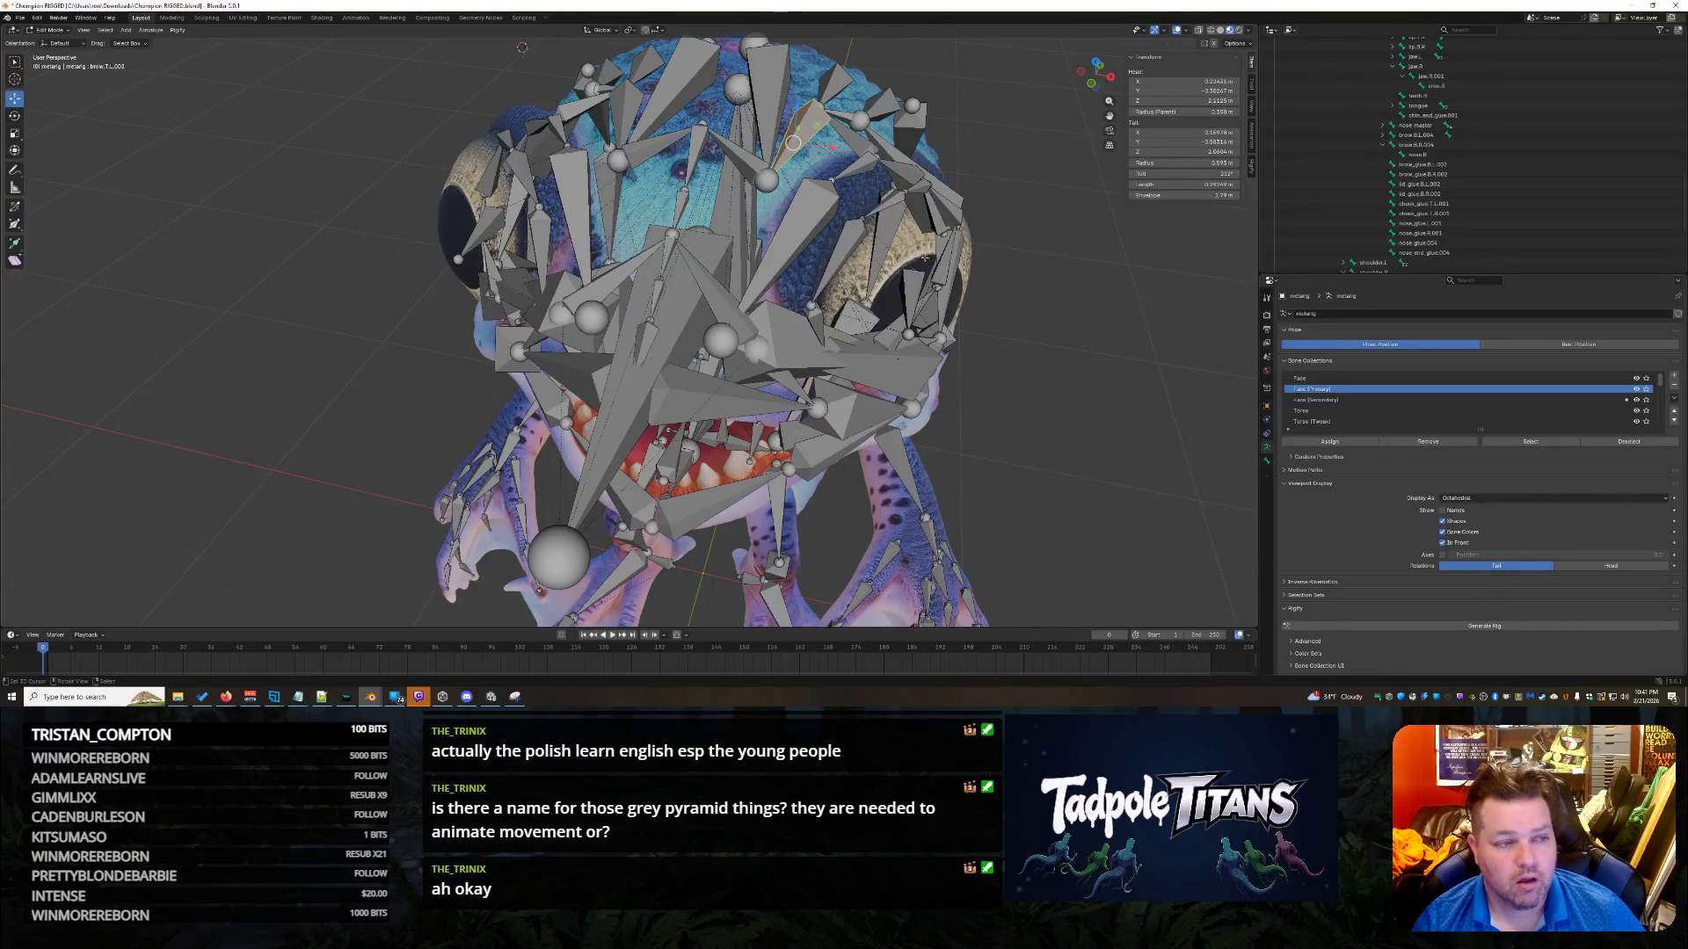
left_click(798, 229)
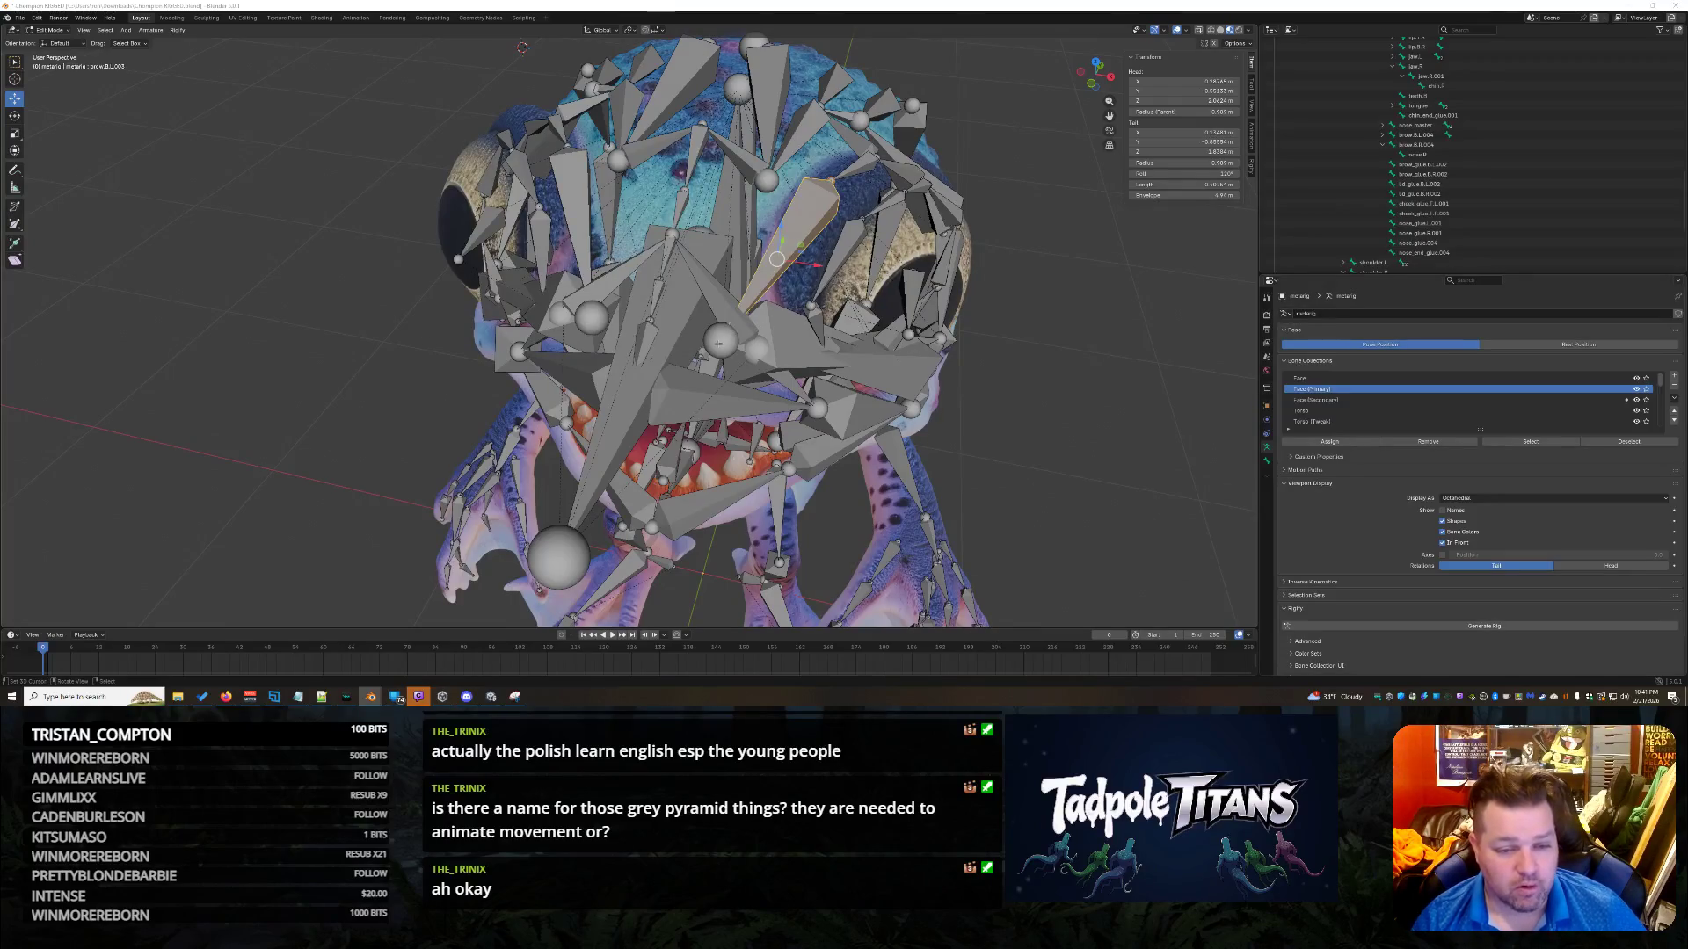
mouse_move(831, 308)
middle_mouse_down()
mouse_move(1096, 360)
mouse_move(847, 335)
middle_mouse_up()
left_click(786, 345)
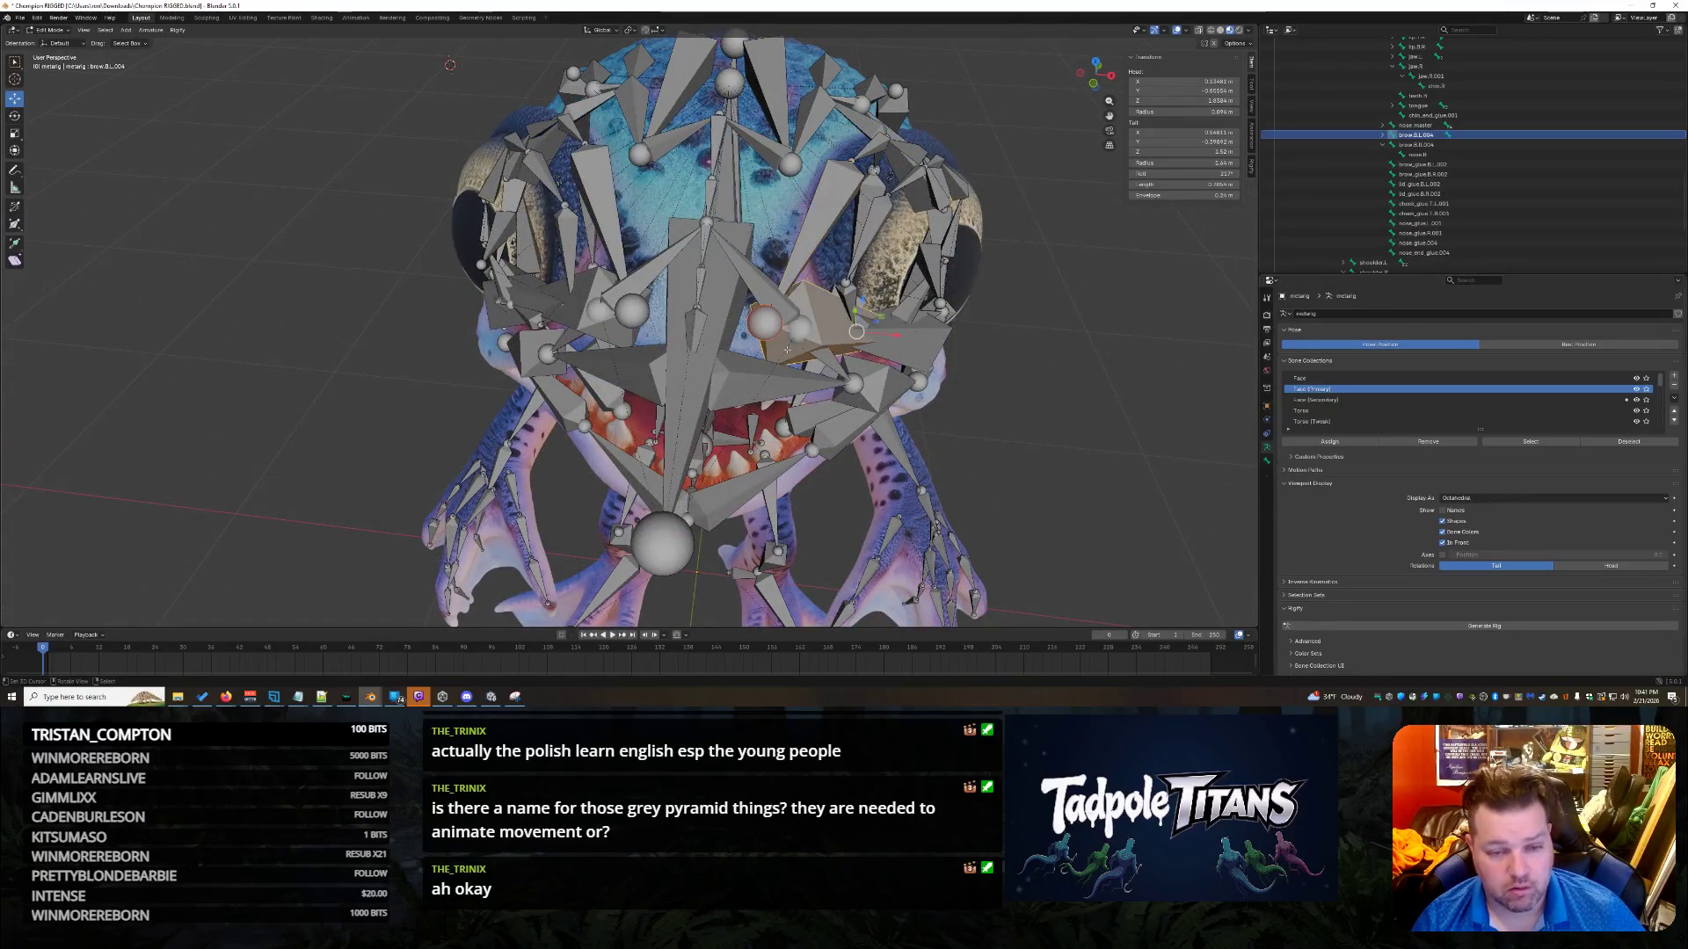
mouse_move(922, 347)
middle_mouse_down()
mouse_move(1040, 386)
mouse_move(1000, 431)
middle_mouse_up()
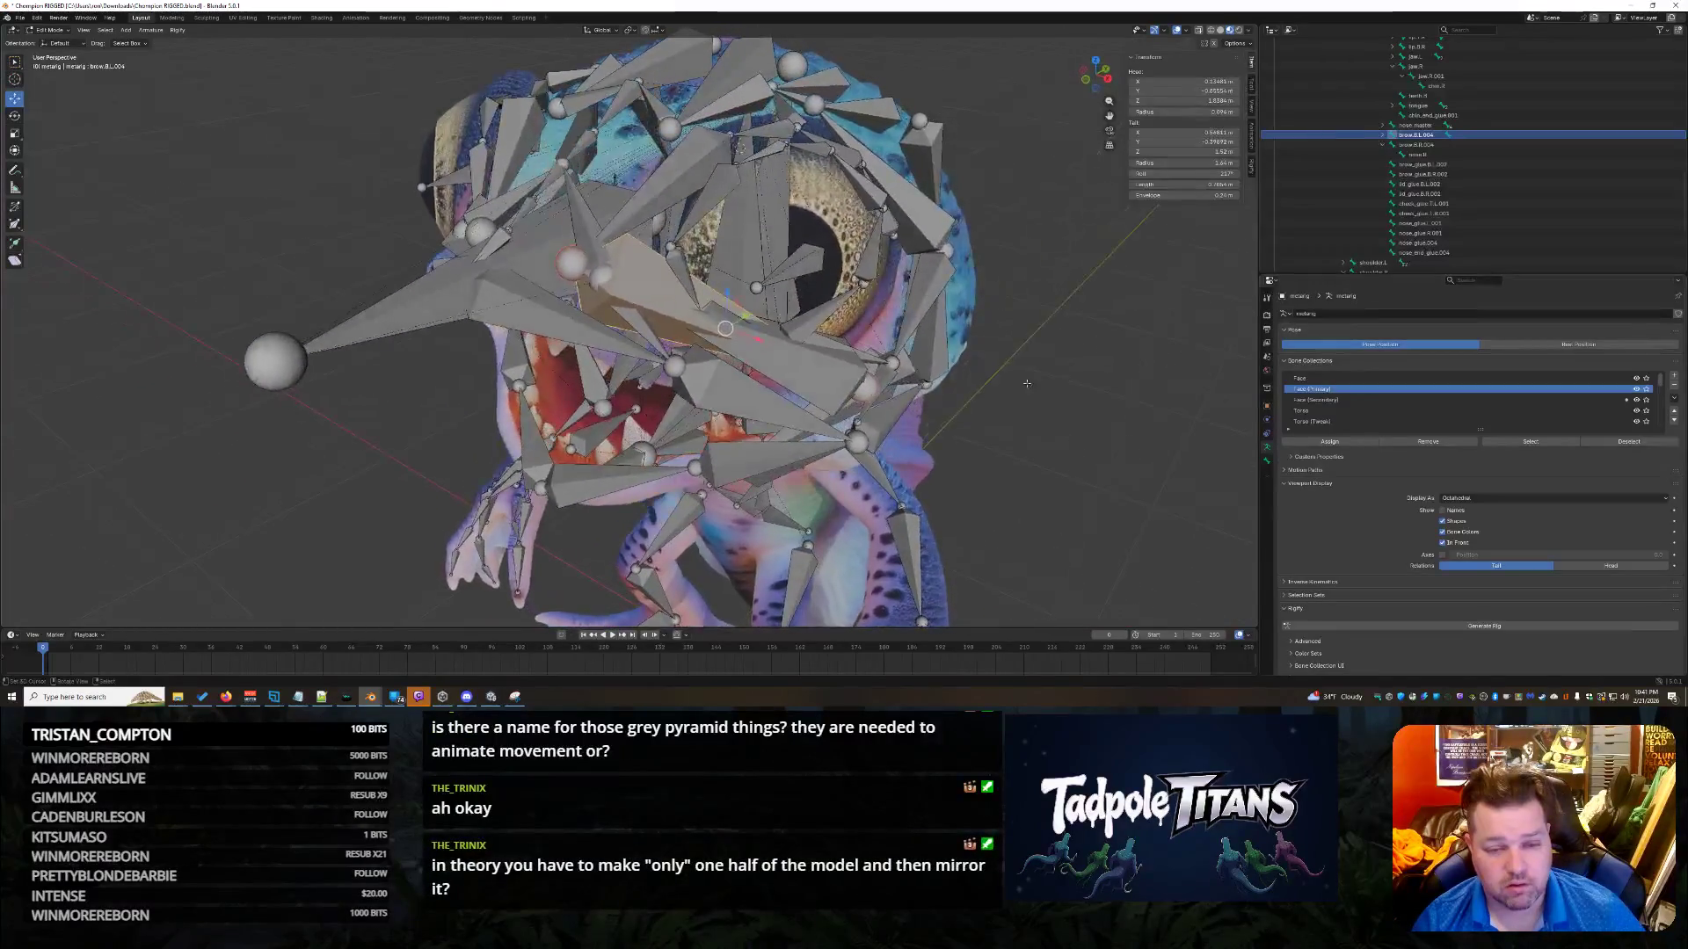
key("bracketright")
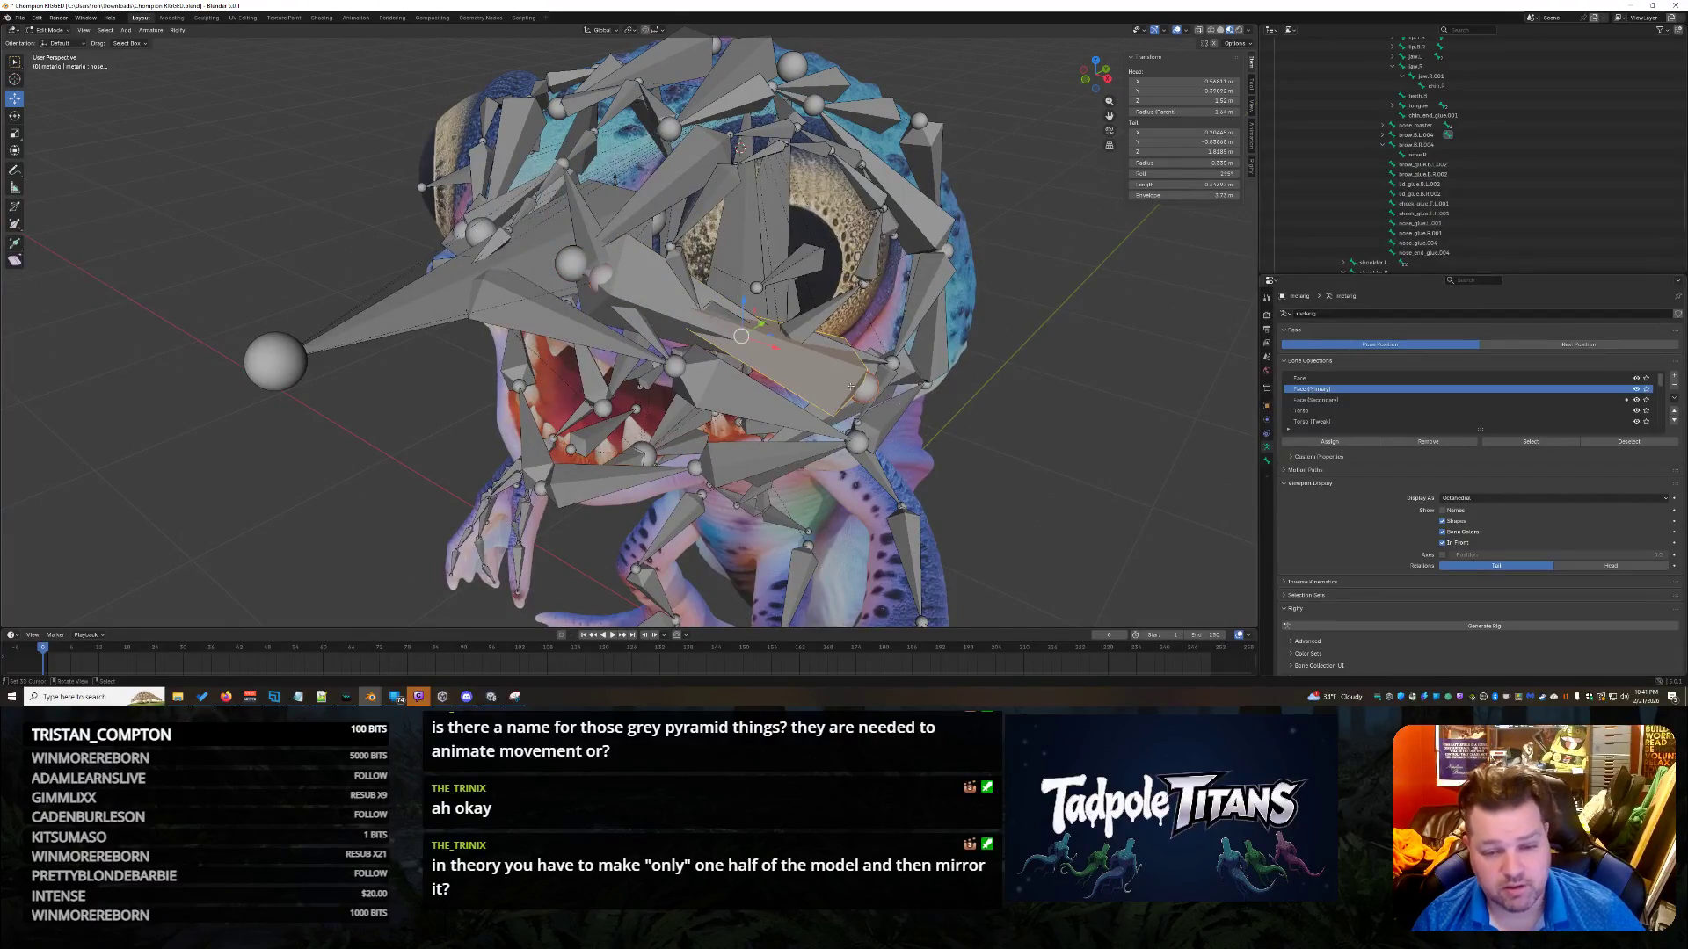
middle_click_drag(976, 452, 978, 453)
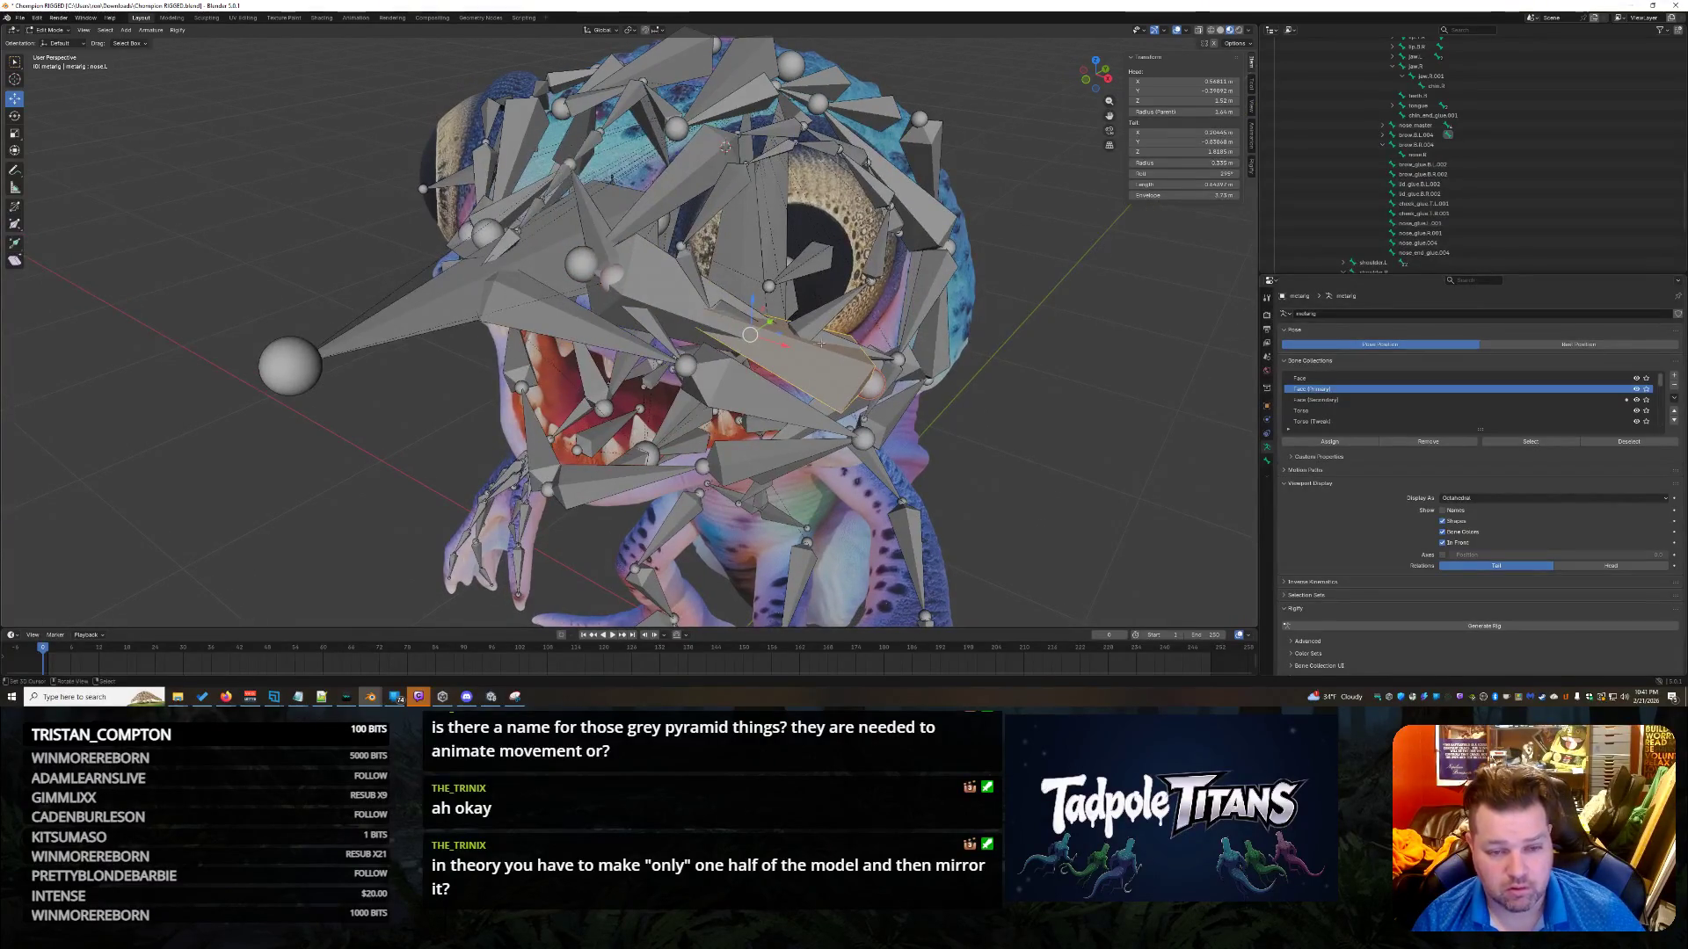
Raise the tail of brow.B.R.004 about 0.56 m upward along Z.
left_click(868, 383)
left_click(890, 394)
middle_click_drag(889, 394, 791, 397)
left_click(550, 310, "shift")
left_click_drag(729, 248, 735, 49)
Reselect brow.B.L.004 and switch the selection to its mirror bone brow.B.R.004.
middle_click_drag(985, 324, 800, 290)
left_click(792, 287)
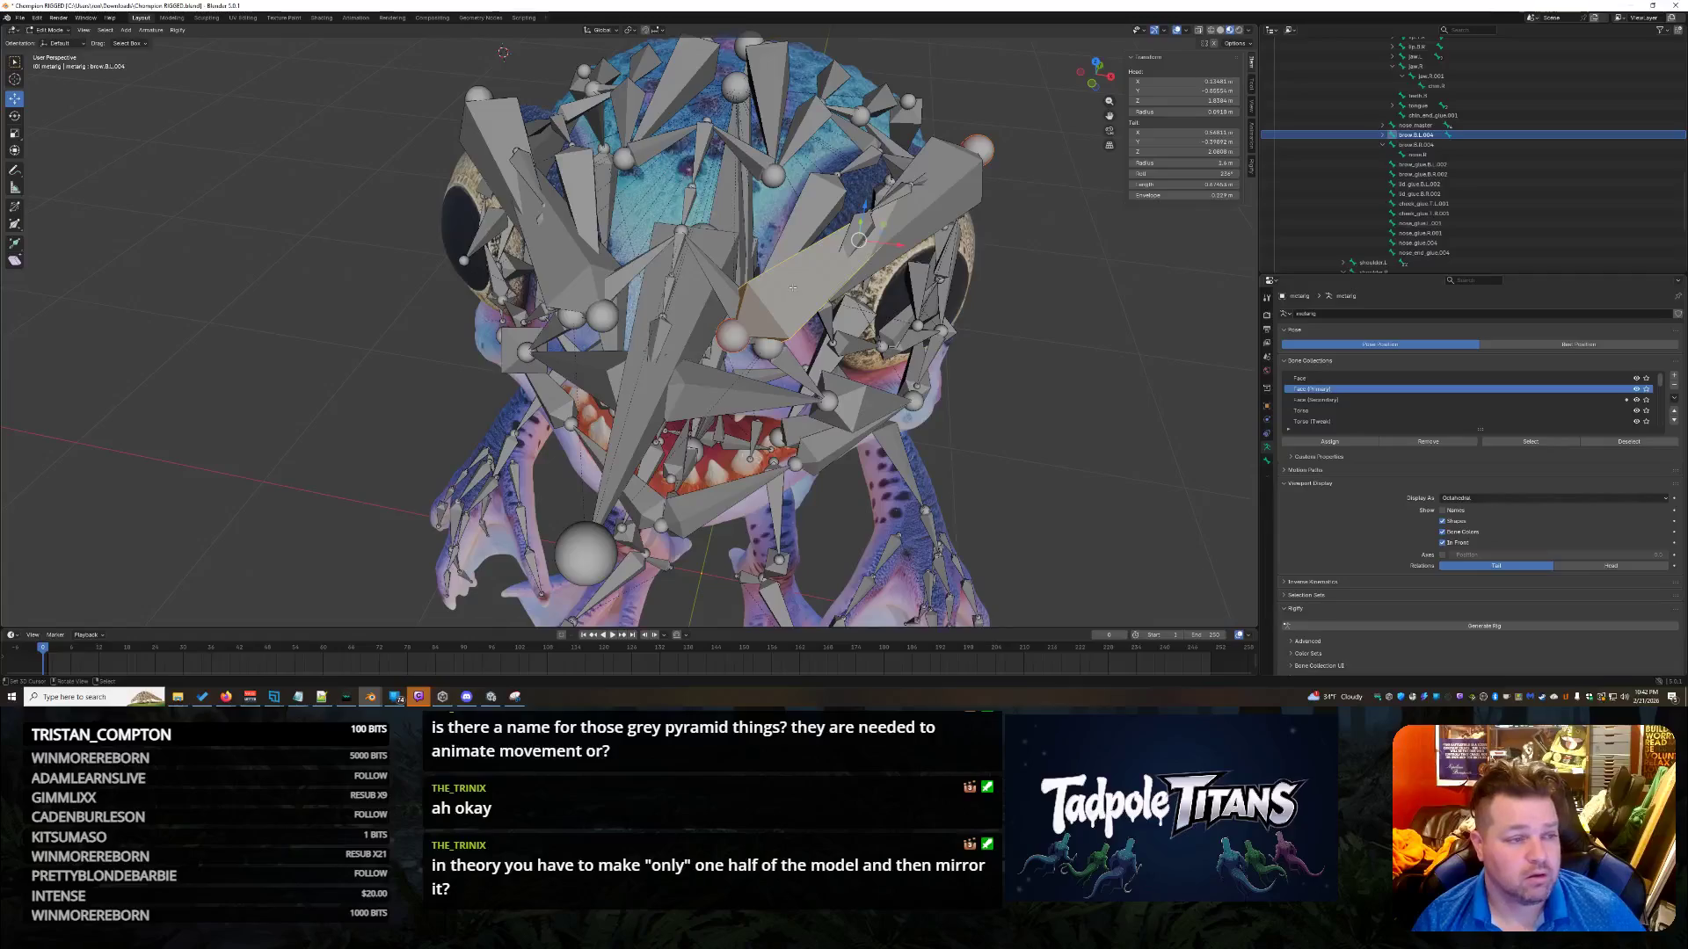
middle_click_drag(1084, 365, 1072, 373)
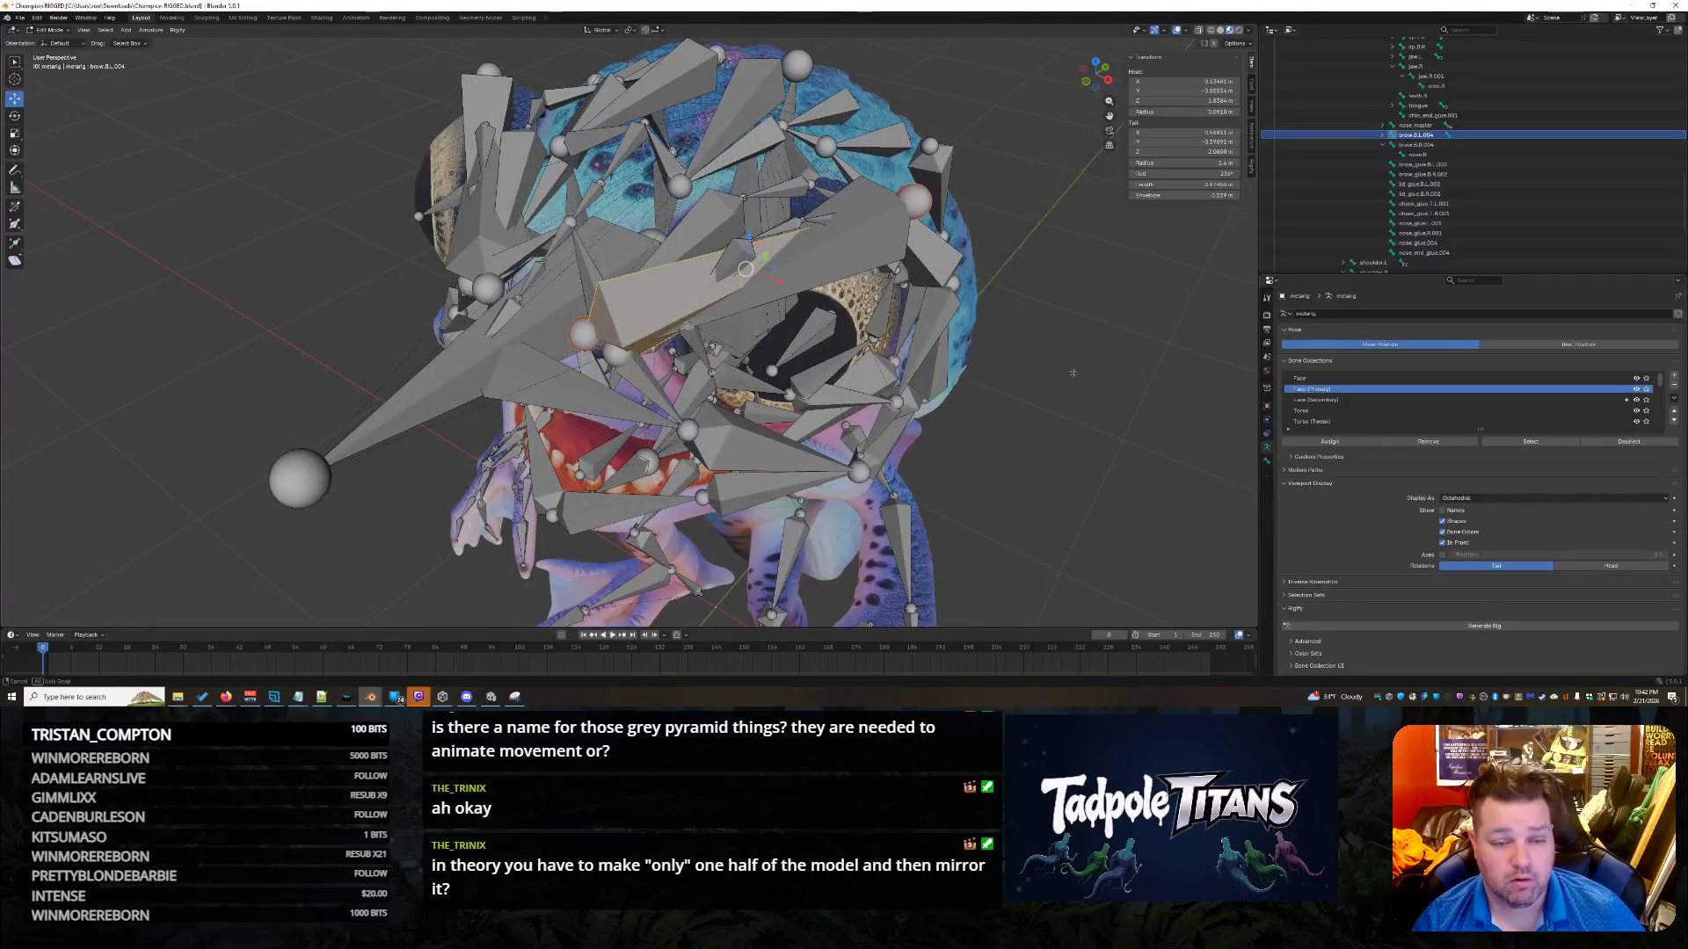
key("shift+ctrl+m")
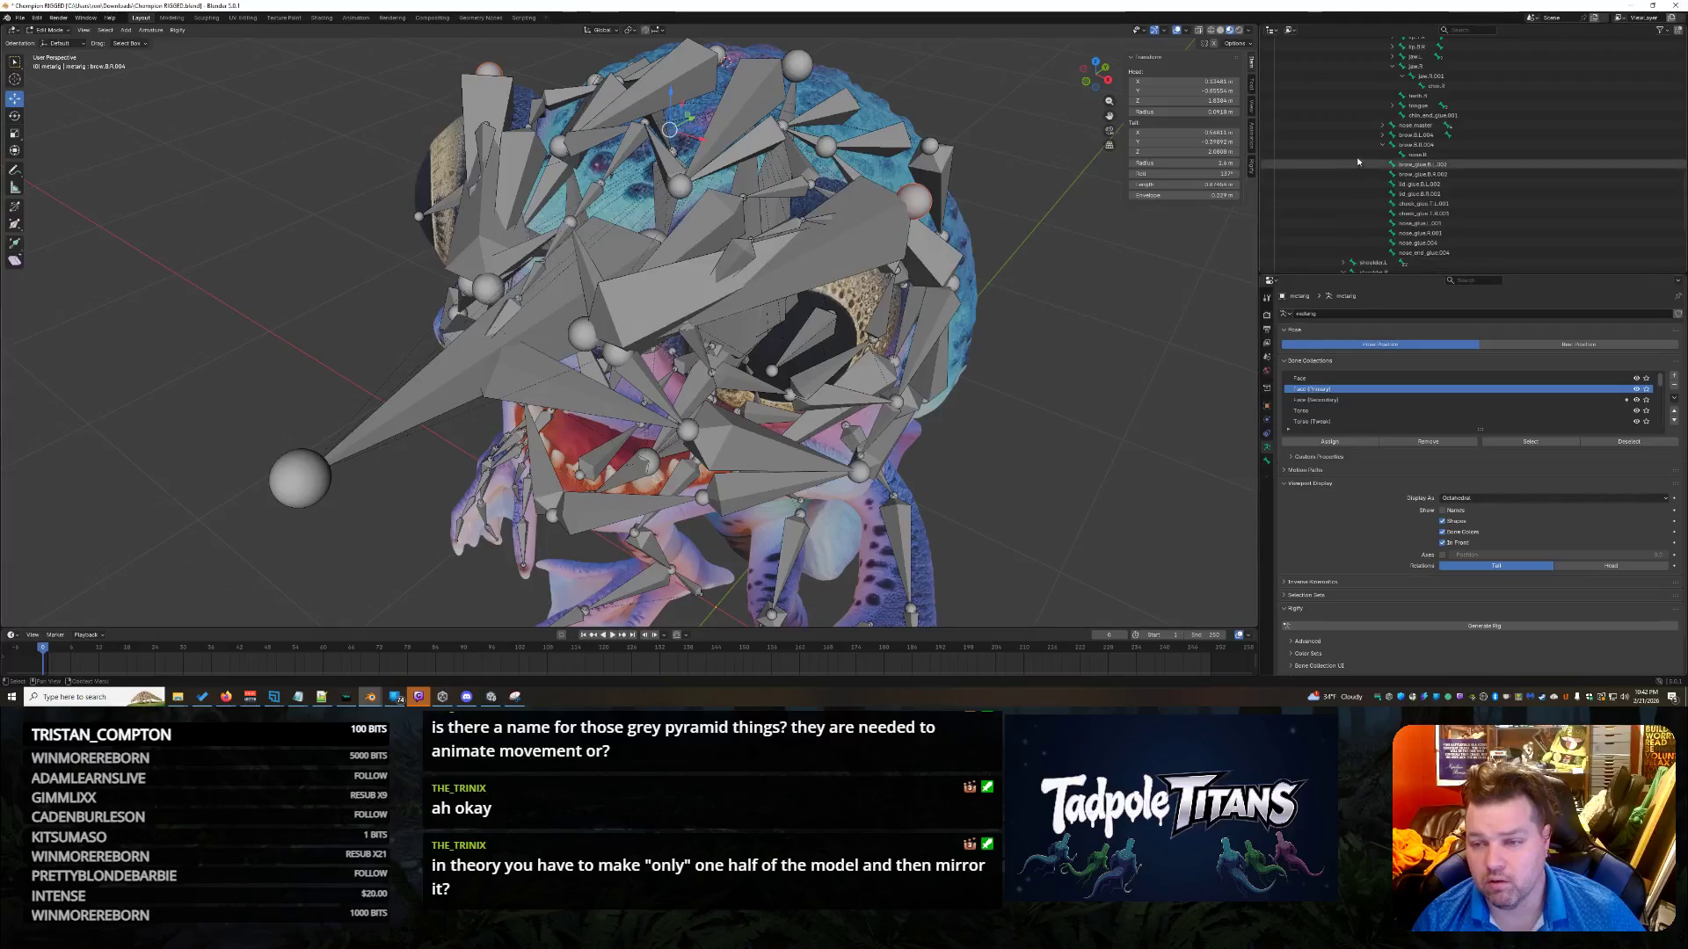
Expand brow.B.L.004 in the Outliner and clear the parent of its child nose.L.
left_click(1383, 136)
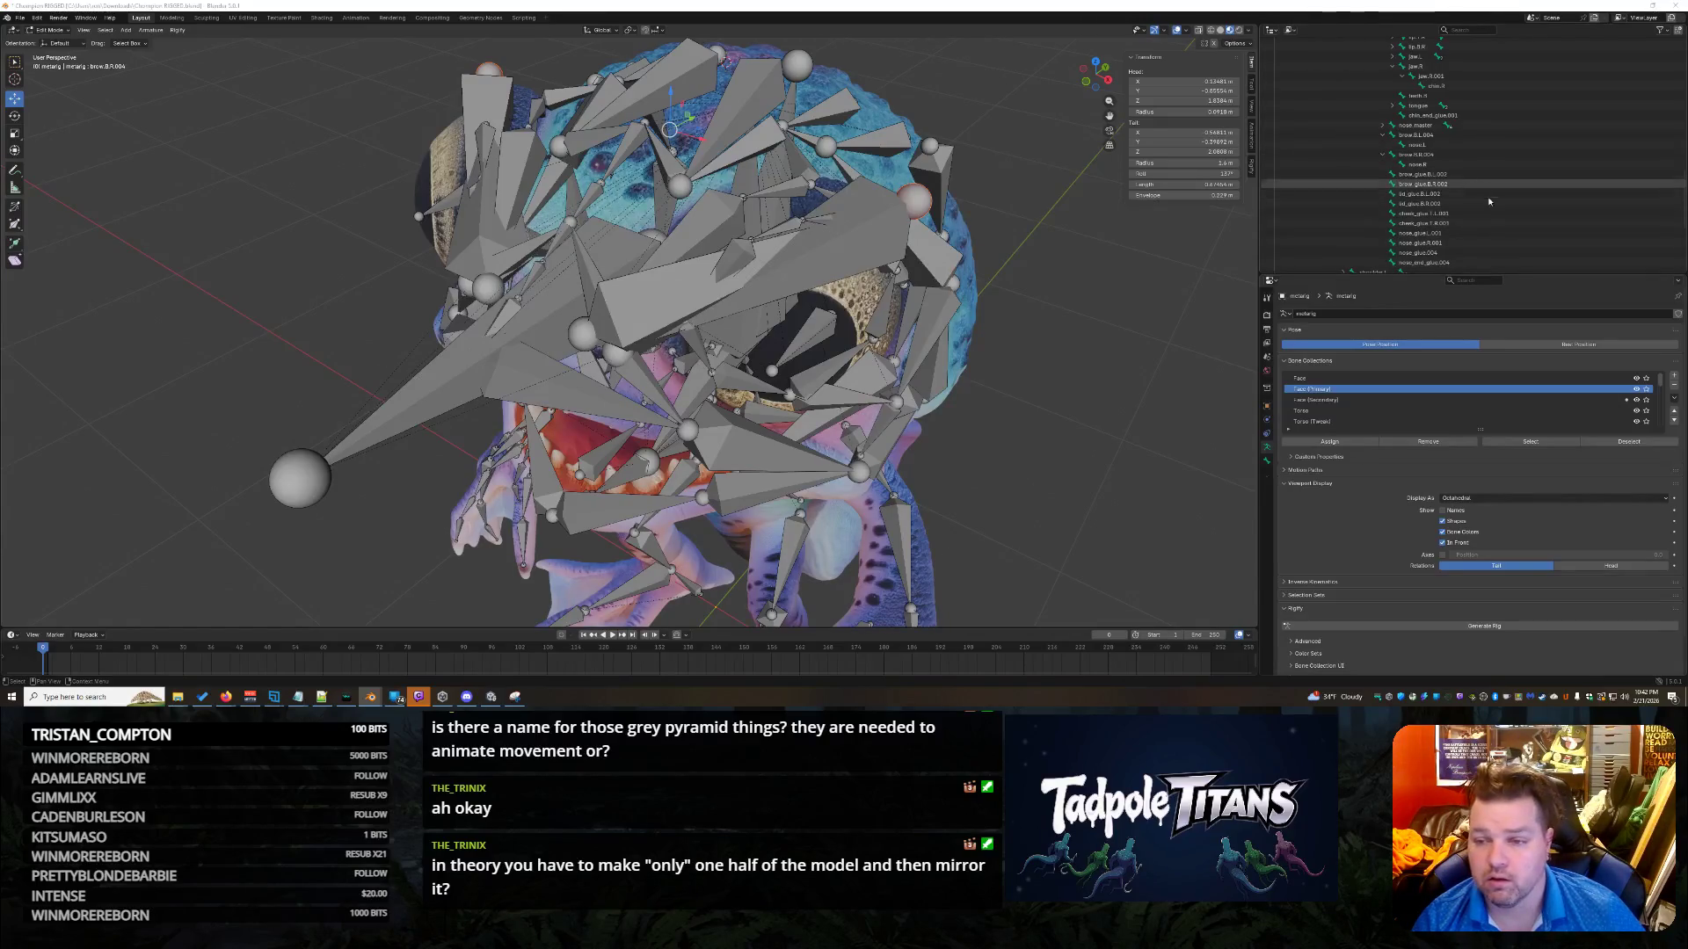
left_click(1492, 146)
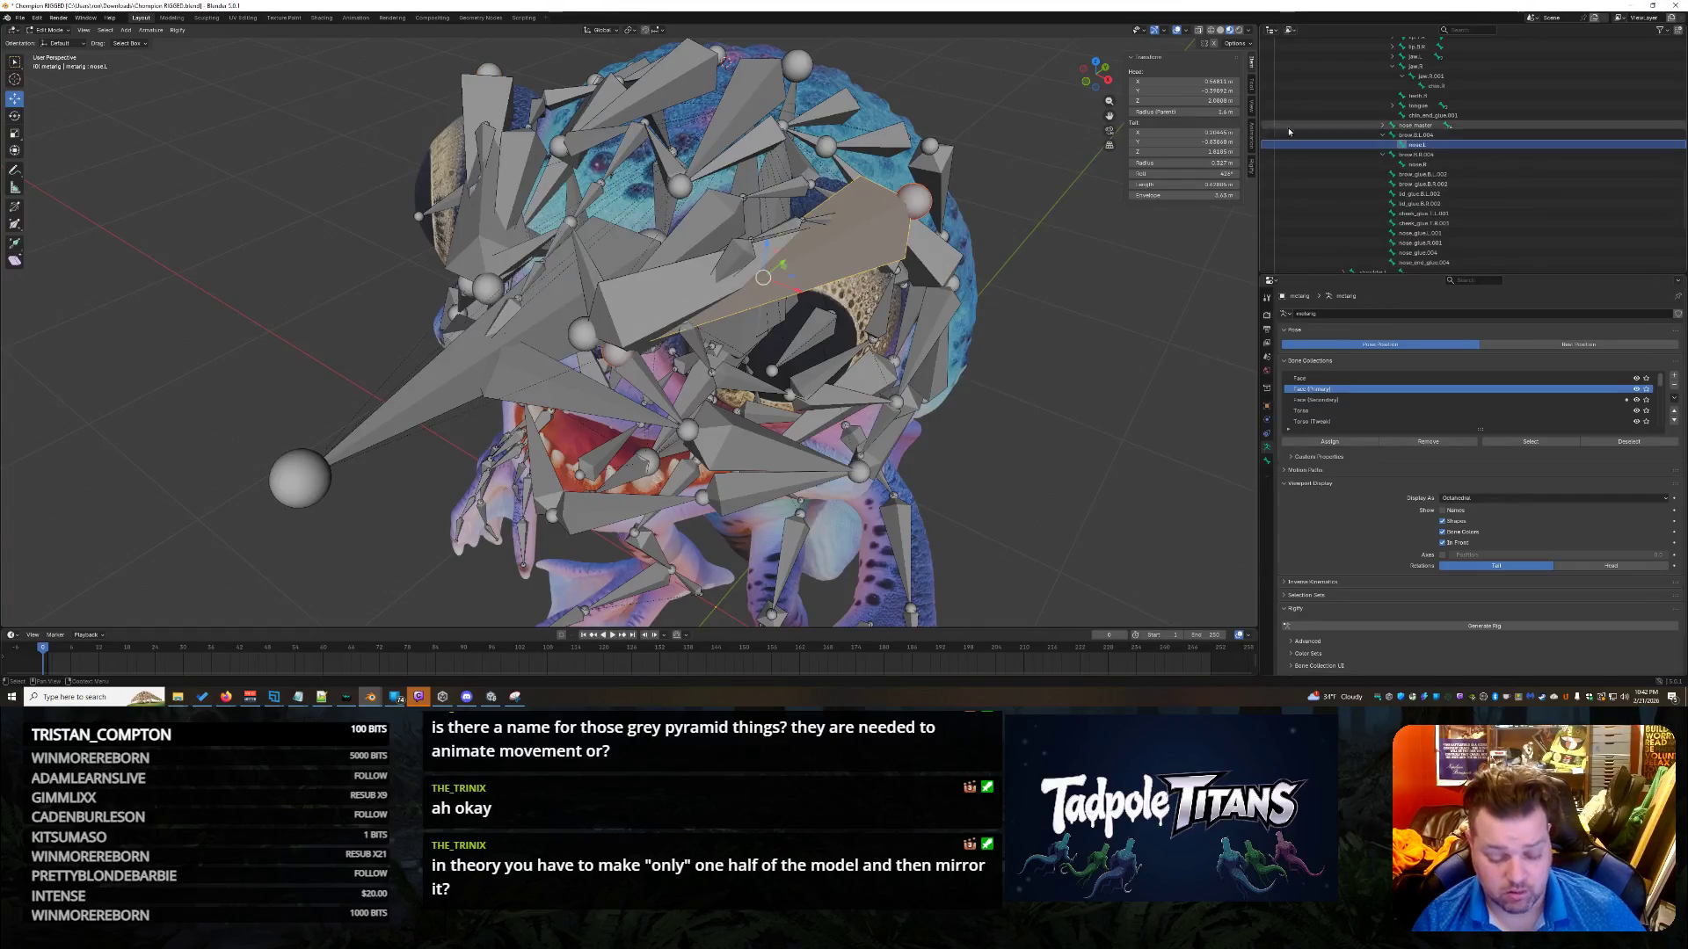
key("alt+p")
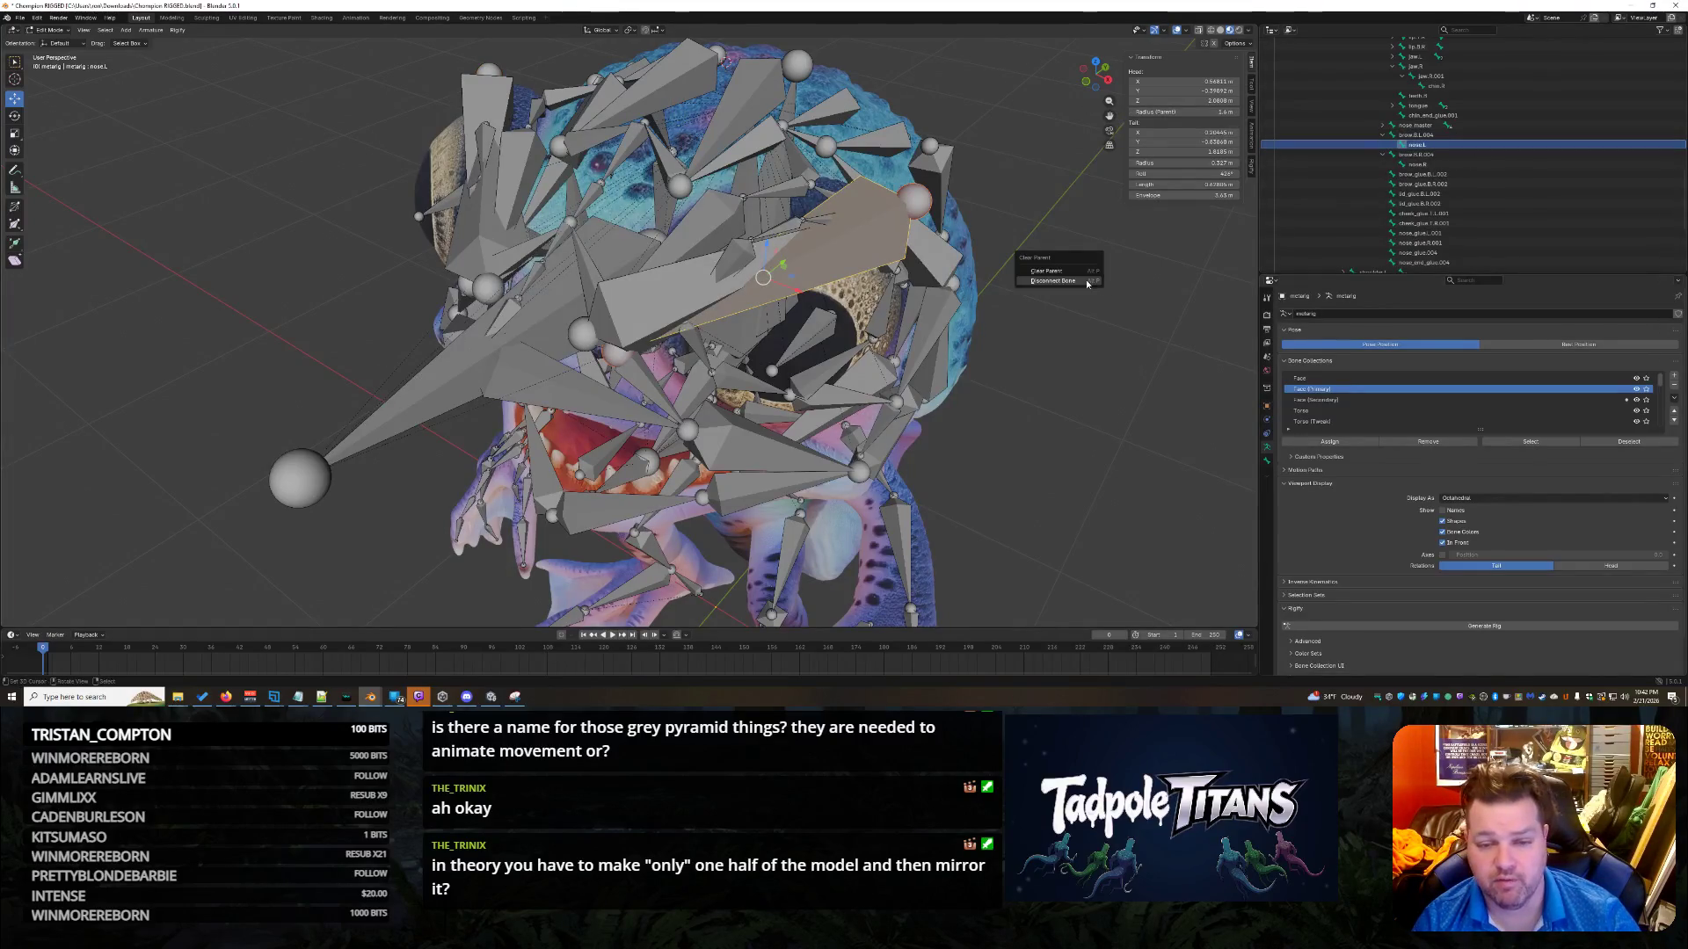
left_click(1059, 269)
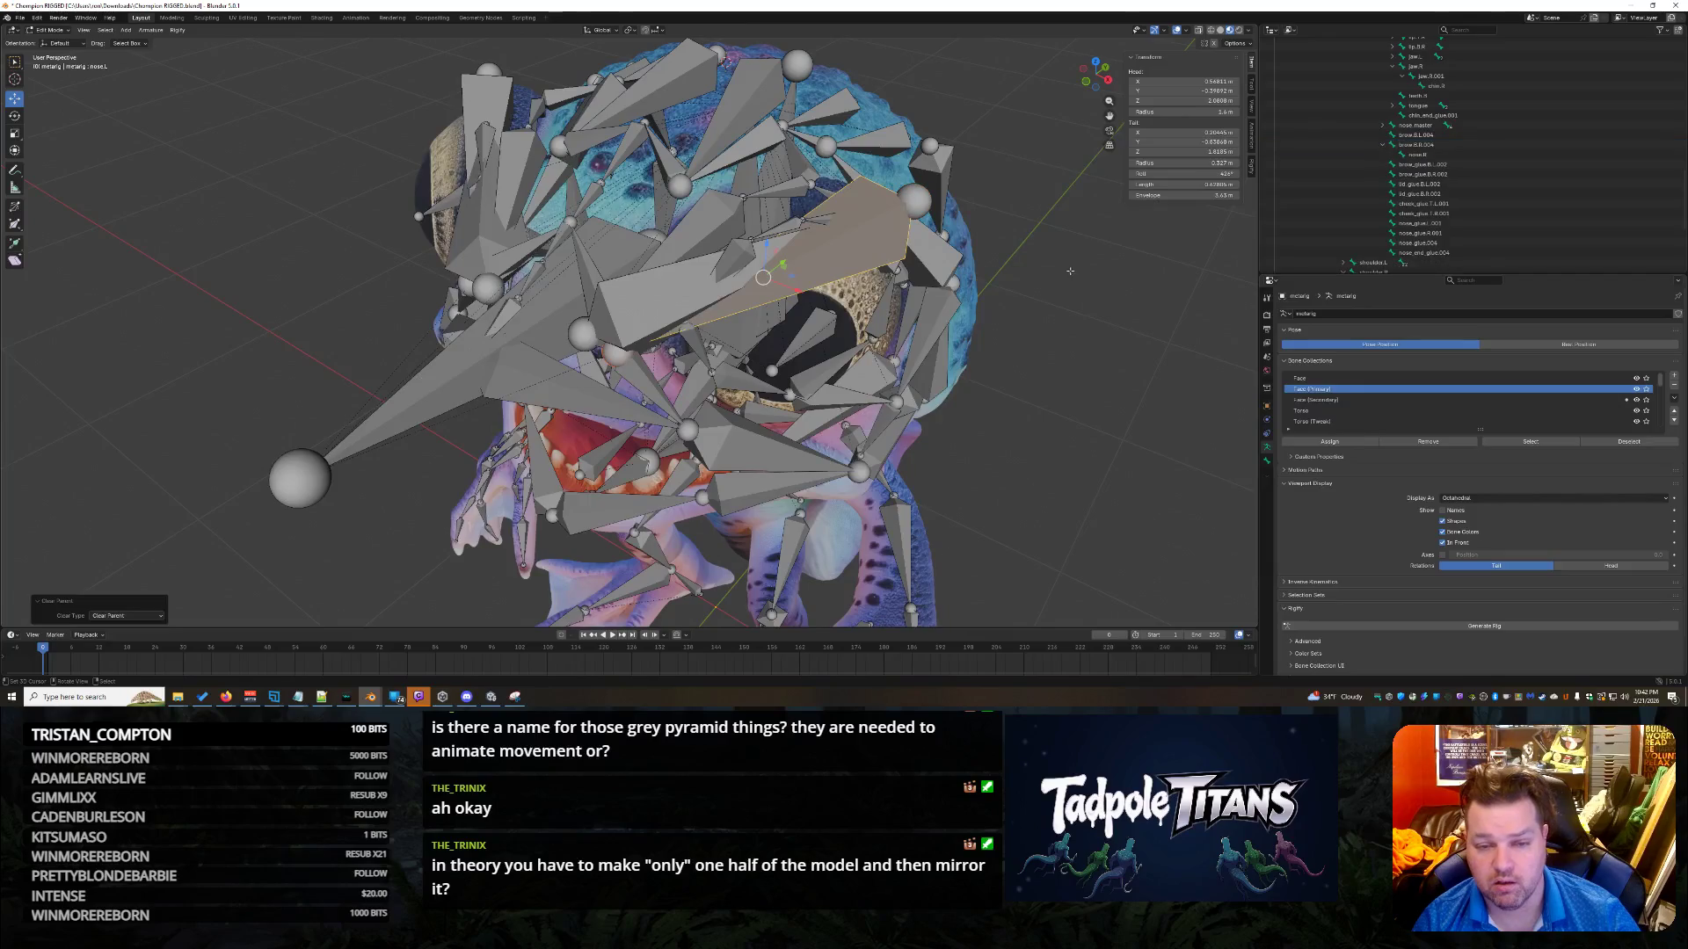
Cancel Clear Parent on nose.R and undo the nose.L detachment so it nests under brow.B.L.004 again.
left_click(1417, 155)
key("alt+p")
left_click(1111, 211)
key("ctrl+z")
key("ctrl+z")
key("ctrl+z")
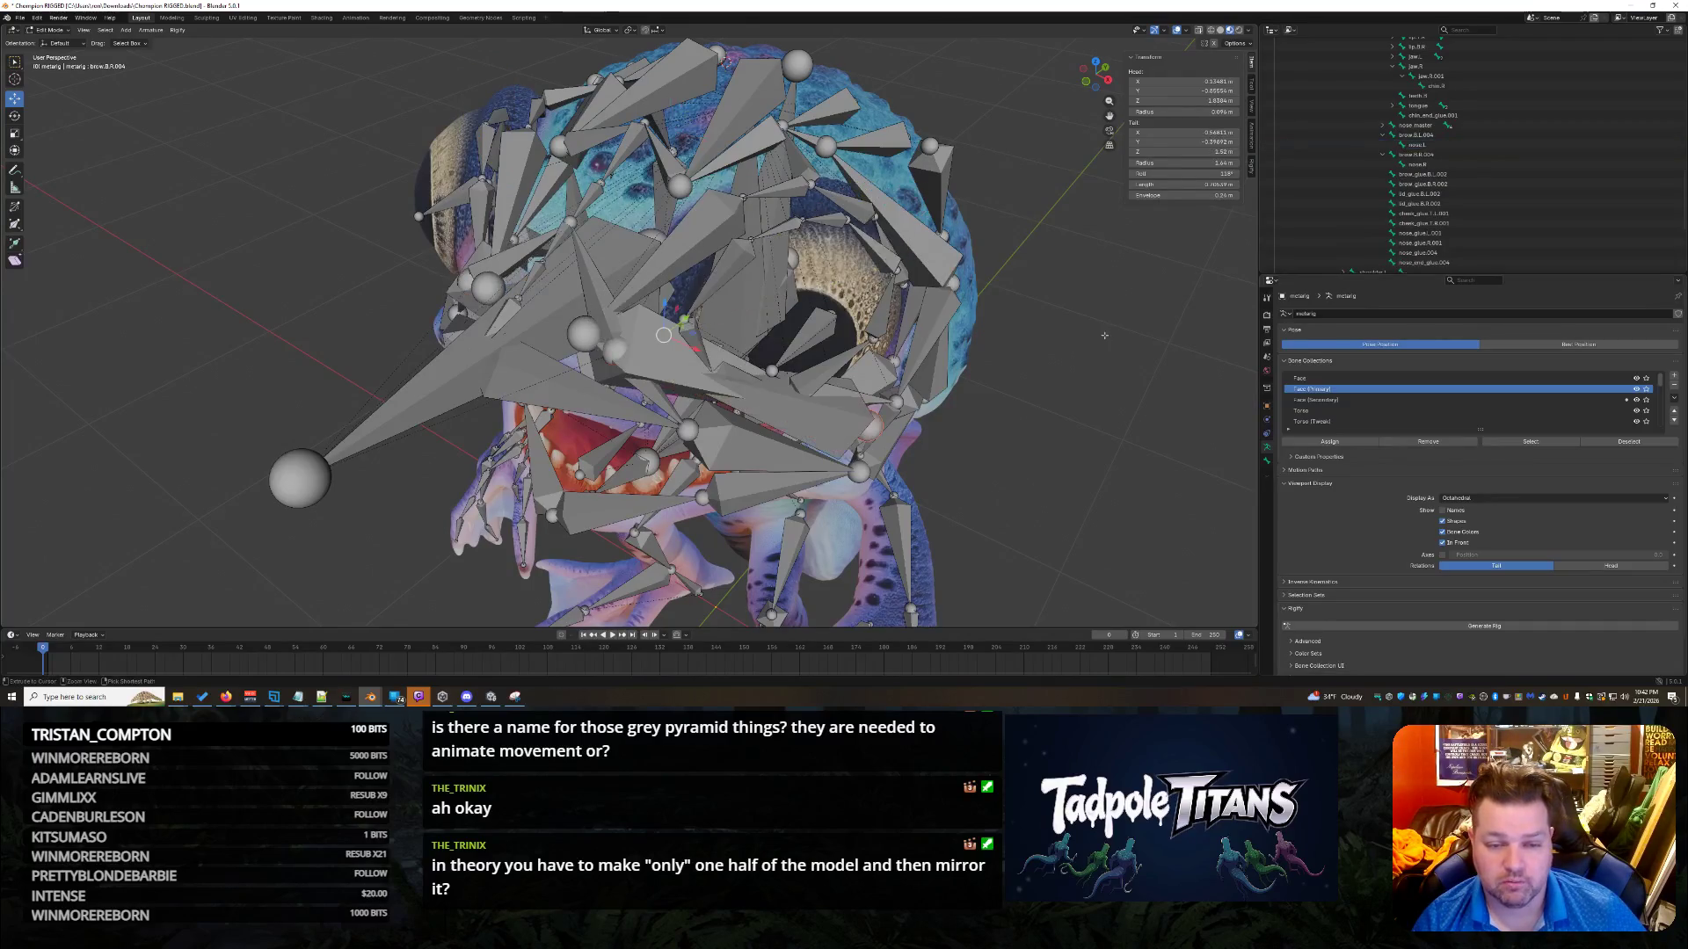
key("ctrl+z")
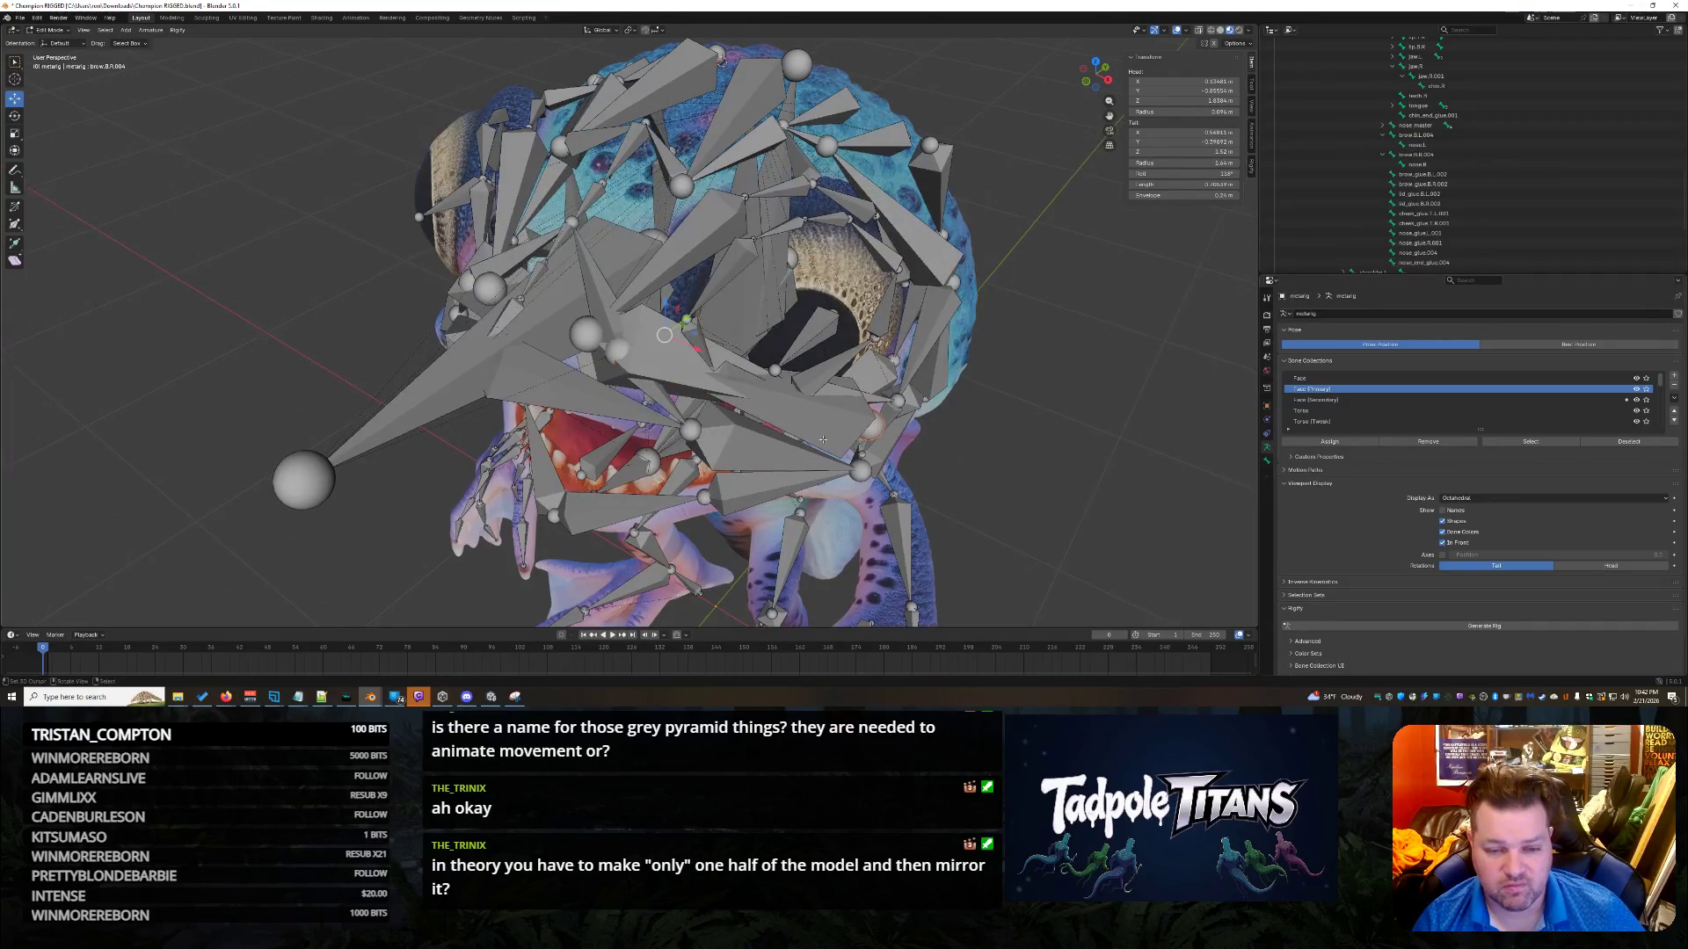
middle_click_drag(1102, 395, 1108, 442)
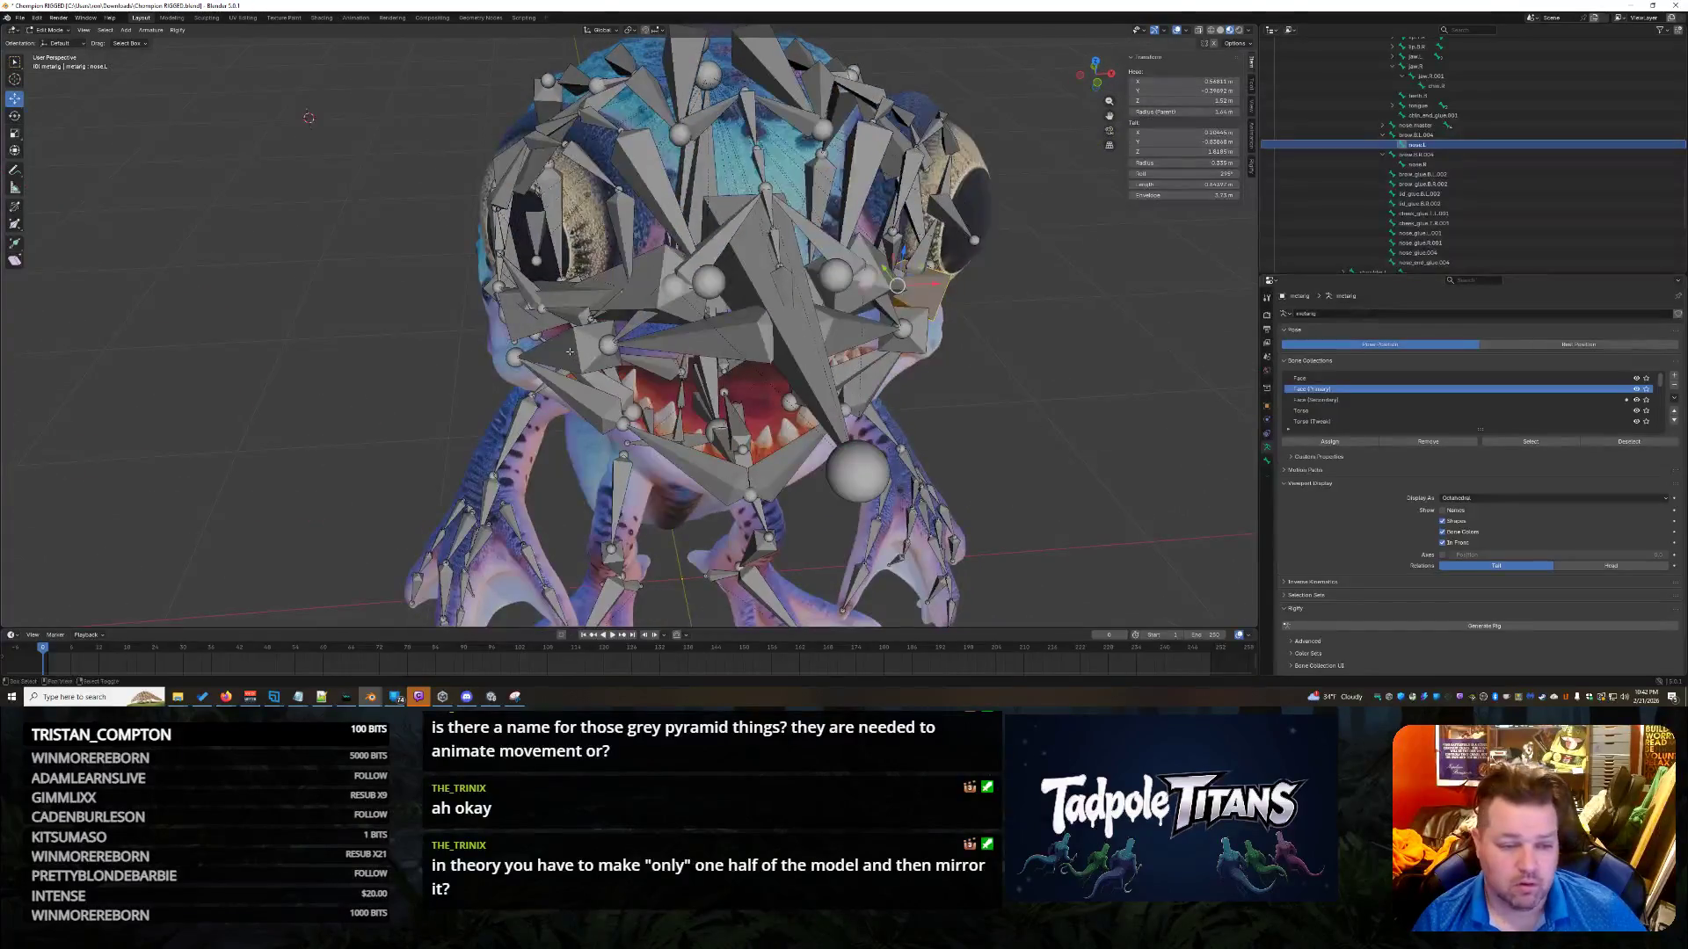
Clear the parent of the nose.R bone, leaving it in place.
left_click(518, 332)
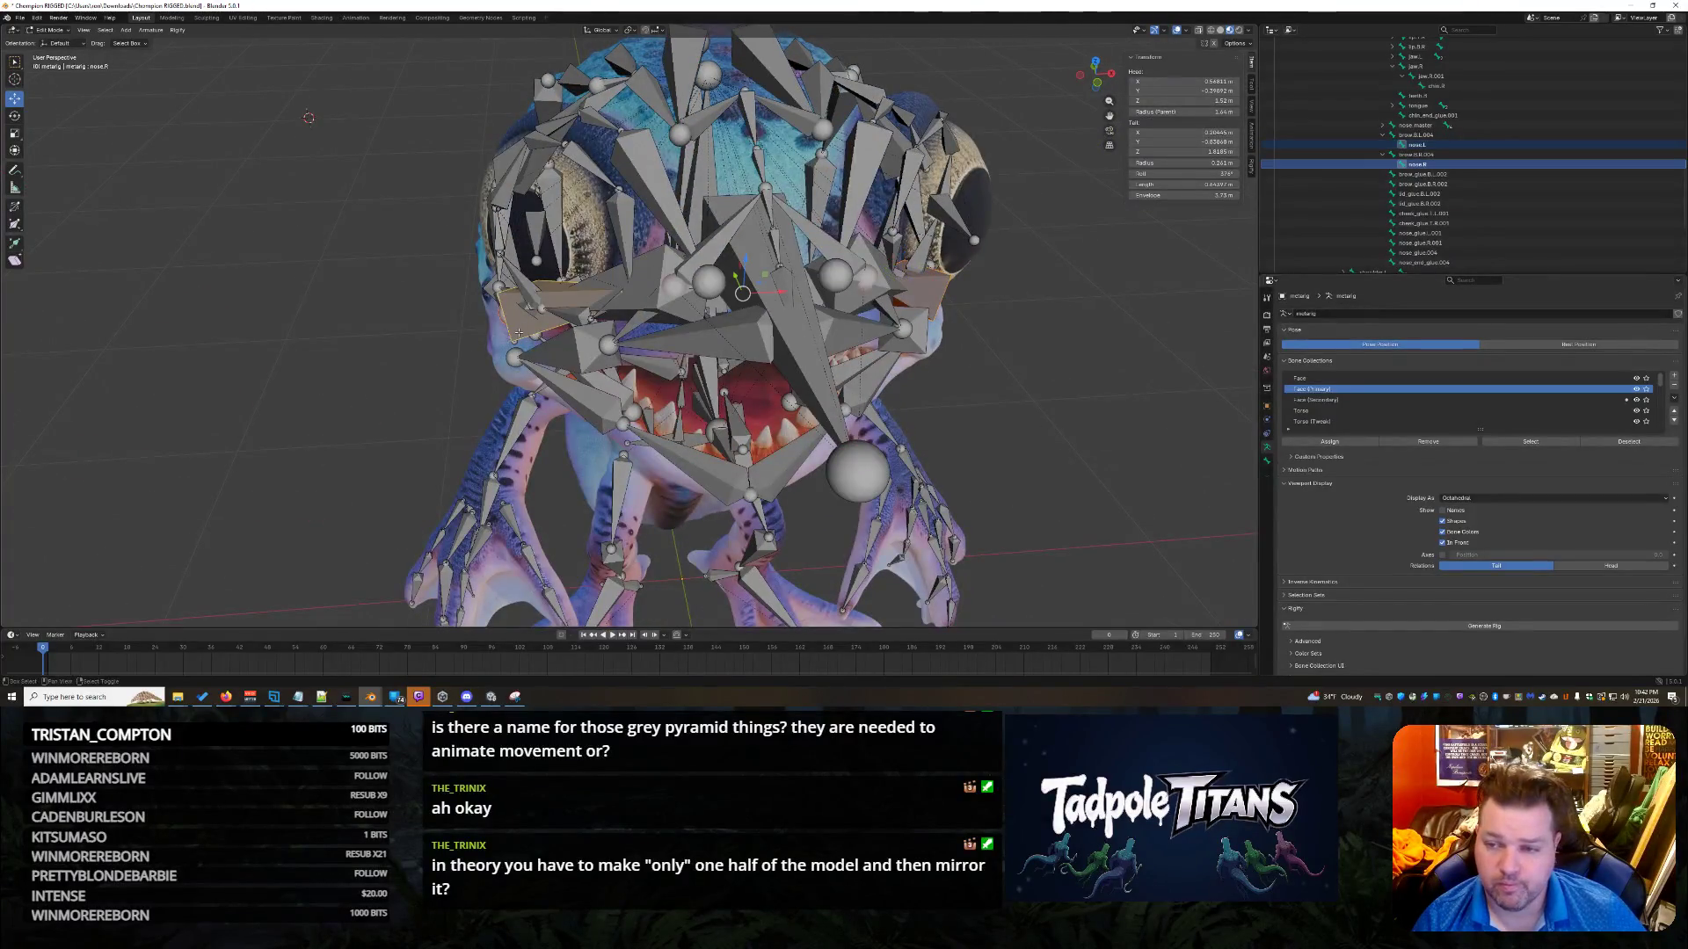
key("alt+p")
left_click(765, 347)
key("g")
key("Escape")
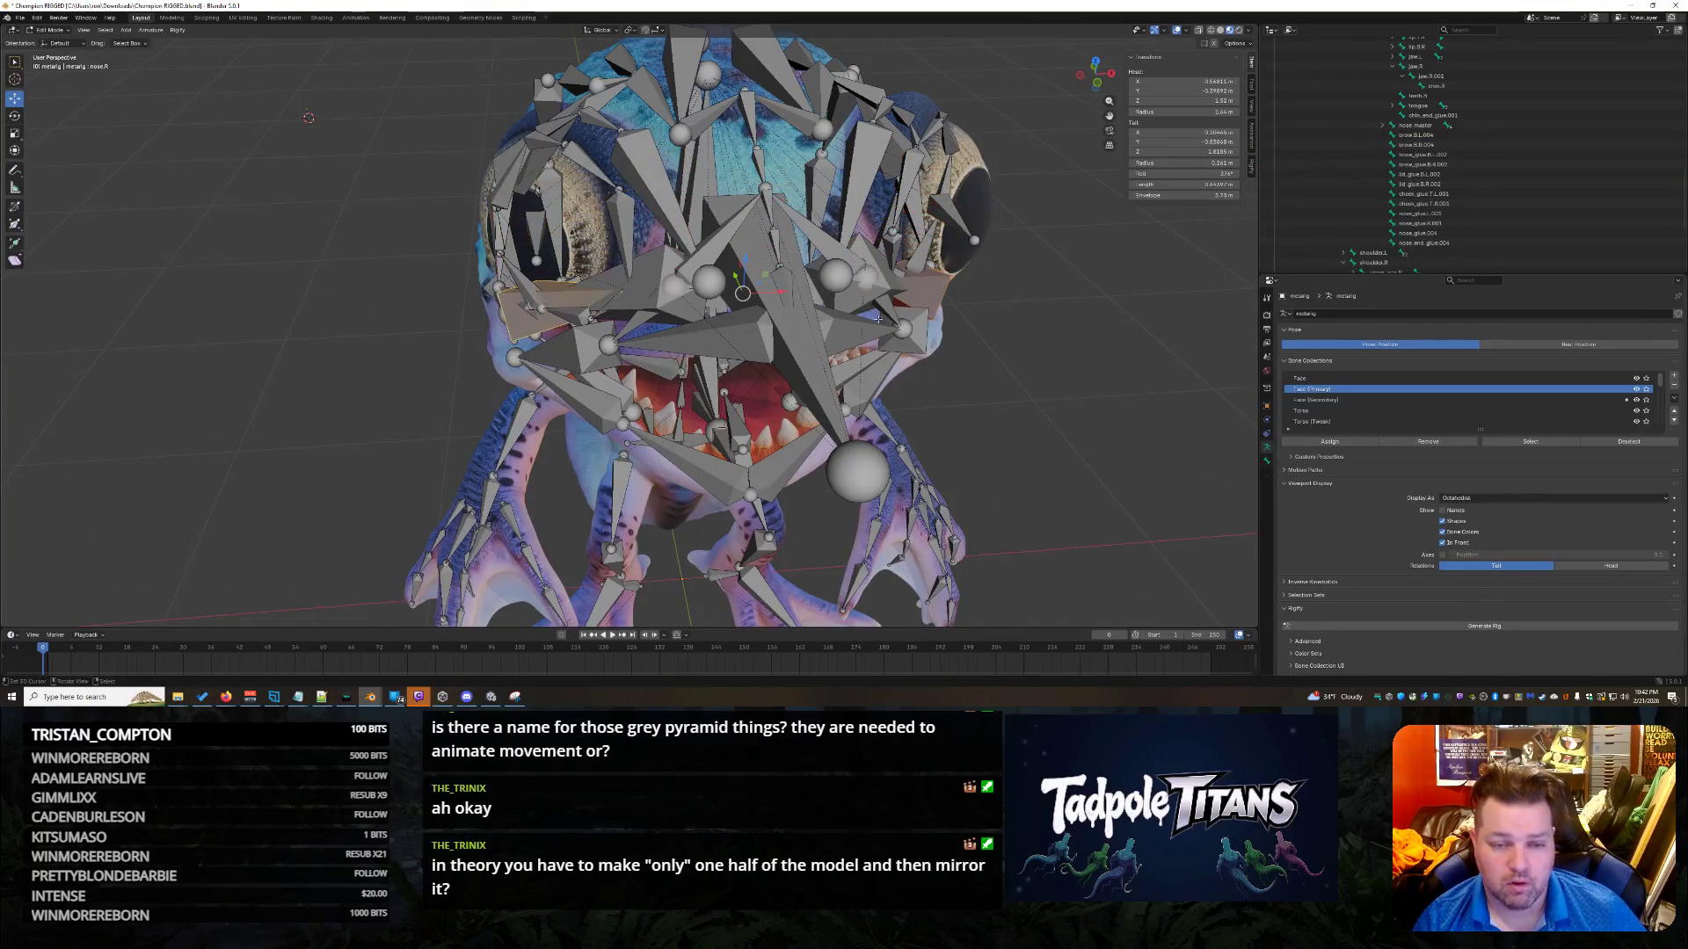
Raise the brow bone upward and shrink the brow bones to about a third.
mouse_move(1023, 367)
middle_mouse_down()
mouse_move(1022, 472)
mouse_move(519, 417)
mouse_move(910, 421)
mouse_move(844, 316)
mouse_move(714, 255)
middle_mouse_up()
scroll(519, 417, "down", 2)
left_click_drag(711, 252, 711, 172)
middle_click_drag(711, 171, 921, 287)
scroll(921, 287, "up", 3)
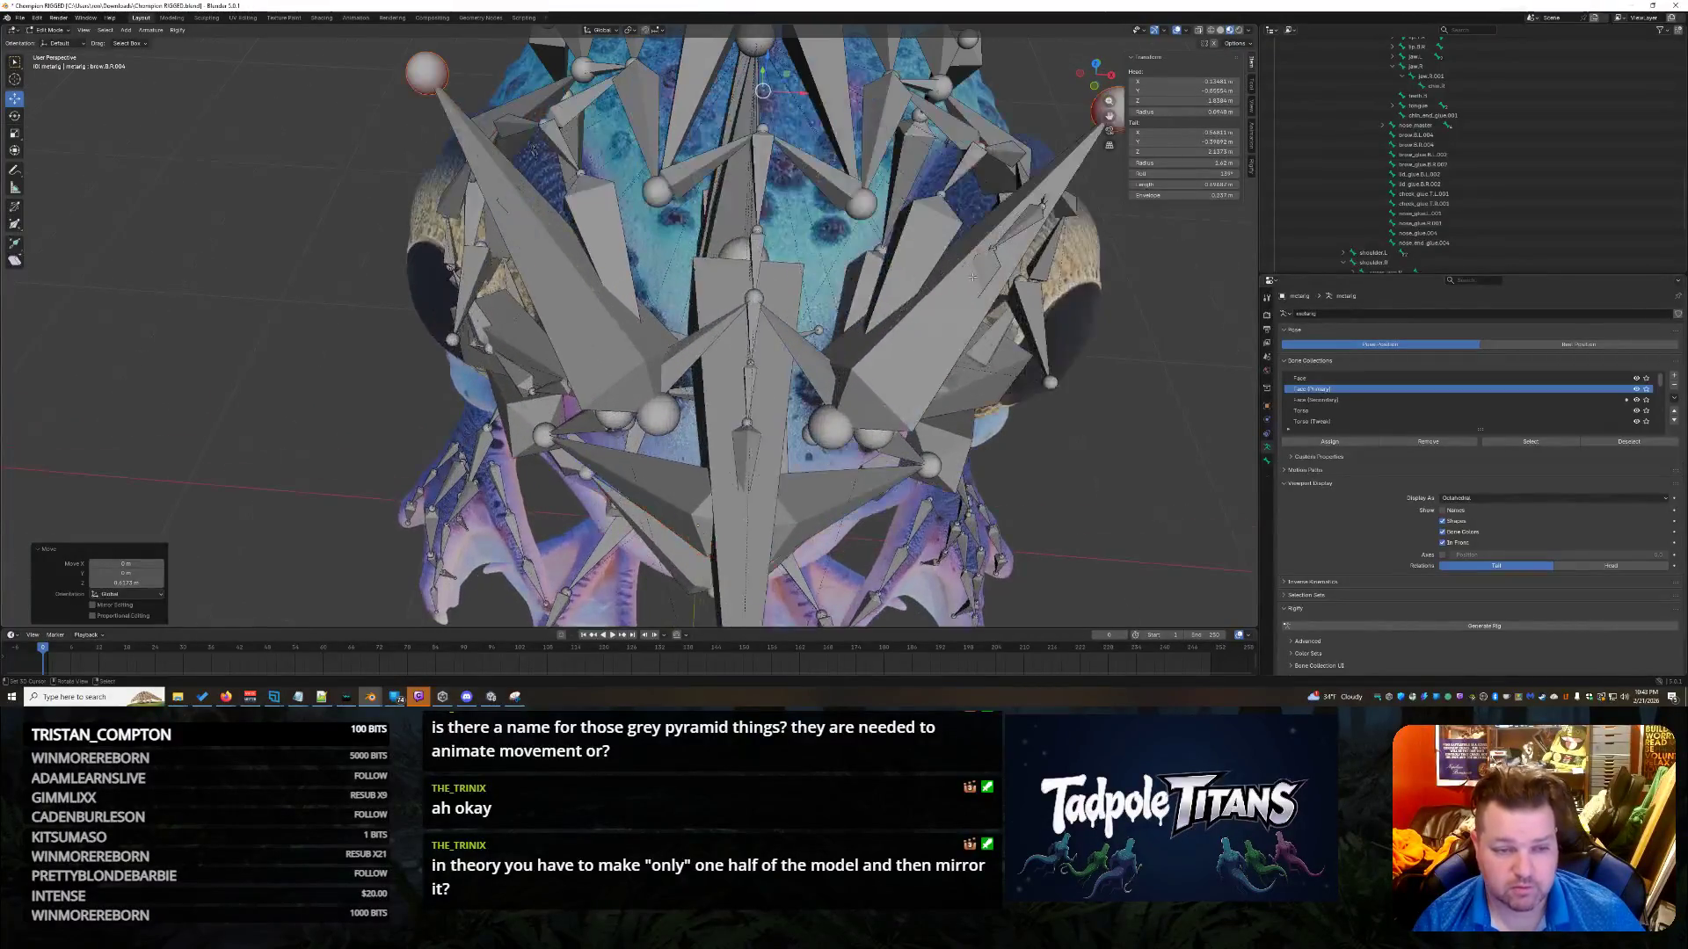
key("s")
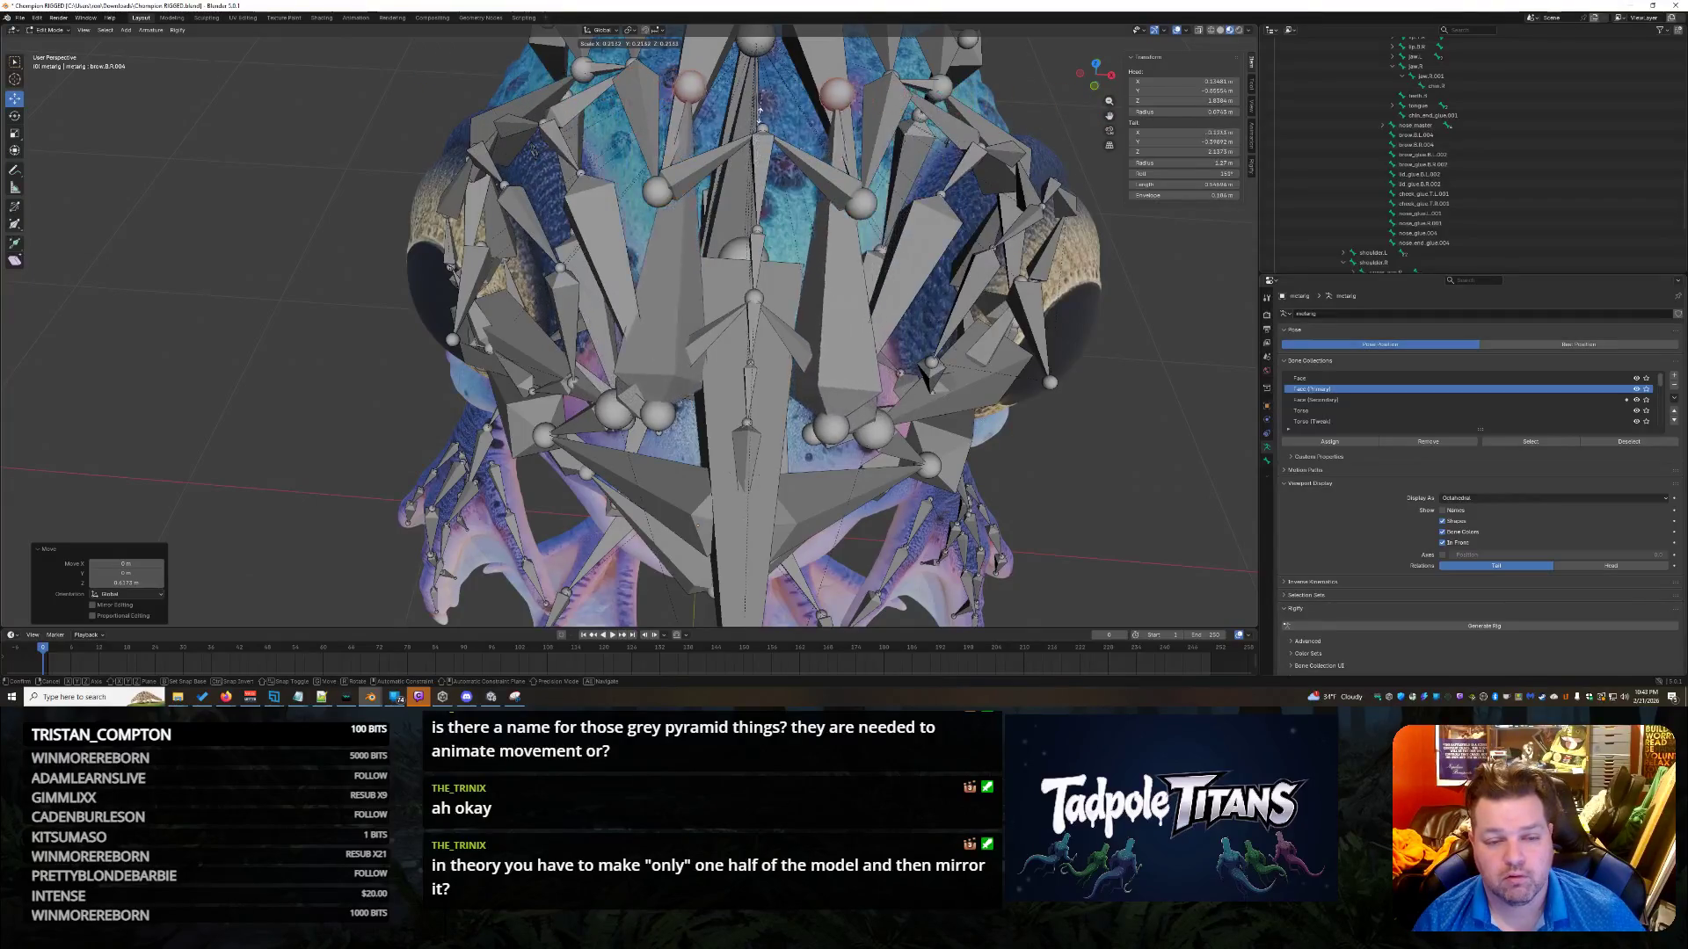
left_click(754, 127)
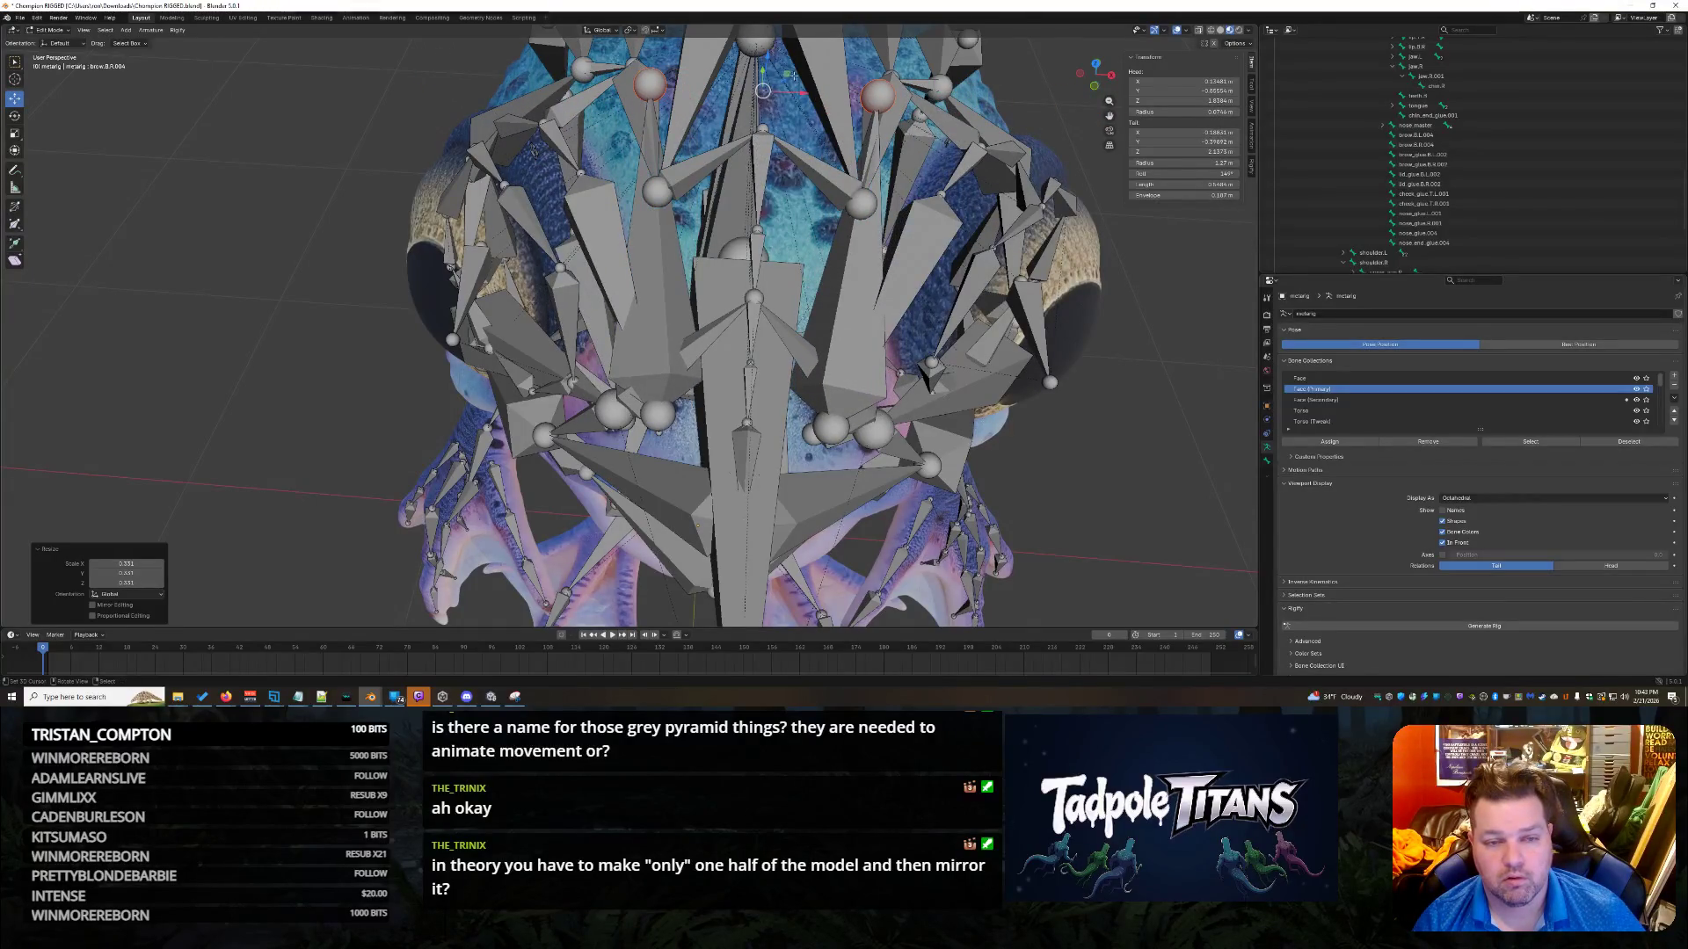
Shift the selected brow bone along the Y axis.
middle_click_drag(1110, 339, 861, 439)
key("g")
key("y")
left_click(932, 158)
Lower the bone's tail along Z and scale it down to about 0.78.
middle_click_drag(932, 158, 927, 46)
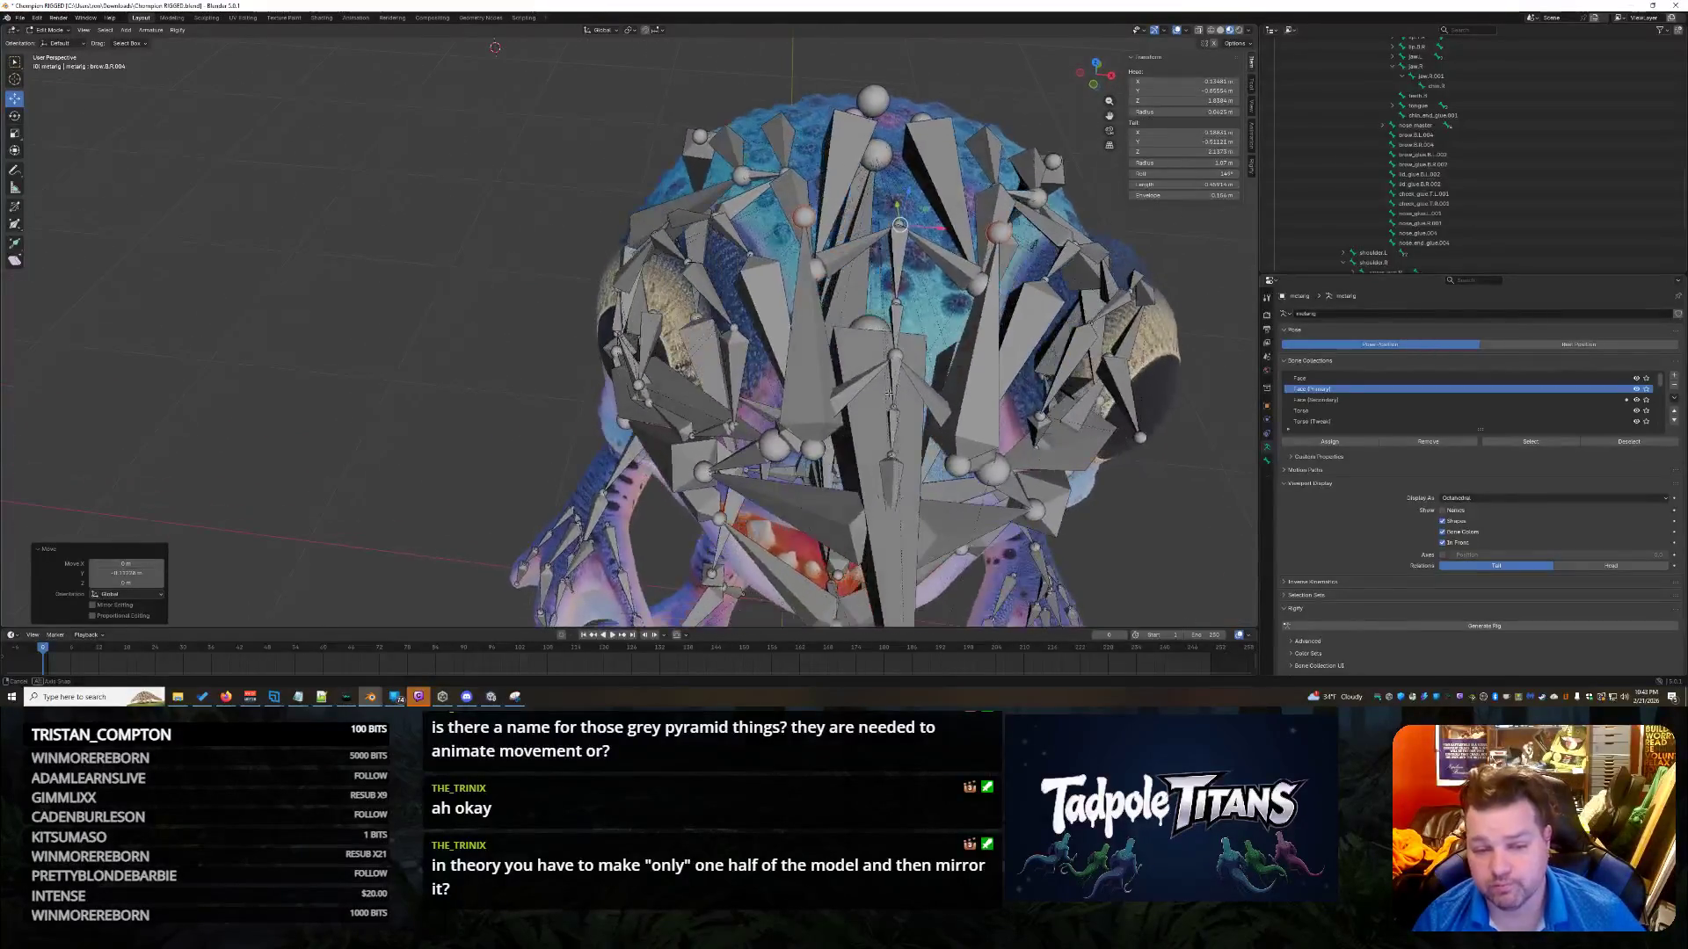
key("g")
key("z")
left_click(924, 255)
mouse_move(924, 254)
middle_mouse_down()
mouse_move(996, 349)
mouse_move(1018, 318)
mouse_move(1120, 486)
mouse_move(1157, 490)
mouse_move(1055, 479)
mouse_move(1147, 486)
mouse_move(743, 222)
middle_mouse_up()
key("s")
left_click(976, 303)
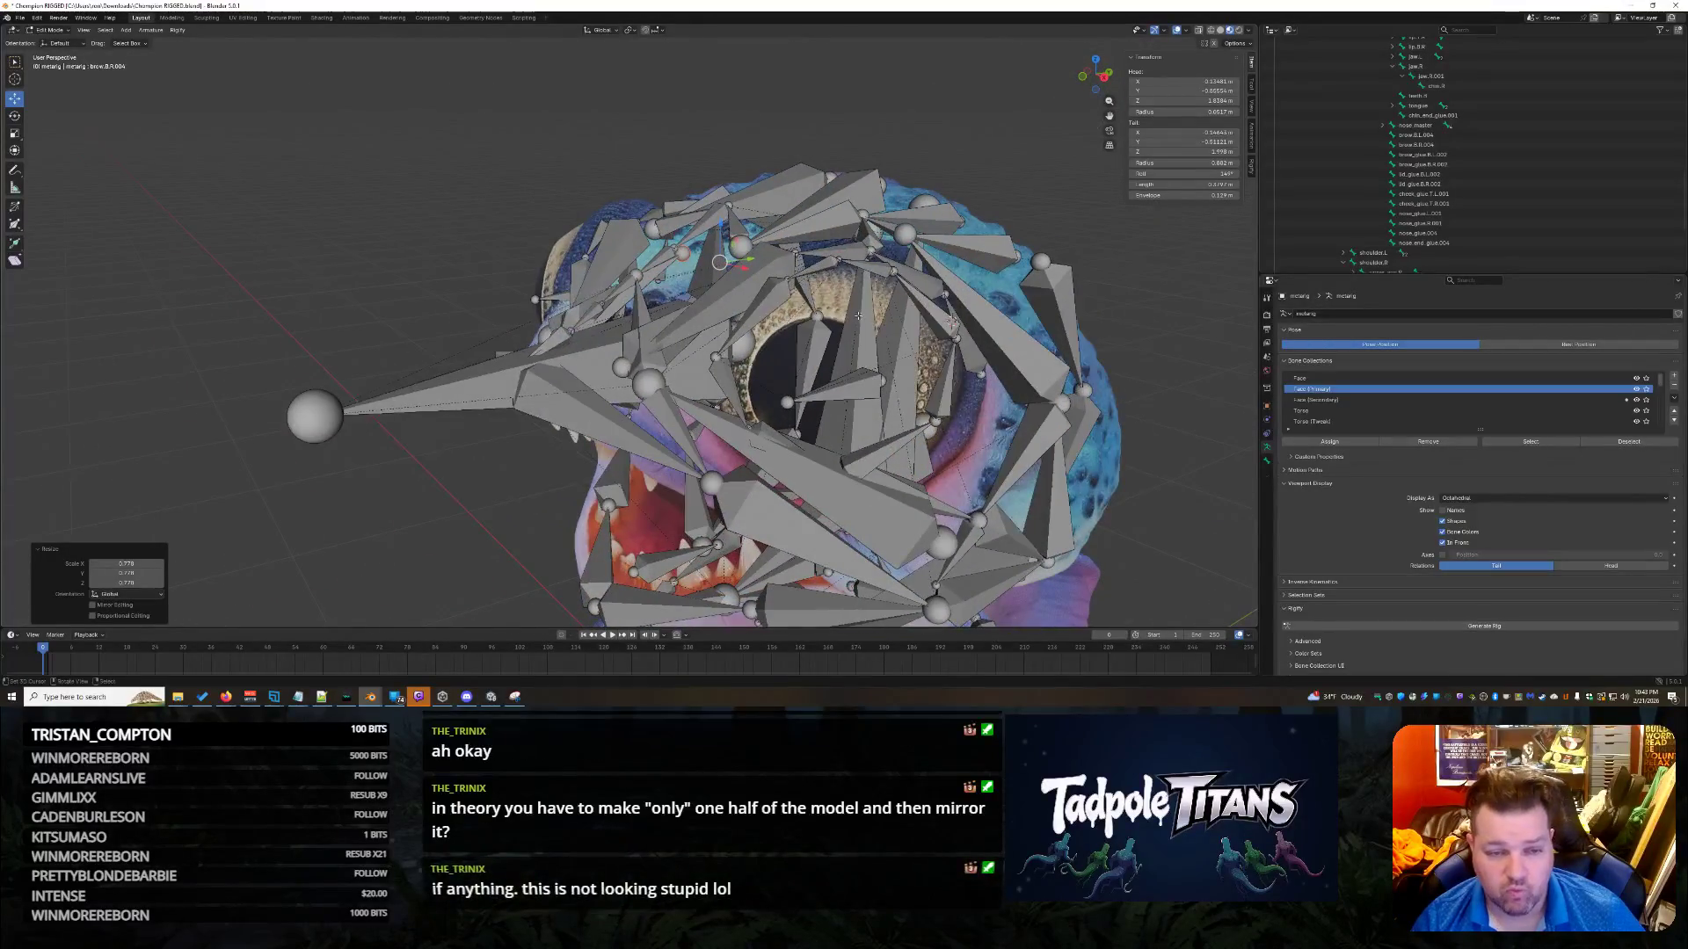
key("g")
key("z")
left_click(743, 242)
middle_click_drag(743, 242, 1138, 340)
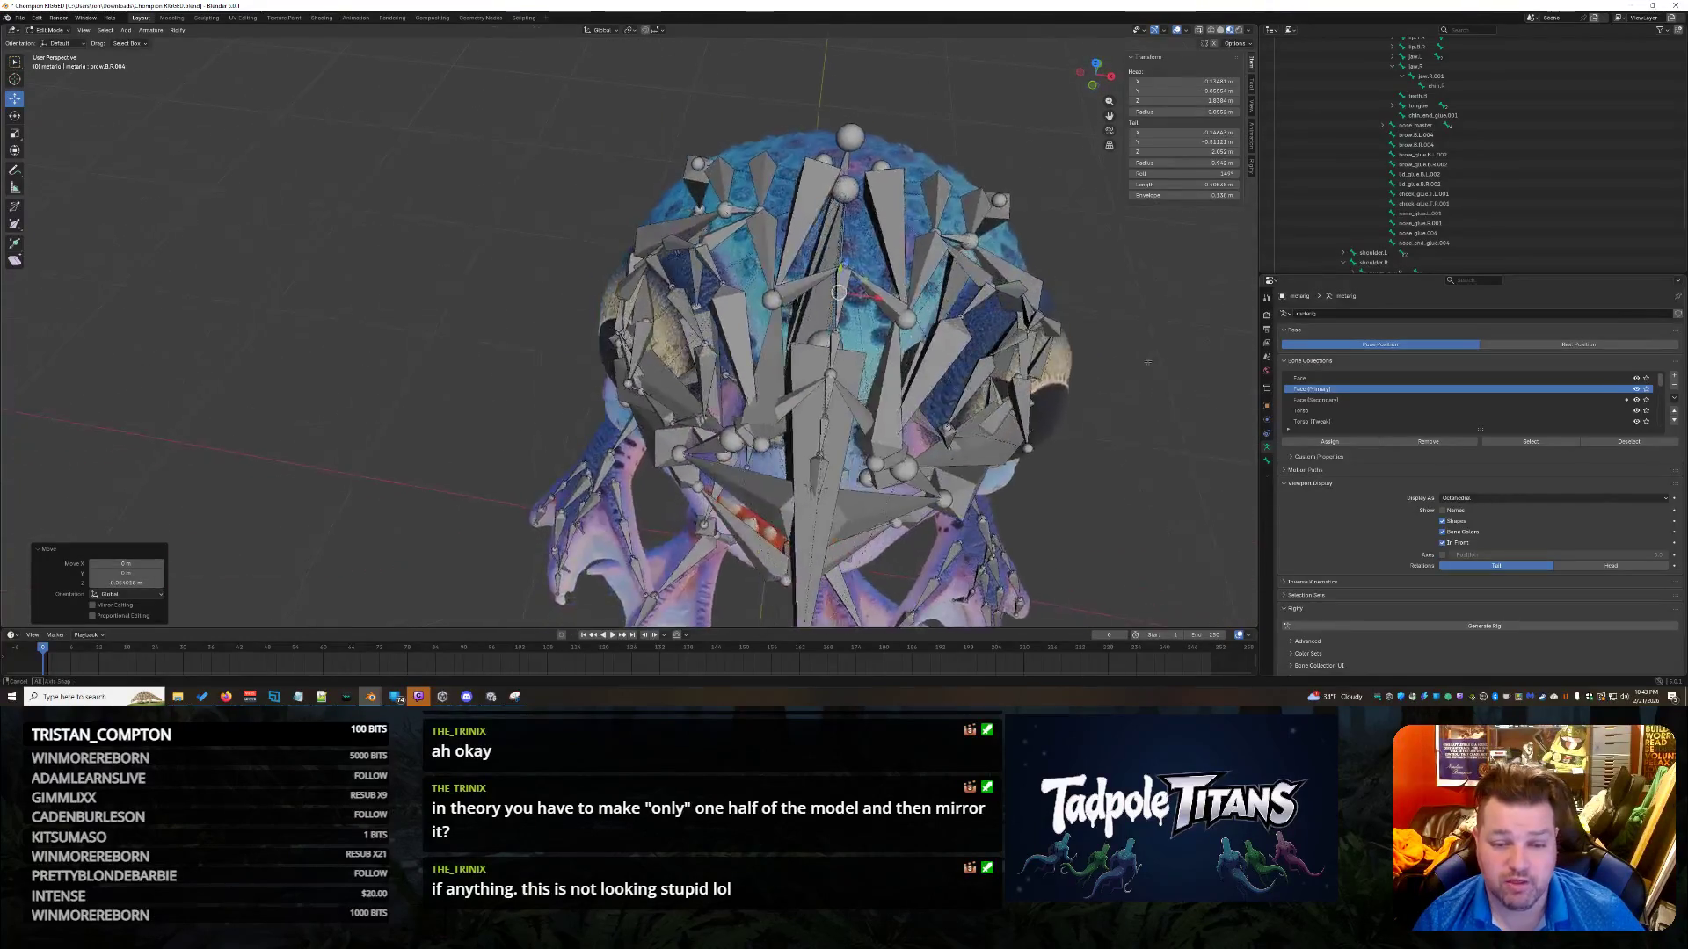
middle_click_drag(1140, 416, 1125, 407)
scroll(884, 388, "up", 5)
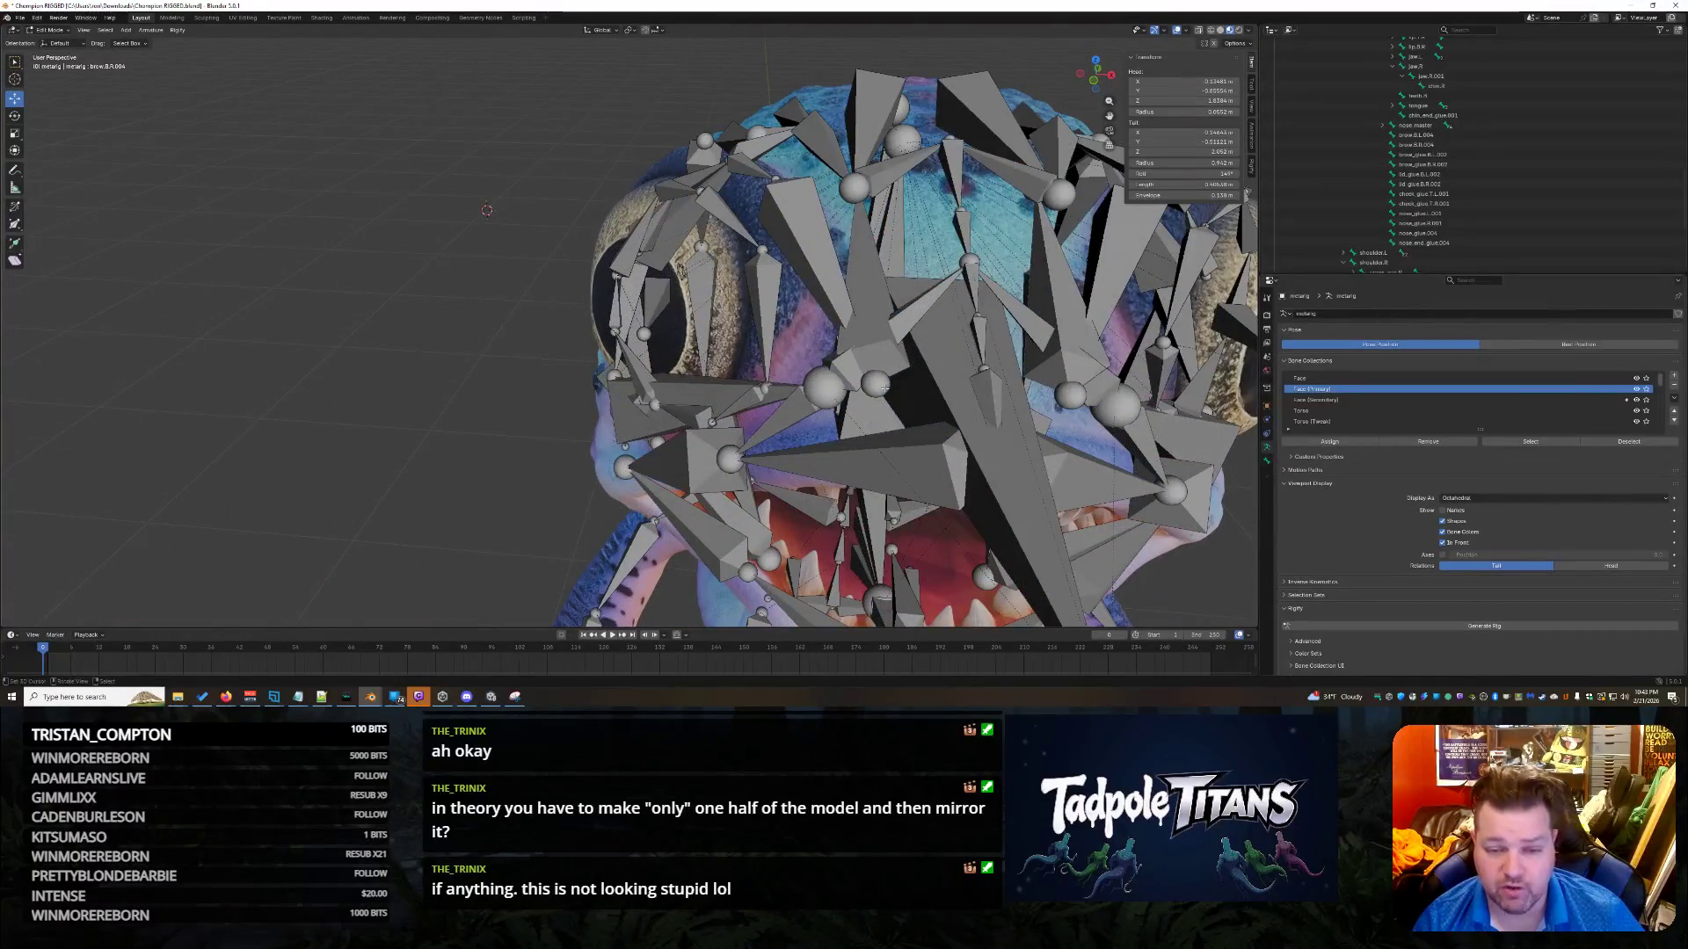
mouse_move(1038, 293)
middle_mouse_down()
mouse_move(1163, 458)
mouse_move(909, 289)
middle_mouse_up()
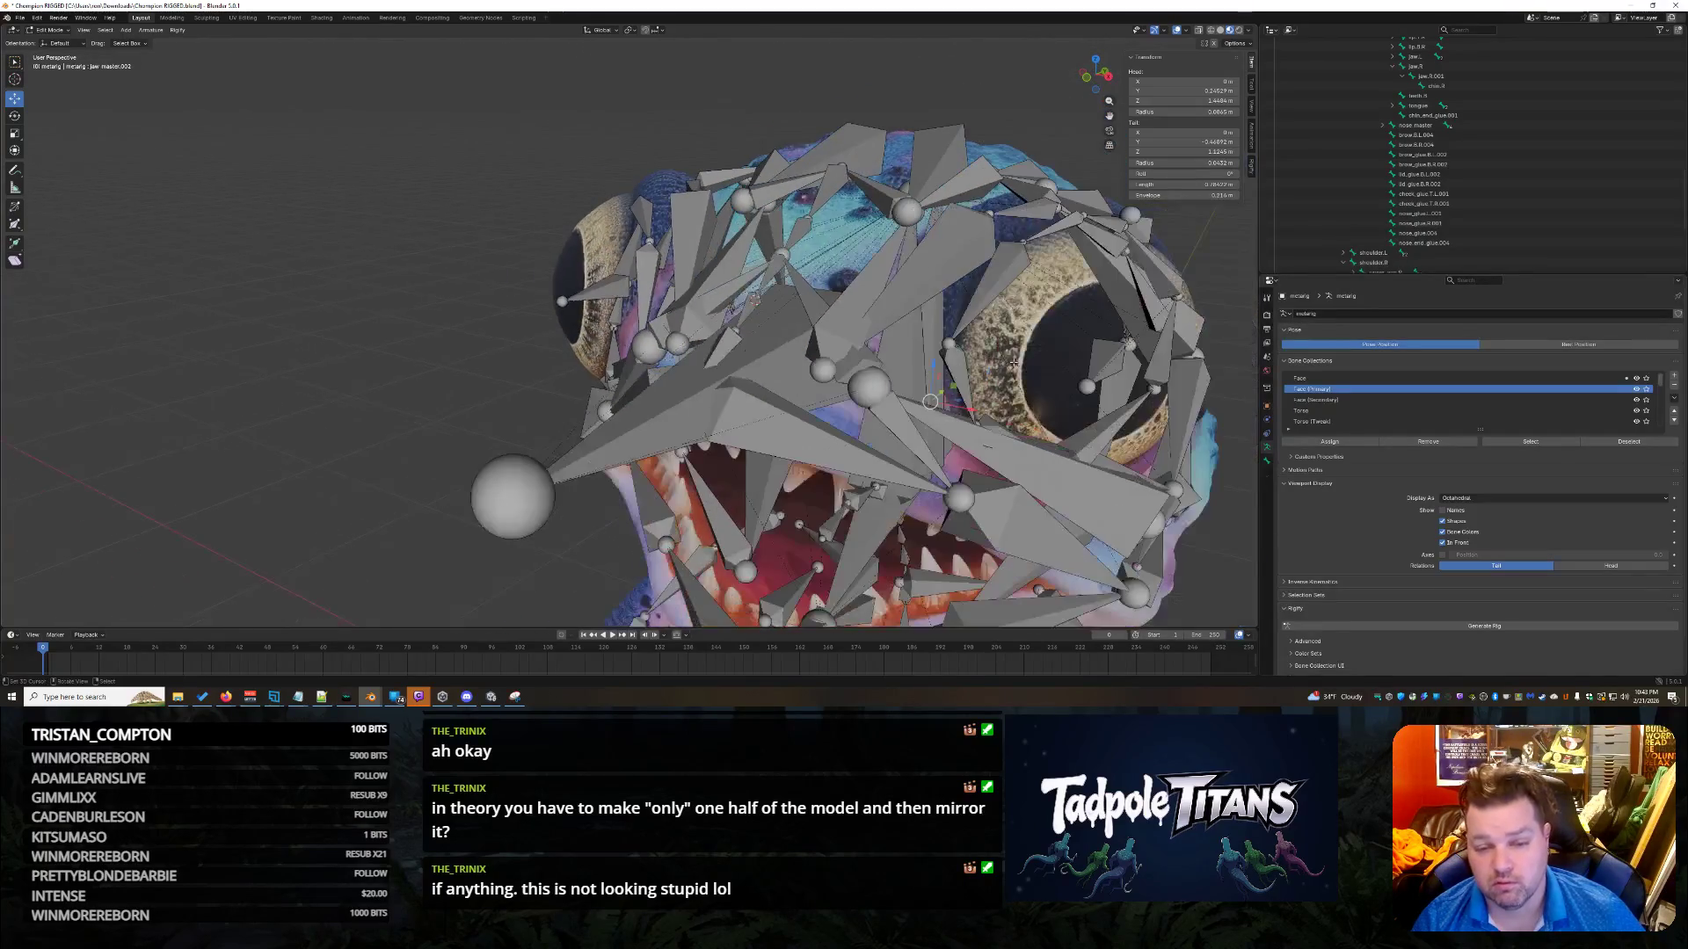
left_click(909, 289)
left_click(853, 290)
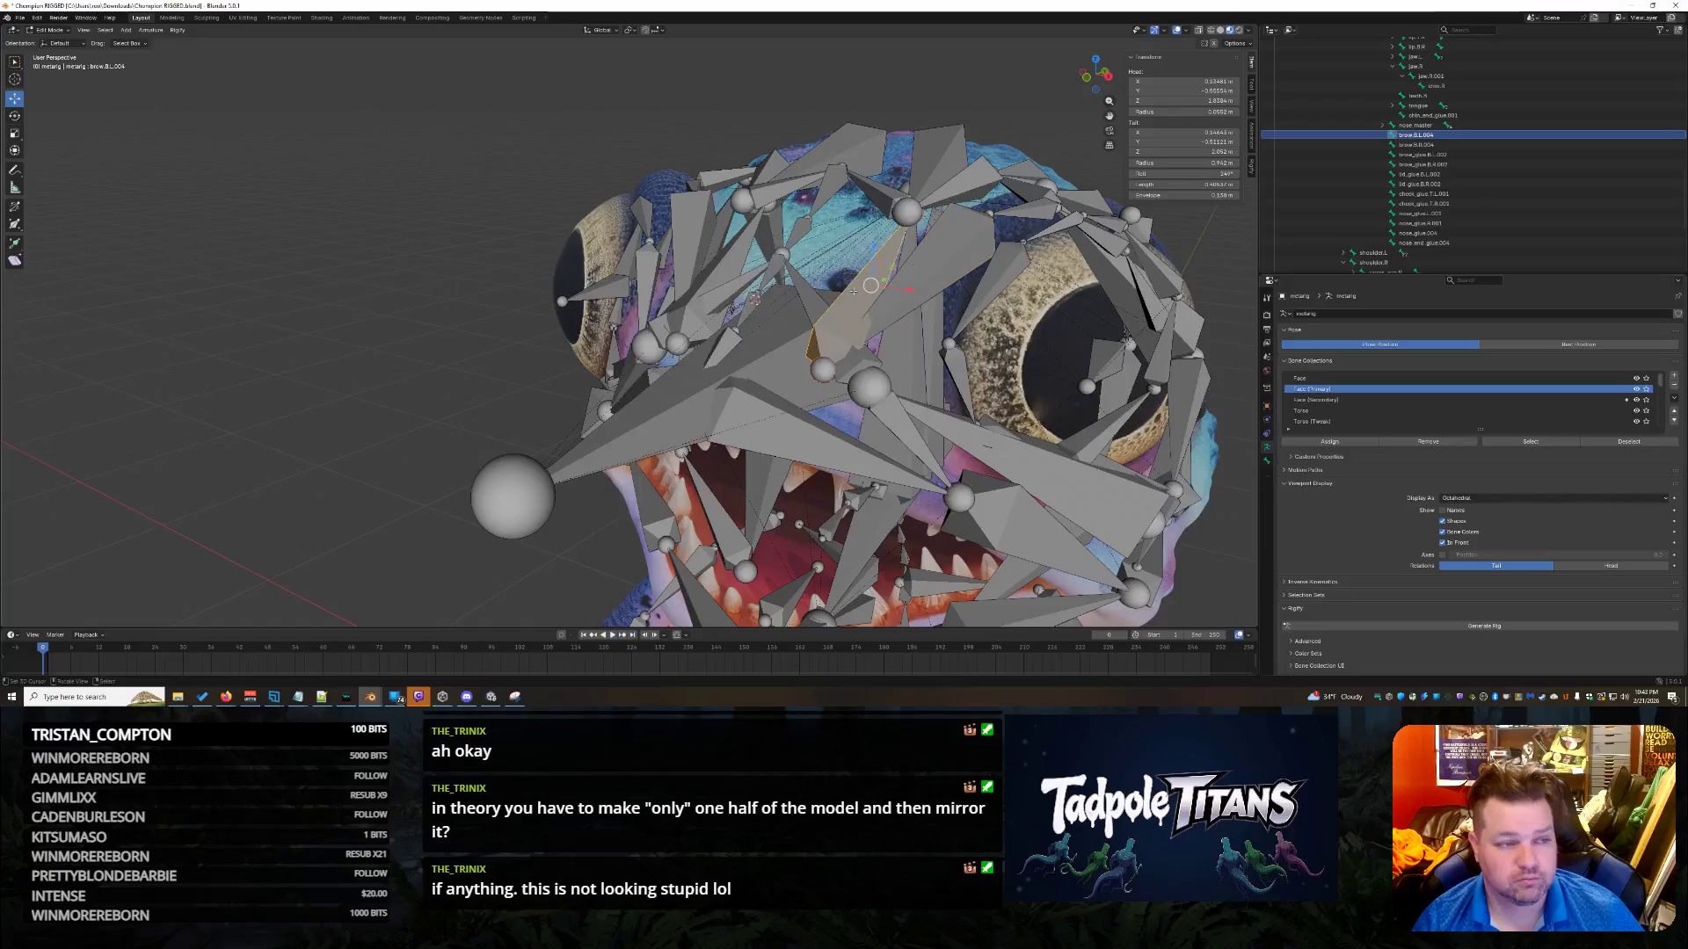
mouse_move(1007, 446)
middle_mouse_down()
mouse_move(1018, 481)
mouse_move(1012, 410)
mouse_move(949, 365)
middle_mouse_up()
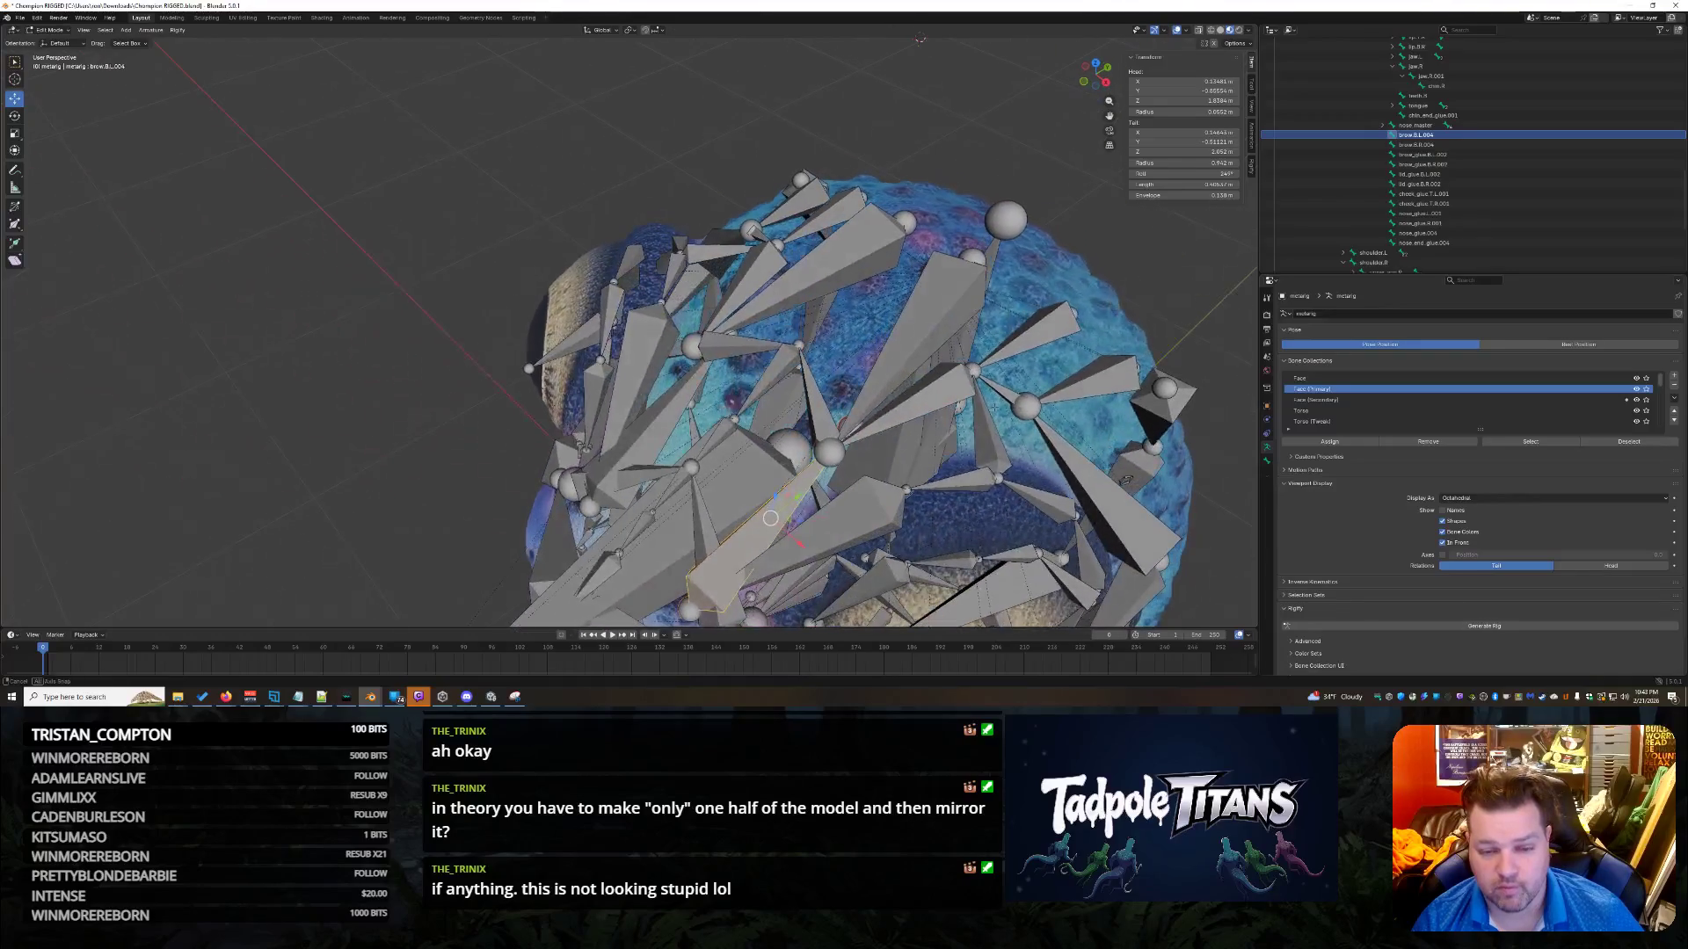
left_click(919, 346)
key("ctrl+z")
middle_click_drag(779, 499, 703, 248)
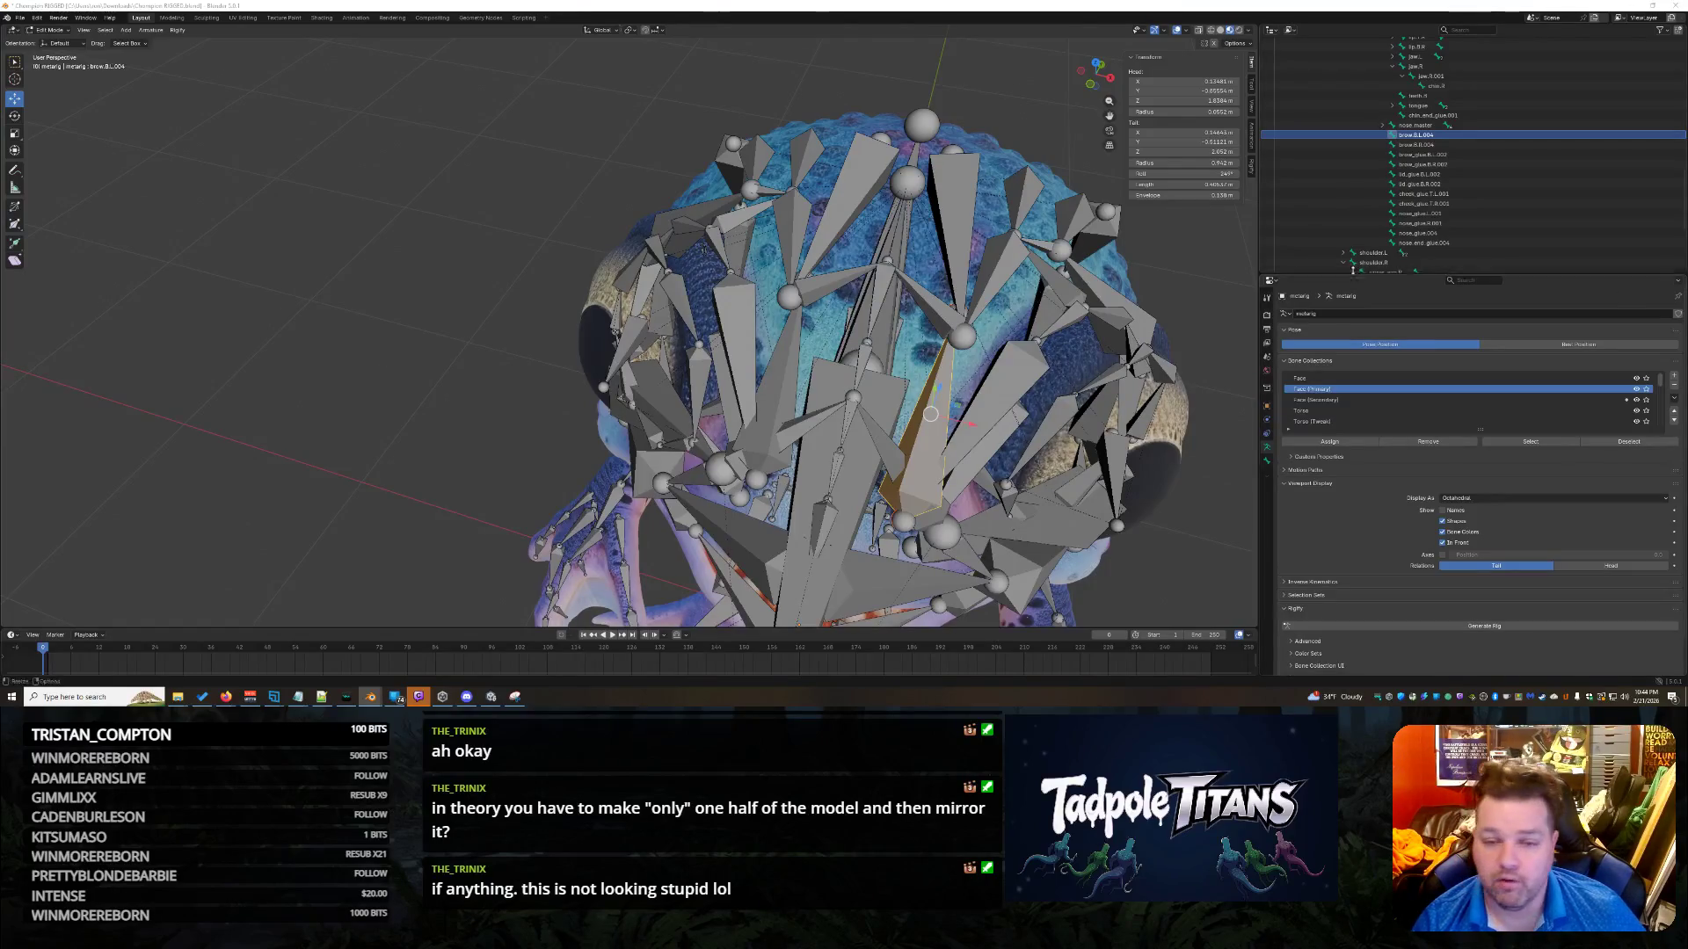
left_click(1152, 268)
mouse_move(1177, 271)
middle_mouse_down()
mouse_move(1231, 274)
mouse_move(1109, 314)
middle_mouse_up()
mouse_move(728, 256)
middle_mouse_down()
mouse_move(939, 385)
mouse_move(937, 409)
middle_mouse_up()
left_click(949, 378)
left_click(797, 401)
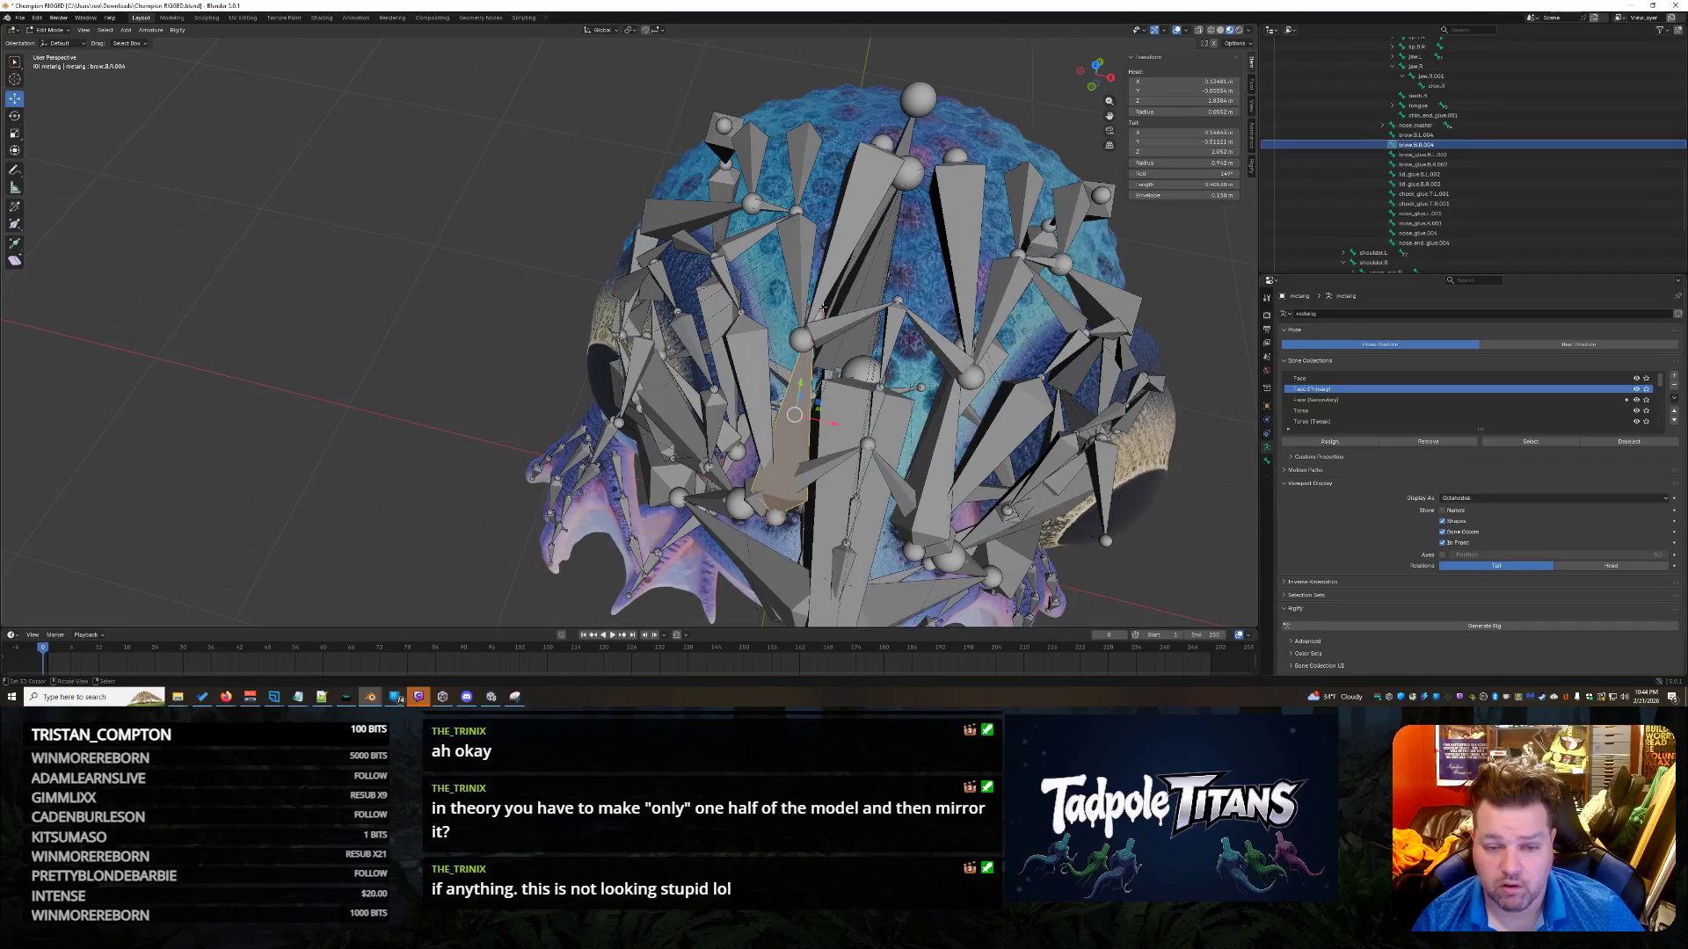
left_click(974, 373)
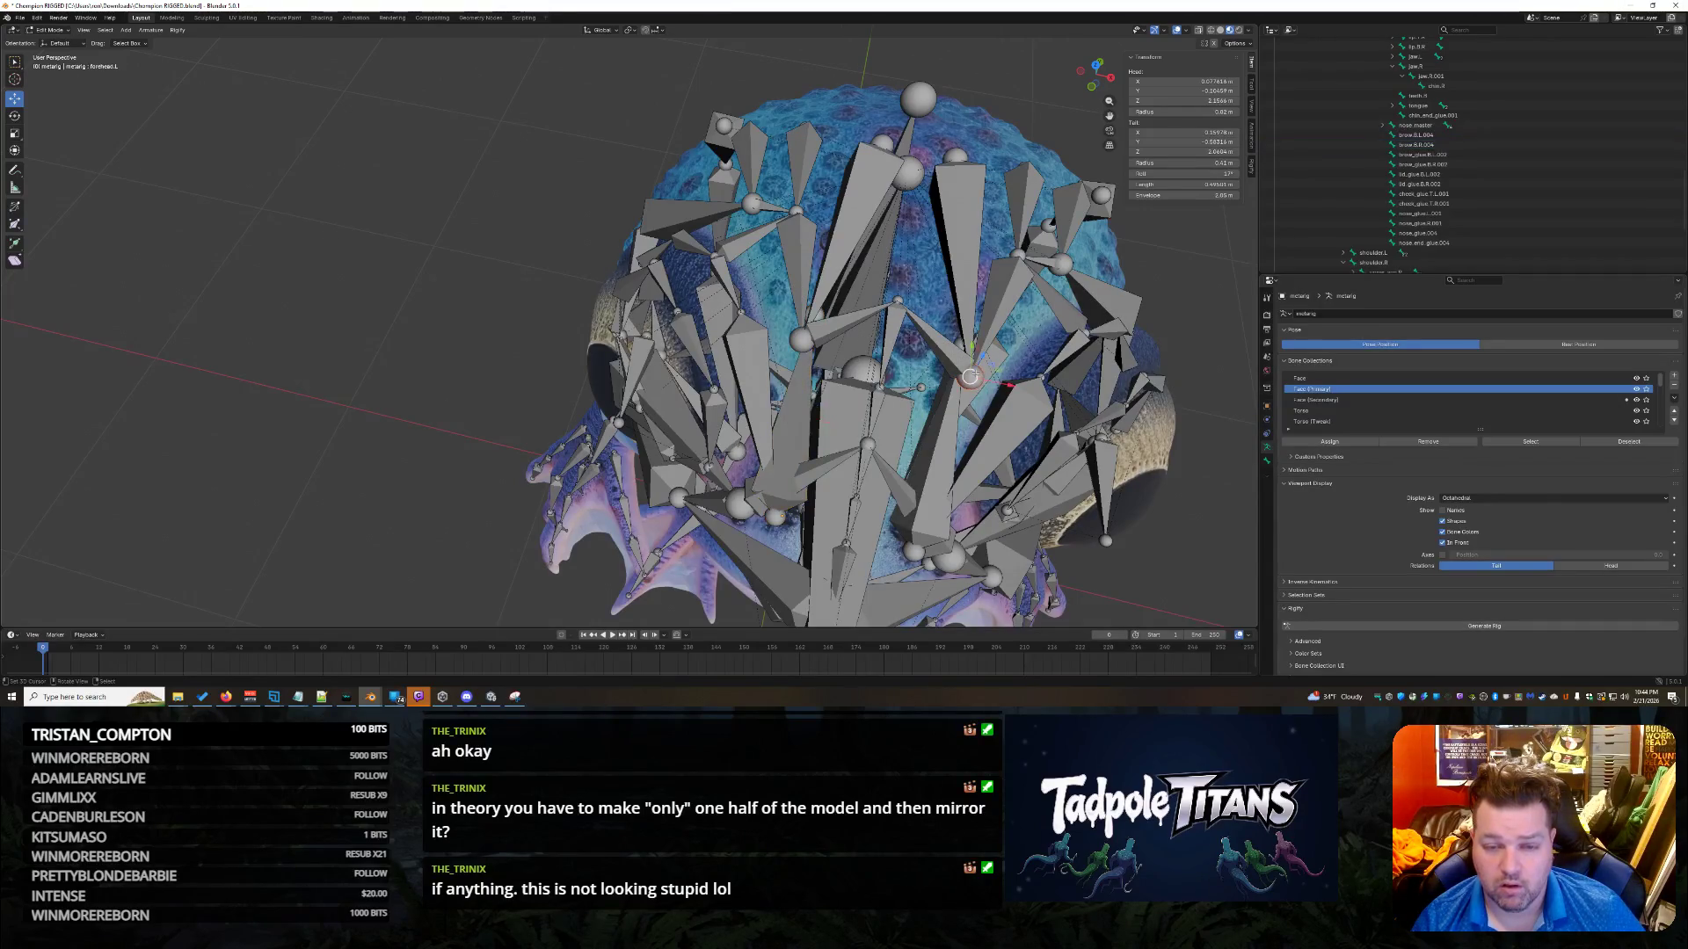
left_click(945, 423)
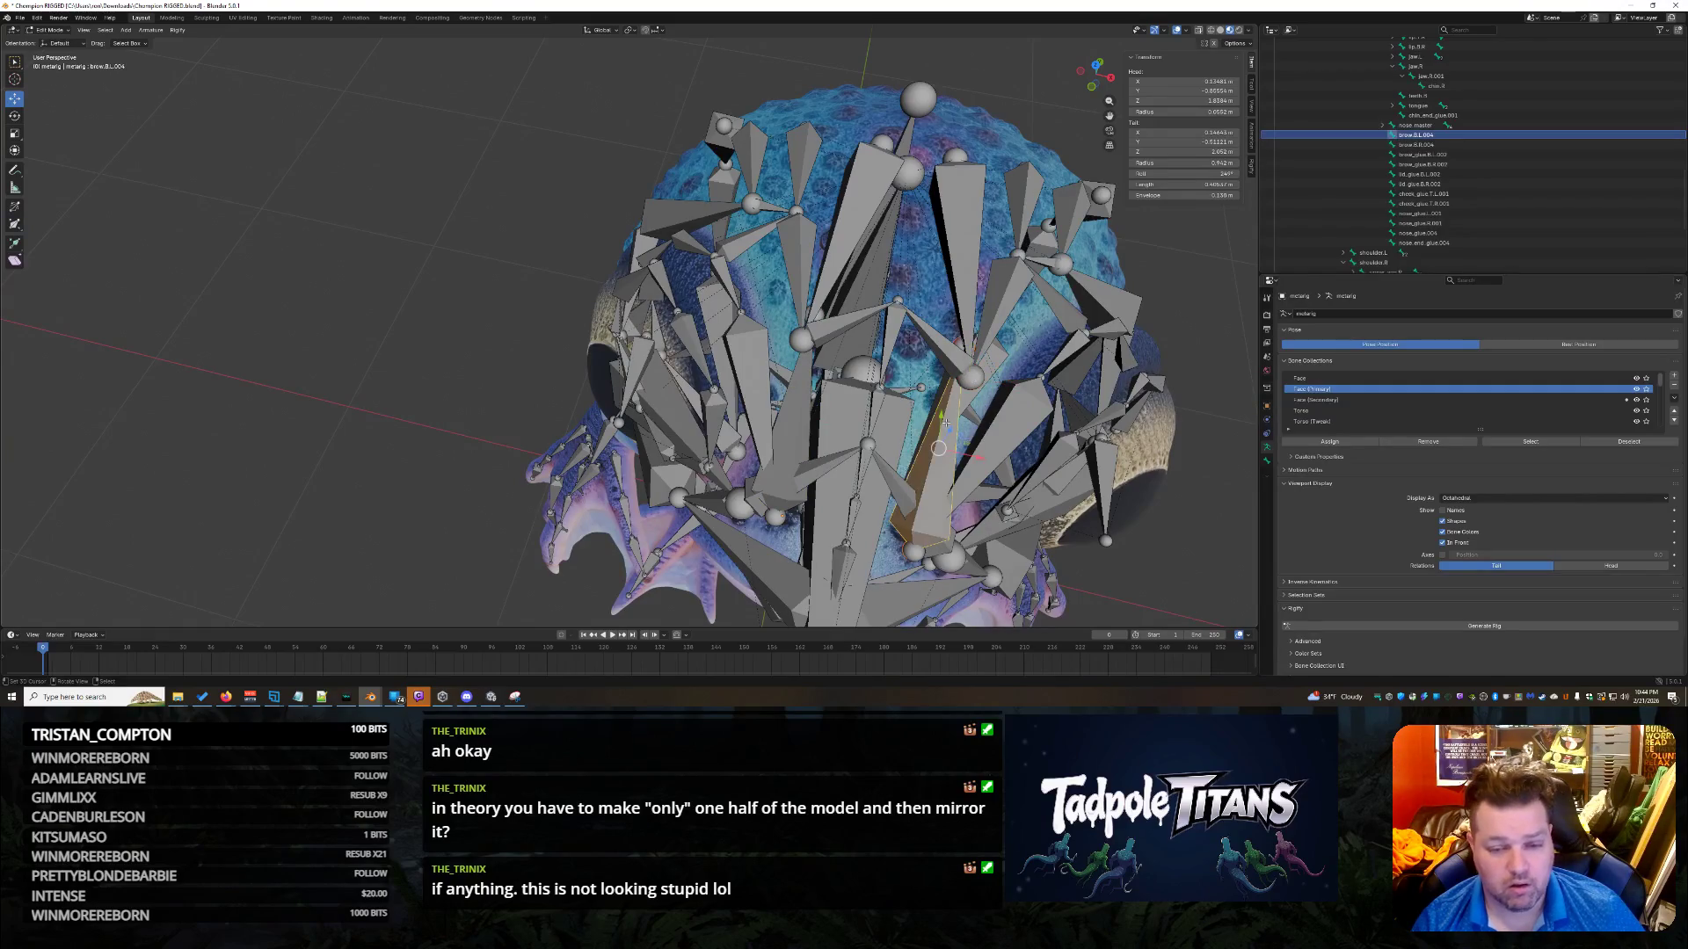
mouse_move(1043, 398)
middle_mouse_down()
mouse_move(1022, 378)
mouse_move(1044, 260)
middle_mouse_up()
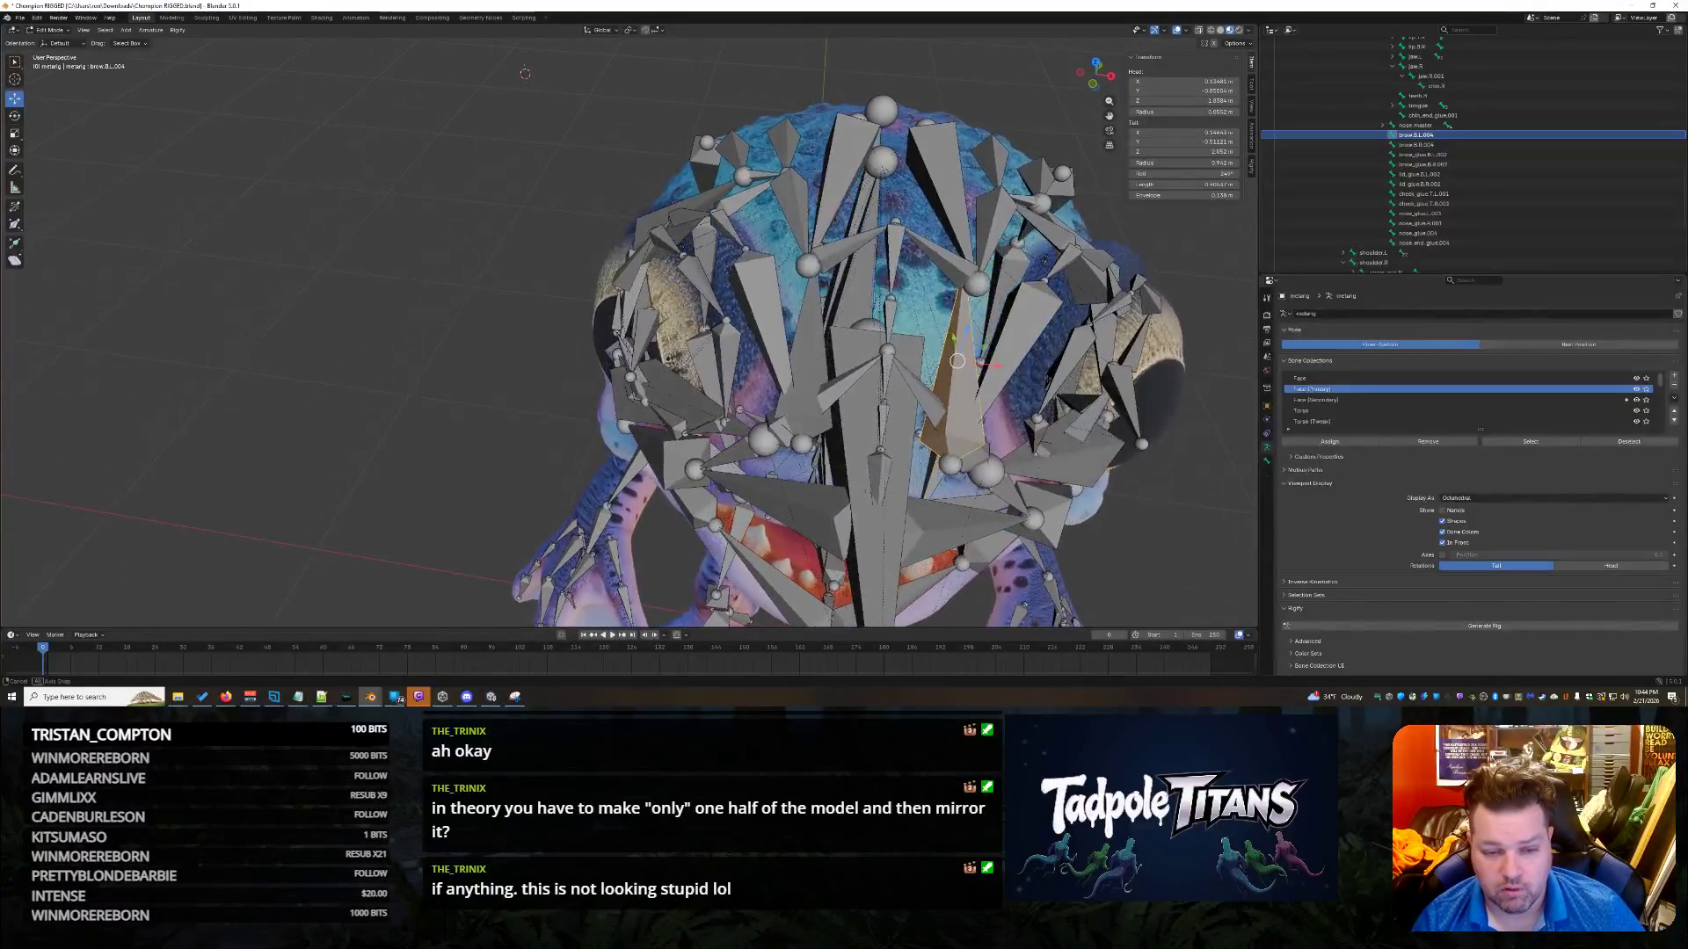
left_click(829, 307)
middle_click_drag(829, 307, 791, 319)
middle_click_drag(953, 333, 956, 331)
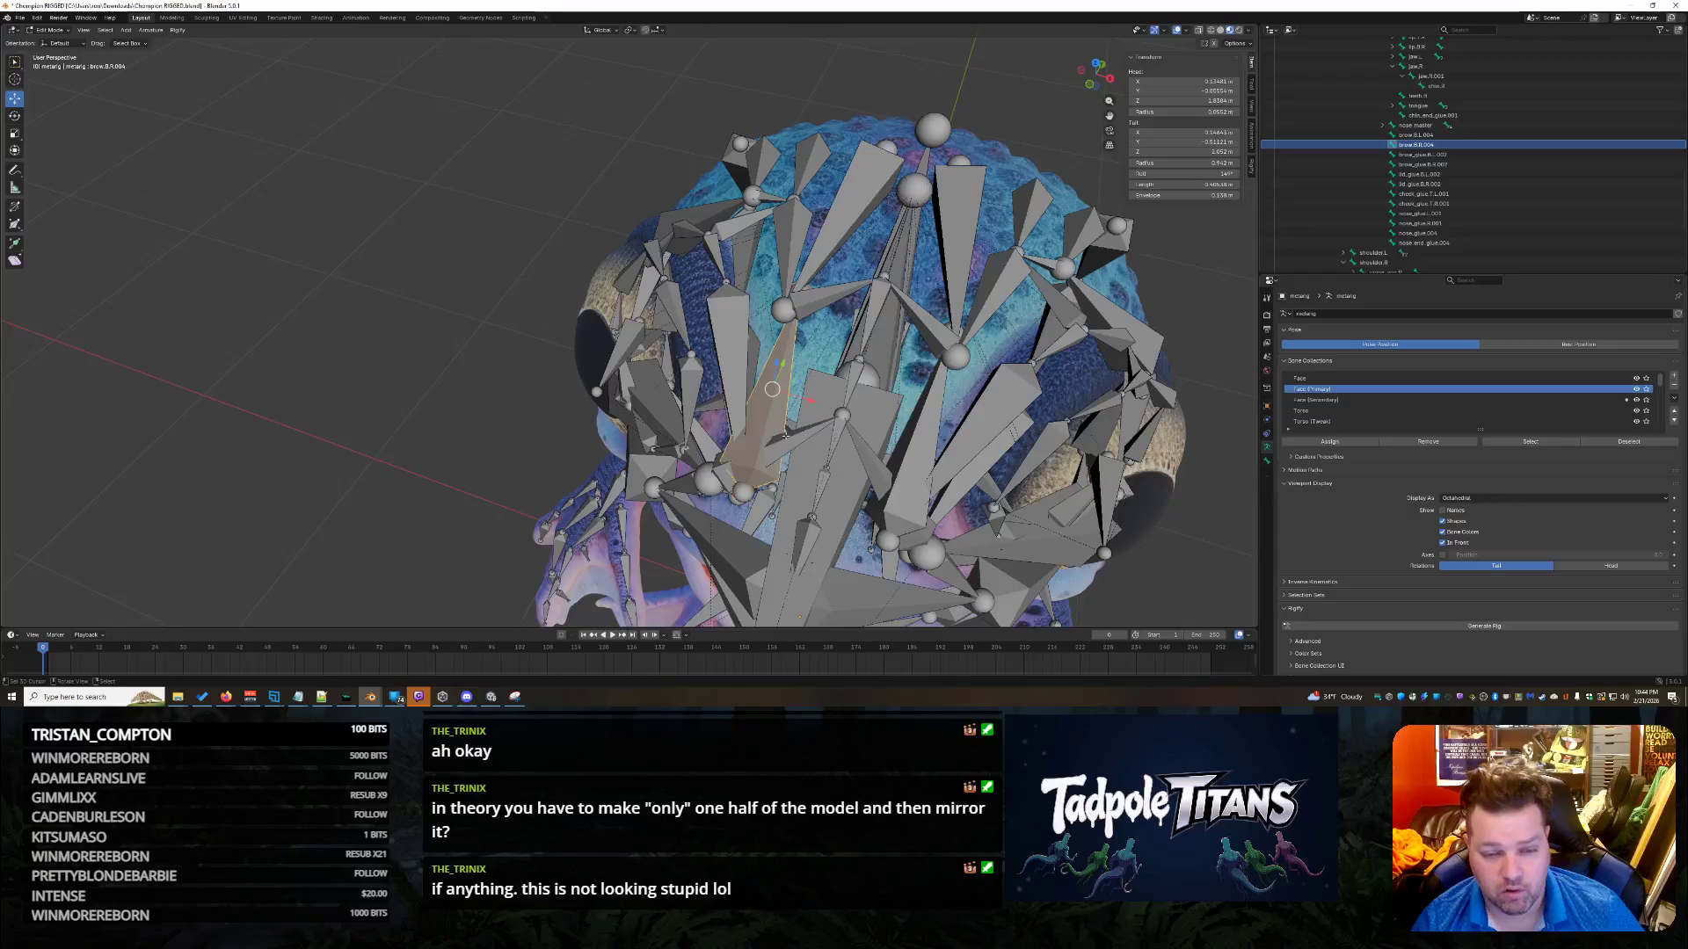
middle_click_drag(738, 399, 853, 383)
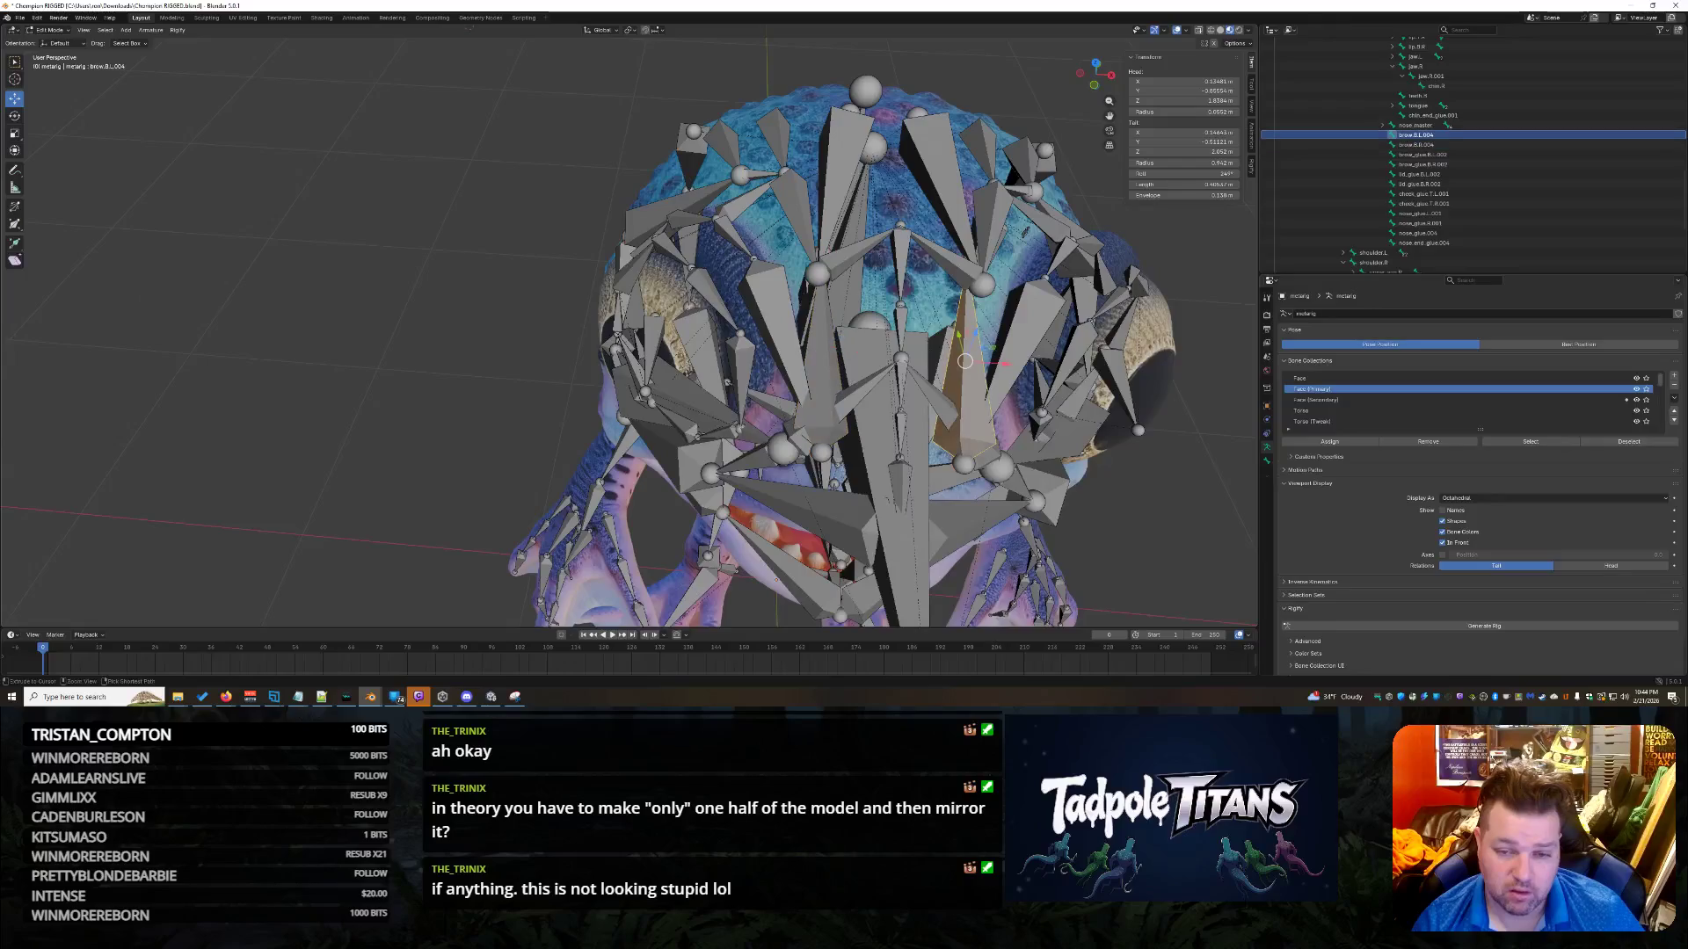
left_click(989, 225)
left_click(1025, 232)
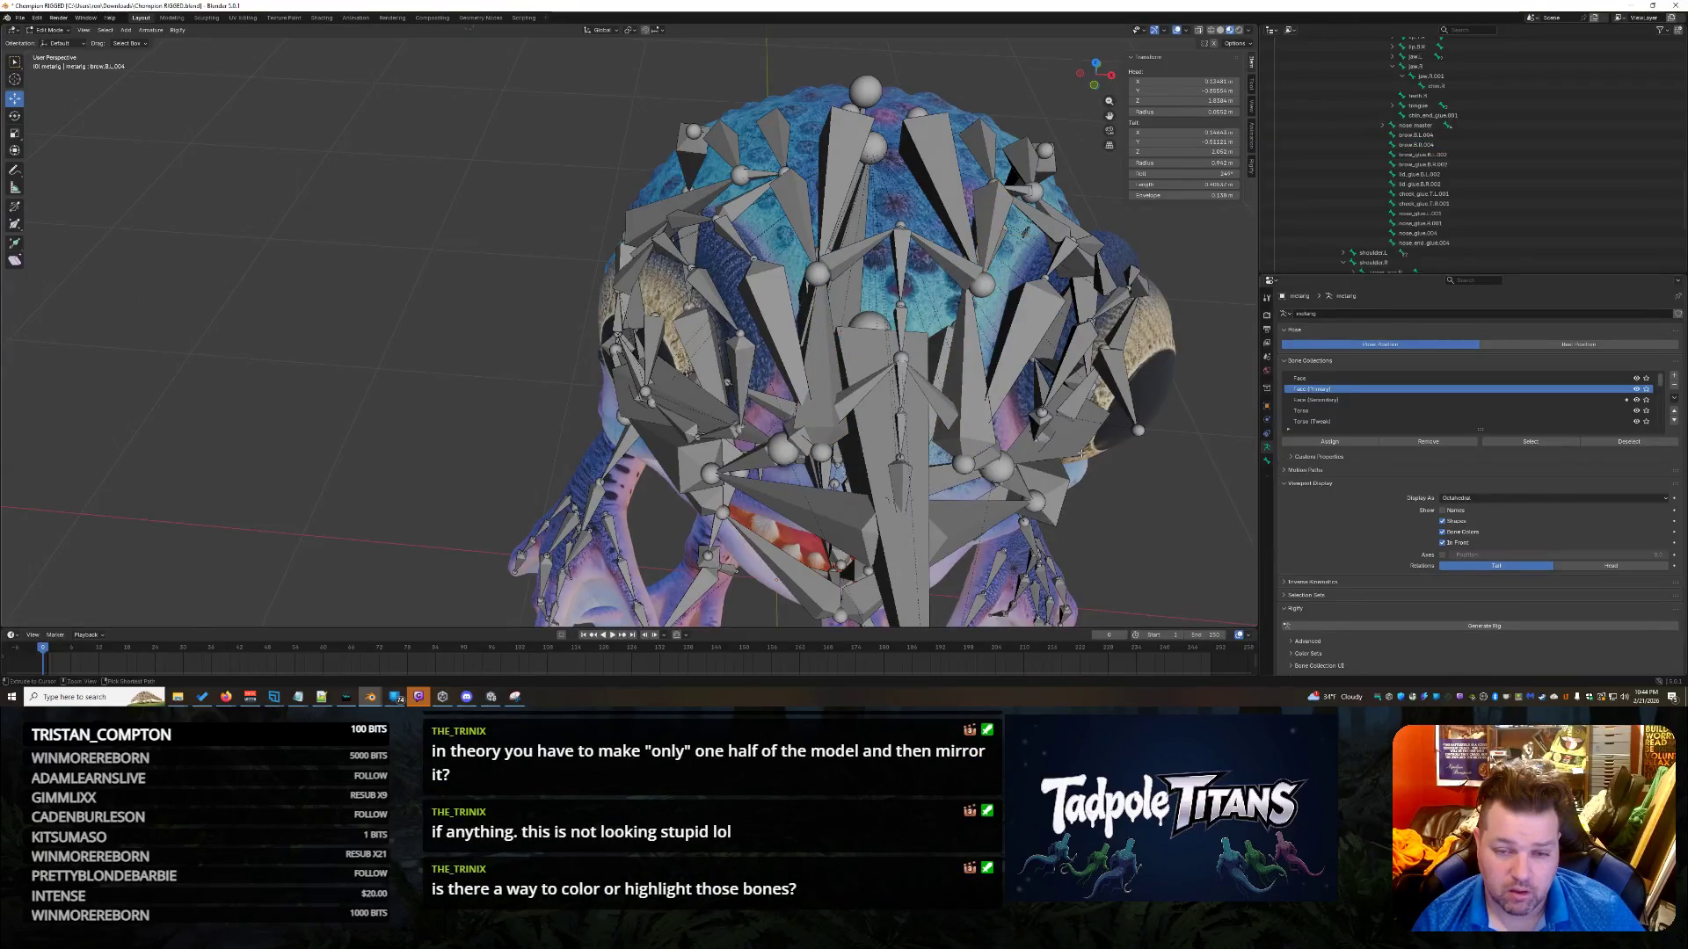
middle_click_drag(1087, 460, 1123, 482)
left_click(947, 198)
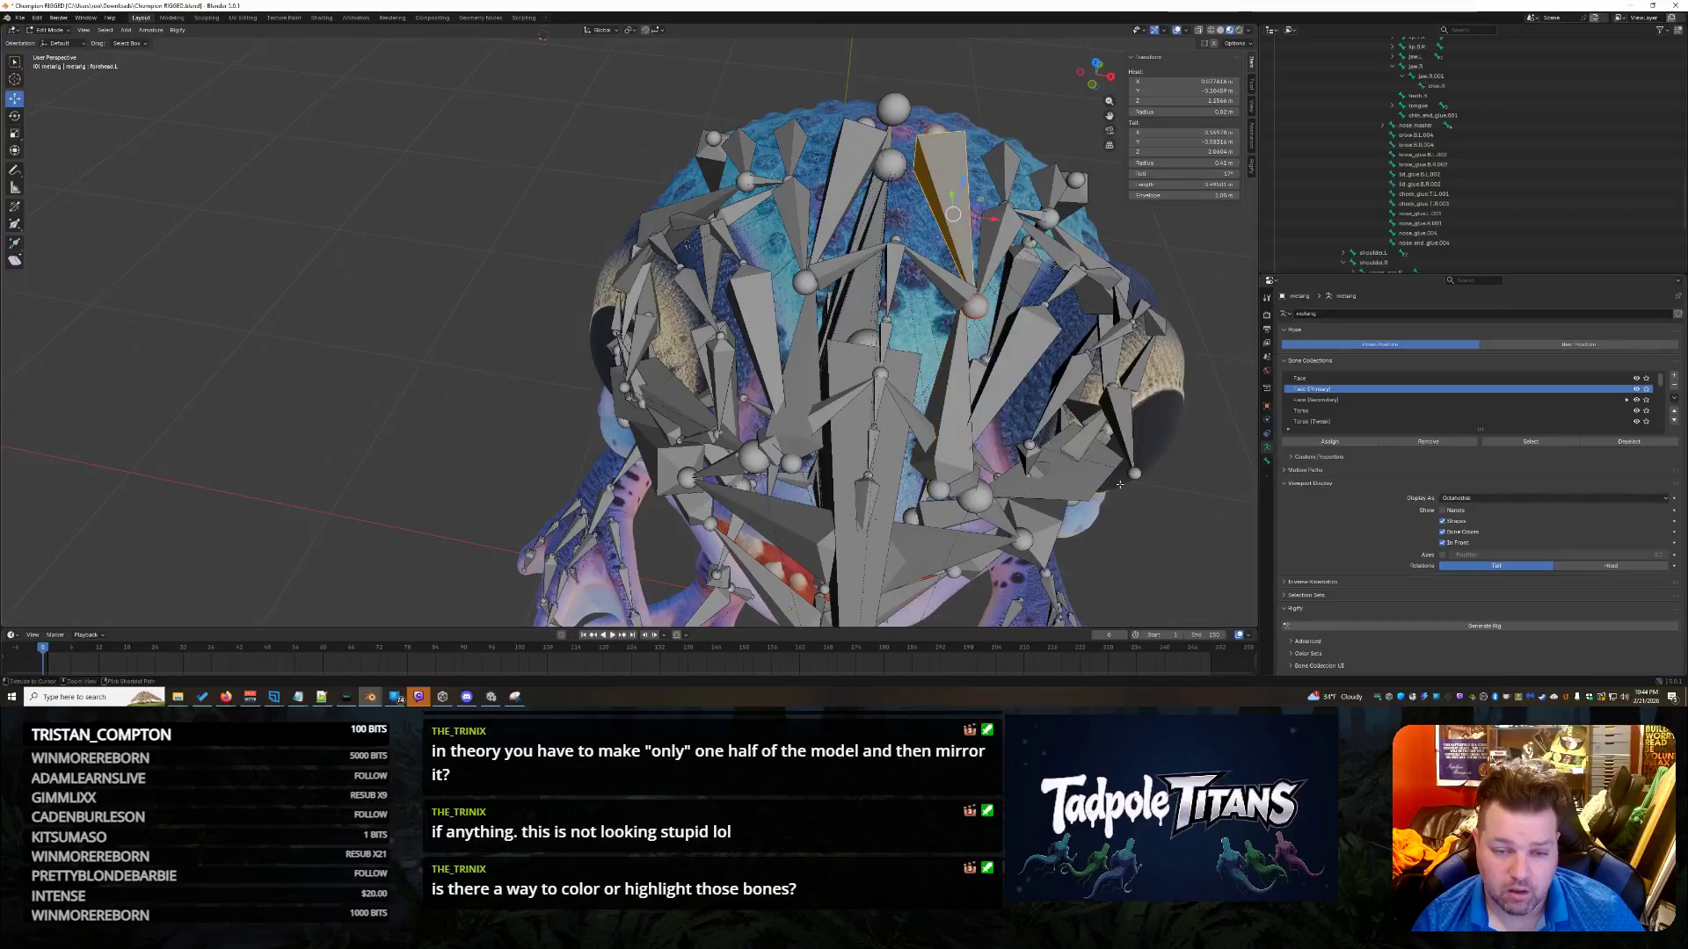
Check brow.B.L.003, jaw master.002 and brow.B.L.004, then undo one brow bone edit.
left_click(967, 338)
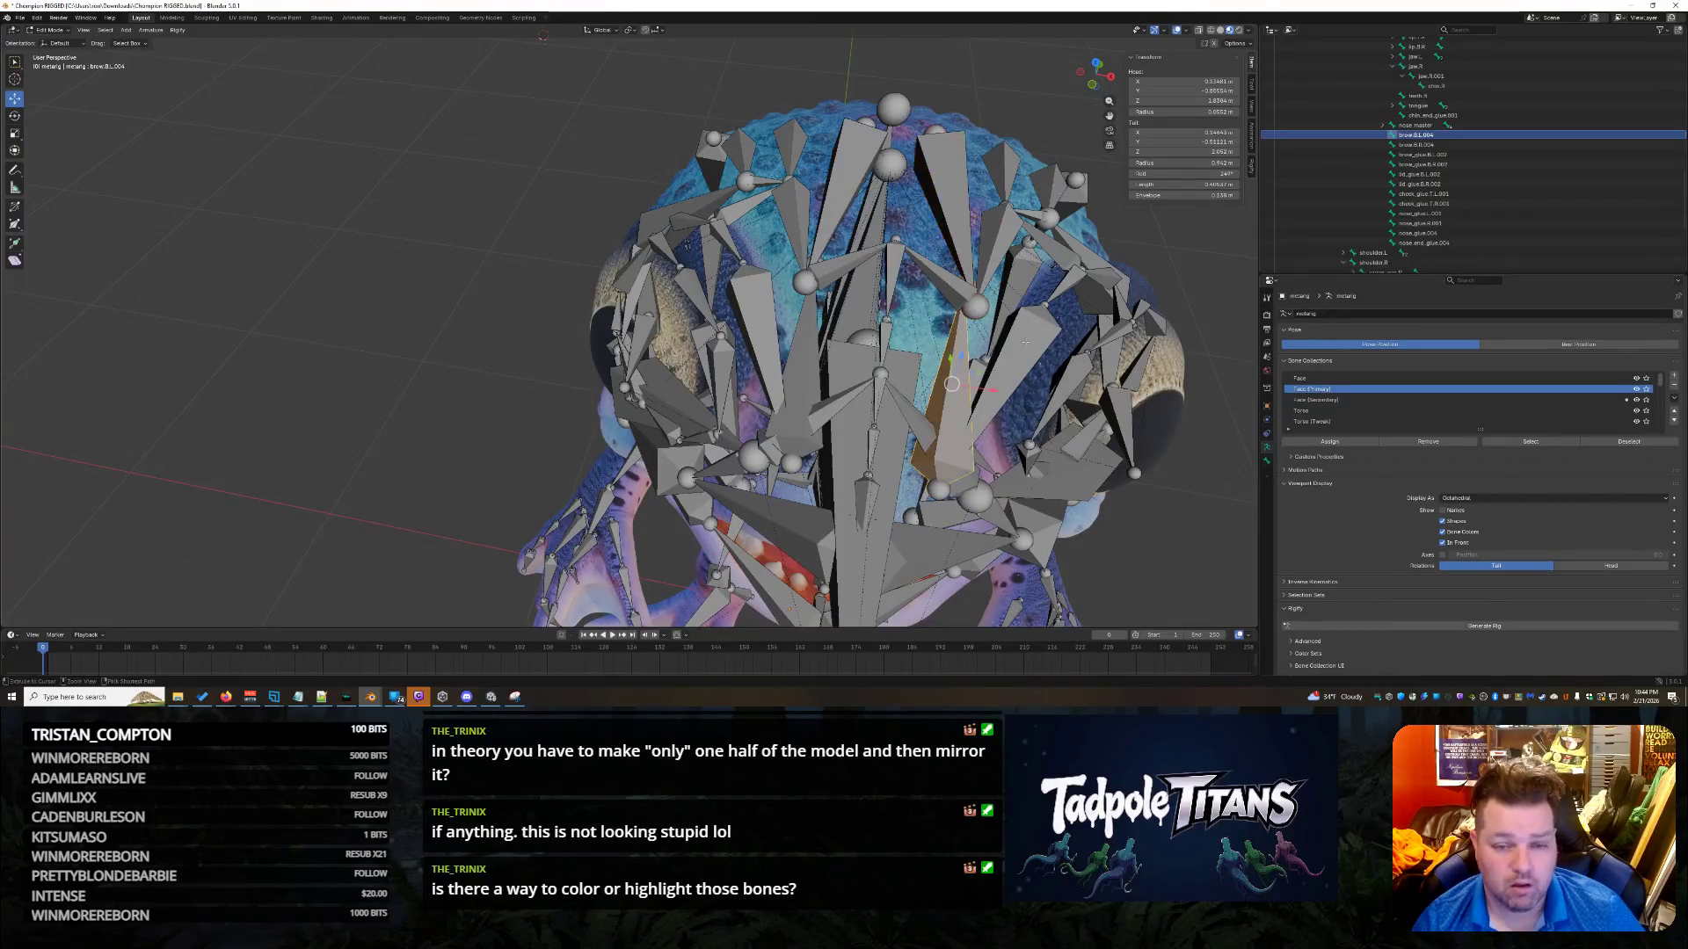
left_click(1025, 342)
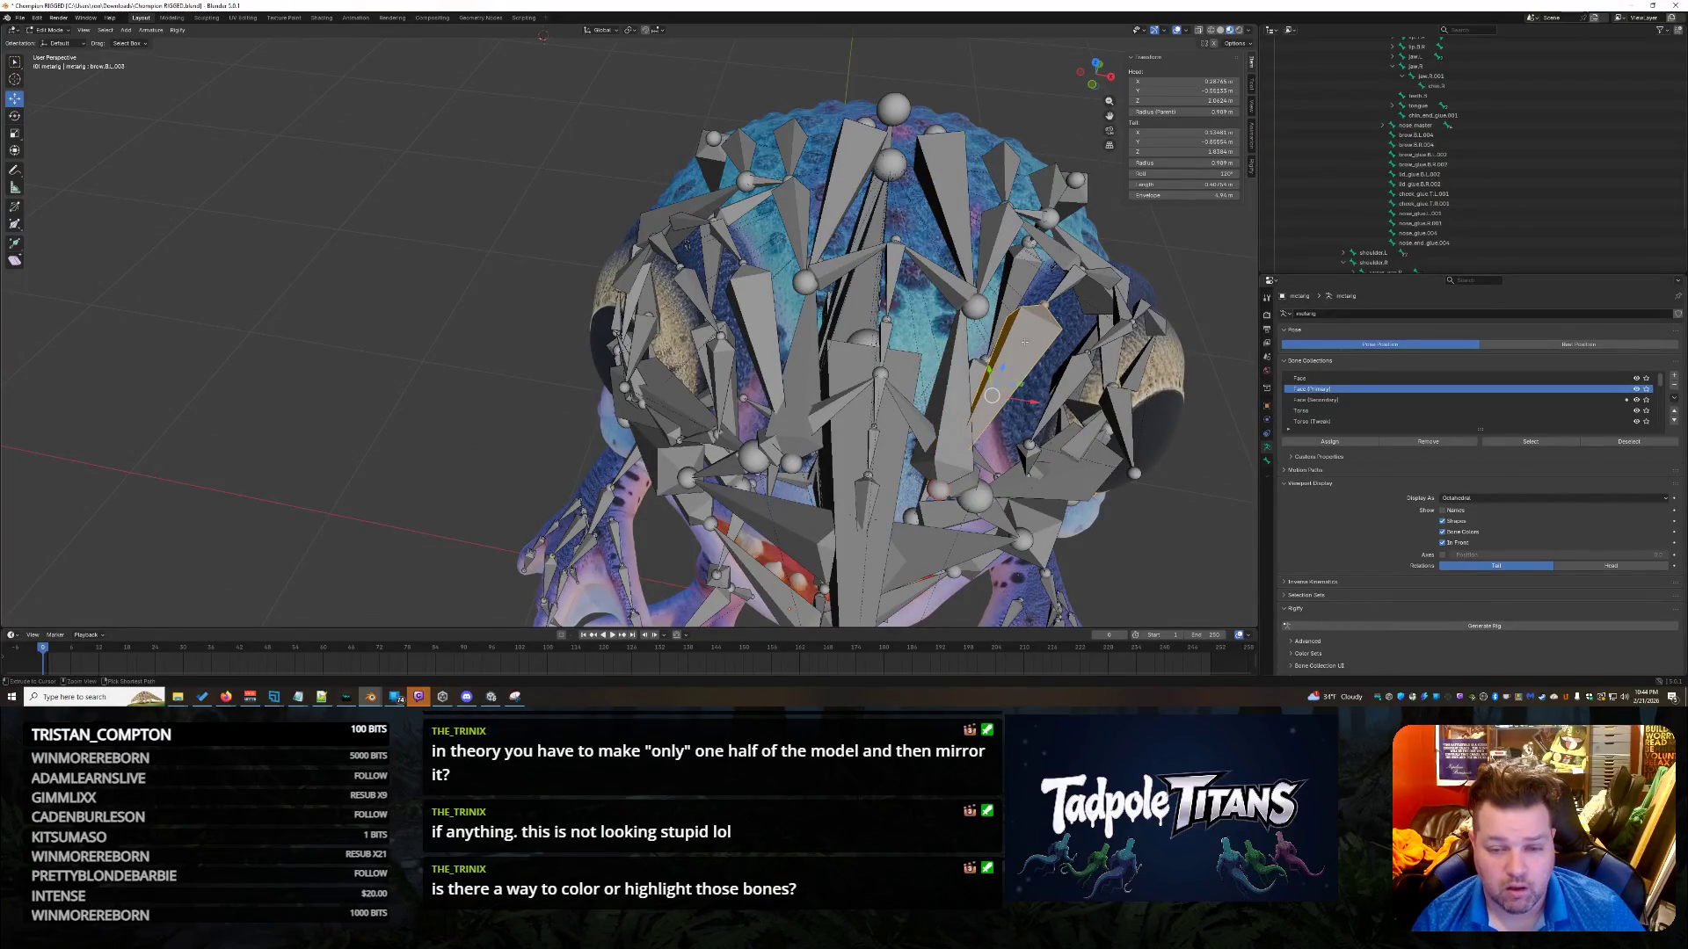
left_click(1106, 469)
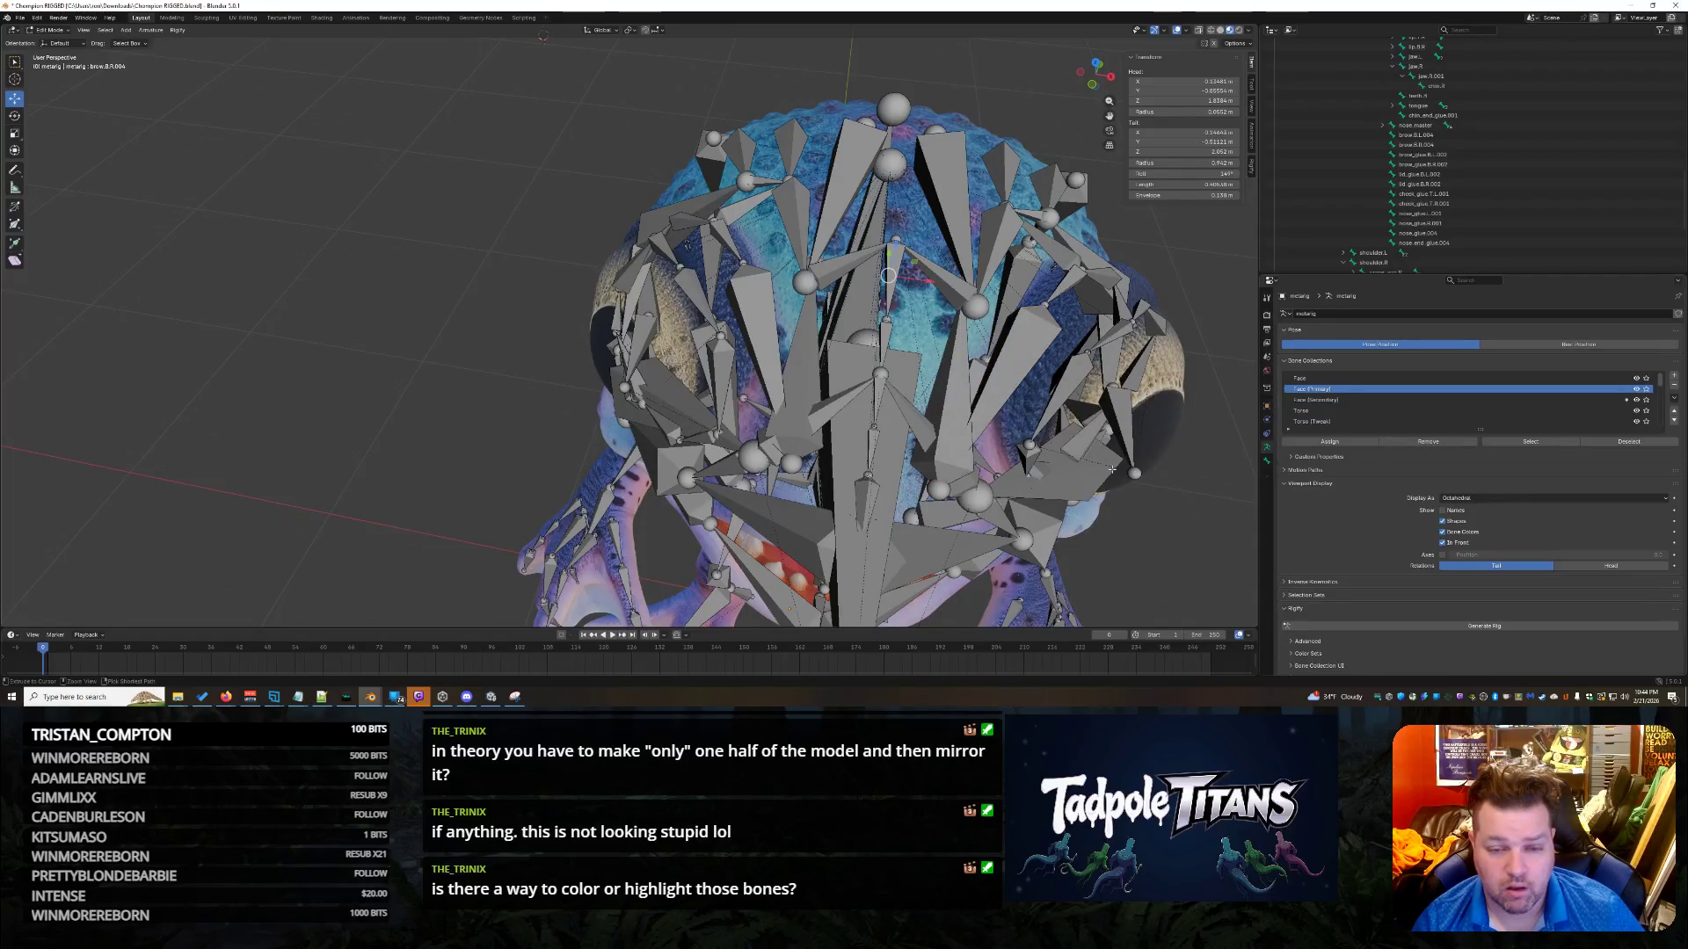
mouse_move(1112, 469)
middle_mouse_down()
mouse_move(649, 75)
mouse_move(727, 142)
middle_mouse_up()
left_click(905, 391)
middle_click_drag(1095, 491, 1137, 498)
key("ctrl+shift+m")
key("ctrl+z")
middle_click_drag(1129, 459, 1086, 453)
scroll(1079, 454, "up", 5)
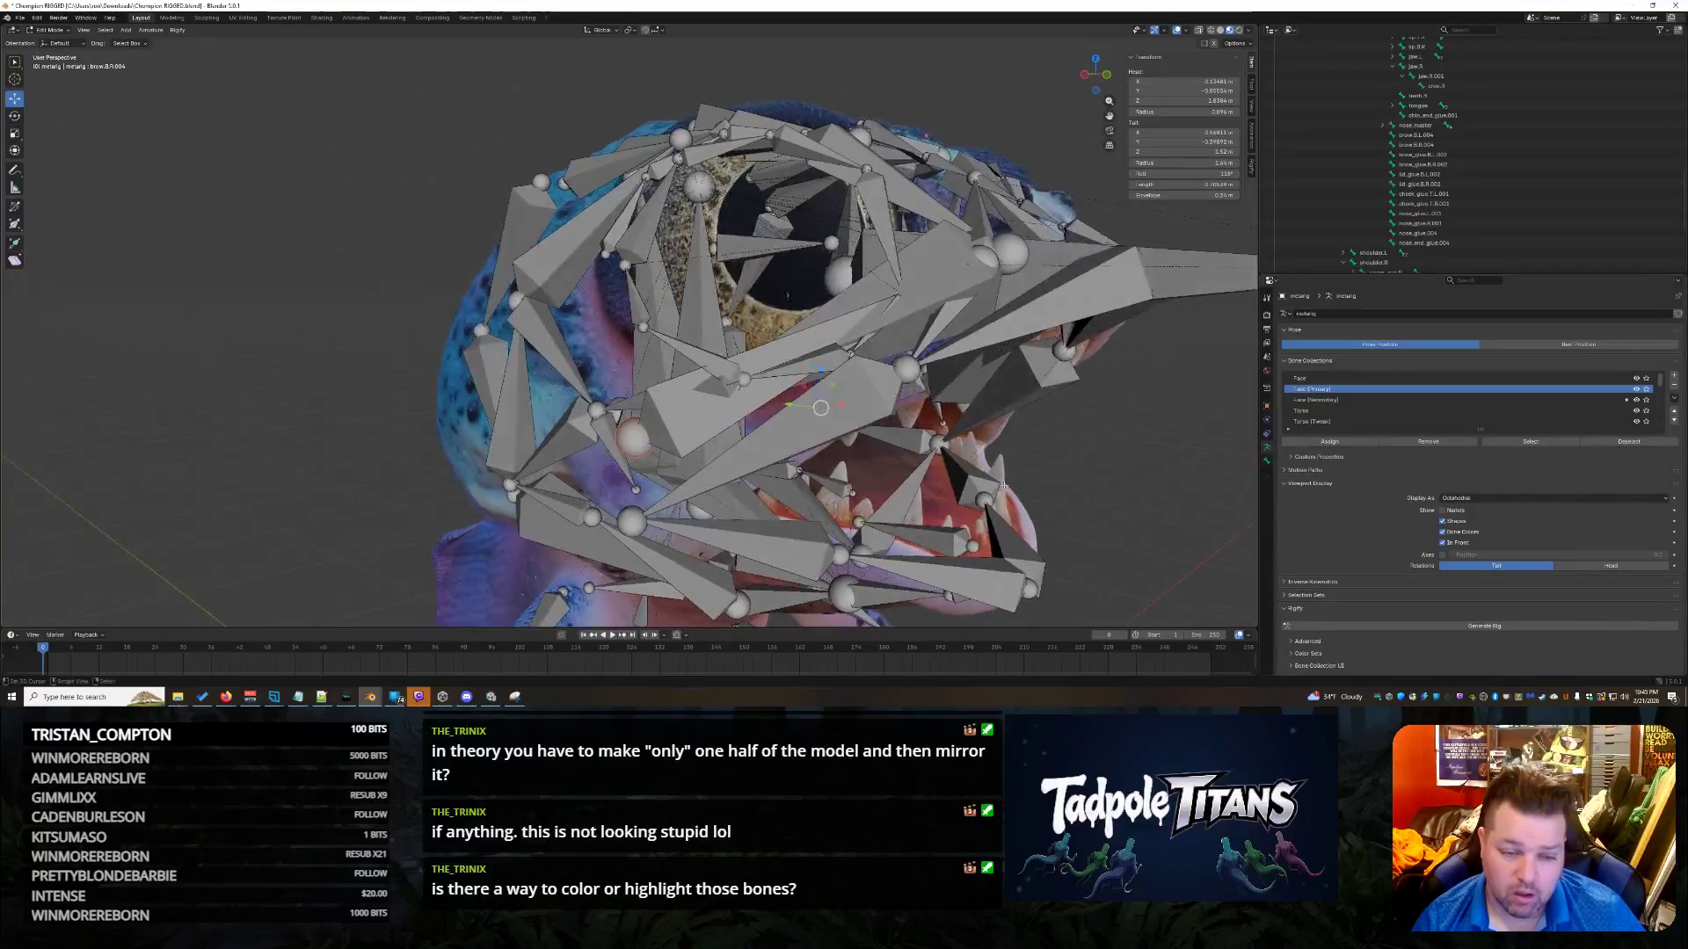
Inspect cheek.T.R.001, brow.B.L.004, nose.L, nose_glue.L.001 and nose.L.001 around the eye and mouth.
left_click(625, 466)
mouse_move(626, 466)
middle_mouse_down()
mouse_move(1097, 470)
mouse_move(510, 469)
middle_mouse_up()
left_click(786, 282)
middle_click_drag(814, 379, 964, 354)
left_click(894, 358)
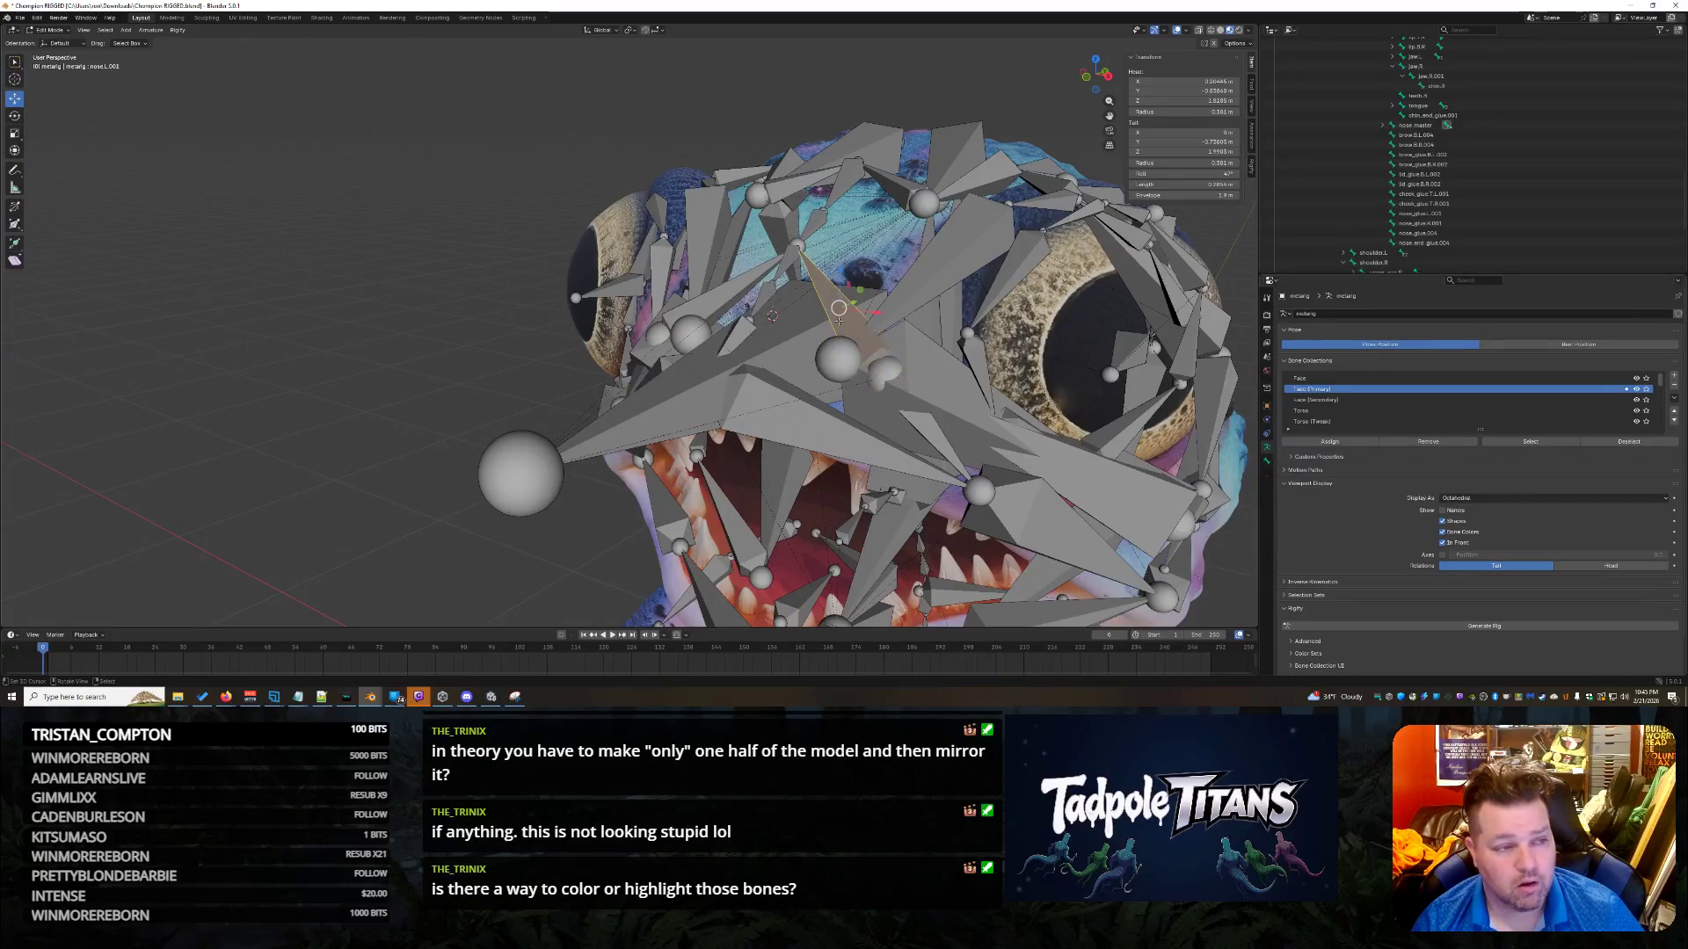
left_click(935, 446)
mouse_move(934, 444)
middle_mouse_down()
mouse_move(593, 371)
mouse_move(521, 417)
mouse_move(669, 440)
middle_mouse_up()
left_click(668, 439)
Check jaw master.002 and brow.B.L.004 from the side, then undo the last change.
mouse_move(773, 475)
middle_mouse_down()
mouse_move(925, 518)
mouse_move(1046, 441)
middle_mouse_up()
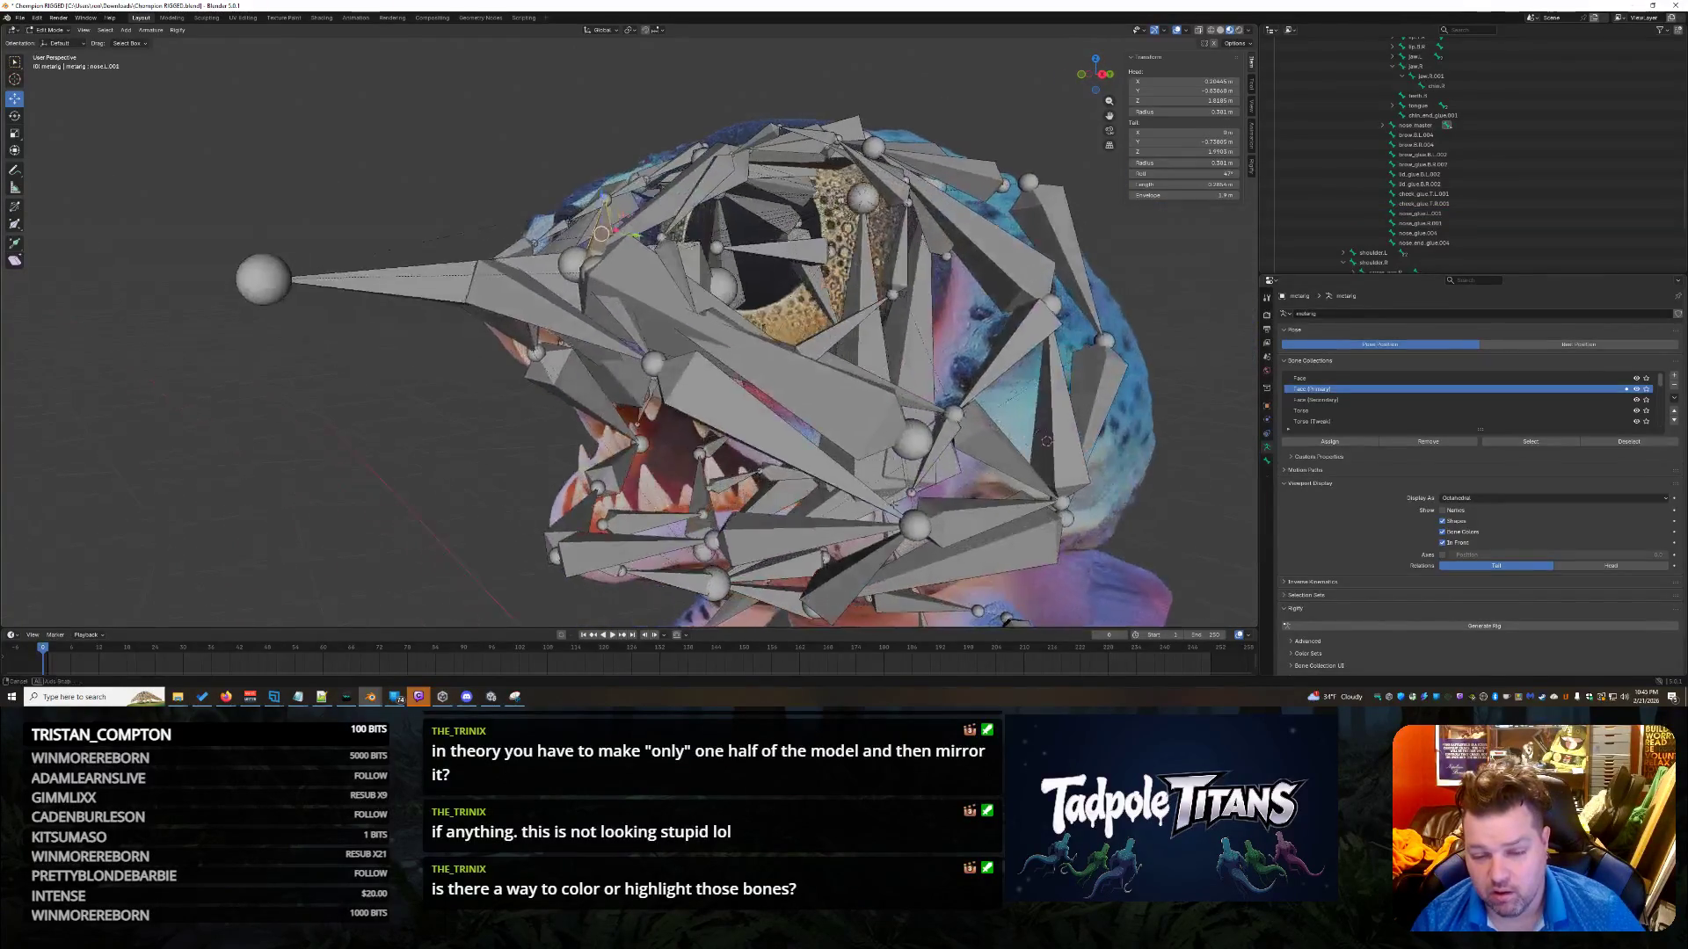
left_click(948, 430)
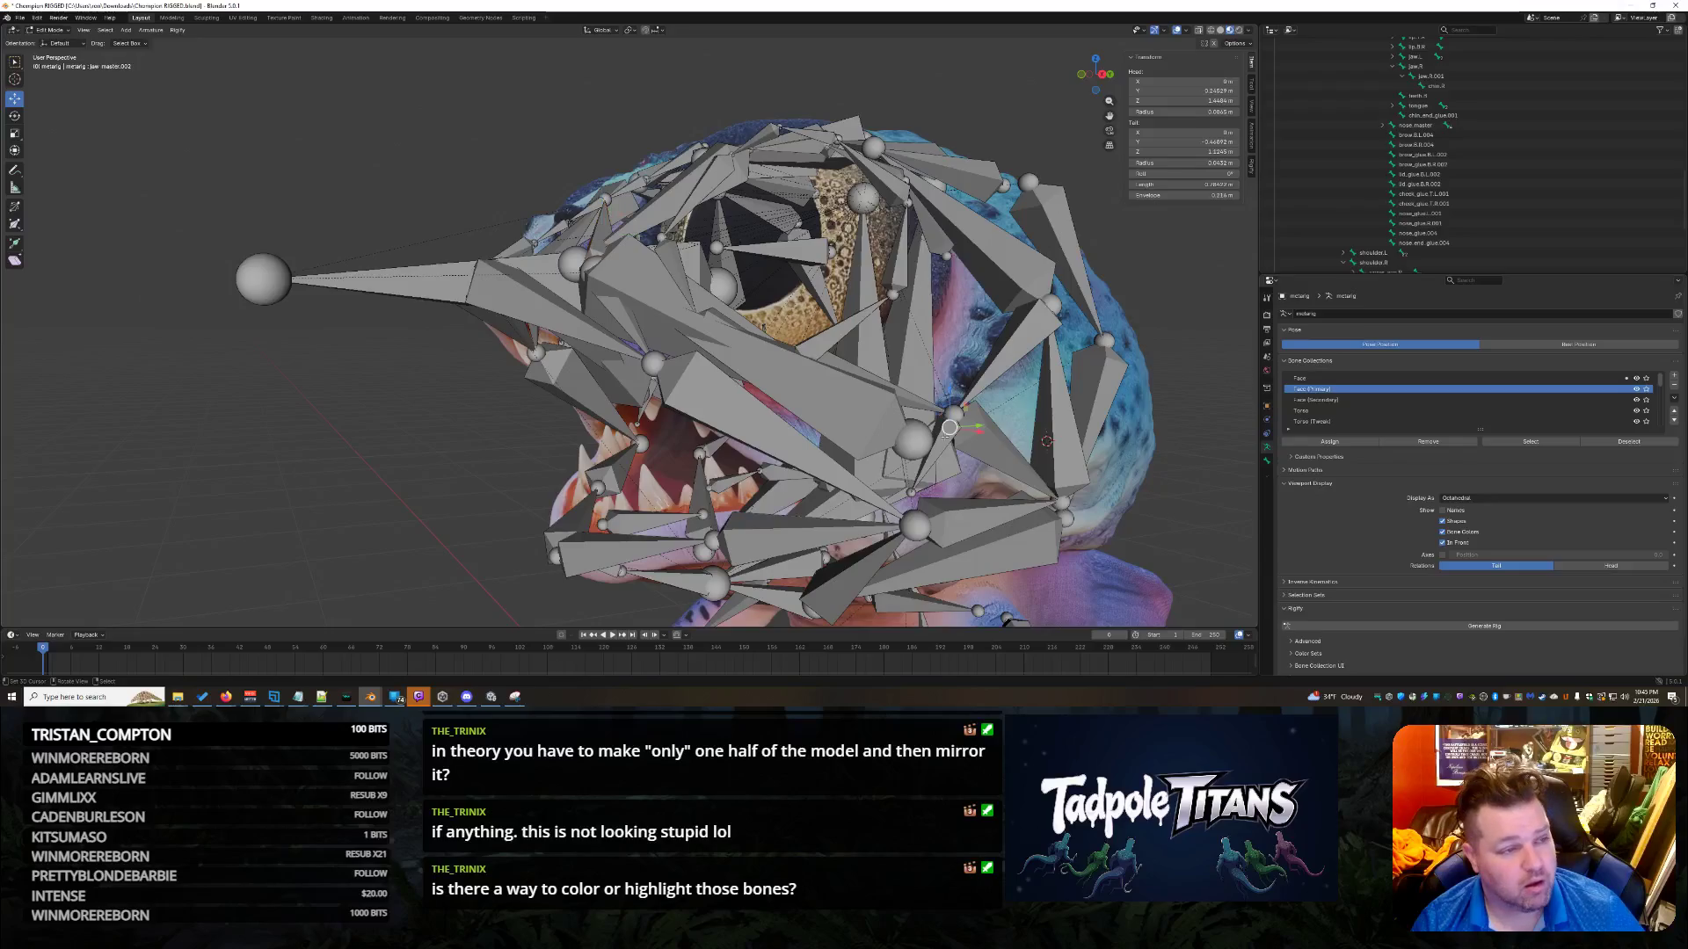
left_click(912, 440)
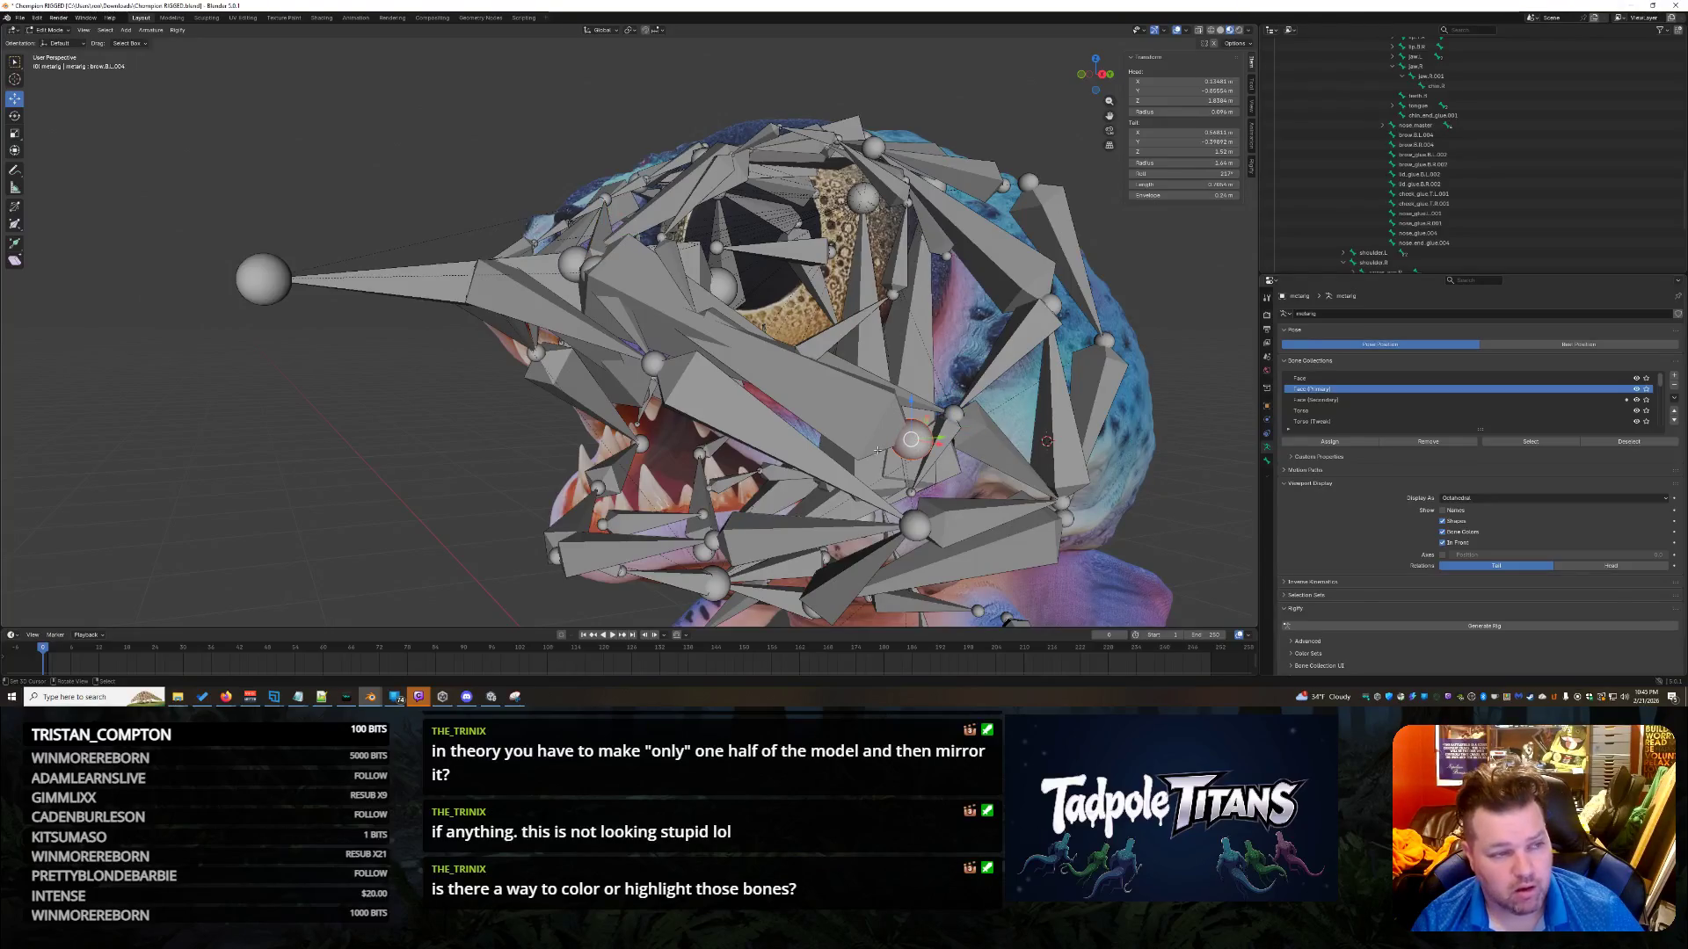
mouse_move(878, 450)
middle_mouse_down()
mouse_move(1043, 406)
mouse_move(1101, 437)
mouse_move(1097, 367)
middle_mouse_up()
left_click(882, 396)
key("ctrl+z")
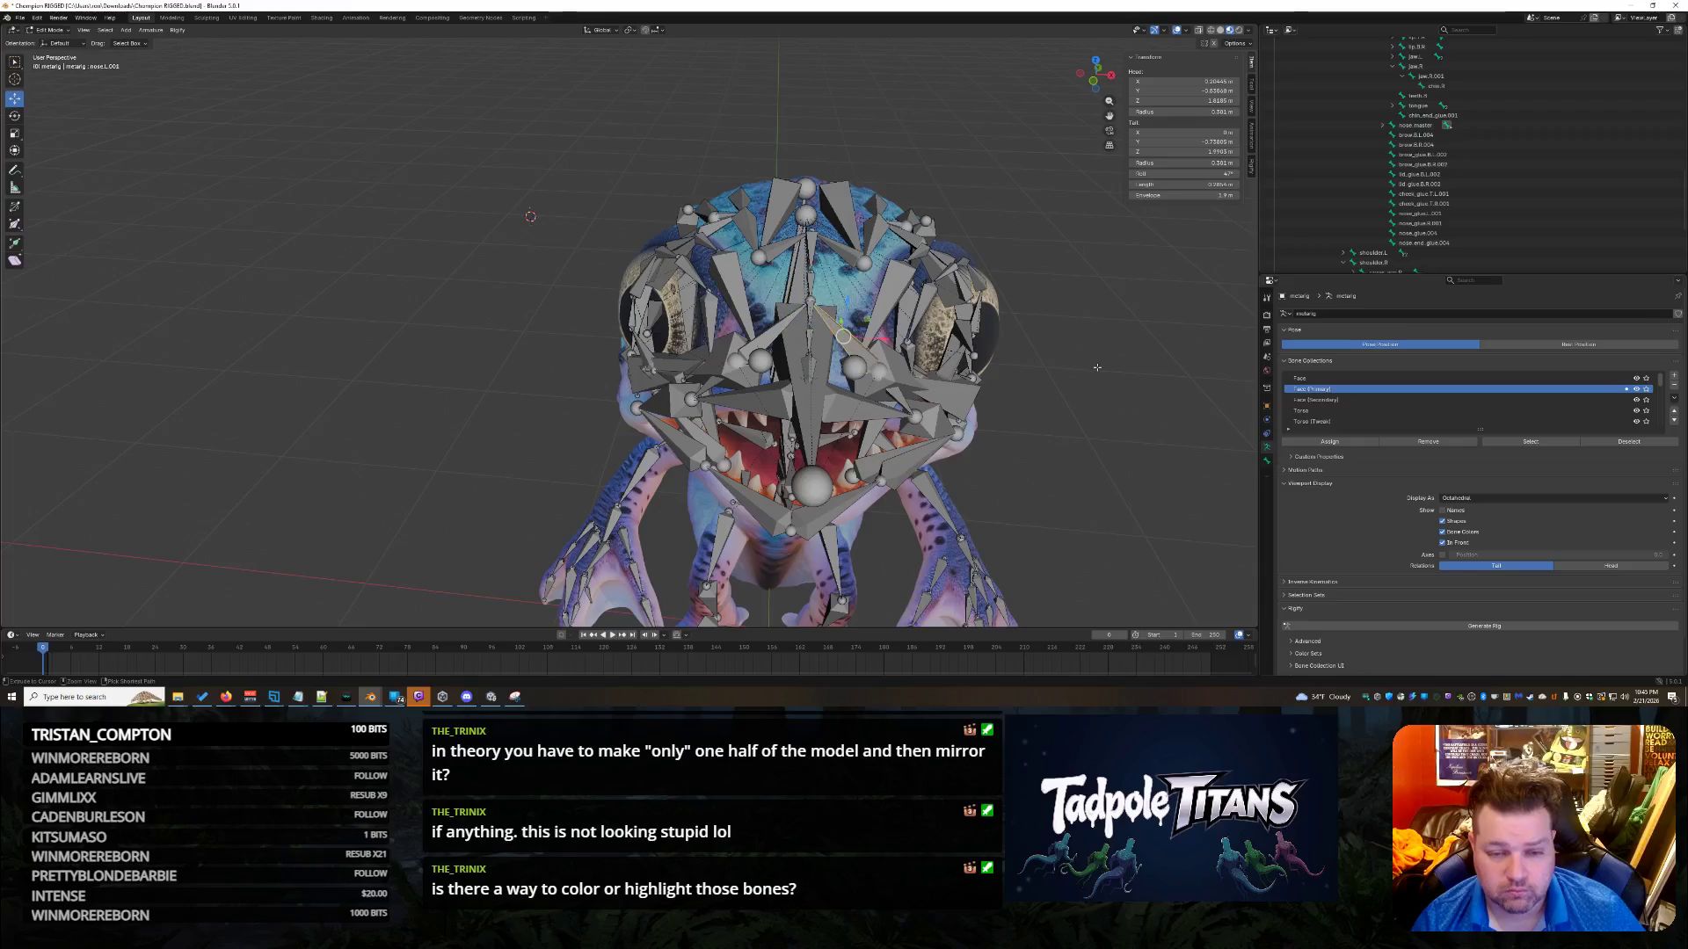
Inspect the nose glue, nose master, nose.R and brow.B.R.004 bones up close.
scroll(1012, 382, "up", 2)
middle_click_drag(1012, 382, 851, 436)
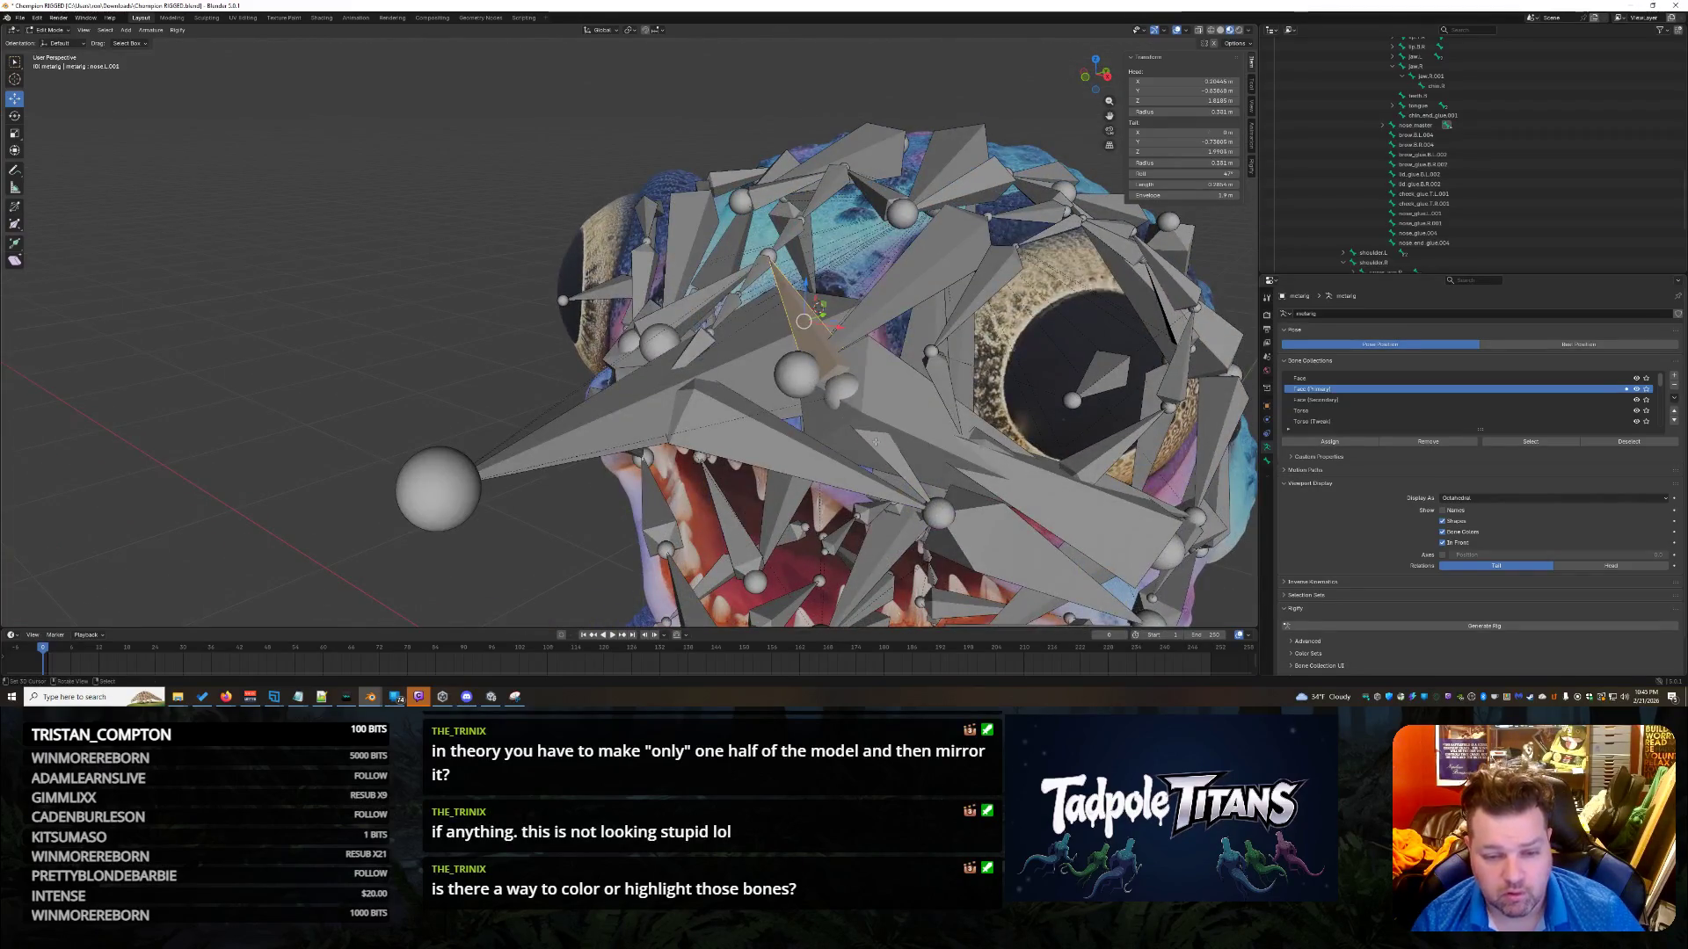
left_click(874, 441)
left_click(836, 370)
mouse_move(836, 370)
middle_mouse_down()
mouse_move(736, 411)
mouse_move(615, 414)
mouse_move(1082, 493)
mouse_move(1011, 492)
mouse_move(1108, 494)
mouse_move(1071, 494)
middle_mouse_up()
left_click(736, 411)
left_click(651, 396)
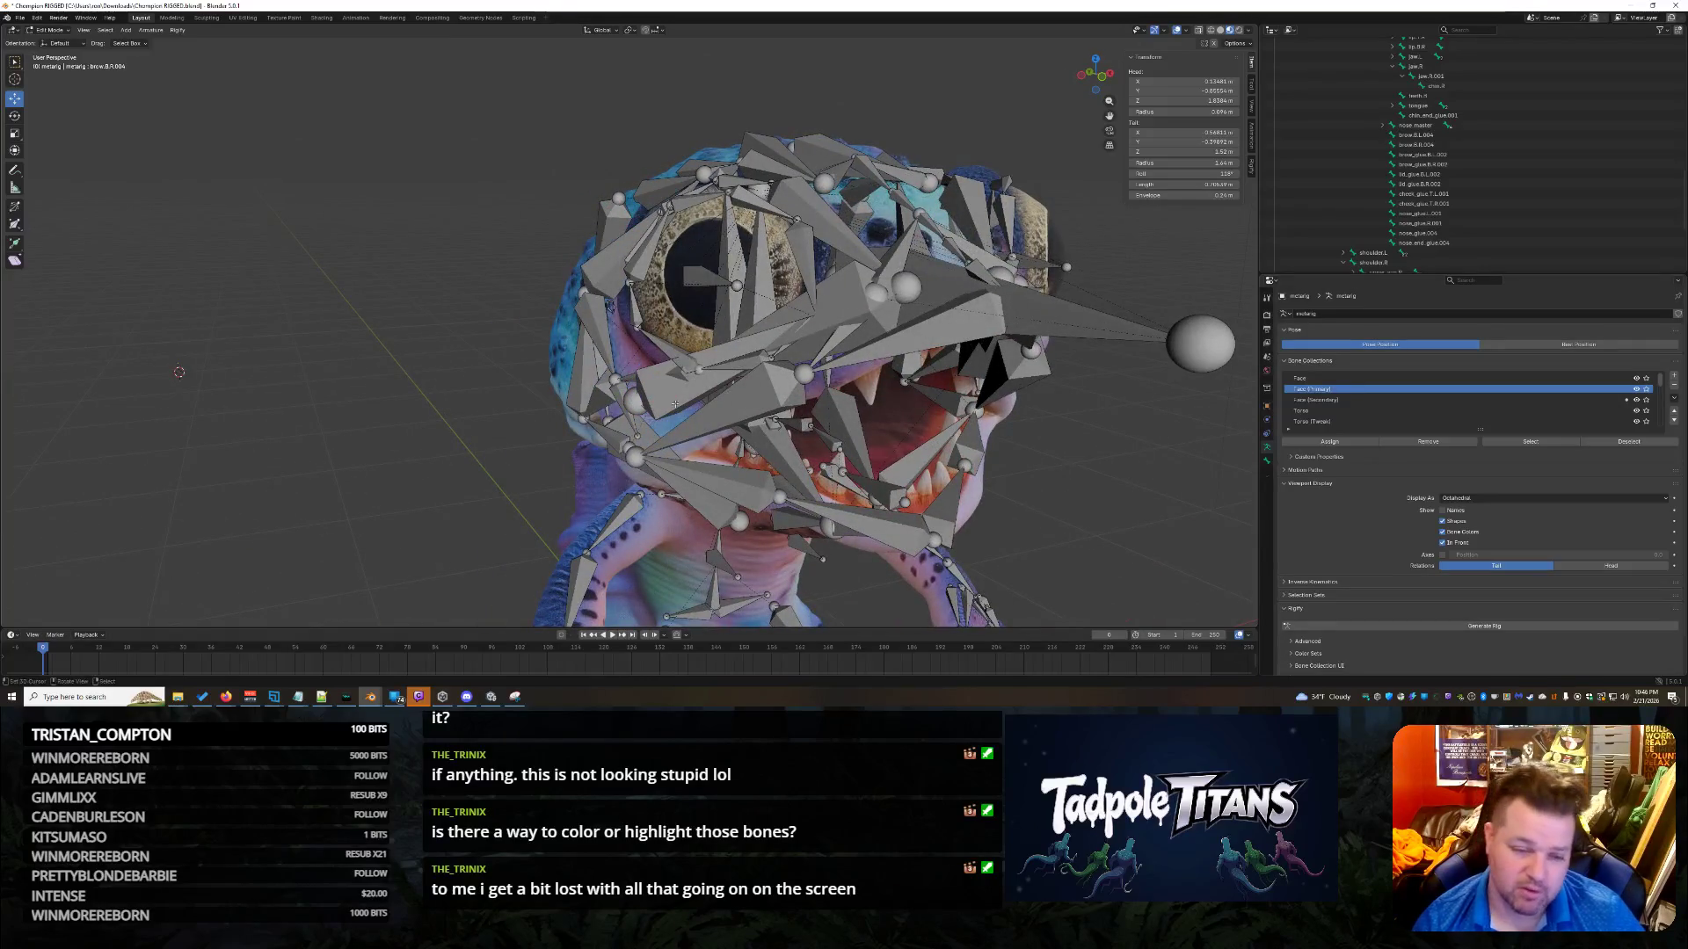
left_click(636, 401)
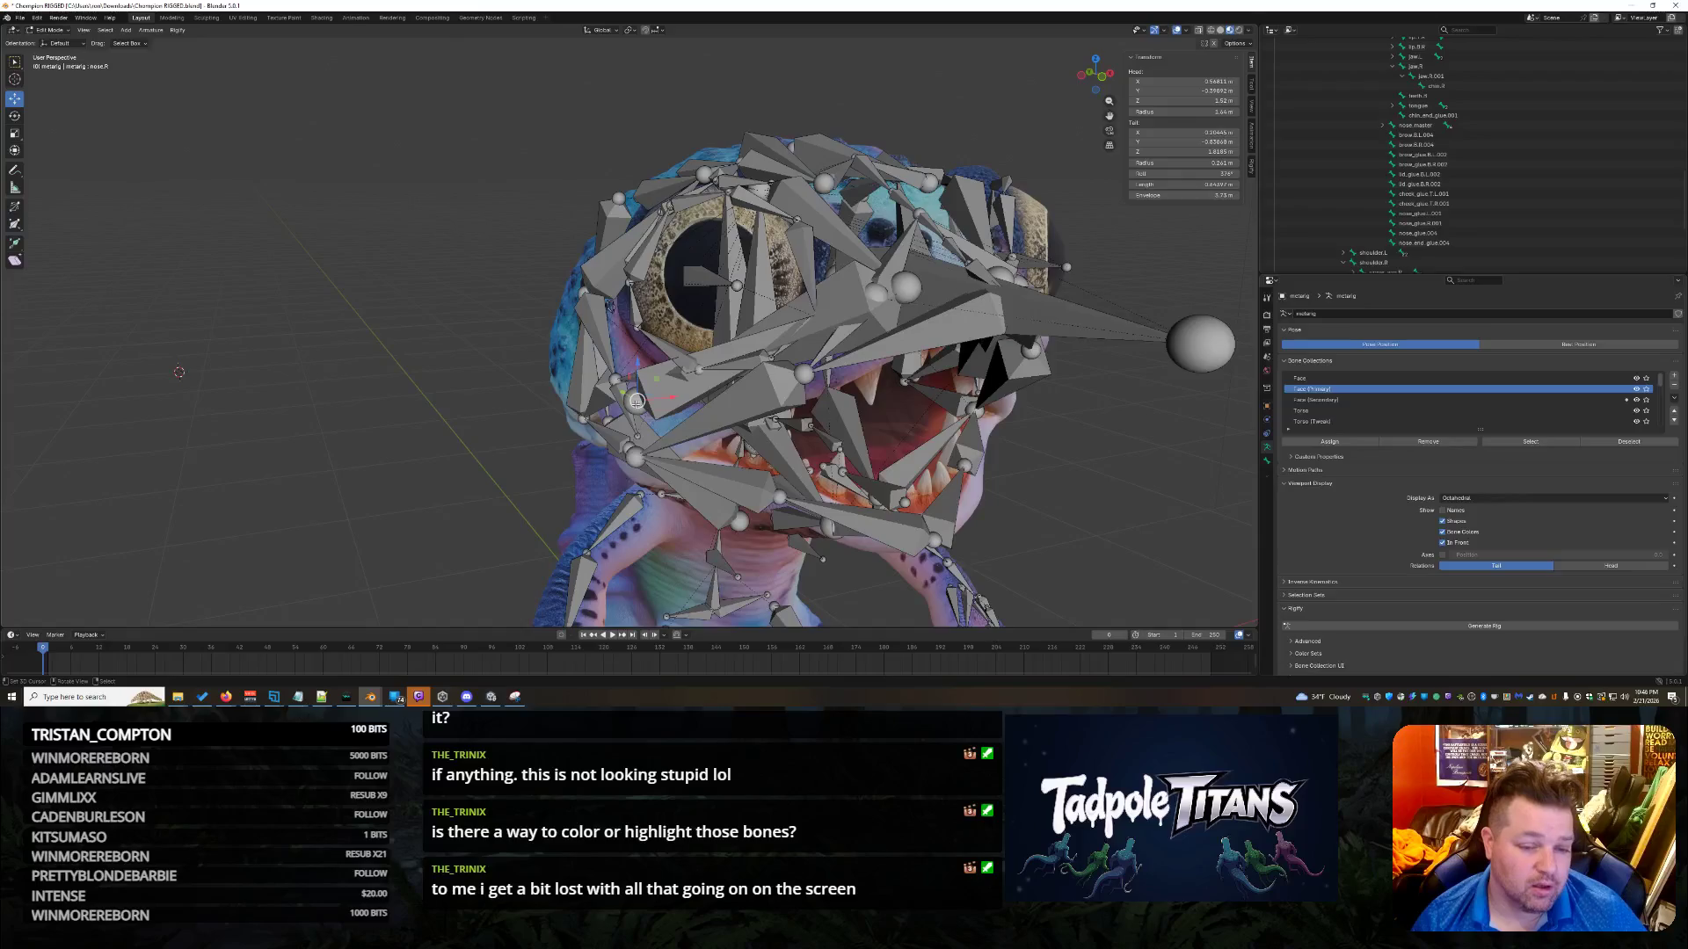
Select brow.B.L.004 from the left side, then undo to restore the nose.L selection.
middle_click_drag(1071, 478, 1113, 471)
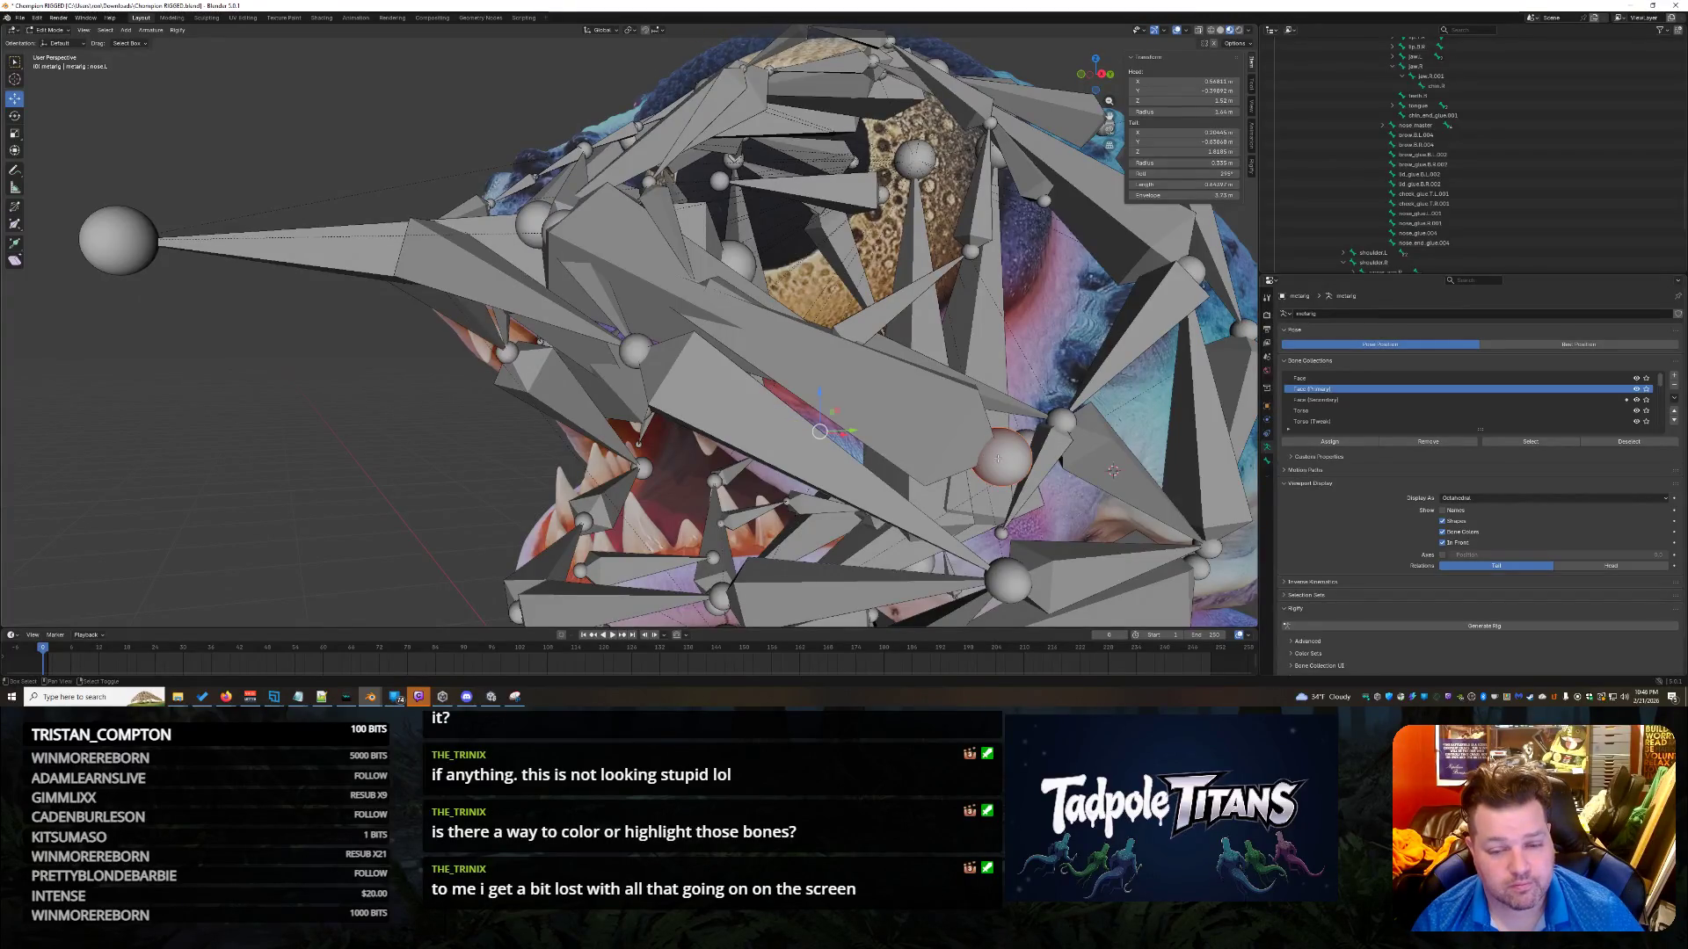
left_click(1000, 458)
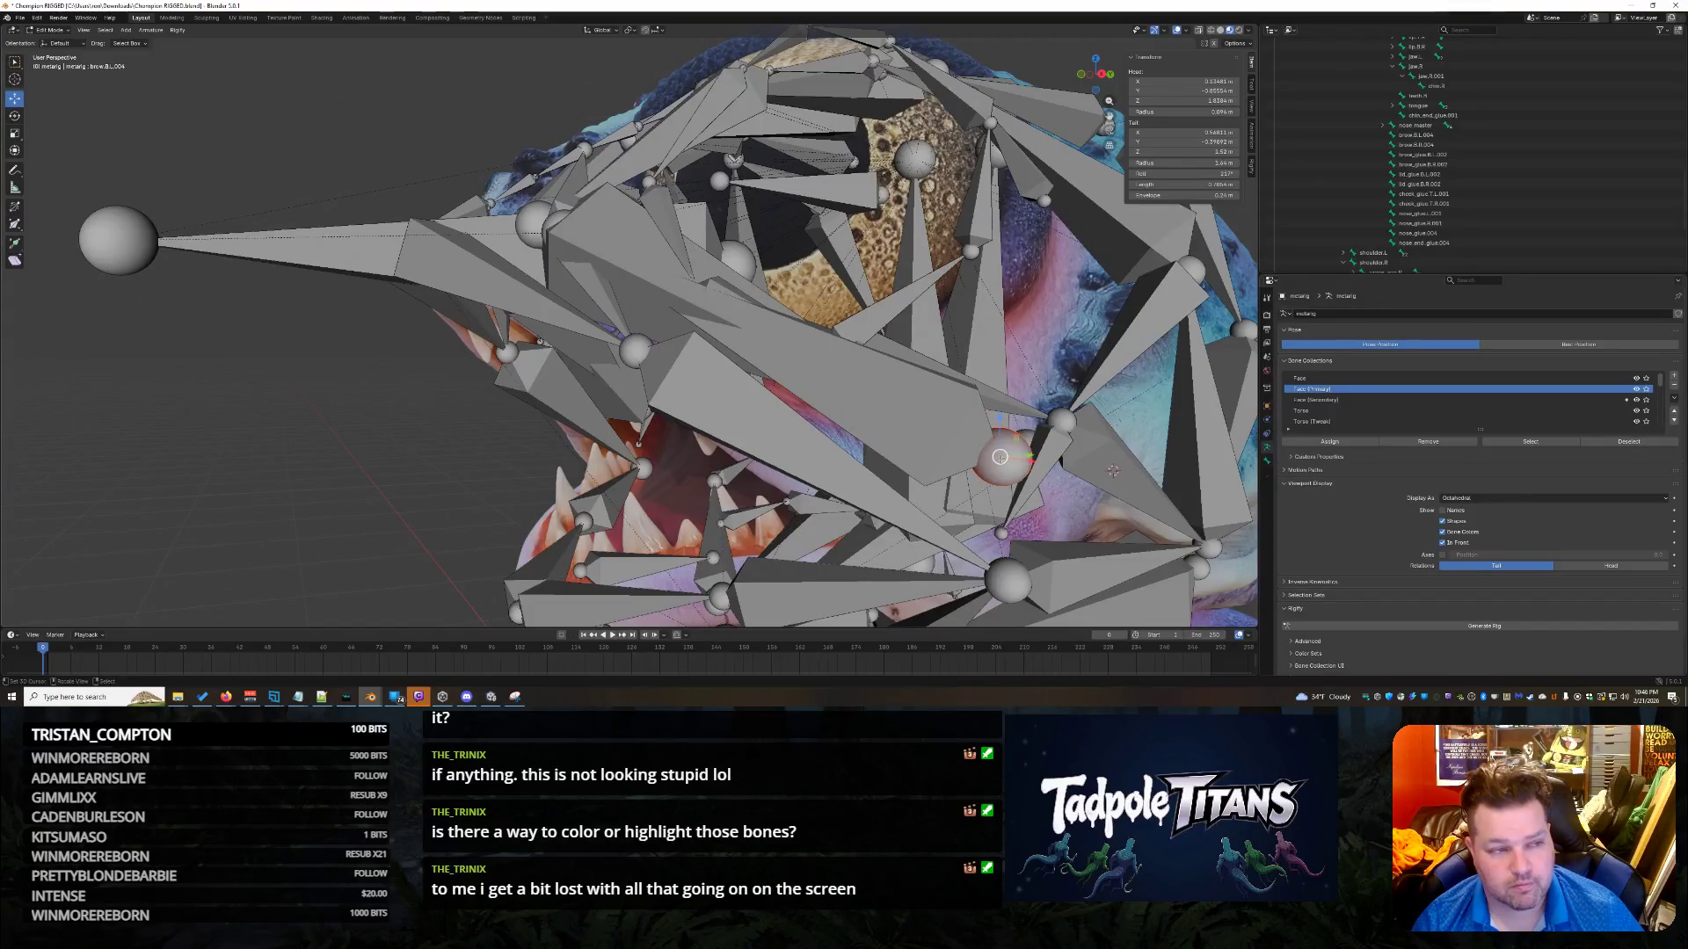
scroll(1001, 458, "down", 3)
key("ctrl+z")
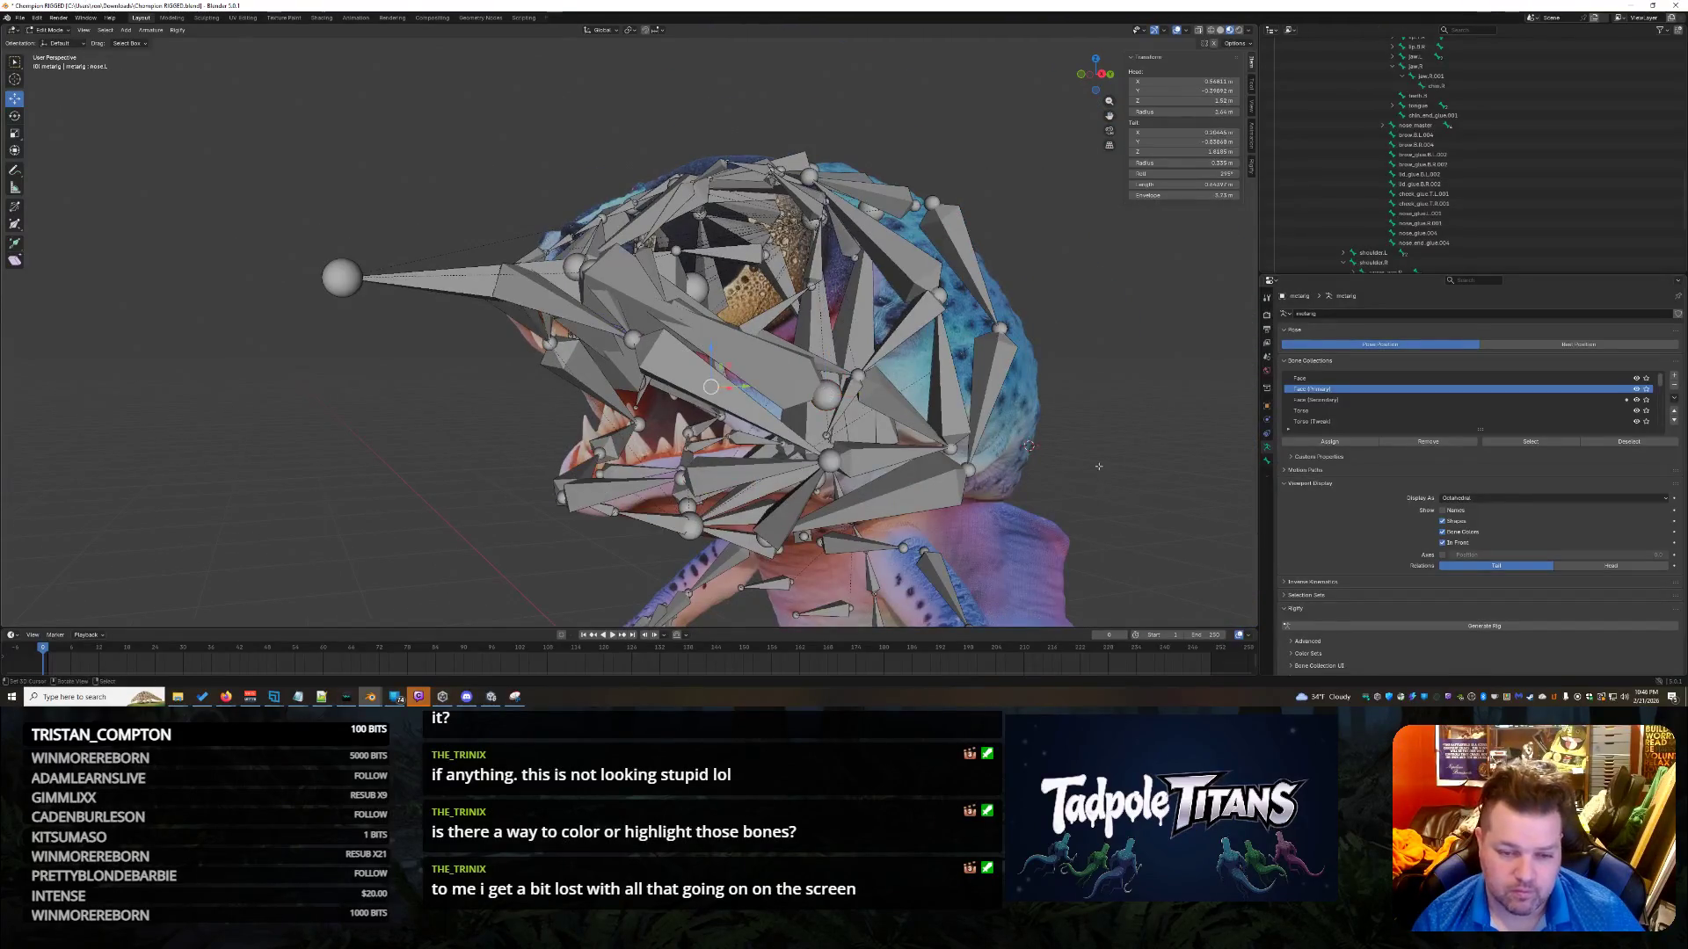
scroll(1084, 464, "down", 1)
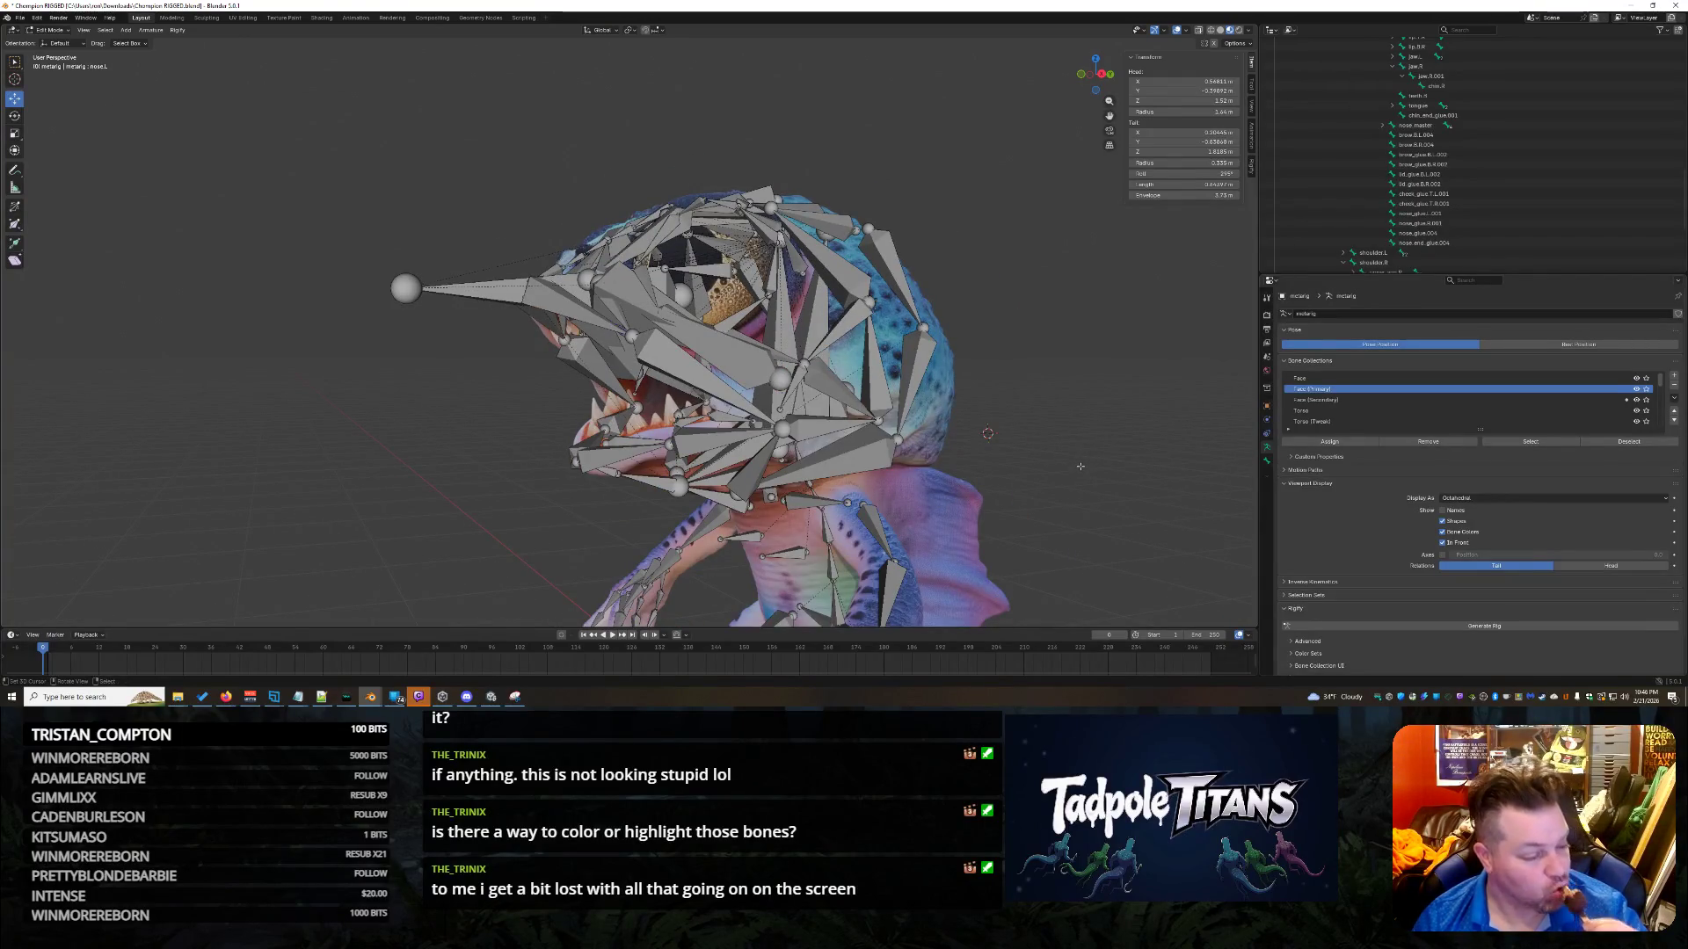
middle_click_drag(1065, 428, 1124, 477)
scroll(1125, 478, "up", 4)
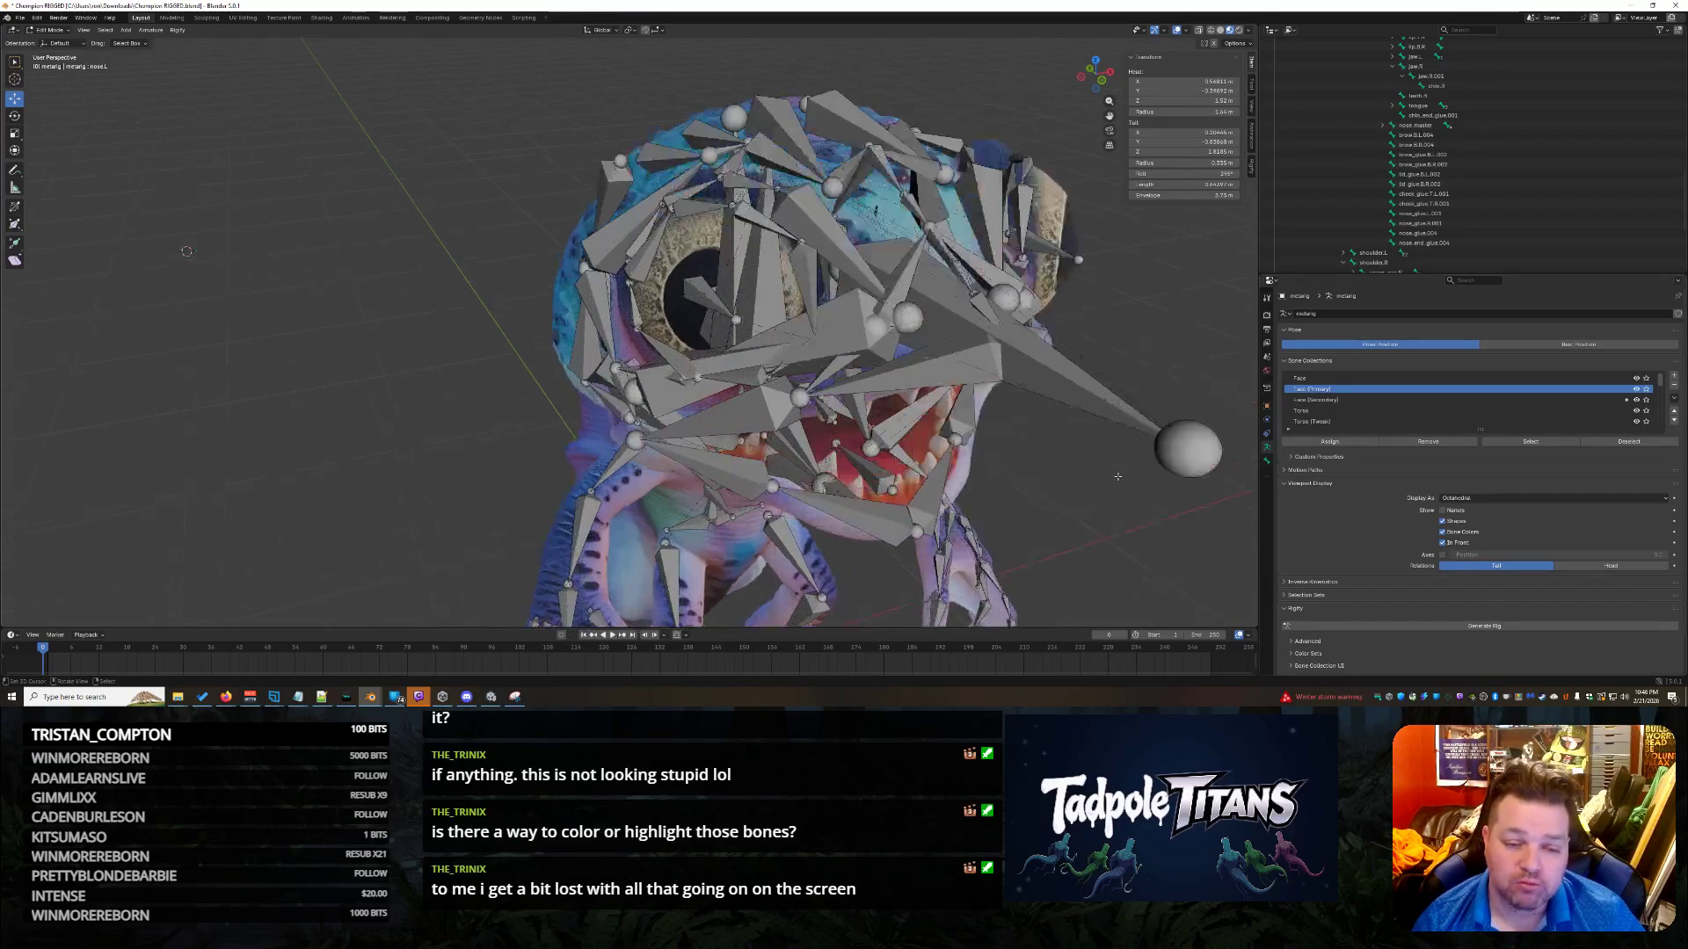
Reposition bones around the mouth, select nose.R and zoom out to review the whole head.
left_click_drag(735, 480, 738, 407)
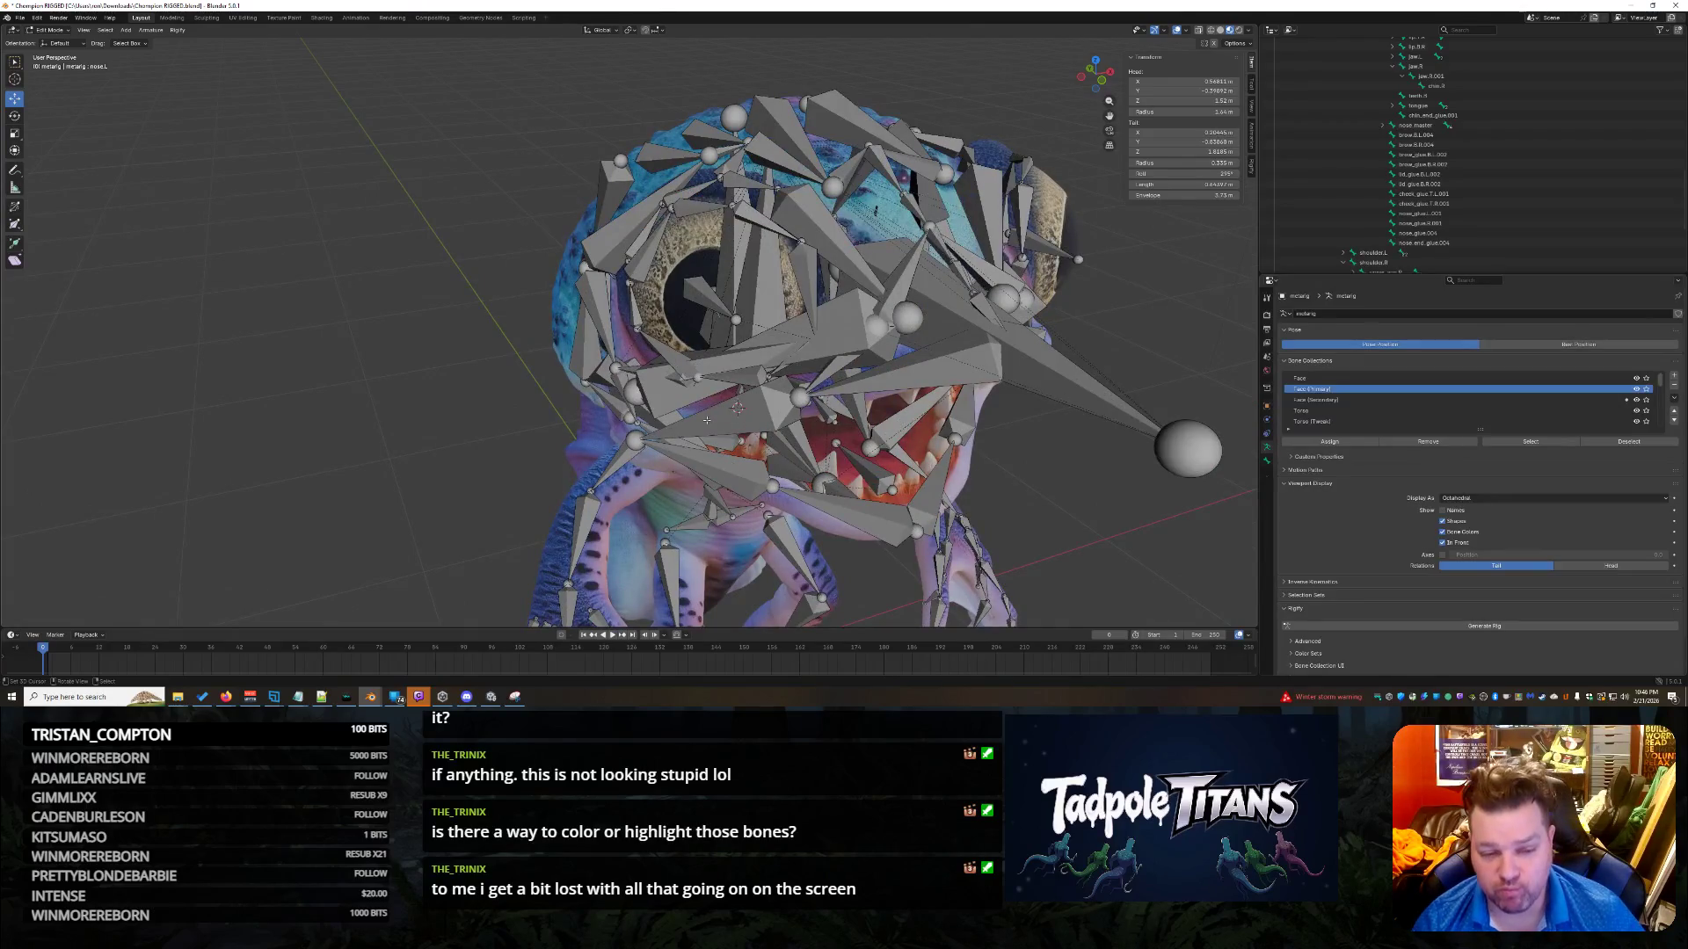
left_click(666, 407)
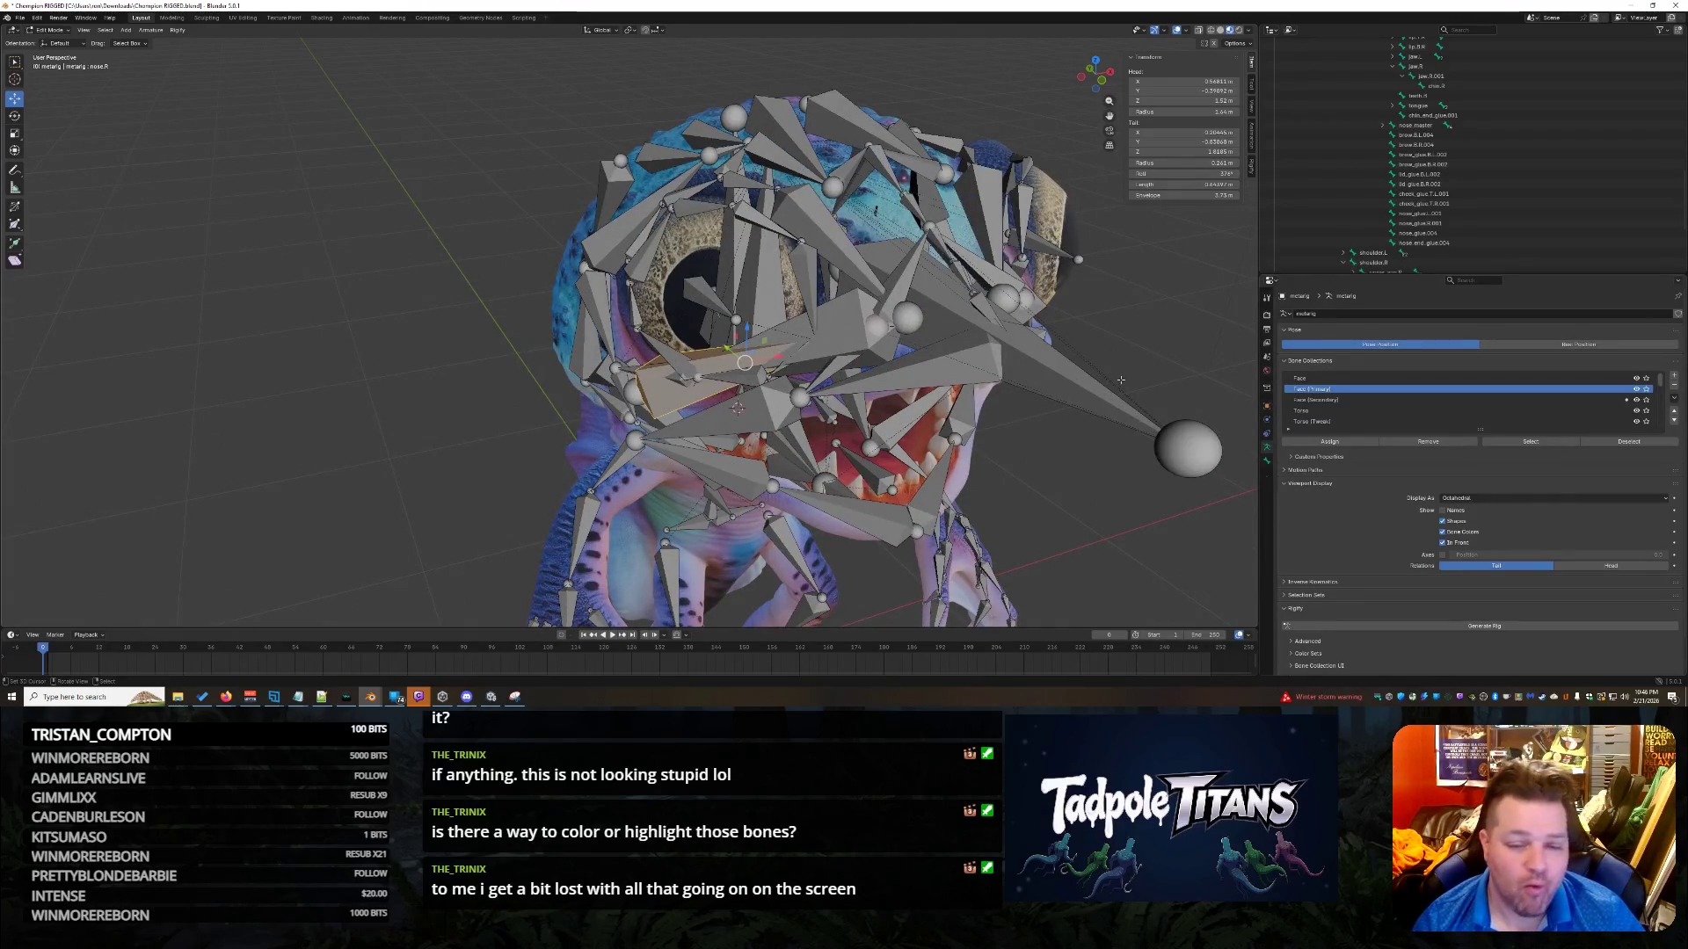
scroll(1100, 356, "up", 5)
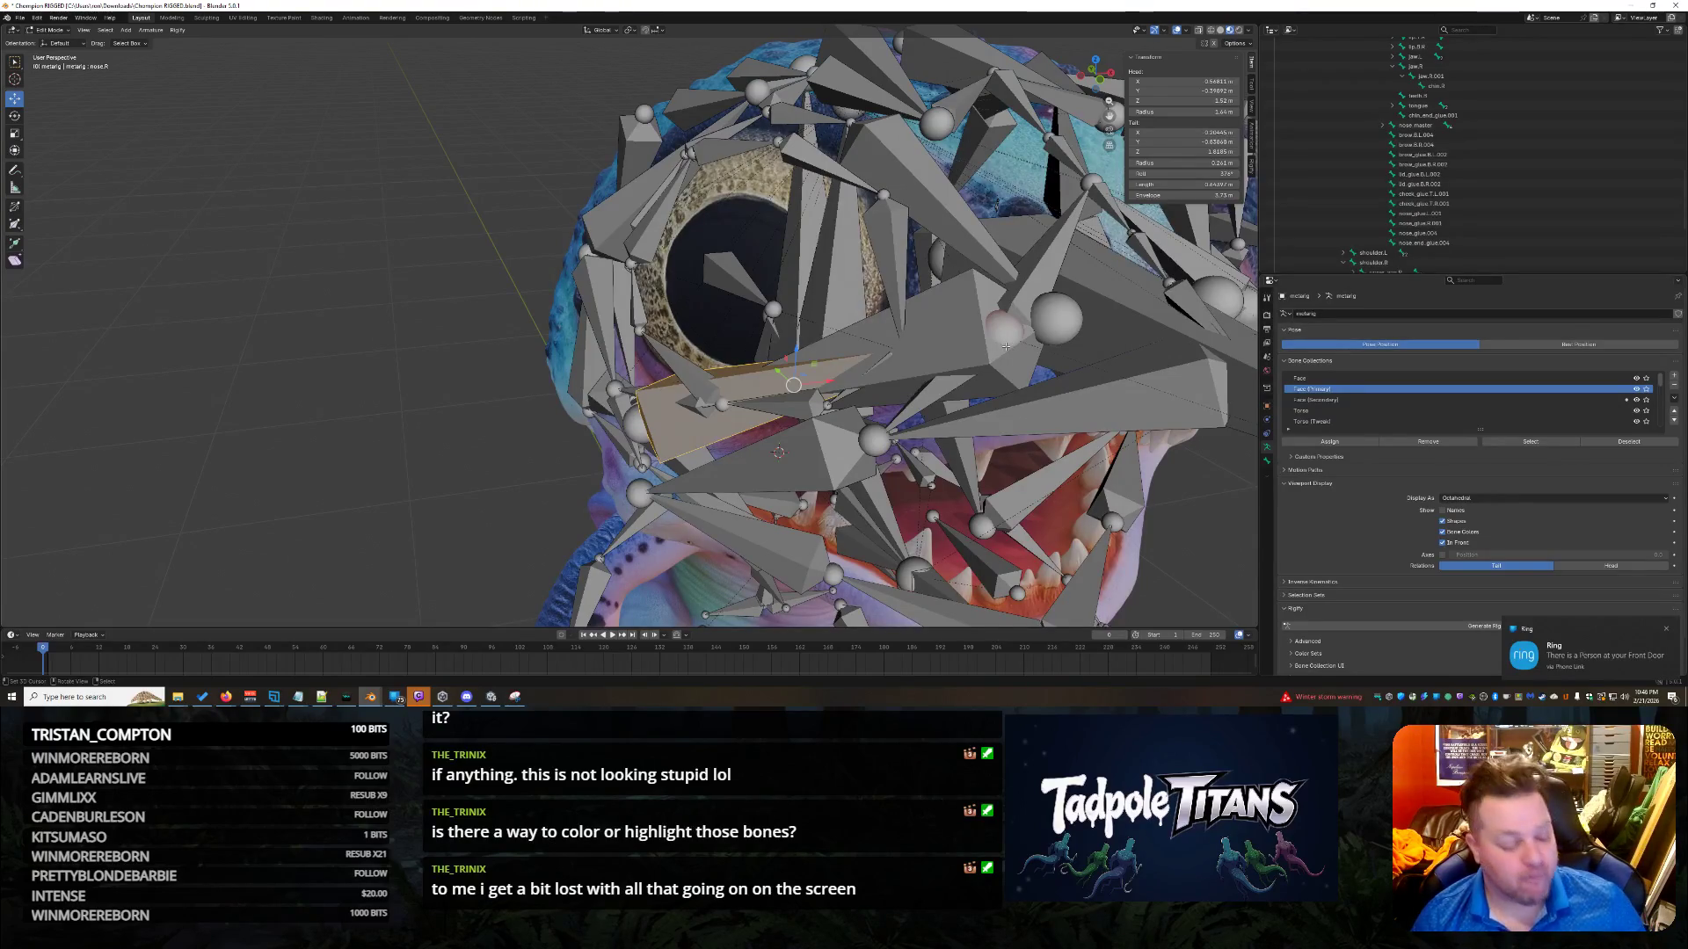
scroll(939, 347, "down", 5)
middle_click_drag(939, 347, 949, 350)
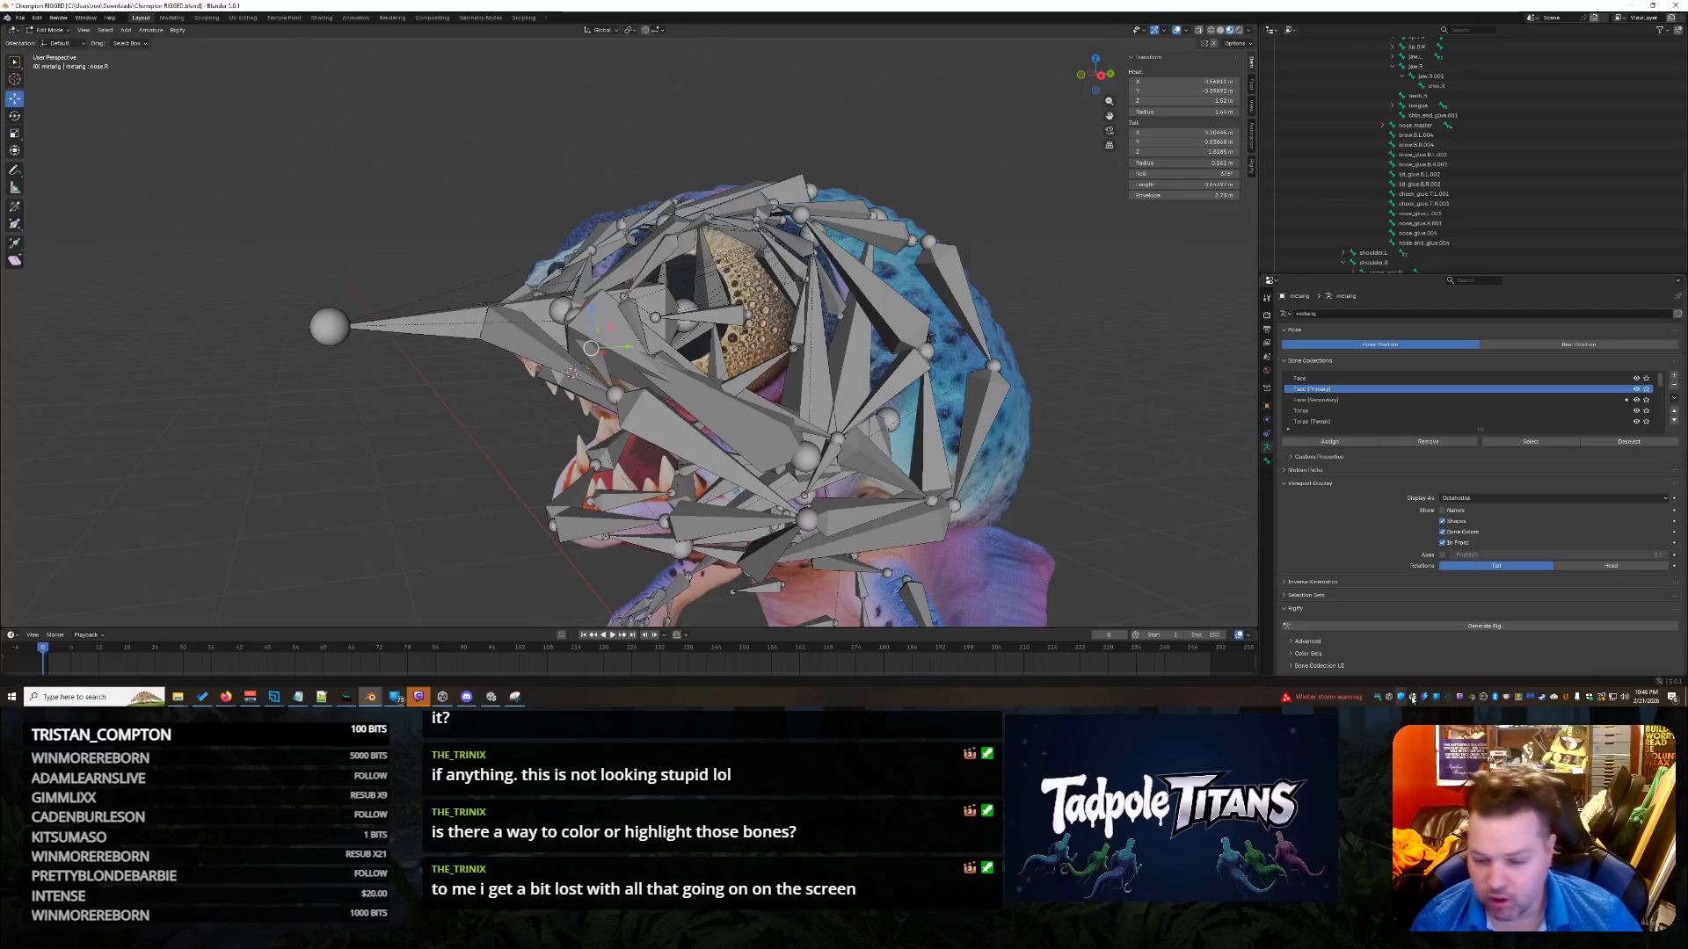
left_click(1308, 654)
scroll(1387, 620, "down", 3)
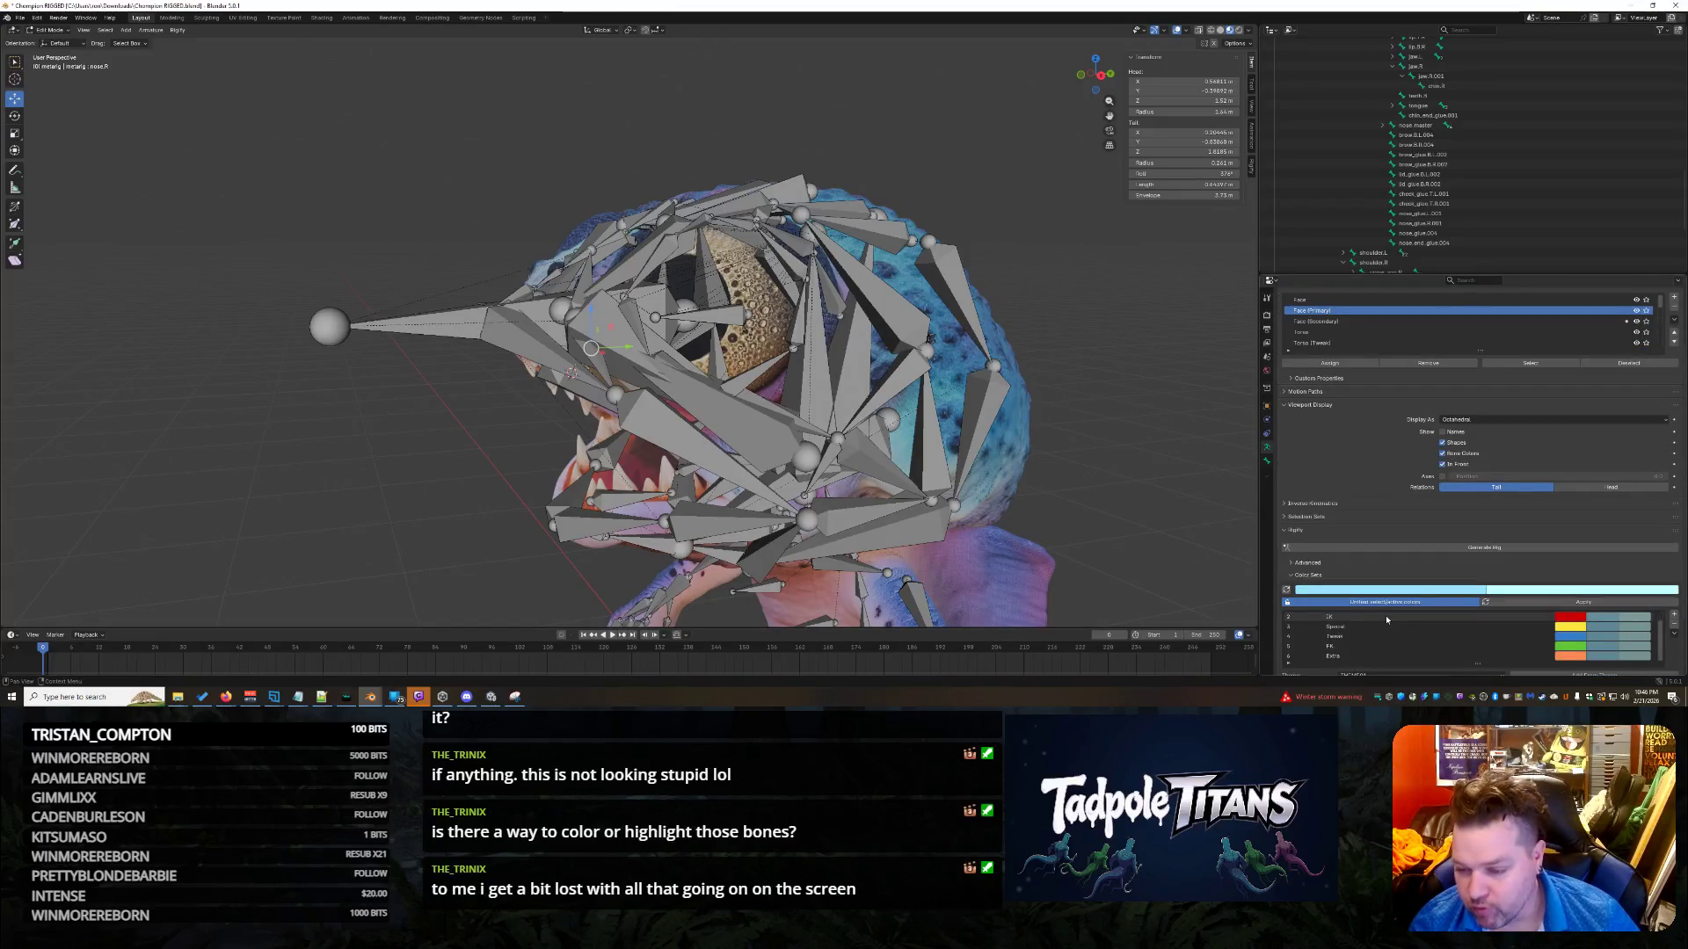
scroll(1387, 620, "down", 3)
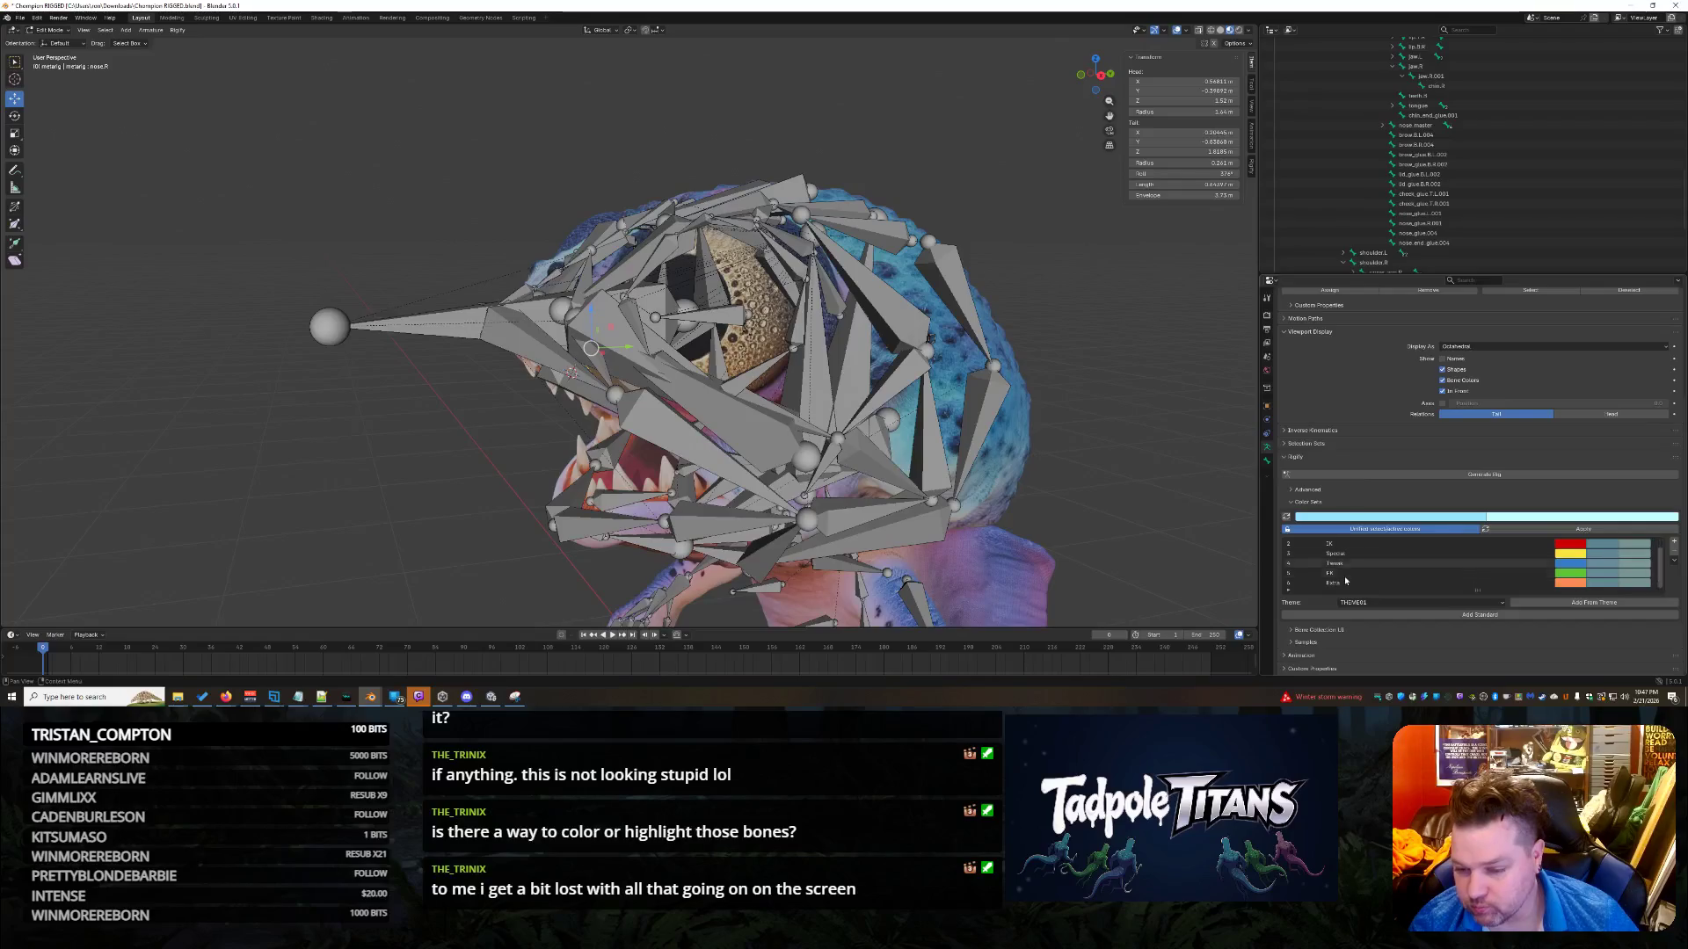
left_click(1291, 504)
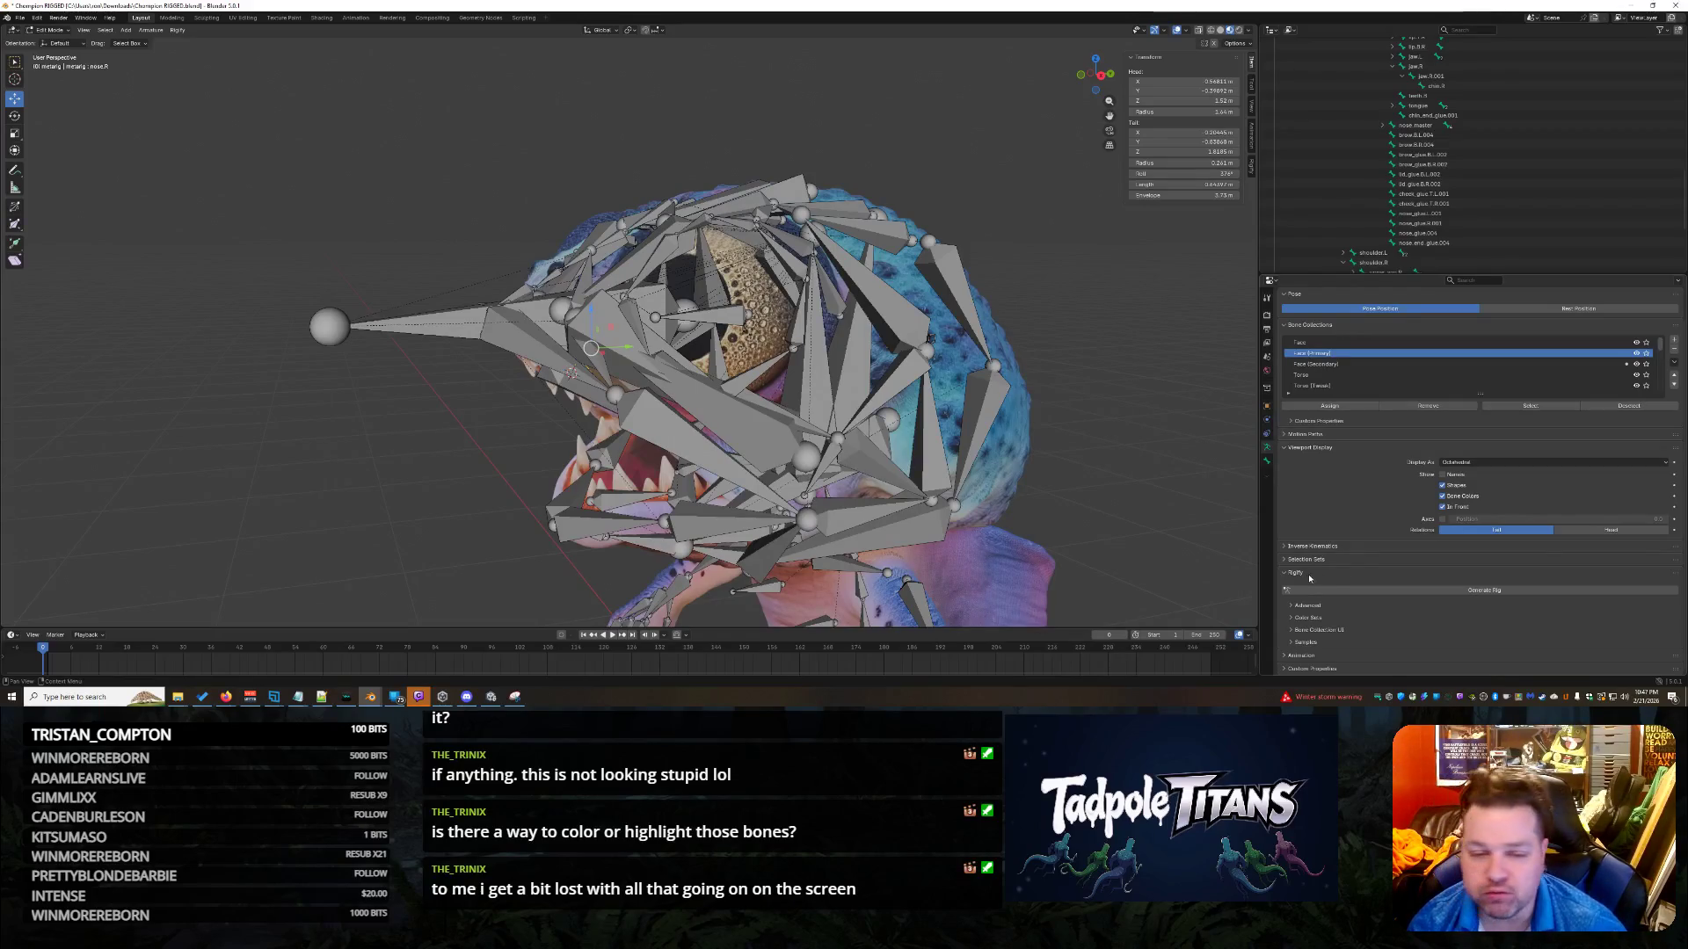
scroll(1142, 410, "up", 5)
scroll(1050, 395, "down", 6)
middle_click_drag(1050, 396, 1004, 407)
scroll(812, 404, "up", 5)
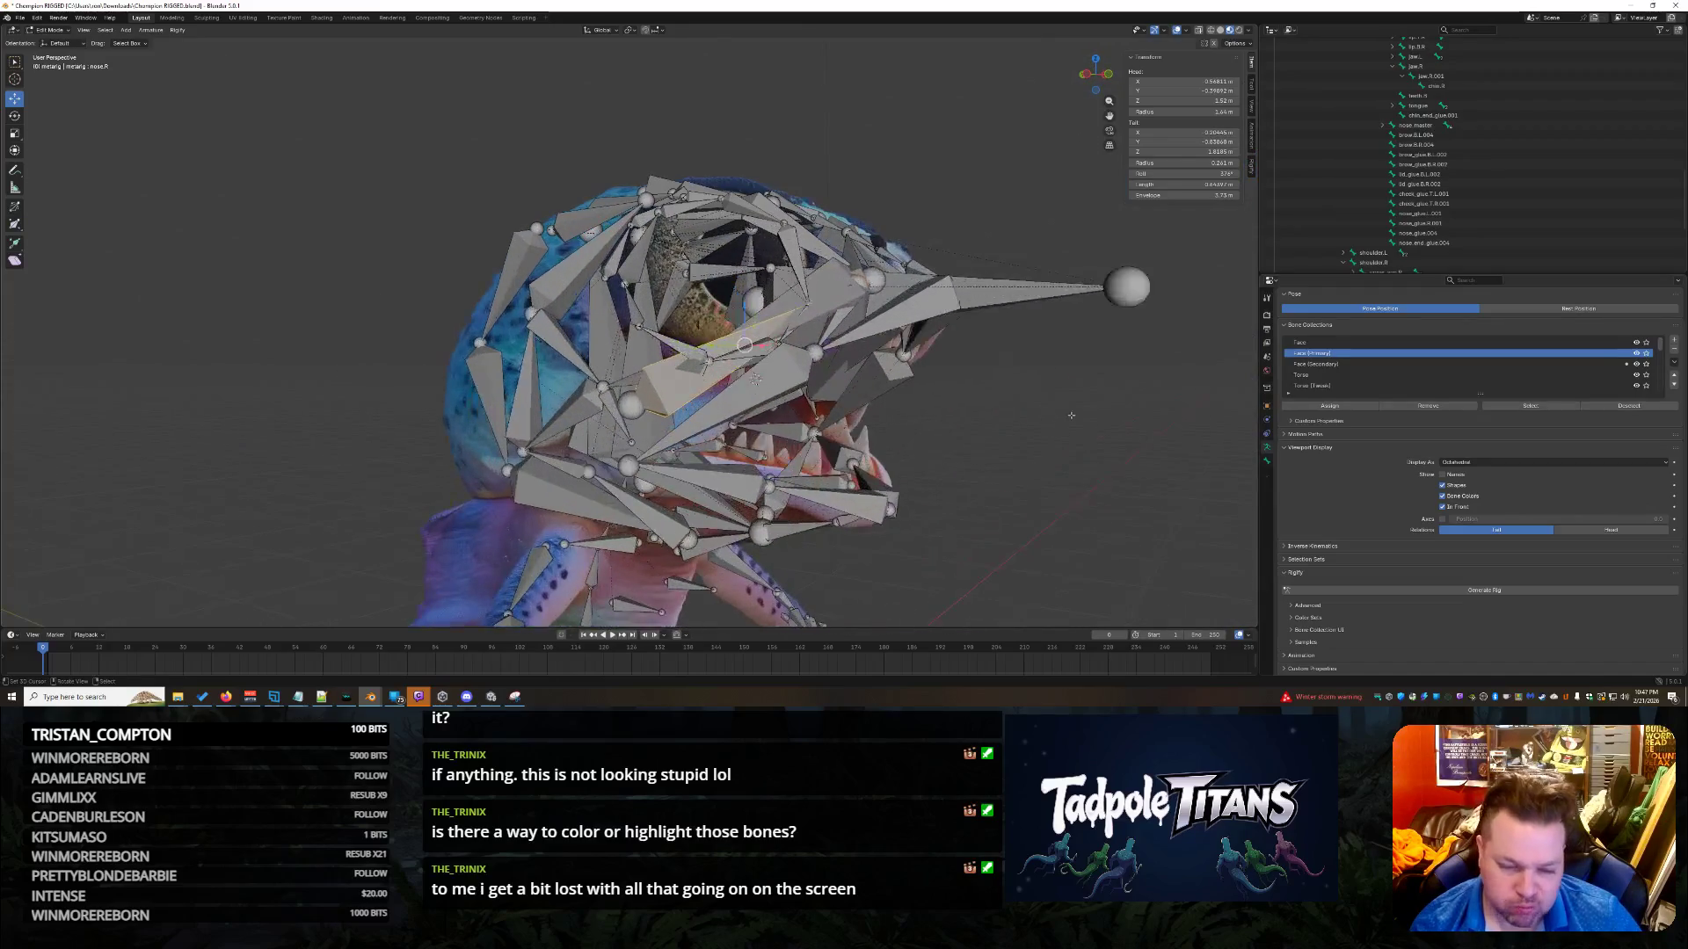
Check brow.B.R.004 and brow.B.L.004, then trial-raise the nose.R bone vertically.
left_click(633, 431)
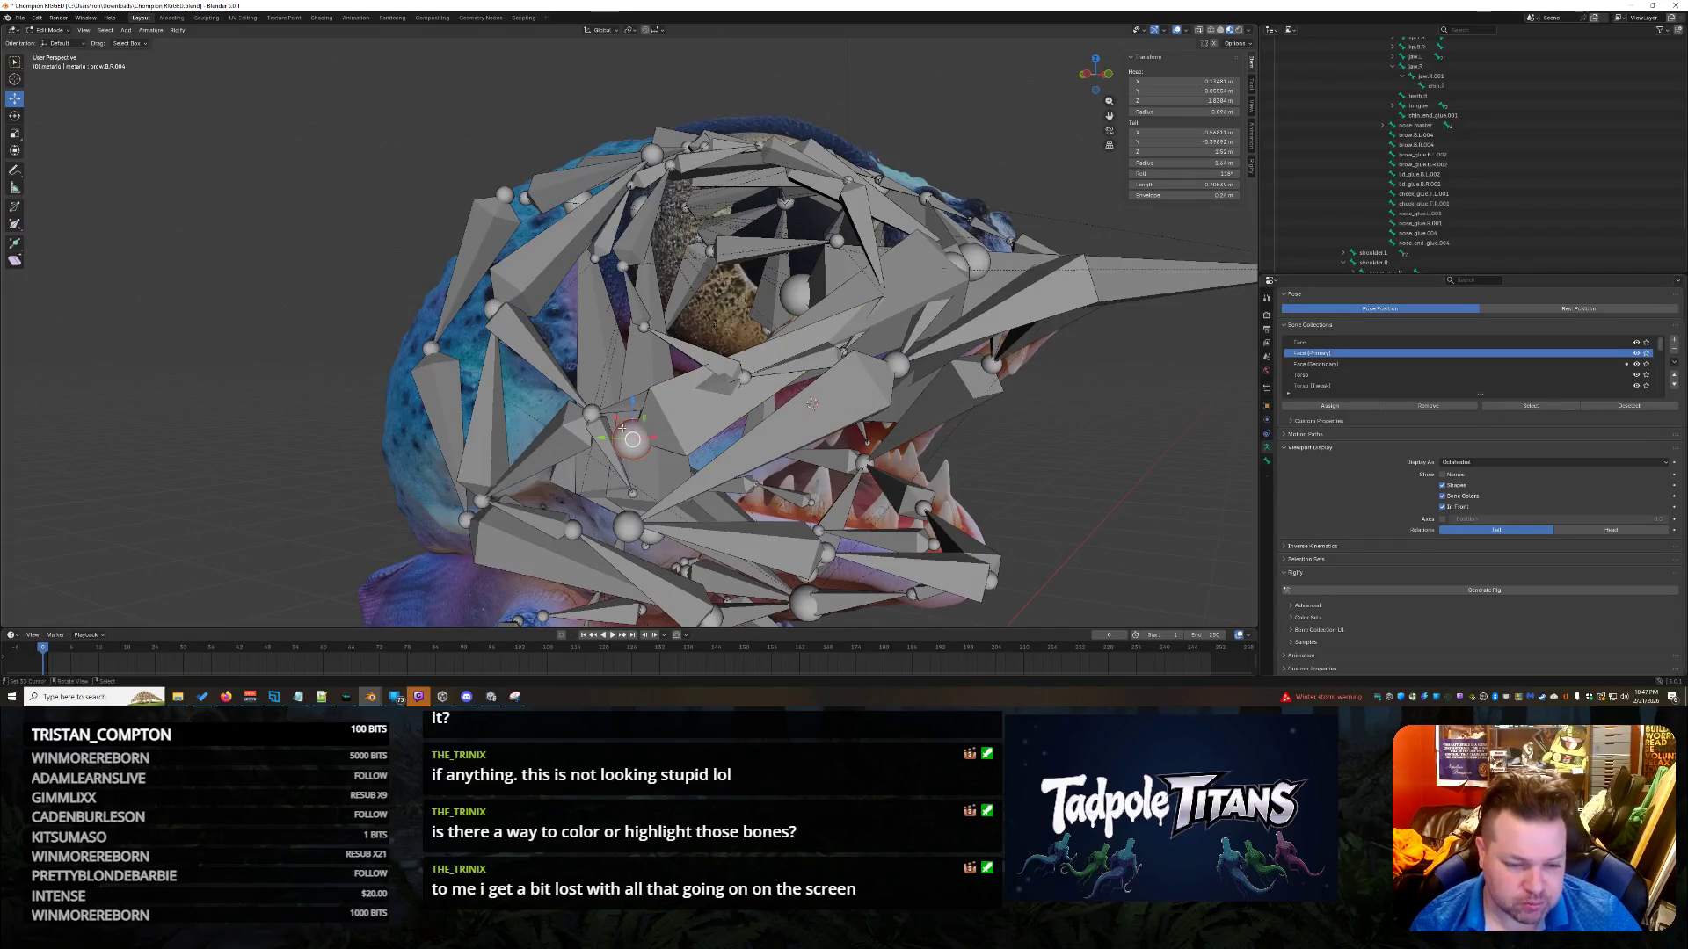
left_click(621, 428)
mouse_move(993, 440)
middle_mouse_down()
mouse_move(1021, 444)
mouse_move(908, 370)
mouse_move(712, 344)
middle_mouse_up()
left_click(673, 336)
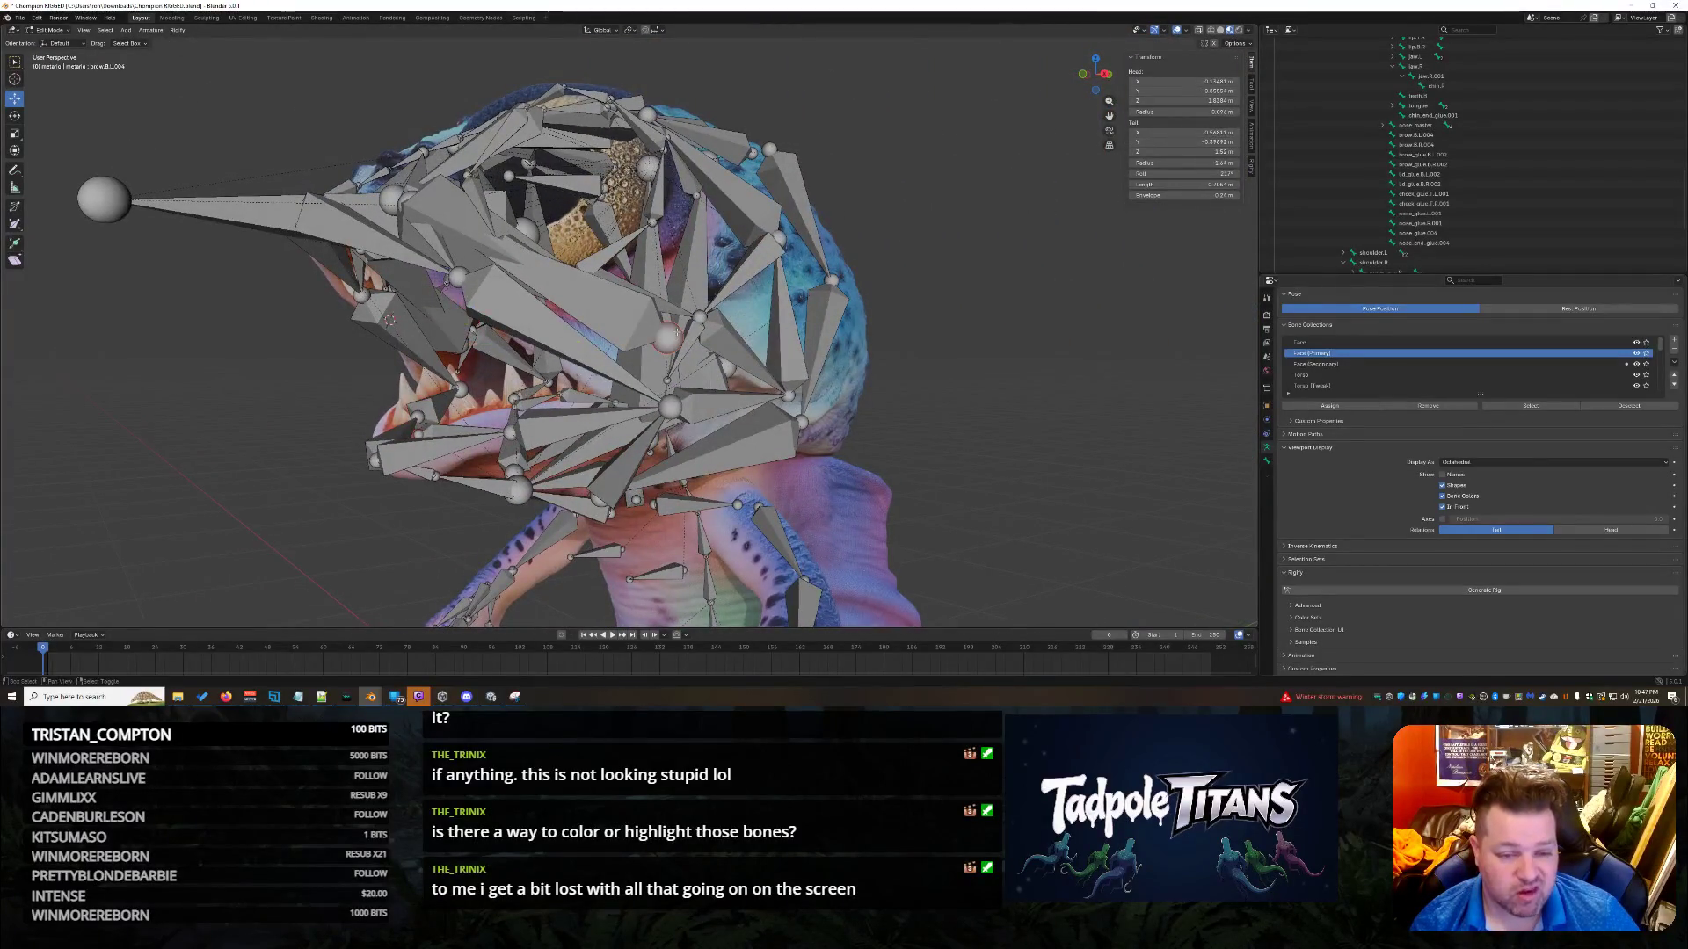
middle_click_drag(677, 343, 897, 351)
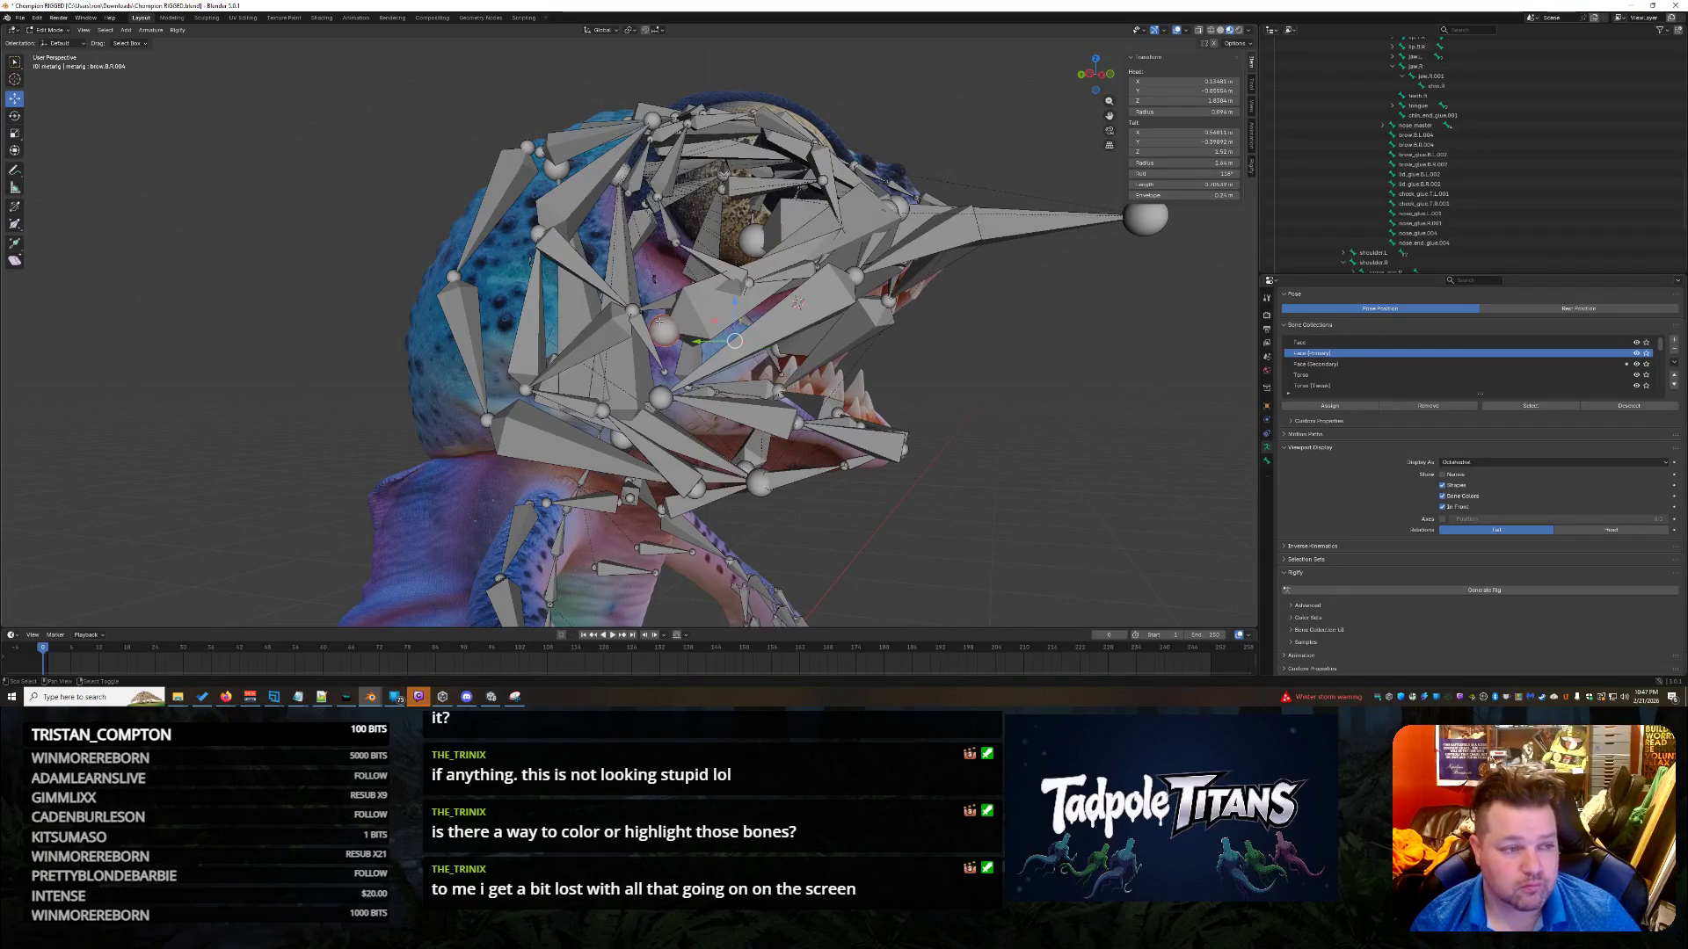
left_click(798, 302)
left_click(797, 302)
middle_click_drag(896, 403, 904, 424)
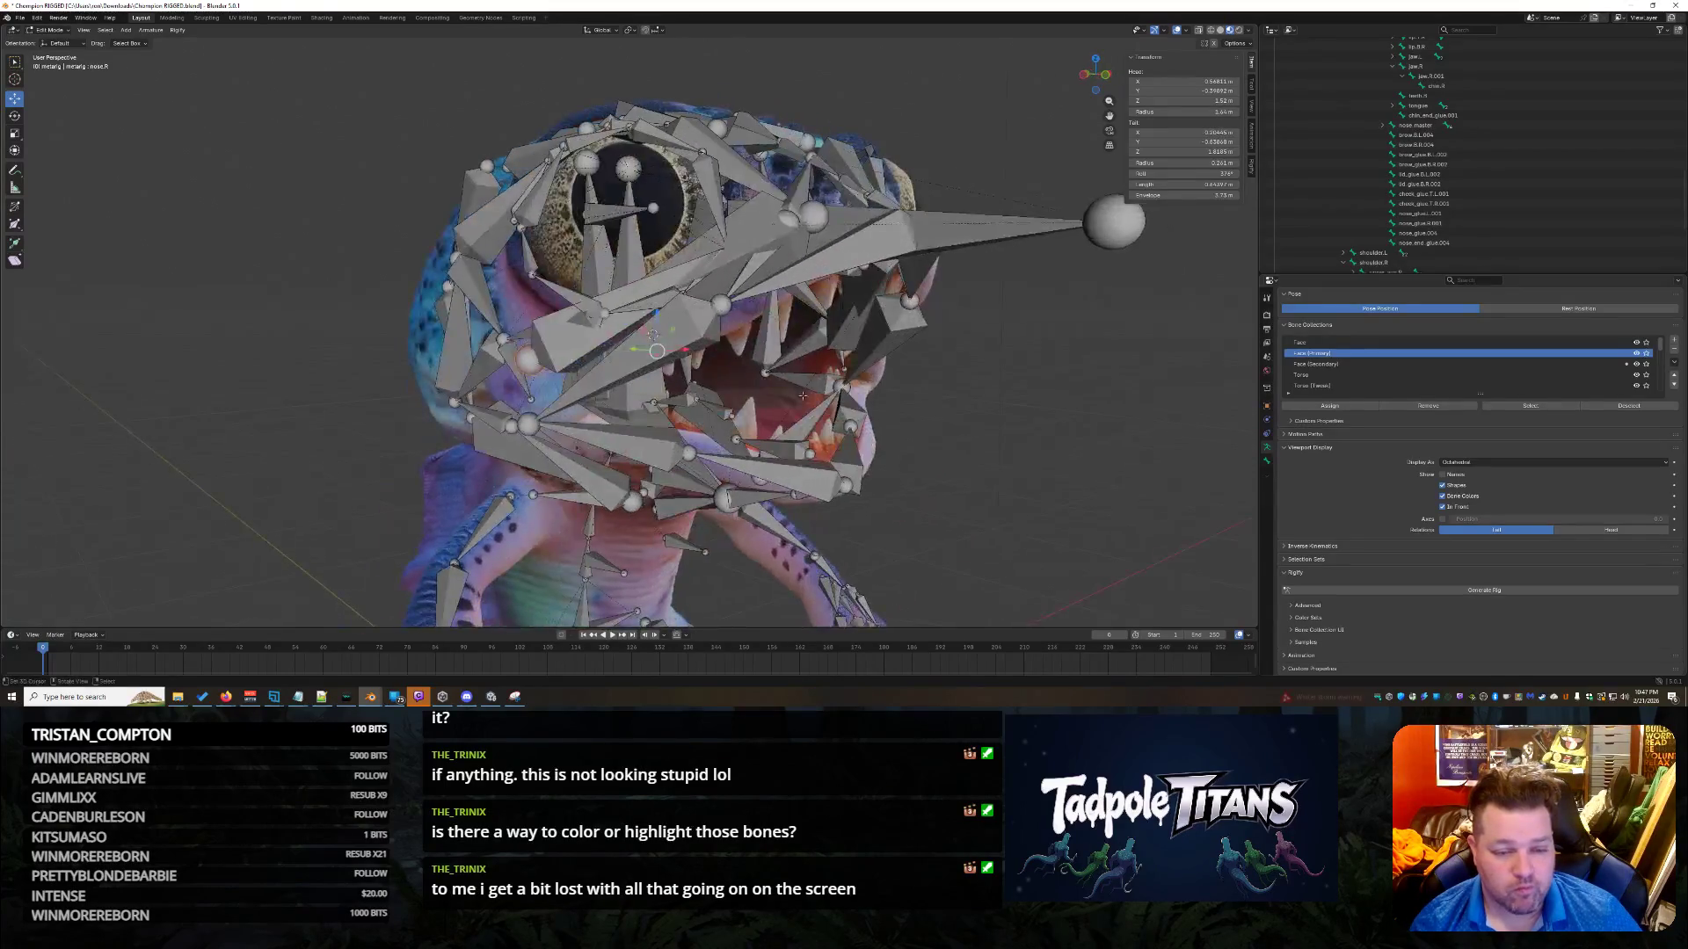
left_click_drag(659, 321, 687, 120)
Check spine.006 and brow.B.R.004, then undo the trial nose.R raise.
left_click(589, 158)
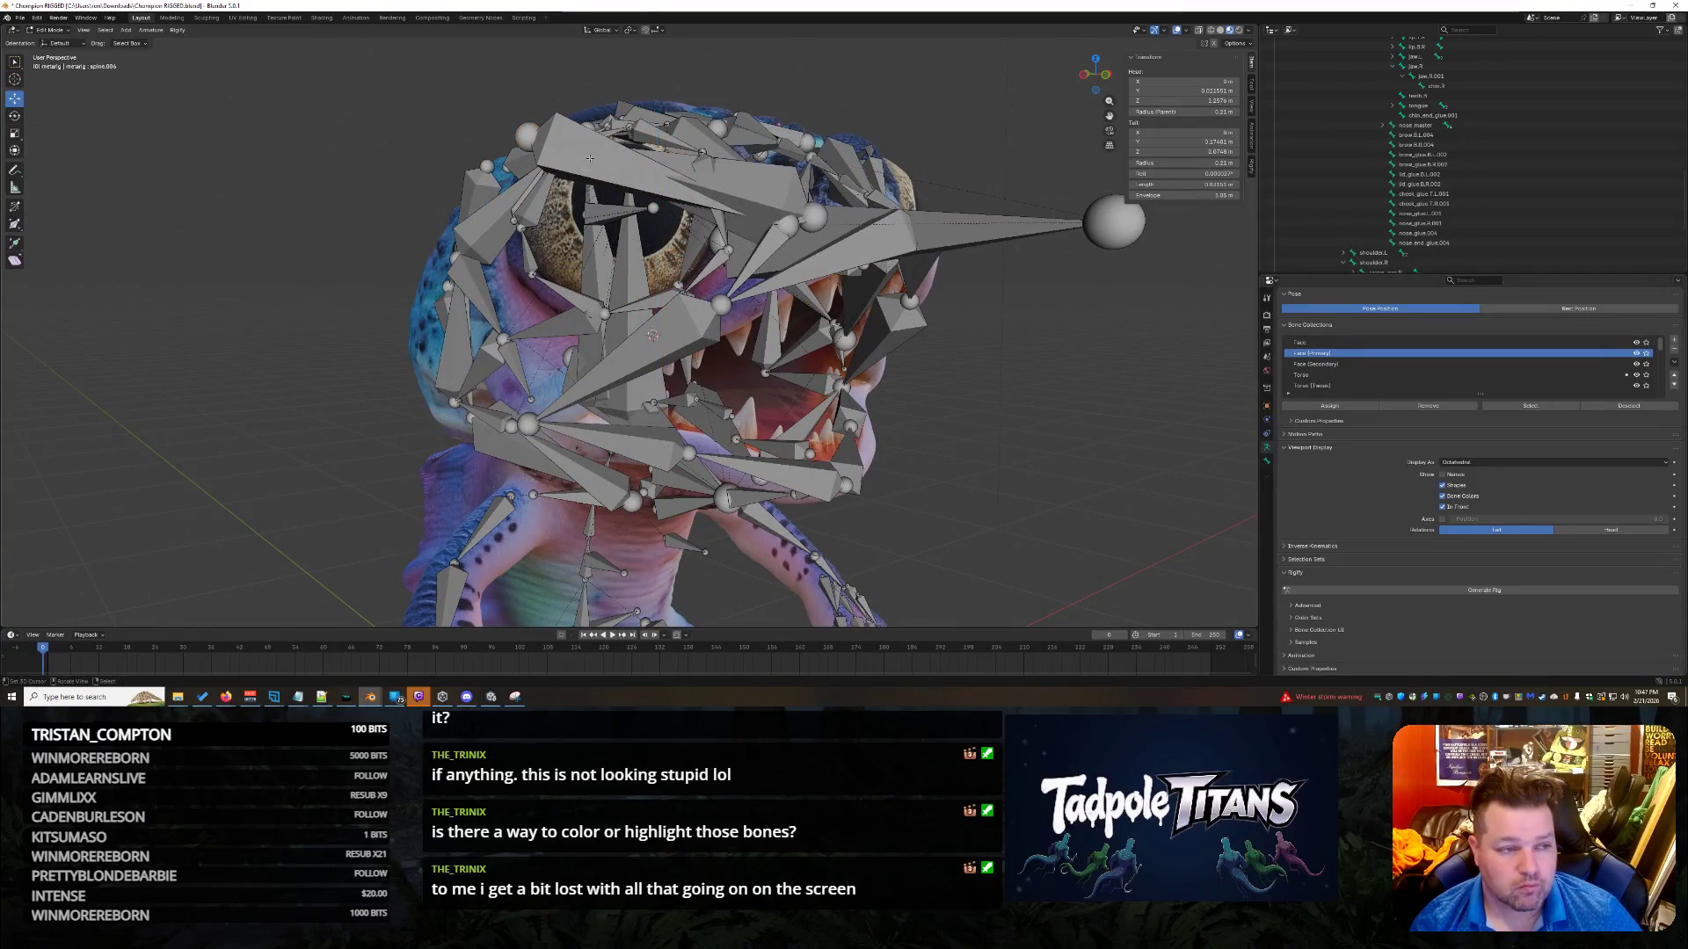
left_click(616, 162)
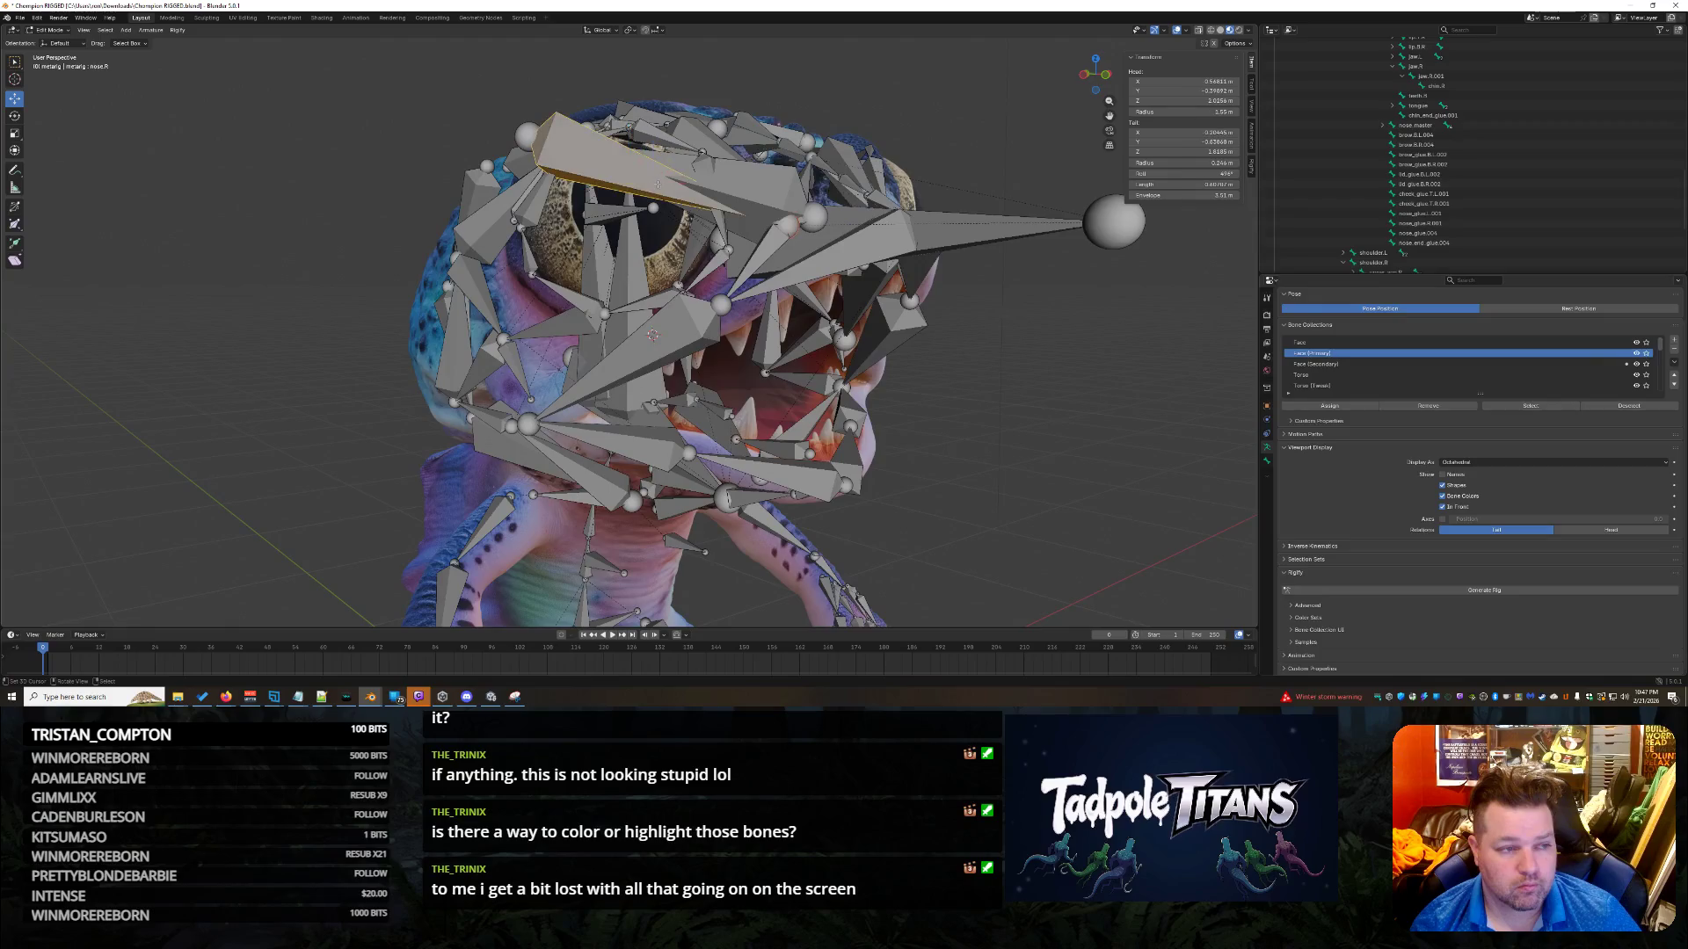
left_click(580, 168)
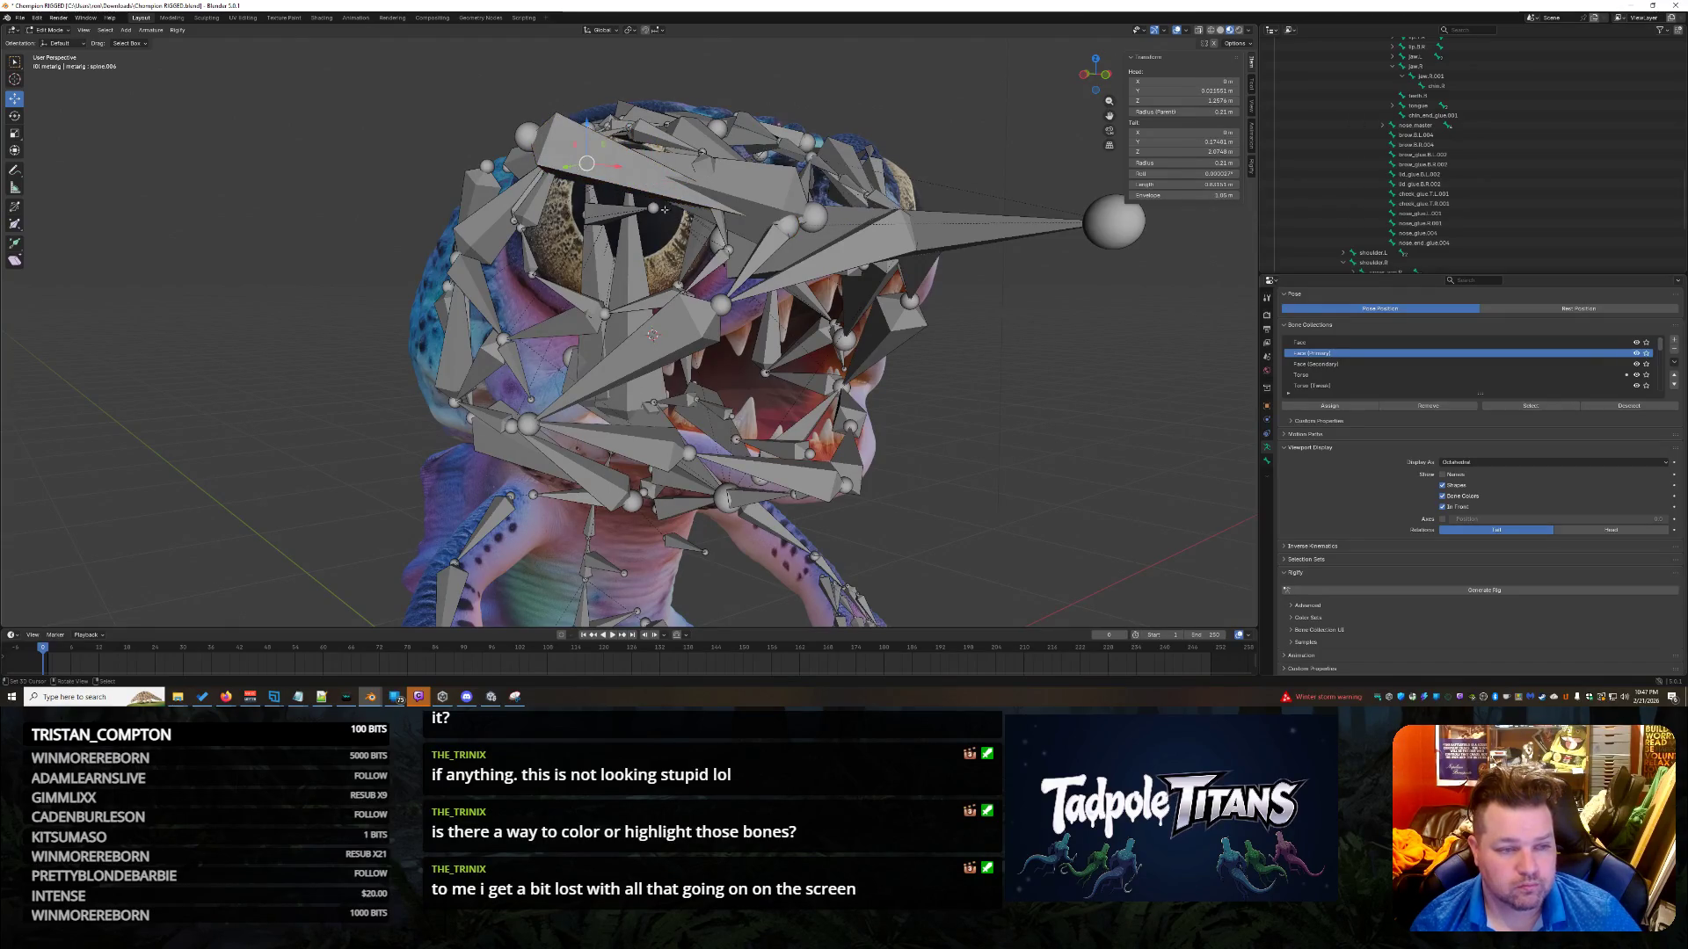
left_click(743, 195)
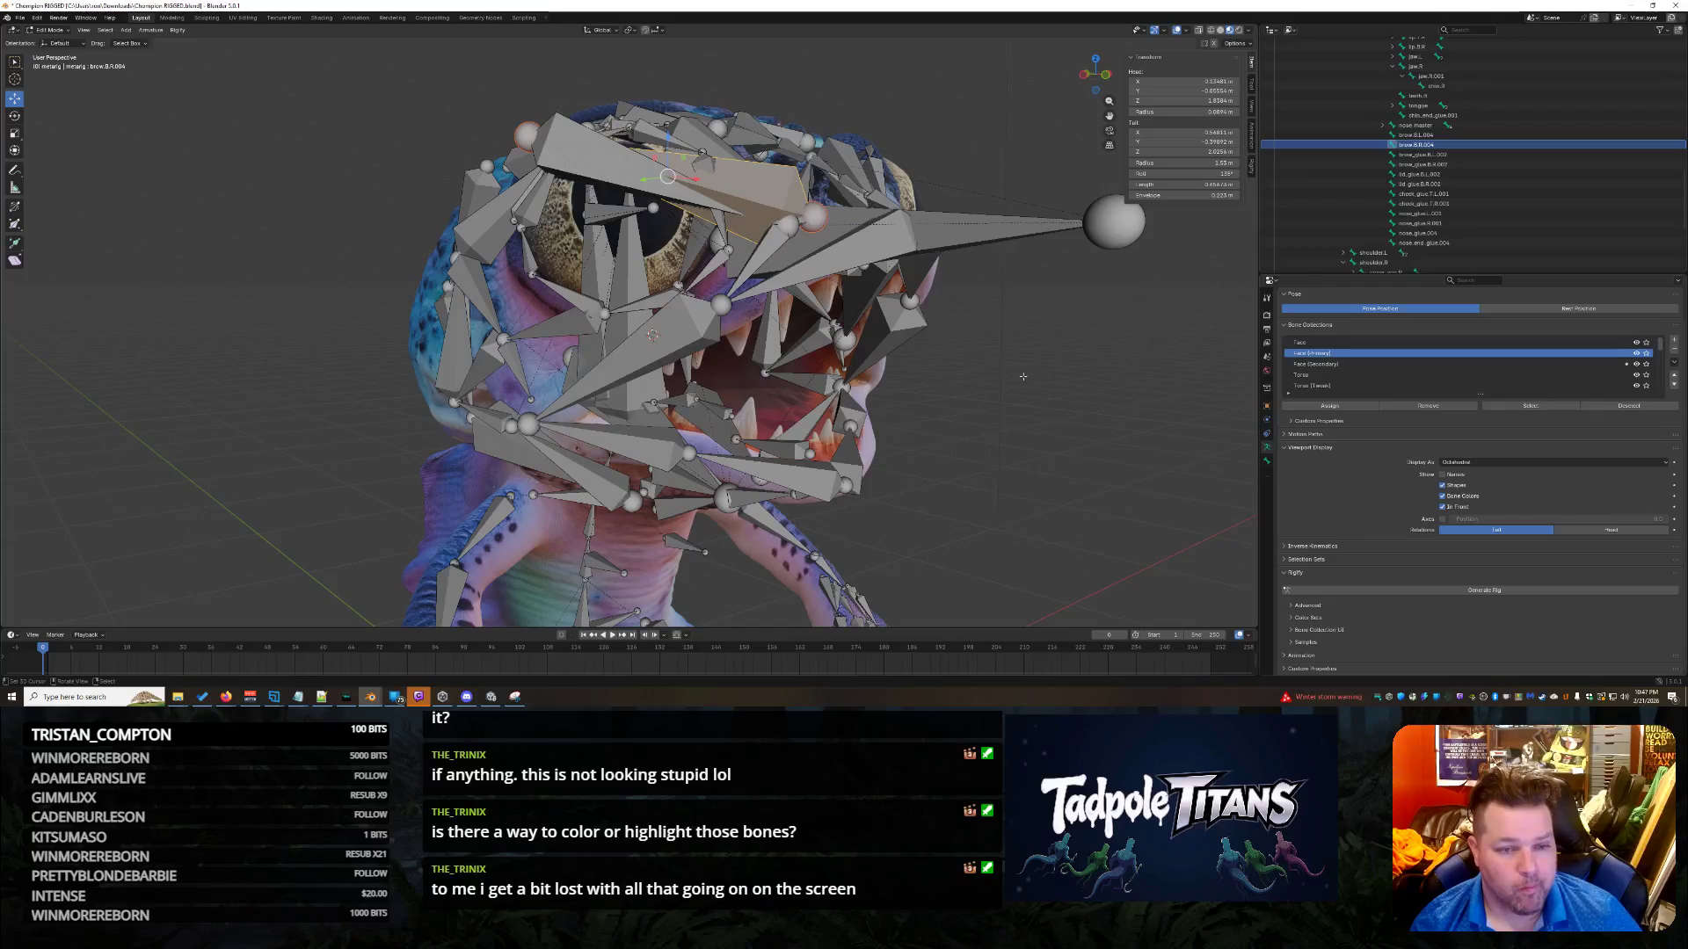
key("bracketleft")
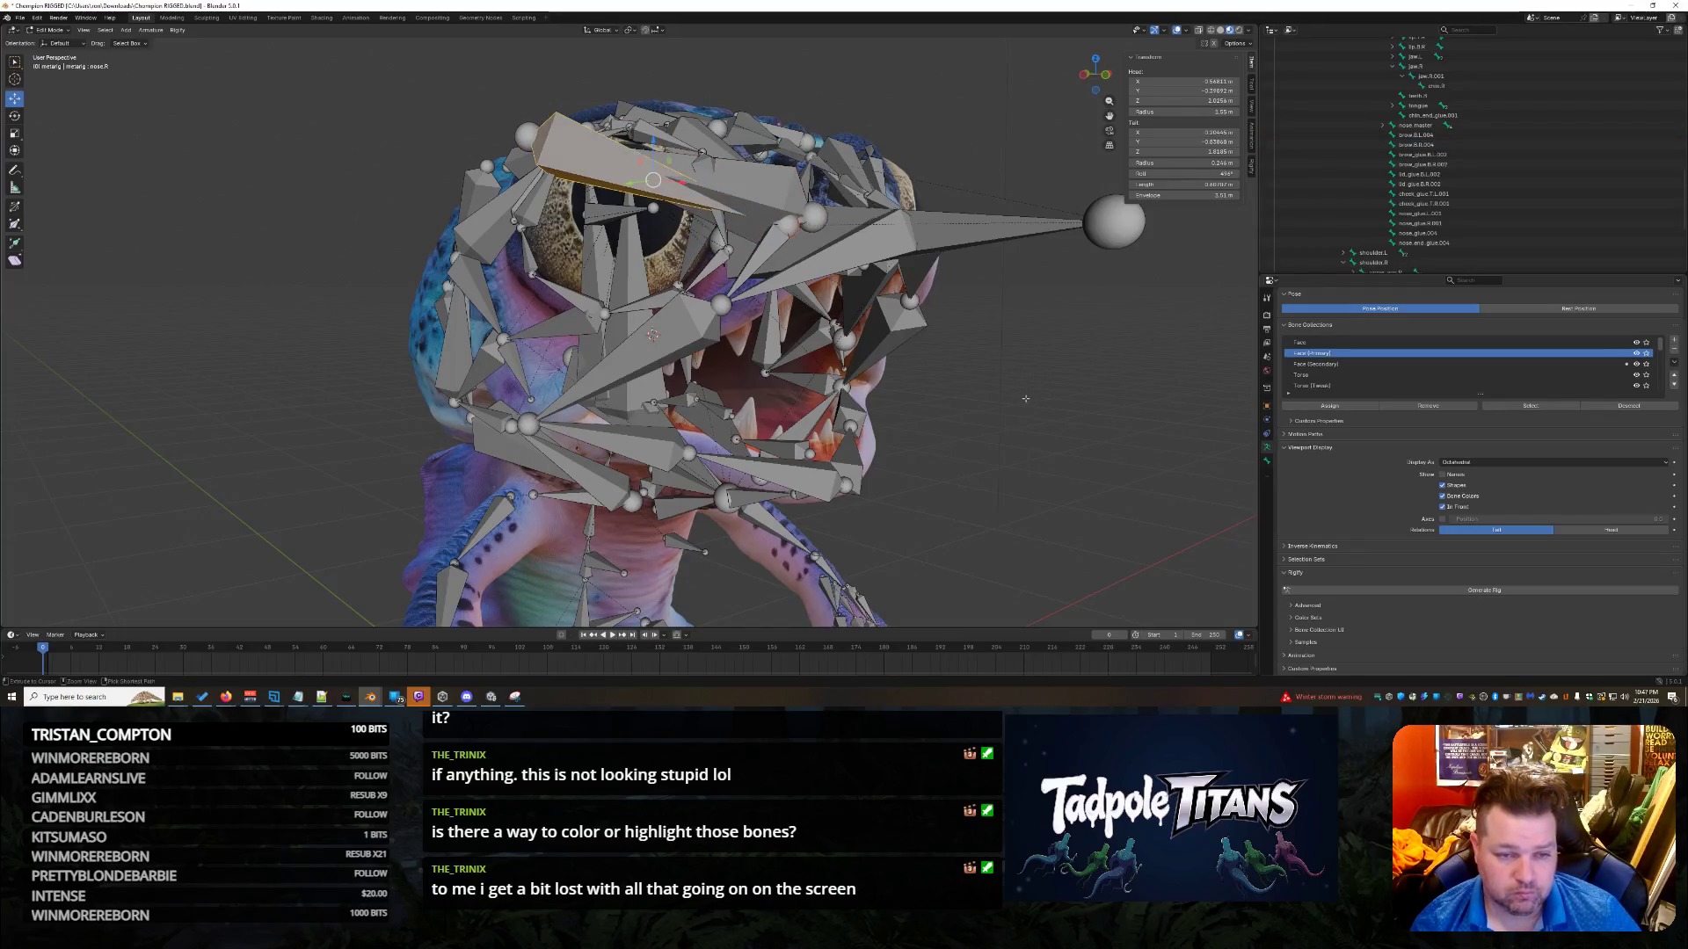
key("ctrl+z")
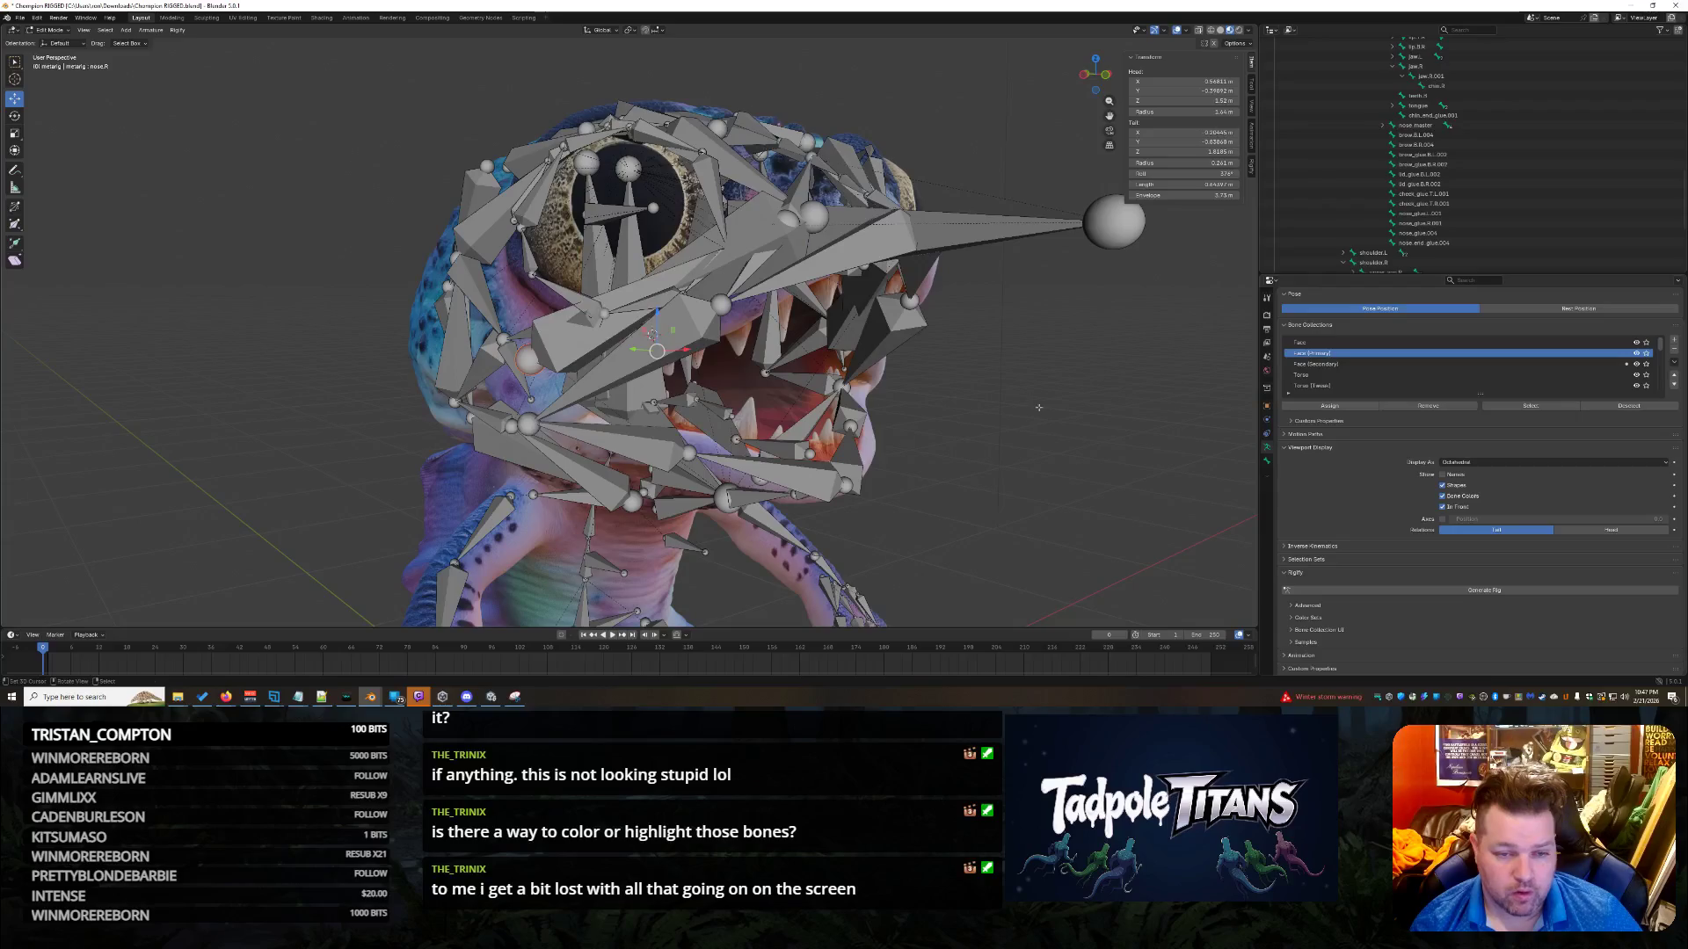
middle_click_drag(1044, 411, 930, 448)
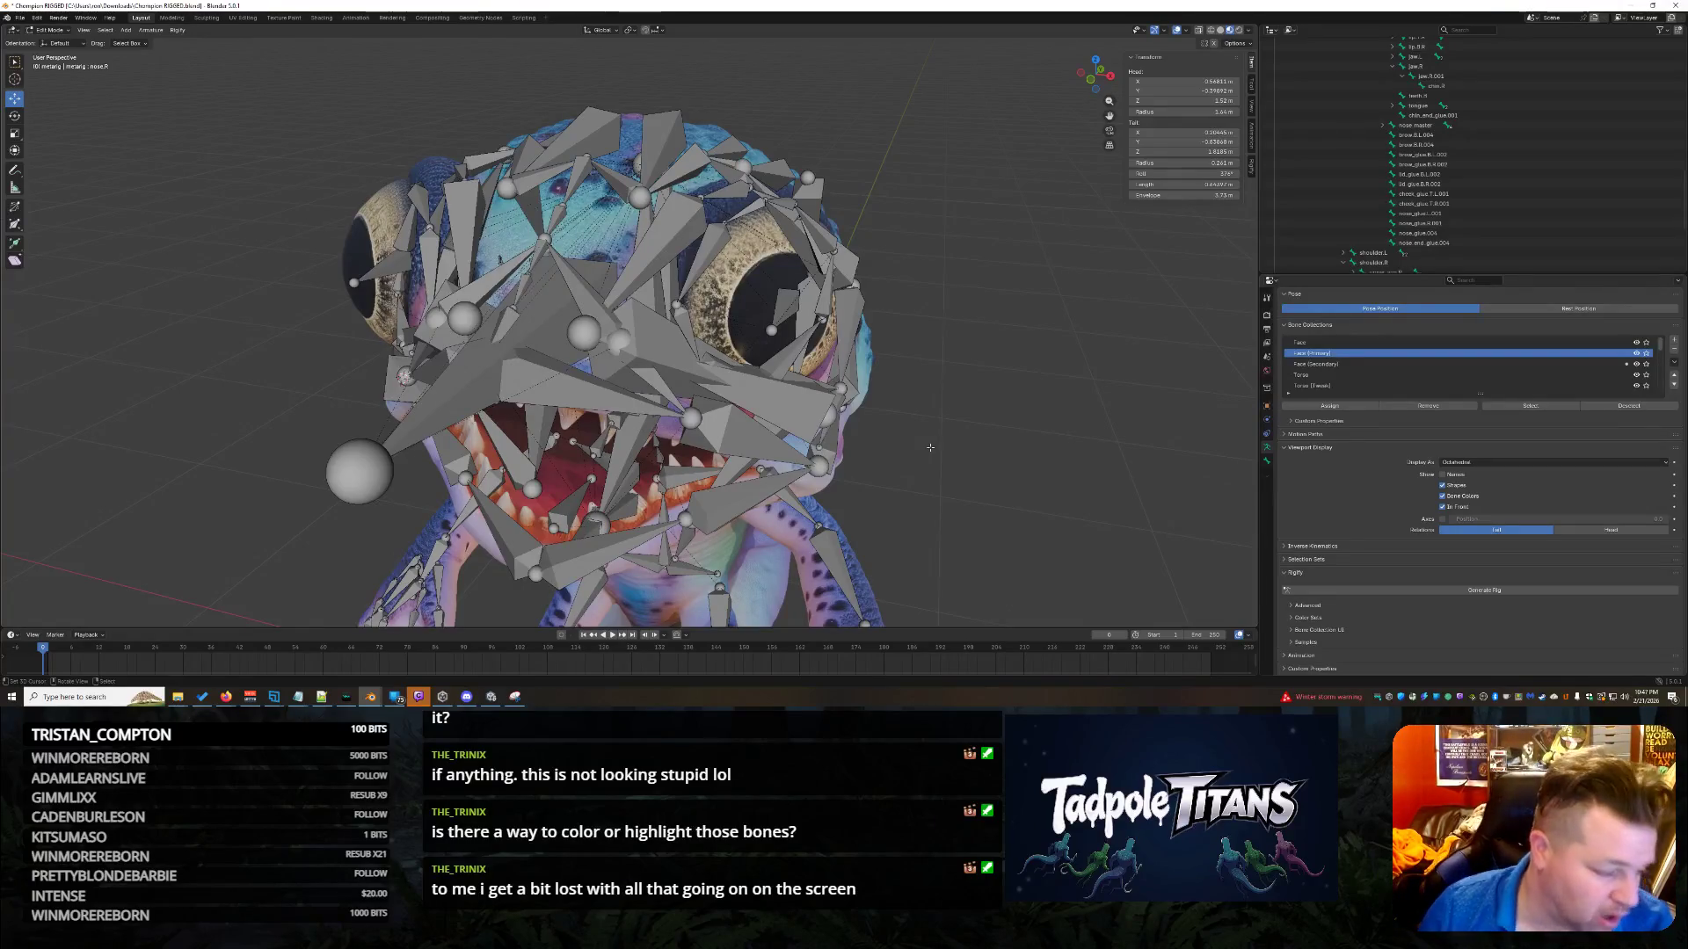
Move brow.B.L.004 vertically along Z.
middle_click_drag(998, 430, 1055, 430)
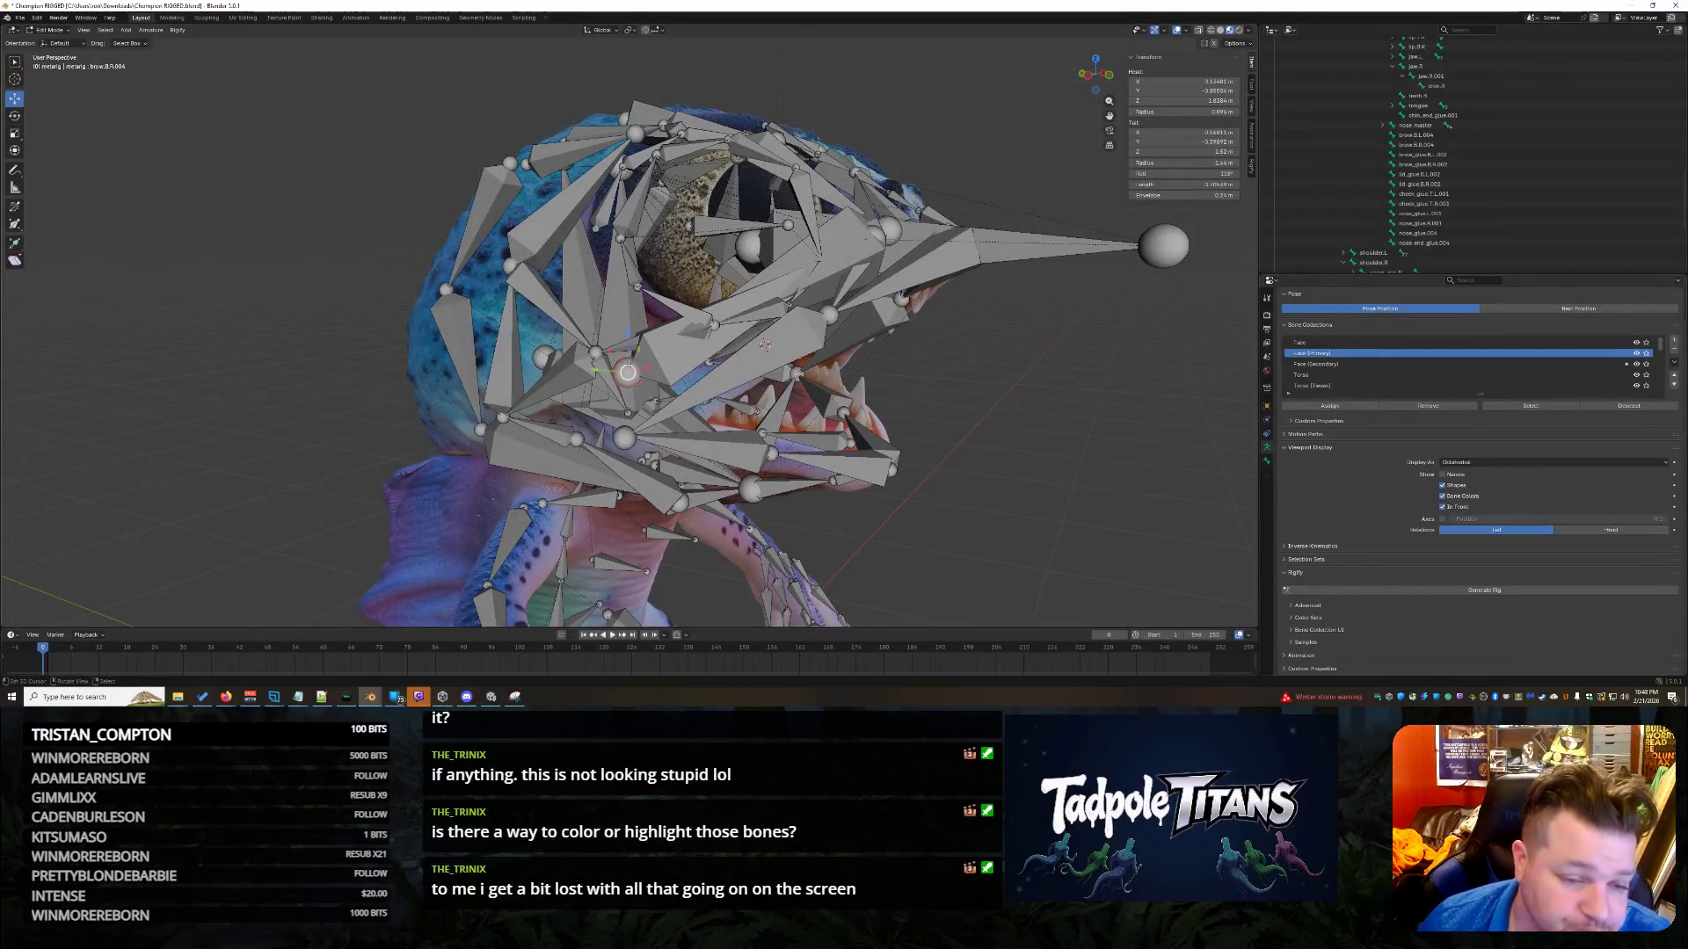
middle_click_drag(667, 382, 769, 354)
left_click(639, 323)
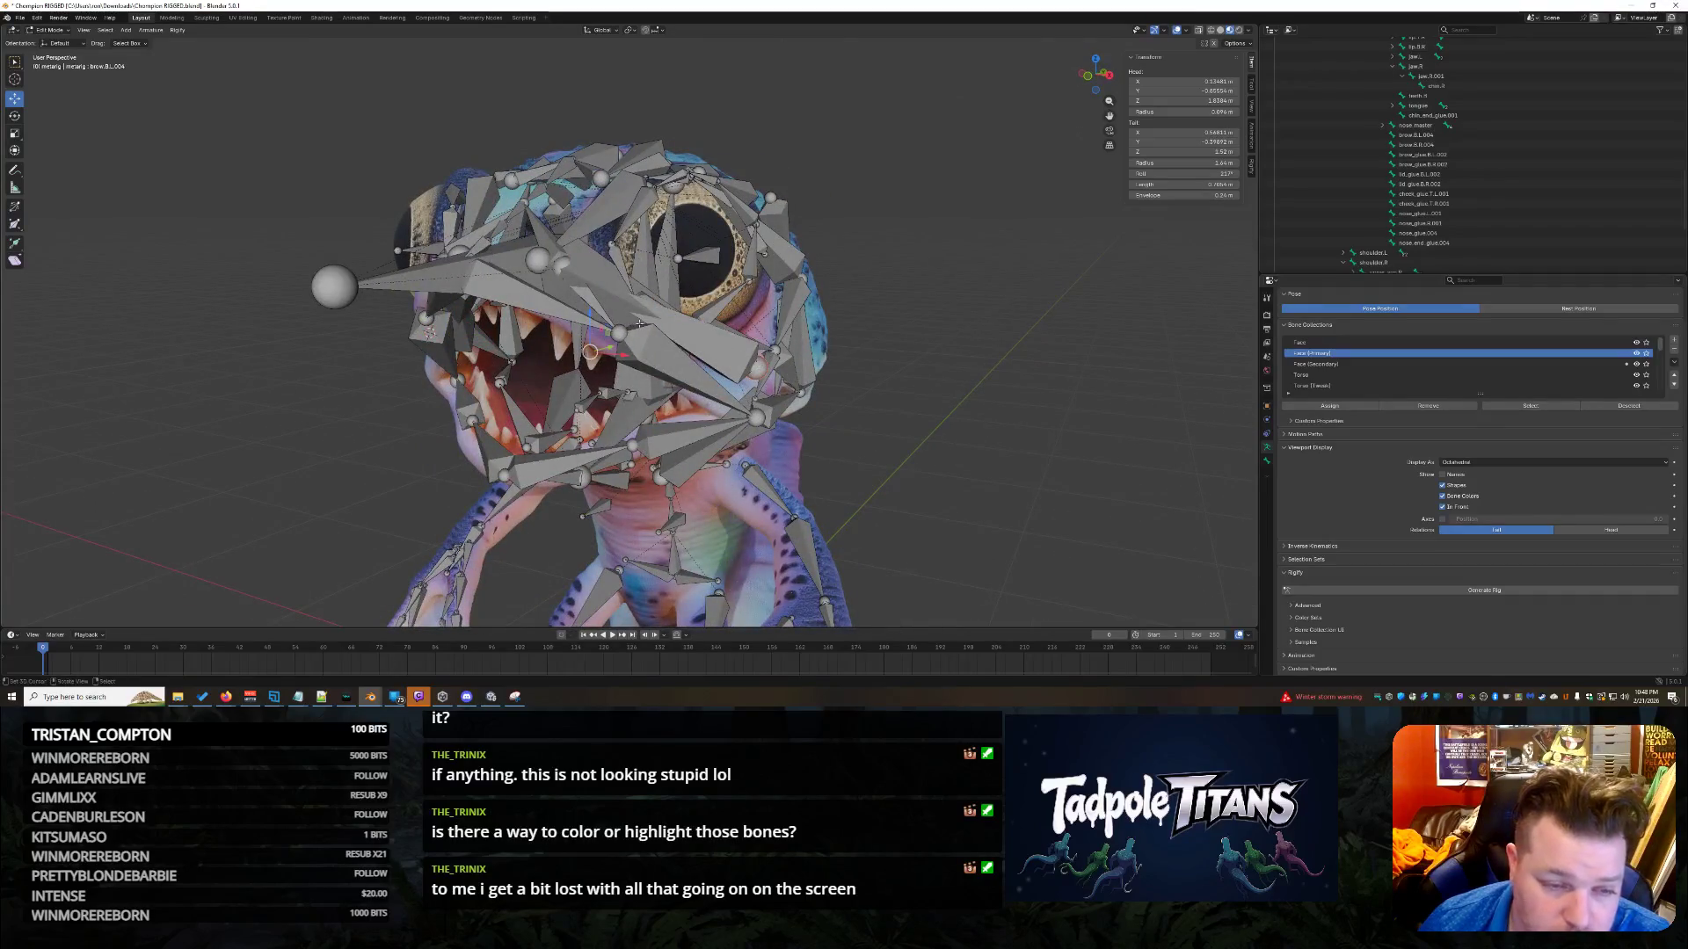
key("g")
key("z")
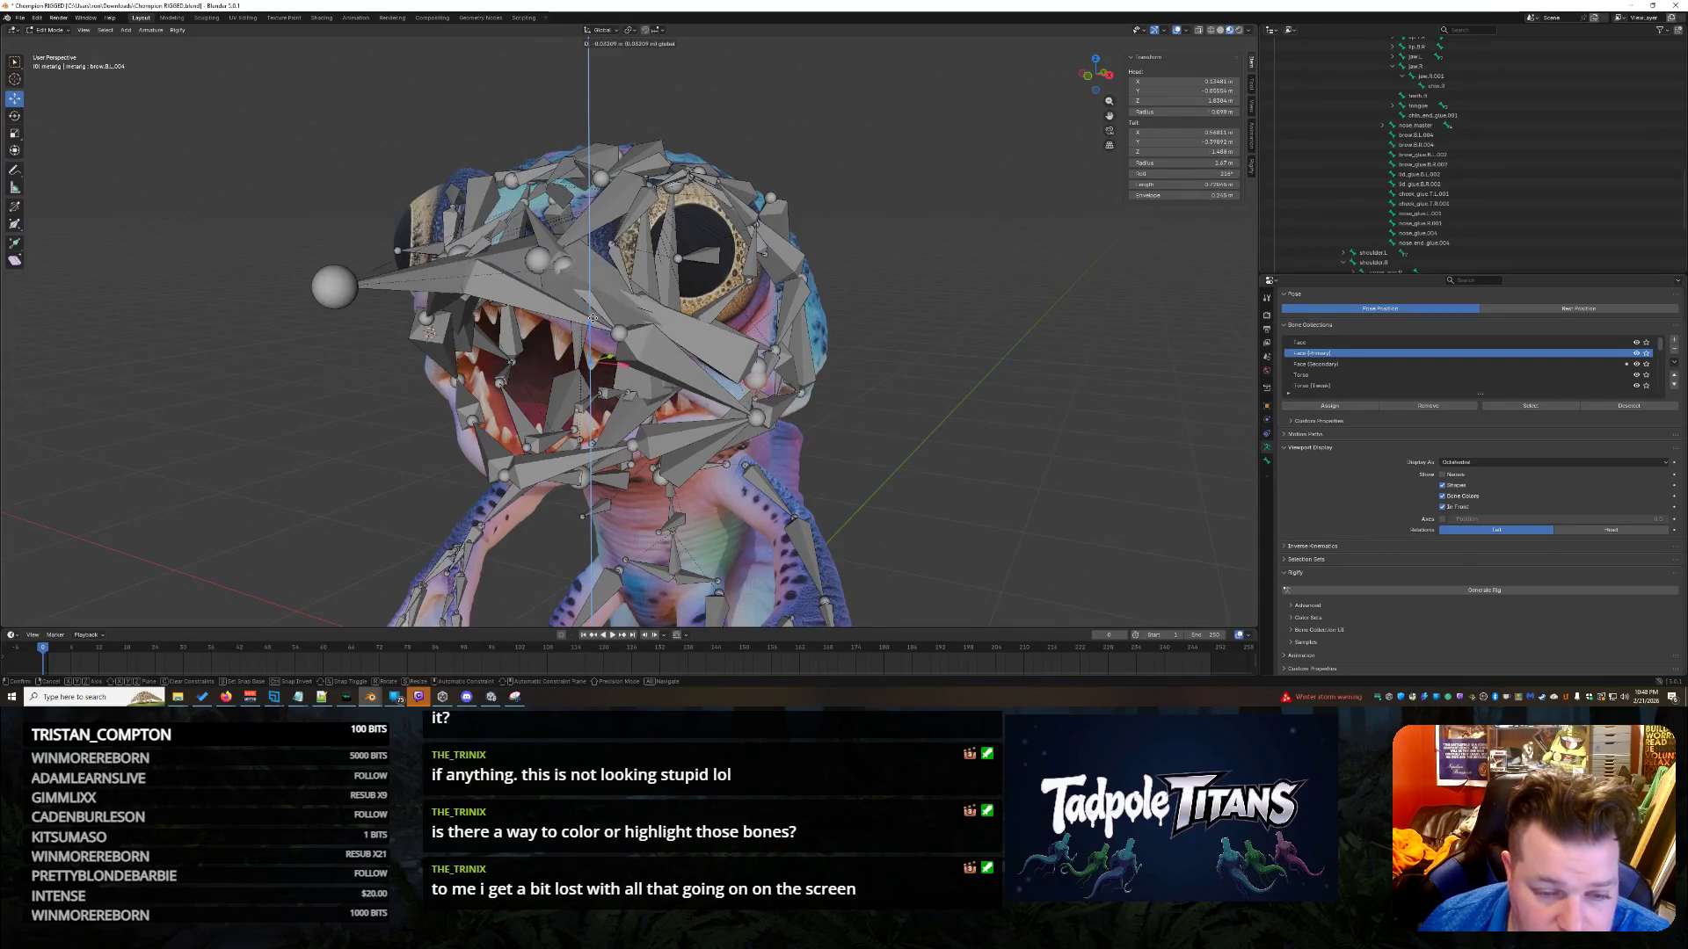
left_click(755, 368)
Check the nose.L and nose.R bones from a front view.
left_click(755, 368)
middle_click_drag(755, 368, 661, 384)
left_click(778, 332)
mouse_move(778, 332)
middle_mouse_down()
mouse_move(895, 373)
mouse_move(894, 466)
middle_mouse_up()
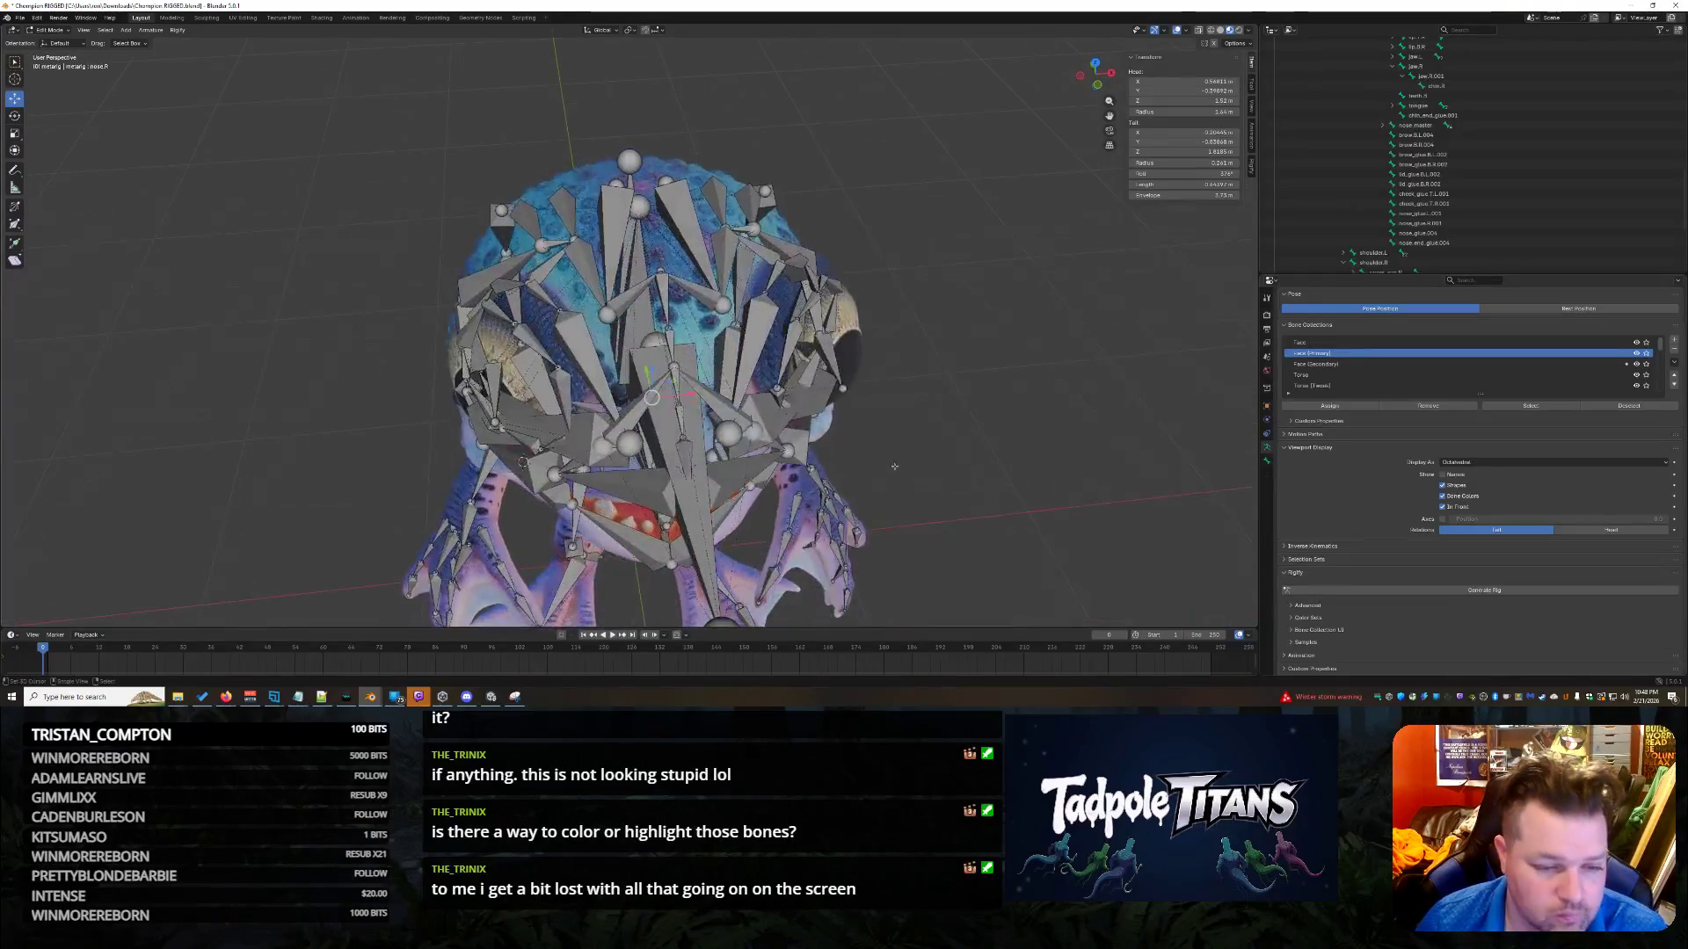
Raise the selected head spike bones about 0.51 m along Z and scale them to 0.316.
key("g")
key("z")
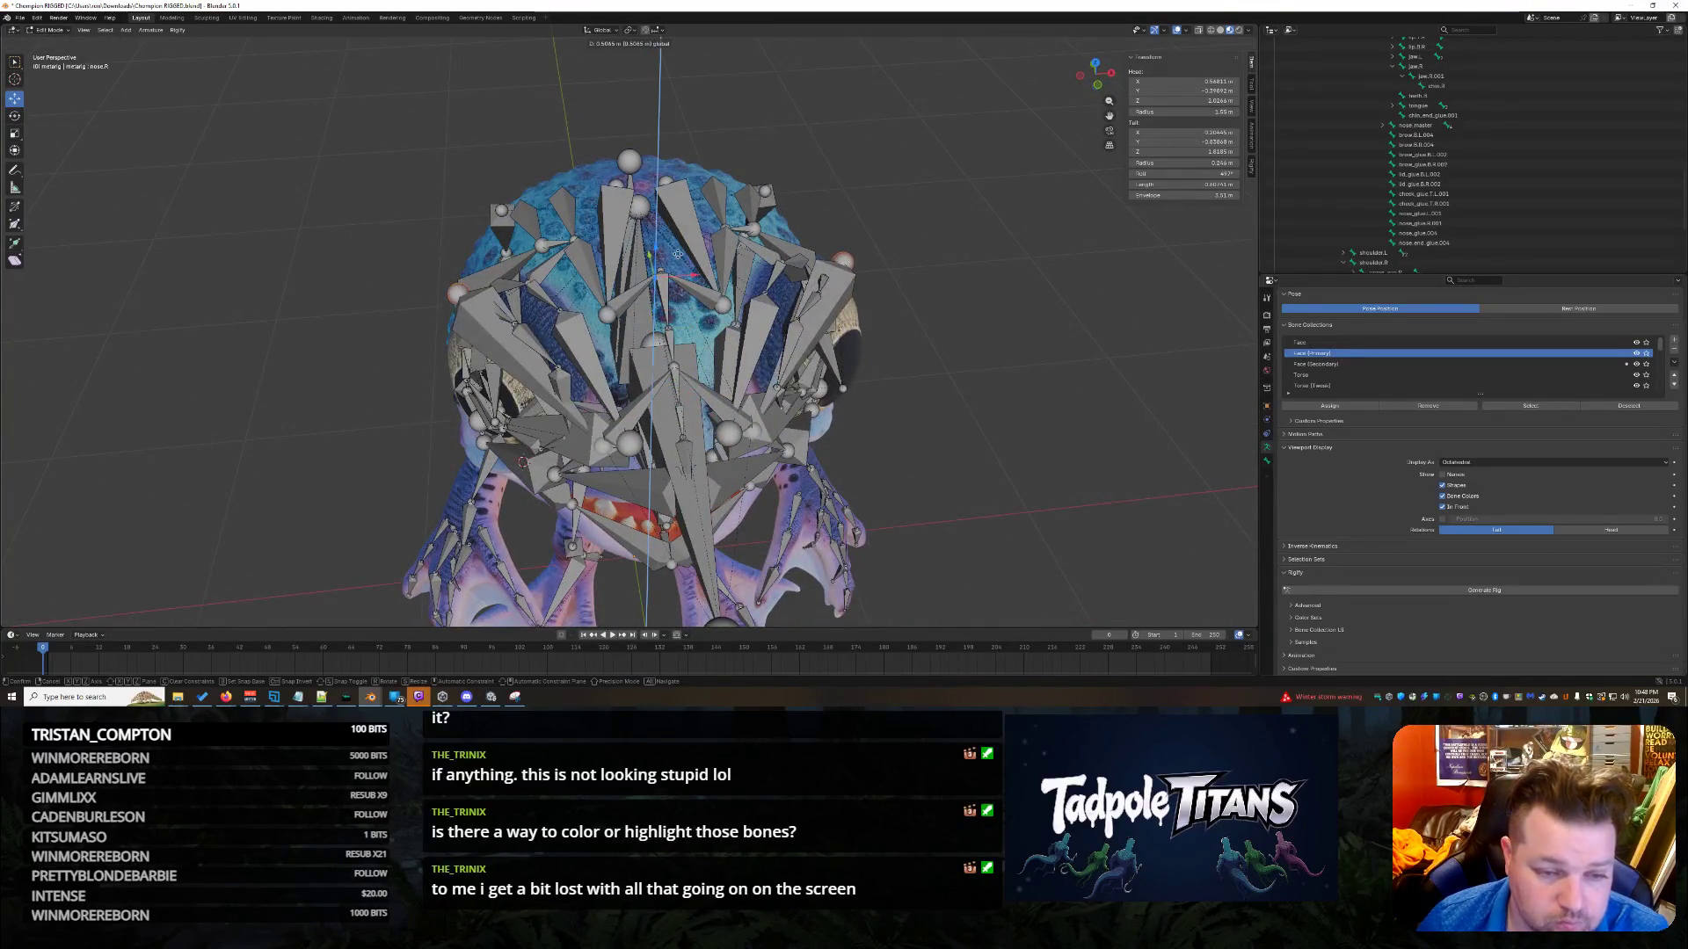
left_click(695, 339)
key("s")
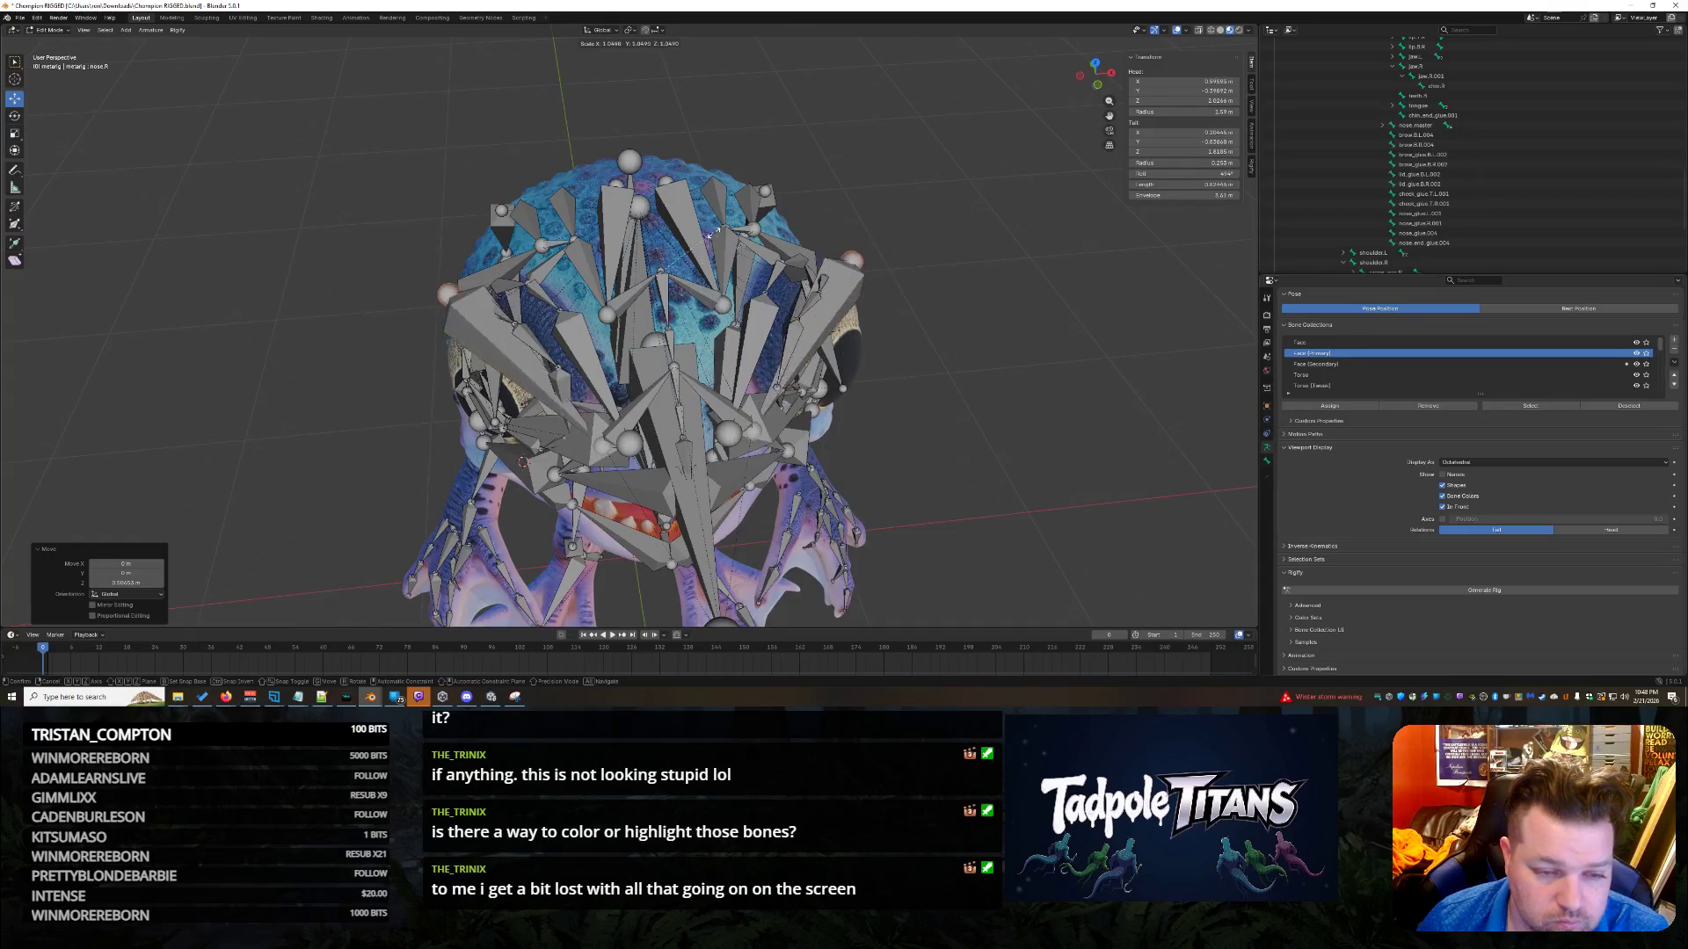
left_click(658, 303)
From a closer frontal view, rescale the selected spike bone to 0.796.
mouse_move(892, 391)
middle_mouse_down()
mouse_move(970, 410)
mouse_move(959, 422)
mouse_move(1021, 458)
mouse_move(803, 370)
middle_mouse_up()
scroll(971, 410, "up", 2)
scroll(1022, 458, "up", 3)
key("s")
left_click(686, 244)
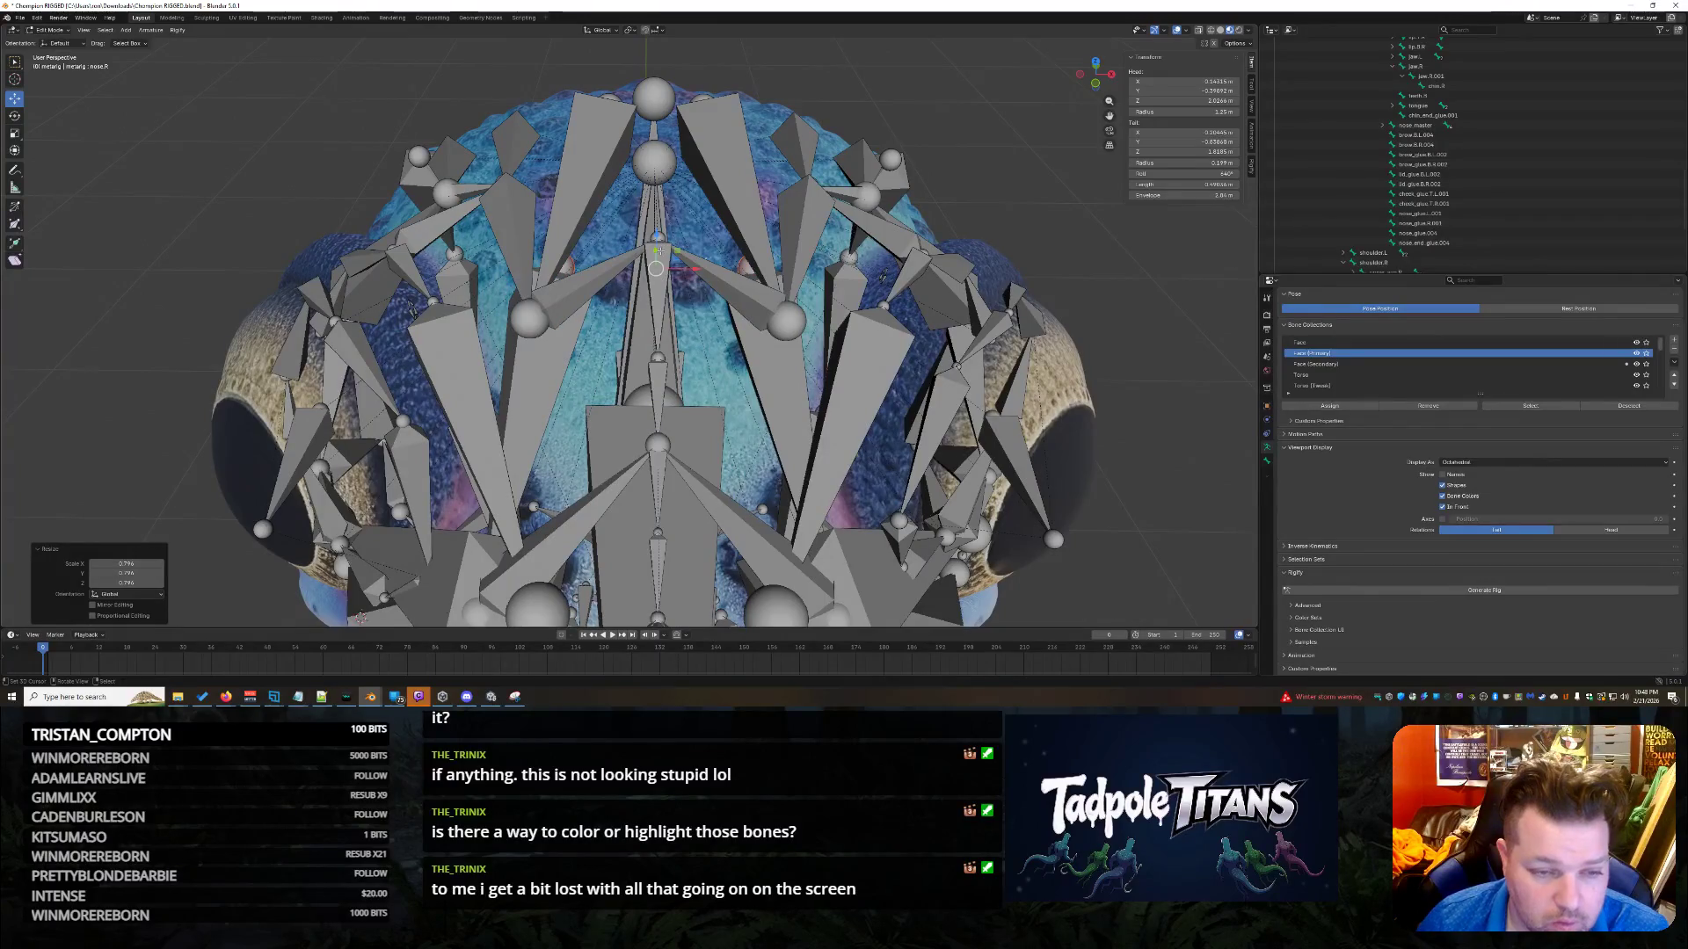
Adjust the spike bone's height along Z and enlarge it to 1.384.
left_click_drag(655, 250, 668, 310)
middle_click_drag(668, 310, 484, 252)
left_click_drag(484, 252, 485, 222)
mouse_move(485, 222)
middle_mouse_down()
mouse_move(671, 343)
mouse_move(847, 335)
mouse_move(860, 355)
mouse_move(570, 262)
mouse_move(787, 350)
mouse_move(844, 334)
mouse_move(936, 370)
mouse_move(880, 334)
mouse_move(914, 264)
mouse_move(968, 383)
mouse_move(1039, 378)
mouse_move(533, 188)
middle_mouse_up()
key("s")
left_click(646, 327)
Move the bone along Y, scale it to 0.867, then shrink the selection to 0.820.
key("g")
key("y")
left_click(506, 280)
key("s")
left_click(762, 303)
key("s")
left_click(934, 380)
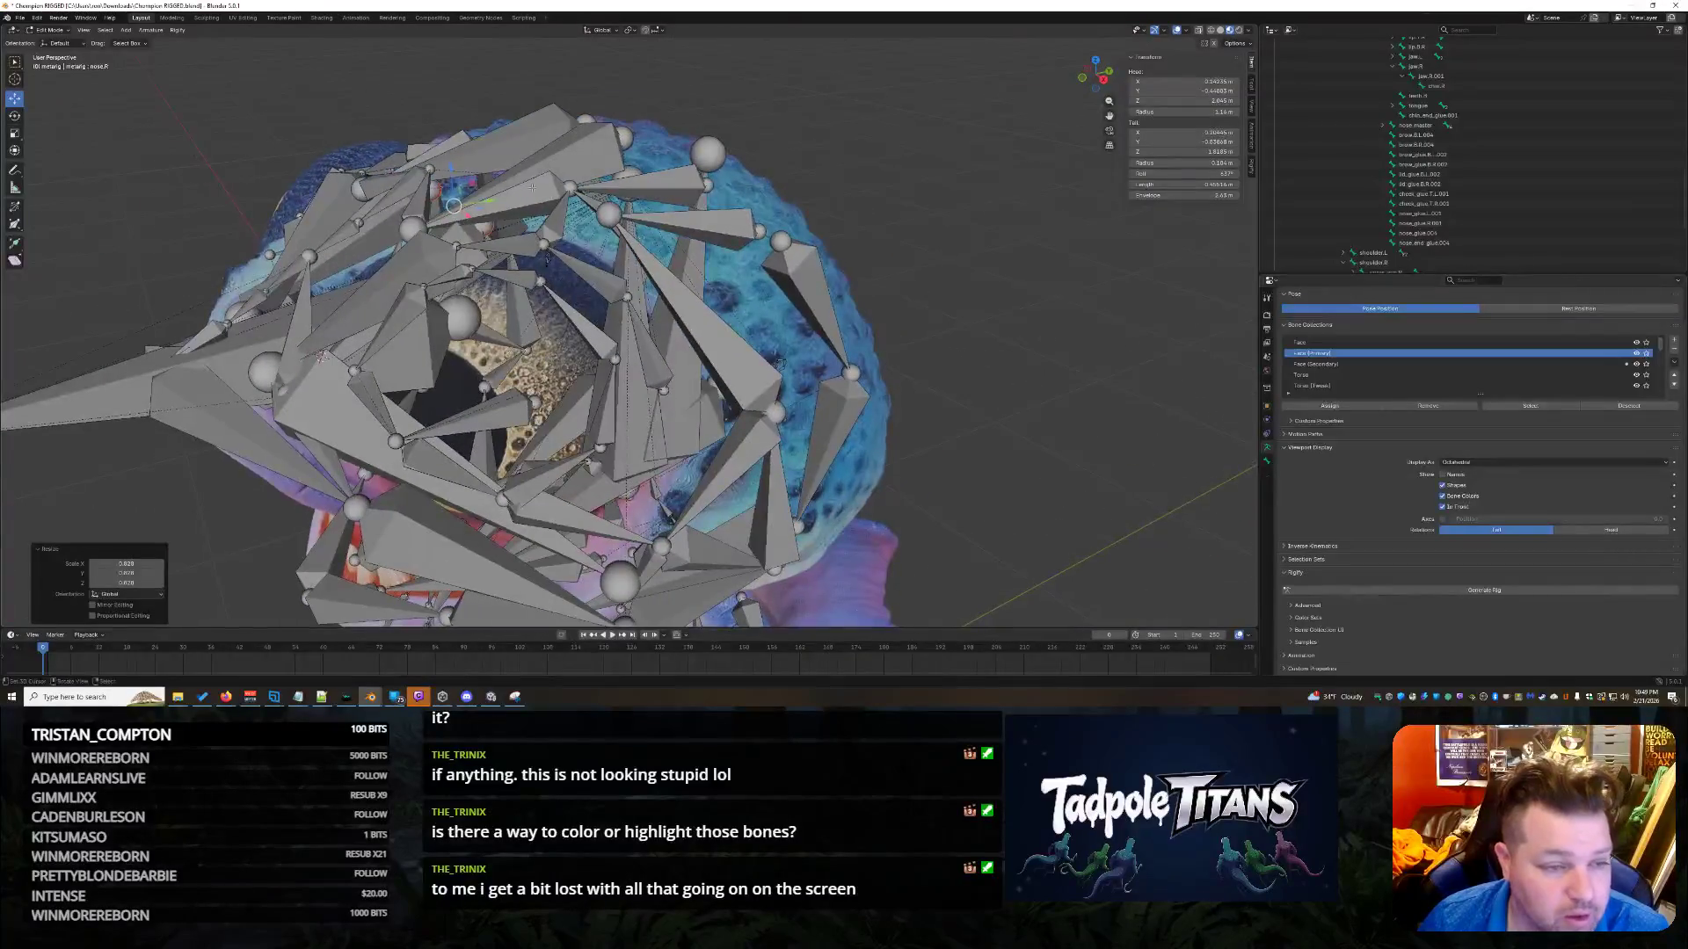
Raise the selected spike bones slightly along Z.
key("g")
key("z")
left_click(322, 233)
mouse_move(322, 233)
middle_mouse_down()
mouse_move(738, 278)
mouse_move(693, 311)
middle_mouse_up()
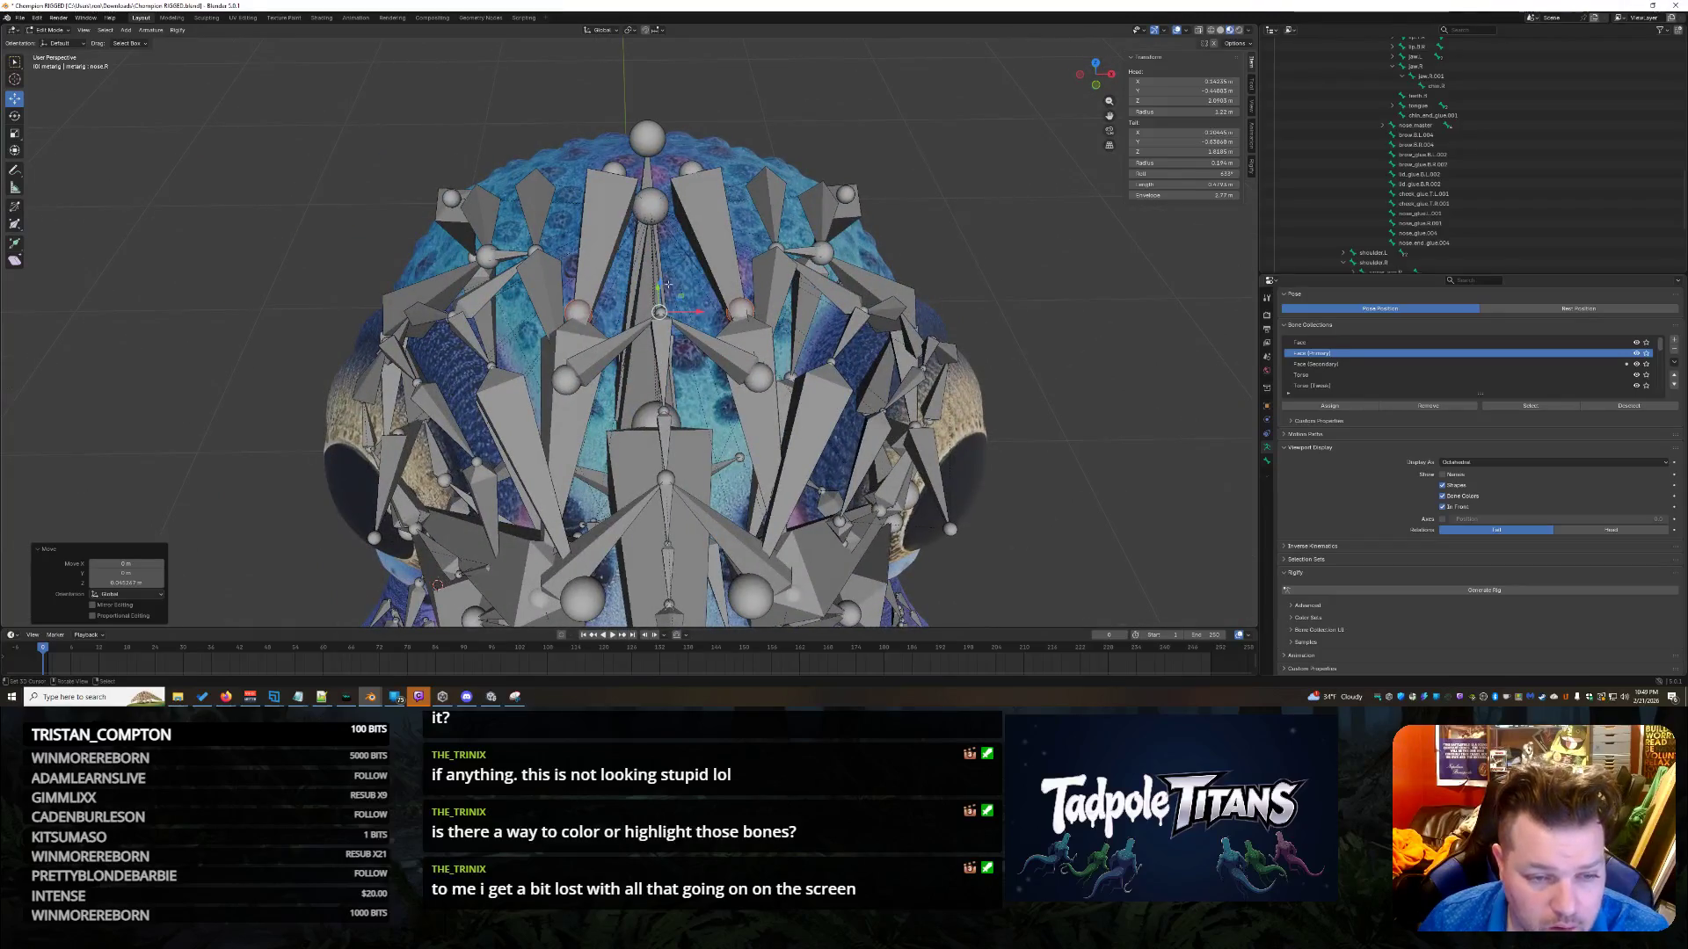
mouse_move(631, 300)
middle_mouse_down()
mouse_move(709, 294)
mouse_move(630, 311)
middle_mouse_up()
Shift the spike bone head along Y and reposition the bone vertically along Z.
key("g")
key("y")
left_click(709, 295)
key("g")
key("z")
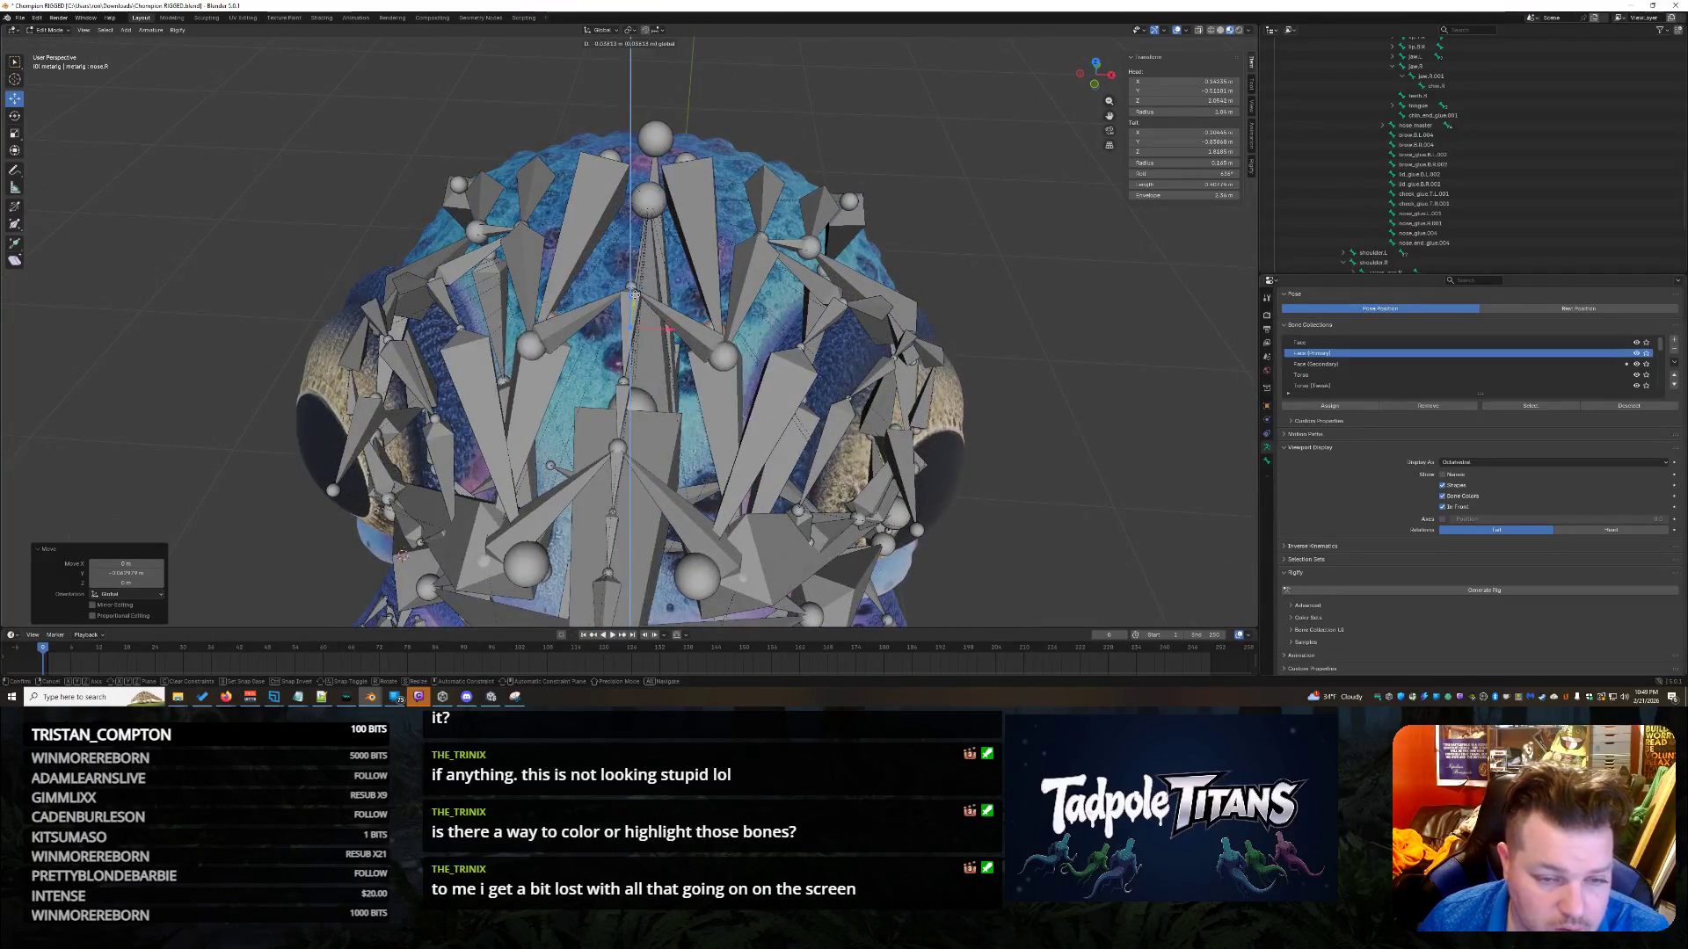
left_click(632, 288)
Select further head spike bones, ending on the brow.B.R.004 bone.
mouse_move(633, 288)
middle_mouse_down()
mouse_move(982, 335)
mouse_move(711, 413)
middle_mouse_up()
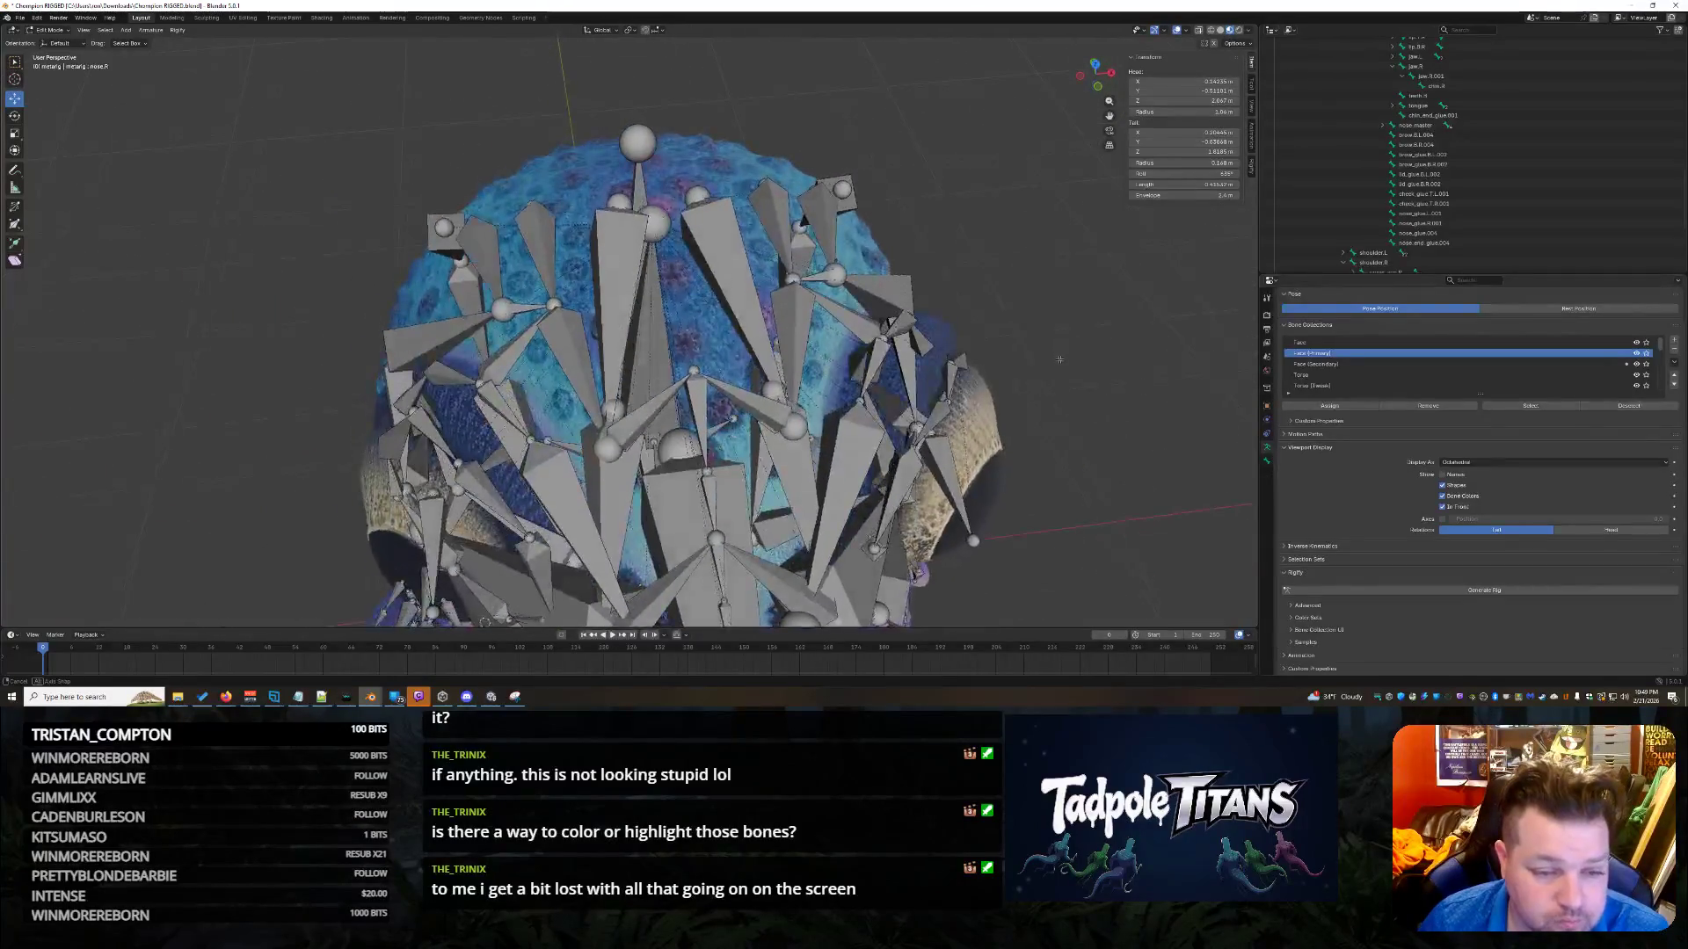
left_click(615, 410)
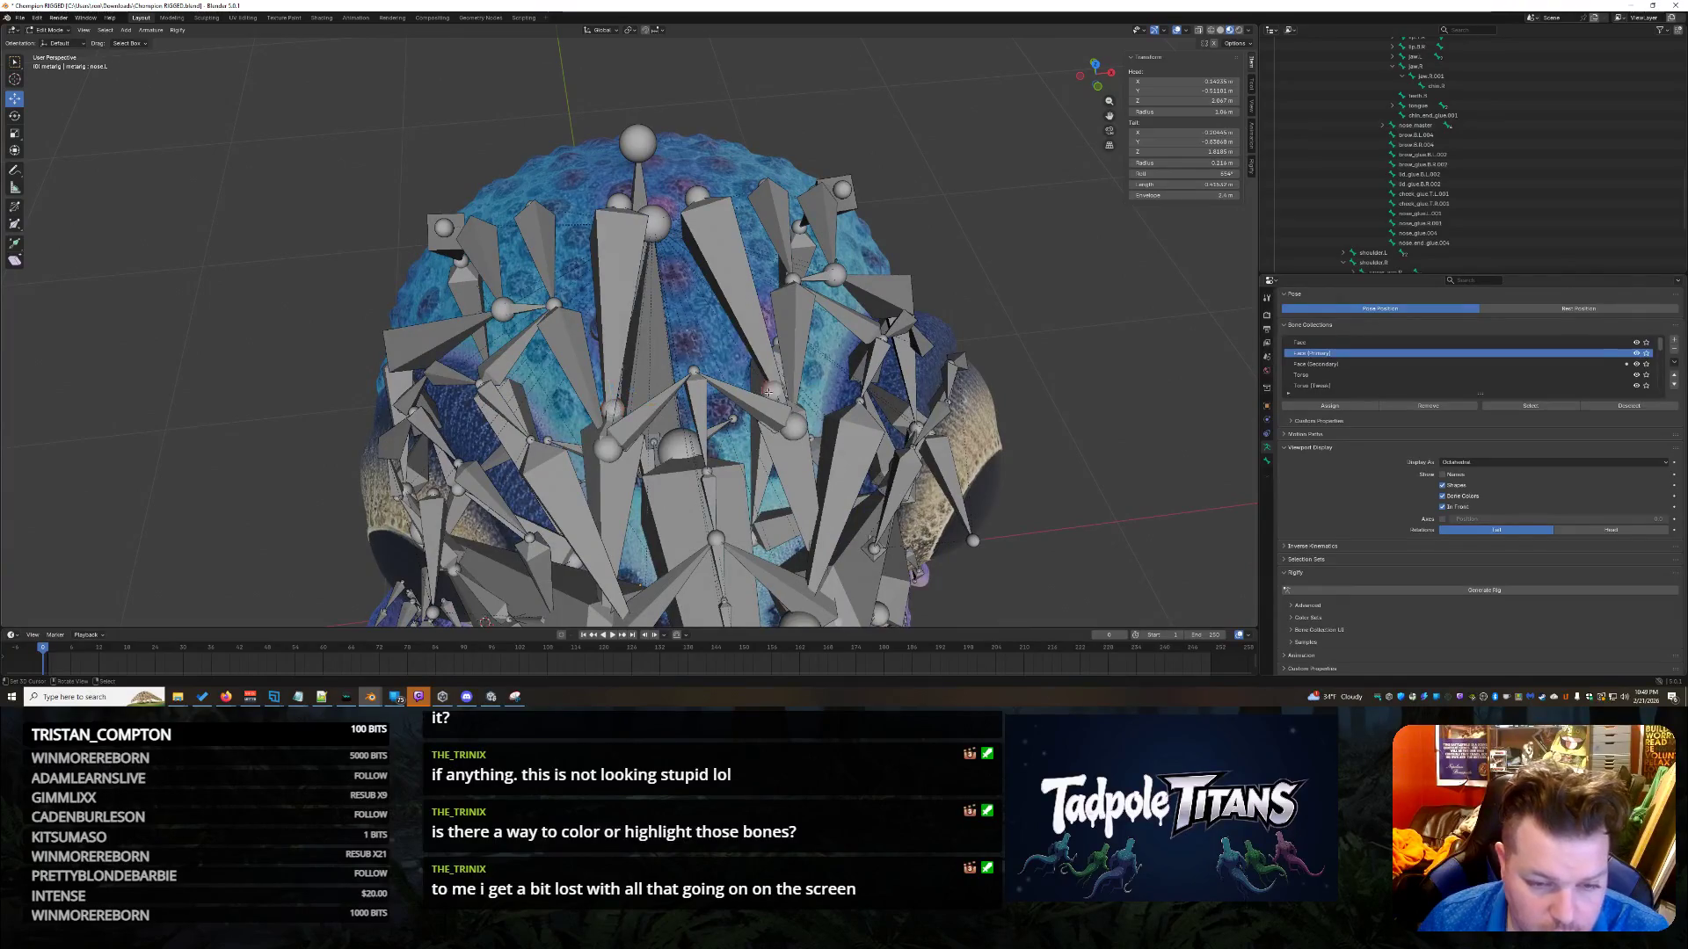
middle_click_drag(769, 390, 1134, 510)
left_click(827, 391)
mouse_move(1061, 460)
middle_mouse_down()
mouse_move(1011, 475)
mouse_move(1090, 439)
mouse_move(1019, 462)
mouse_move(1065, 447)
mouse_move(782, 455)
mouse_move(777, 486)
mouse_move(917, 542)
middle_mouse_up()
left_click(700, 435)
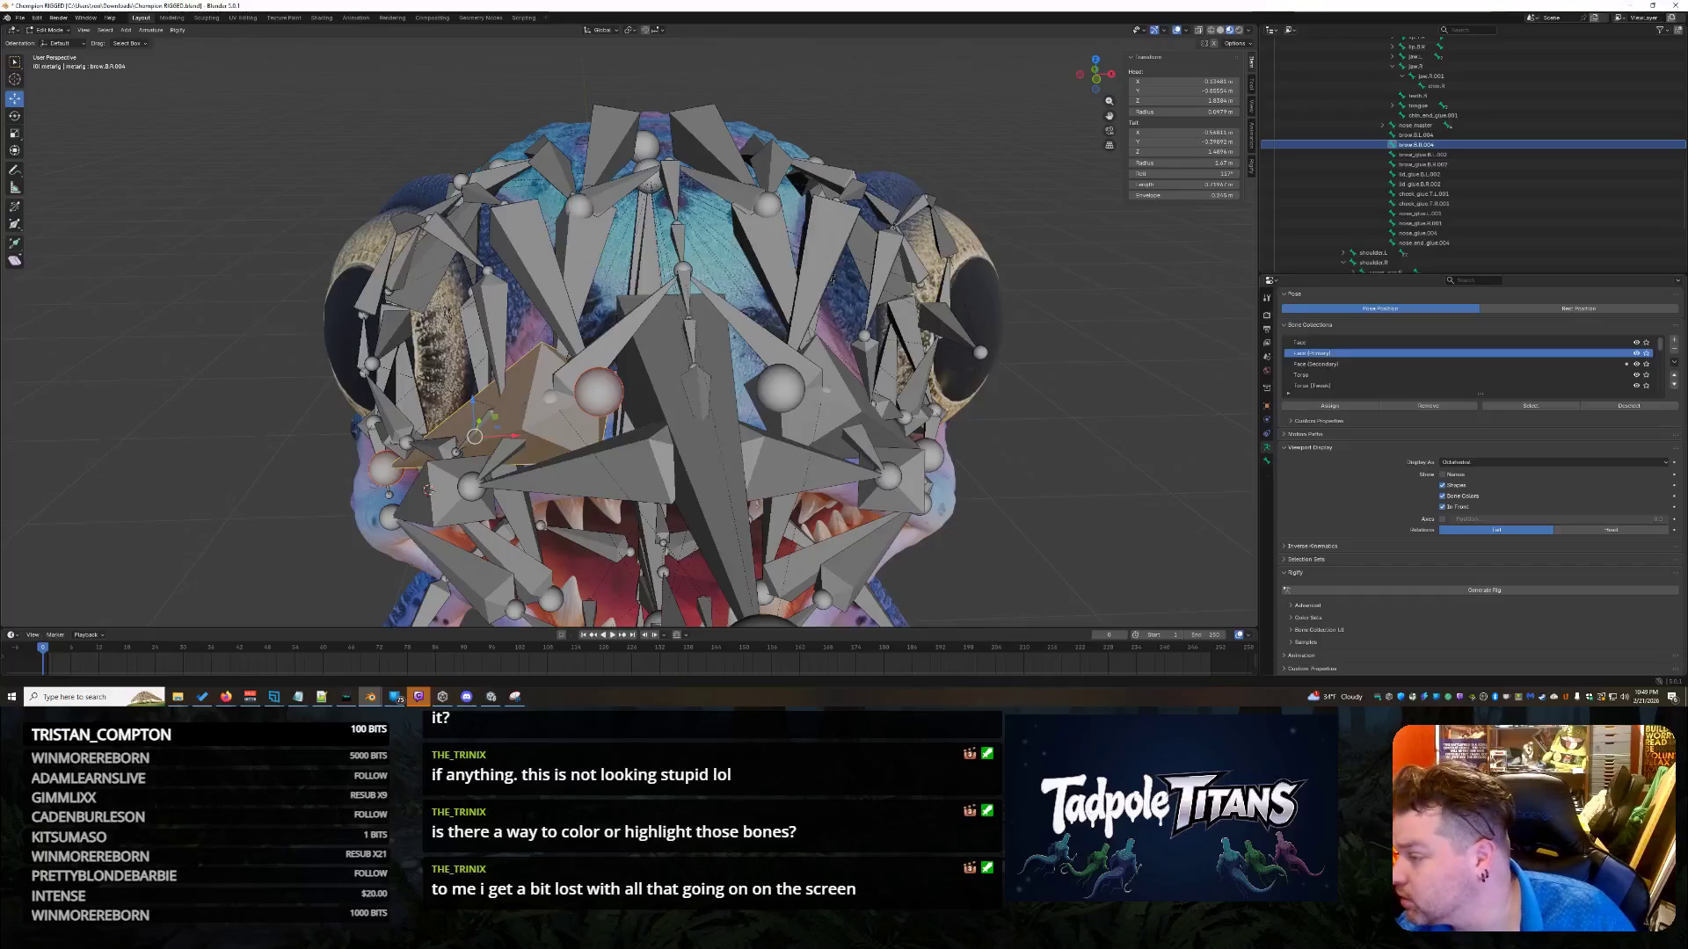
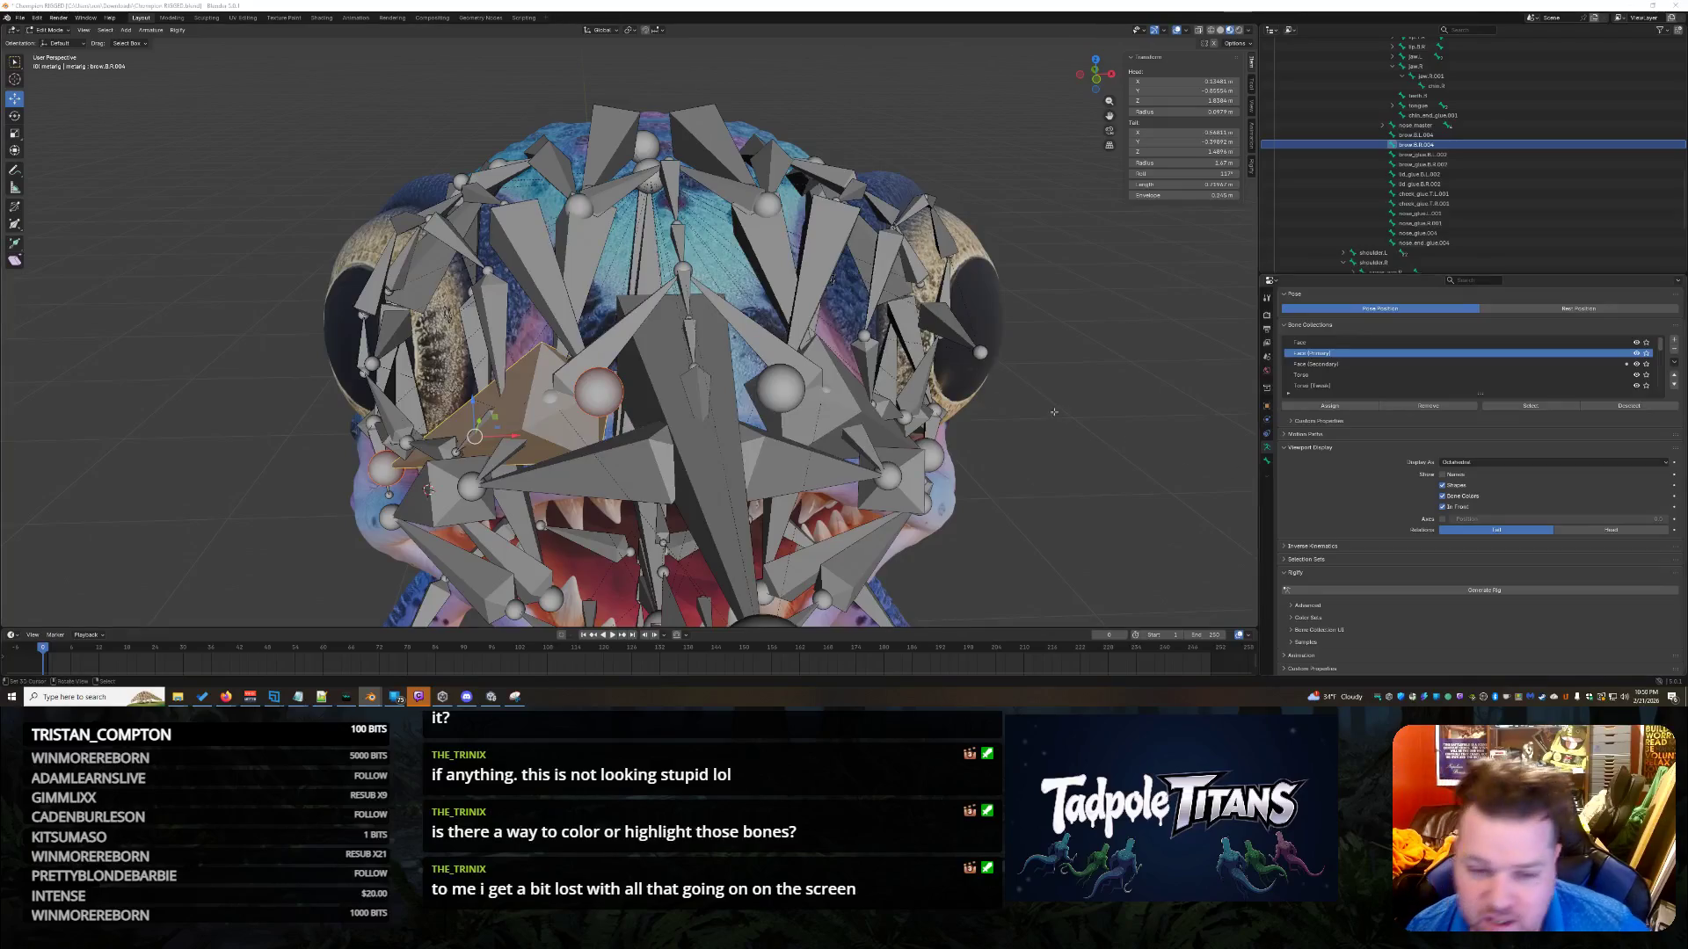
Select the brow.B.L.004 and brow.B.R.004 bones on the creature's head.
middle_click_drag(1103, 421, 1089, 435)
scroll(1082, 431, "up", 2)
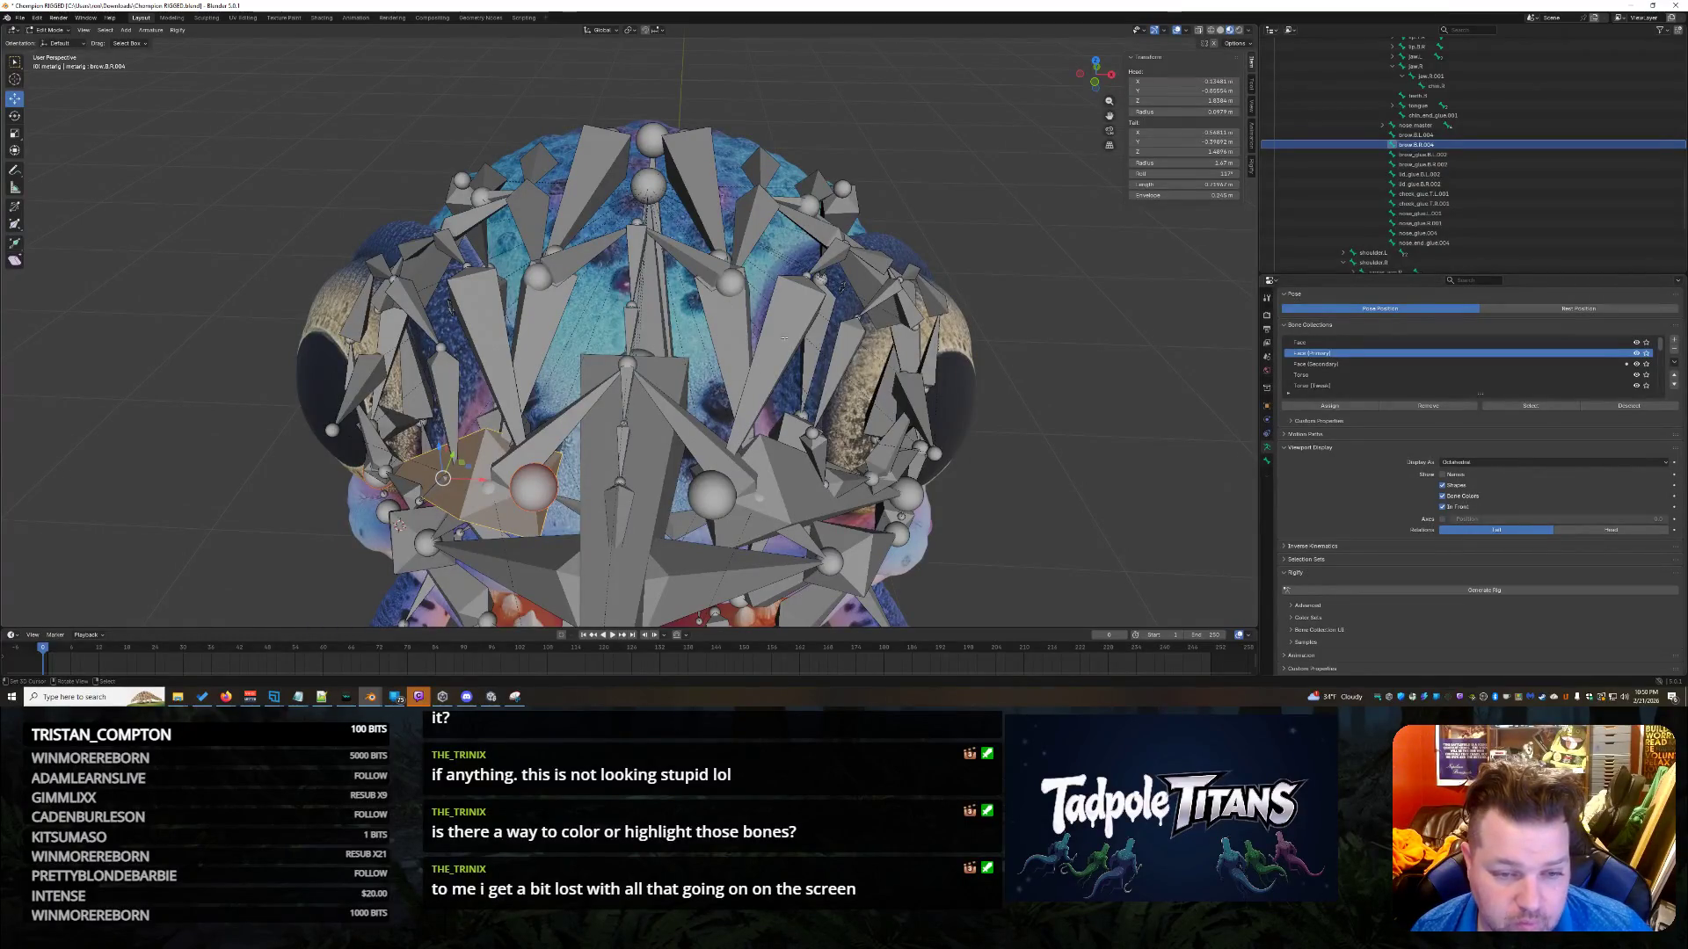
left_click(721, 323)
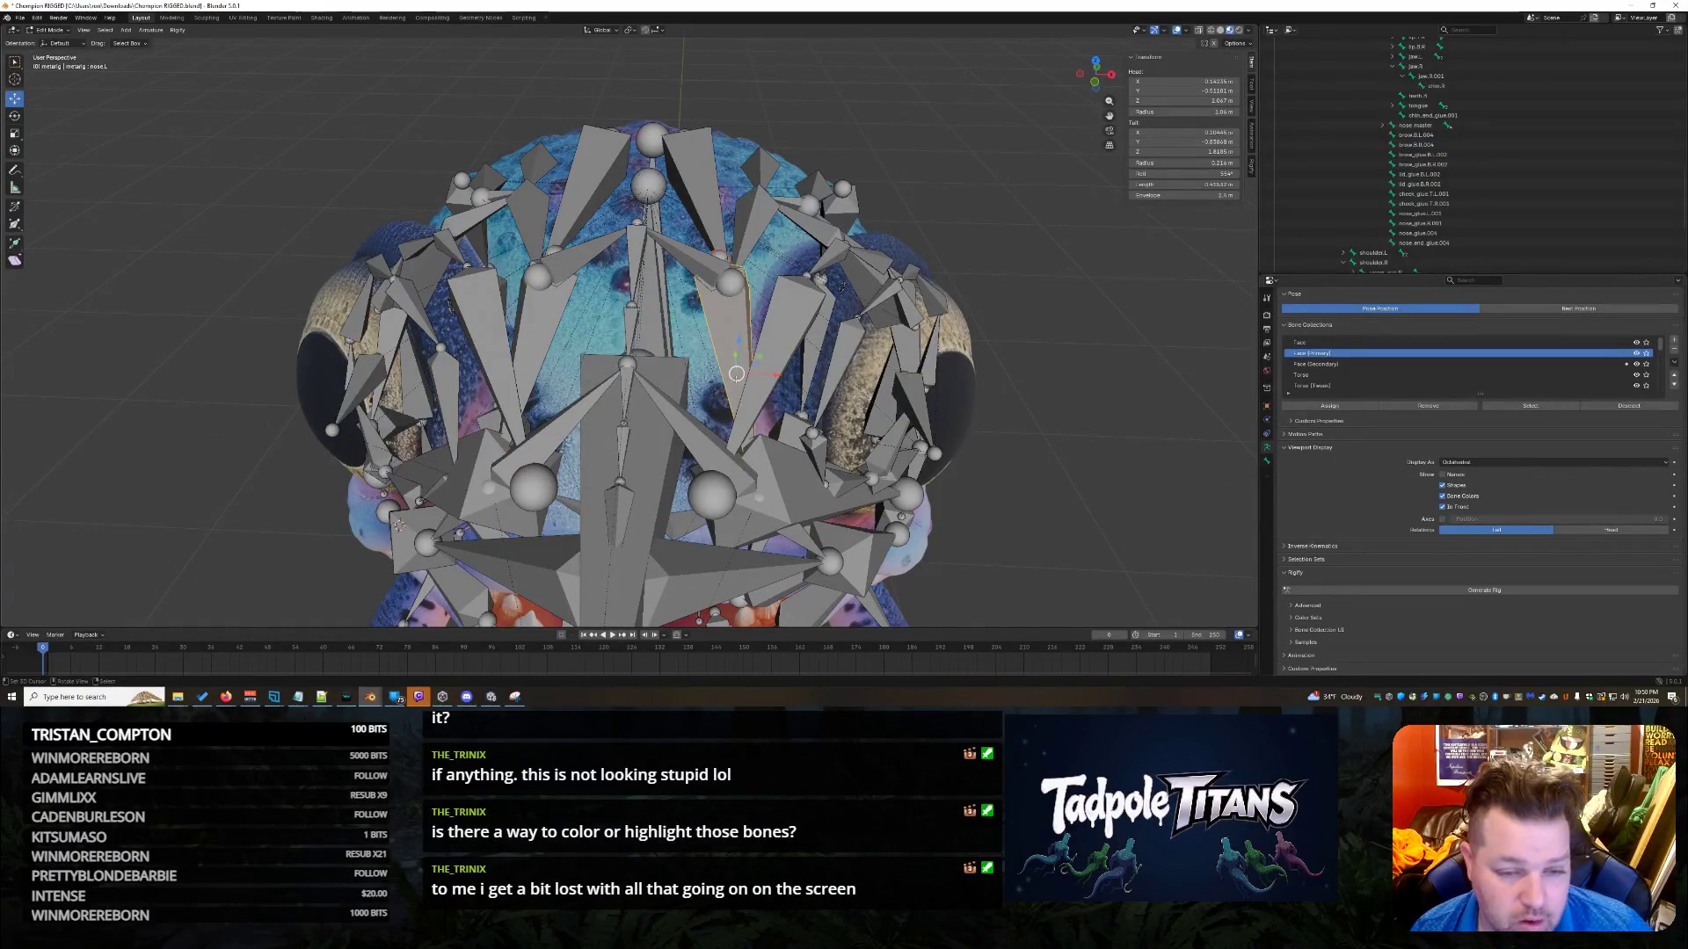
middle_click_drag(833, 552, 658, 452)
left_click(811, 455)
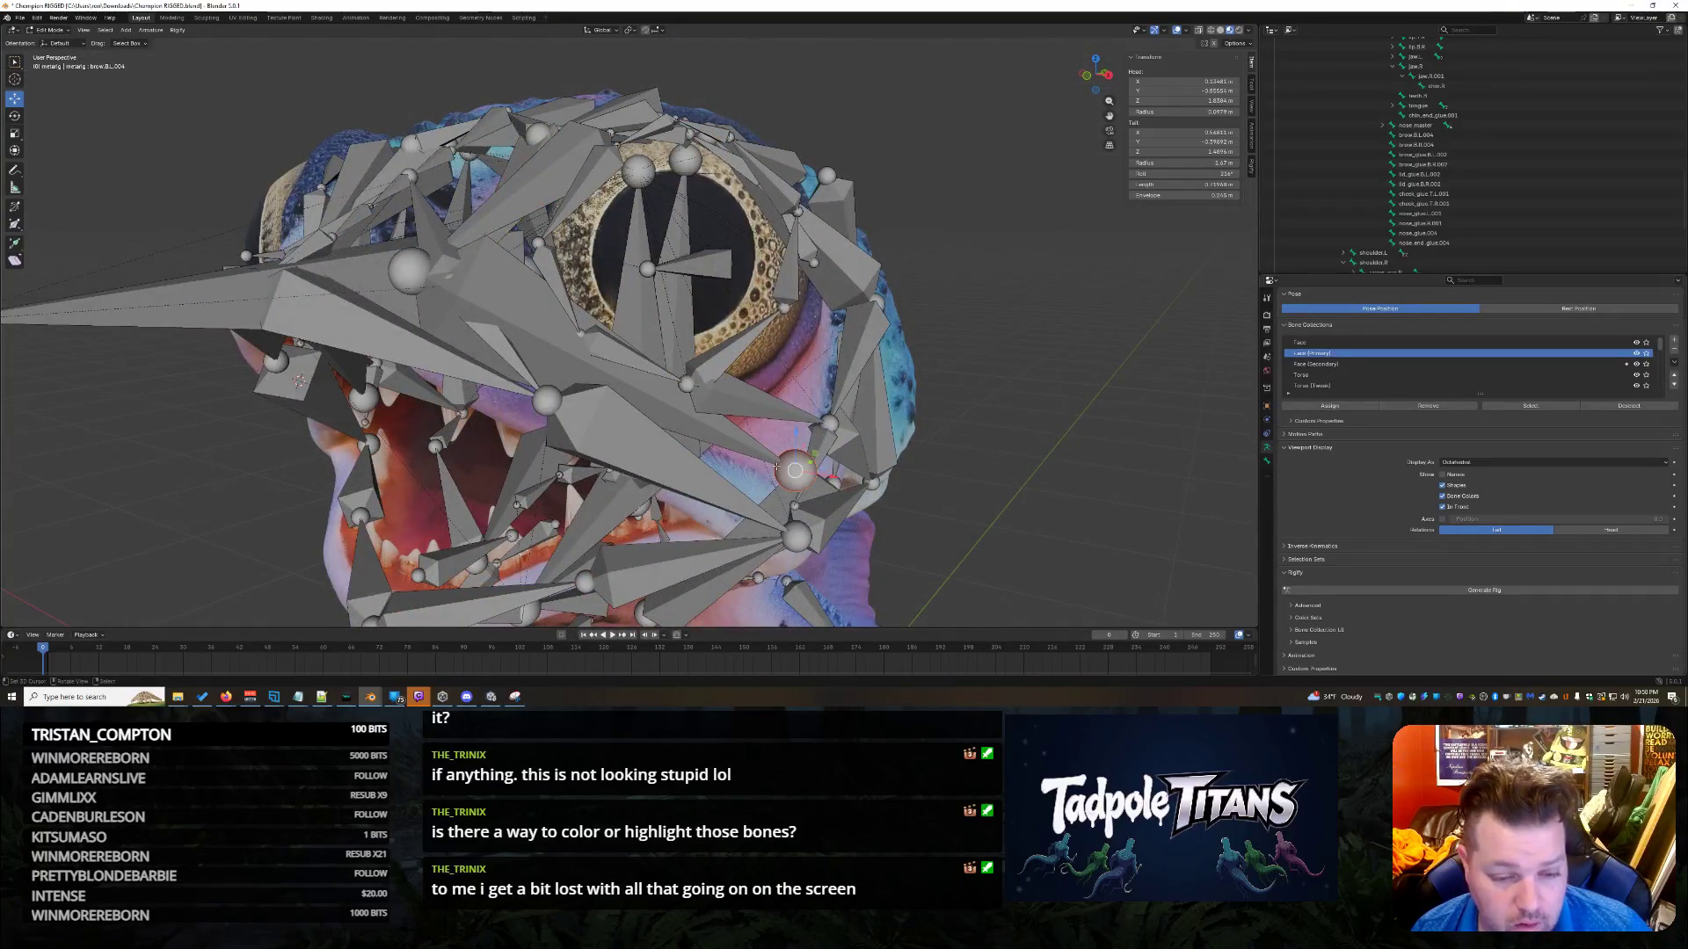
middle_click_drag(948, 525, 763, 451)
left_click(569, 459)
mouse_move(570, 459)
middle_mouse_down()
mouse_move(397, 492)
mouse_move(965, 454)
middle_mouse_up()
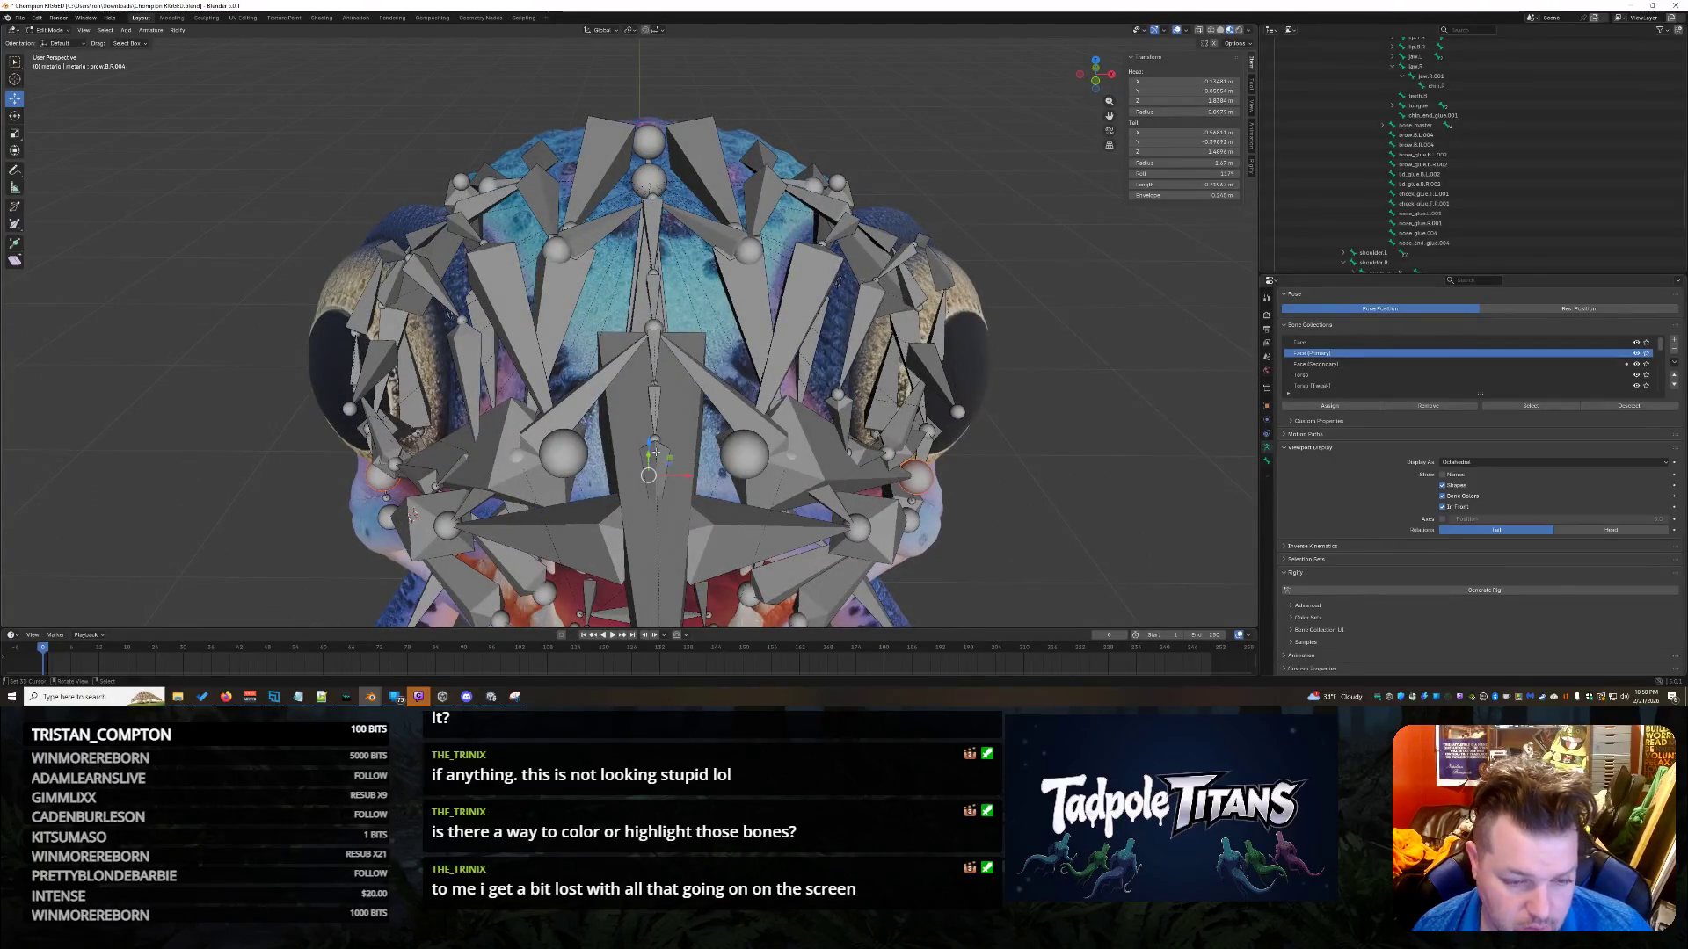
Raise the selected brow bones straight up and shrink them to about 0.45 scale.
left_click_drag(650, 442, 652, 176)
key("s")
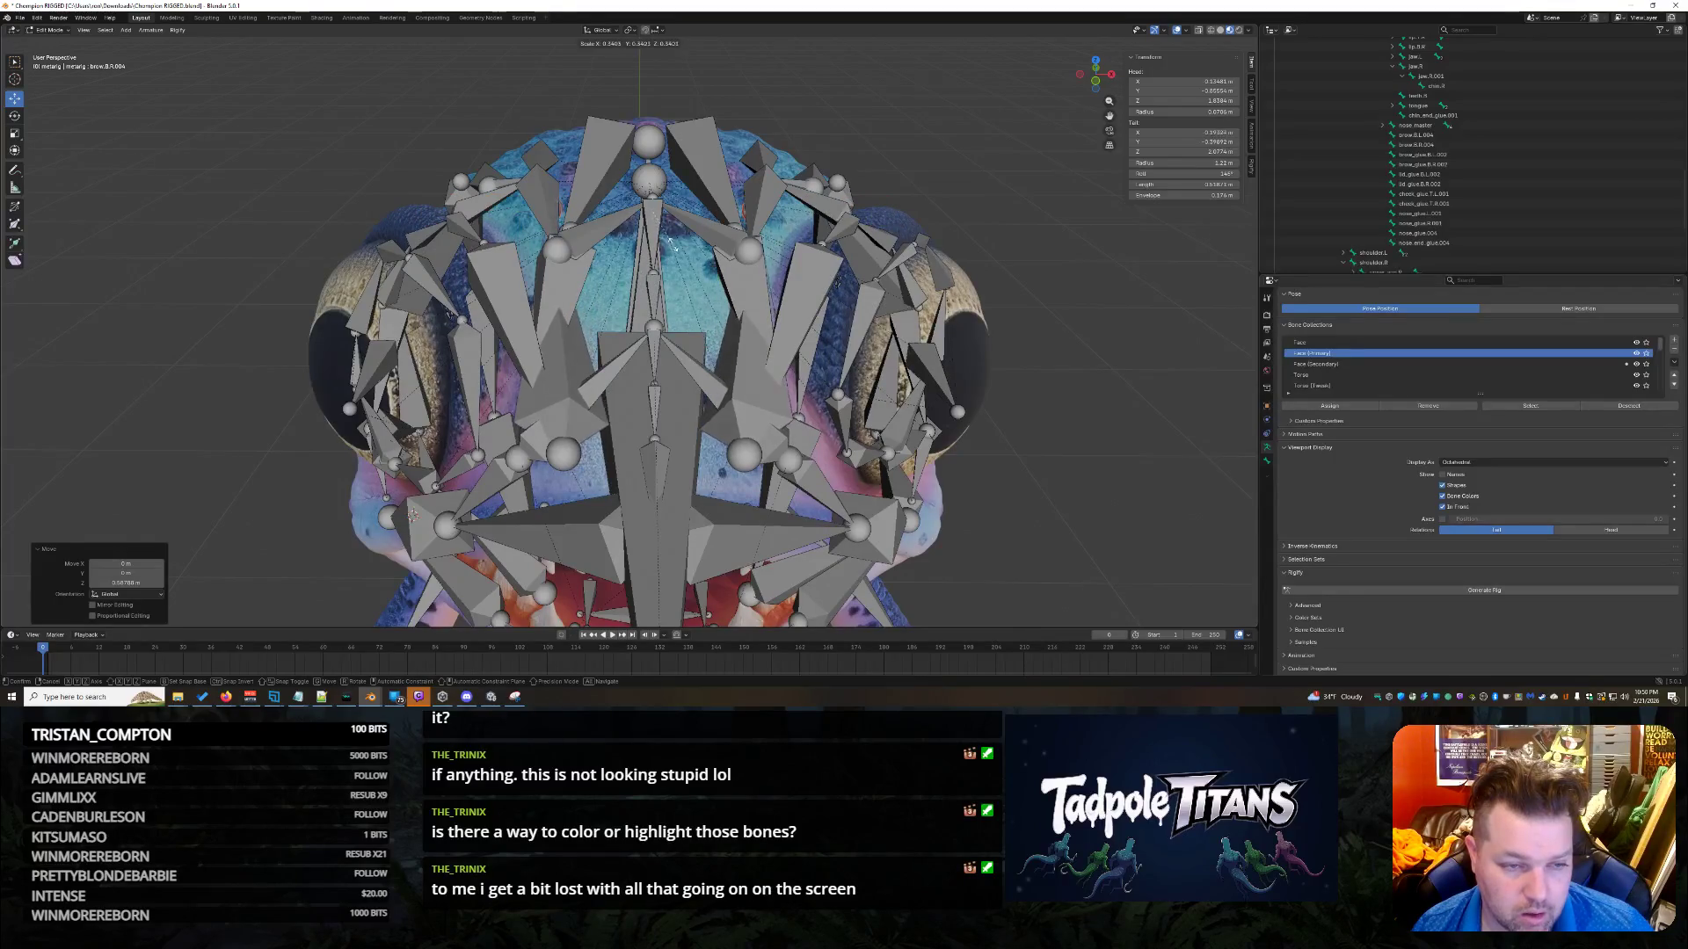
left_click(672, 262)
mouse_move(673, 262)
middle_mouse_down()
mouse_move(1008, 398)
mouse_move(1266, 378)
middle_mouse_up()
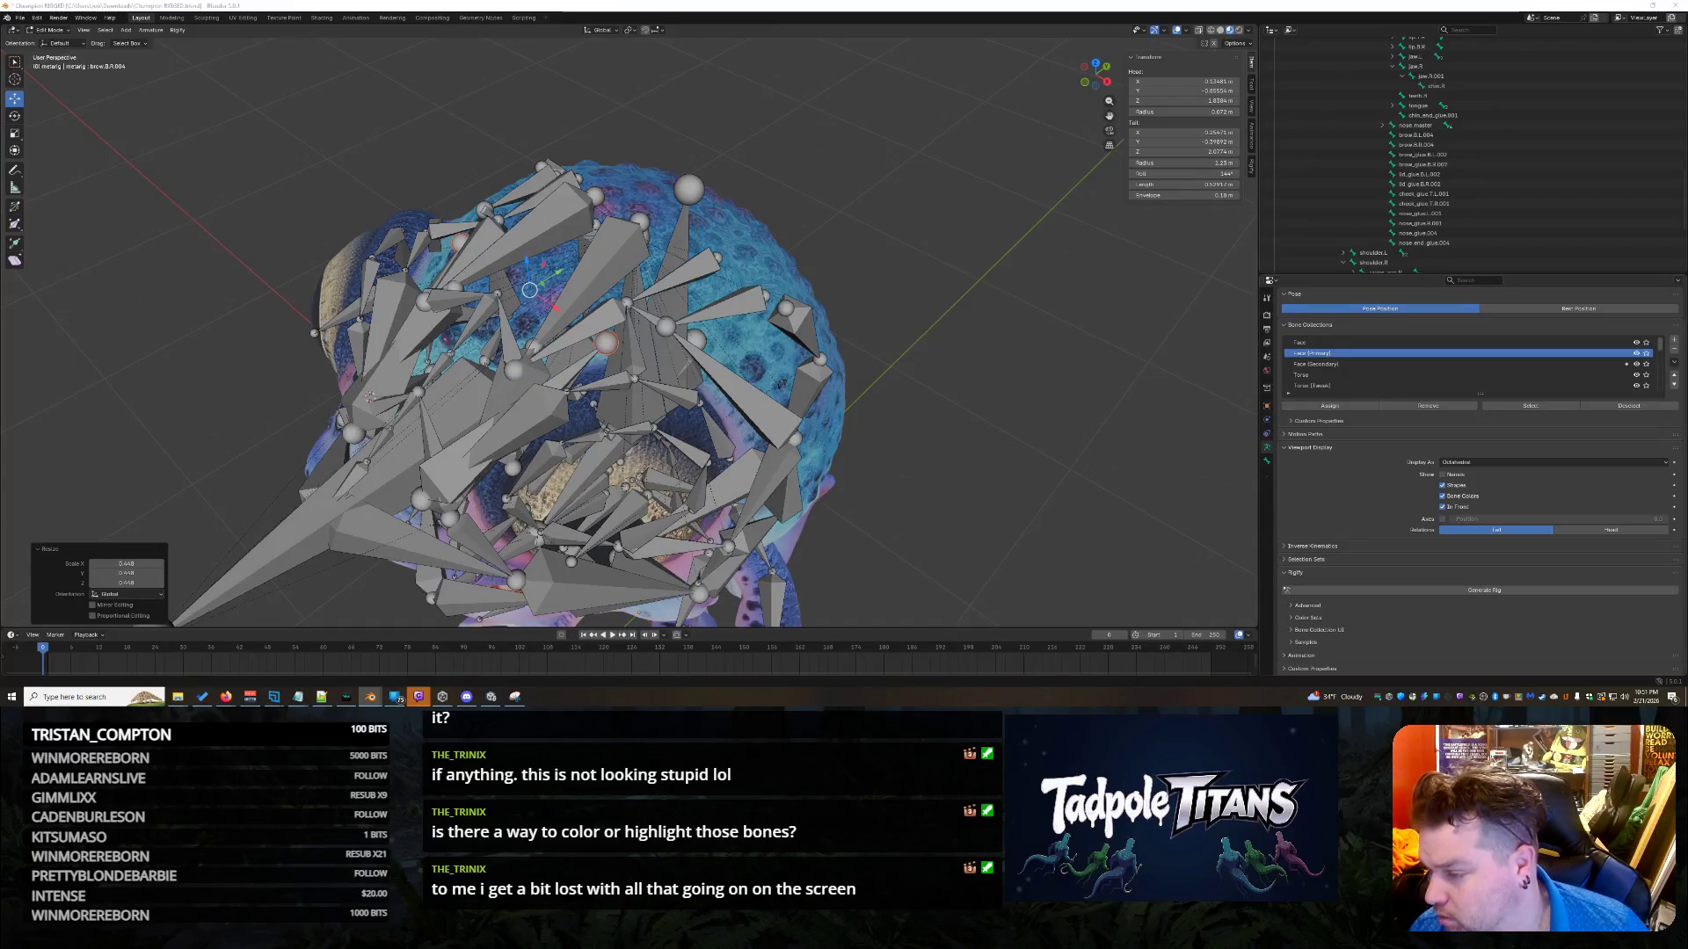
mouse_move(991, 301)
middle_mouse_down()
mouse_move(1046, 339)
mouse_move(993, 324)
middle_mouse_up()
Move the selected brow bone within the XZ plane to a new position.
key("g")
key("shift+y")
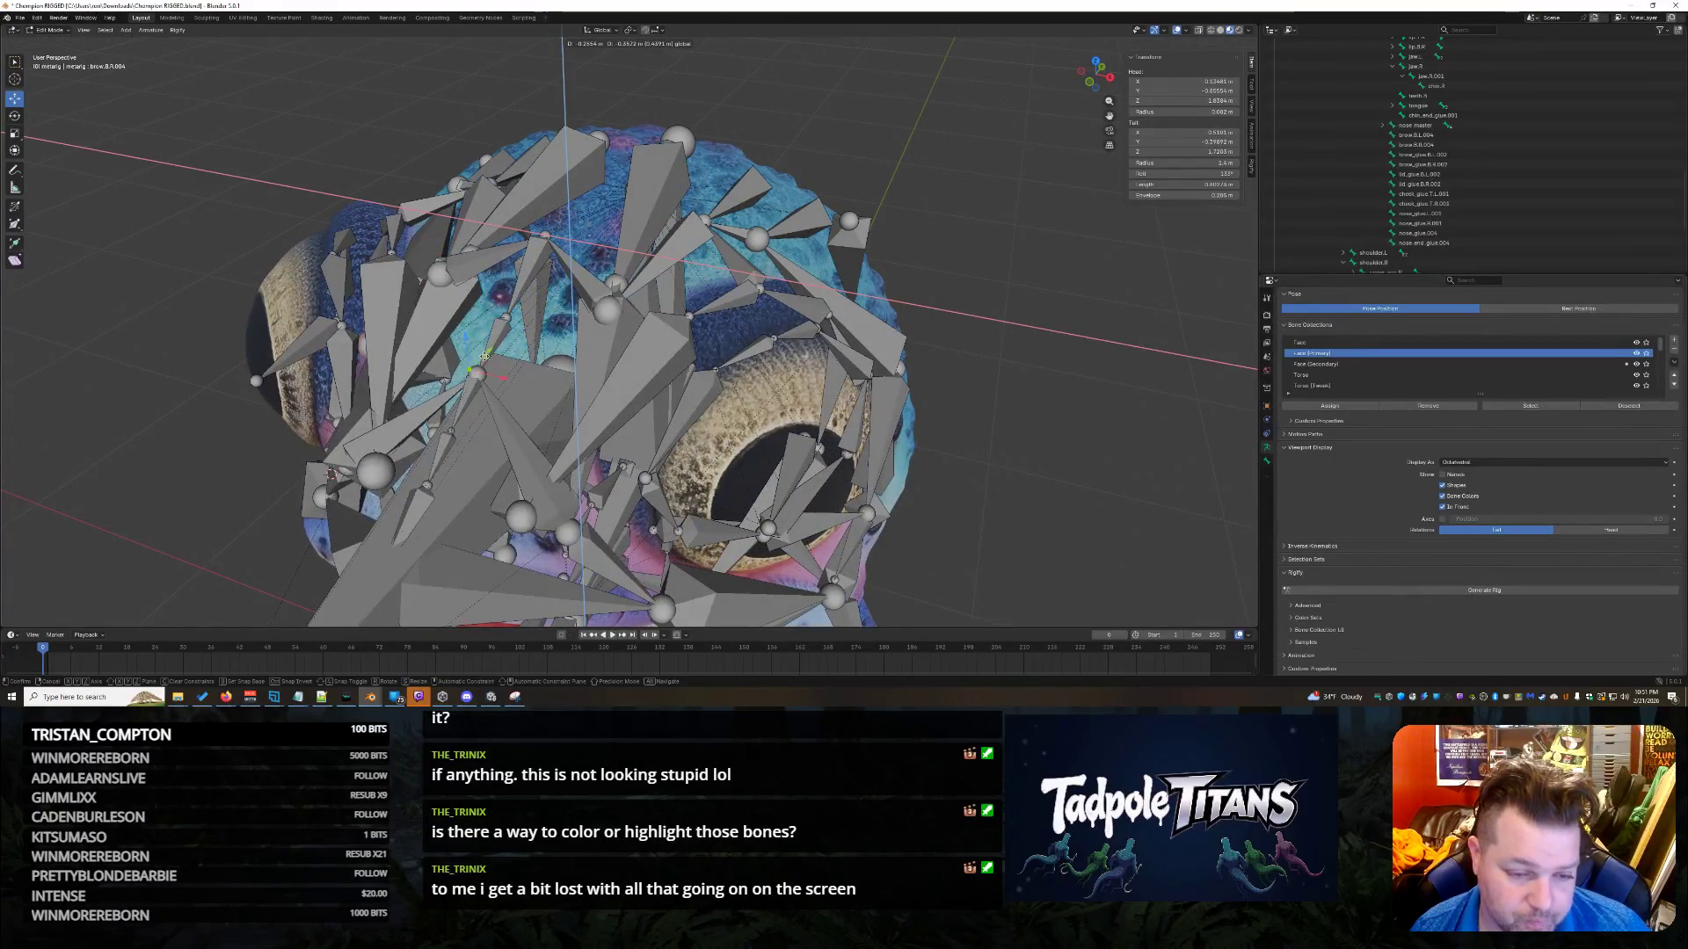
left_click(498, 343)
mouse_move(498, 343)
middle_mouse_down()
mouse_move(979, 337)
mouse_move(1086, 386)
middle_mouse_up()
left_click(1086, 386)
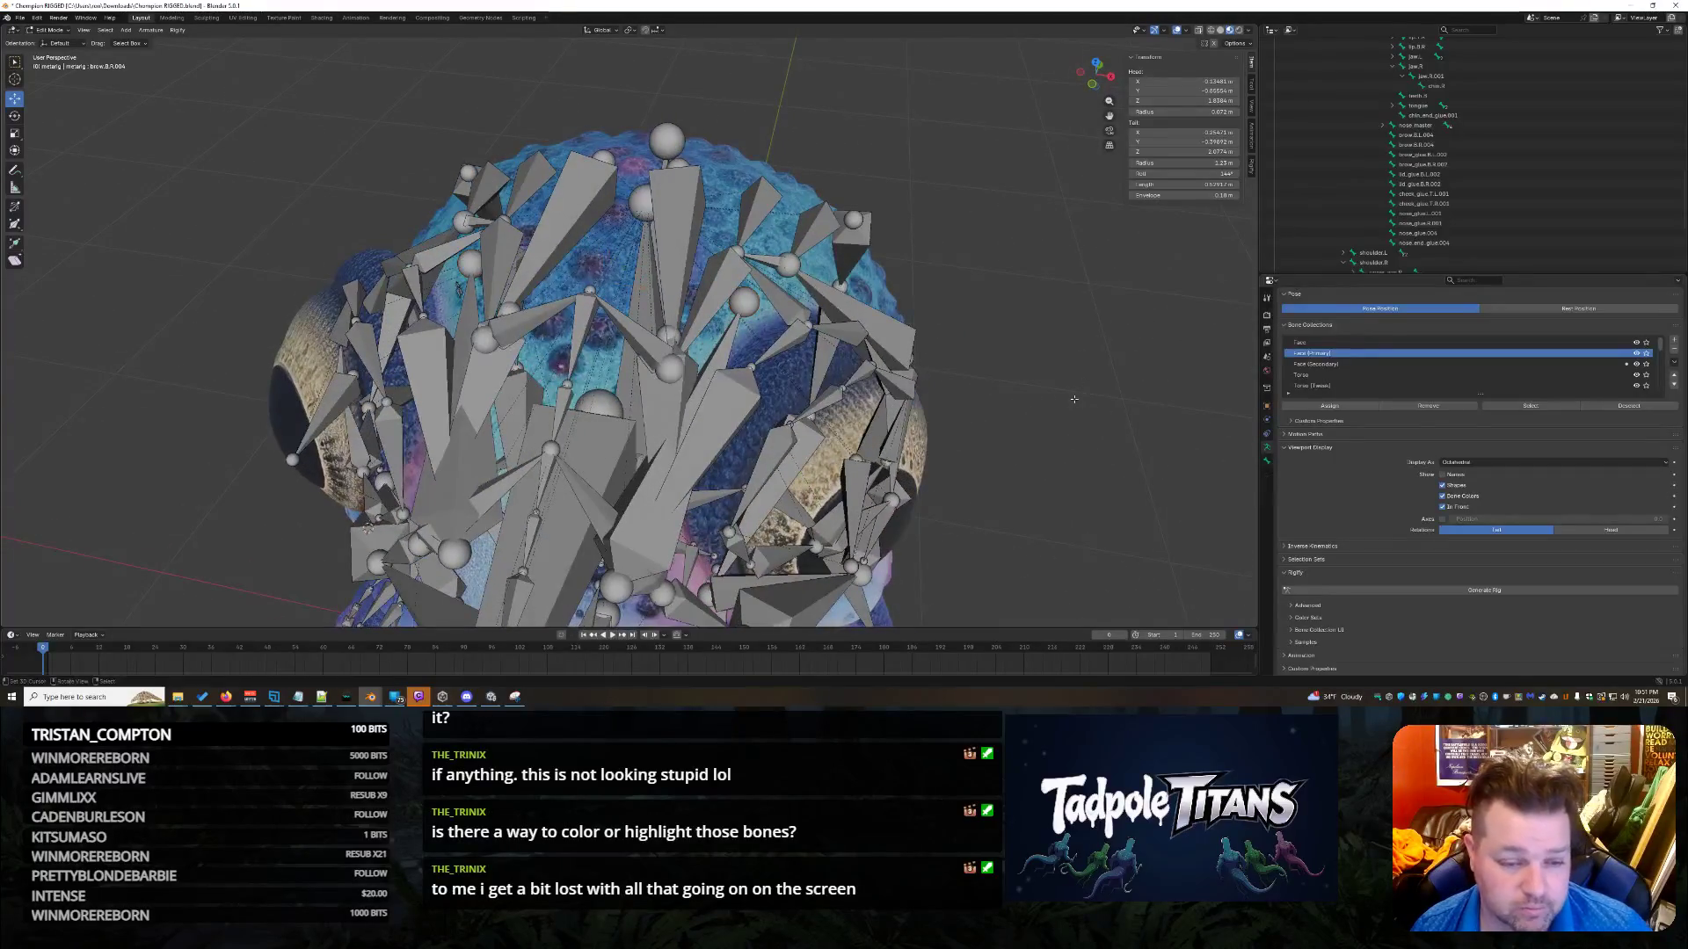
Lift the nose master bone upward.
left_click(567, 526)
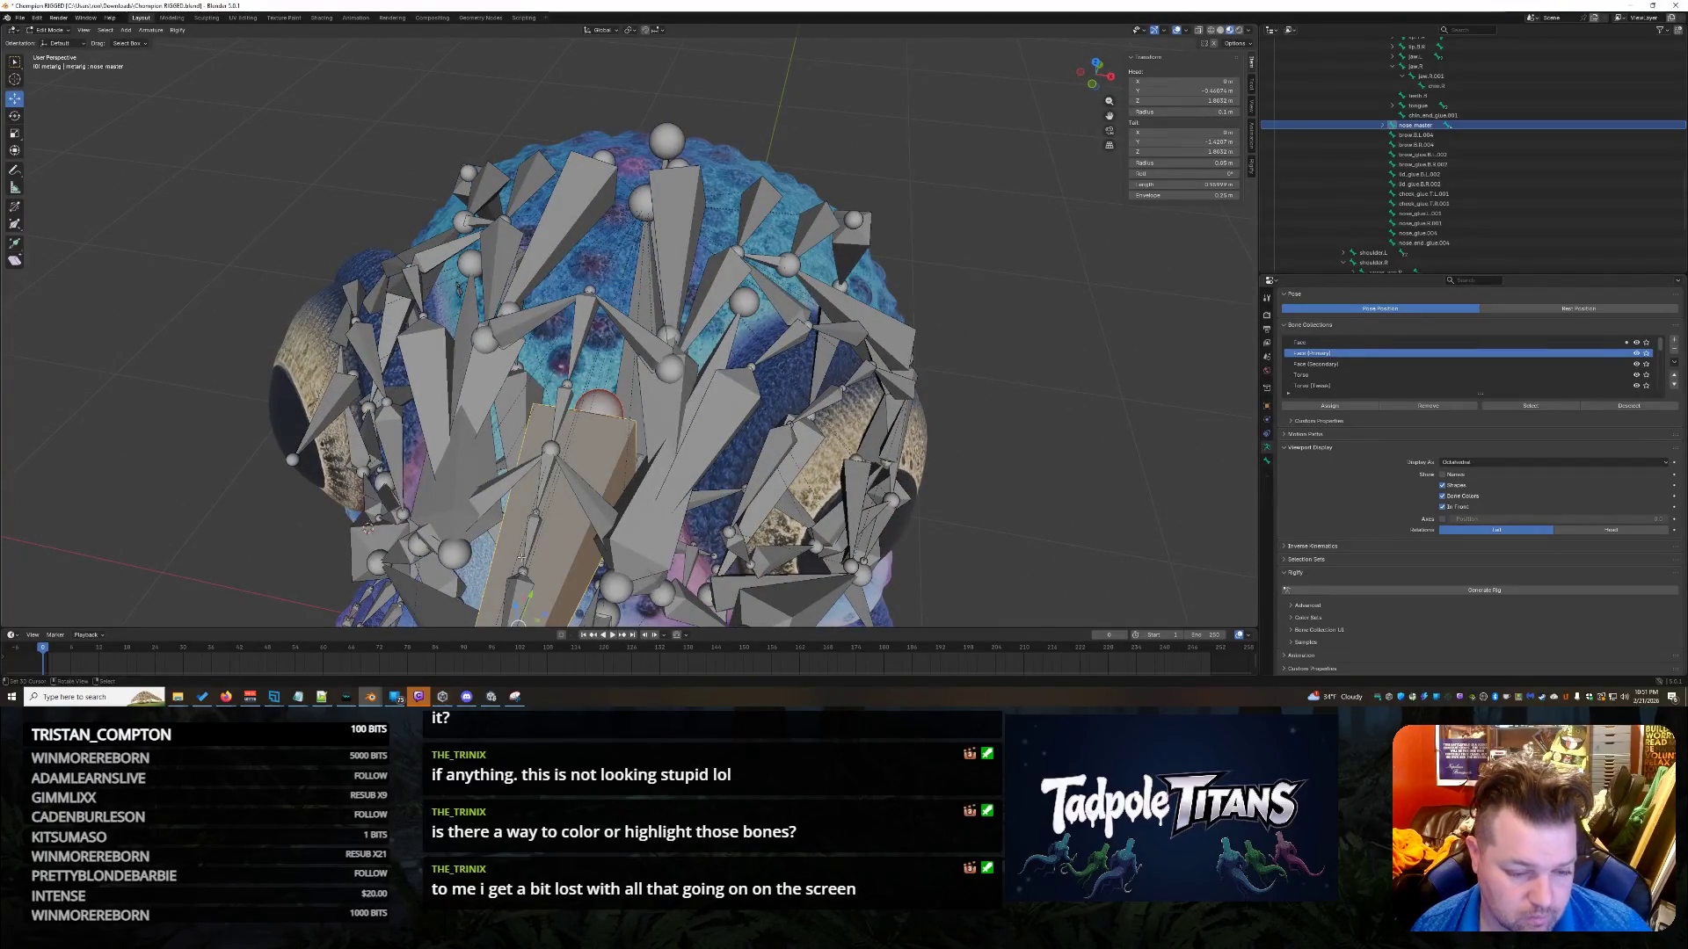
scroll(545, 555, "down", 1)
left_click_drag(540, 532, 532, 316)
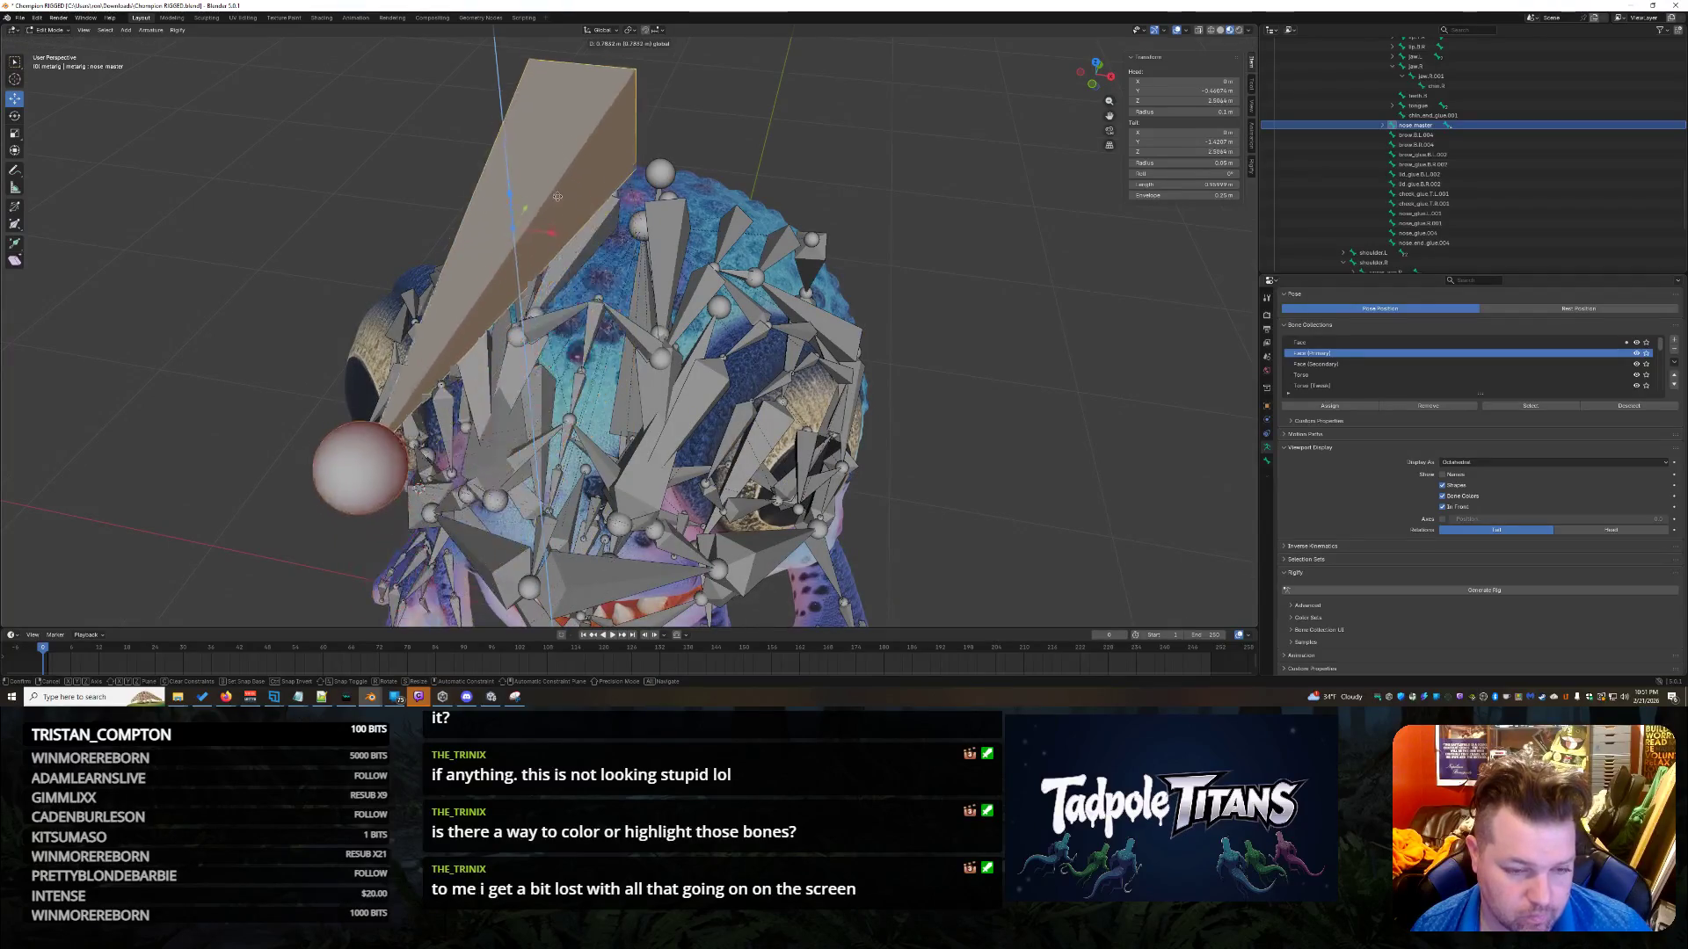
mouse_move(862, 422)
middle_mouse_down()
mouse_move(1016, 457)
mouse_move(730, 383)
middle_mouse_up()
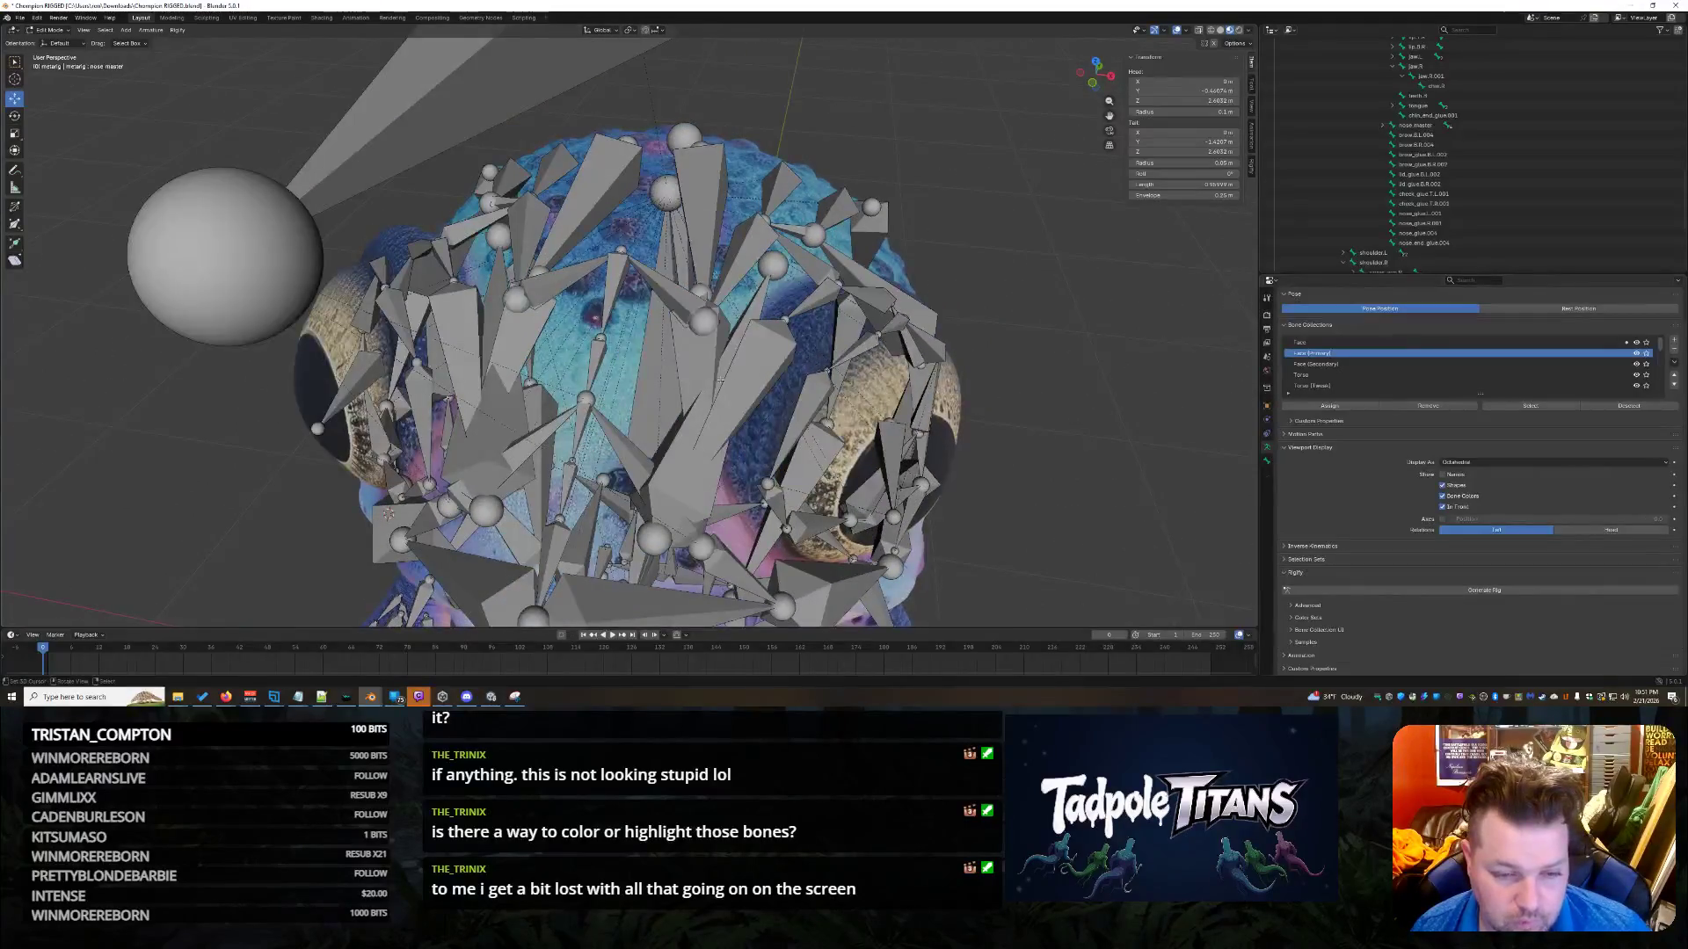
Pull two brow joints inward along Y and scale them to about 0.475.
left_click(742, 375)
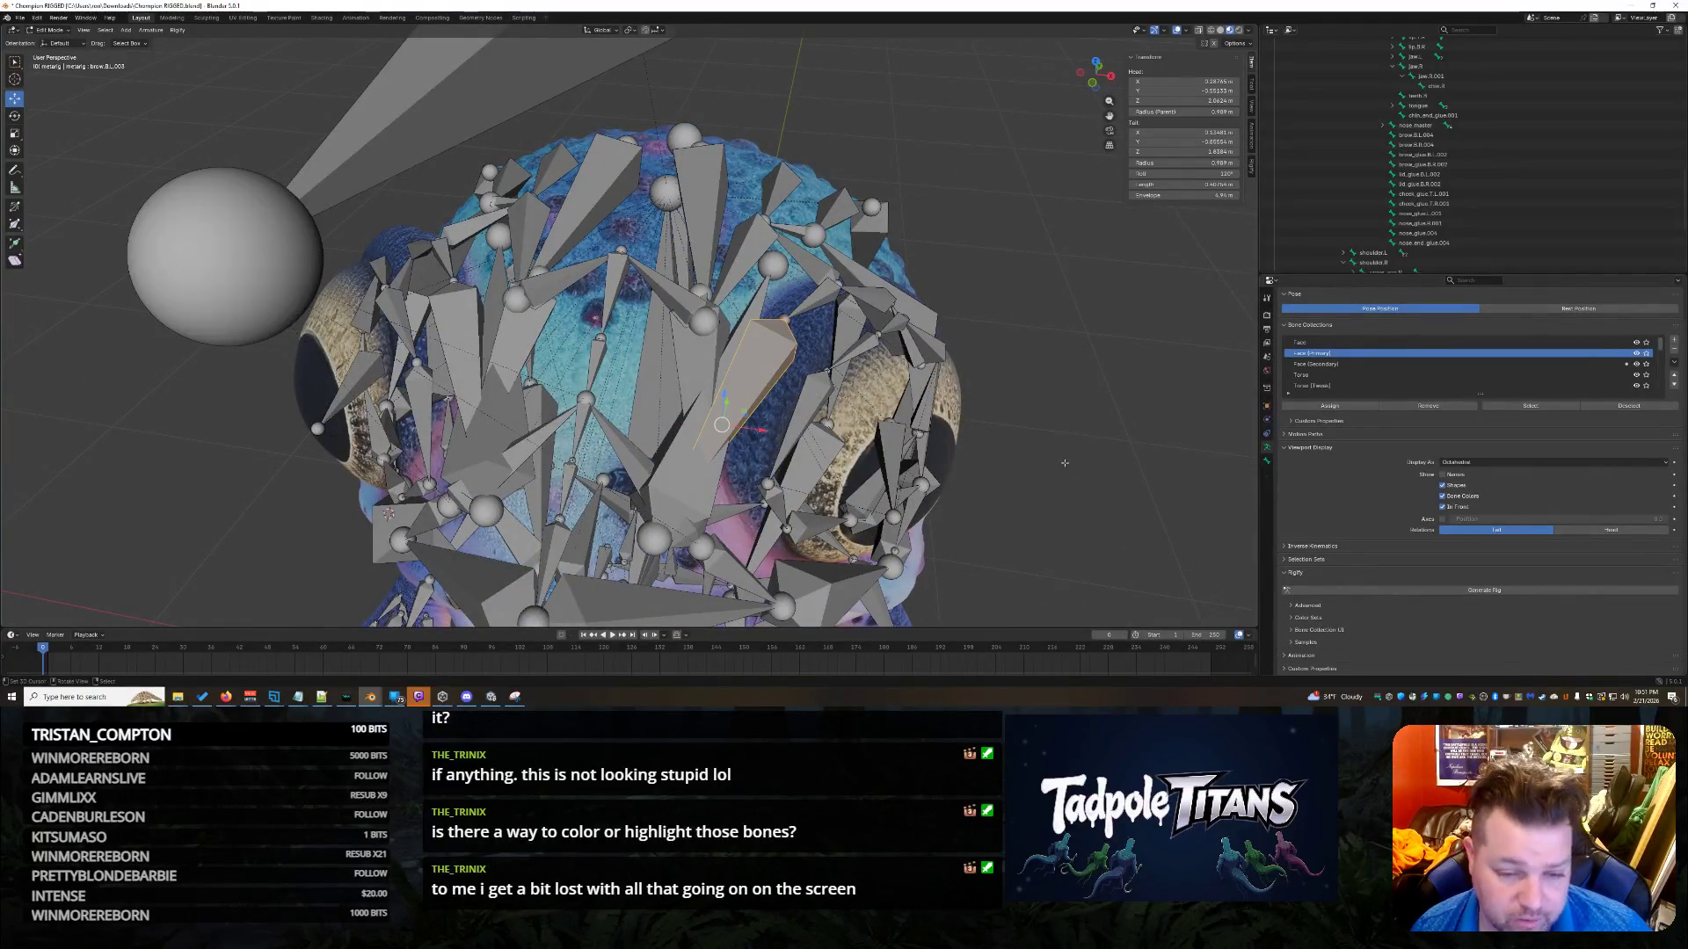
mouse_move(844, 430)
middle_mouse_down()
mouse_move(721, 436)
mouse_move(982, 439)
middle_mouse_up()
left_click(768, 237)
left_click(496, 213, "shift")
left_click_drag(647, 213, 548, 365)
mouse_move(571, 385)
middle_mouse_down()
mouse_move(770, 343)
mouse_move(829, 367)
mouse_move(809, 361)
middle_mouse_up()
key("s")
left_click(758, 350)
middle_click_drag(847, 360, 678, 311)
left_click(678, 311)
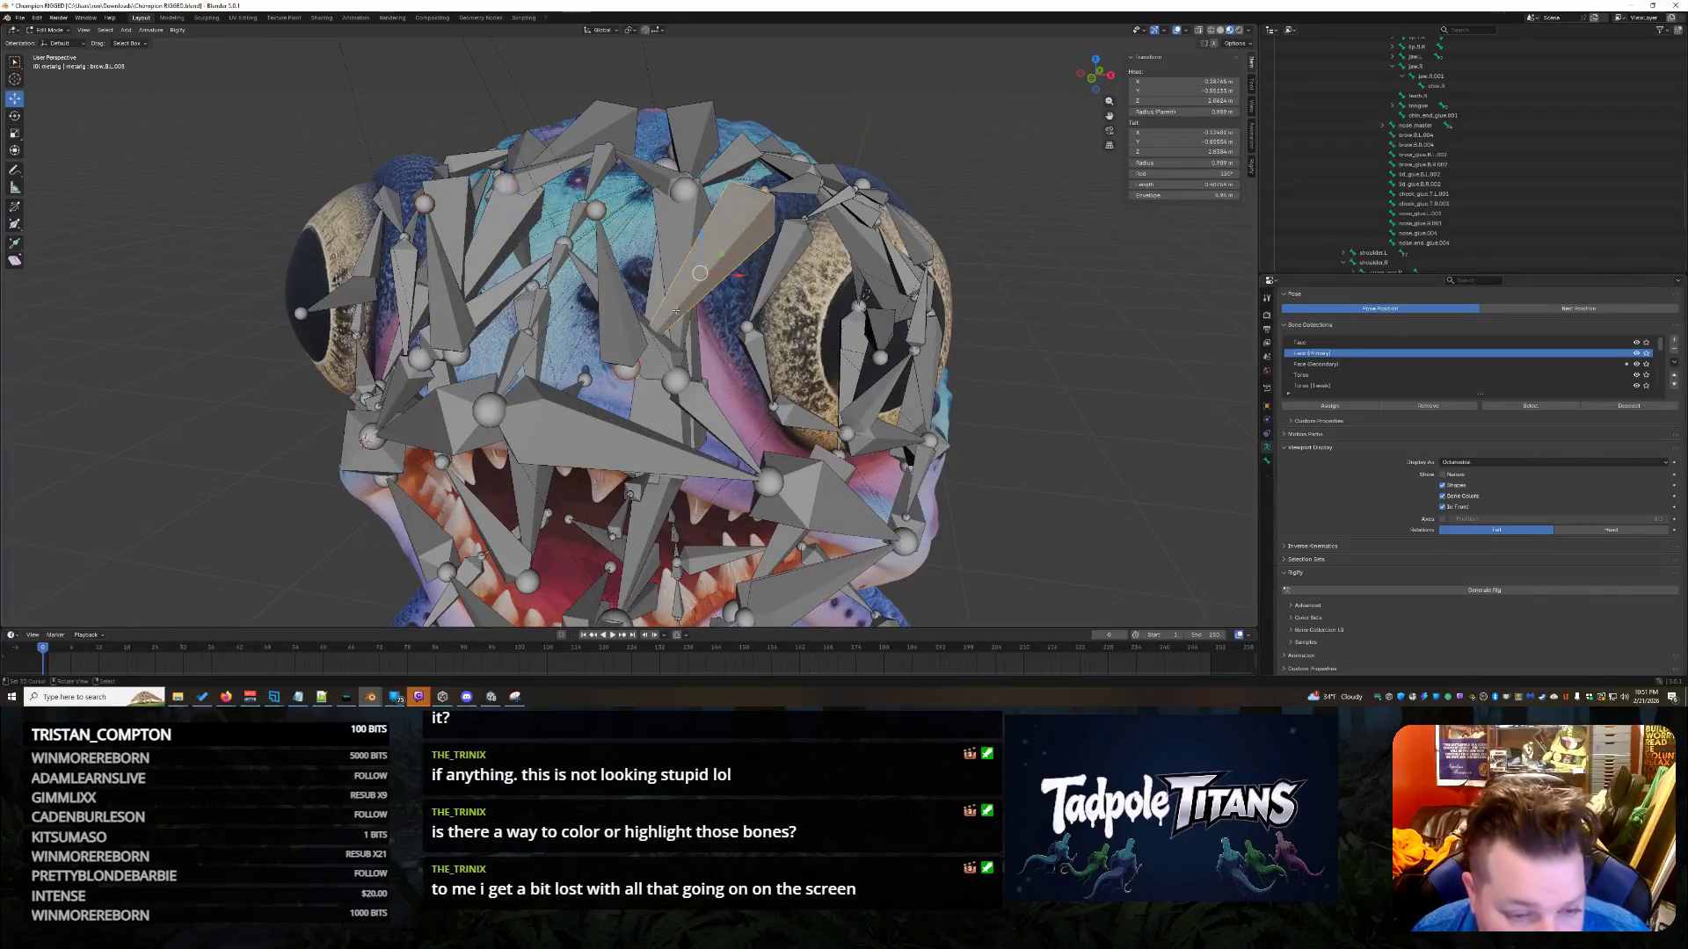
Select brow.B.L.004 and a brow.B.L.003 joint, then undo a Y move.
left_click(671, 313)
left_click(648, 366)
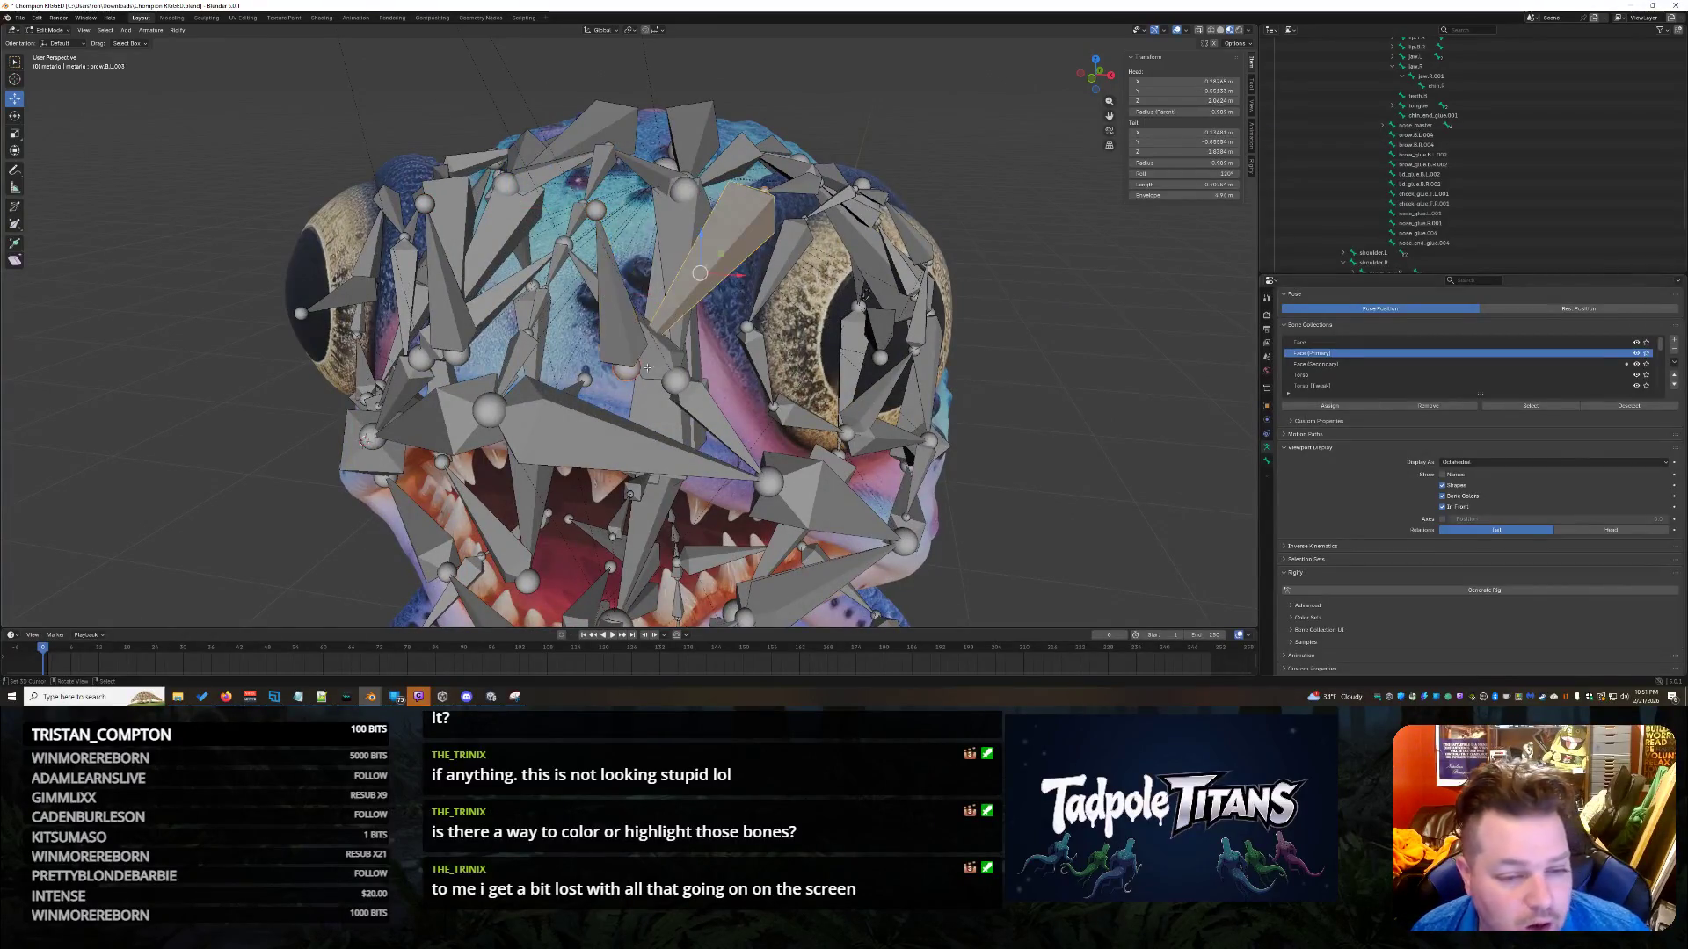
left_click(628, 372)
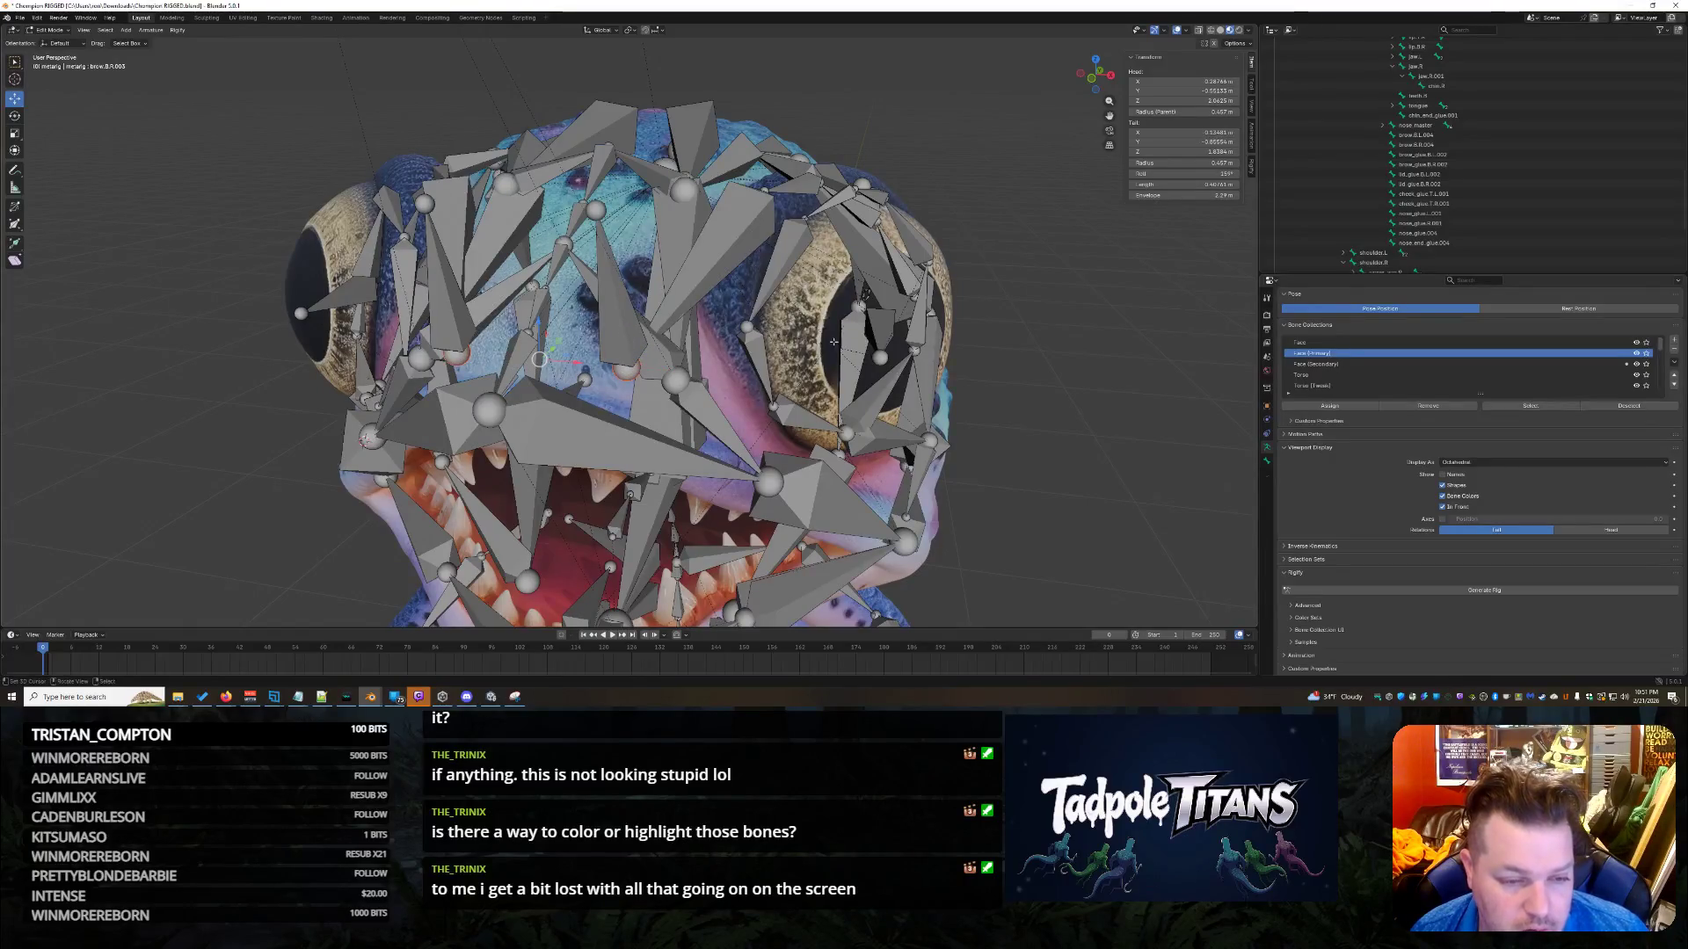
middle_click_drag(869, 320, 616, 353)
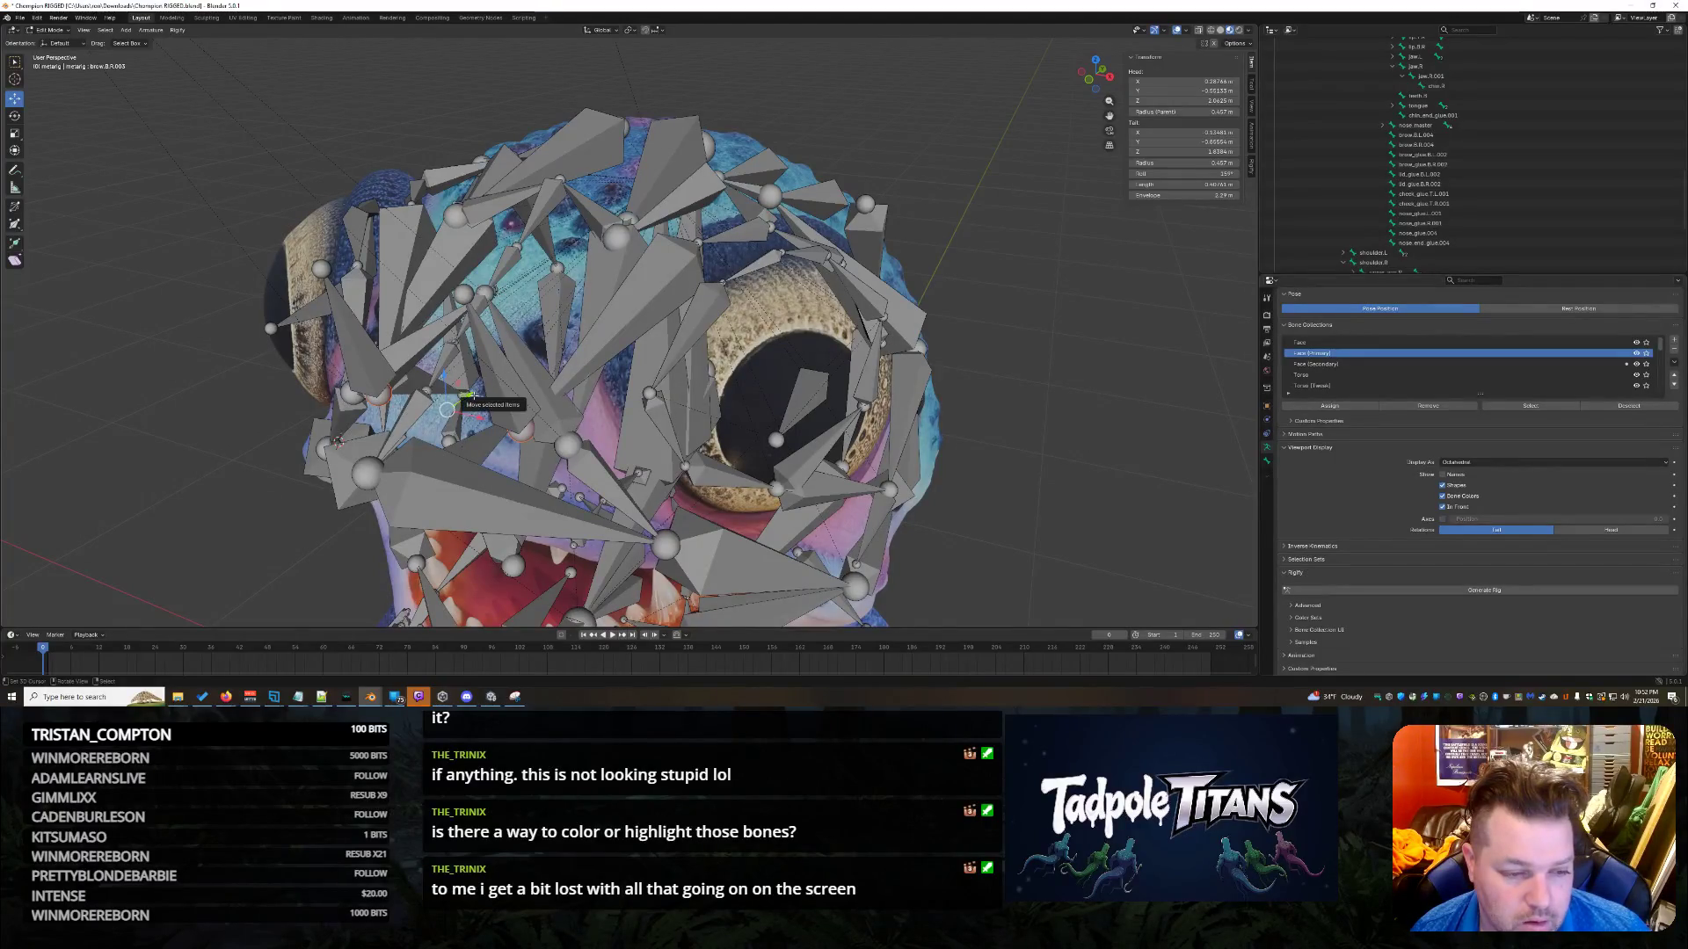
mouse_move(472, 397)
left_mouse_down()
mouse_move(547, 329)
mouse_move(513, 280)
left_mouse_up()
middle_click_drag(512, 280, 567, 316)
key("ctrl+z")
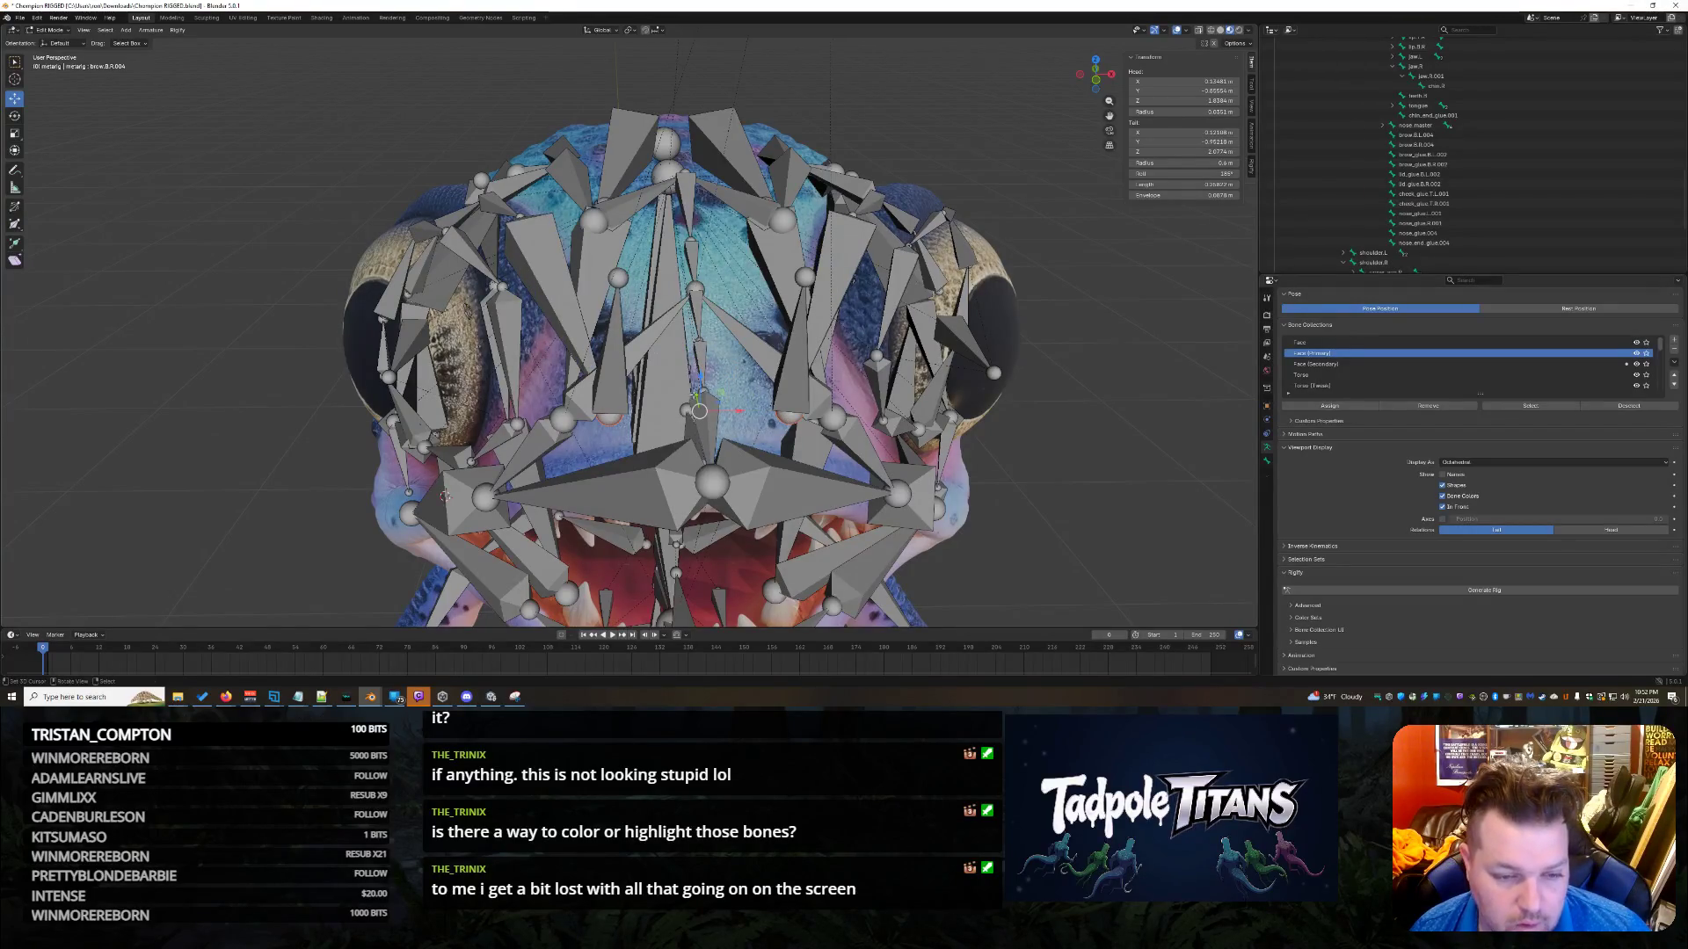
Raise the selected brow bones along Z and shift them back along Y.
left_click_drag(696, 398, 695, 273)
middle_click_drag(694, 273, 813, 288)
left_click_drag(545, 289, 518, 312)
mouse_move(519, 312)
middle_mouse_down()
mouse_move(628, 400)
mouse_move(668, 408)
middle_mouse_up()
mouse_move(694, 558)
middle_mouse_down()
mouse_move(446, 534)
mouse_move(545, 466)
mouse_move(775, 361)
middle_mouse_up()
Rescale the head bone to about 0.87 and lower it slightly on Z.
key("s")
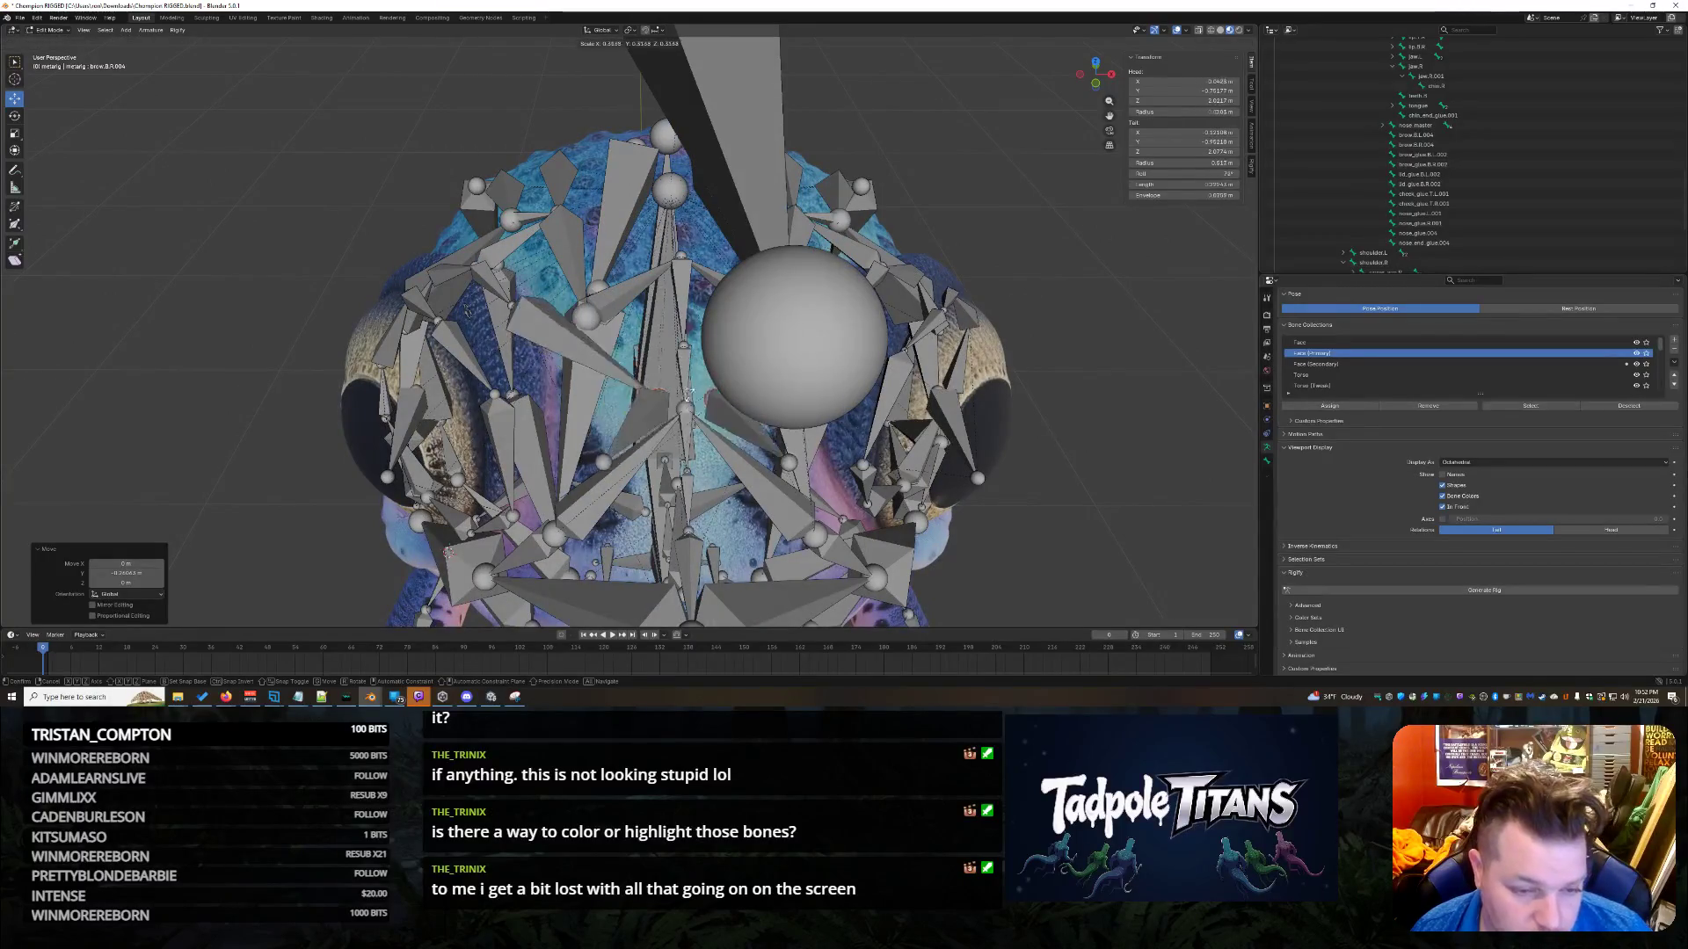
left_click(704, 398)
mouse_move(703, 398)
middle_mouse_down()
mouse_move(923, 444)
mouse_move(844, 439)
mouse_move(932, 440)
mouse_move(857, 435)
middle_mouse_up()
key("s")
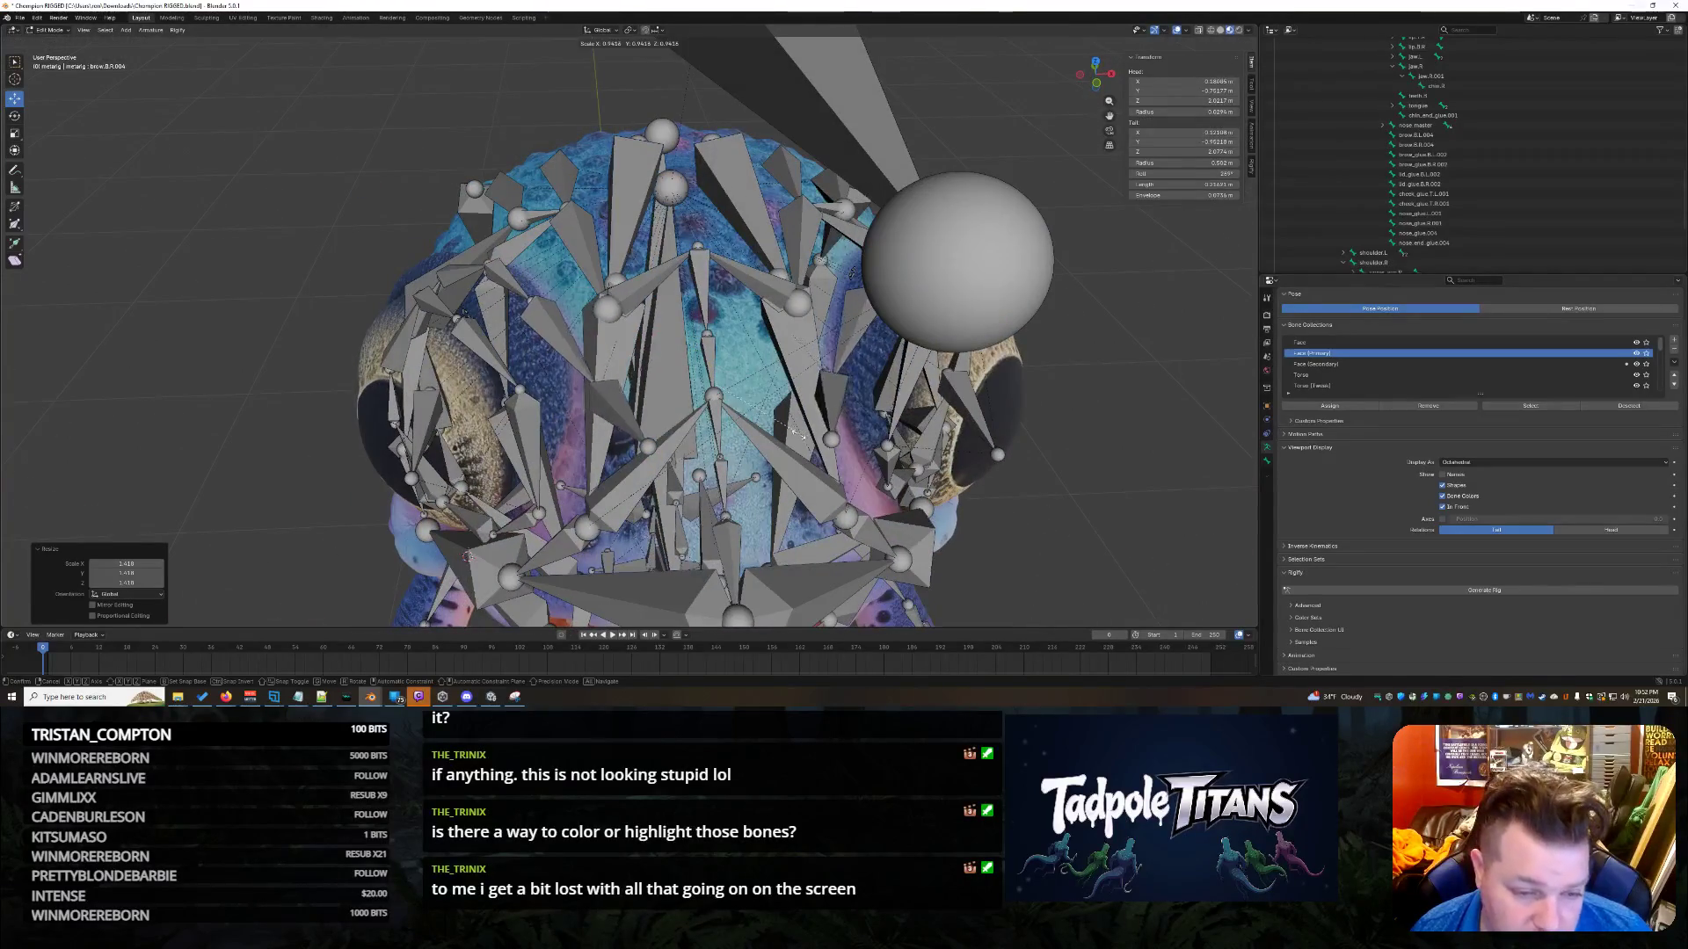
left_click(849, 438)
key("g")
key("z")
left_click(726, 351)
mouse_move(726, 351)
middle_mouse_down()
mouse_move(962, 237)
mouse_move(994, 255)
mouse_move(917, 322)
middle_mouse_up()
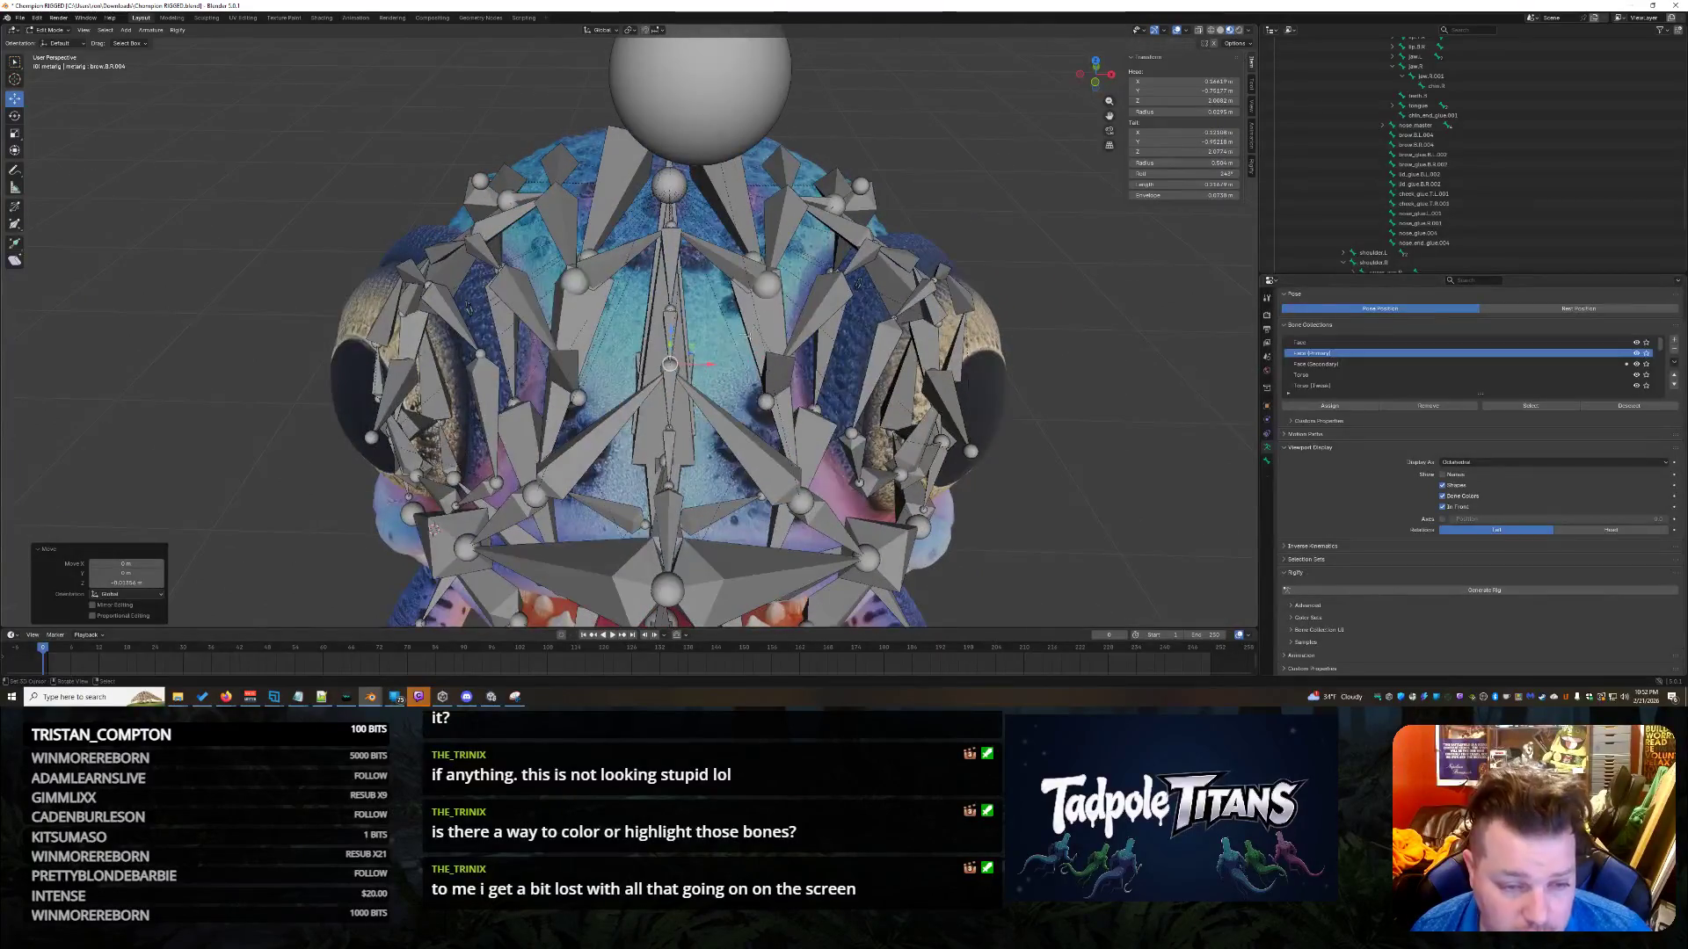
Select a face bone joint and view the eye and mouth front-on.
middle_click_drag(671, 331, 701, 419)
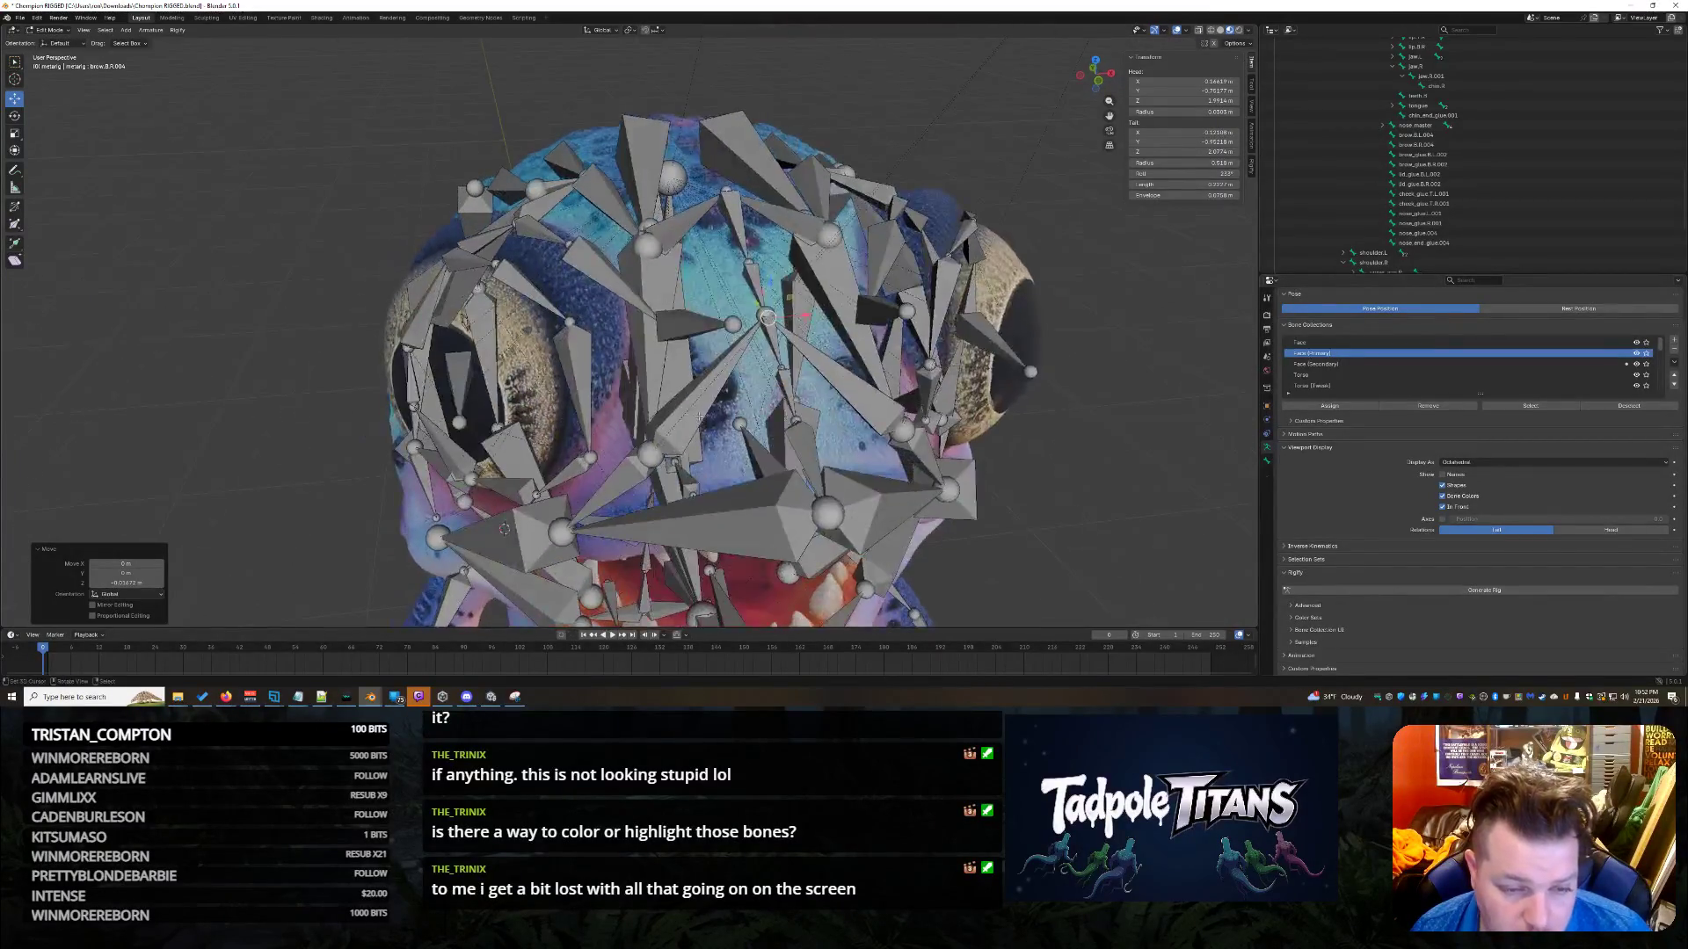
left_click(733, 325)
middle_click_drag(504, 529, 898, 400)
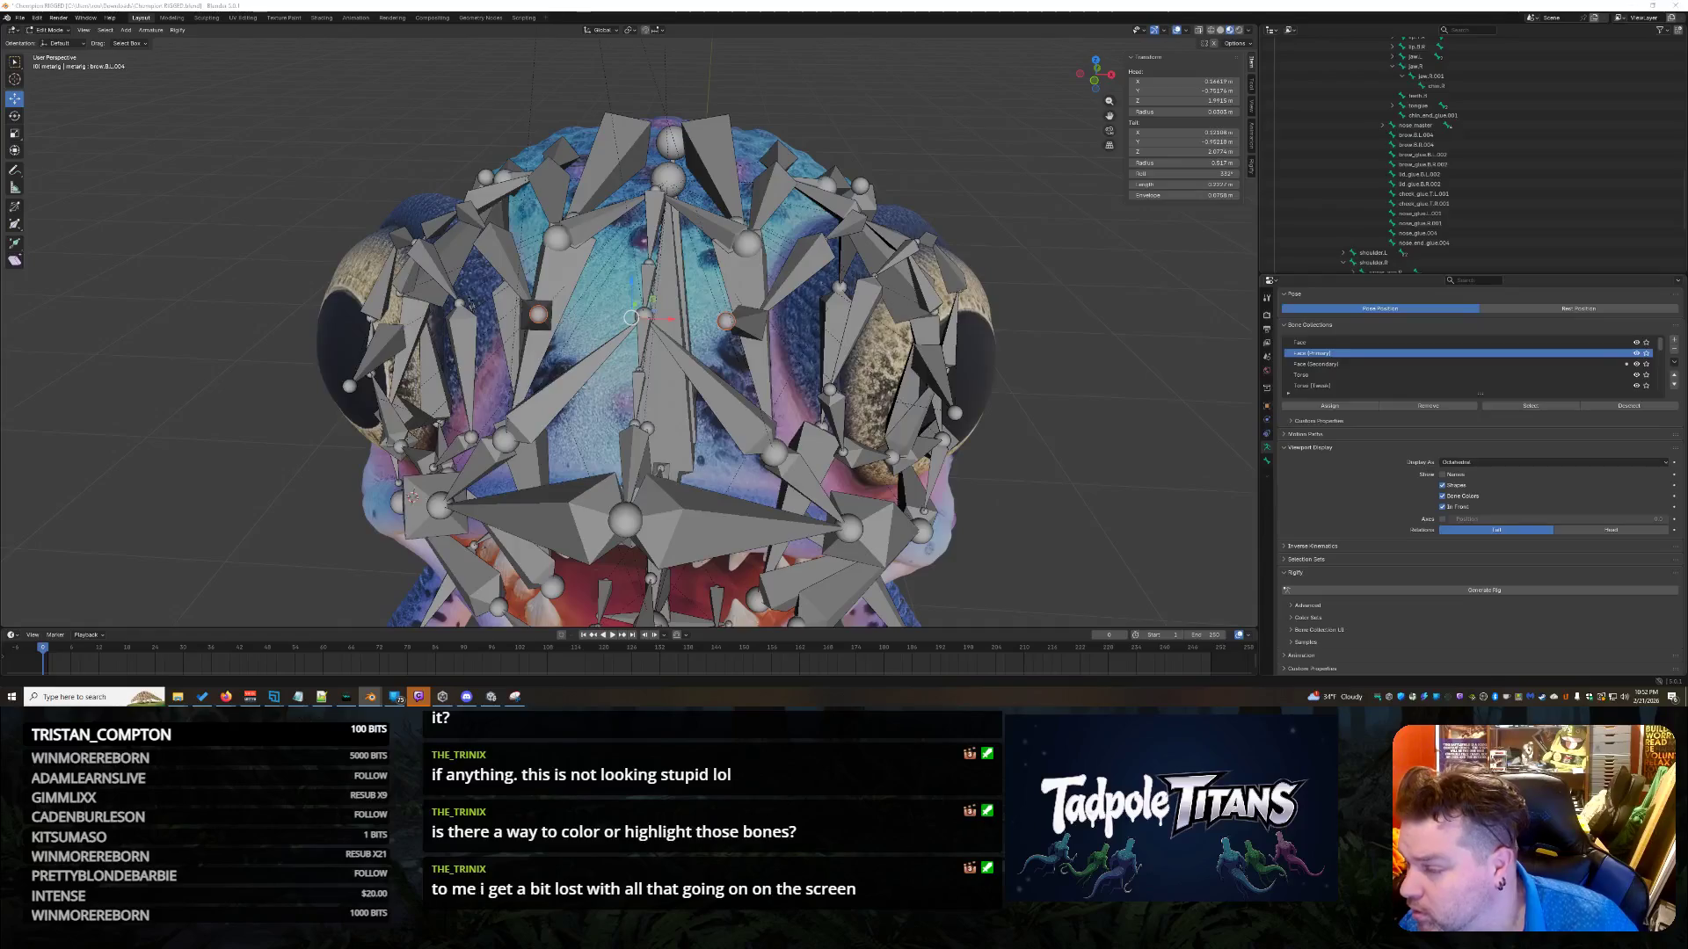
middle_click_drag(1087, 462, 969, 380)
left_click(634, 492)
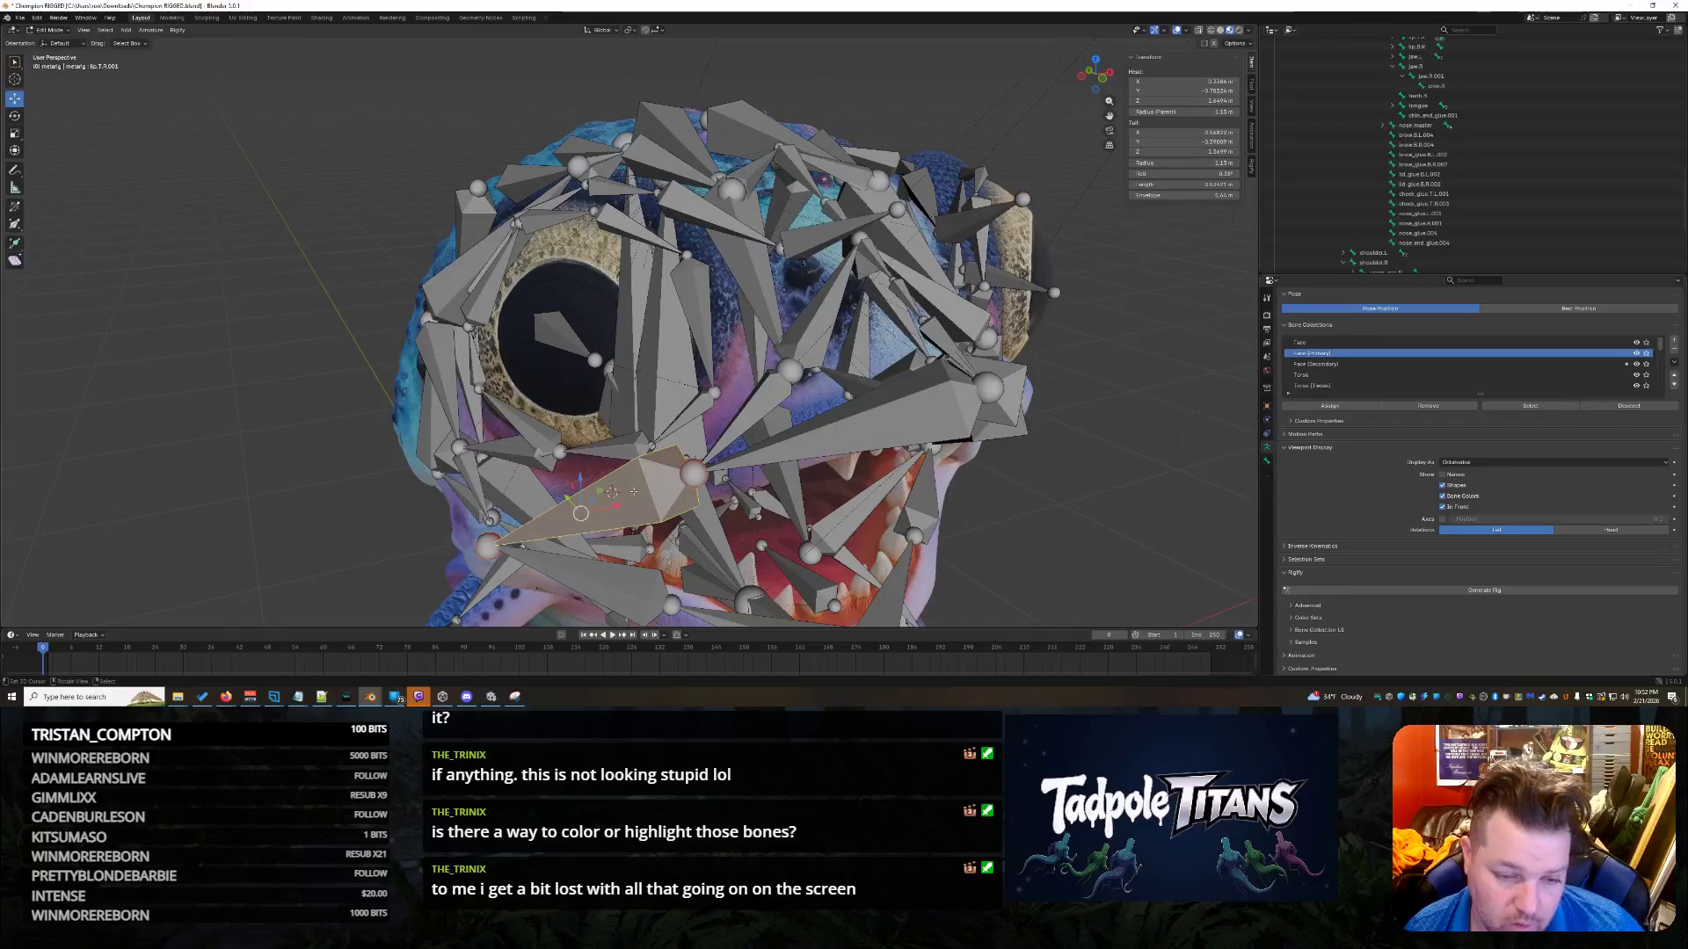
left_click(780, 462)
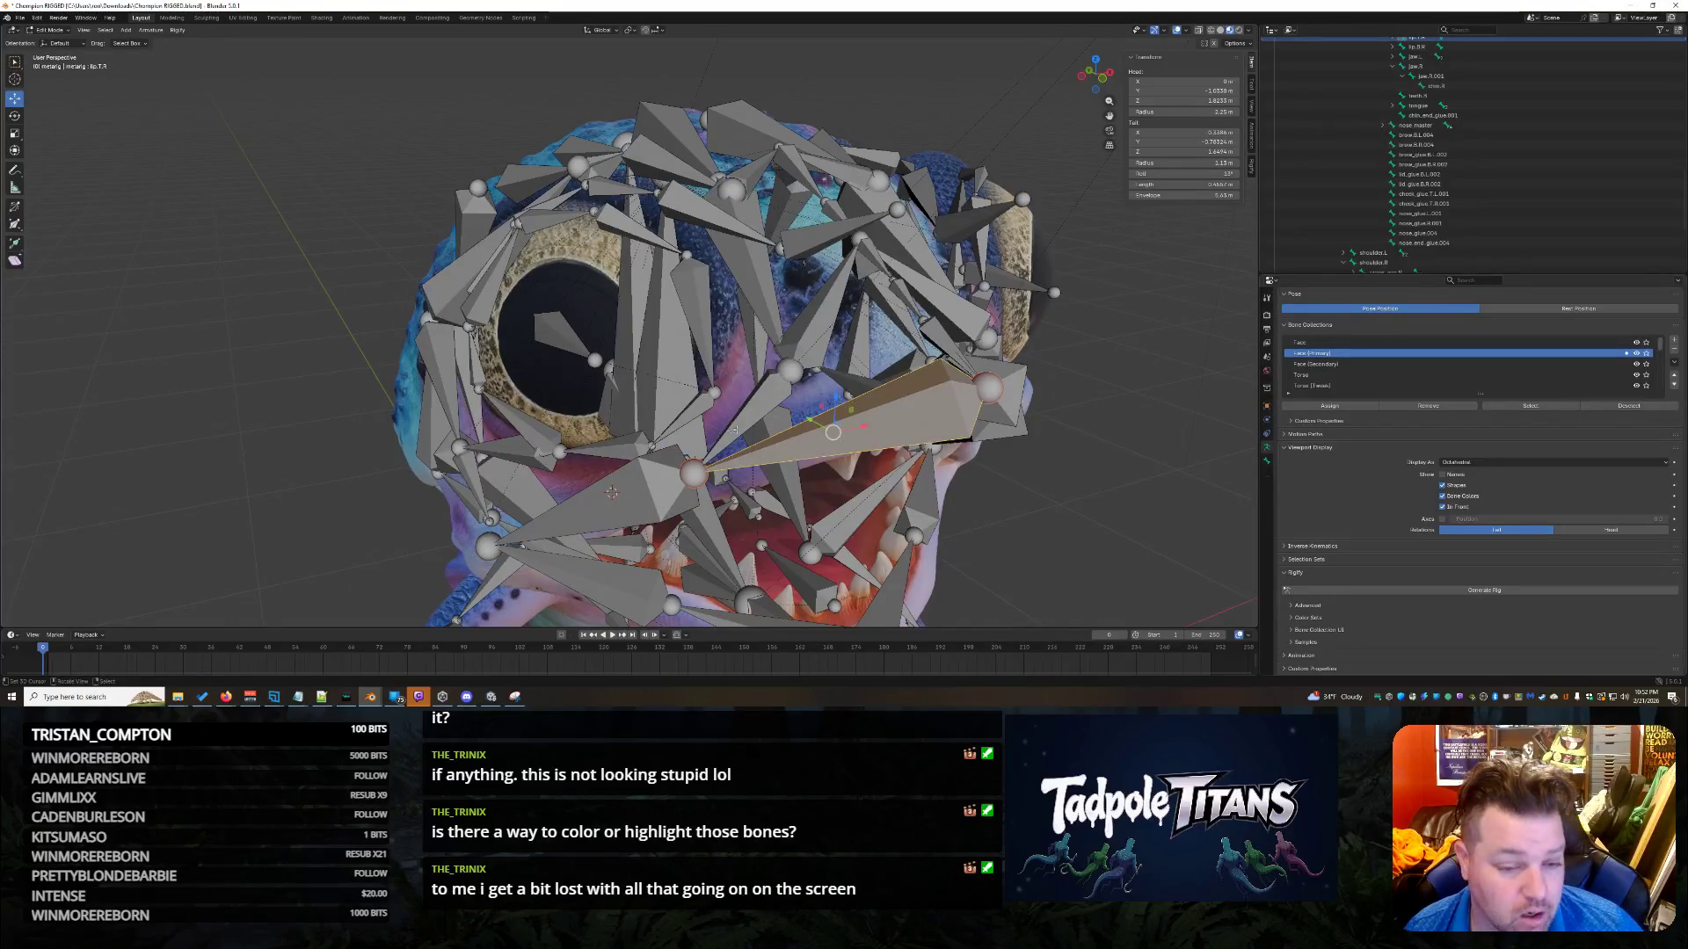
left_click(746, 420)
left_click(707, 404)
mouse_move(707, 404)
middle_mouse_down()
mouse_move(730, 378)
mouse_move(723, 404)
mouse_move(739, 405)
middle_mouse_up()
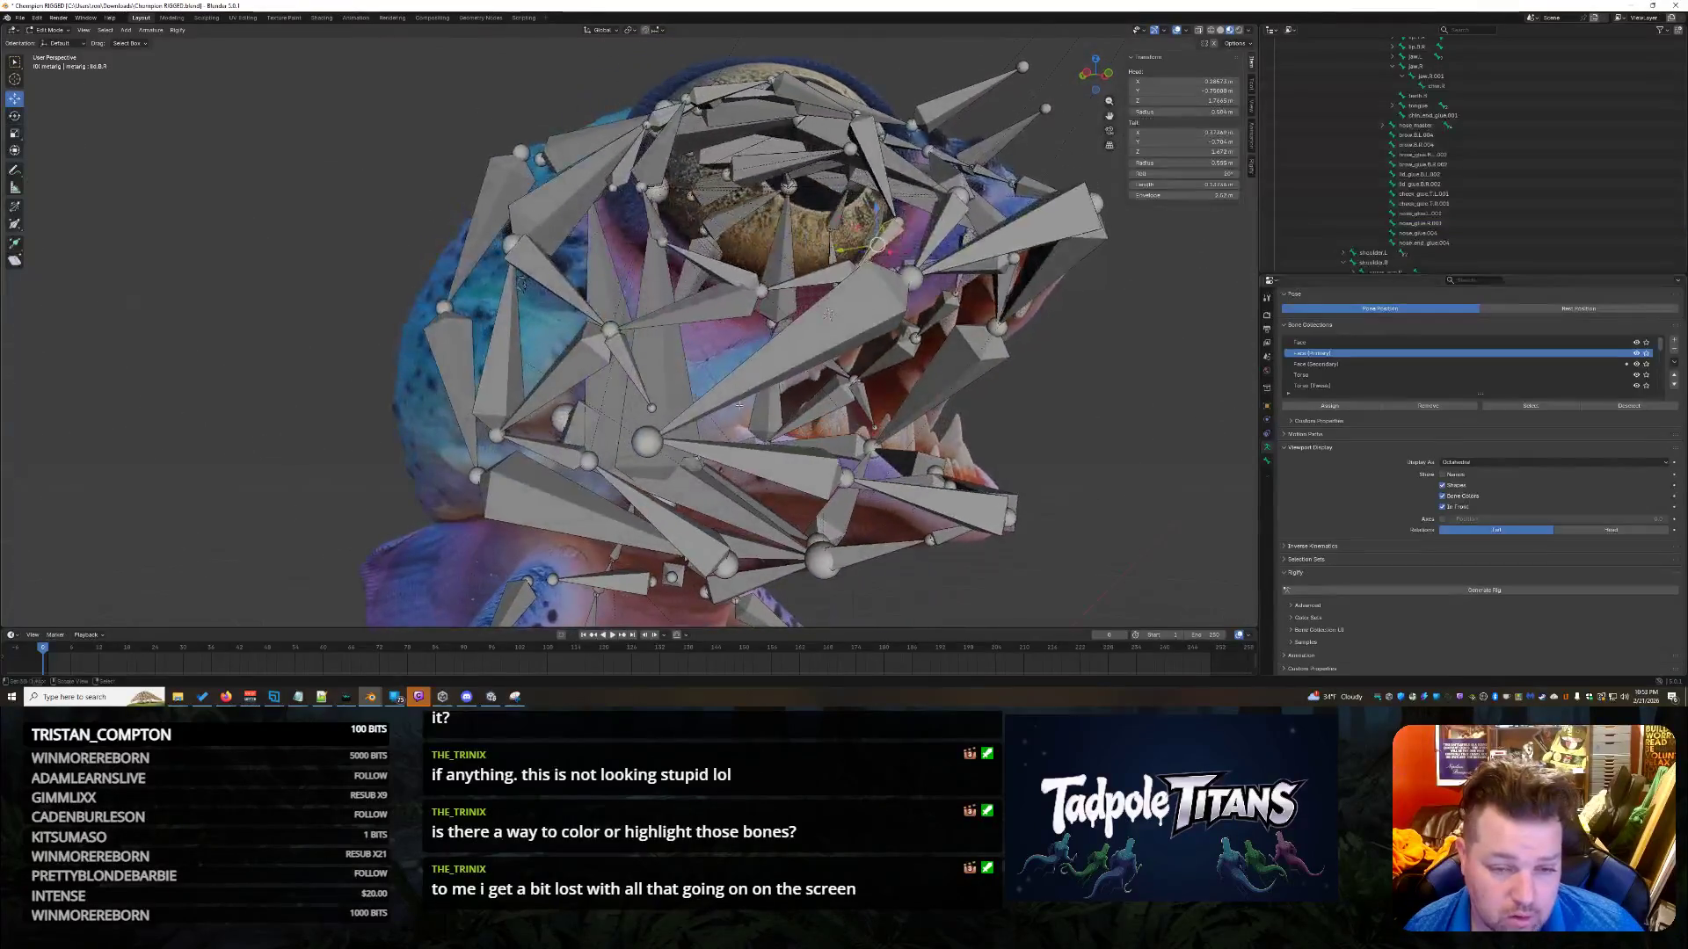
left_click(705, 310)
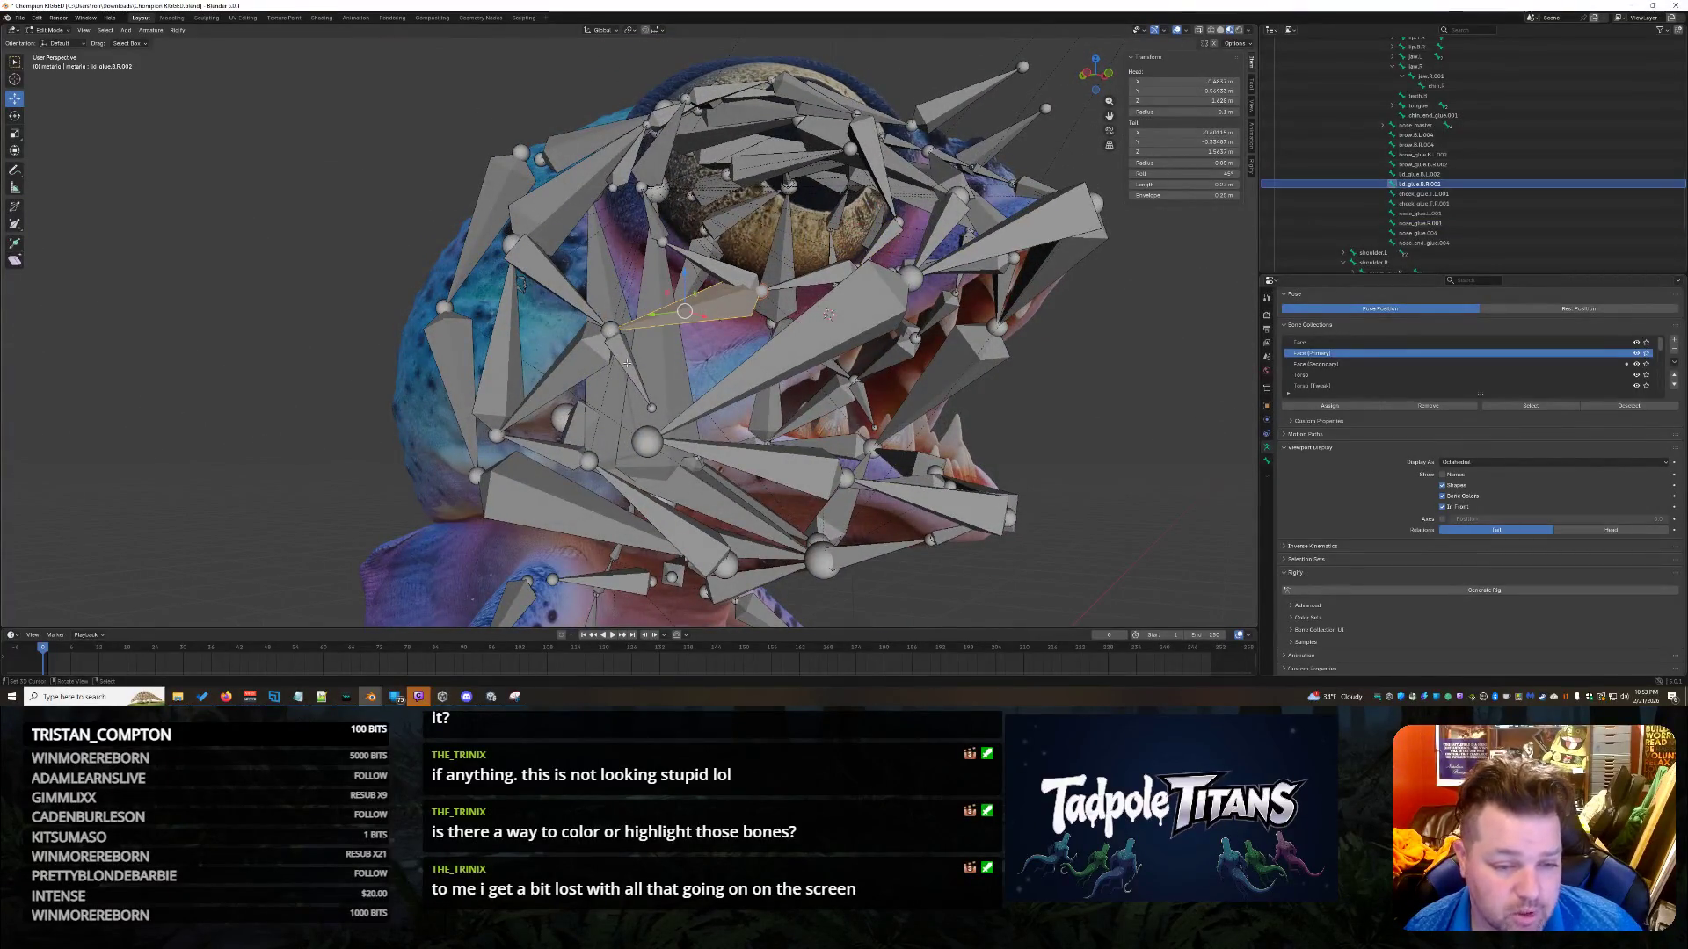
mouse_move(628, 363)
middle_mouse_down()
mouse_move(661, 394)
mouse_move(793, 410)
mouse_move(692, 446)
middle_mouse_up()
left_click(679, 385)
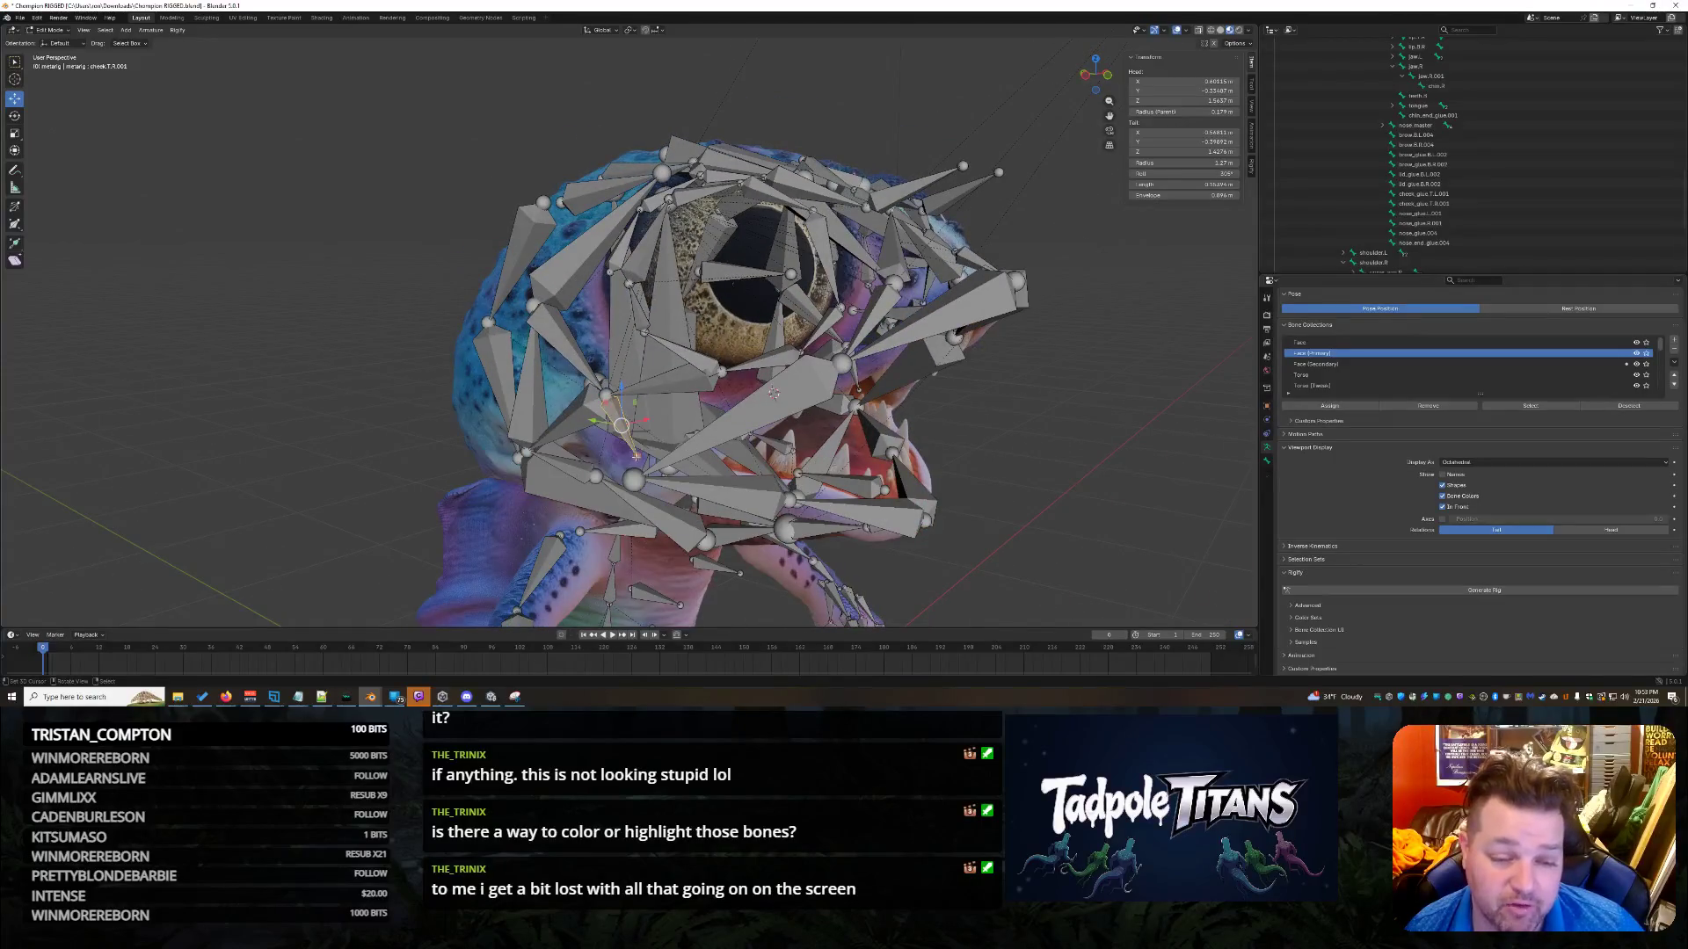
middle_click_drag(774, 393, 838, 387)
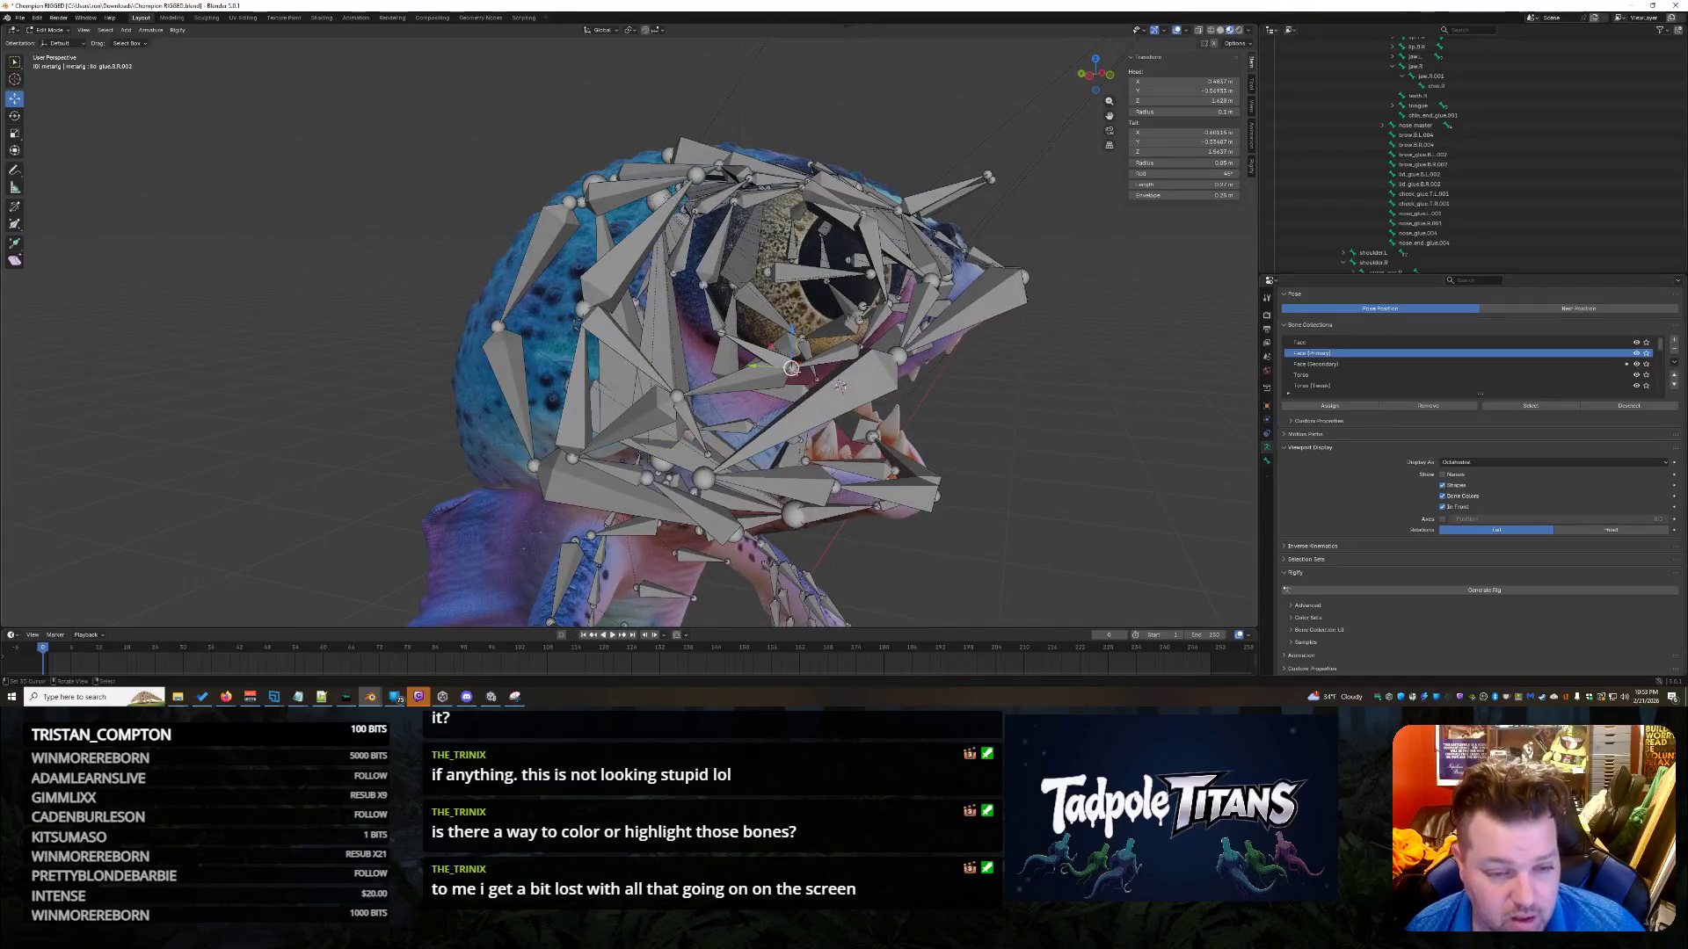
left_click(840, 385, "shift")
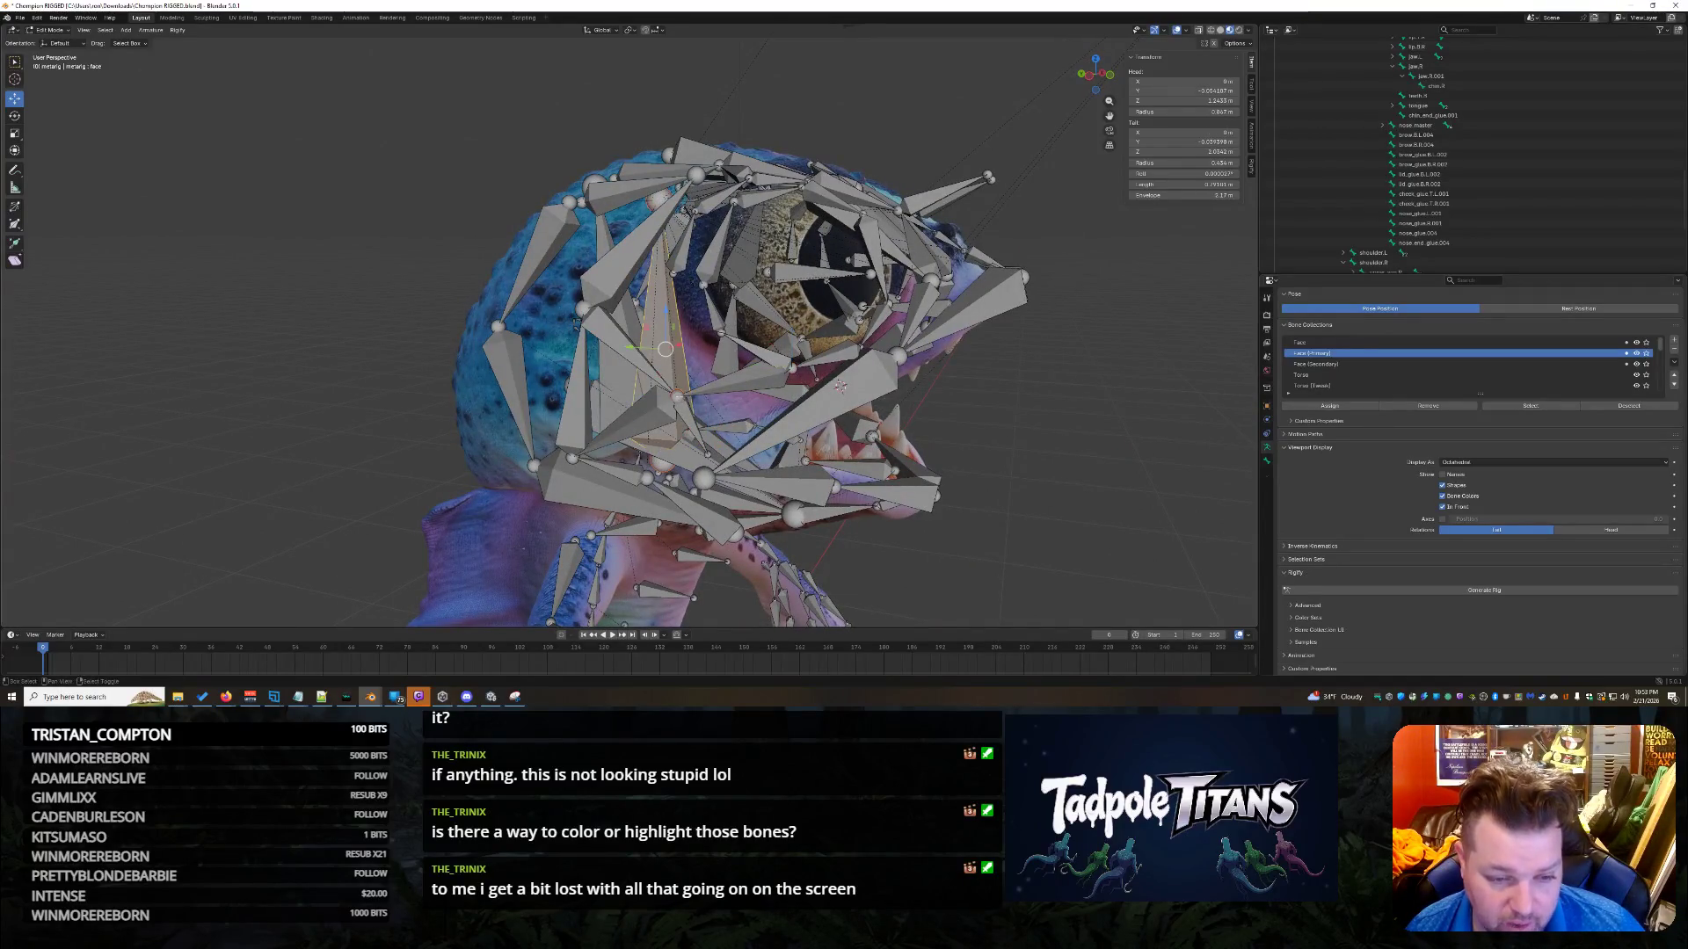
left_click(677, 396, "shift")
middle_click_drag(839, 385, 995, 454)
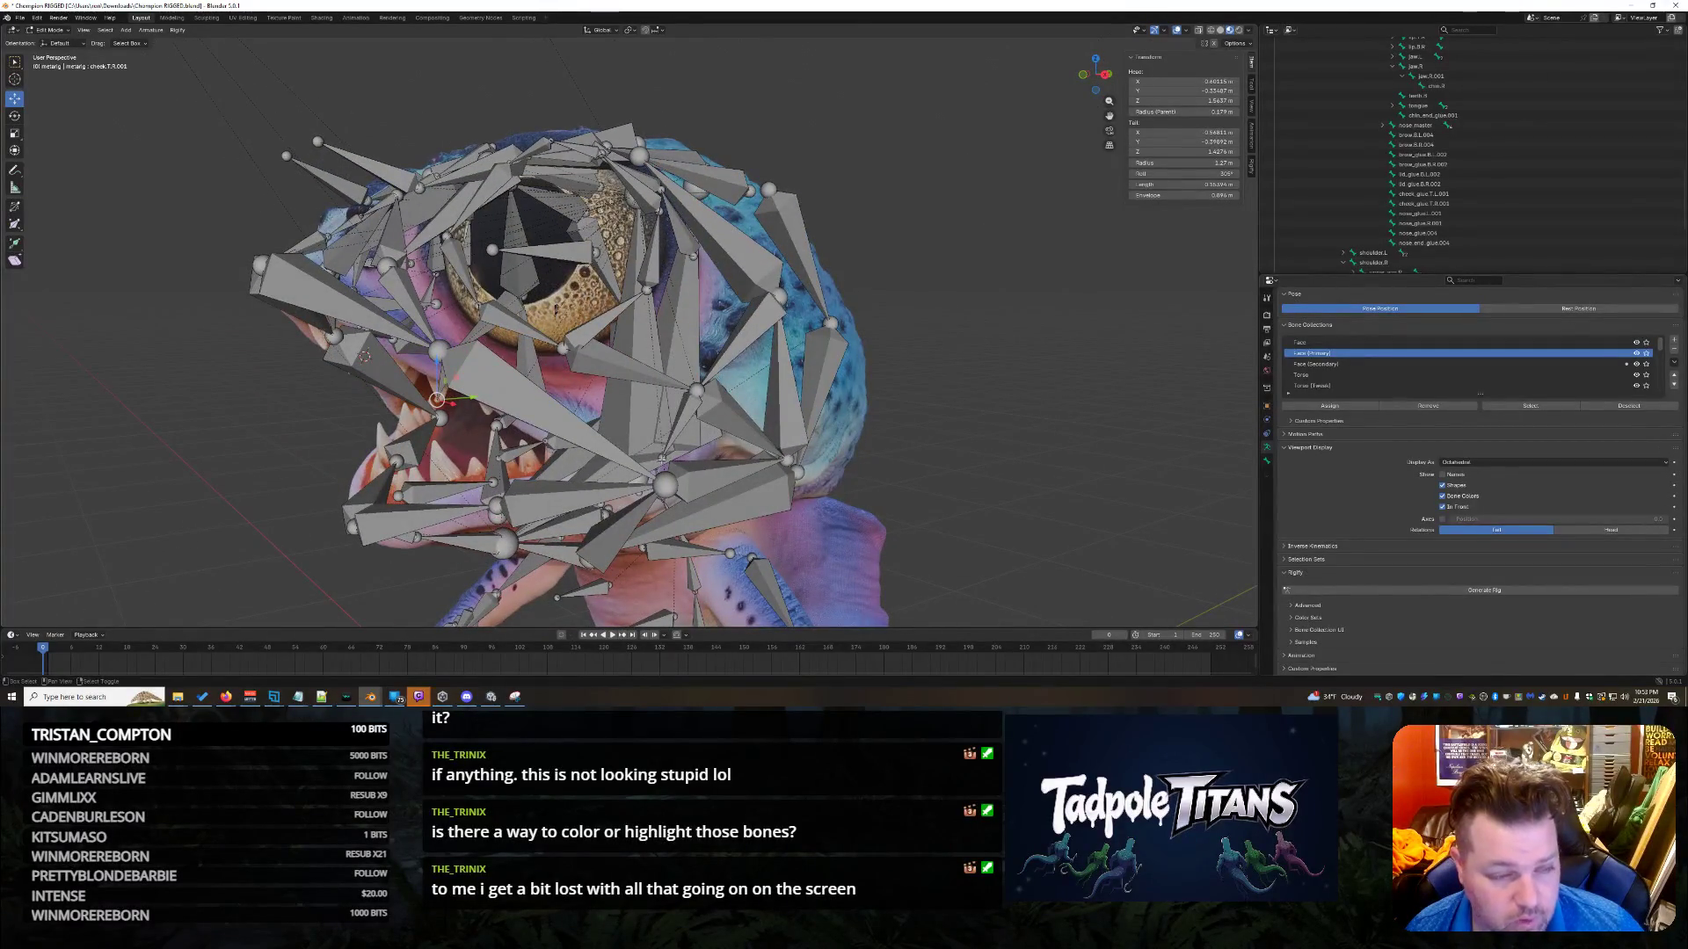
mouse_move(719, 461)
middle_mouse_down()
mouse_move(993, 489)
mouse_move(671, 401)
middle_mouse_up()
key("g")
key("z")
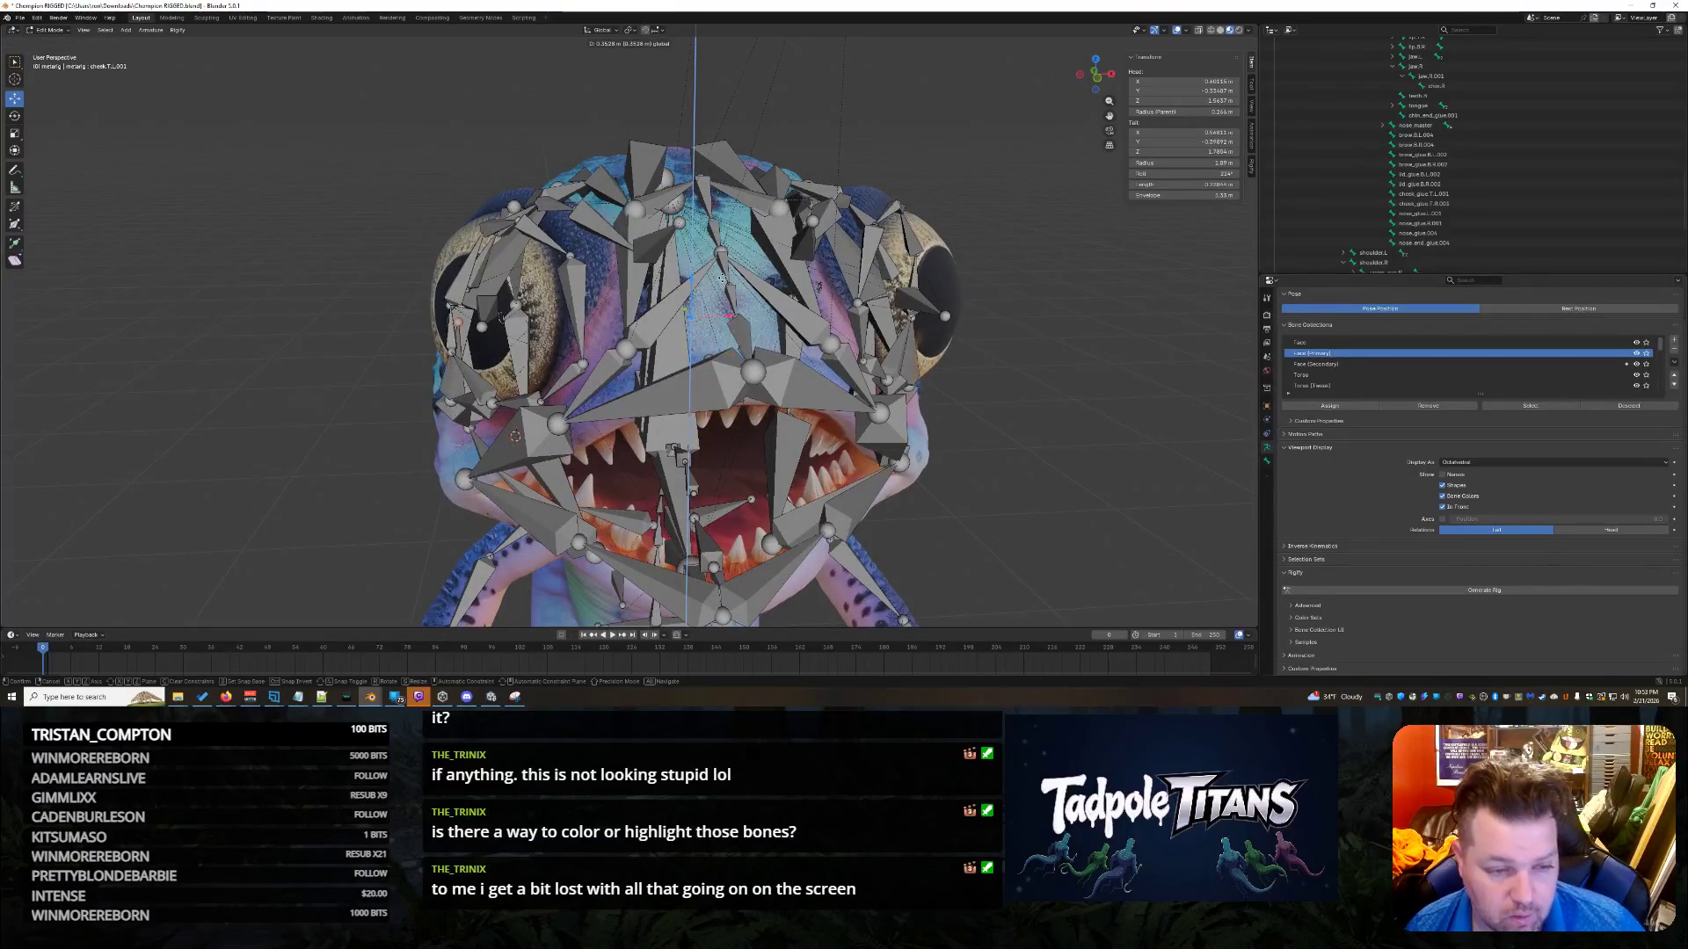
Raise the bone tail and shrink the bone to about 0.4.
left_click(728, 289)
key("s")
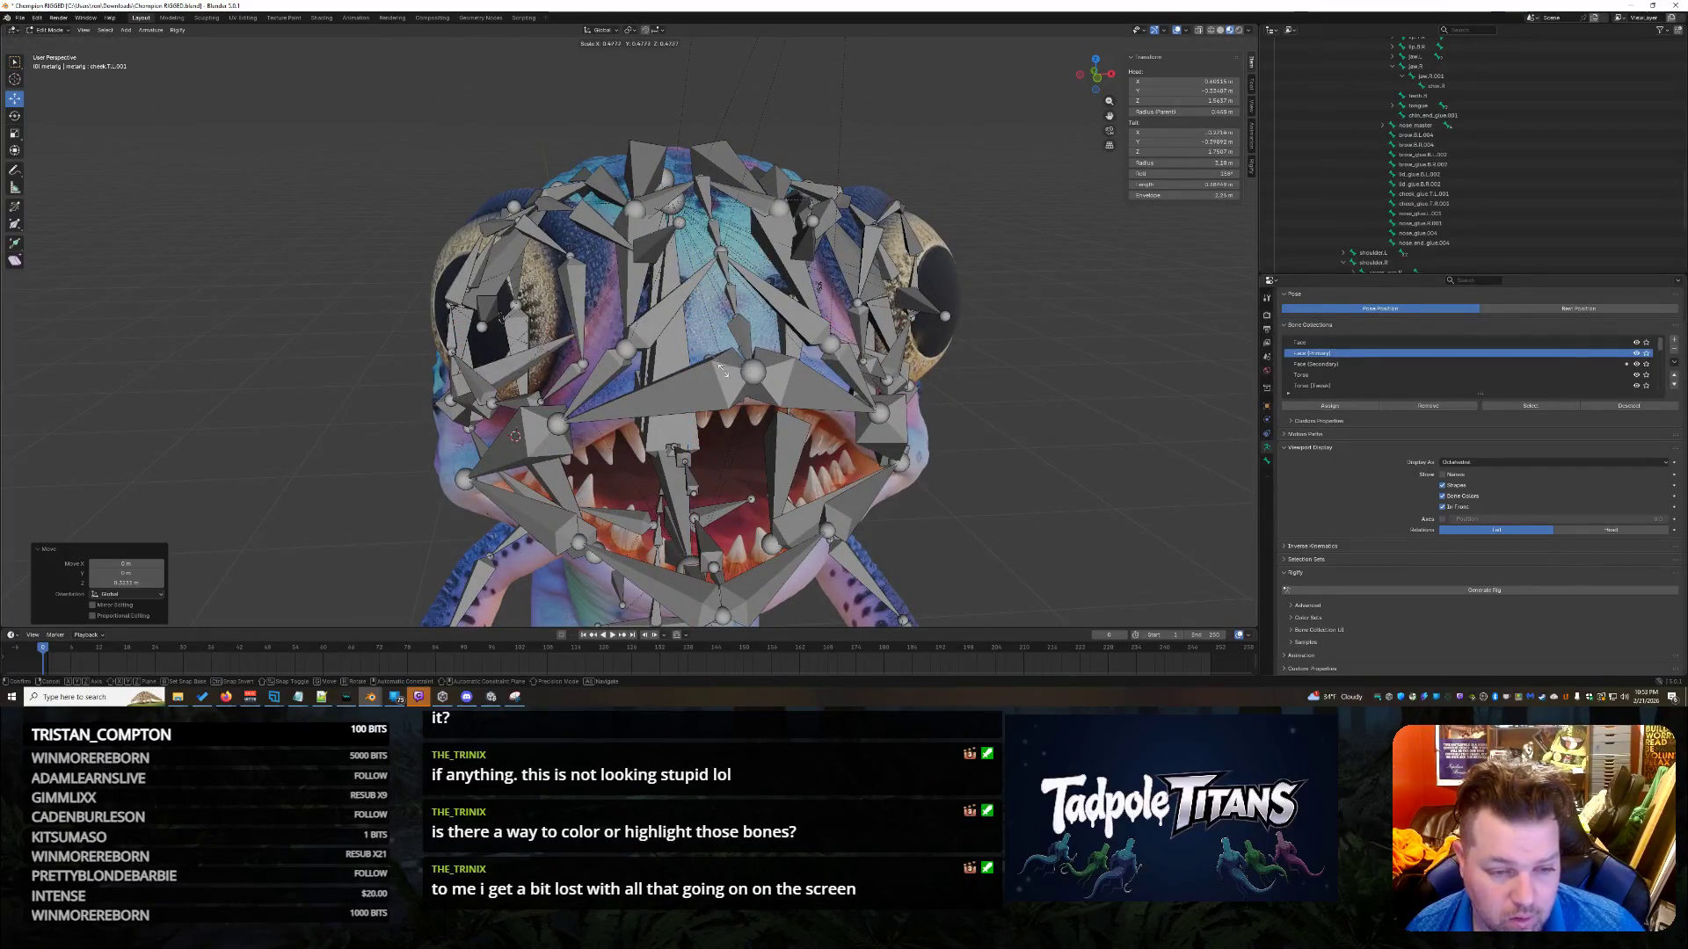
left_click(705, 370)
mouse_move(704, 369)
middle_mouse_down()
mouse_move(954, 486)
mouse_move(949, 450)
mouse_move(749, 452)
middle_mouse_up()
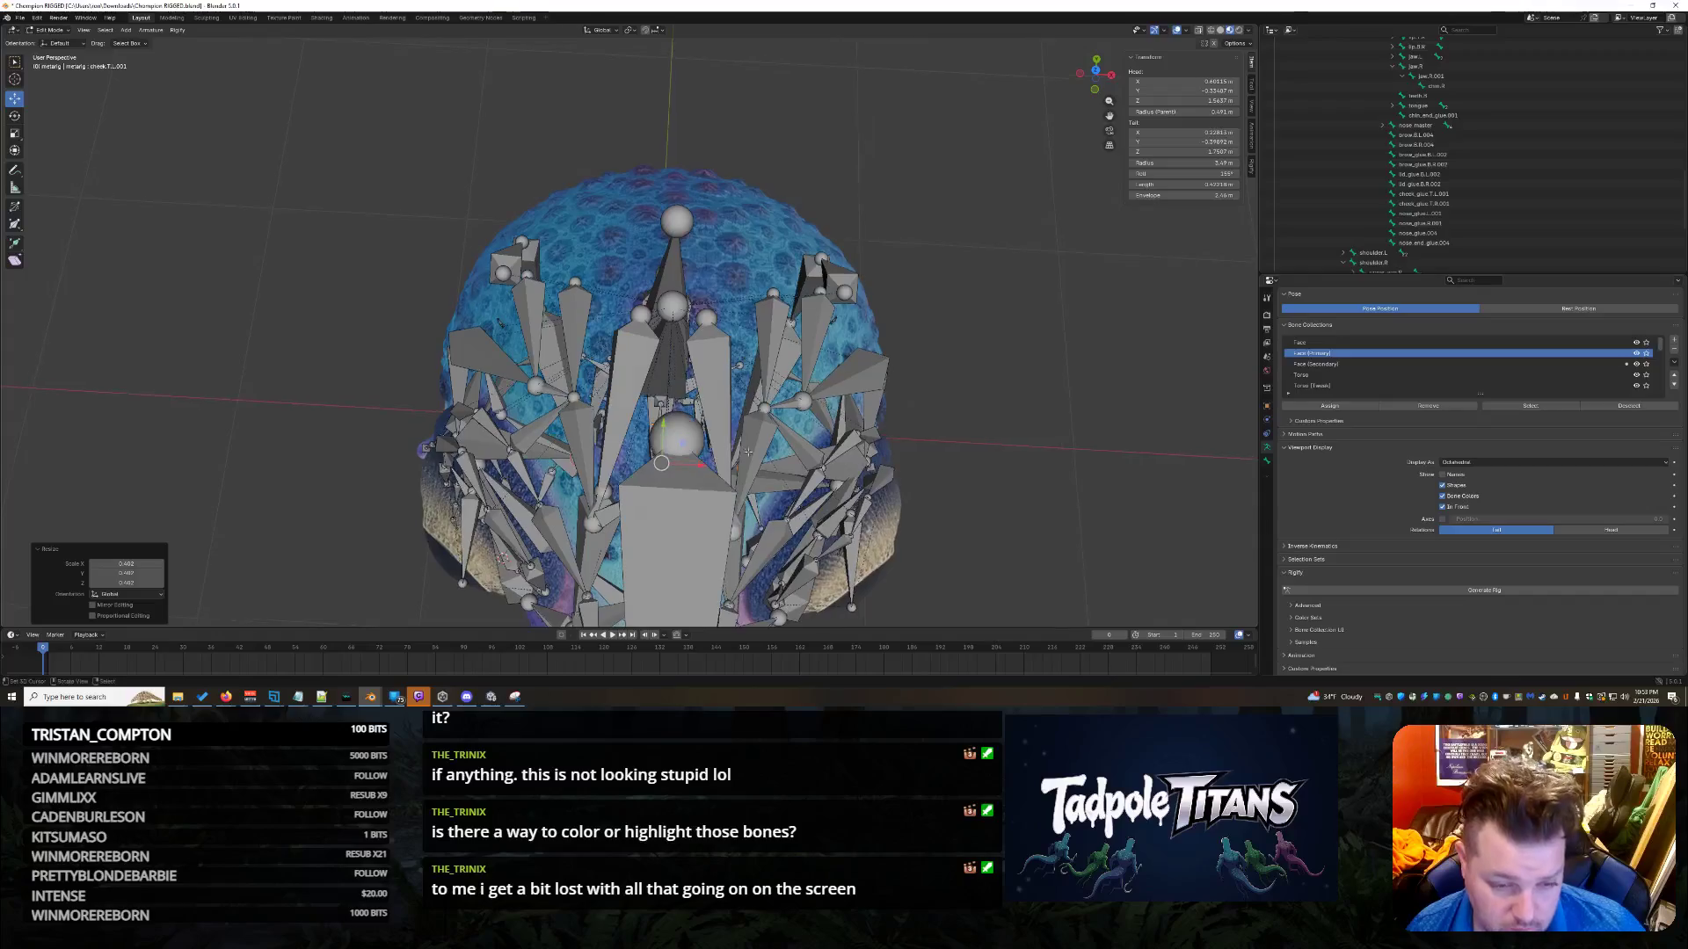
Push the bone tail forward along the Y axis.
key("g")
key("y")
left_click(835, 492)
mouse_move(835, 492)
middle_mouse_down()
mouse_move(999, 463)
mouse_move(980, 461)
mouse_move(987, 424)
middle_mouse_up()
Raise the chosen mouth bones on Z and shift them along Y.
key("g")
key("z")
left_click(967, 404)
key("g")
key("y")
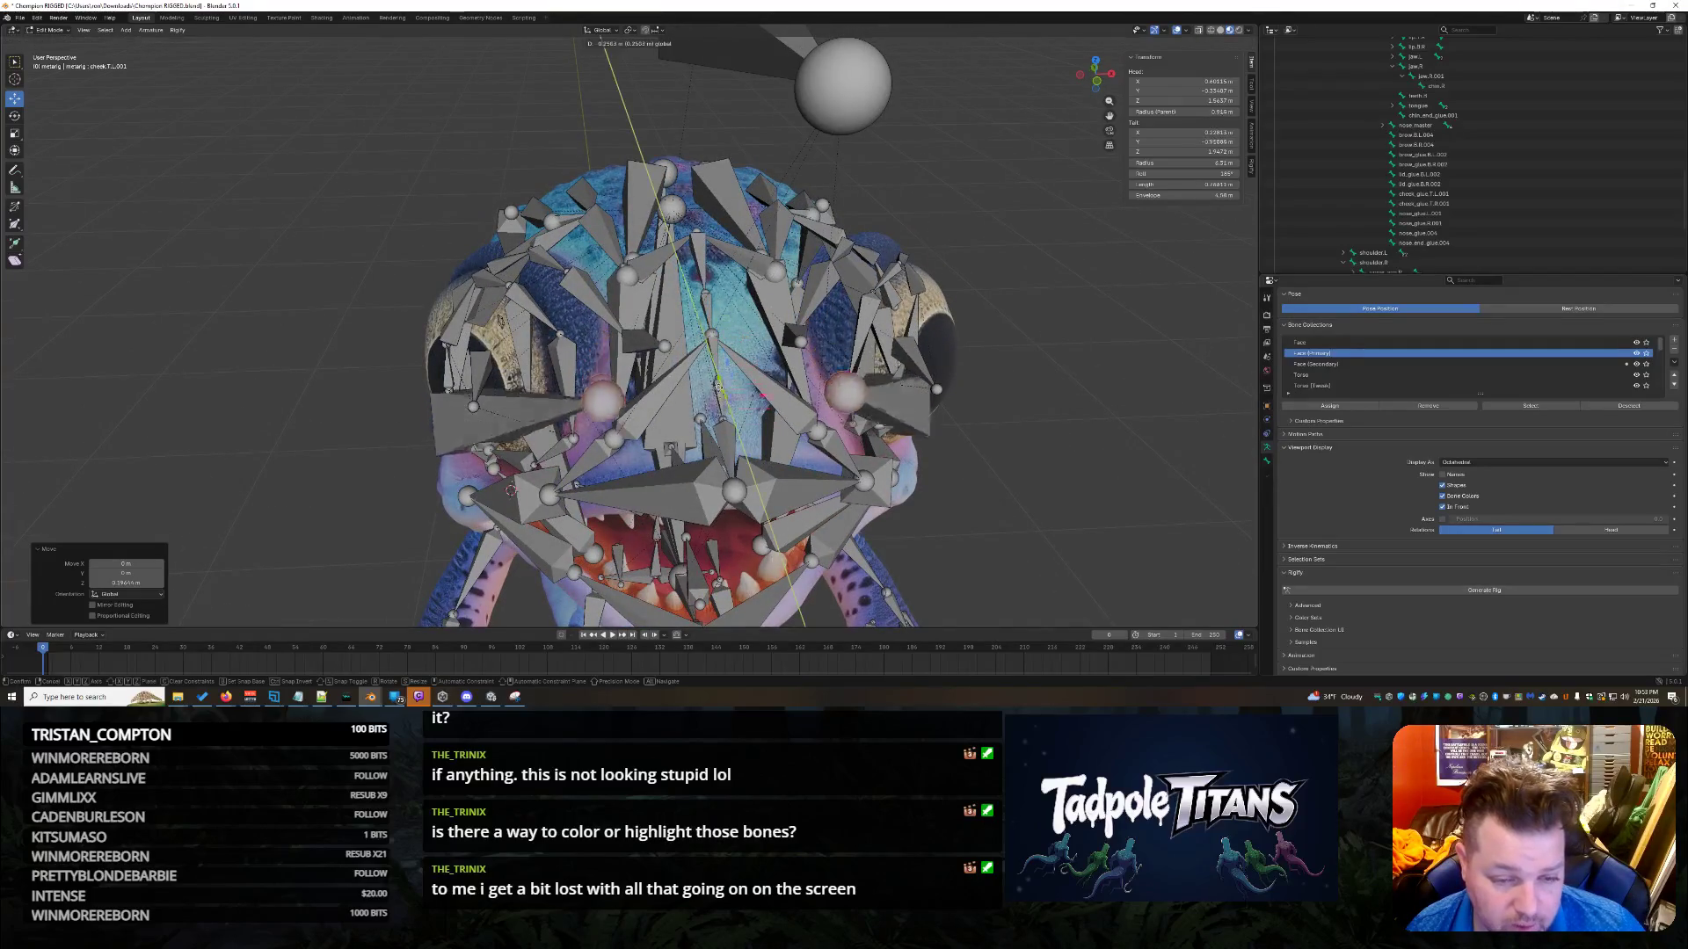
left_click(830, 471)
middle_click_drag(830, 471, 849, 471)
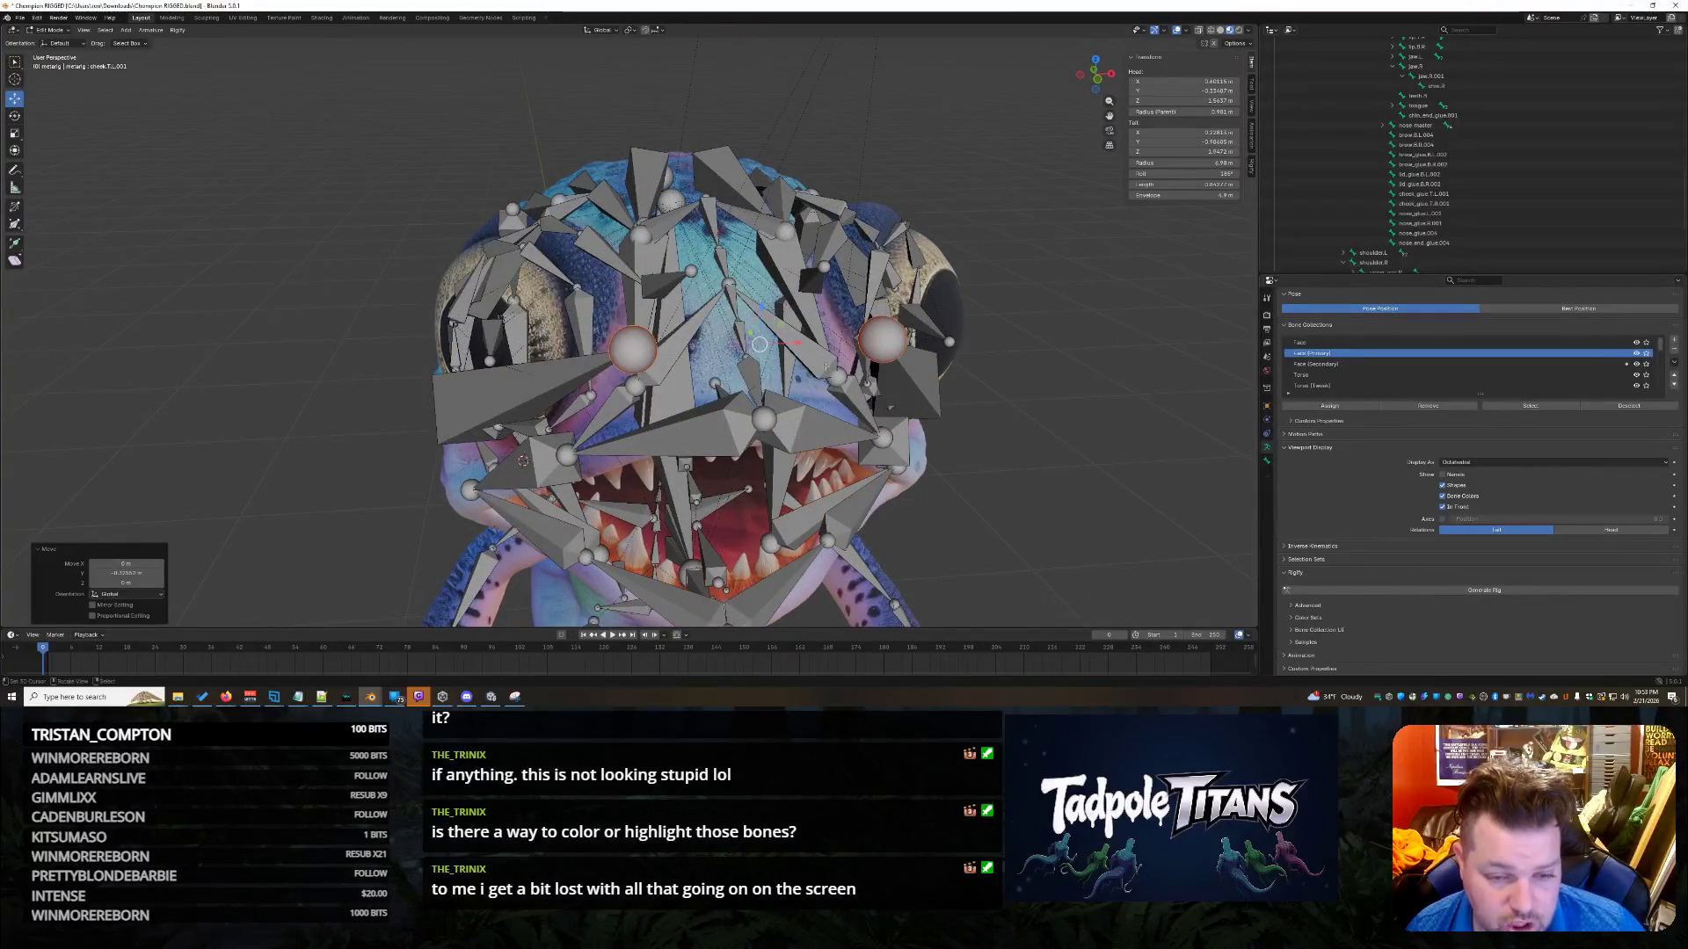
Enlarge the eye bones to 1.215 and lower them on Z.
key("g")
key("x")
key("Escape")
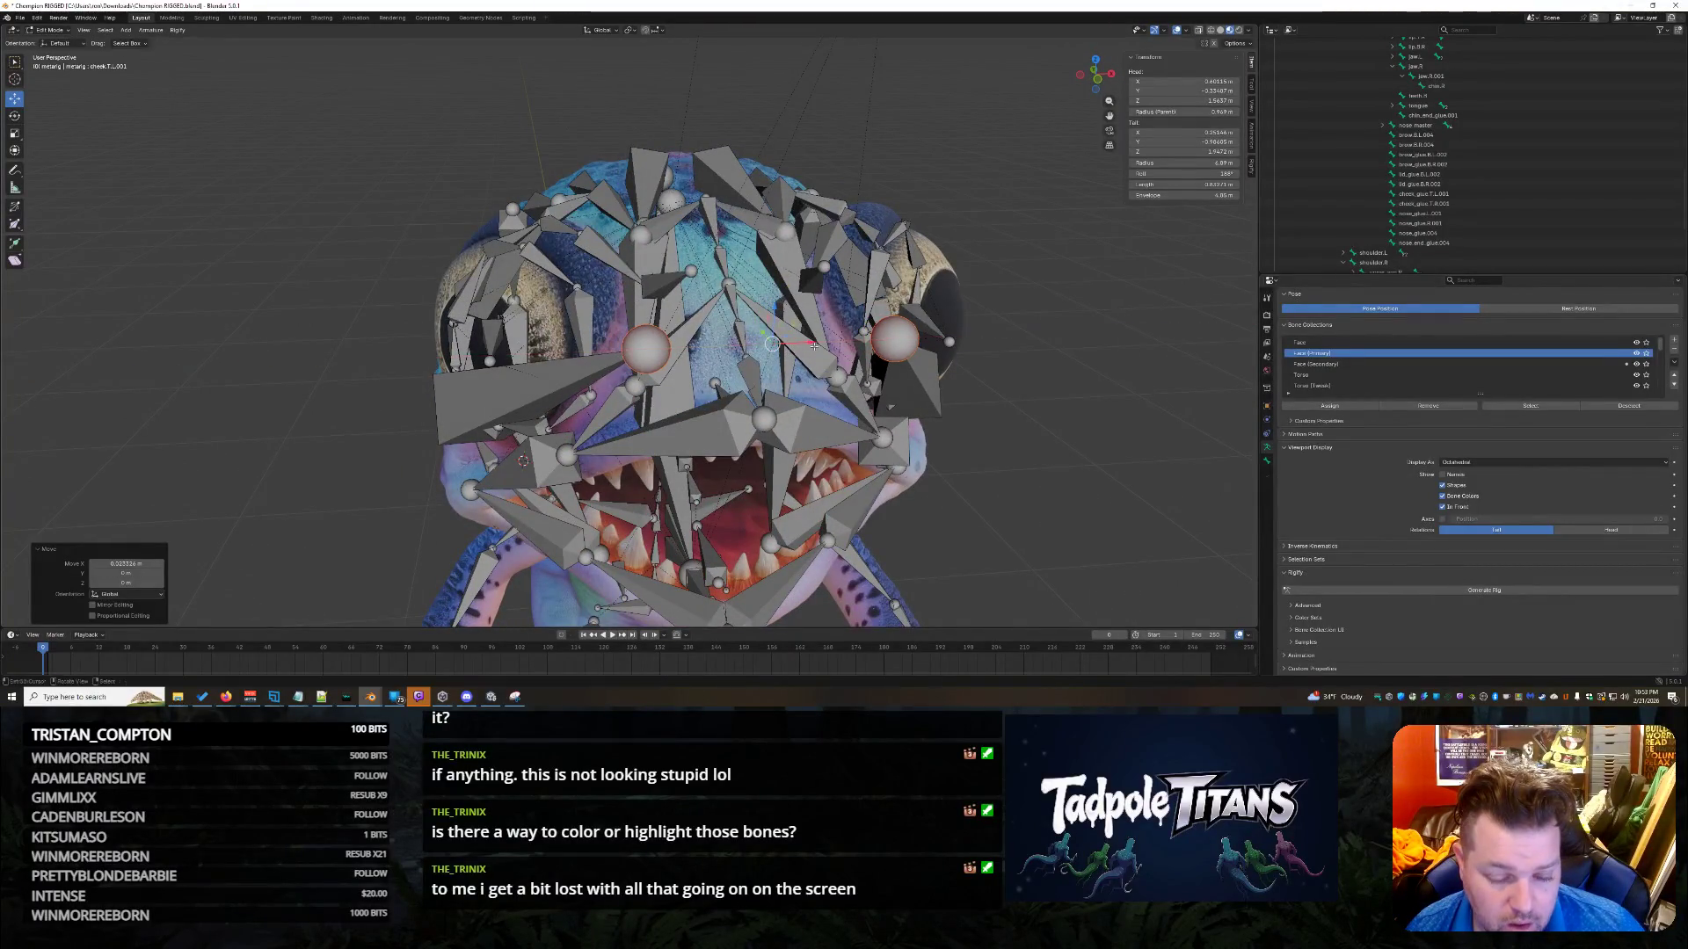
middle_click_drag(802, 362, 812, 383)
key("s")
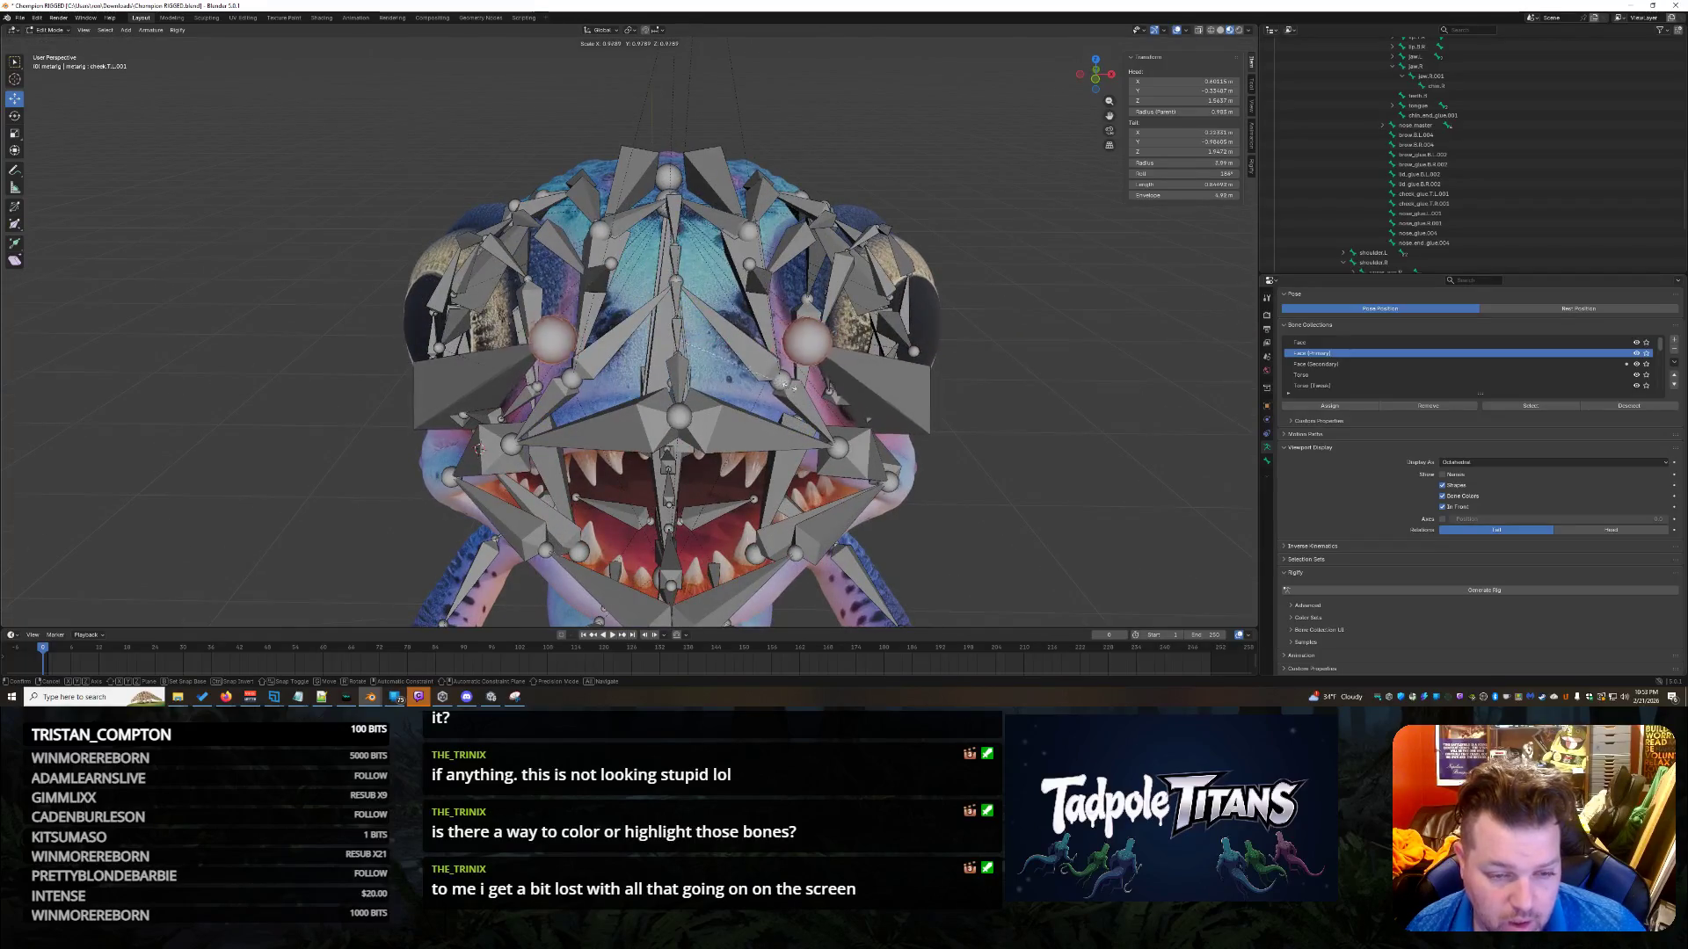
left_click(816, 389)
key("g")
key("z")
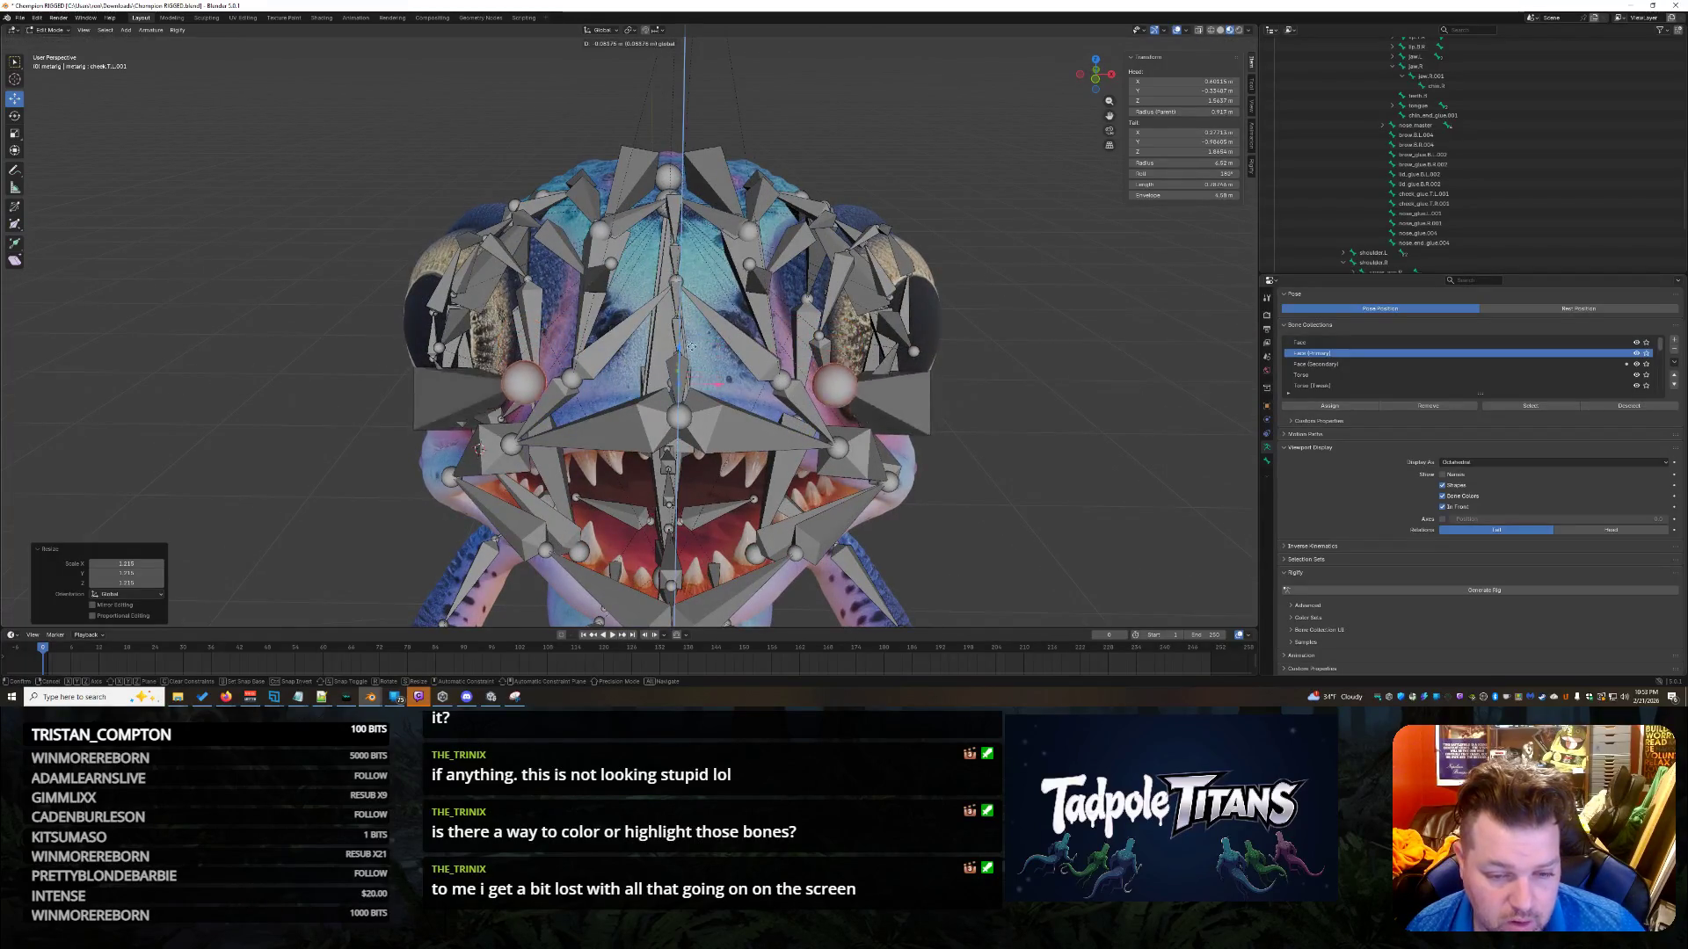
left_click(822, 435)
mouse_move(821, 435)
middle_mouse_down()
mouse_move(850, 471)
mouse_move(1084, 383)
middle_mouse_up()
Shift the chosen bones forward, lower them 0.1 m, and nudge one along Y.
left_click_drag(890, 311, 839, 313)
middle_click_drag(840, 313, 979, 421)
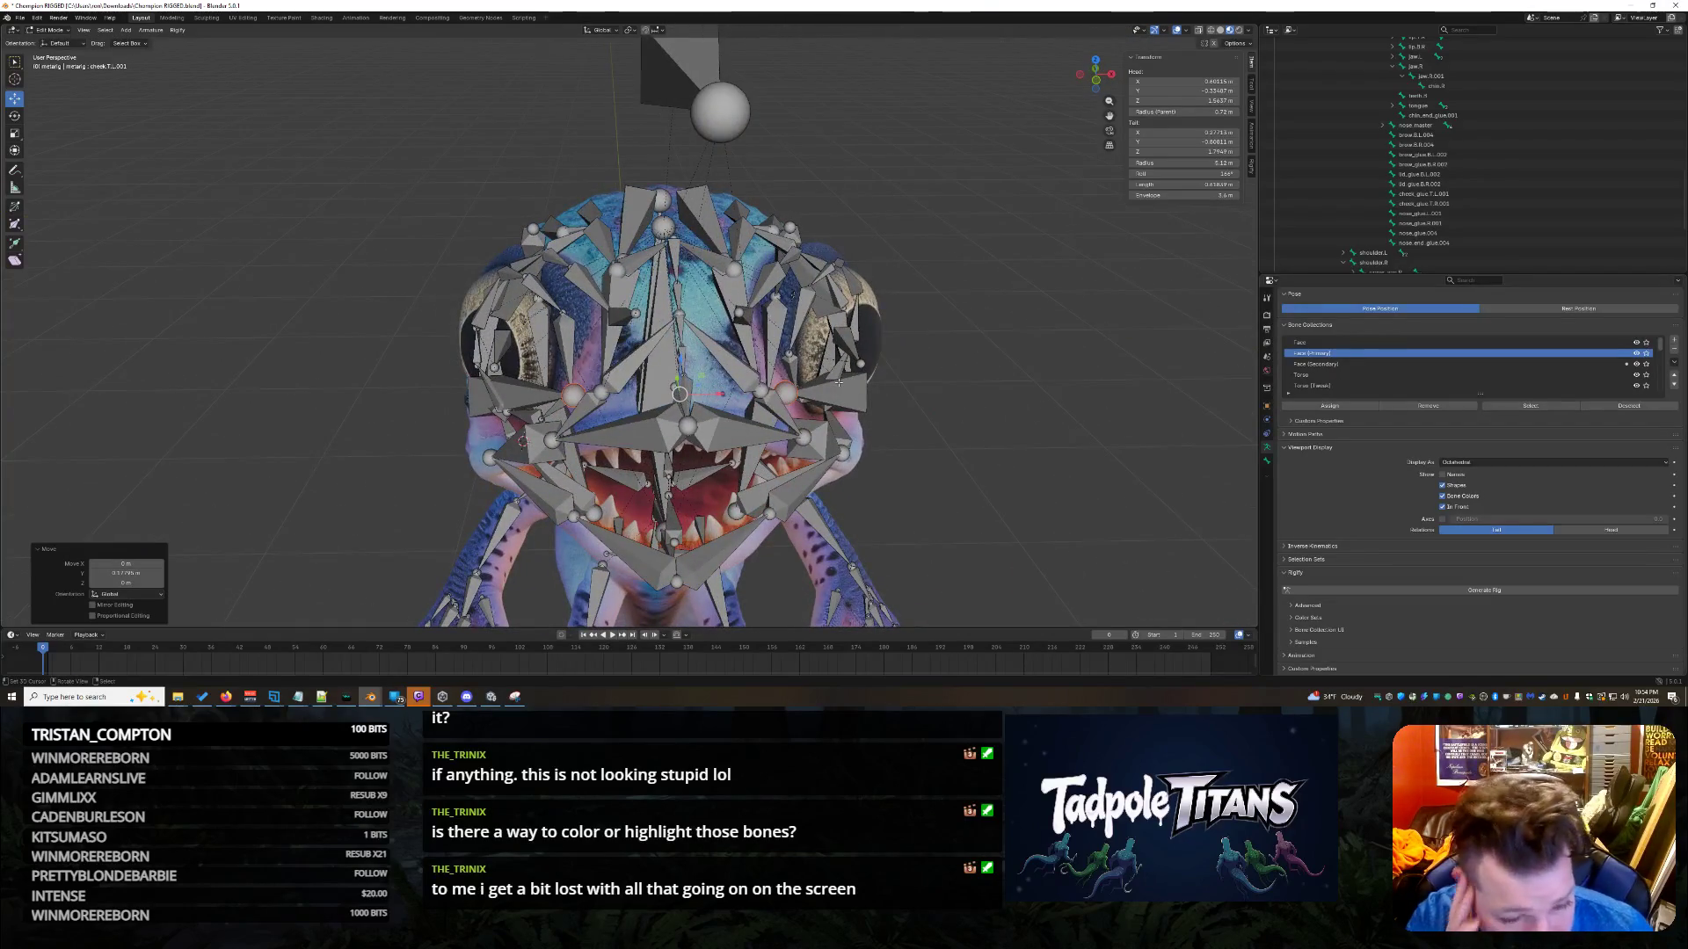
mouse_move(783, 323)
middle_mouse_down()
mouse_move(982, 458)
mouse_move(967, 449)
middle_mouse_up()
left_click_drag(899, 343, 900, 354)
mouse_move(905, 361)
middle_mouse_down()
mouse_move(1053, 449)
mouse_move(978, 350)
middle_mouse_up()
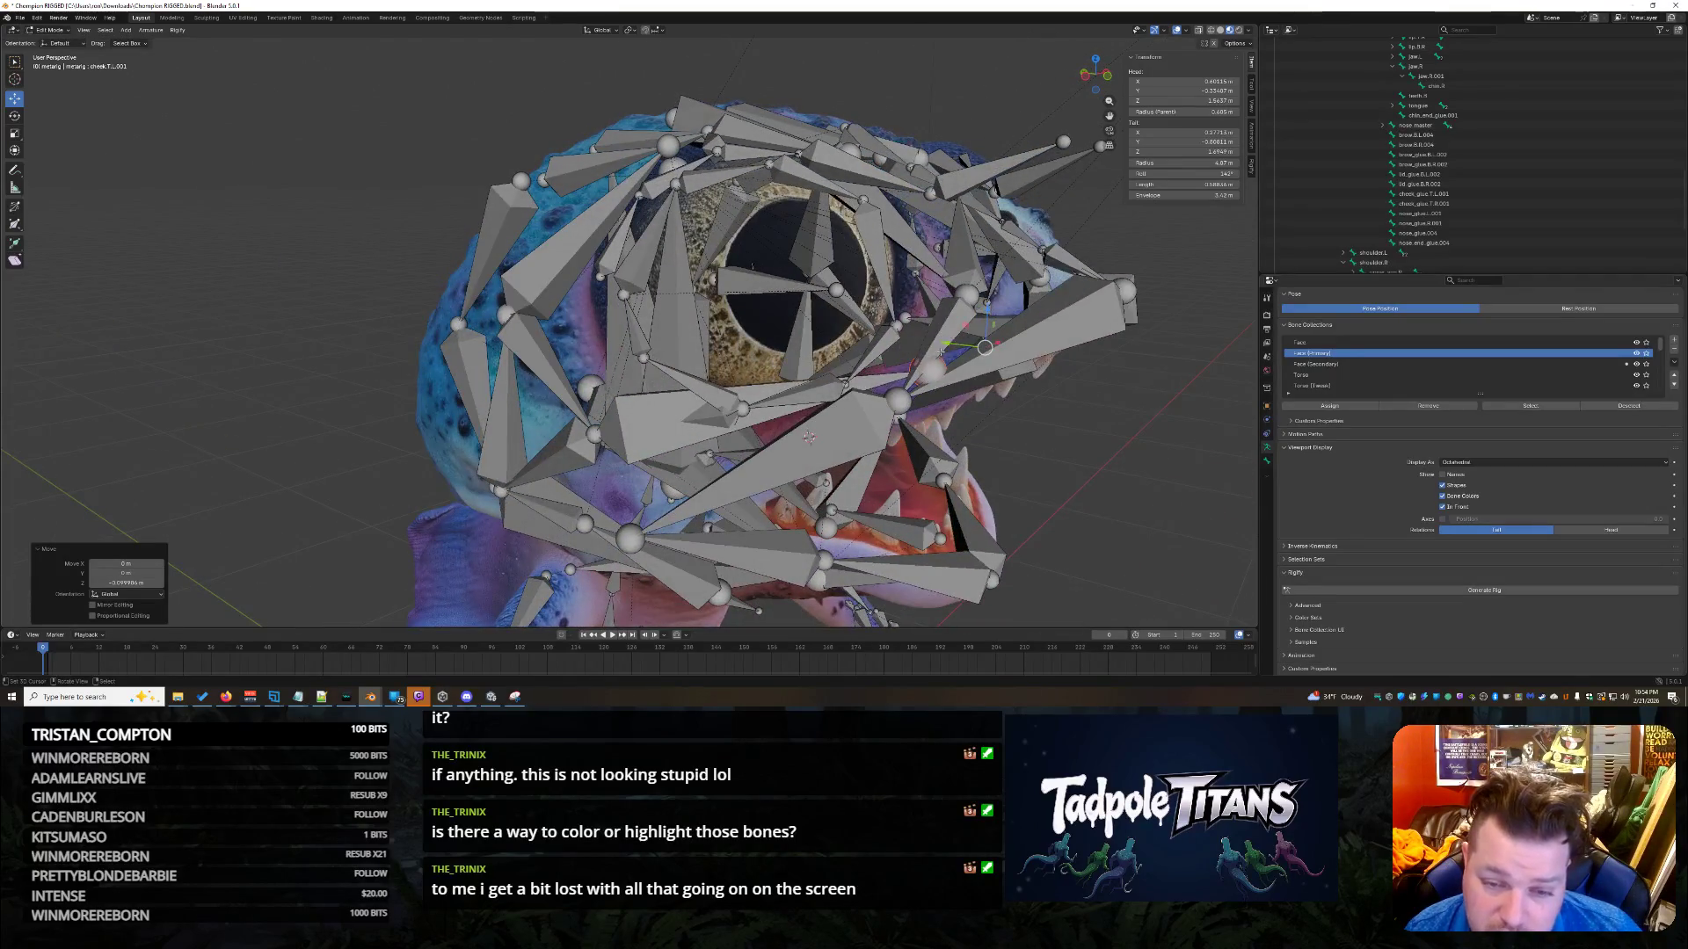
left_click_drag(952, 343, 920, 342)
left_click(808, 437)
mouse_move(808, 437)
middle_mouse_down()
mouse_move(1007, 378)
mouse_move(950, 380)
mouse_move(1033, 385)
middle_mouse_up()
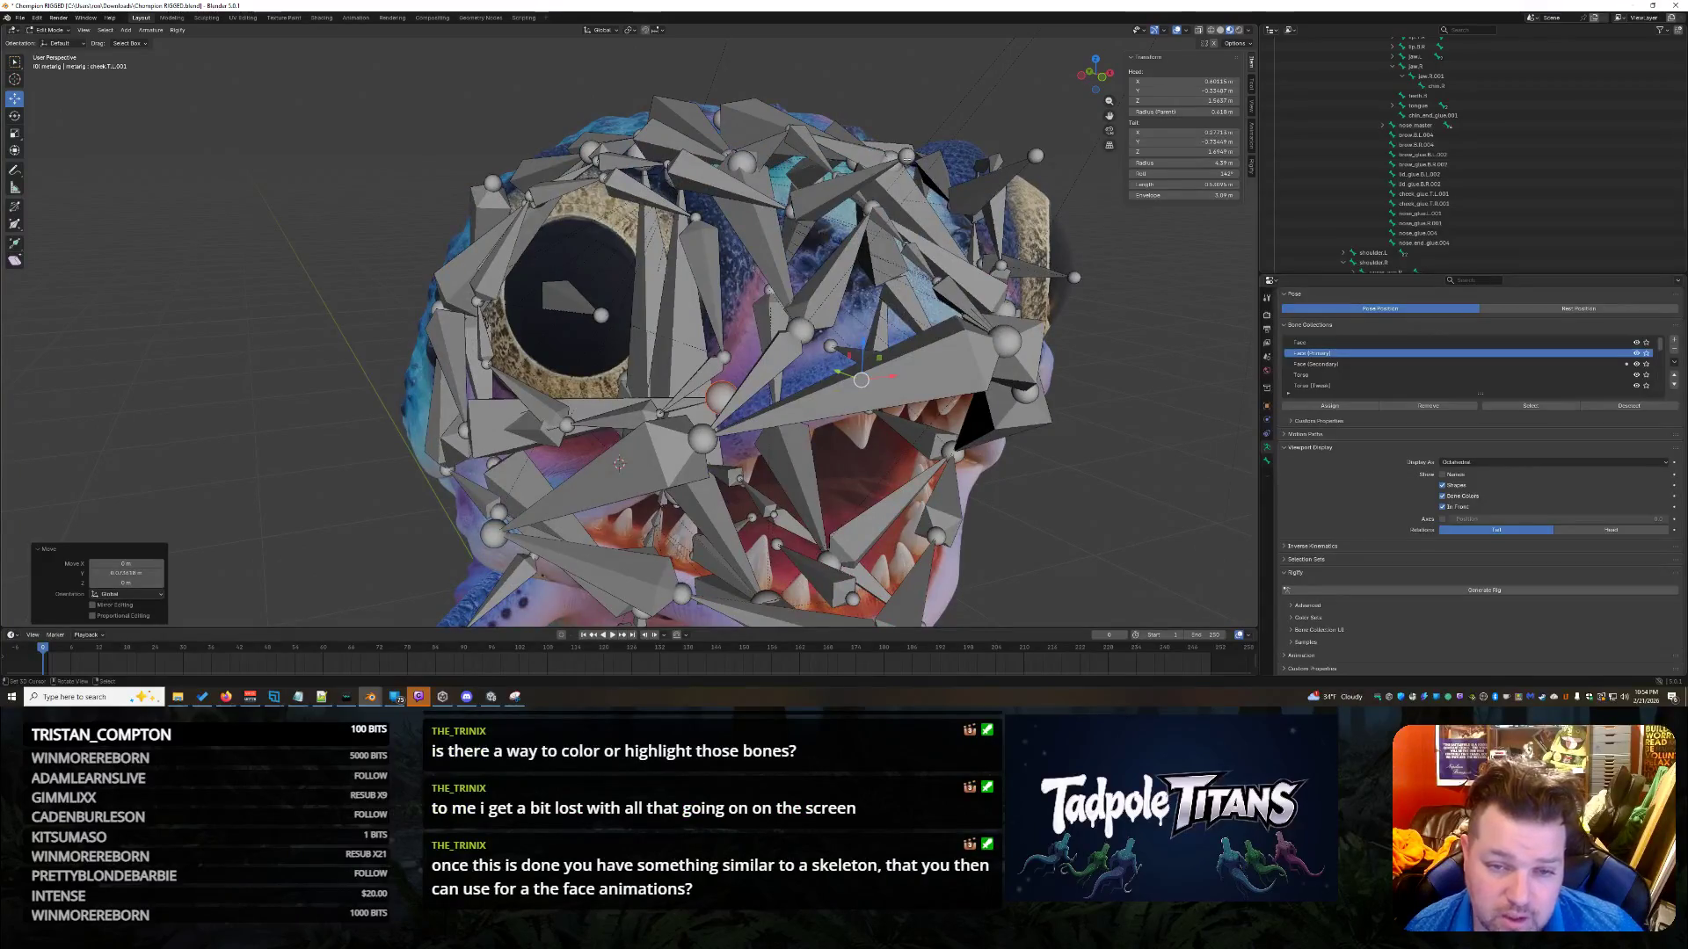
Select the brow_glue.B.L.002 bone and lower the bone tails by 0.23 m.
left_click(864, 173)
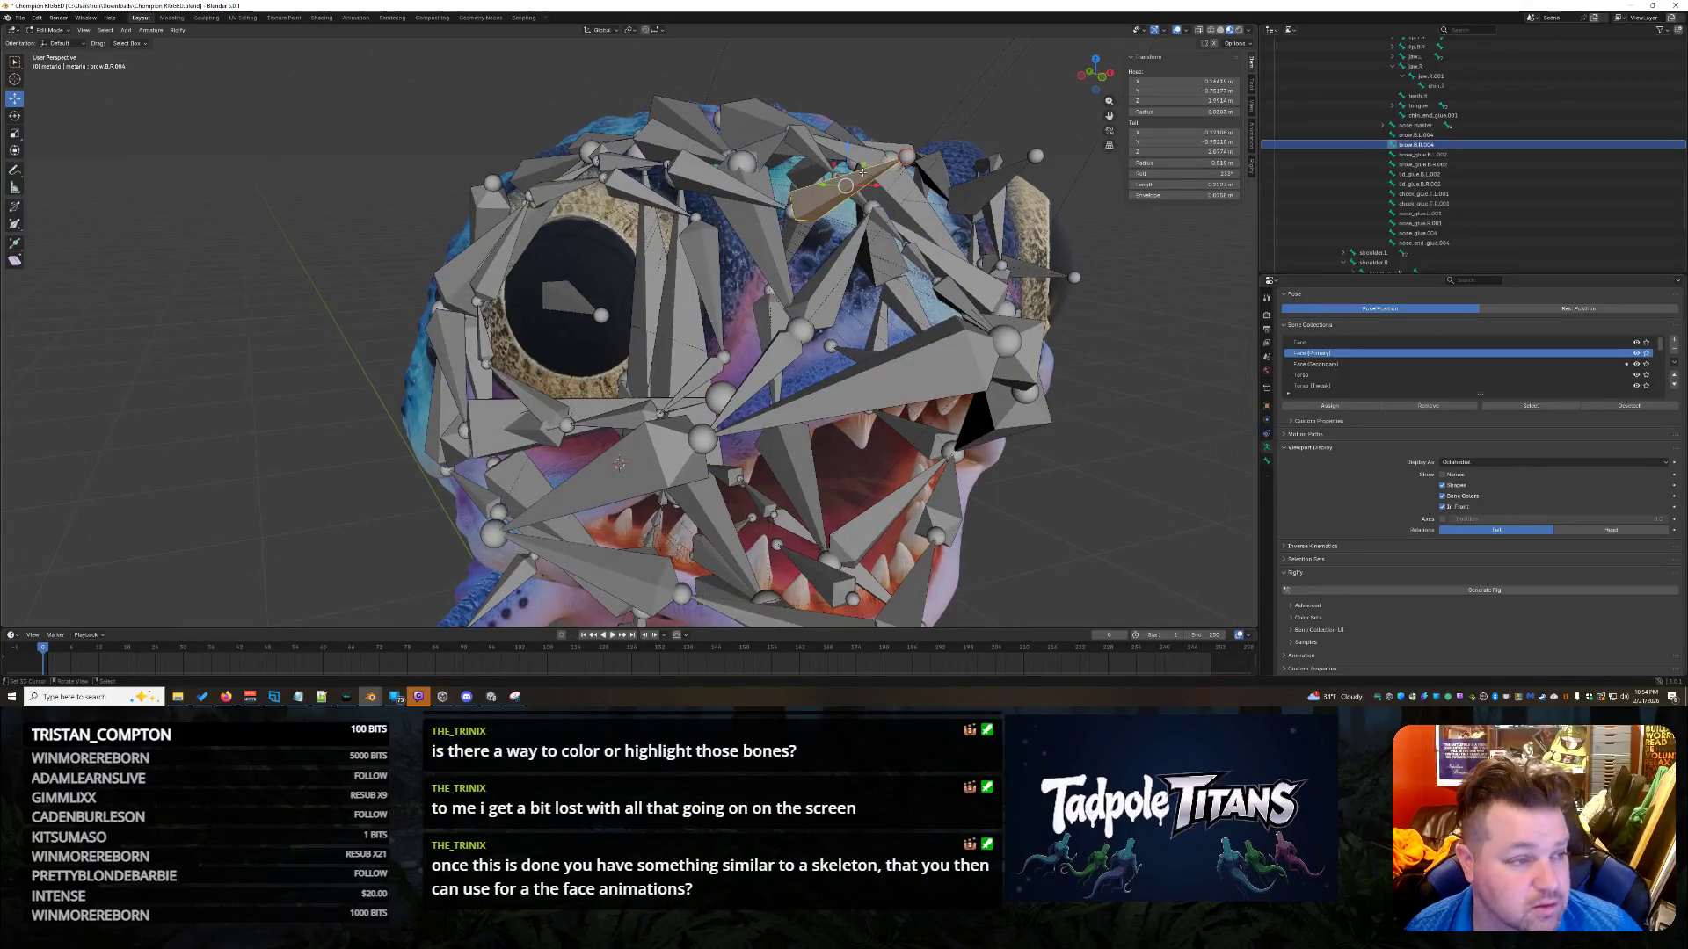
left_click(915, 159)
middle_click_drag(967, 226, 1071, 344)
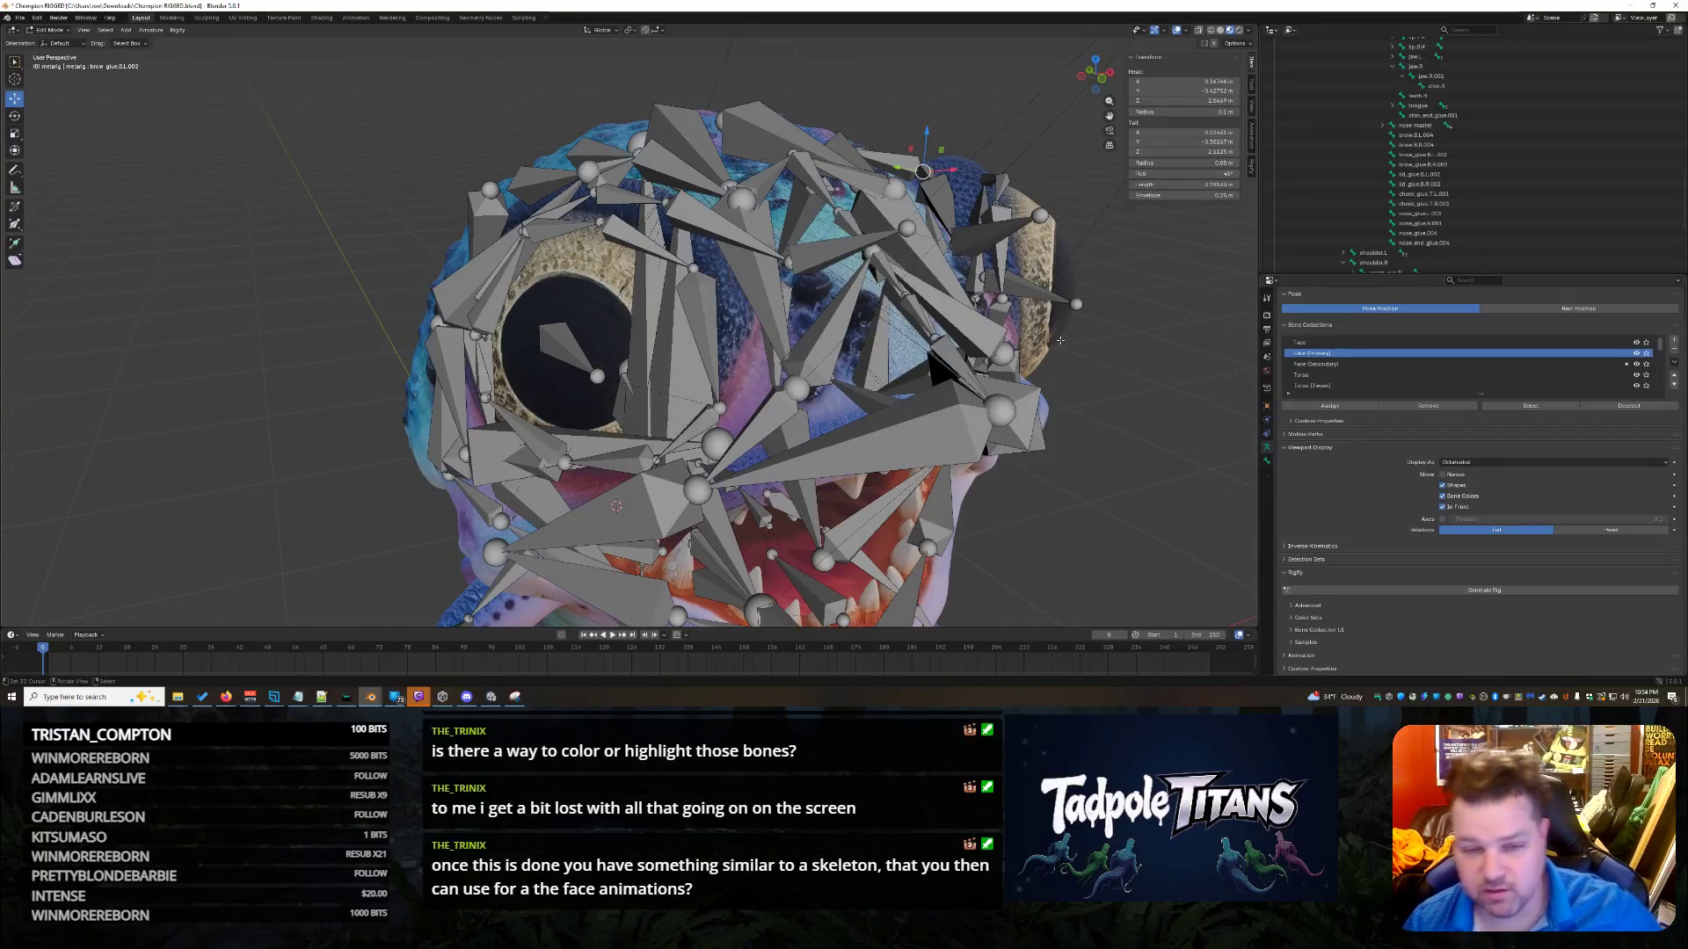
middle_click_drag(996, 465, 1080, 465)
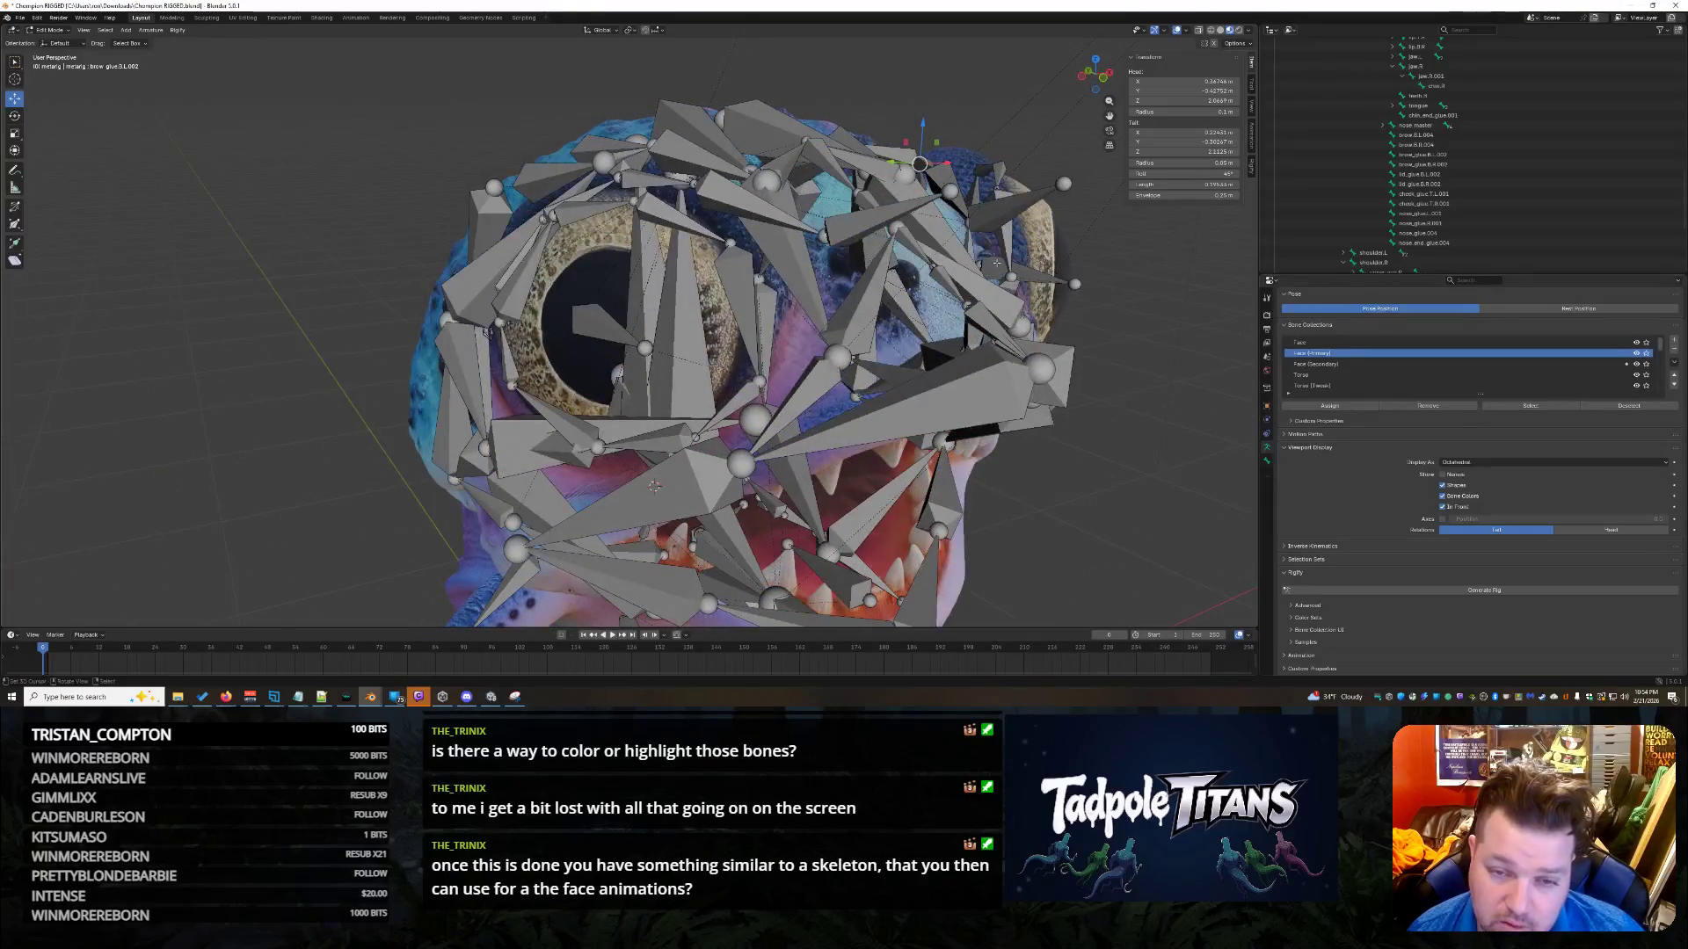
middle_click_drag(1085, 315, 1071, 361)
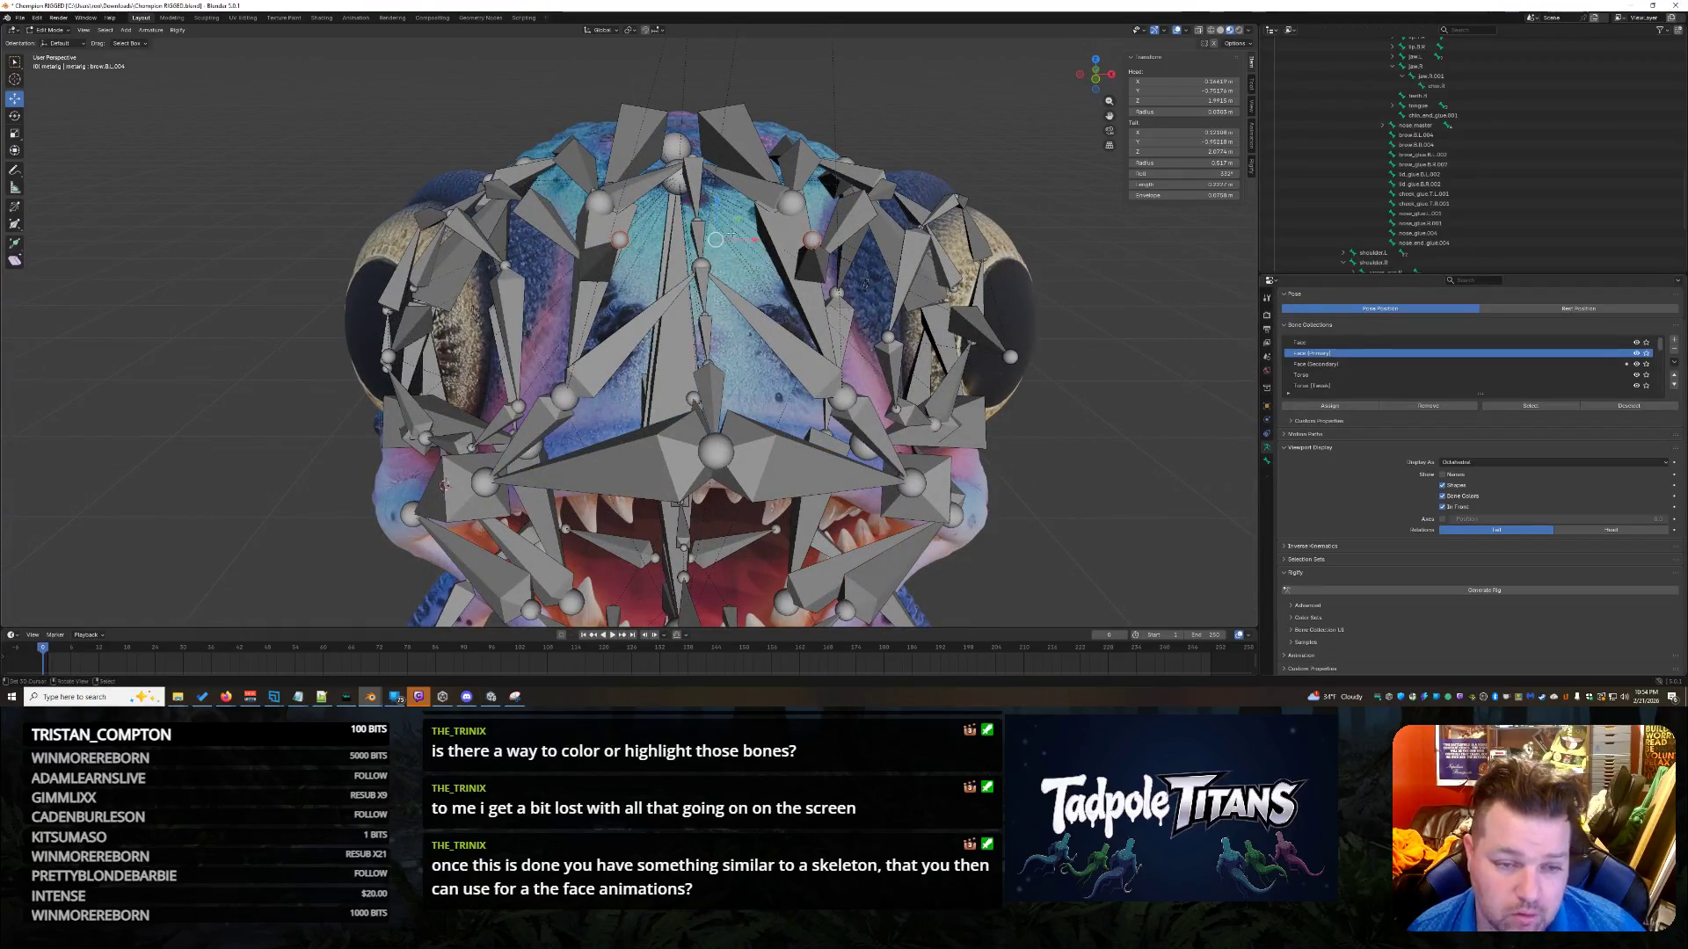
left_click_drag(713, 205, 713, 387)
mouse_move(713, 387)
middle_mouse_down()
mouse_move(745, 410)
mouse_move(721, 410)
middle_mouse_up()
Scale the brow bone about 2x, shift it forward on Y and lower it on Z.
key("s")
left_click(661, 452)
mouse_move(661, 452)
middle_mouse_down()
mouse_move(667, 472)
mouse_move(1043, 405)
mouse_move(841, 265)
middle_mouse_up()
key("g")
key("y")
left_click(923, 421)
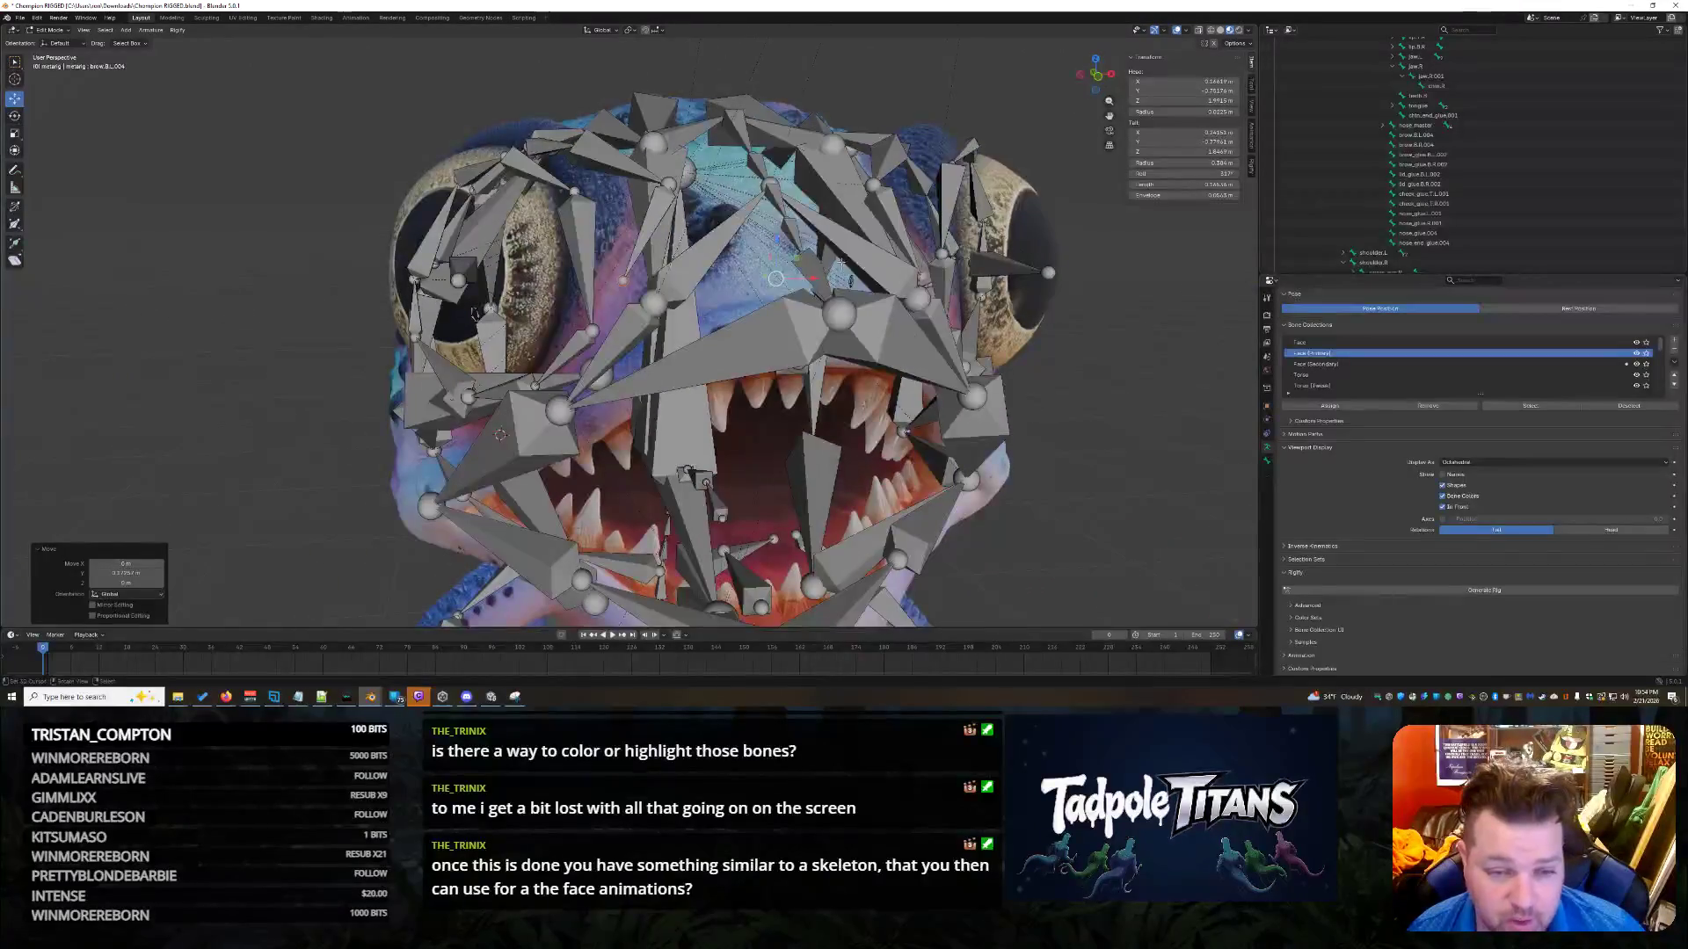
key("g")
key("z")
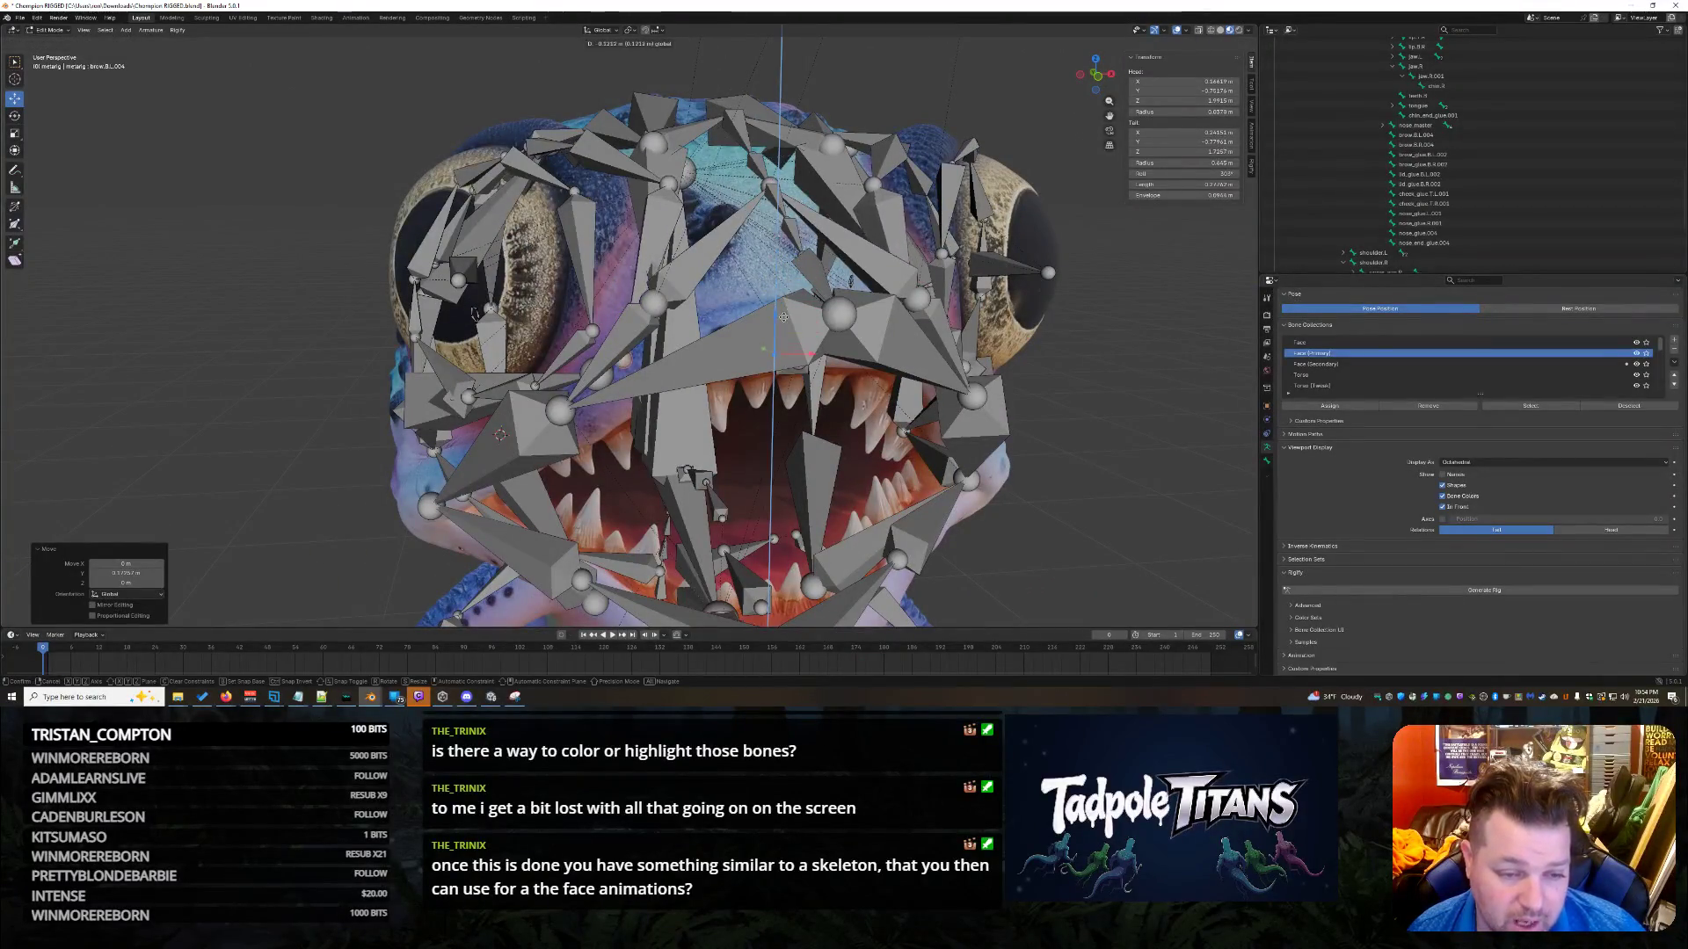
left_click(999, 453)
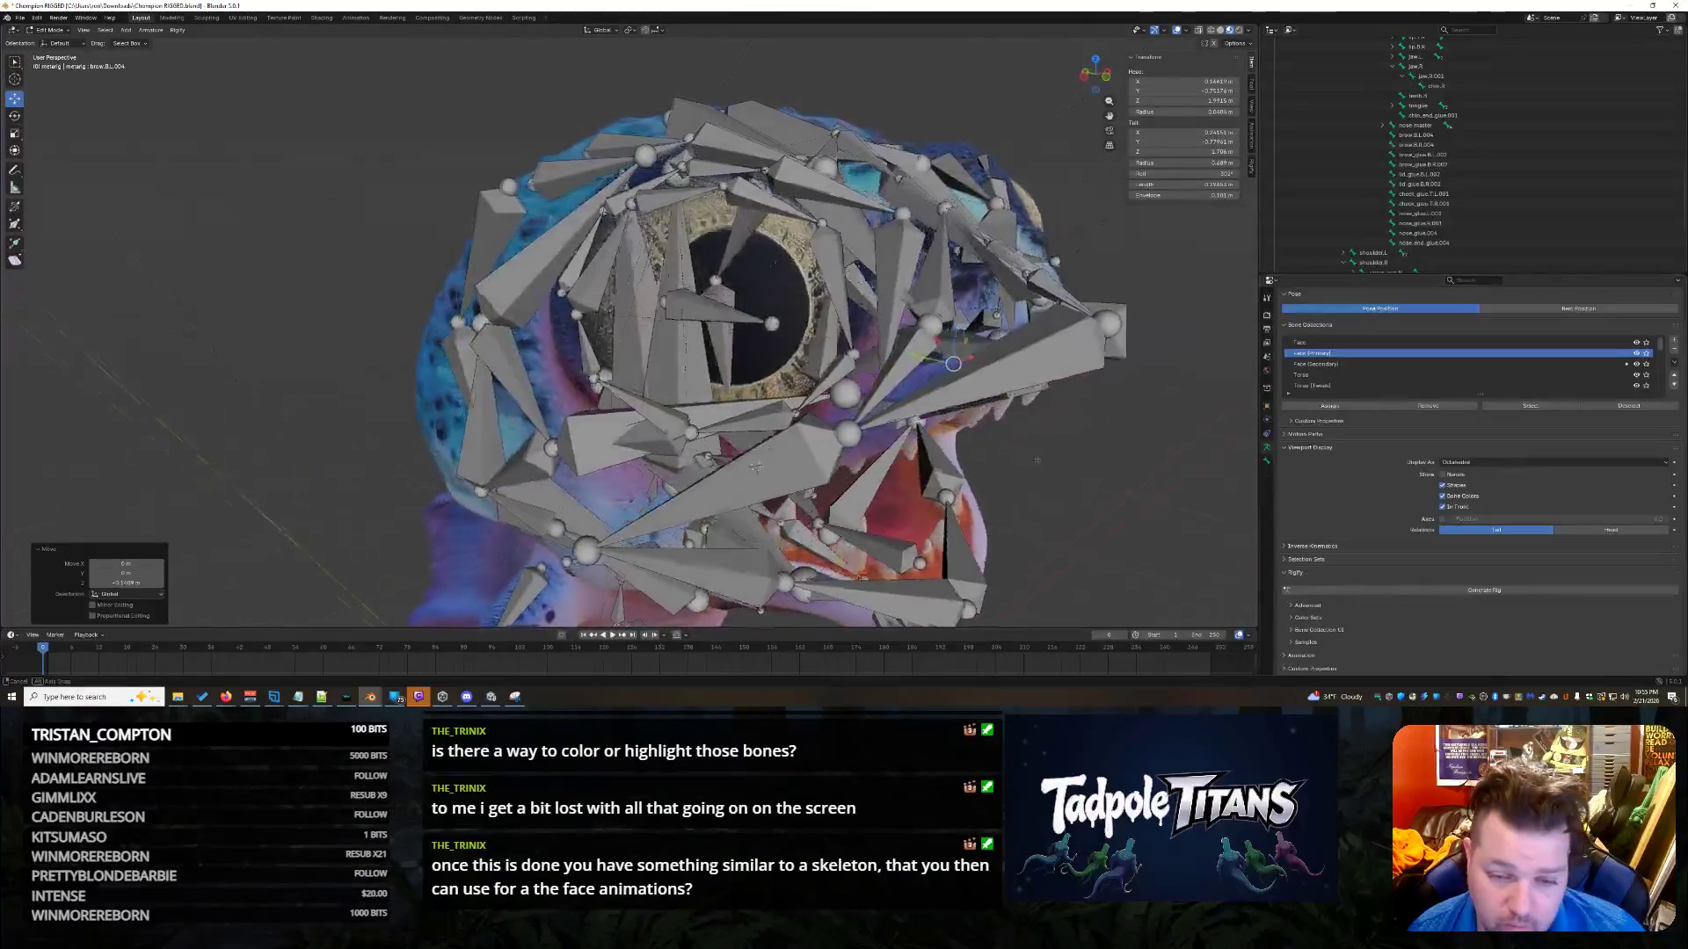
Check placement by selecting the cheek.T.R.001, cheek.T.L.001 and brow.B.R.004 bones.
mouse_move(1051, 458)
middle_mouse_down()
mouse_move(866, 435)
mouse_move(965, 413)
middle_mouse_up()
key("g")
key("y")
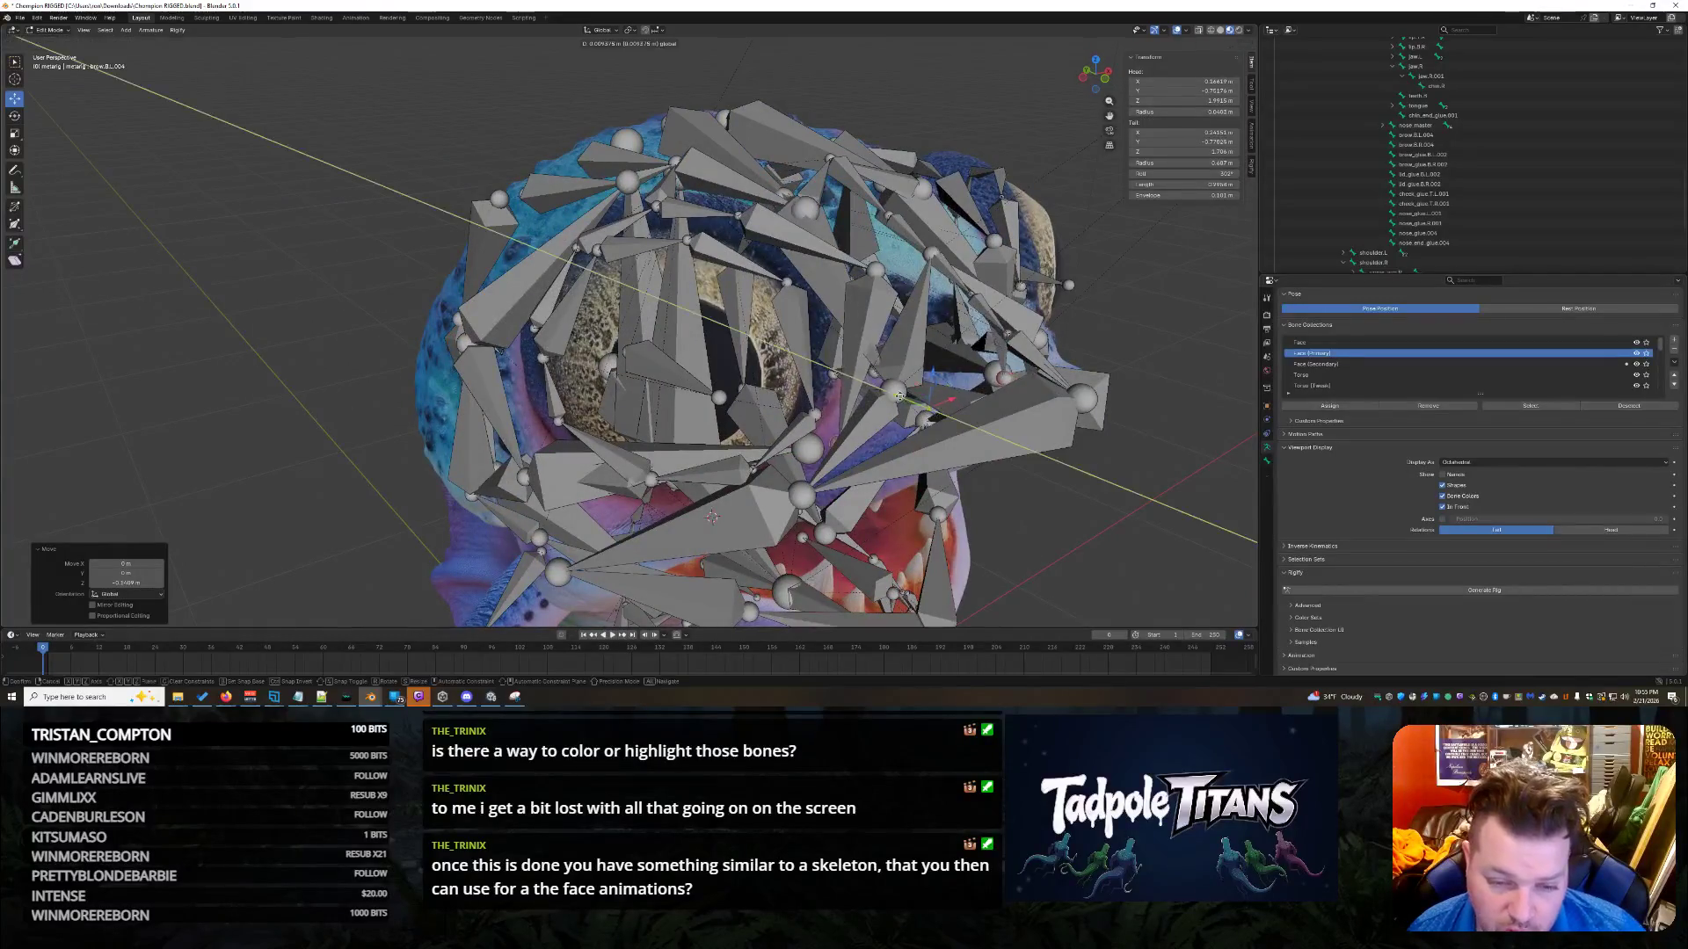
key("Escape")
middle_click_drag(1066, 511, 1090, 526)
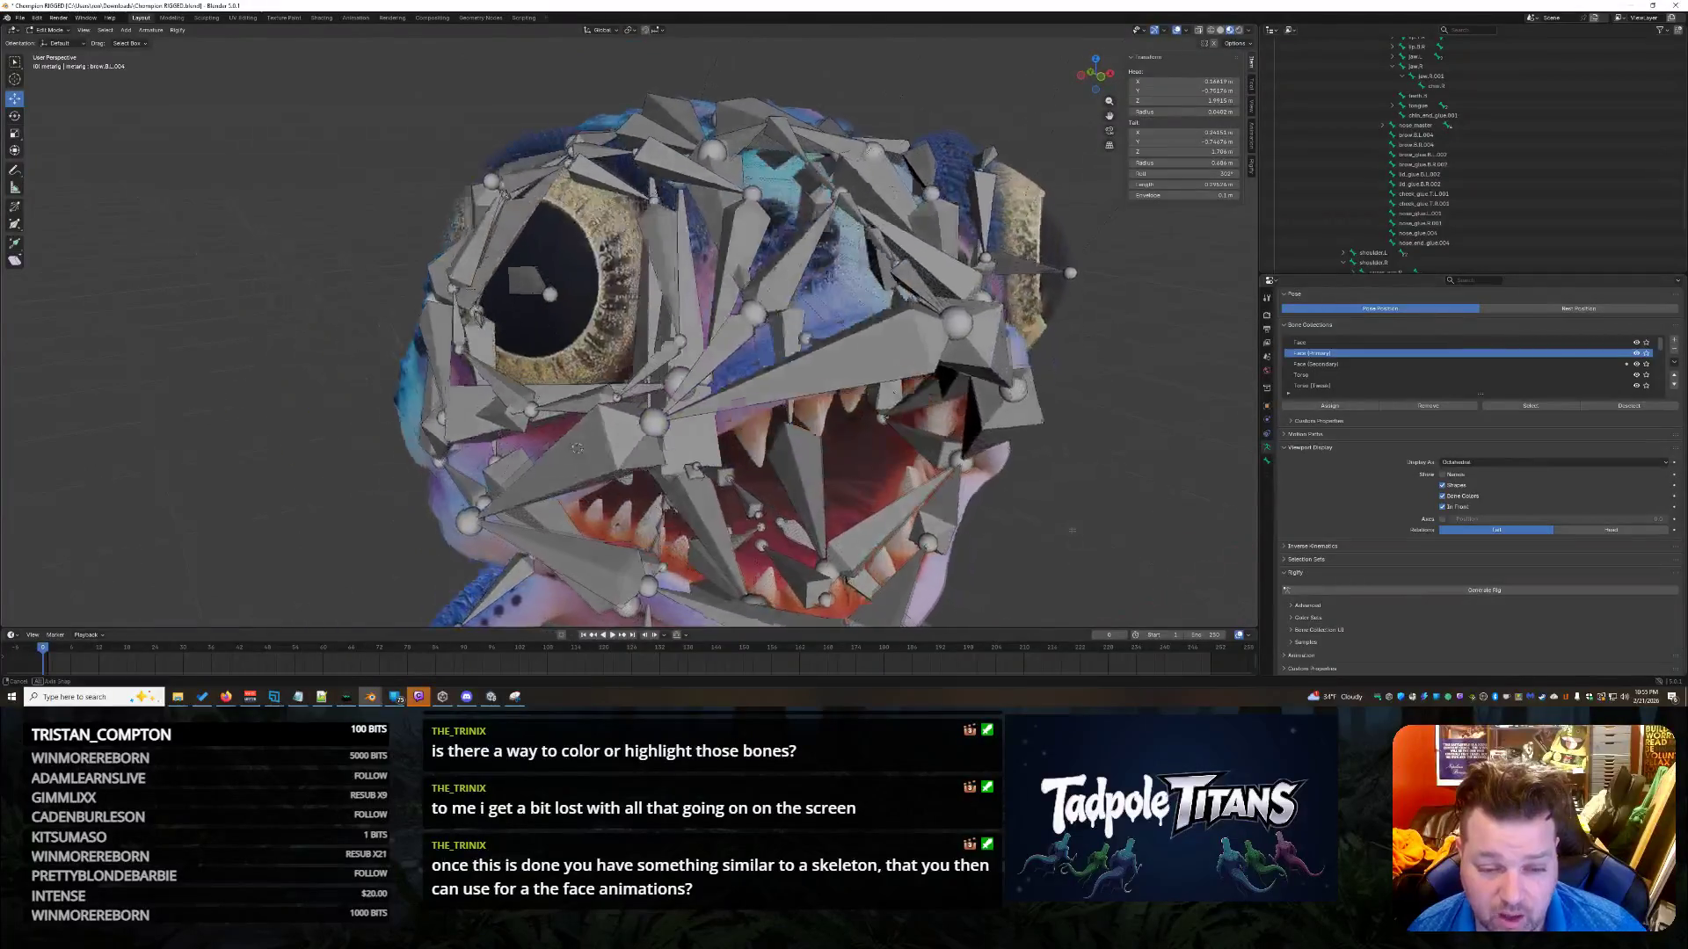
mouse_move(948, 492)
middle_mouse_down()
mouse_move(891, 437)
mouse_move(794, 432)
mouse_move(818, 470)
mouse_move(907, 526)
middle_mouse_up()
left_click(774, 442)
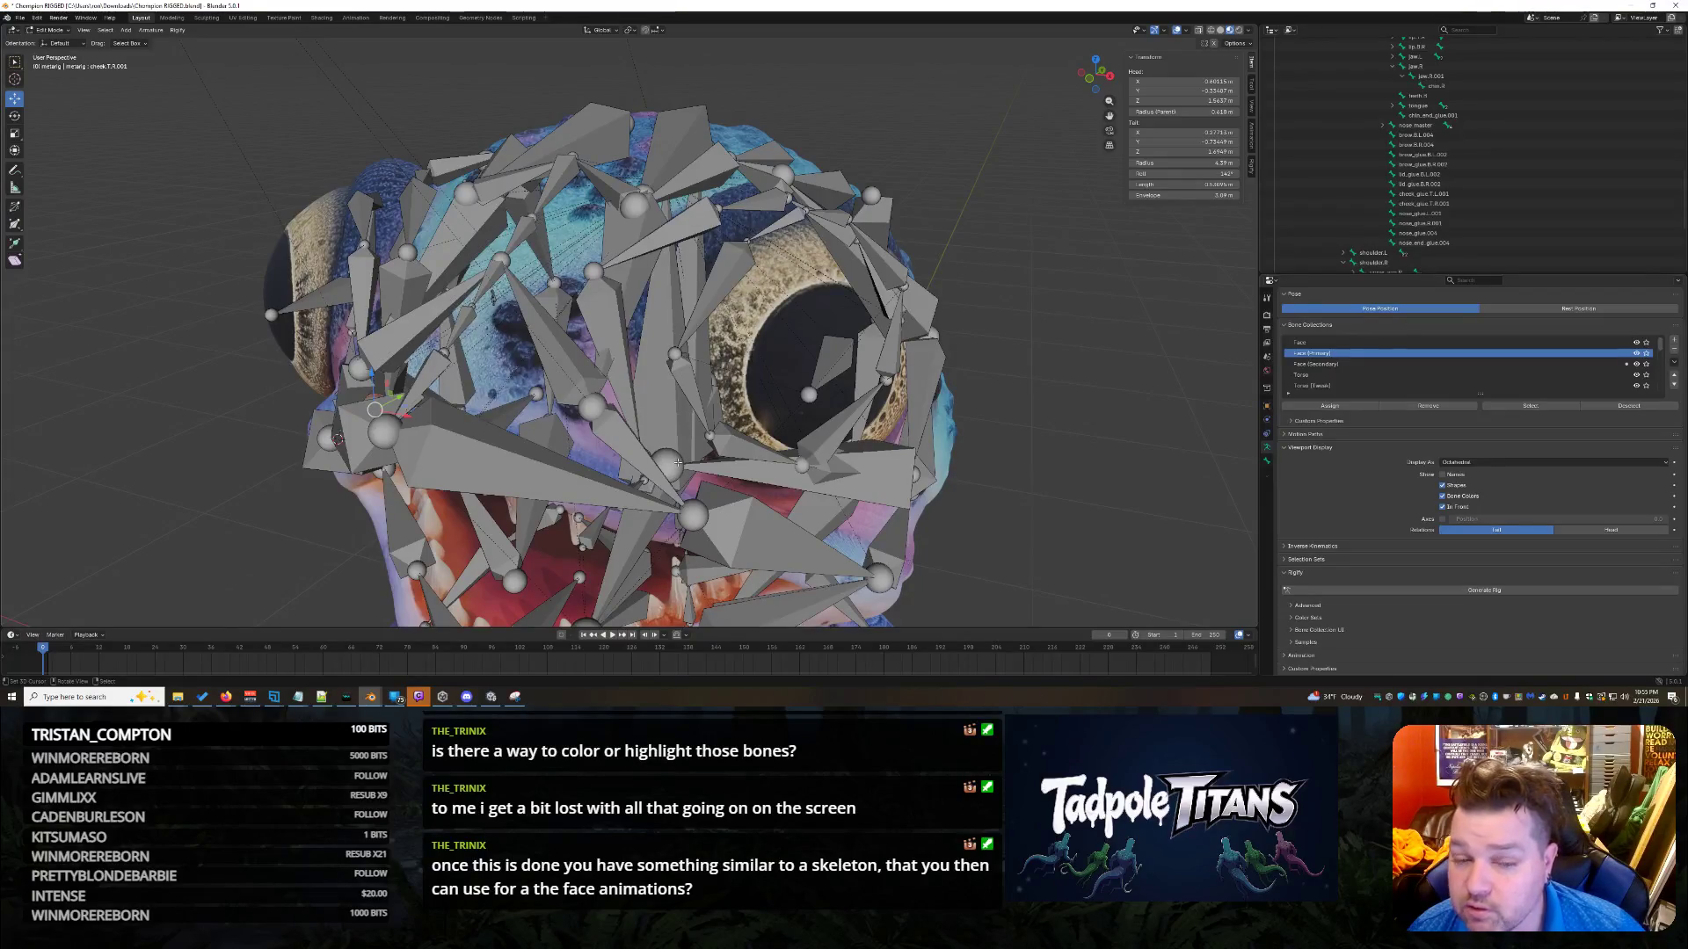
left_click(677, 461)
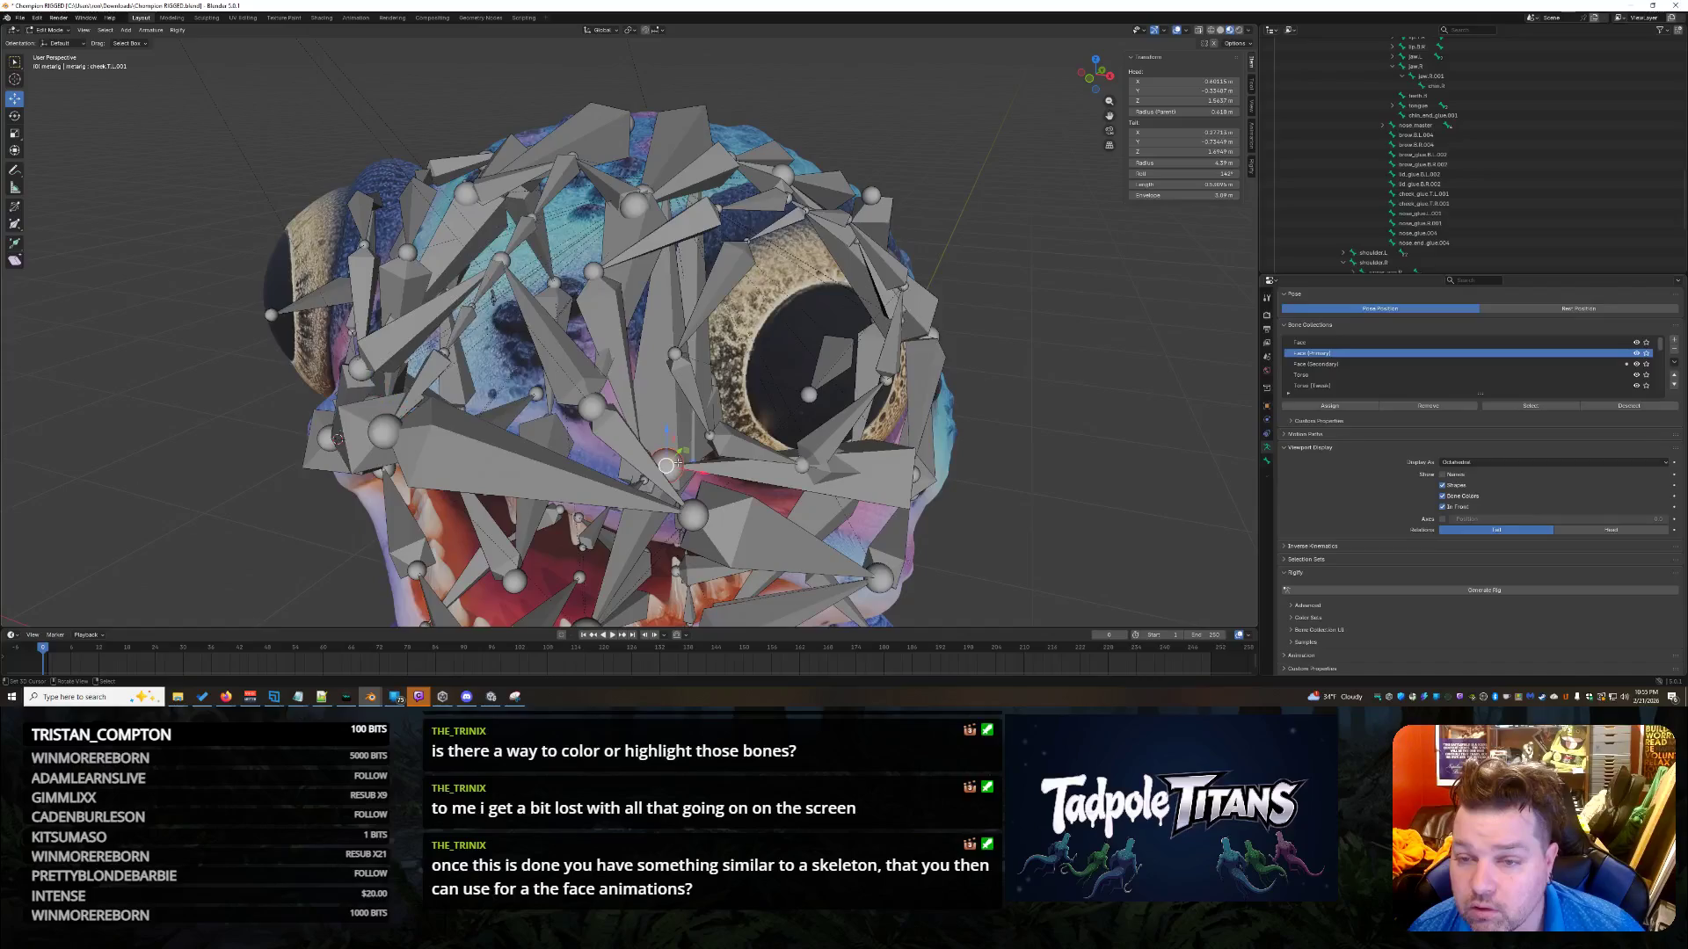
mouse_move(840, 552)
middle_mouse_down()
mouse_move(784, 457)
mouse_move(845, 454)
middle_mouse_up()
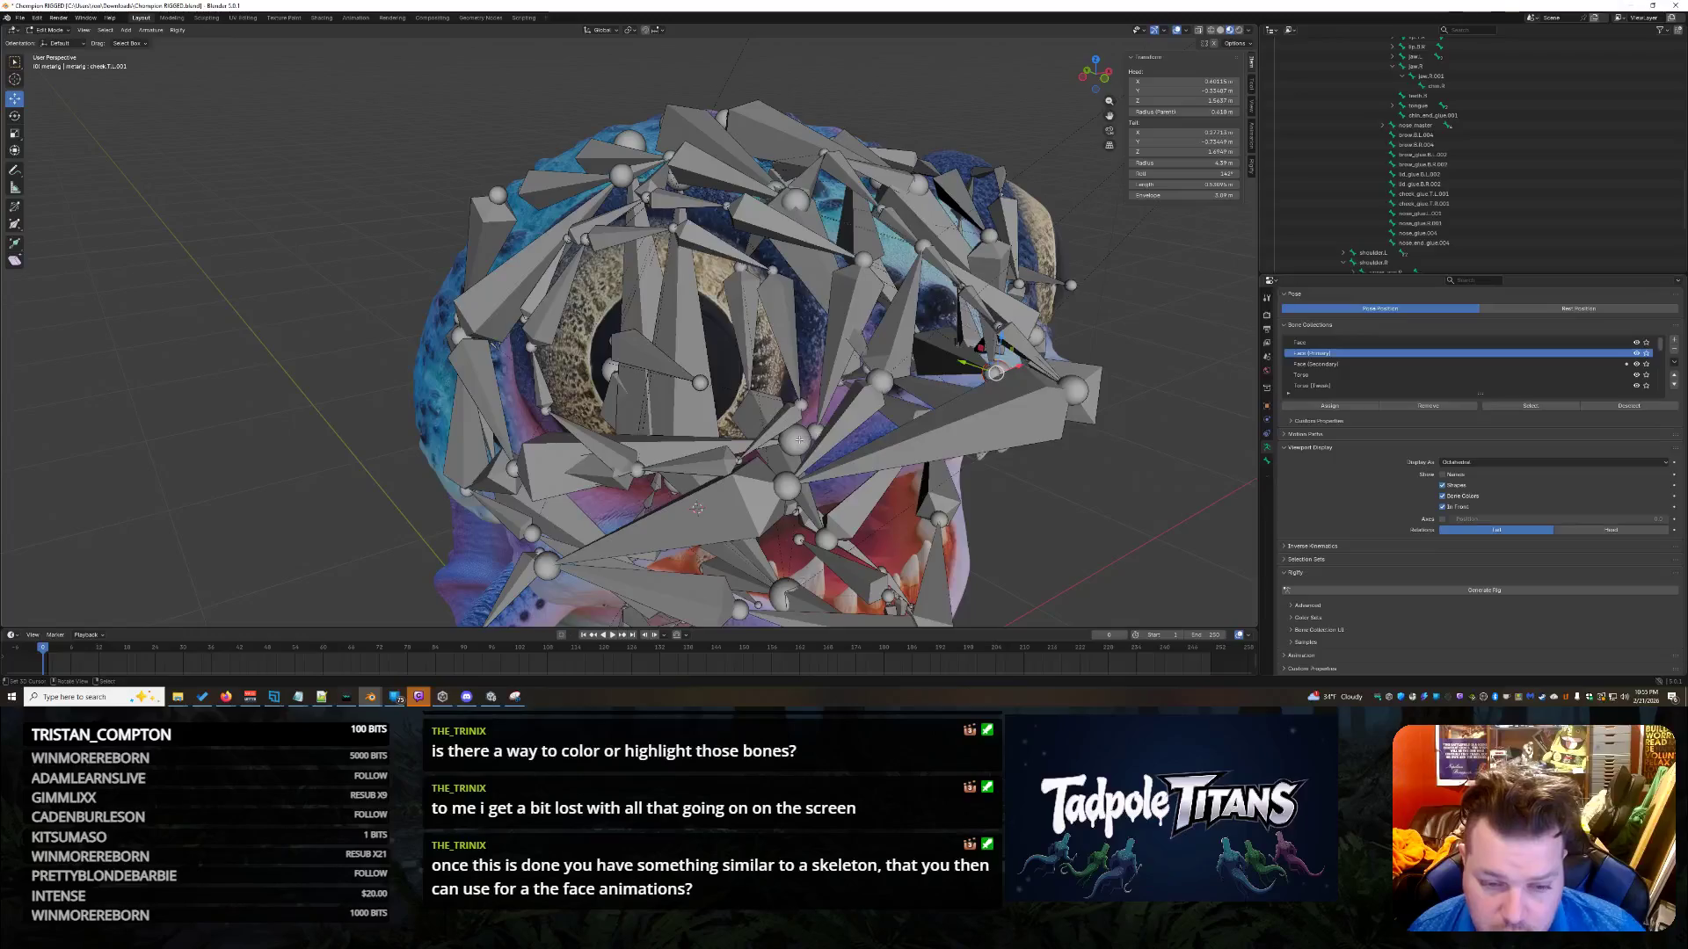
left_click(829, 387)
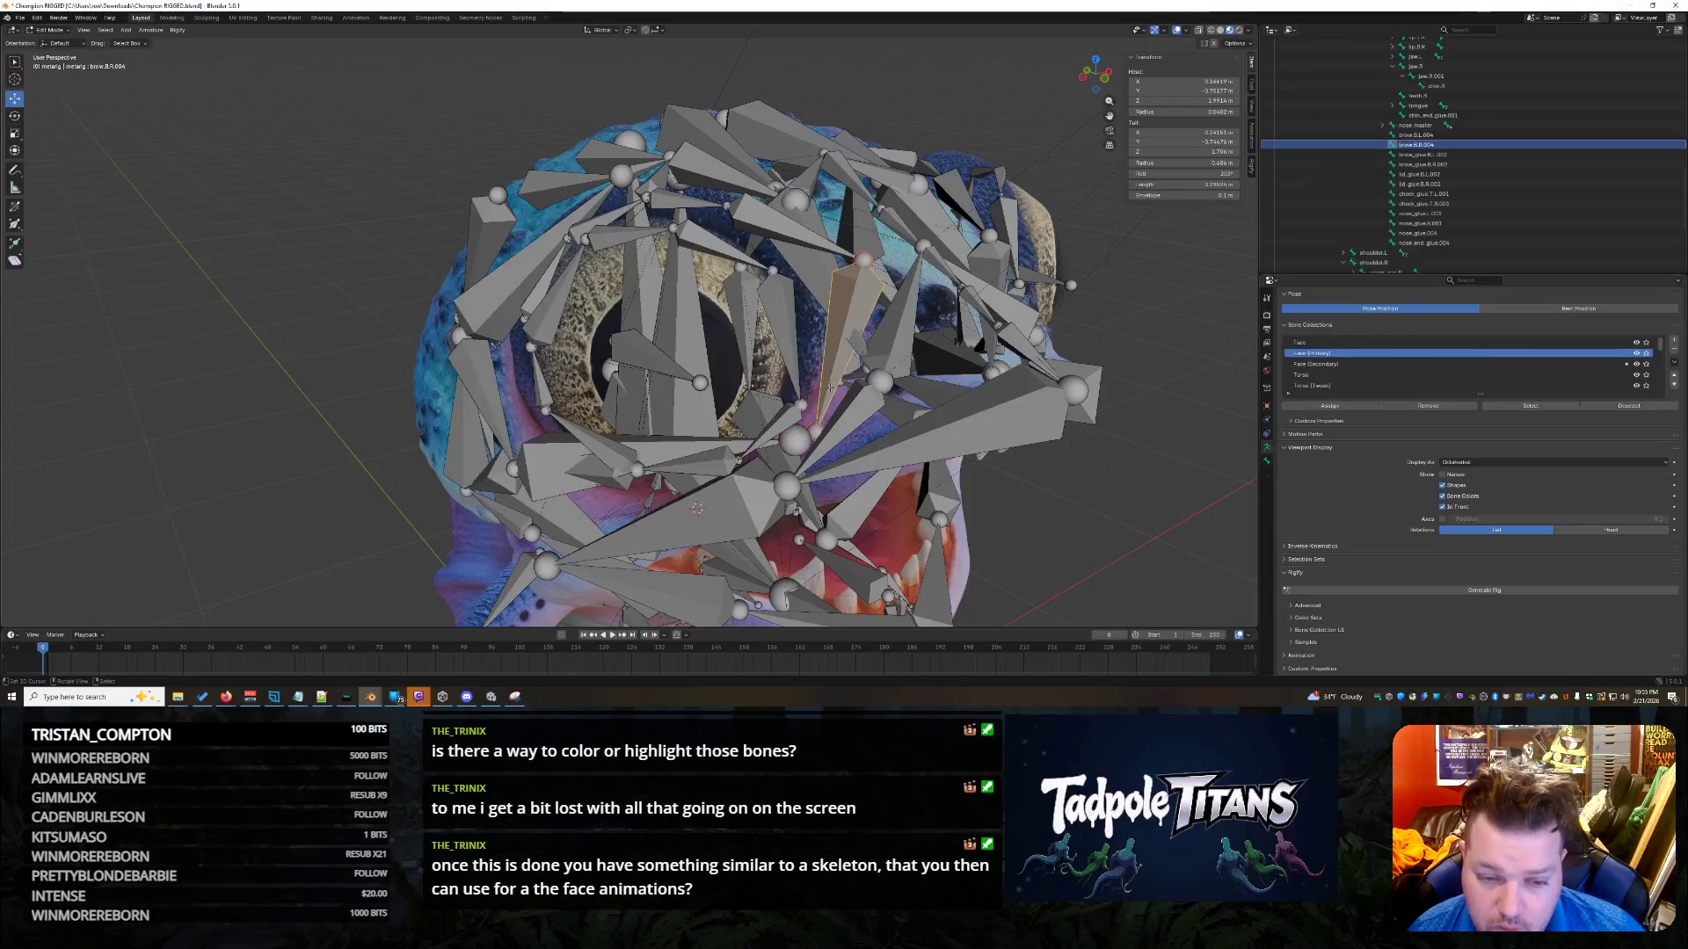
left_click(796, 439)
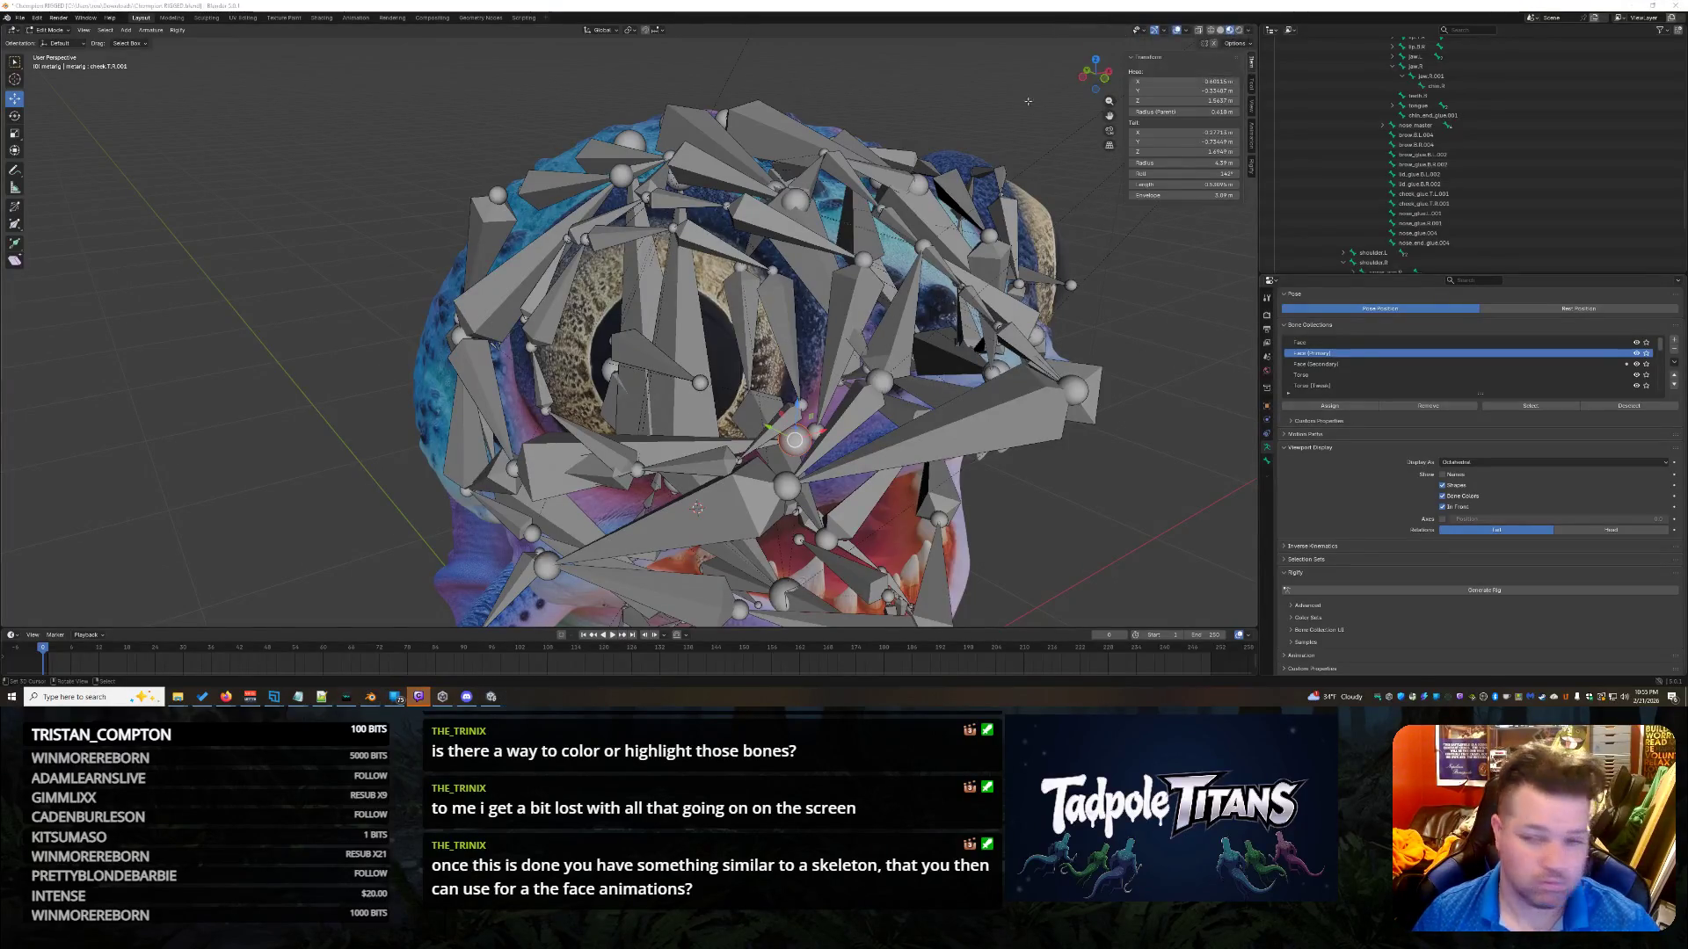
Snip the N-panel Transform values, then minimize the snip window.
left_click(1073, 49)
left_click_drag(1239, 201, 1113, 45)
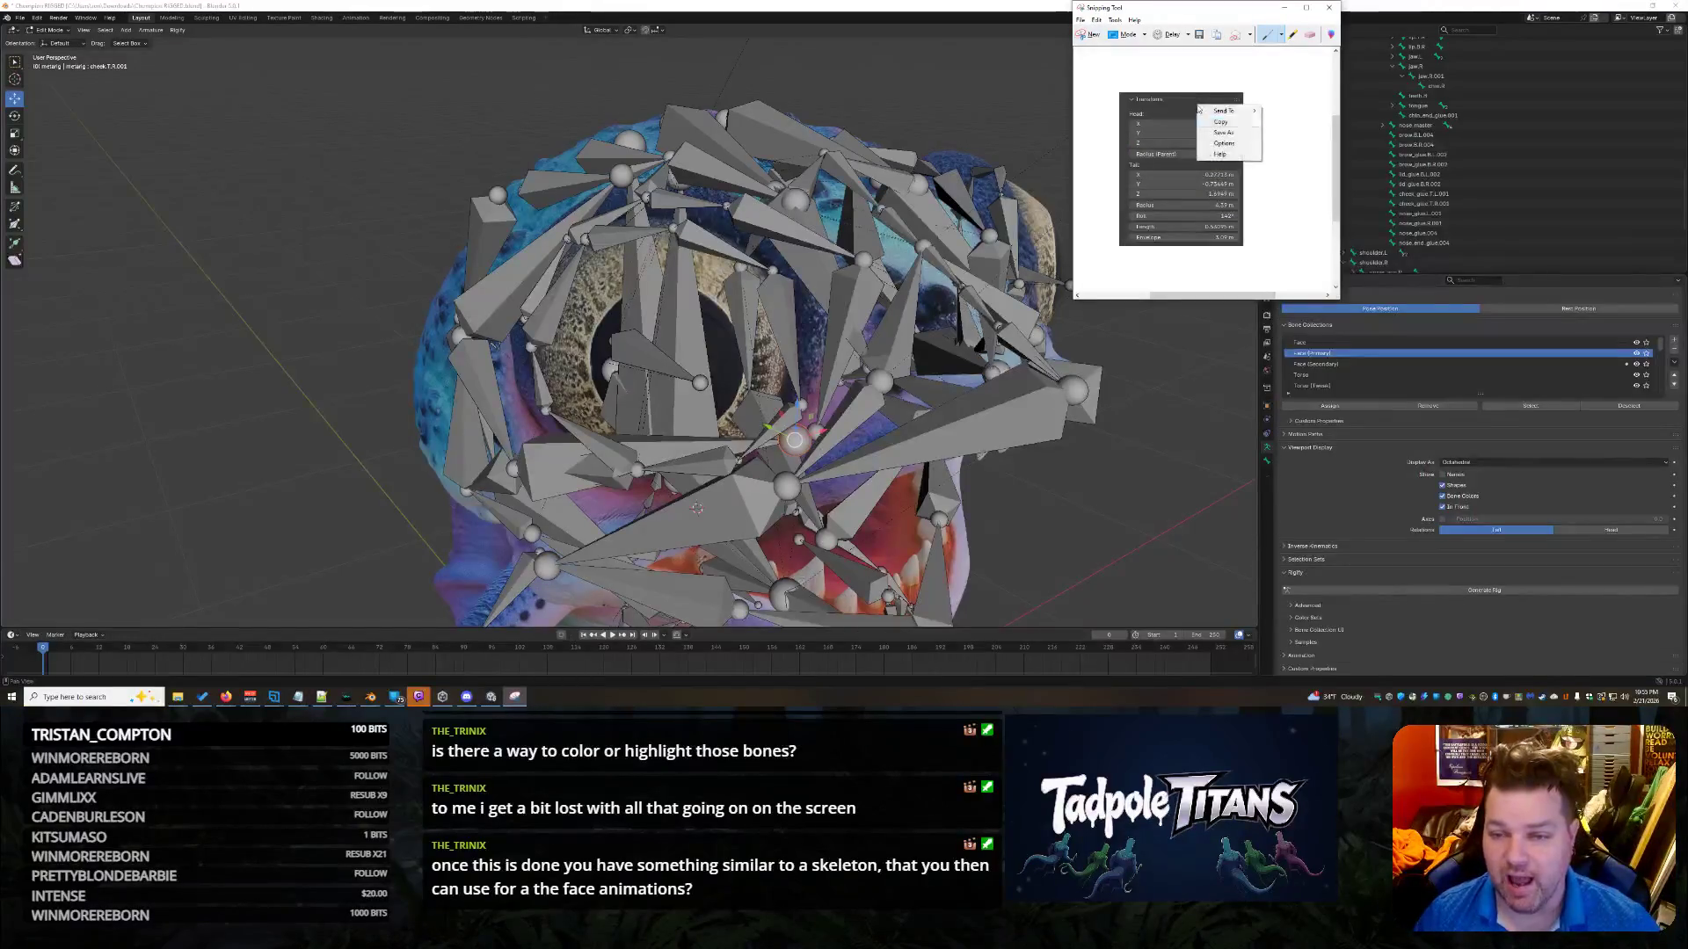
left_click(886, 395)
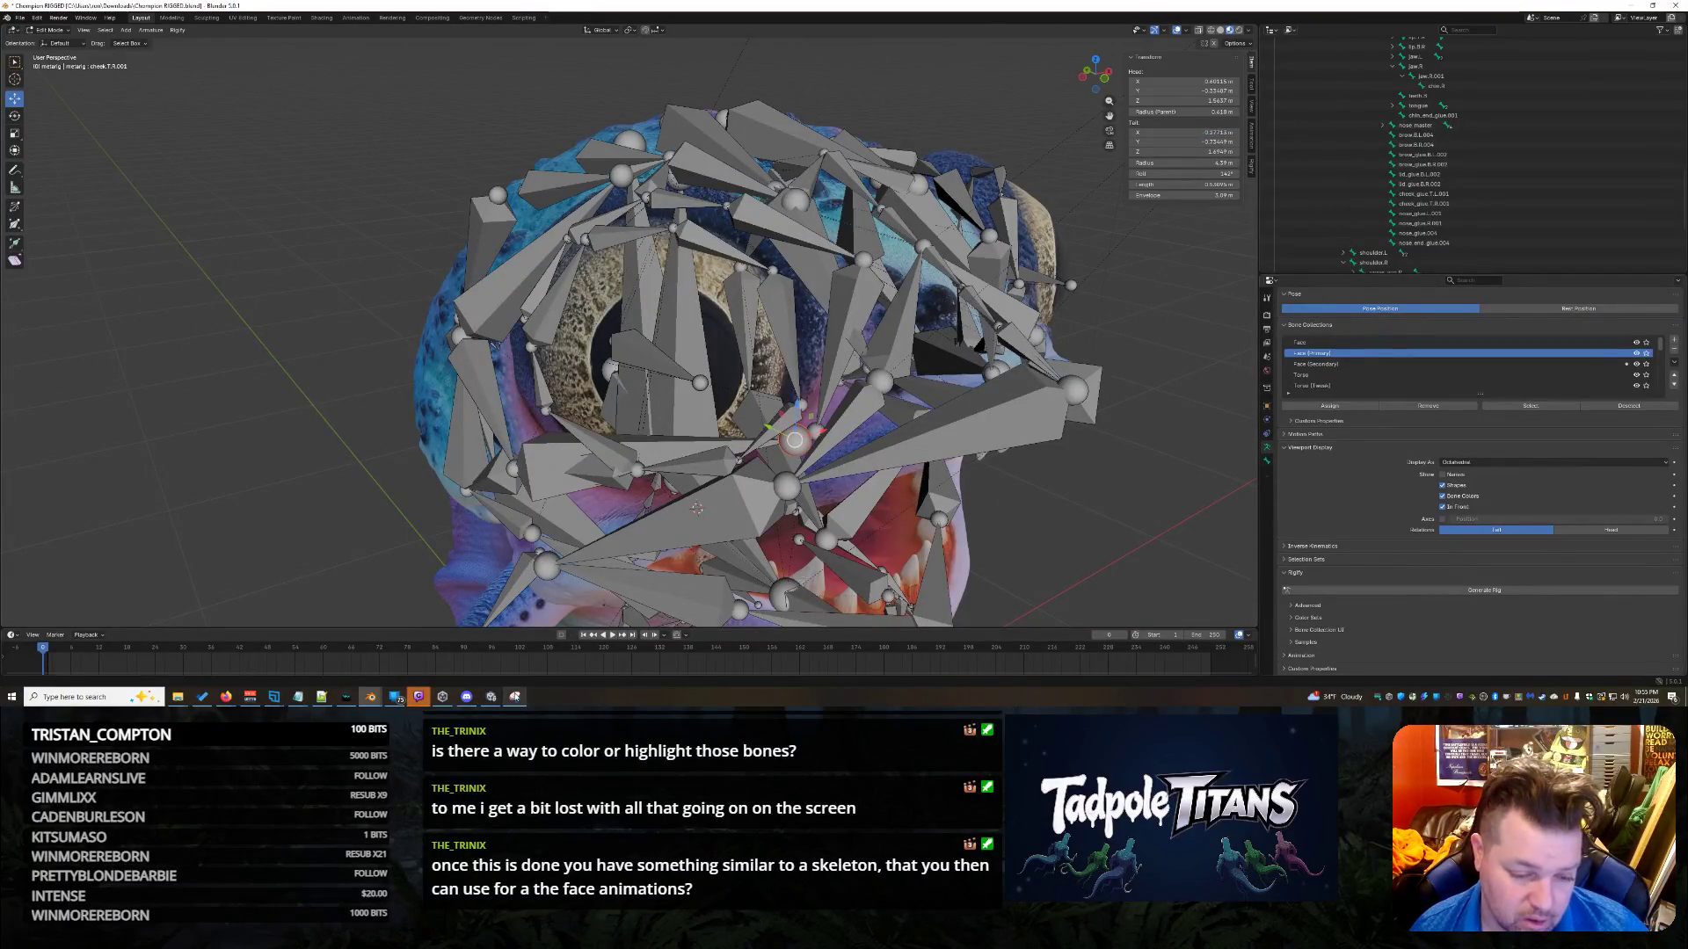
left_click(514, 696)
left_click(1284, 7)
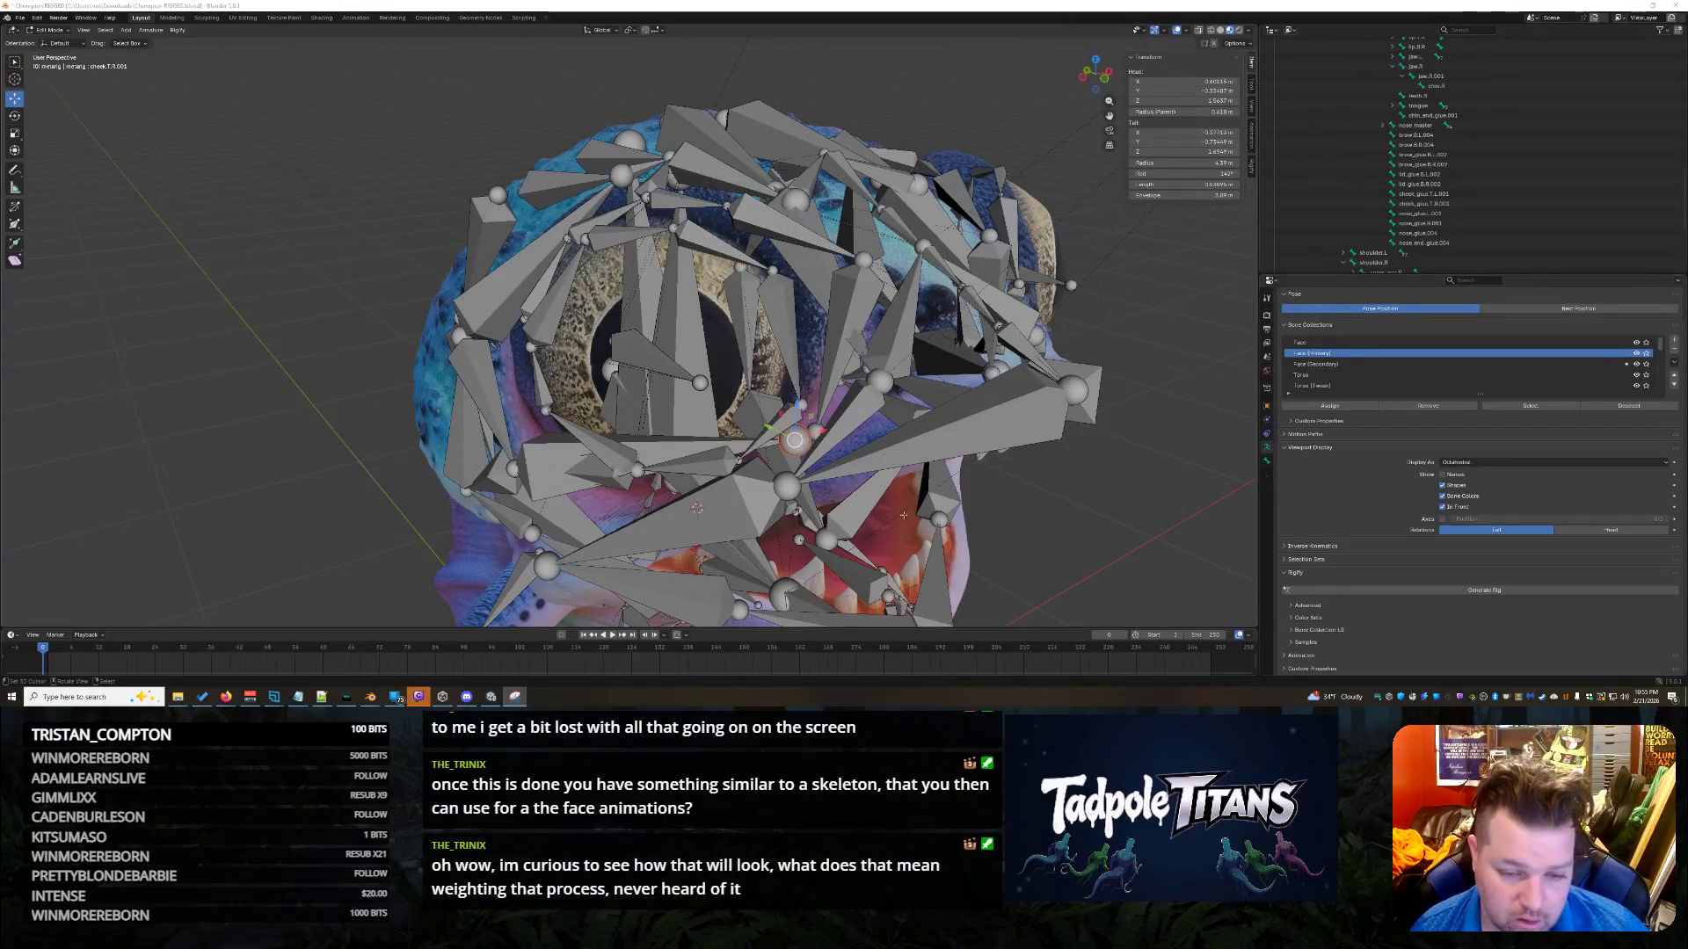
scroll(853, 494, "up", 2)
Select the brow.B.R.004 bone and set its tail X to 0.27713 m.
mouse_move(853, 494)
middle_mouse_down()
mouse_move(1076, 439)
mouse_move(1017, 433)
middle_mouse_up()
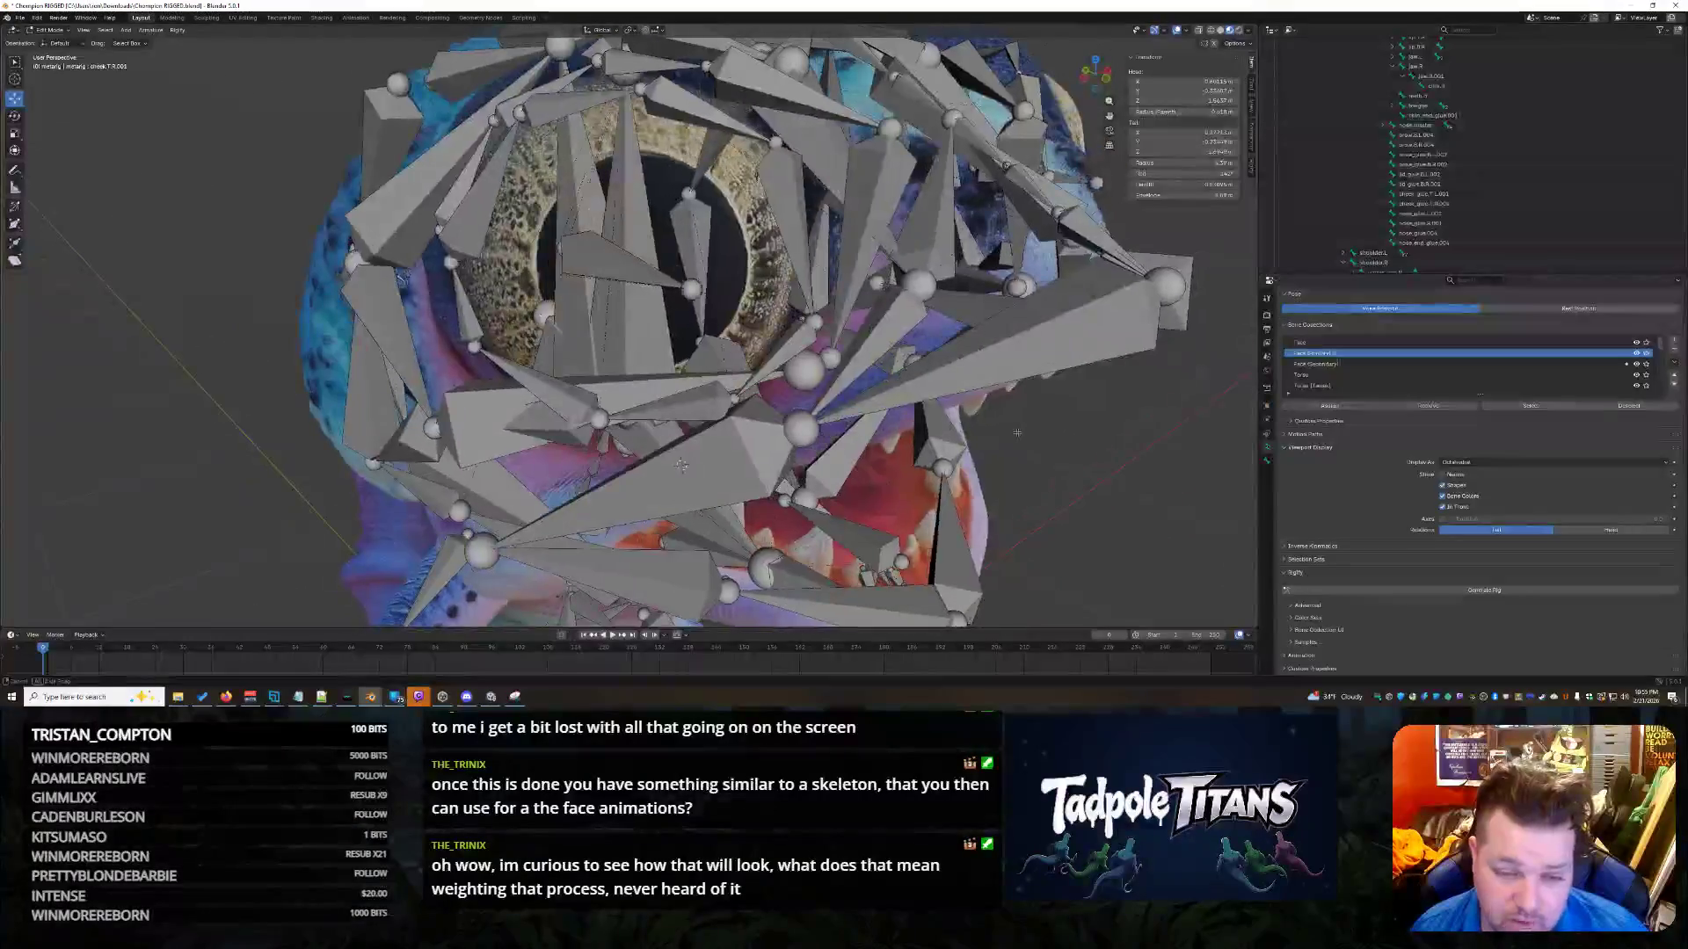
left_click(829, 358)
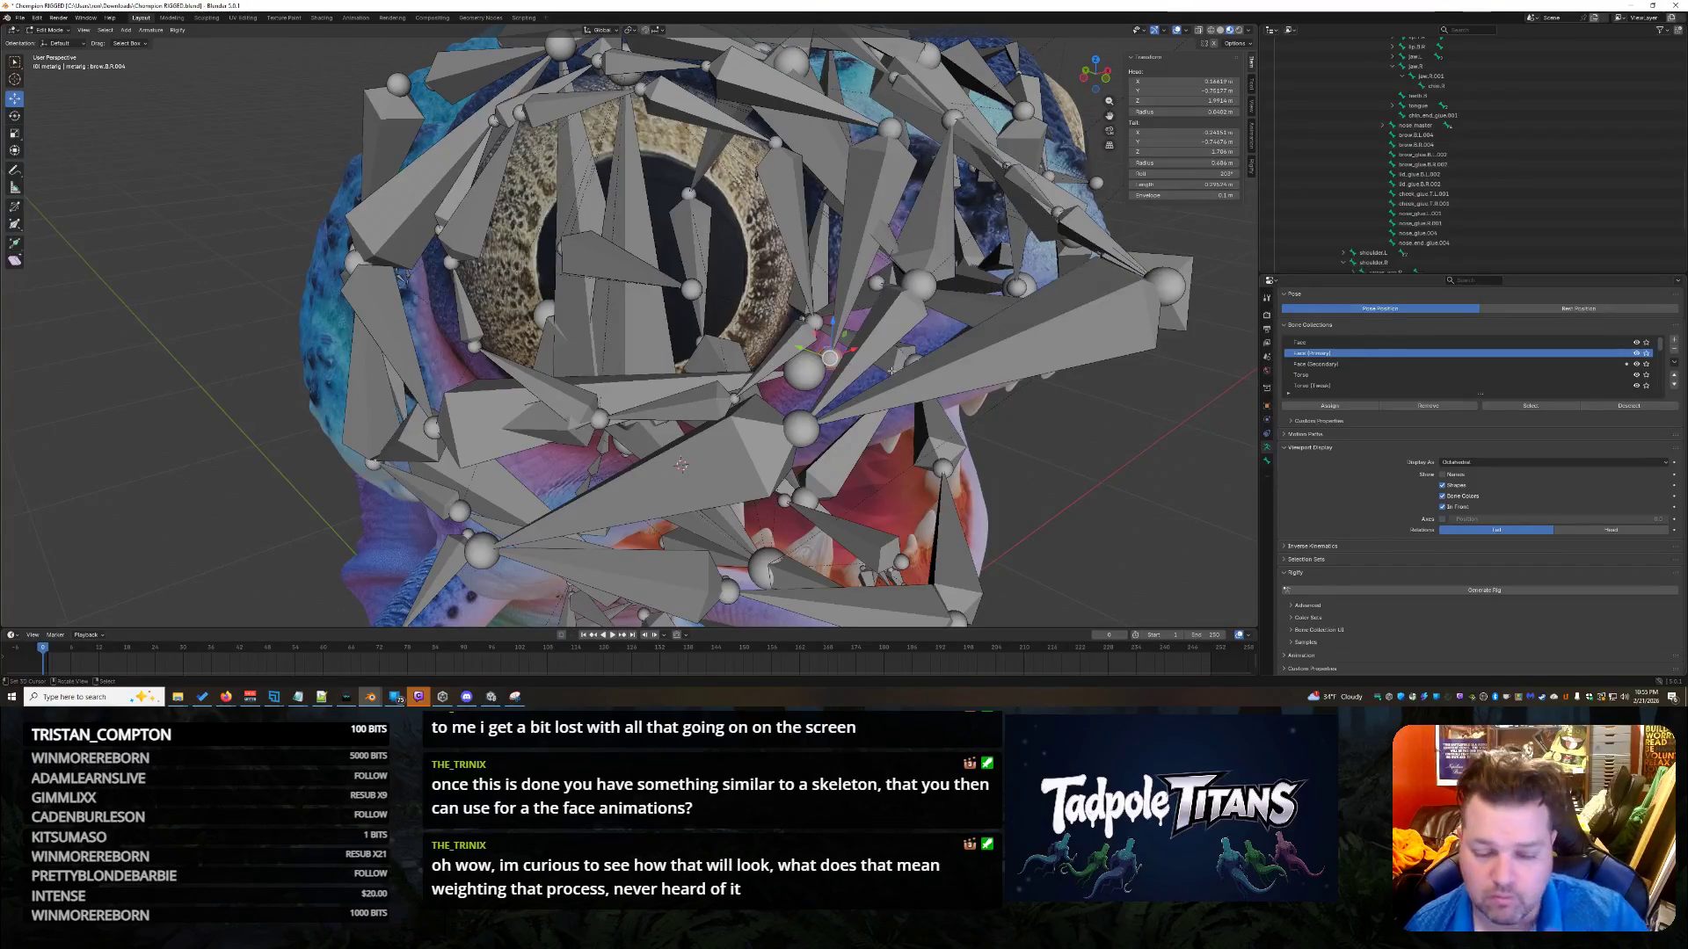
middle_click_drag(945, 417, 976, 428)
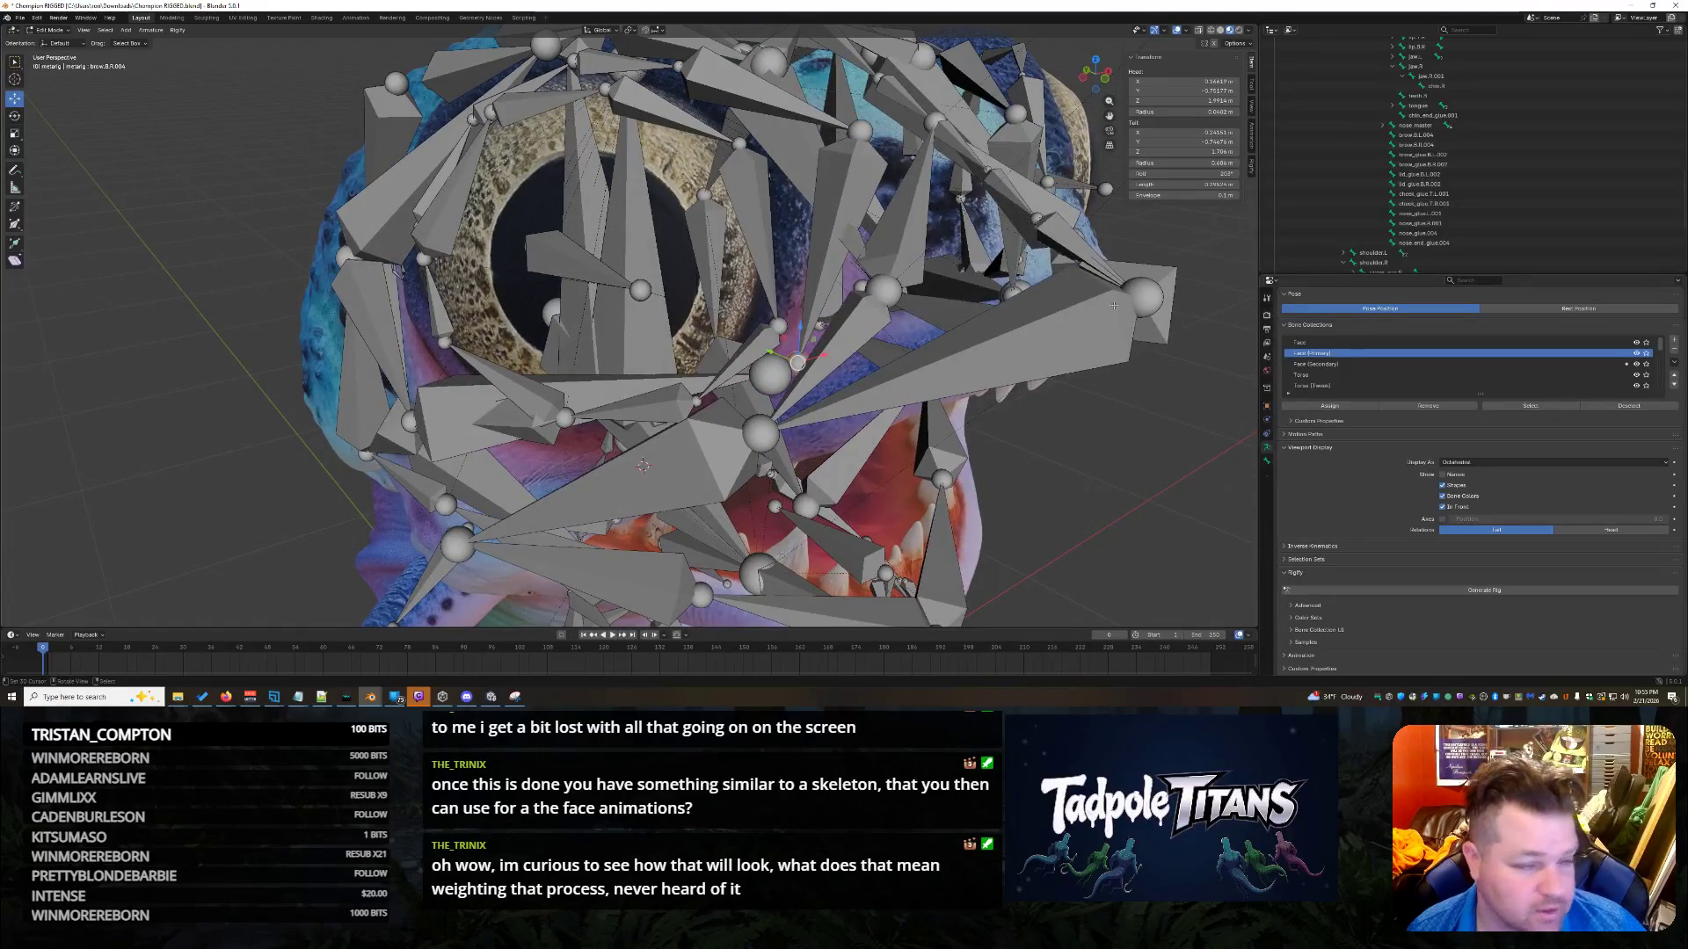
left_click(1190, 133)
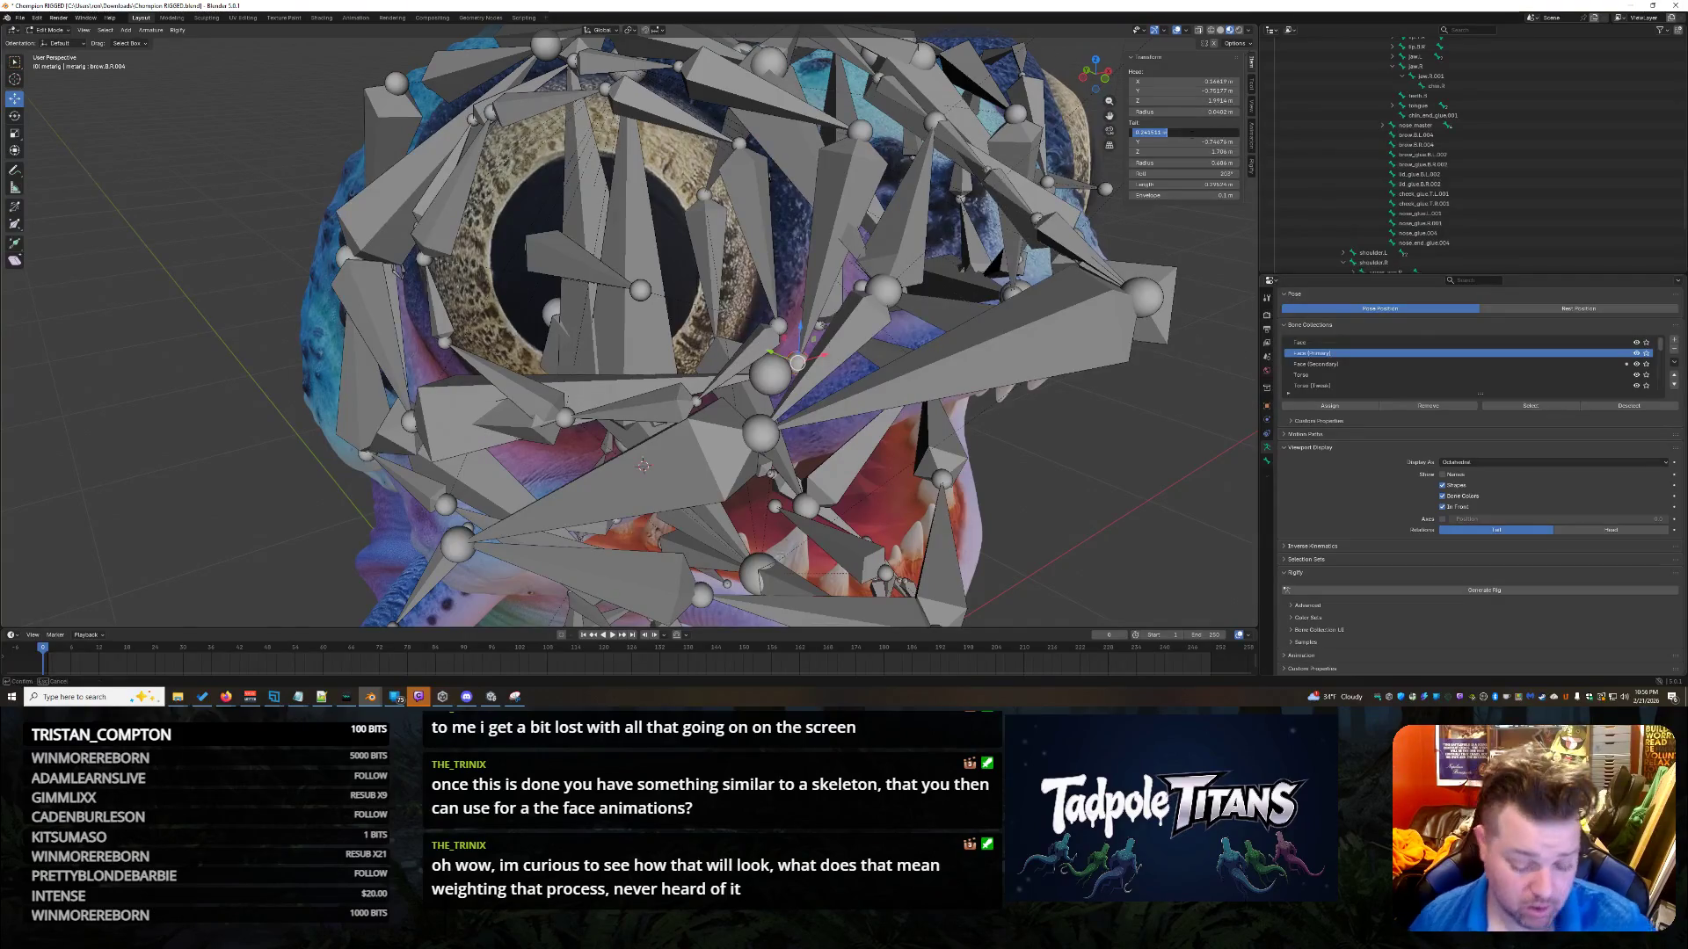
key("BackSpace")
type(".2773")
key("Return")
left_click(1190, 134)
key("BackSpace")
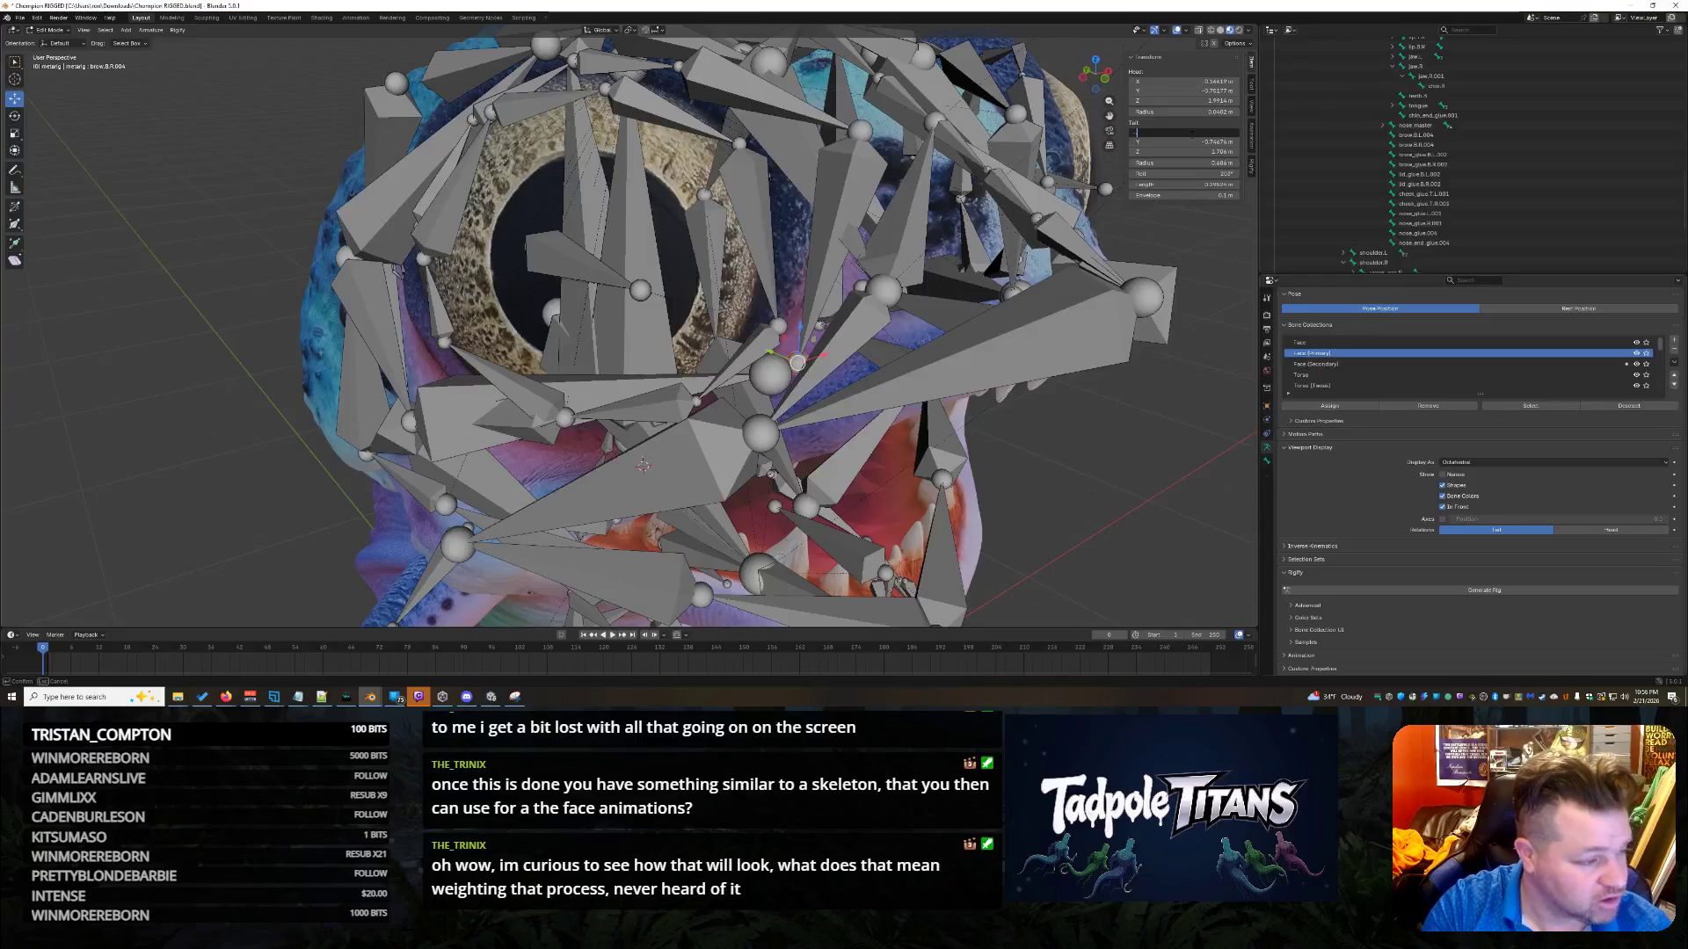
type("-0.27713")
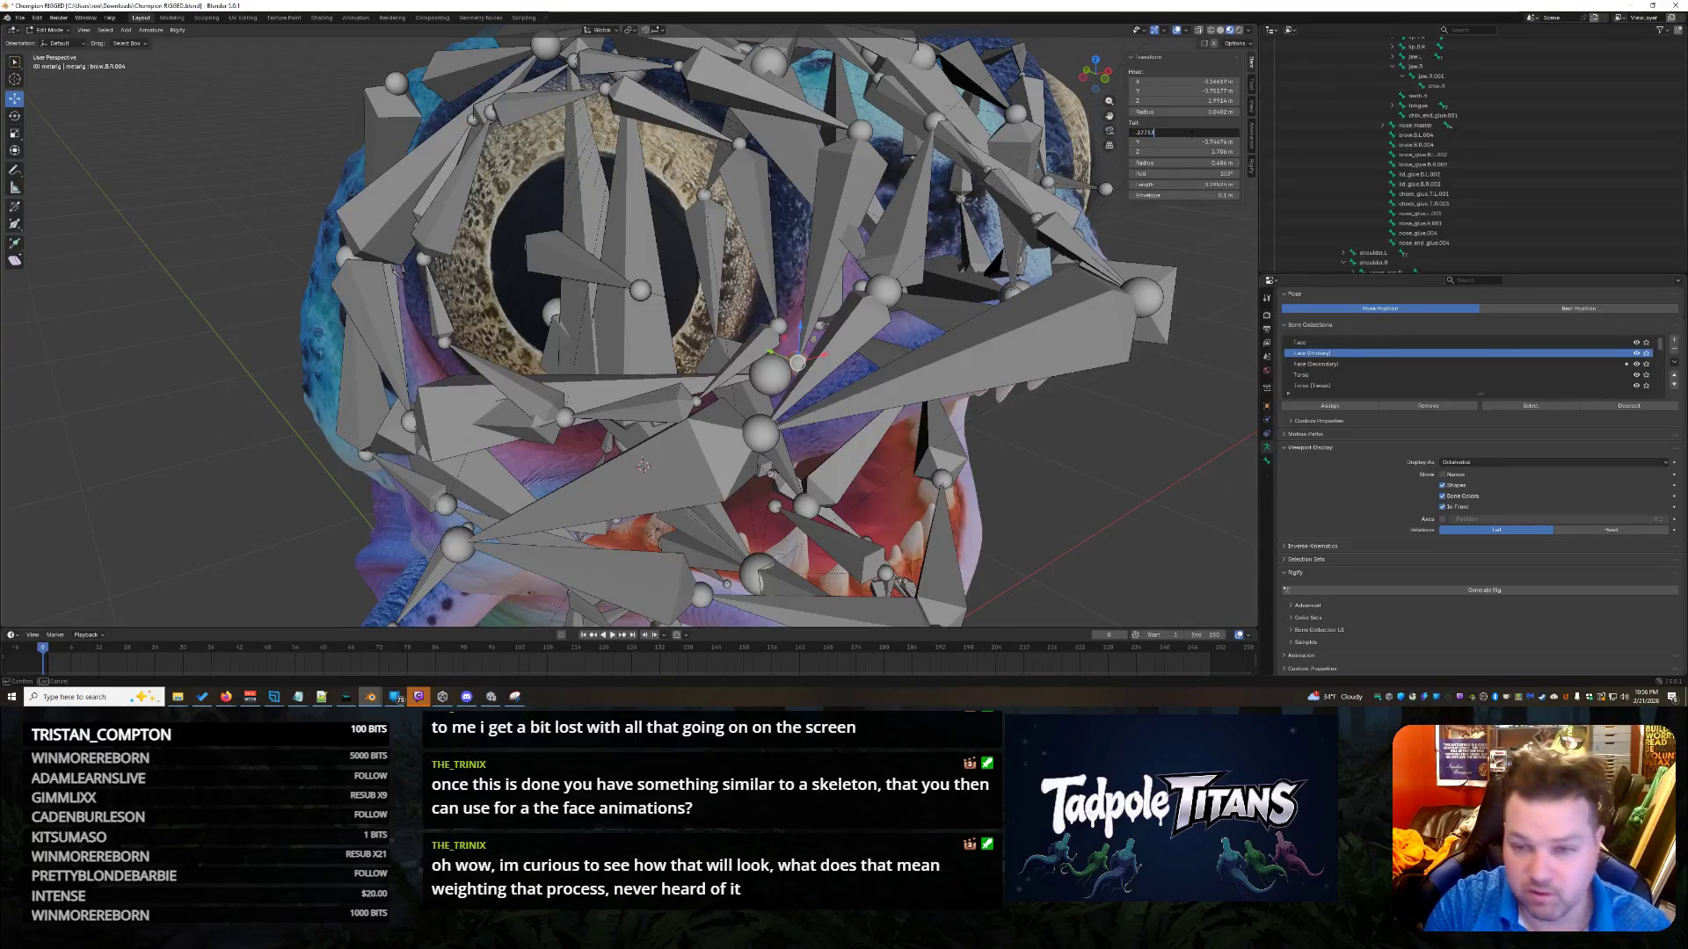
key("Return")
Set the brow.B.R.004 tail Y to -0.77219 and tail Z to 1.6949 m.
left_click(1219, 141)
type("-")
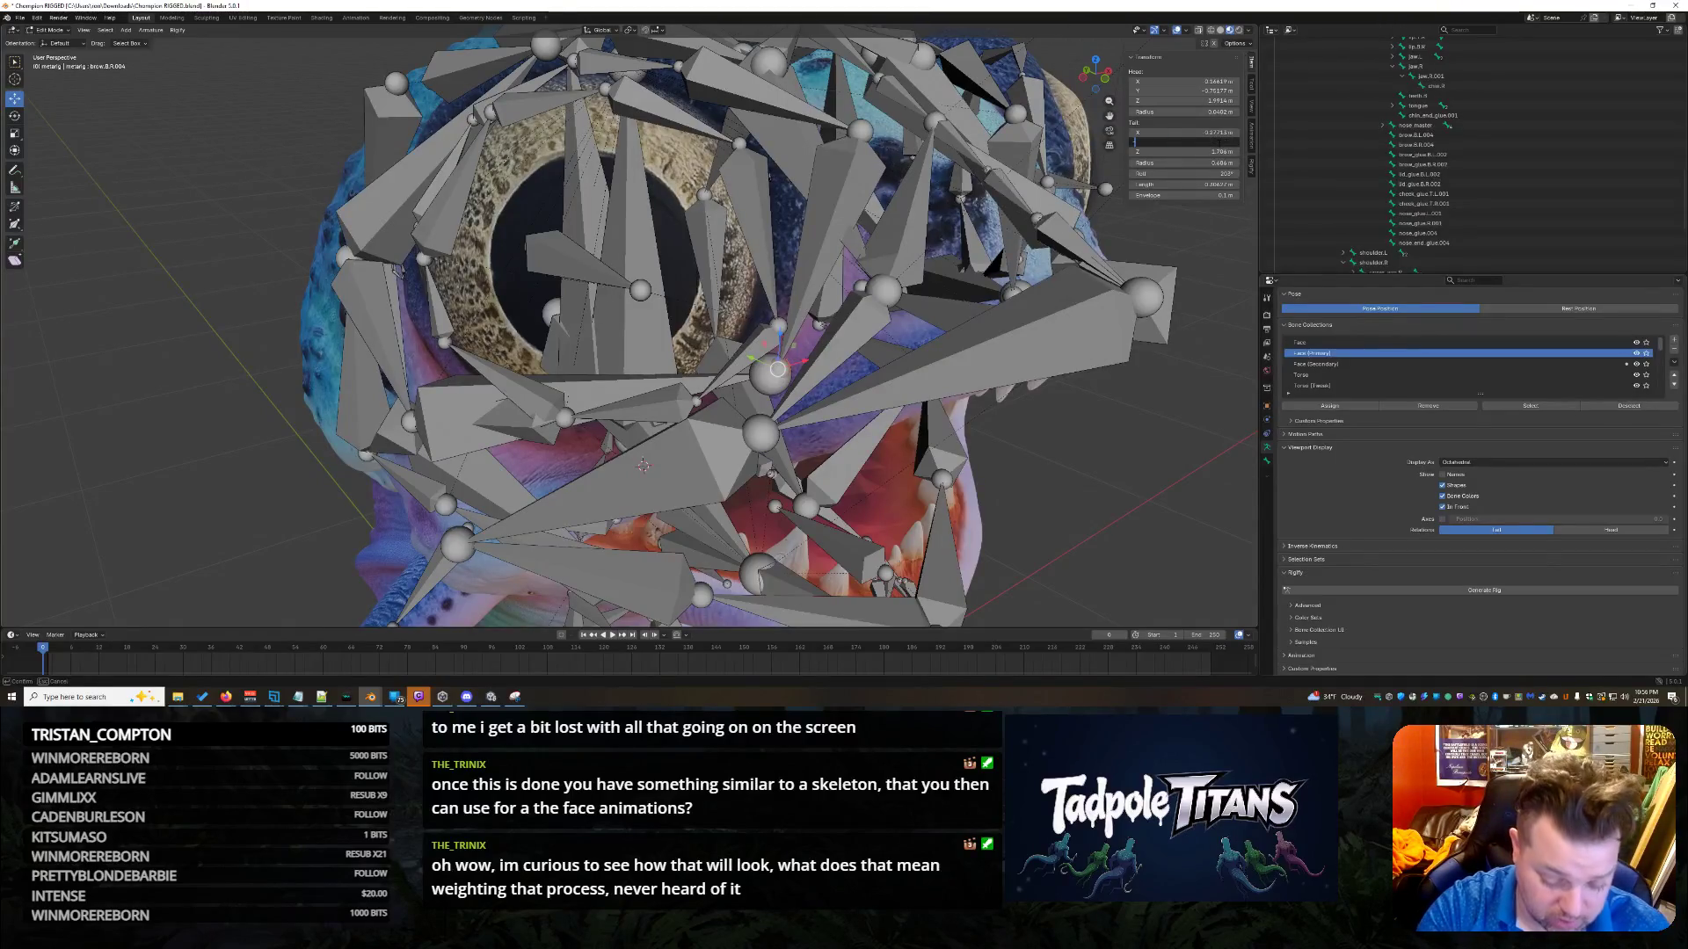
type("0.77219")
key("Return")
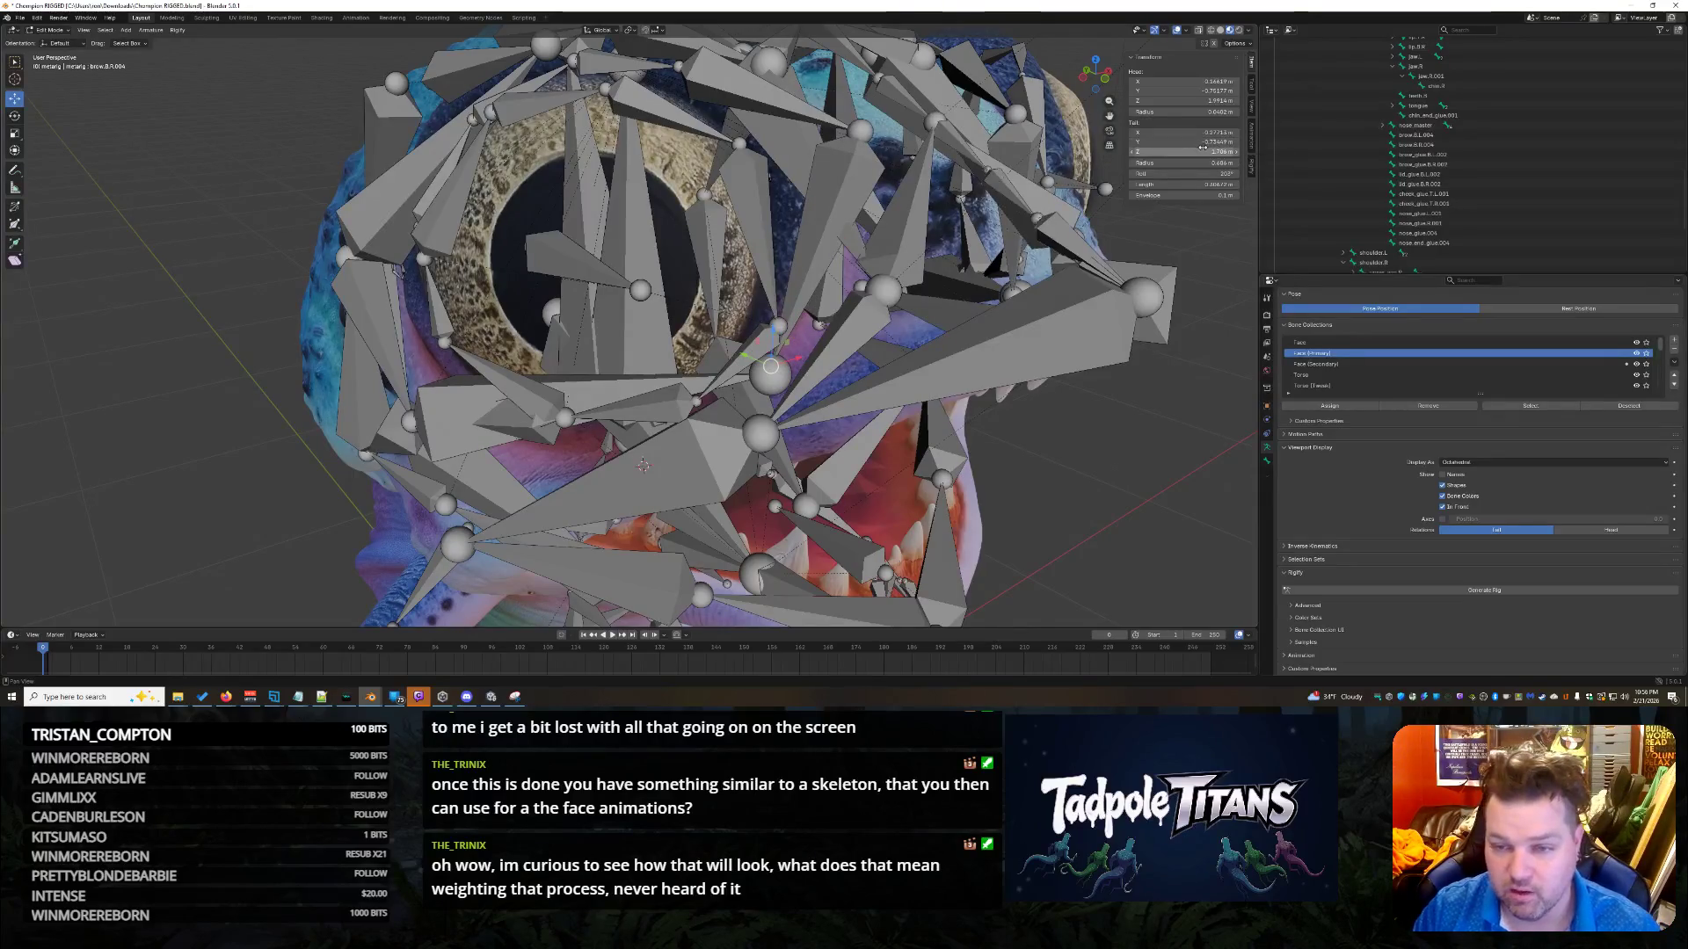
left_click(1202, 150)
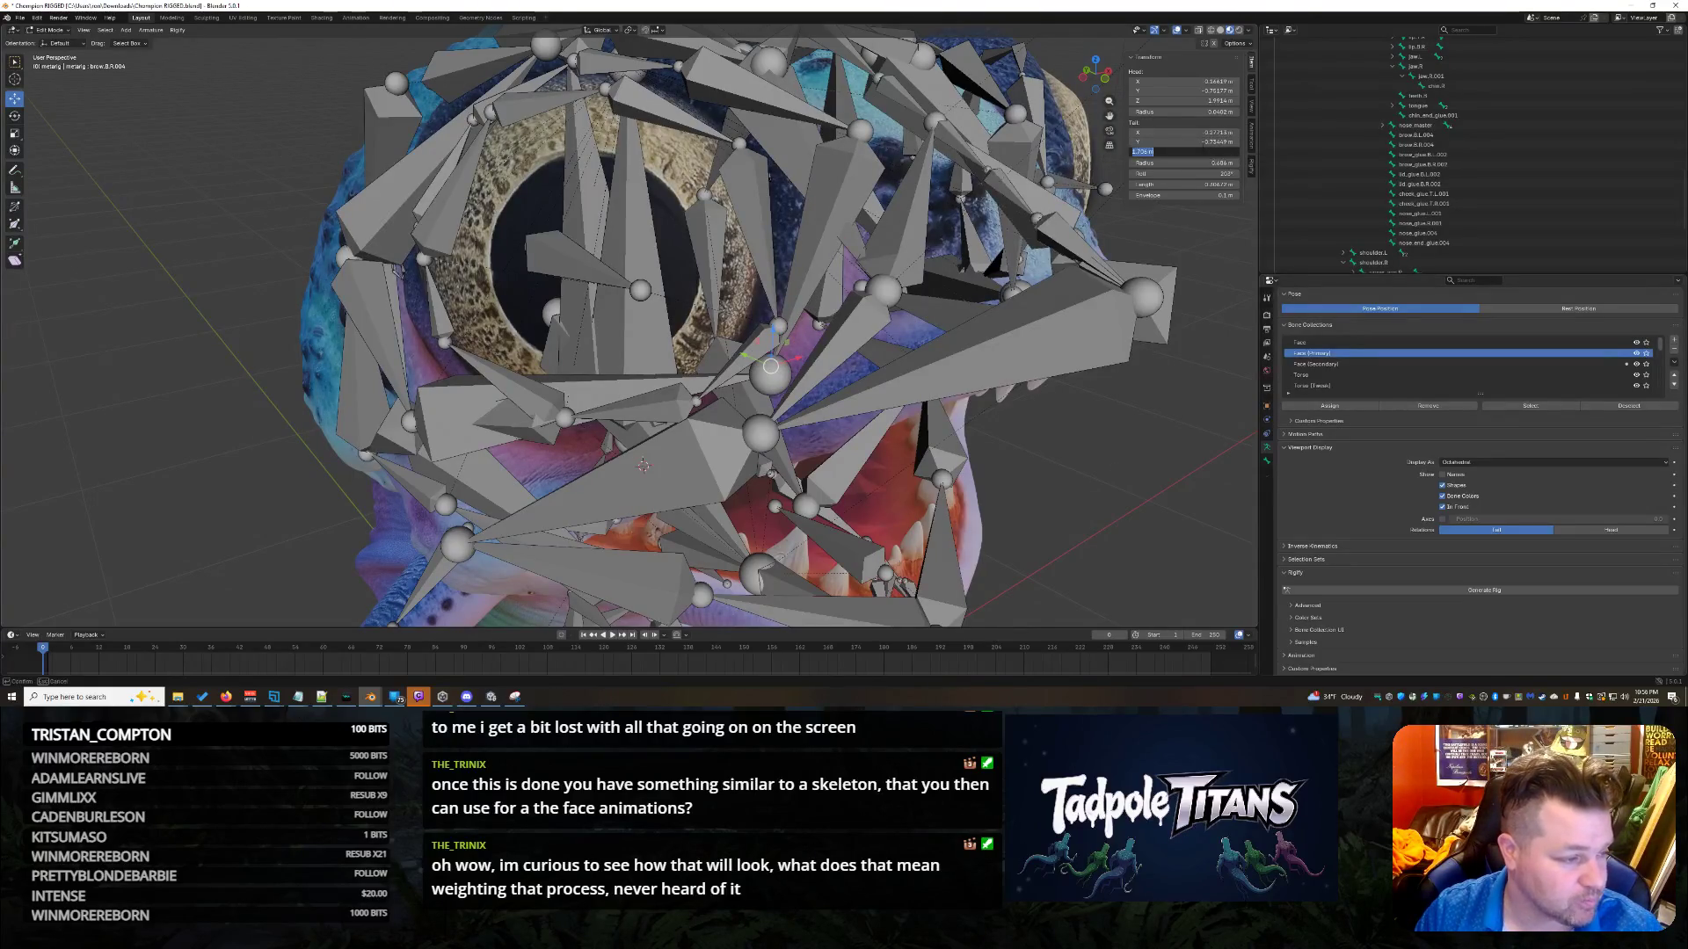
type(".6949")
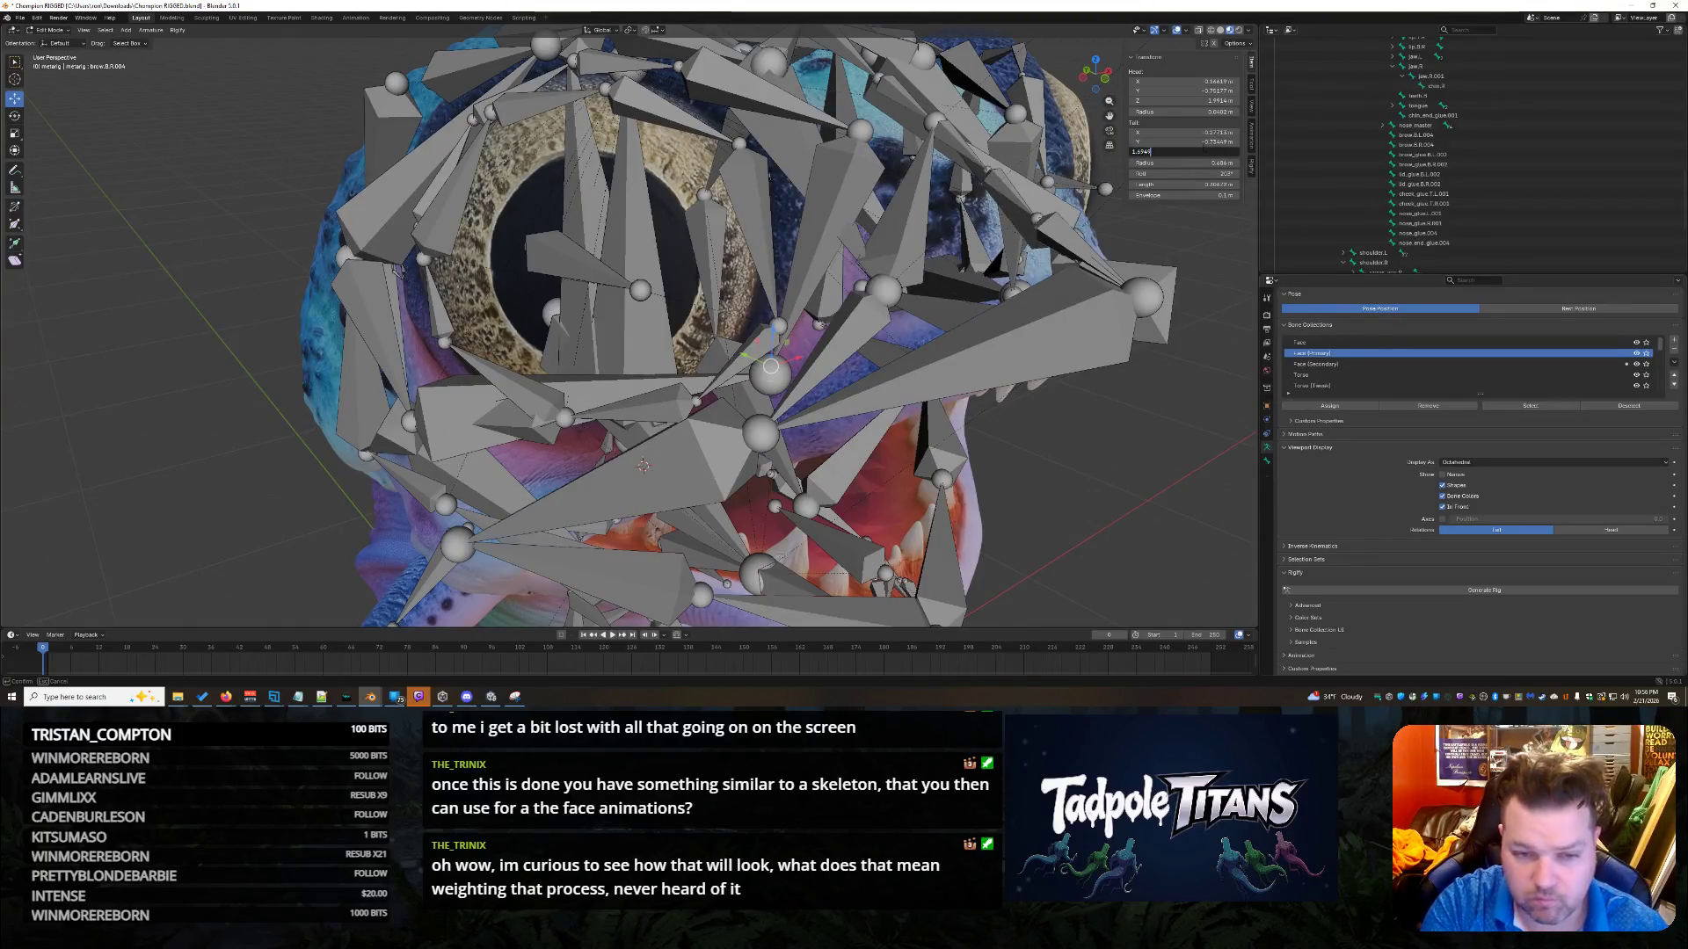
key("Return")
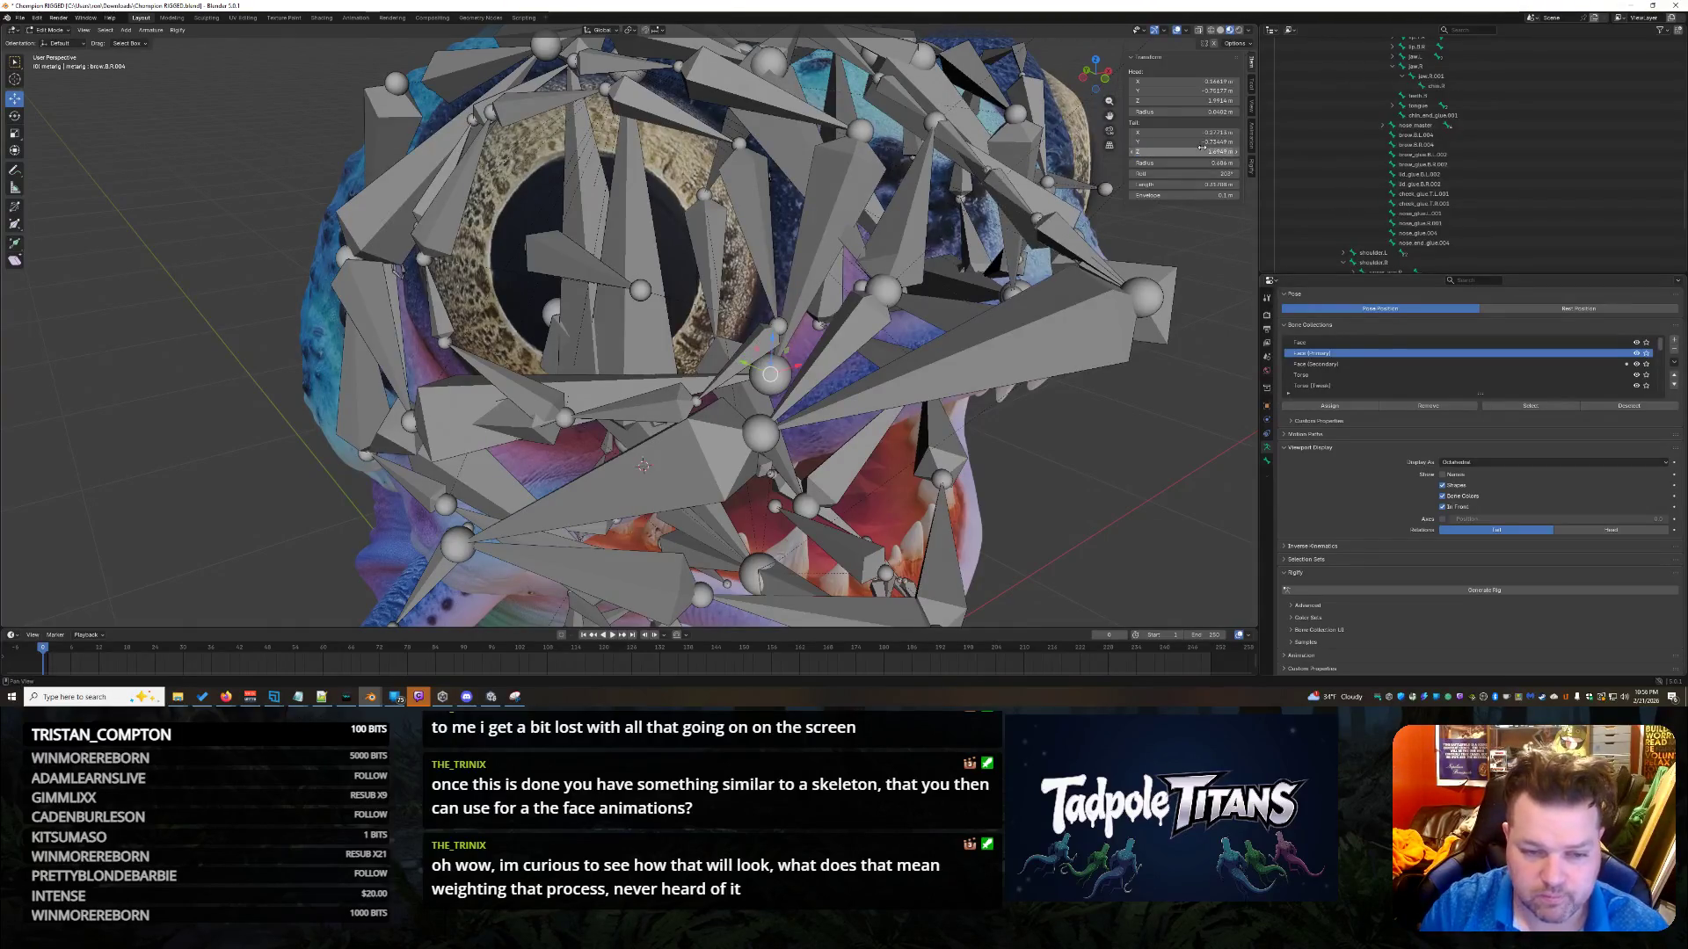
Give the neighbouring eye bone a matching tail: X 0.27713 m and Z 1.6949 m.
mouse_move(1055, 475)
middle_mouse_down()
mouse_move(1109, 472)
mouse_move(997, 423)
middle_mouse_up()
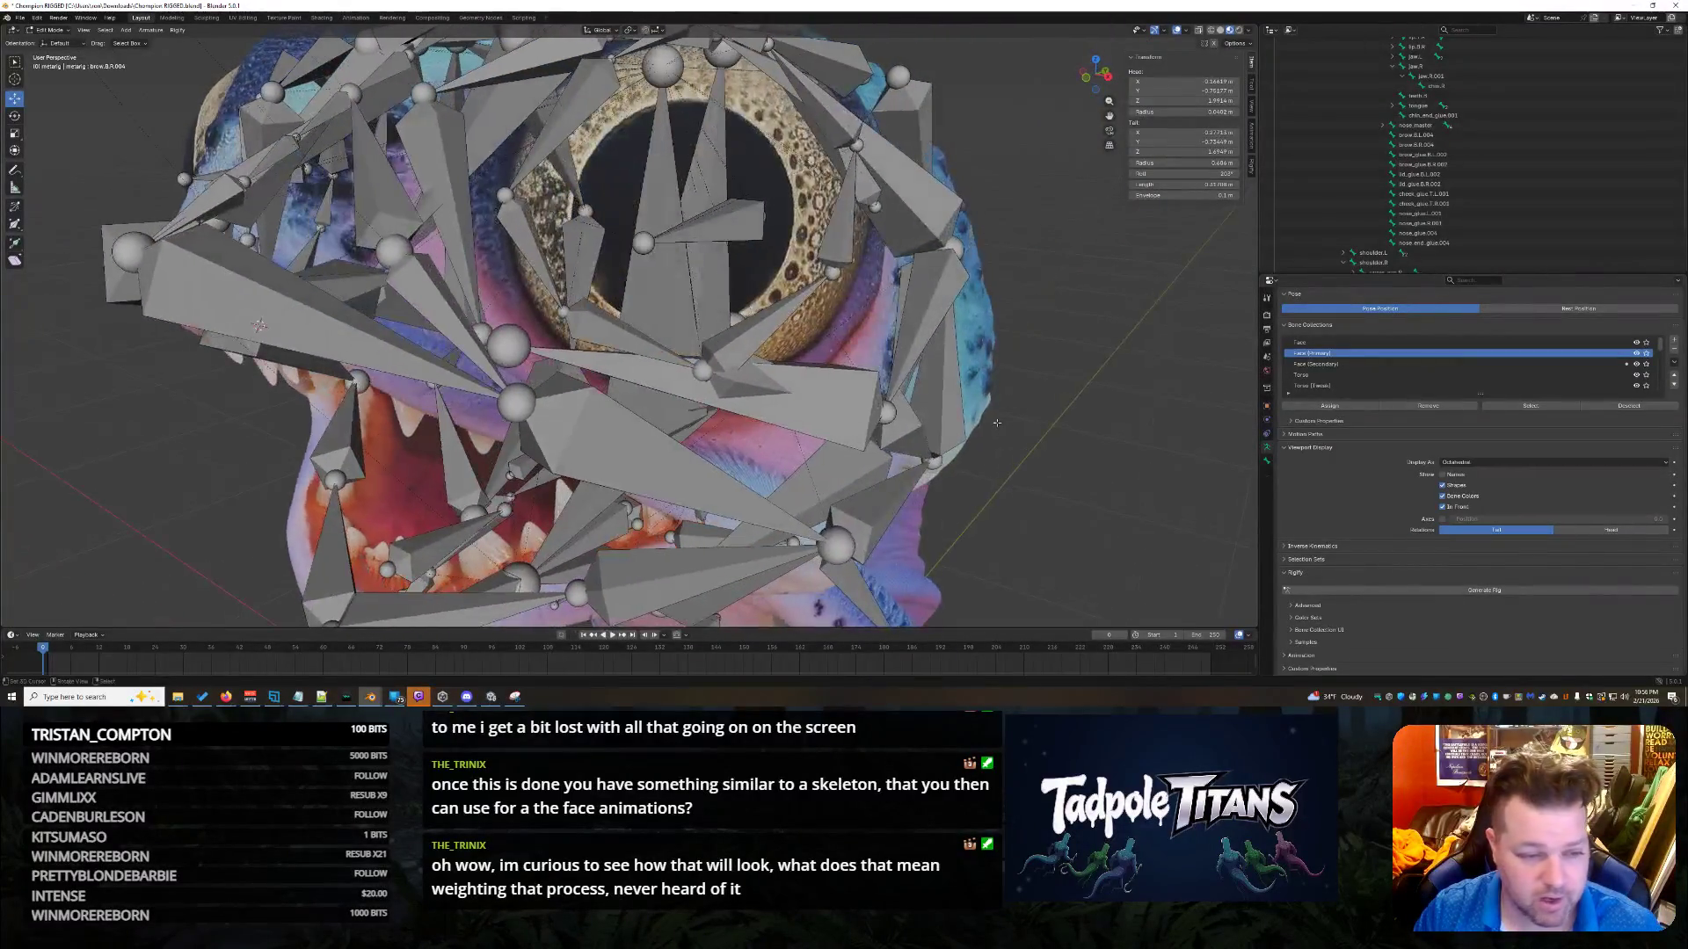
left_click(481, 334)
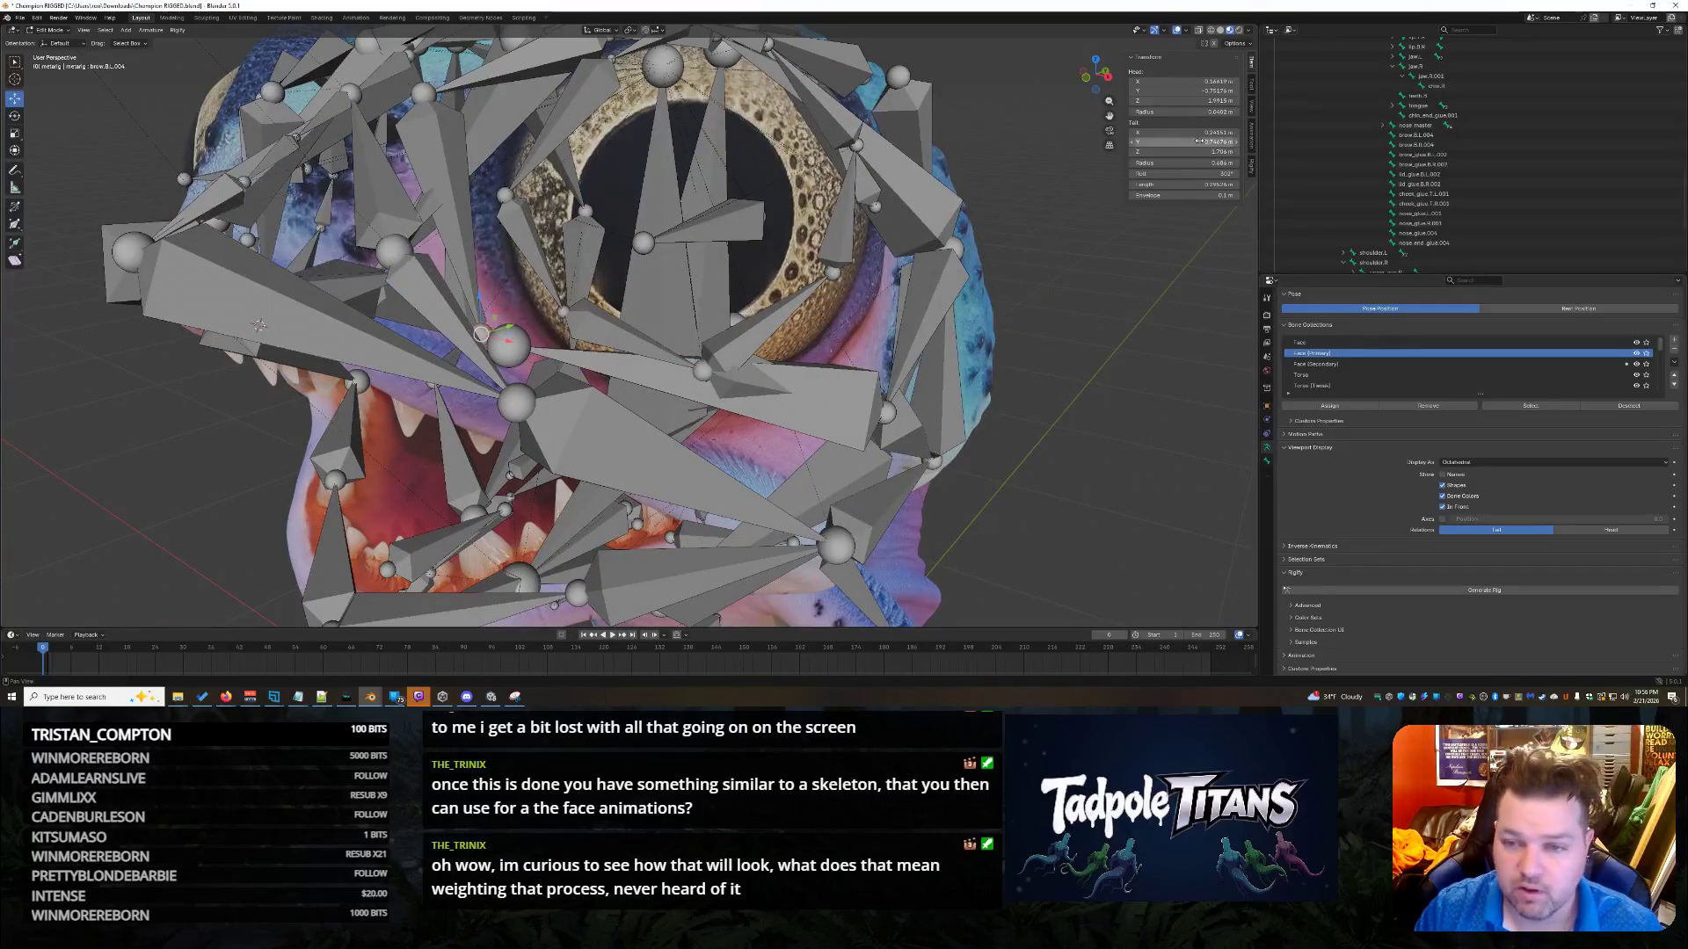
left_click(1195, 135)
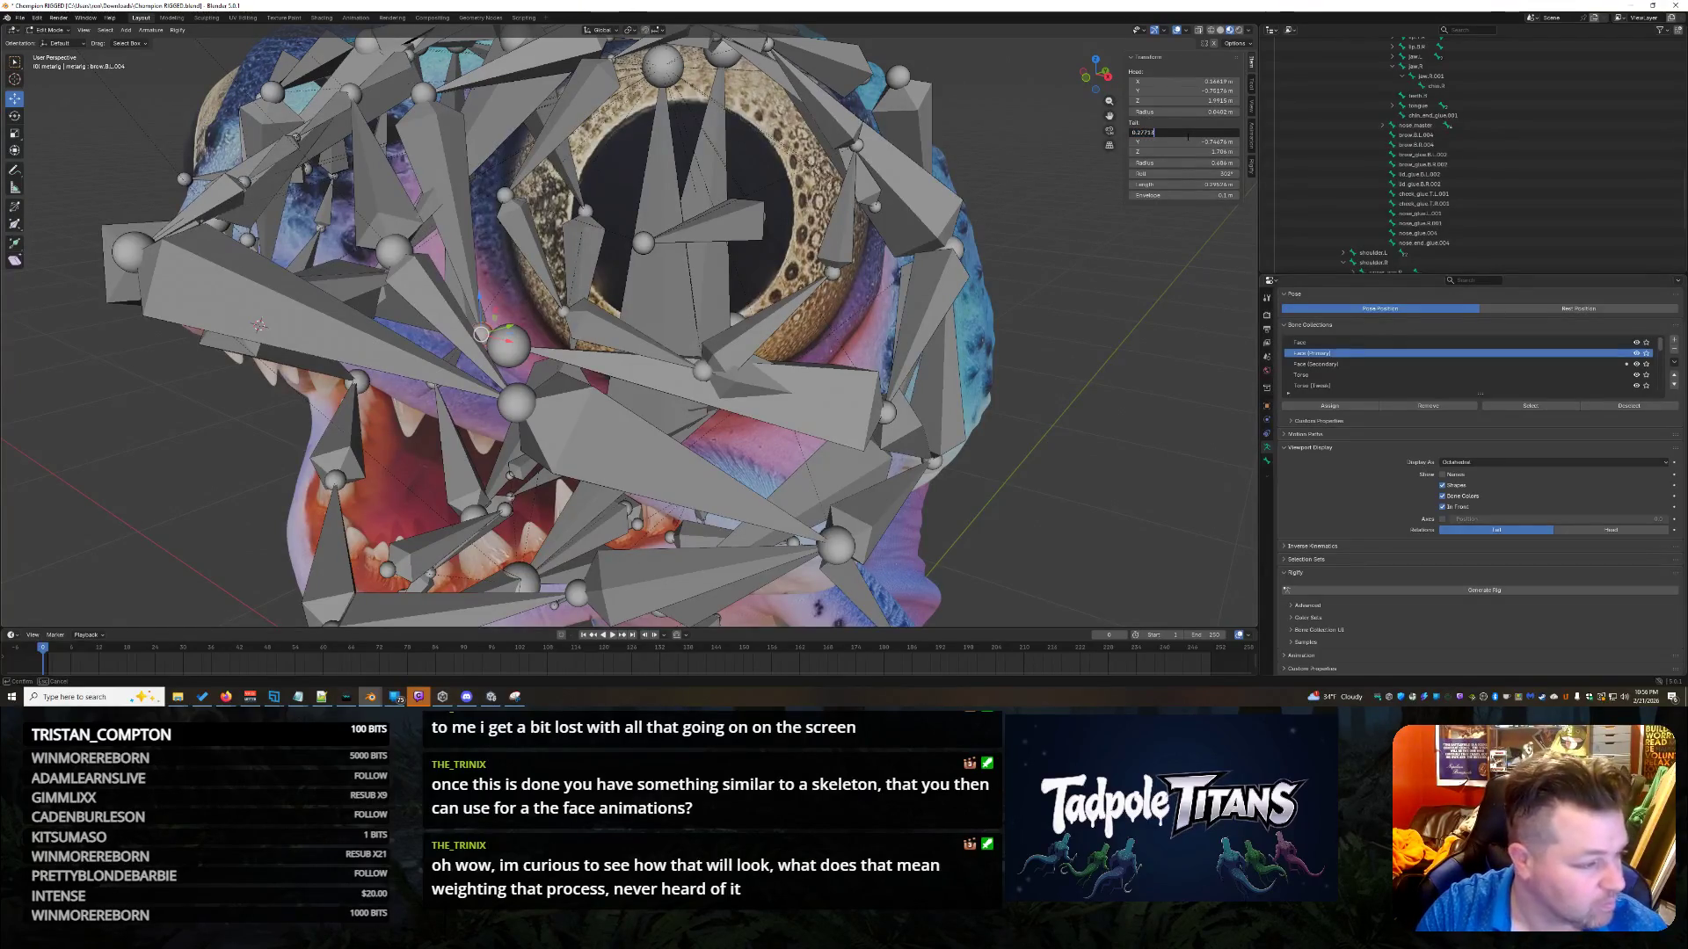
key("Return")
left_click(1209, 141)
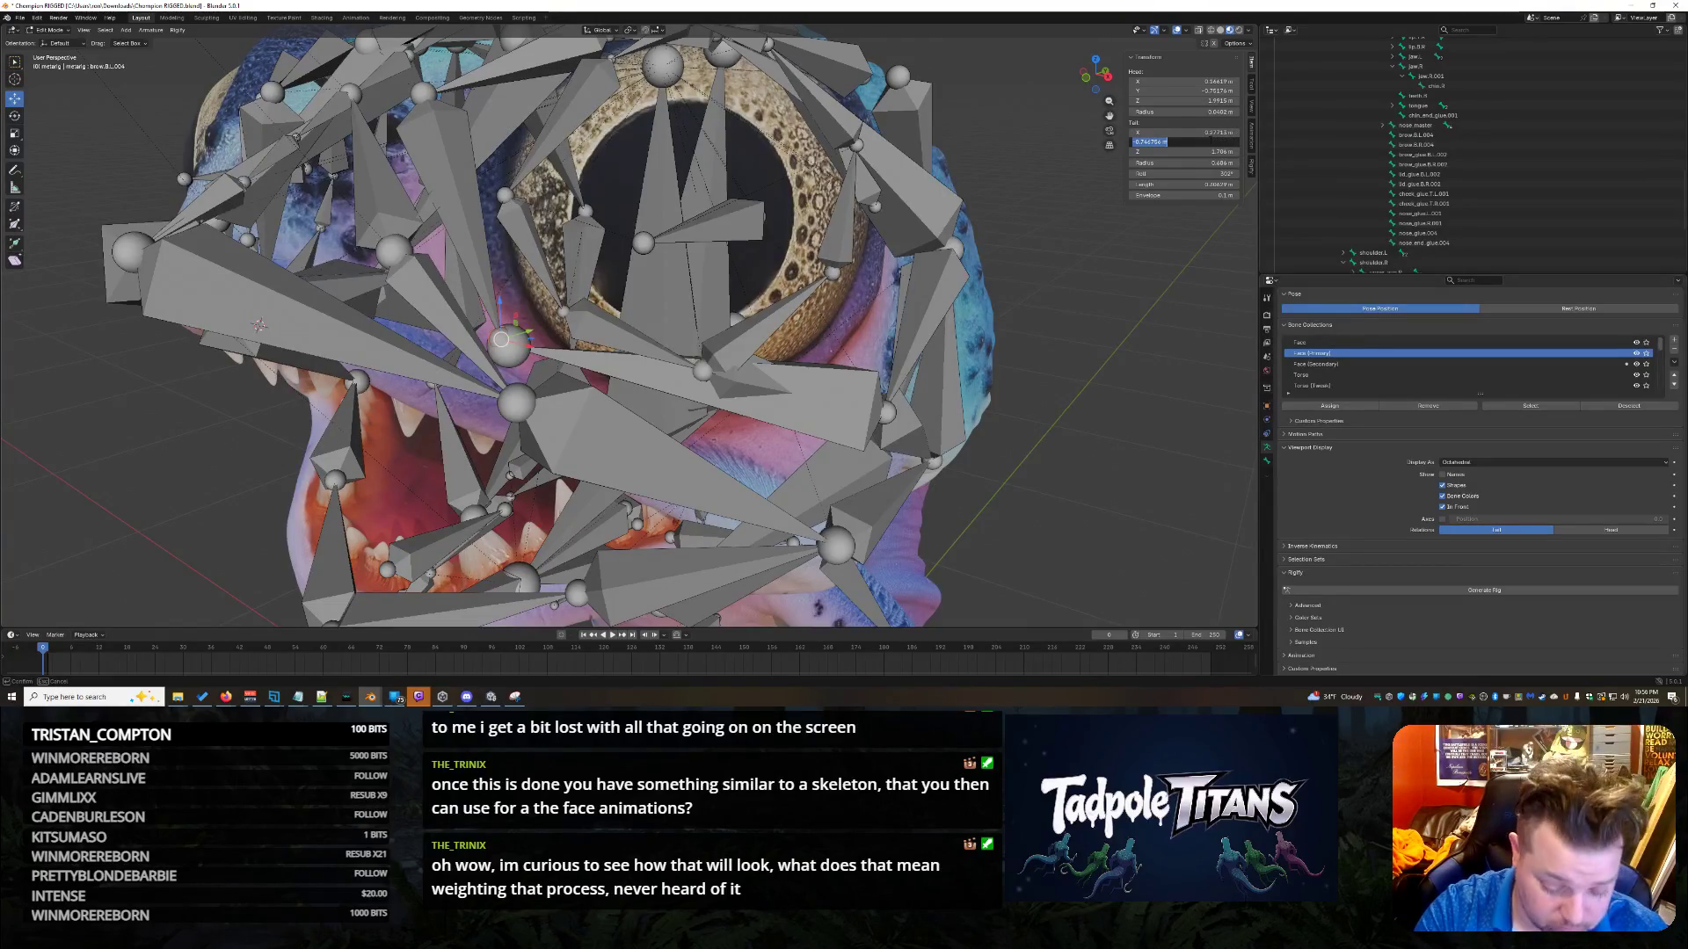
type(".7544")
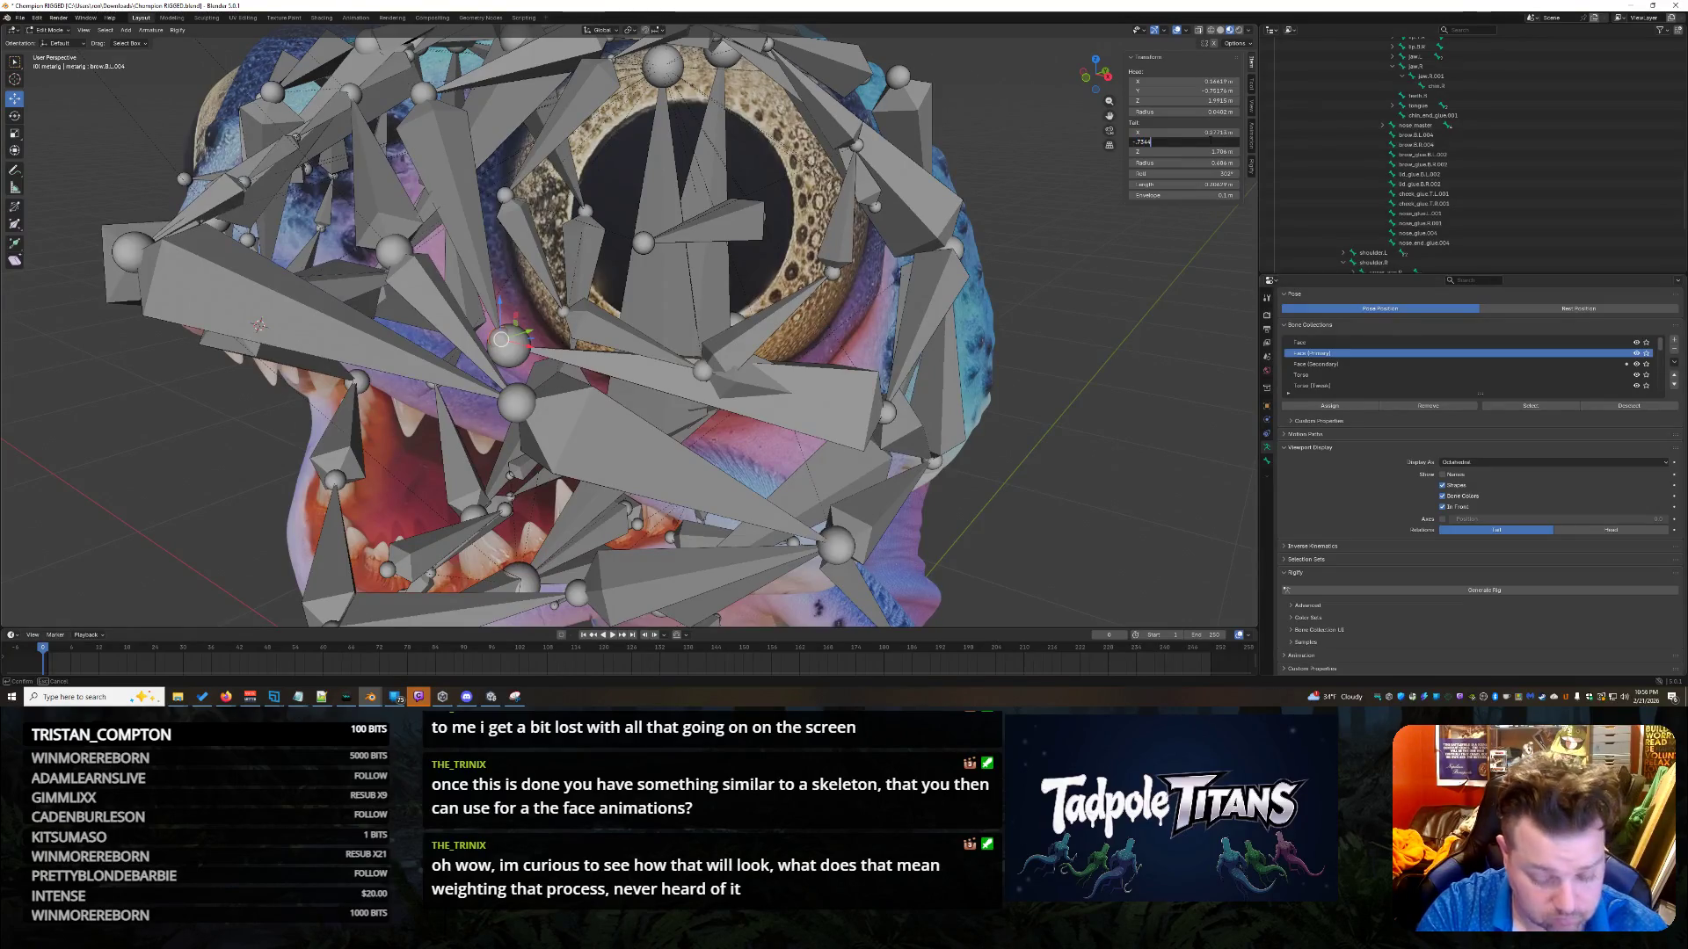
key("Return")
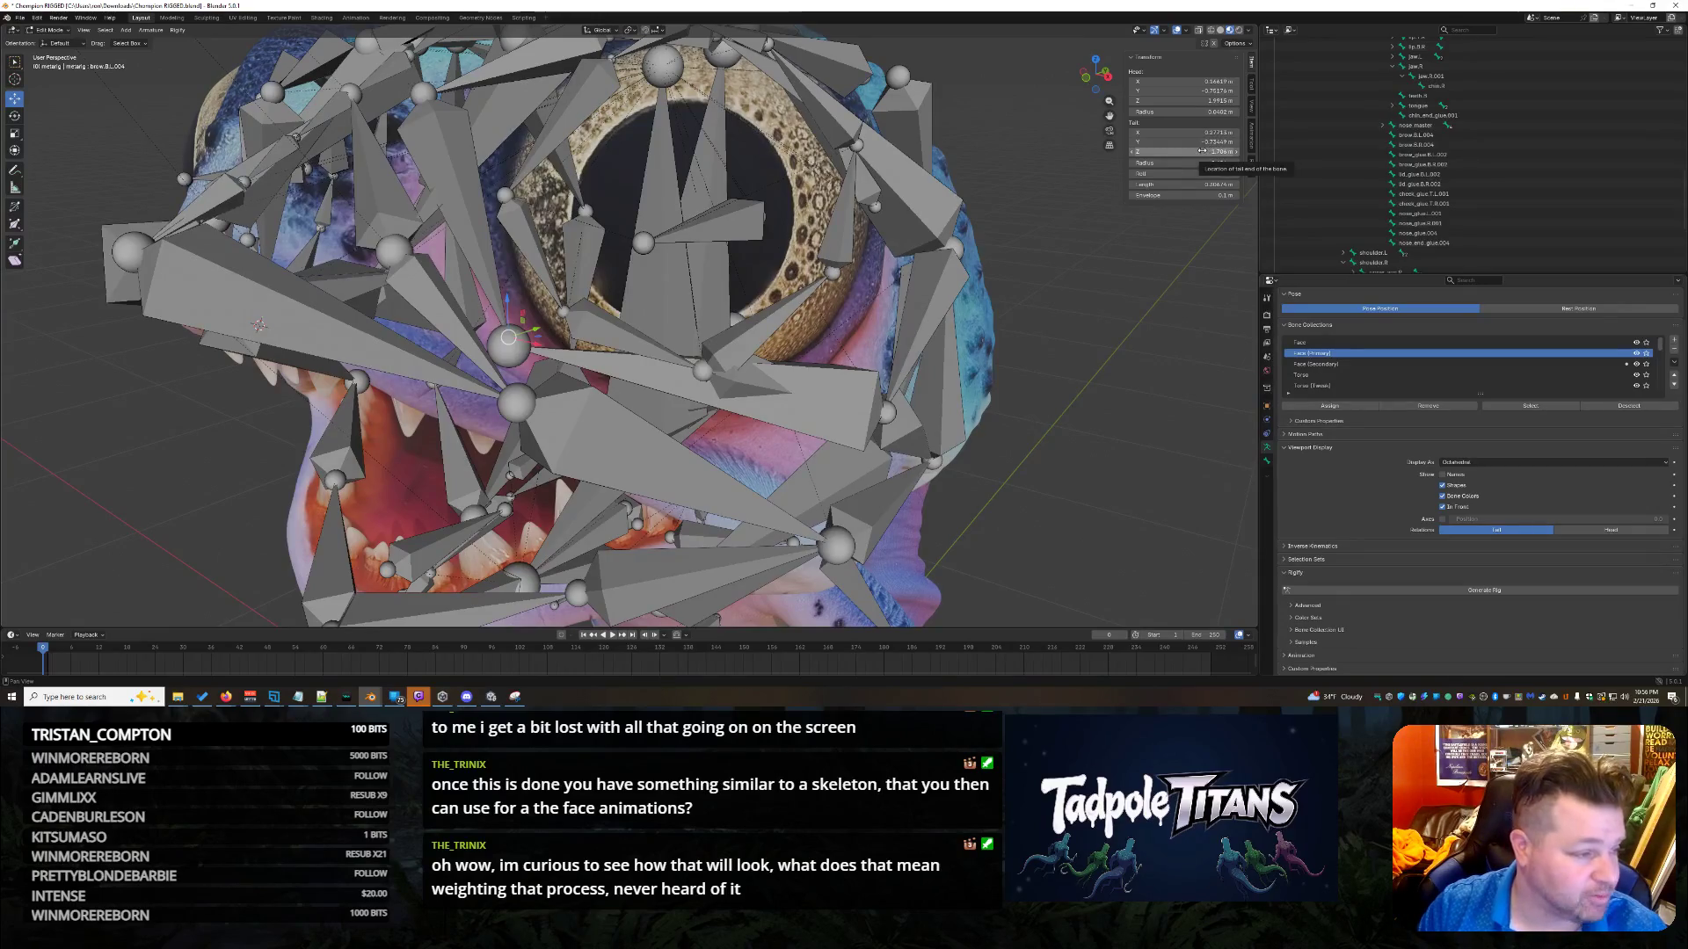
left_click(1201, 151)
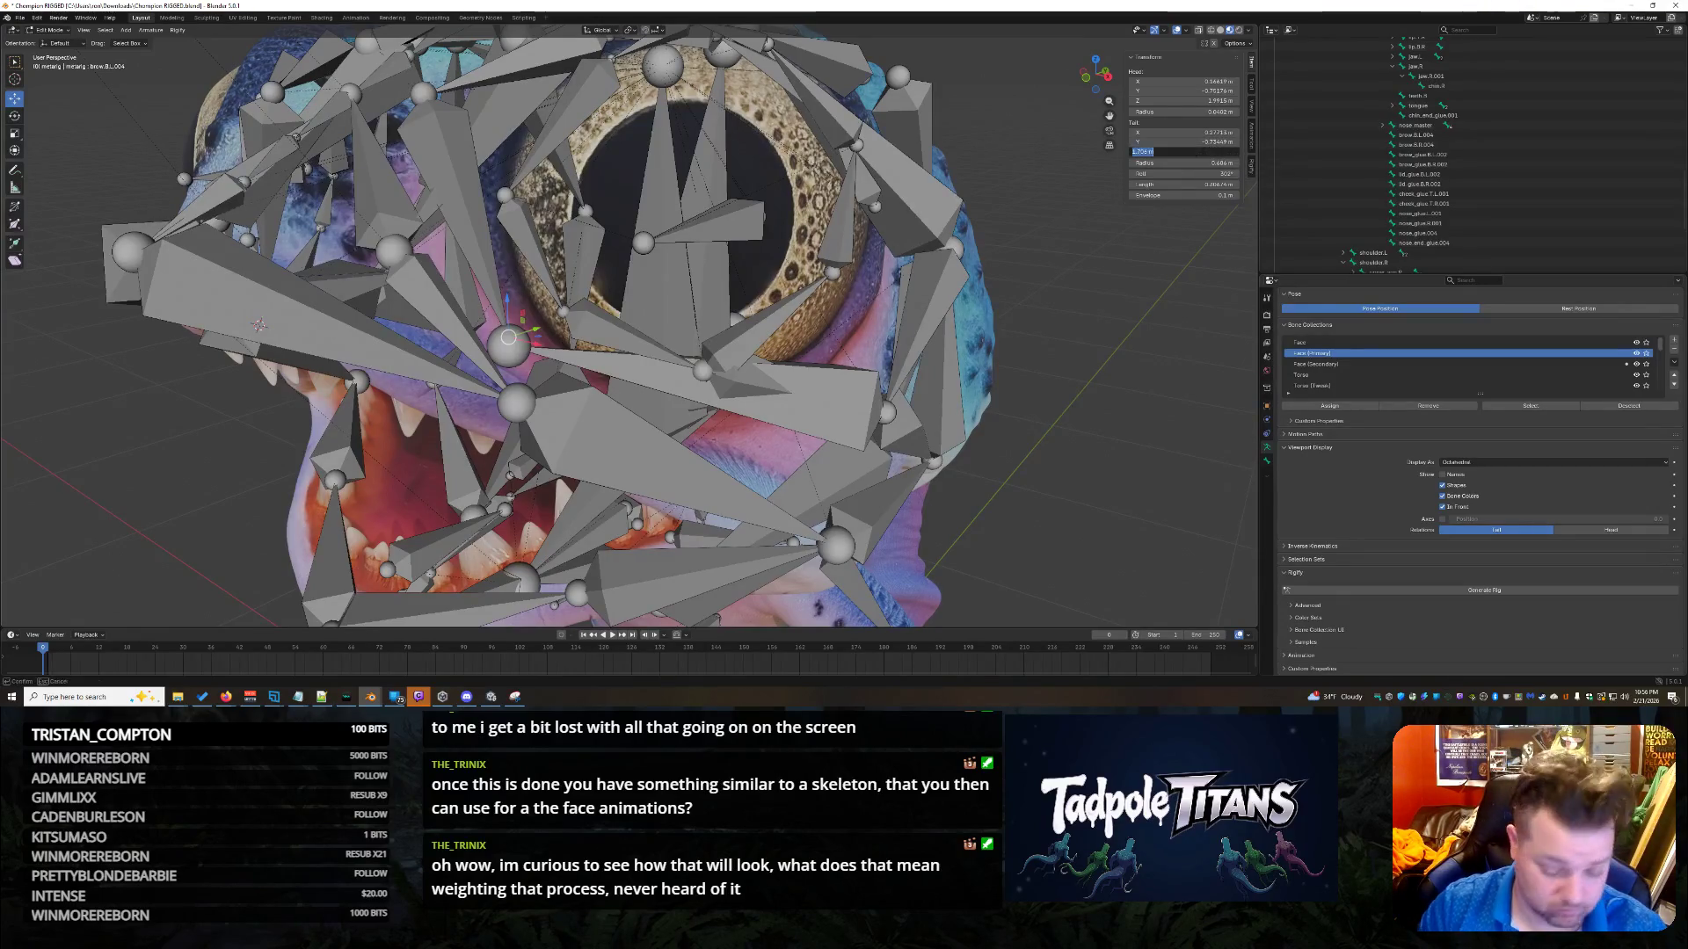
type(".6949")
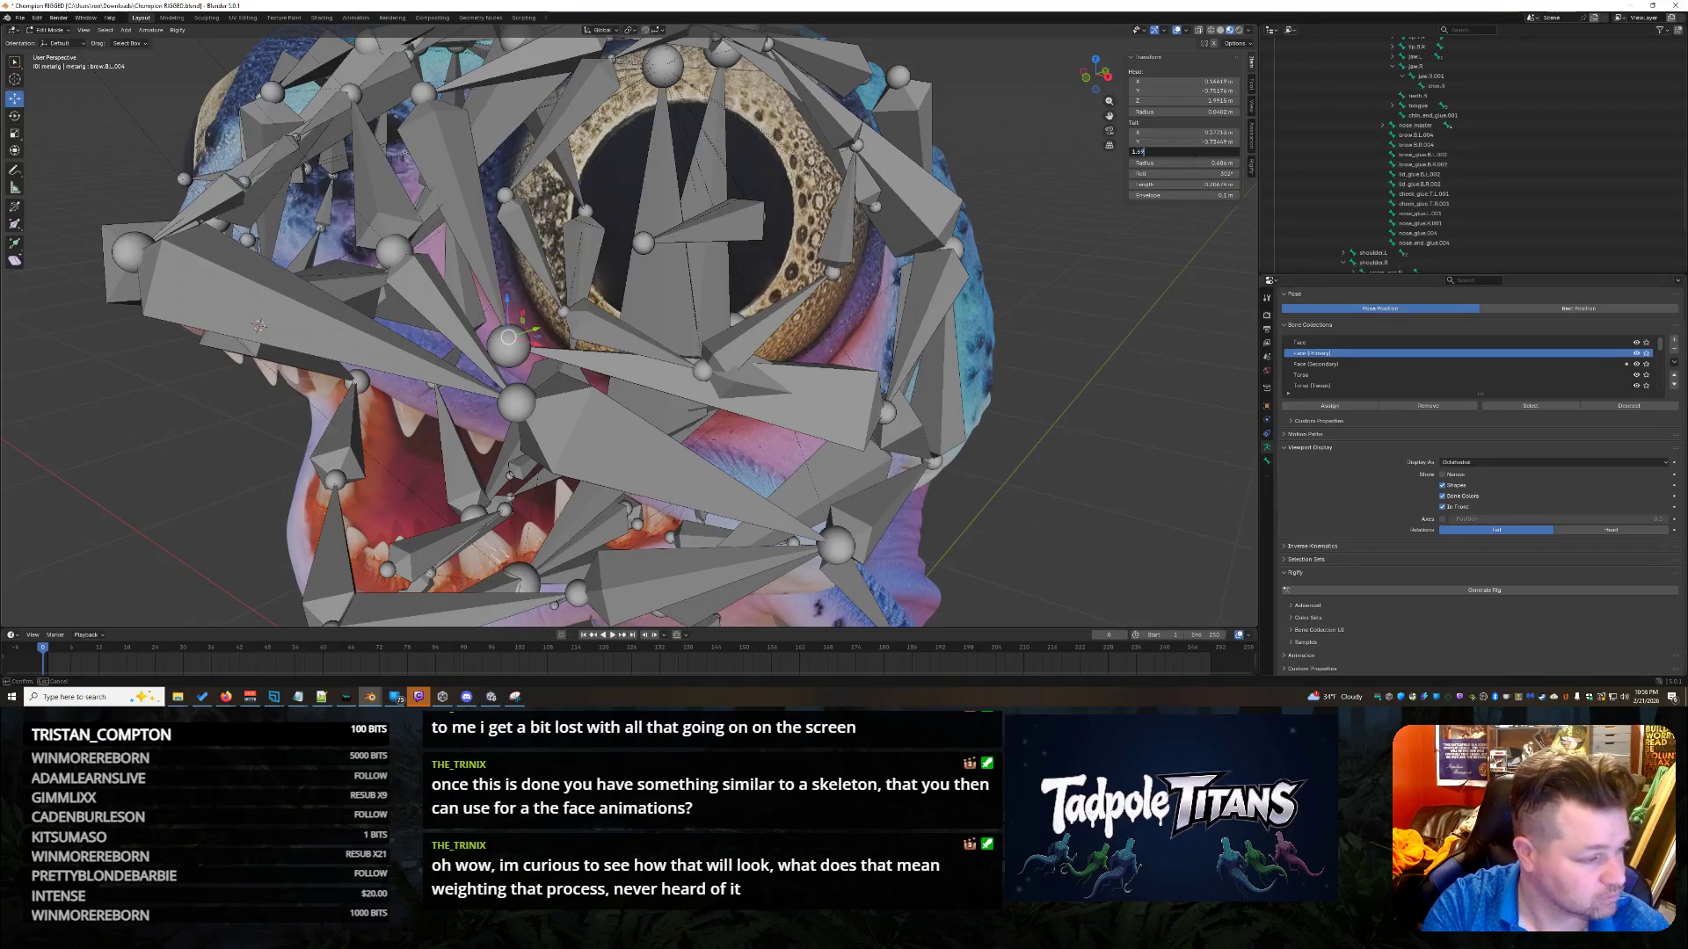
key("Return")
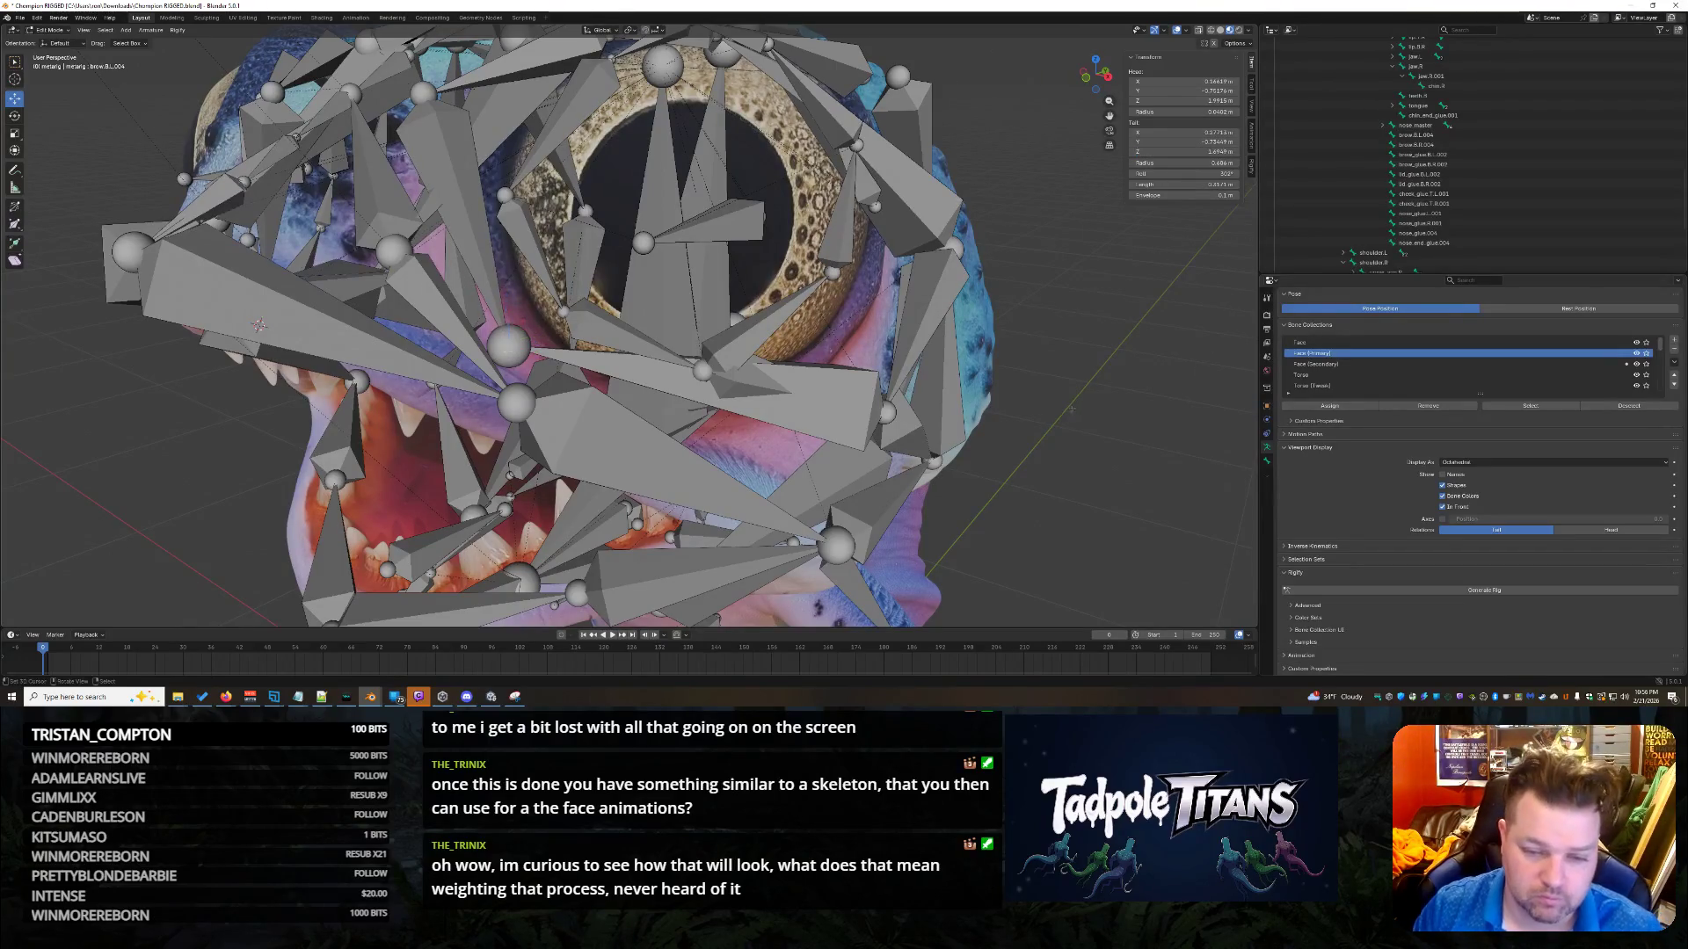
middle_click_drag(1034, 421, 1081, 415)
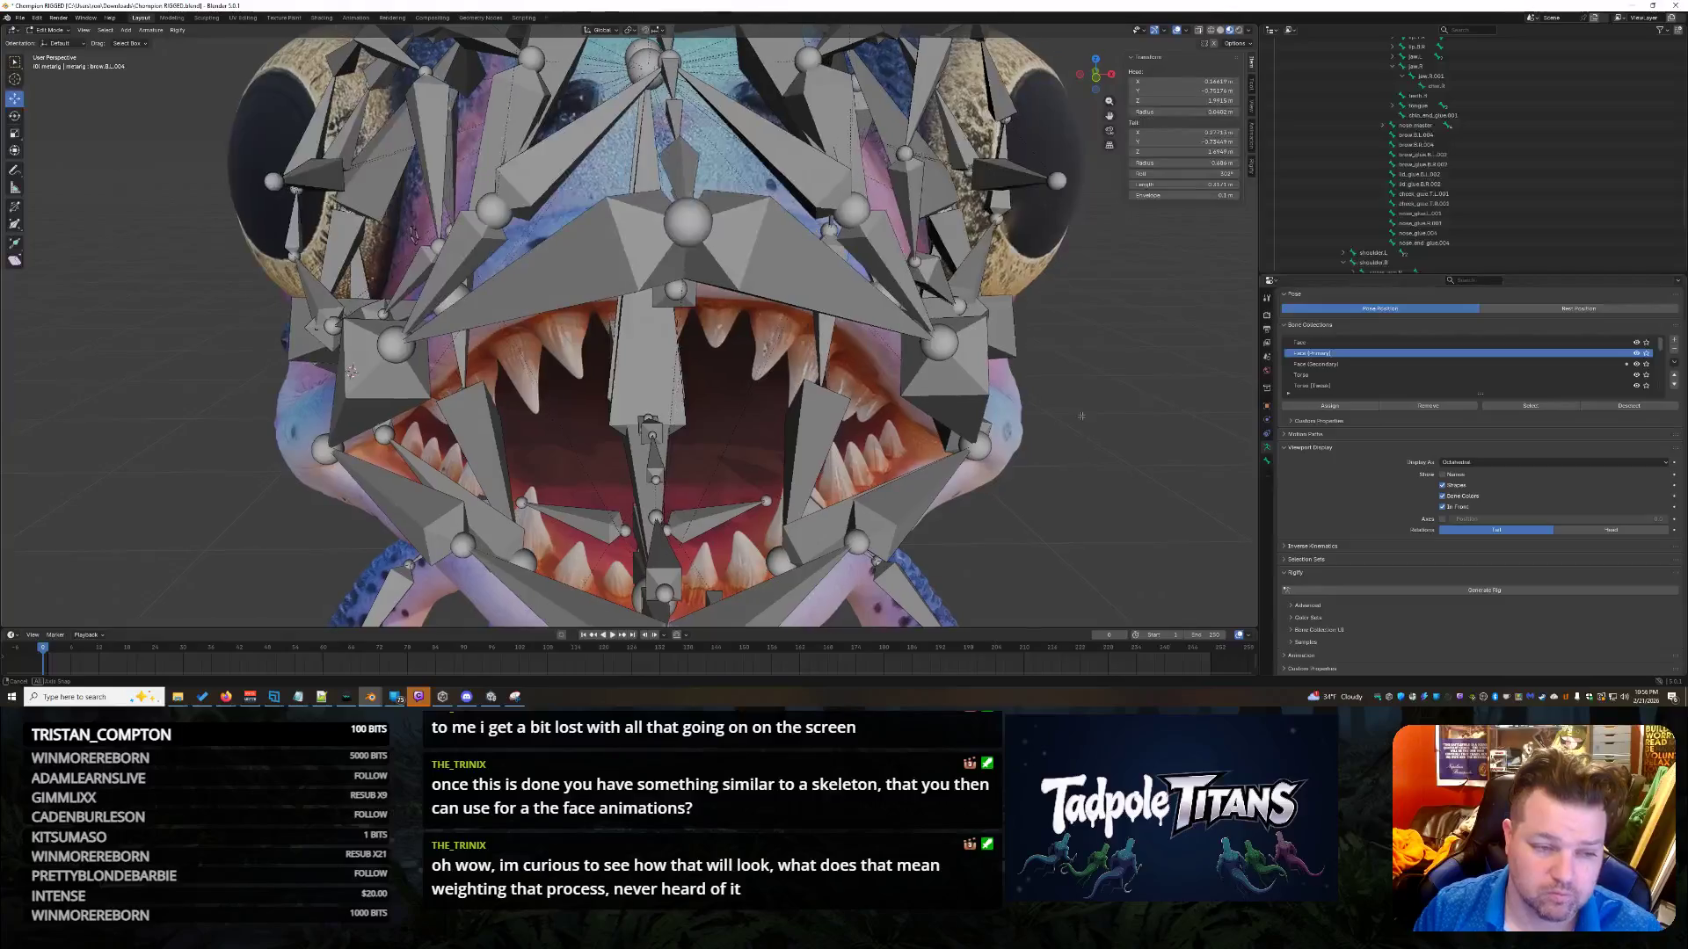
scroll(1081, 416, "down", 2)
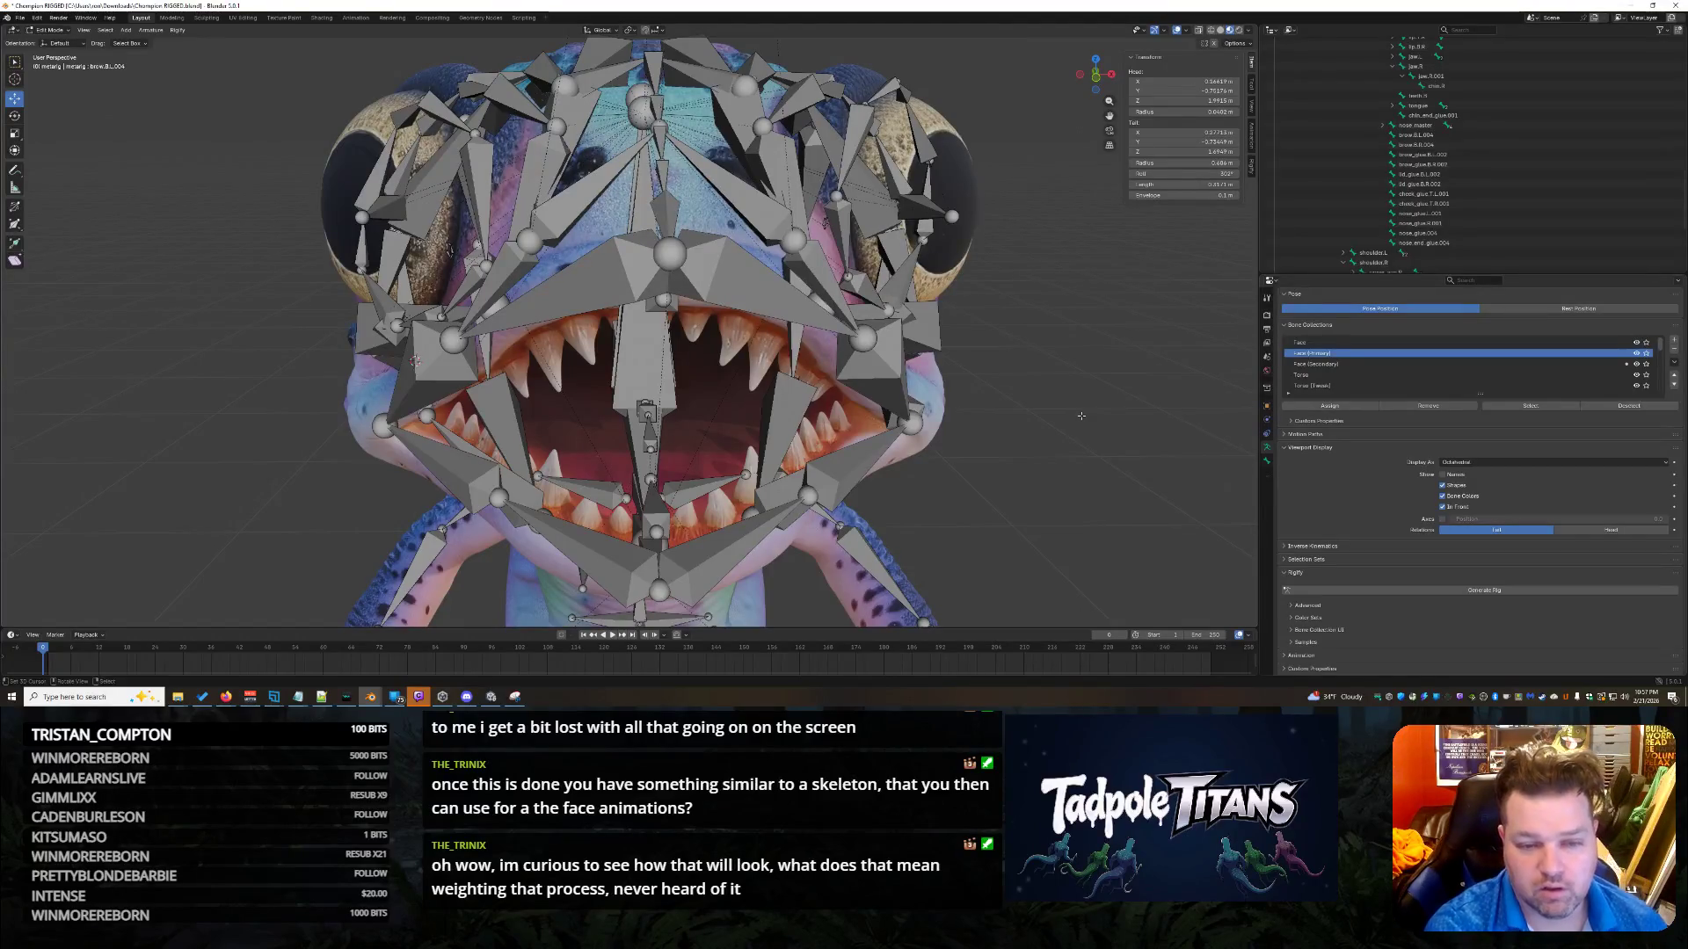
mouse_move(1085, 413)
middle_mouse_down()
mouse_move(1082, 464)
mouse_move(1063, 463)
middle_mouse_up()
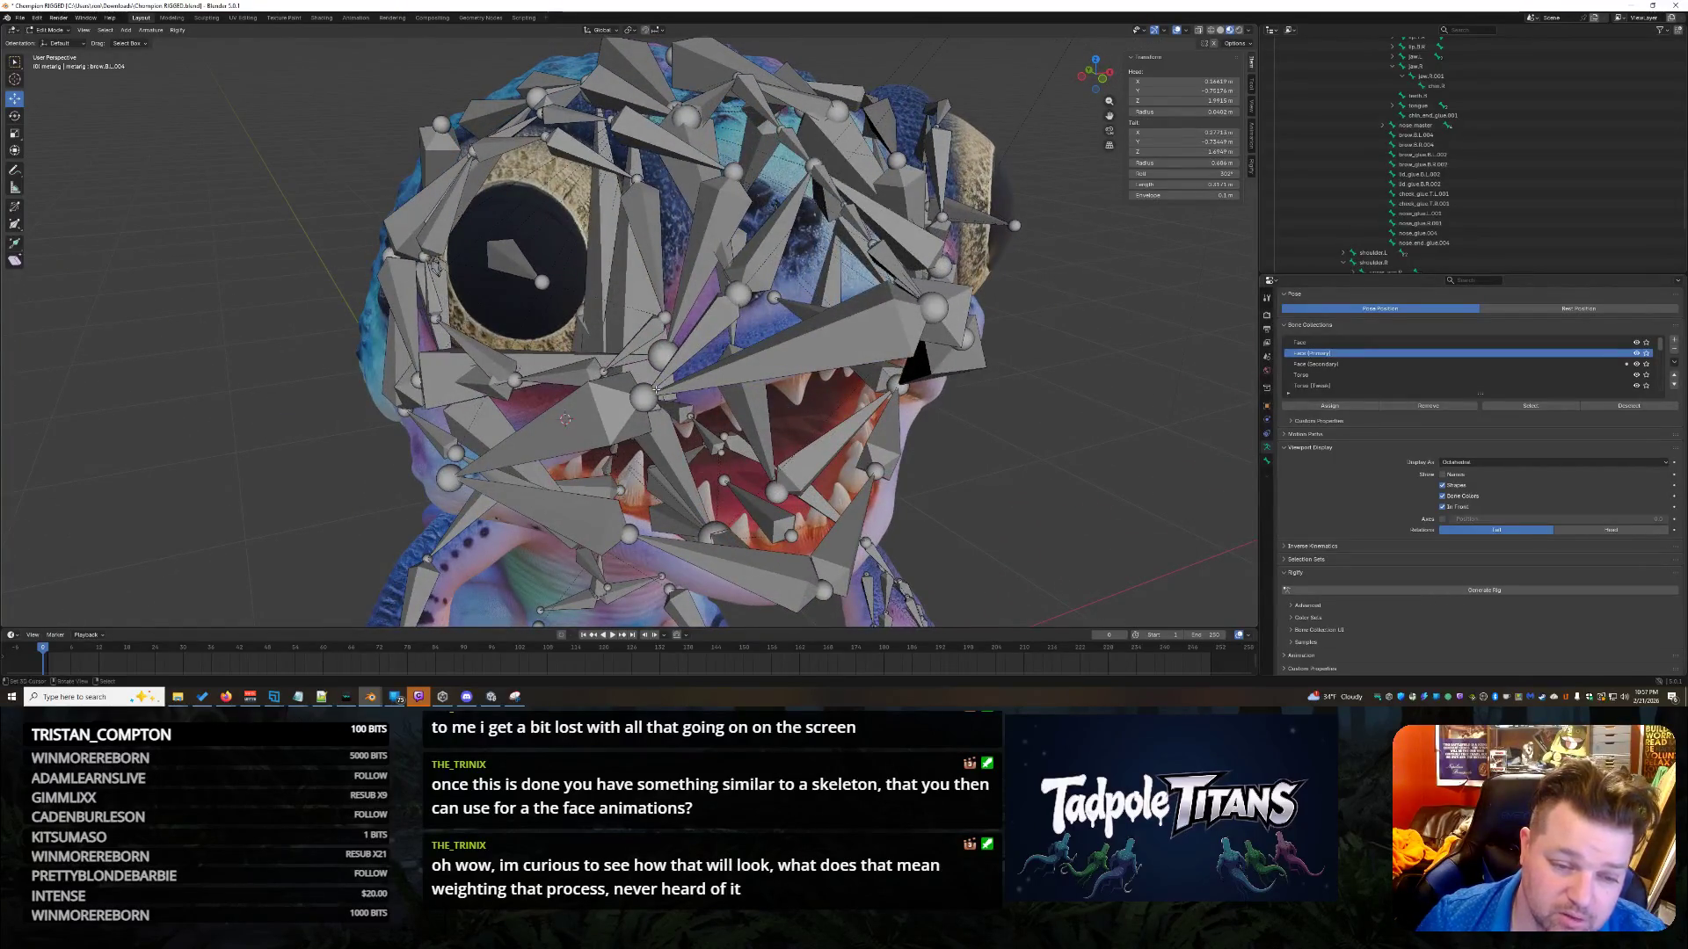
left_click(699, 362)
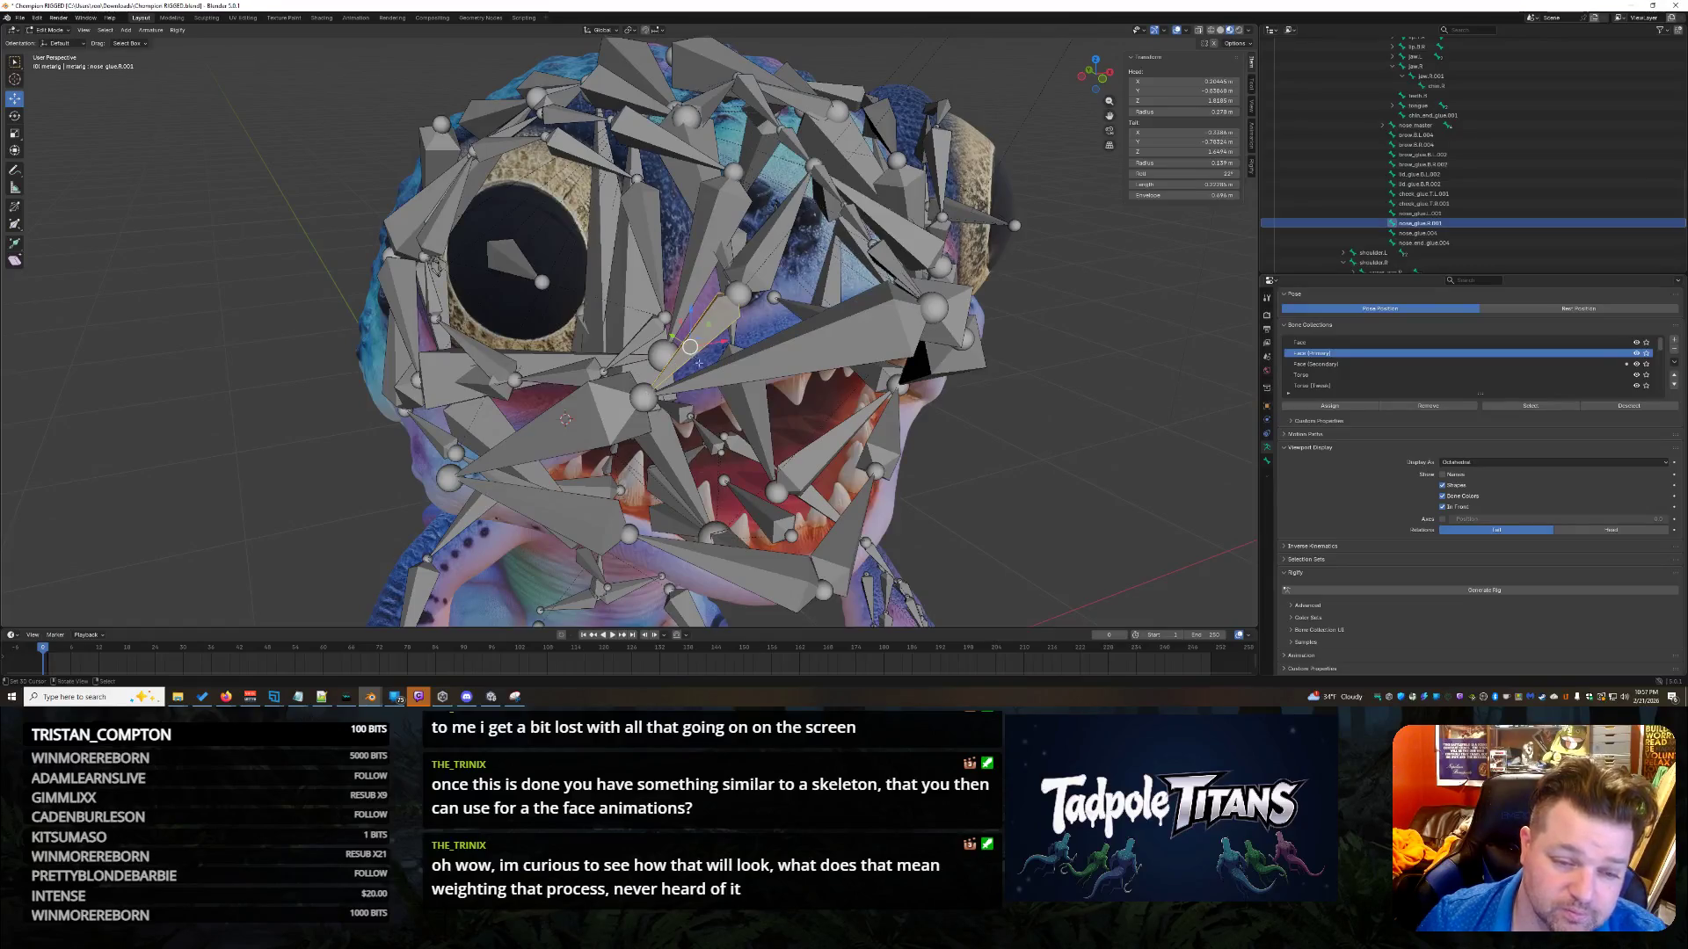
left_click(743, 373)
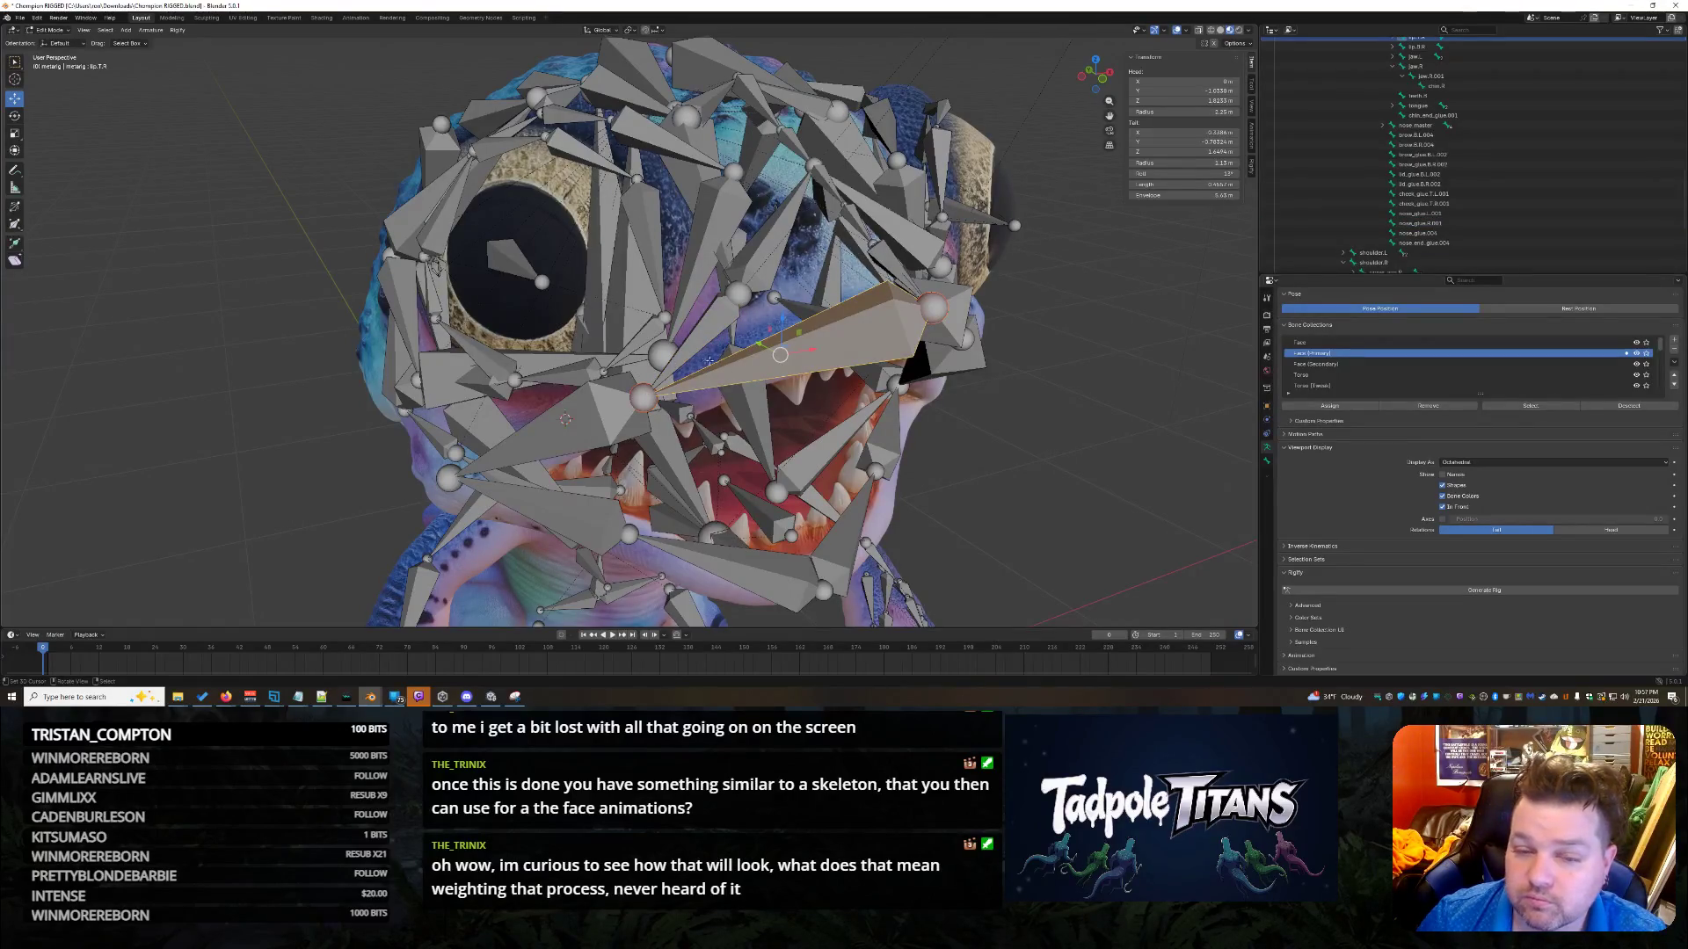
left_click(709, 355)
left_click(634, 421)
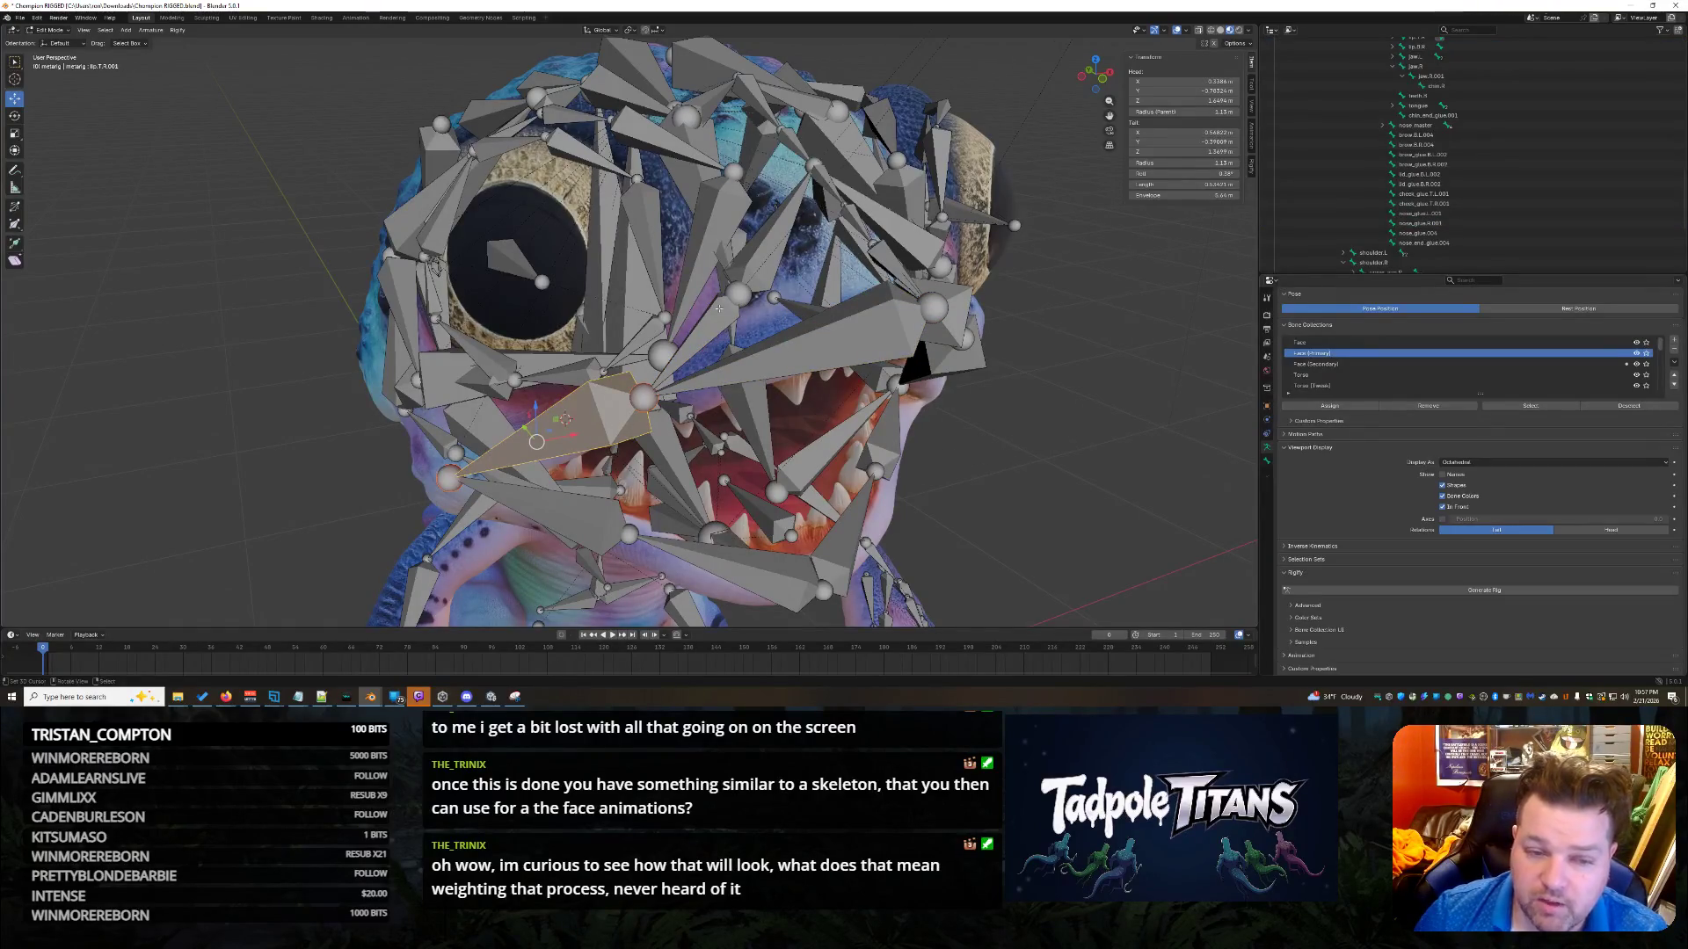
left_click(686, 345)
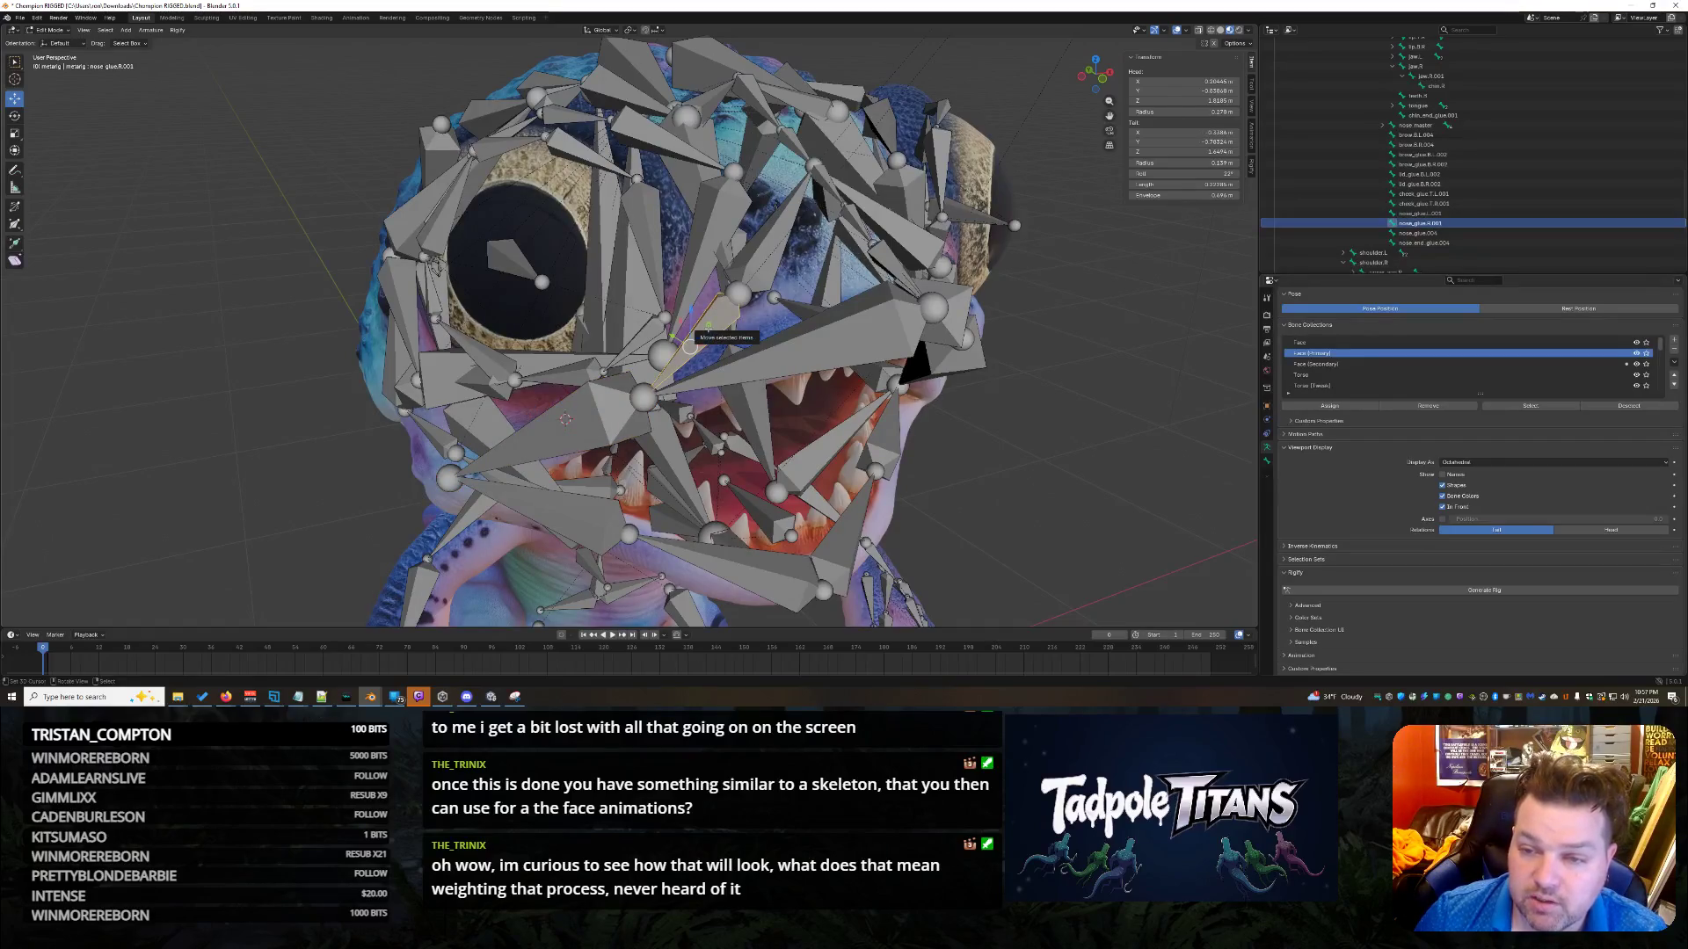
left_click(620, 406)
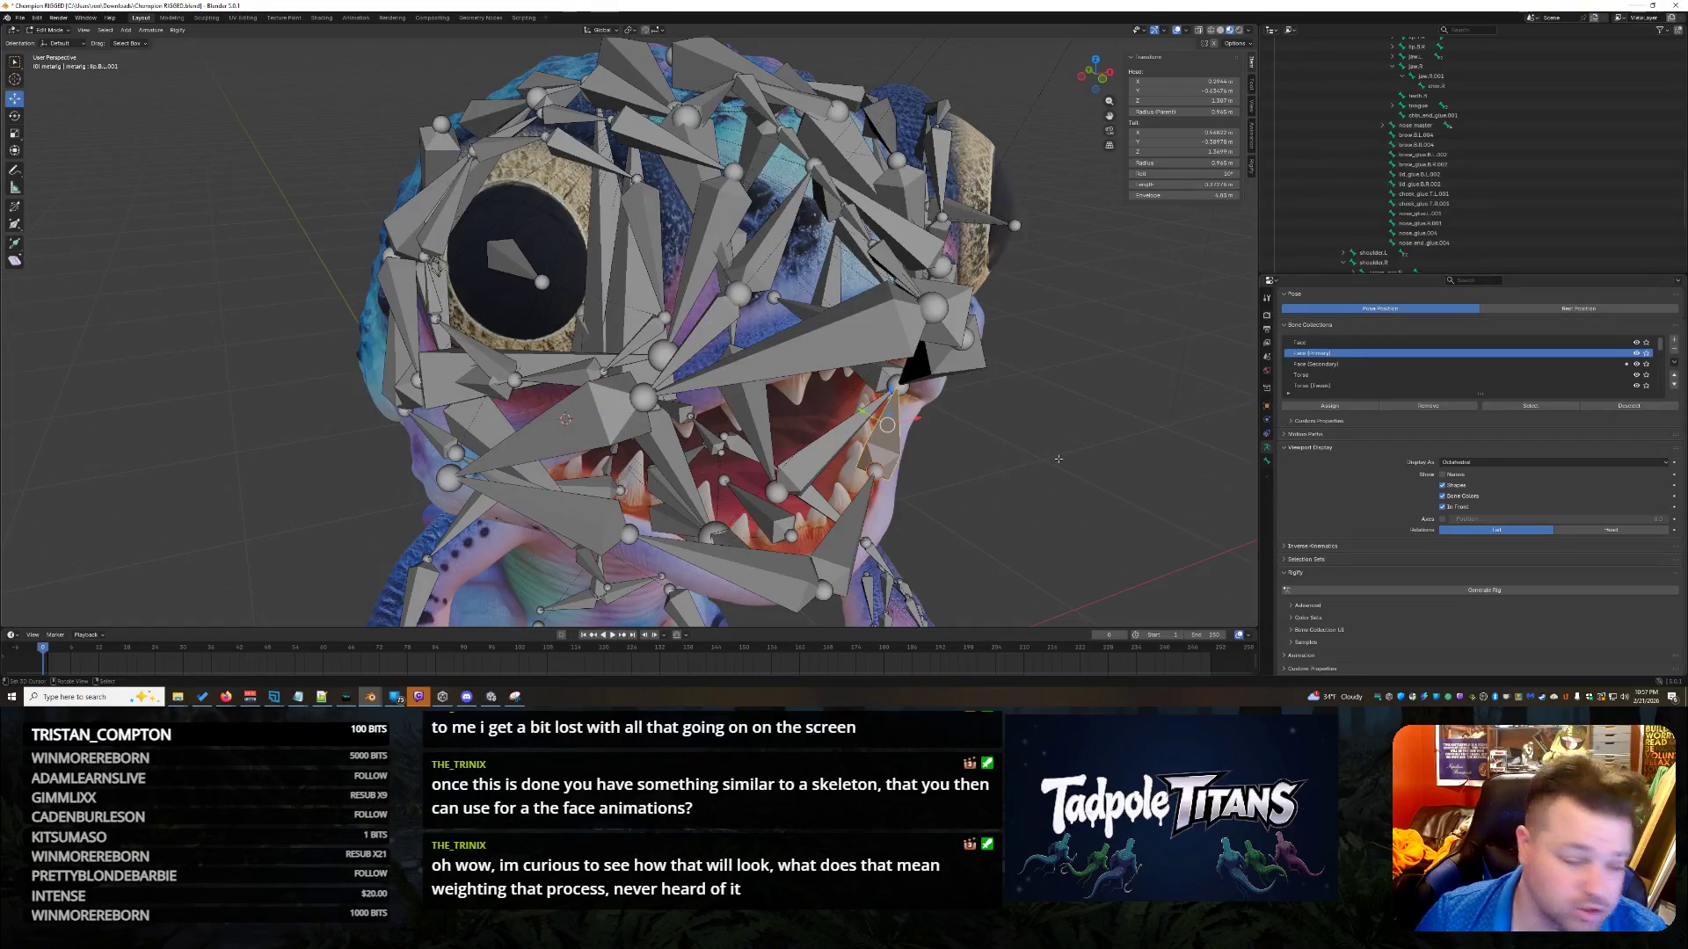
middle_click_drag(1057, 459, 1101, 471)
scroll(1102, 470, "up", 3)
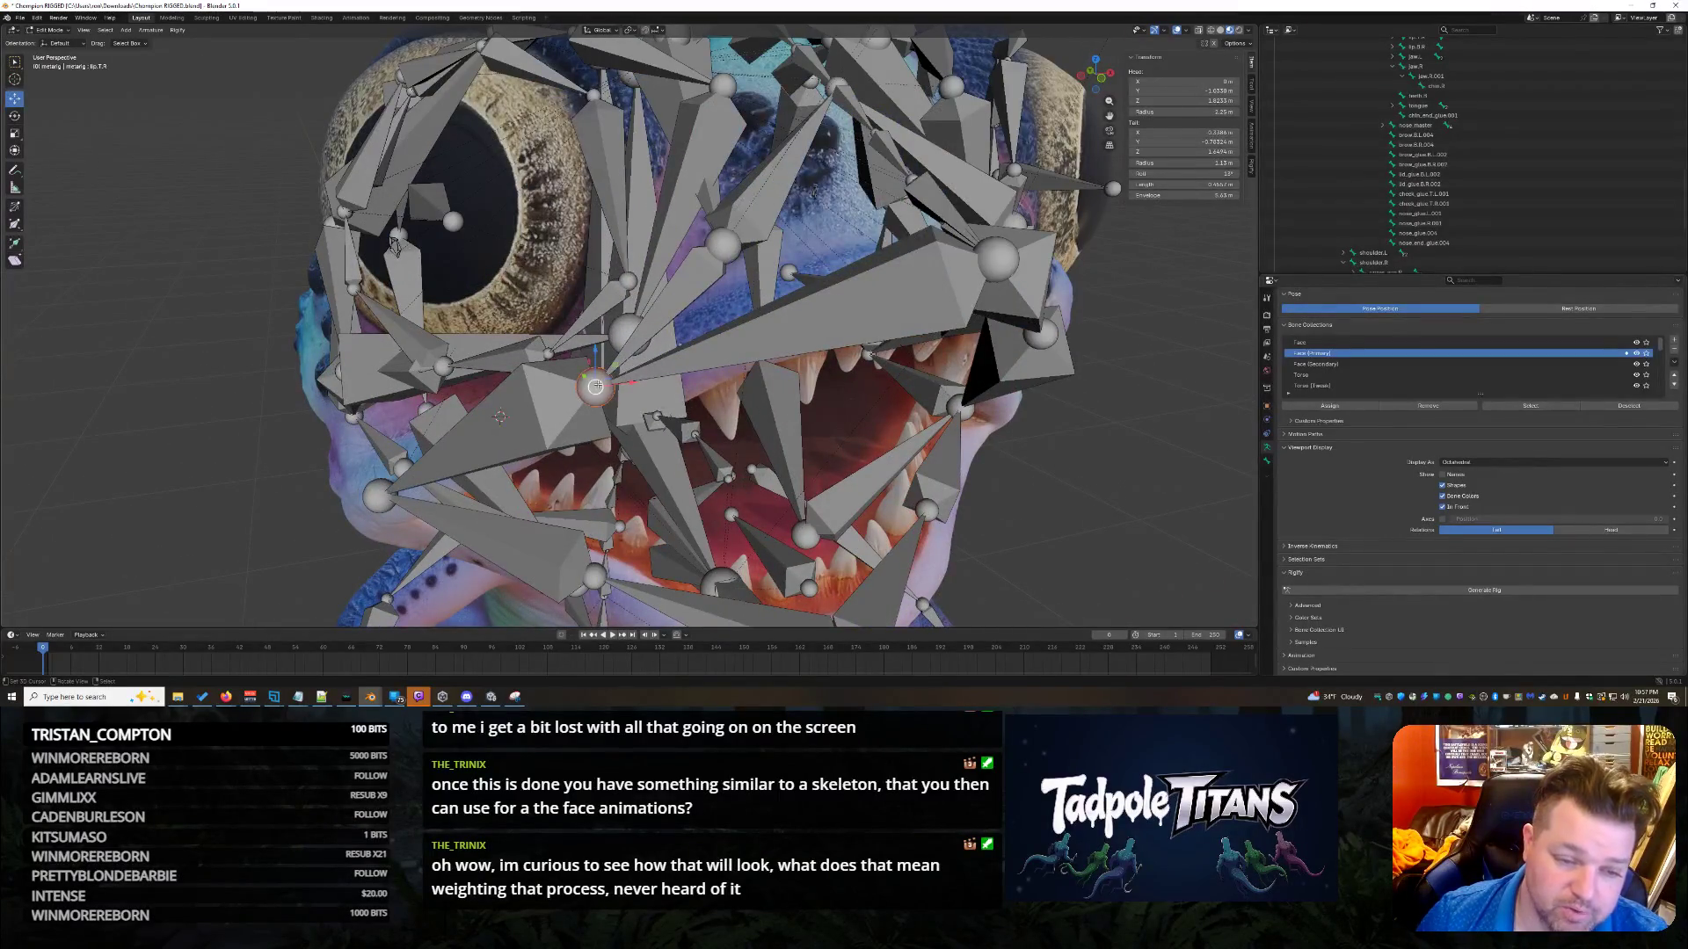
scroll(894, 489, "down", 4)
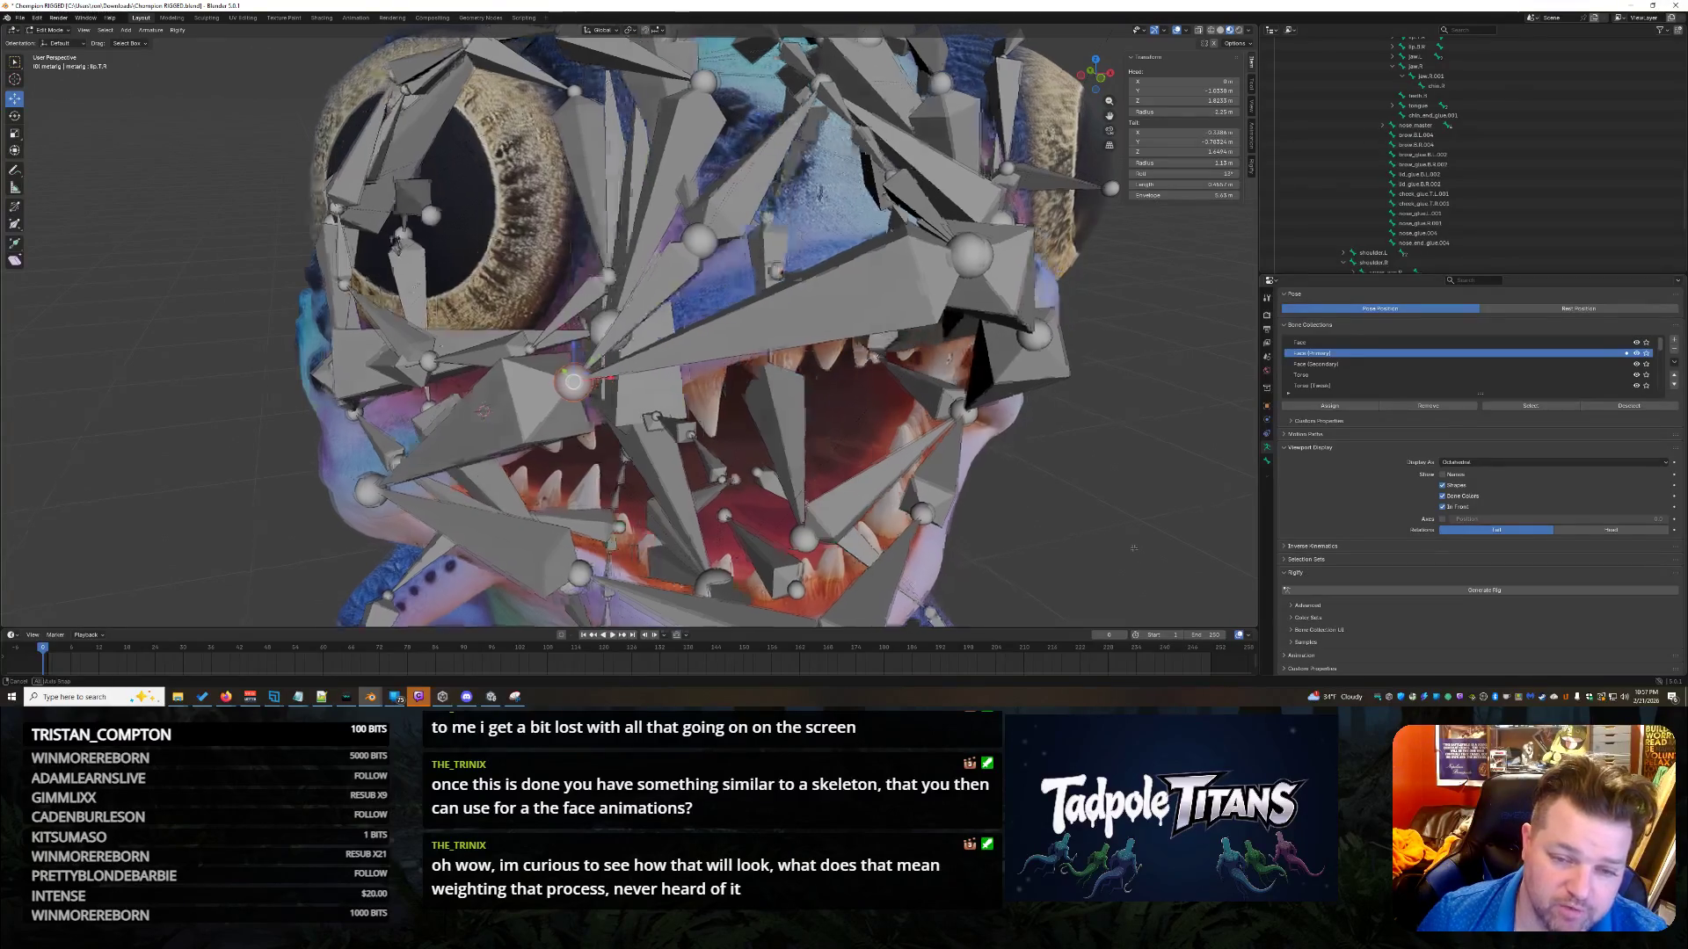
scroll(1092, 543, "down", 5)
mouse_move(1093, 543)
middle_mouse_down()
mouse_move(1231, 549)
mouse_move(1077, 523)
mouse_move(1103, 501)
mouse_move(1068, 448)
middle_mouse_up()
scroll(1068, 448, "up", 4)
scroll(1068, 448, "up", 2)
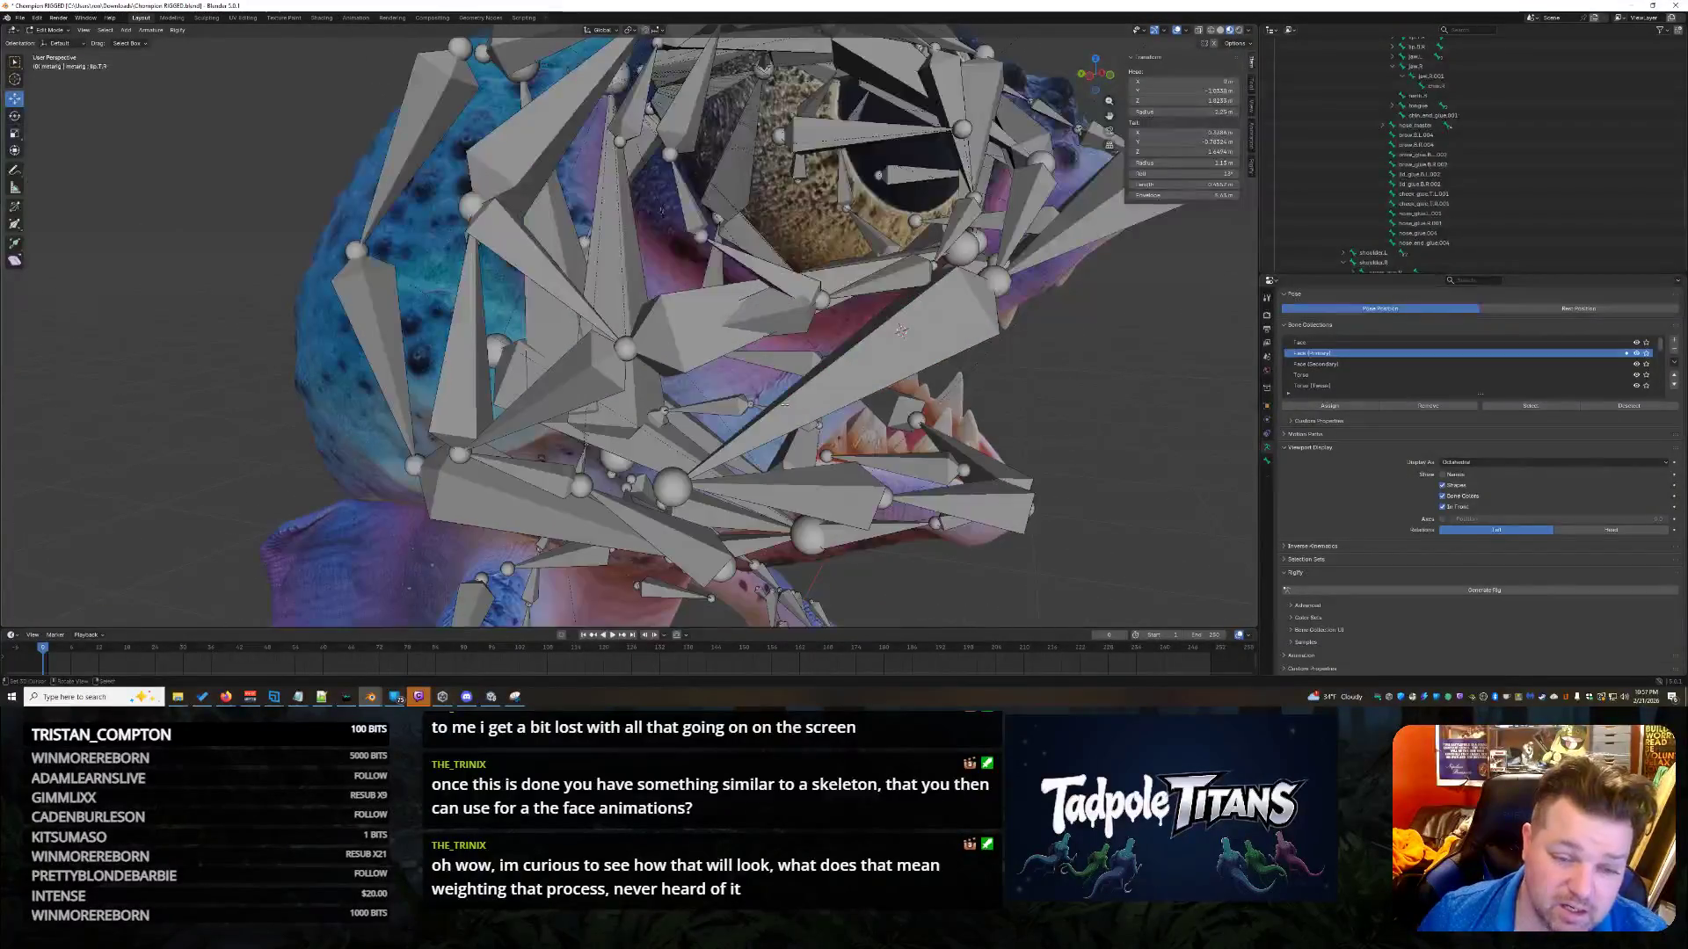
left_click(762, 326)
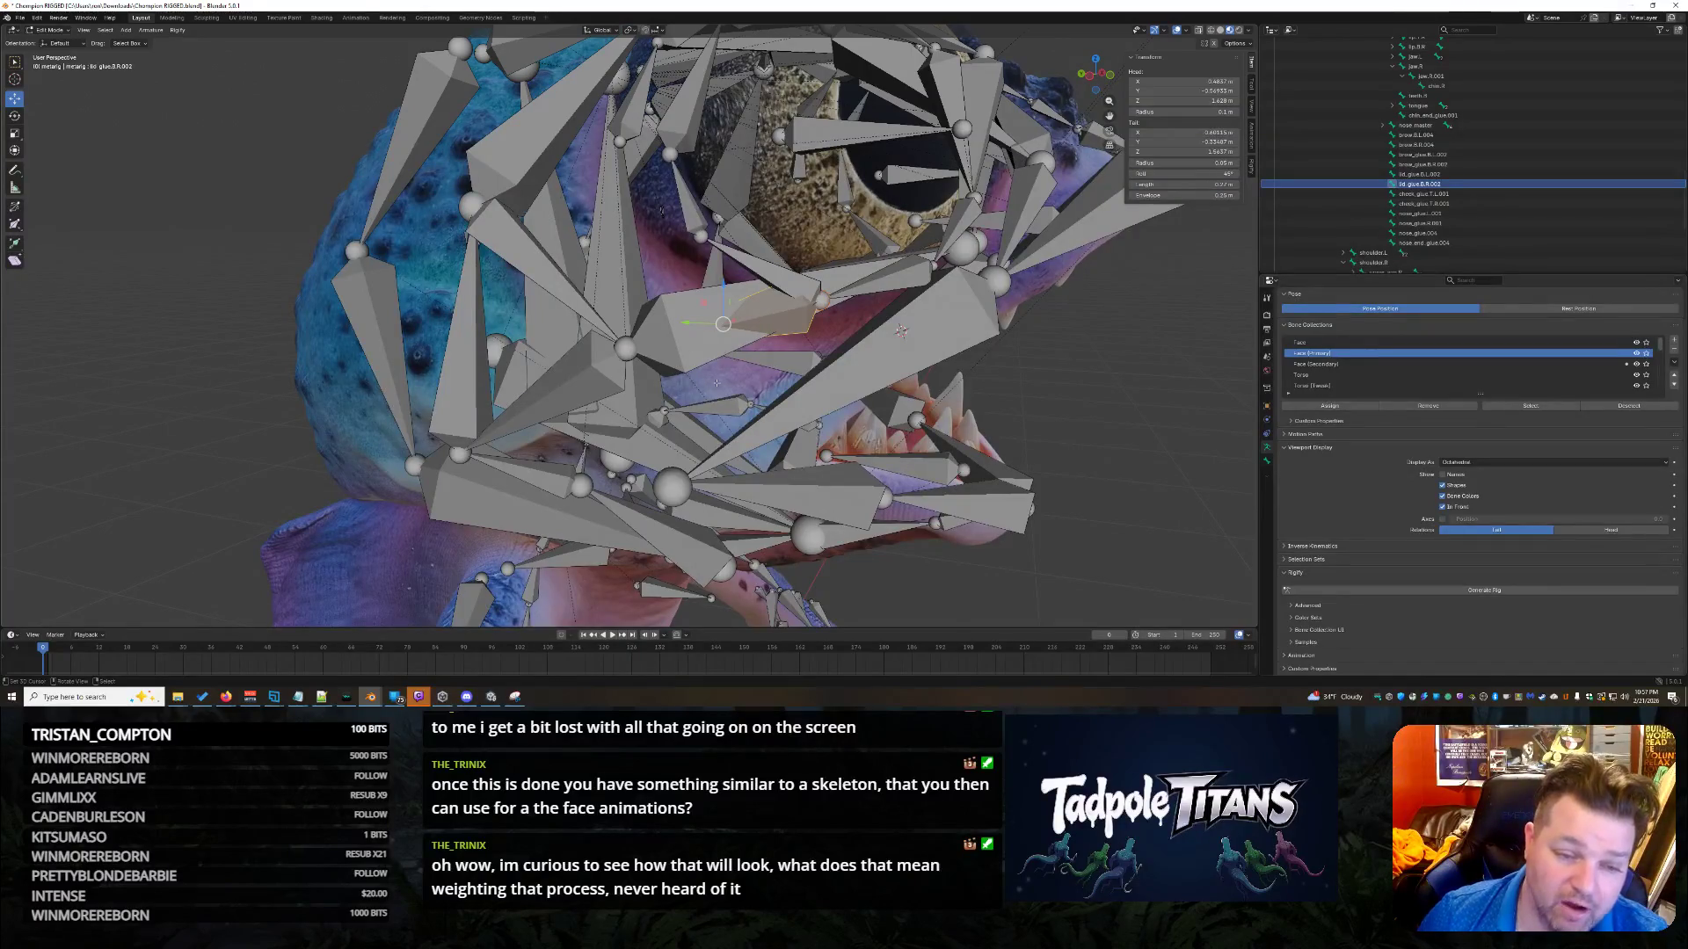
mouse_move(1018, 482)
middle_mouse_down()
mouse_move(1060, 439)
mouse_move(1029, 413)
middle_mouse_up()
scroll(1148, 356, "down", 5)
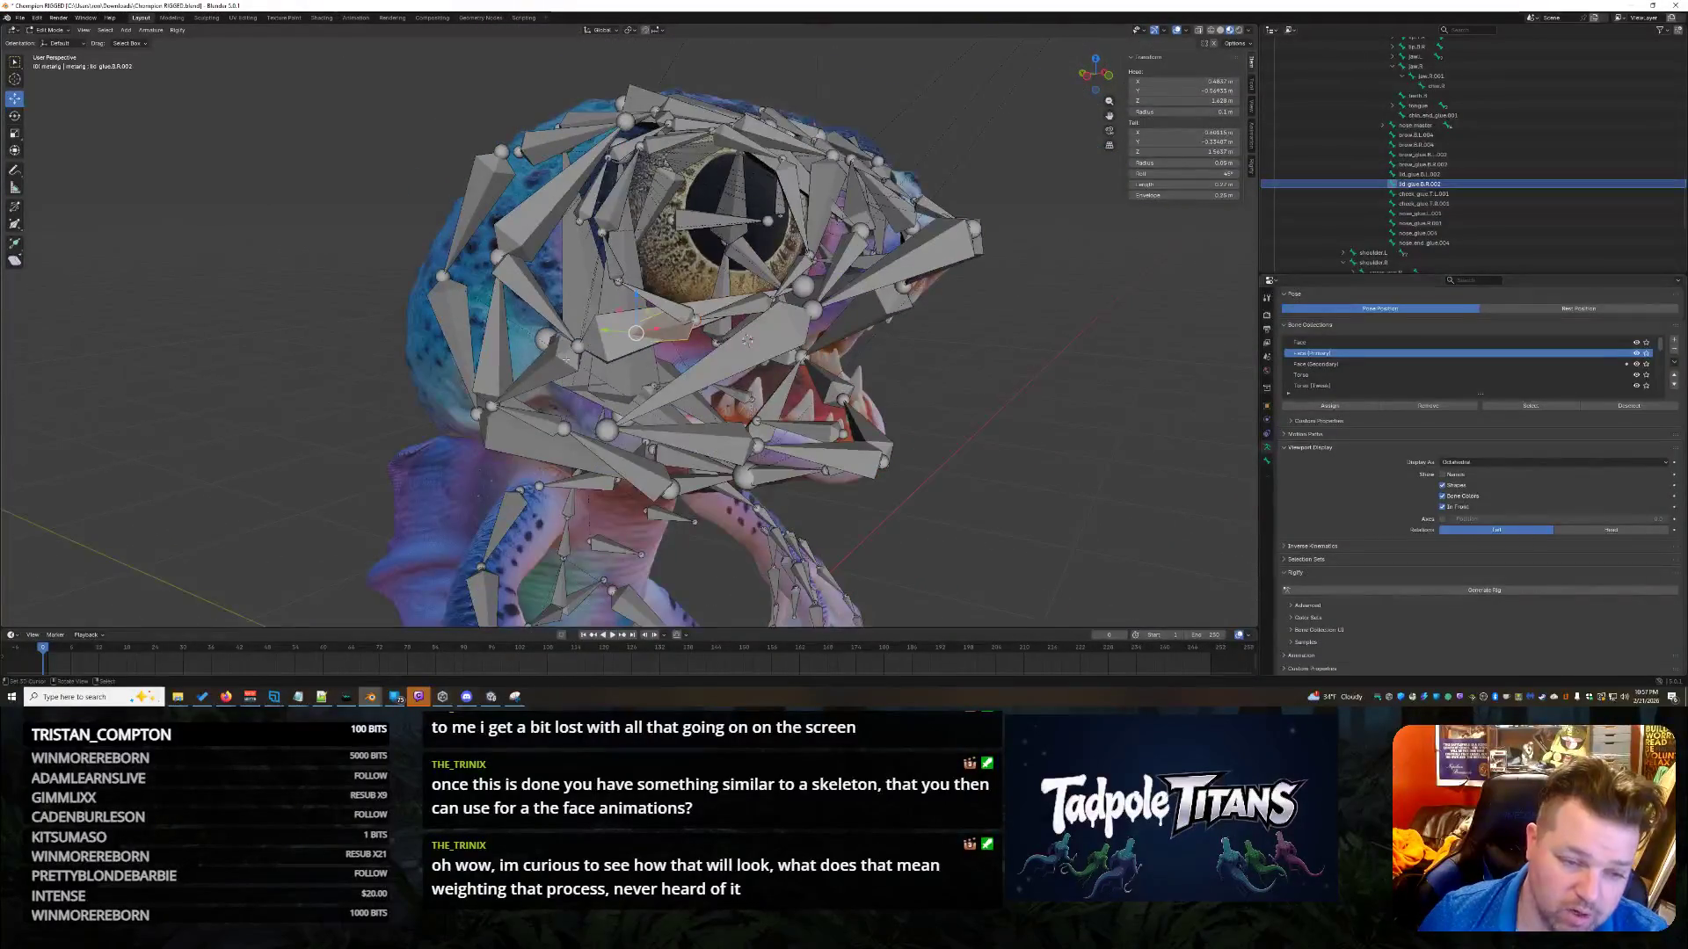
mouse_move(1147, 356)
middle_mouse_down()
mouse_move(971, 397)
mouse_move(926, 451)
middle_mouse_up()
scroll(926, 451, "up", 4)
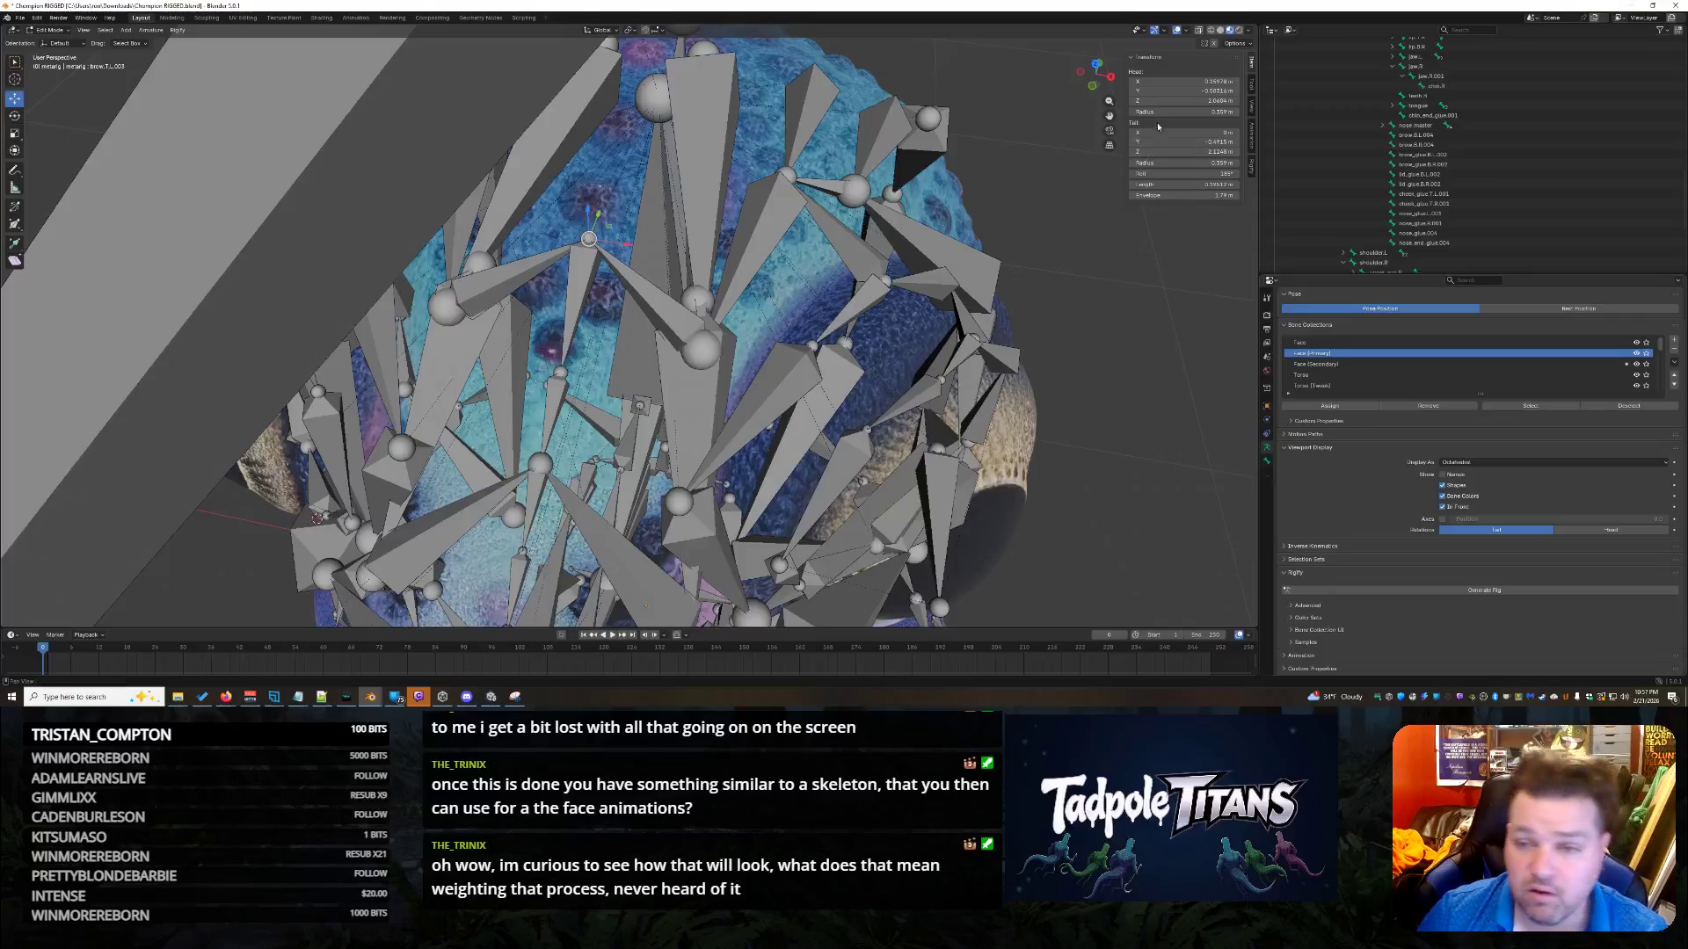
Zoom out and save Champion RIGGED.blend with Ctrl+S, then select the nose master bone.
scroll(1143, 440, "down", 3)
mouse_move(1143, 440)
middle_mouse_down()
mouse_move(1146, 474)
mouse_move(1127, 448)
mouse_move(1082, 457)
middle_mouse_up()
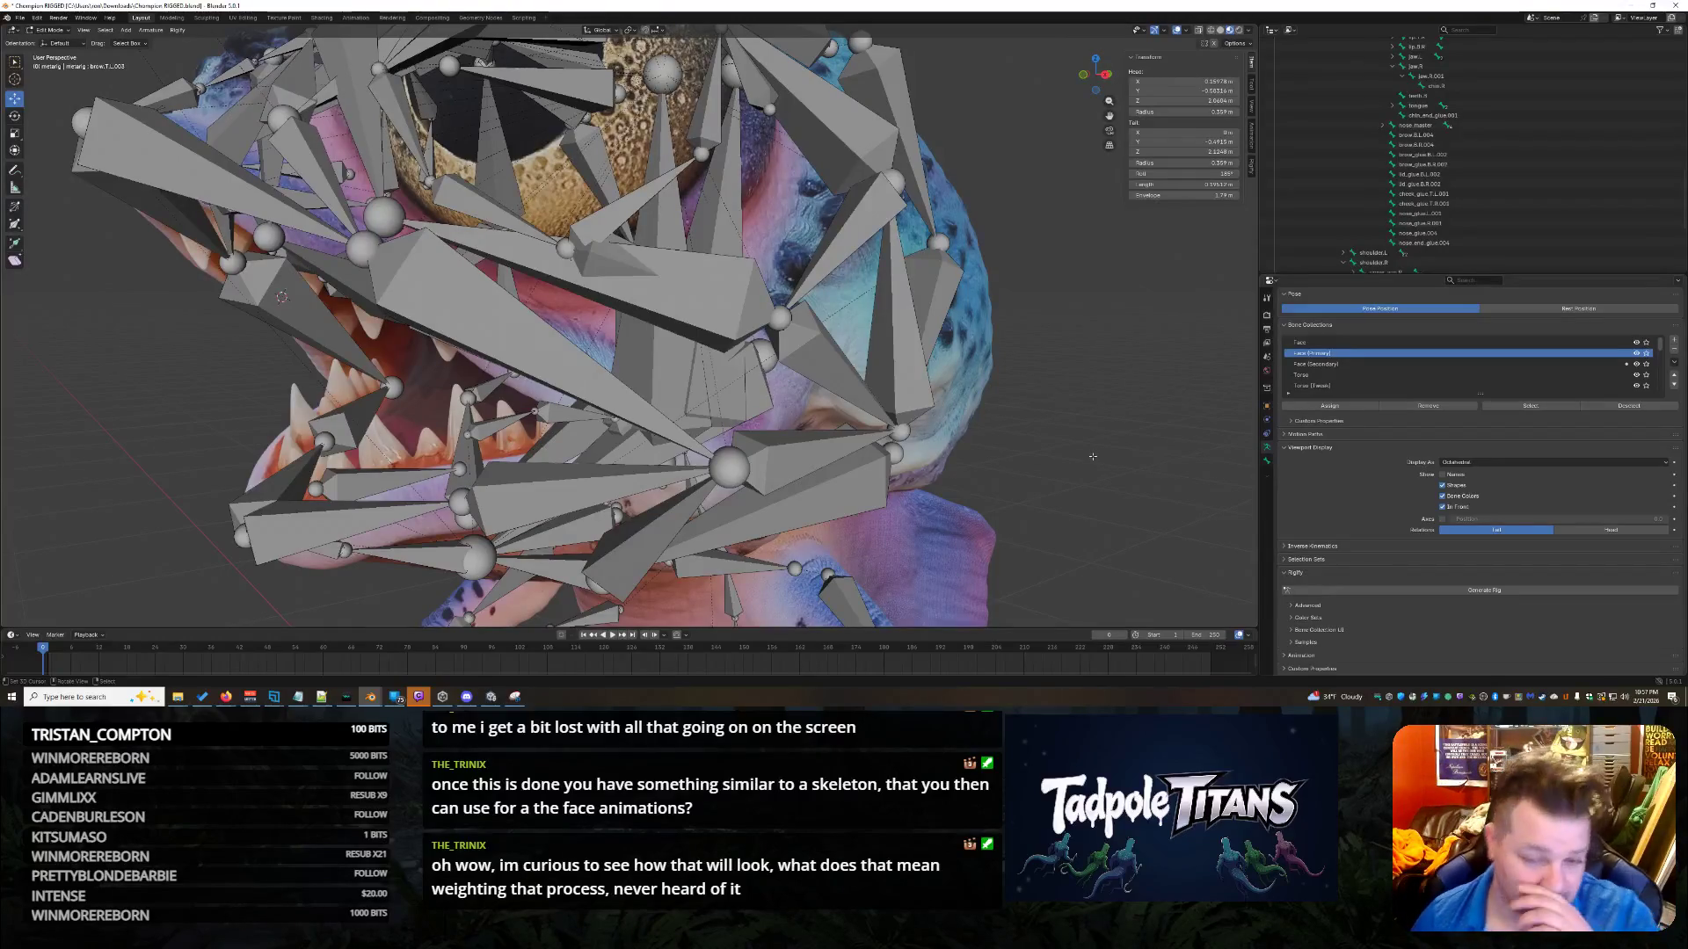
mouse_move(1093, 456)
middle_mouse_down()
mouse_move(1055, 468)
mouse_move(1134, 497)
mouse_move(1171, 487)
mouse_move(1212, 442)
mouse_move(1171, 426)
middle_mouse_up()
scroll(1171, 426, "down", 6)
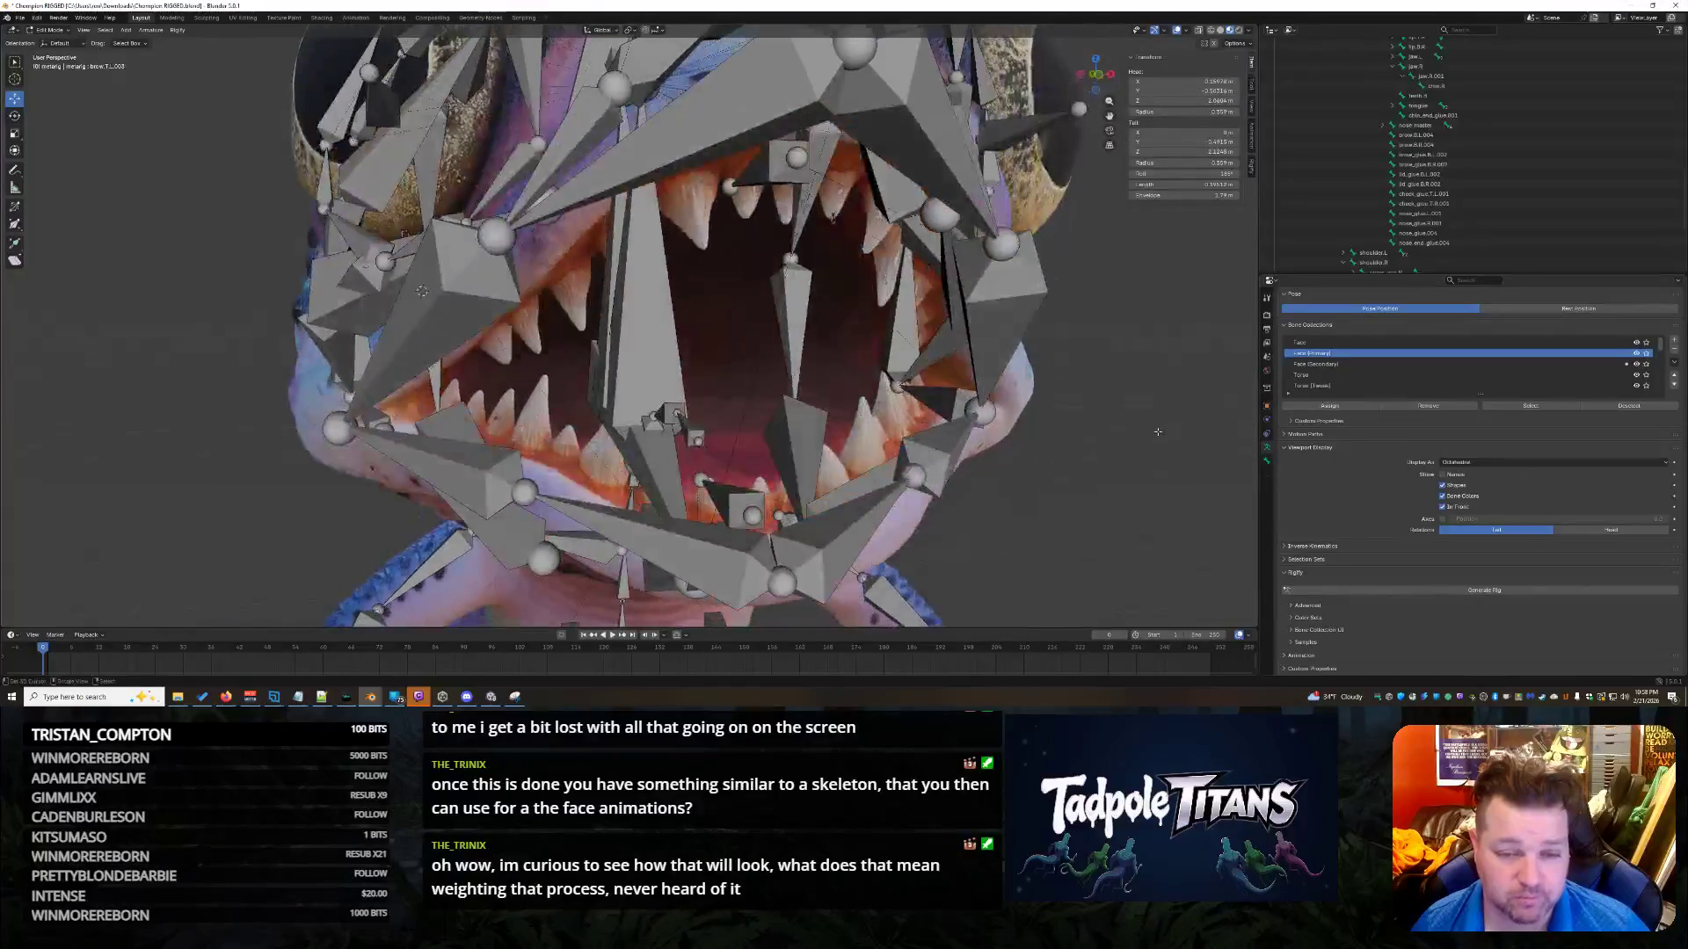
key("ctrl+s")
middle_click_drag(703, 273, 763, 268)
left_click(545, 106)
Move the nose master bone straight down along Z onto the snout and deselect it.
key("g")
key("z")
left_click(552, 264)
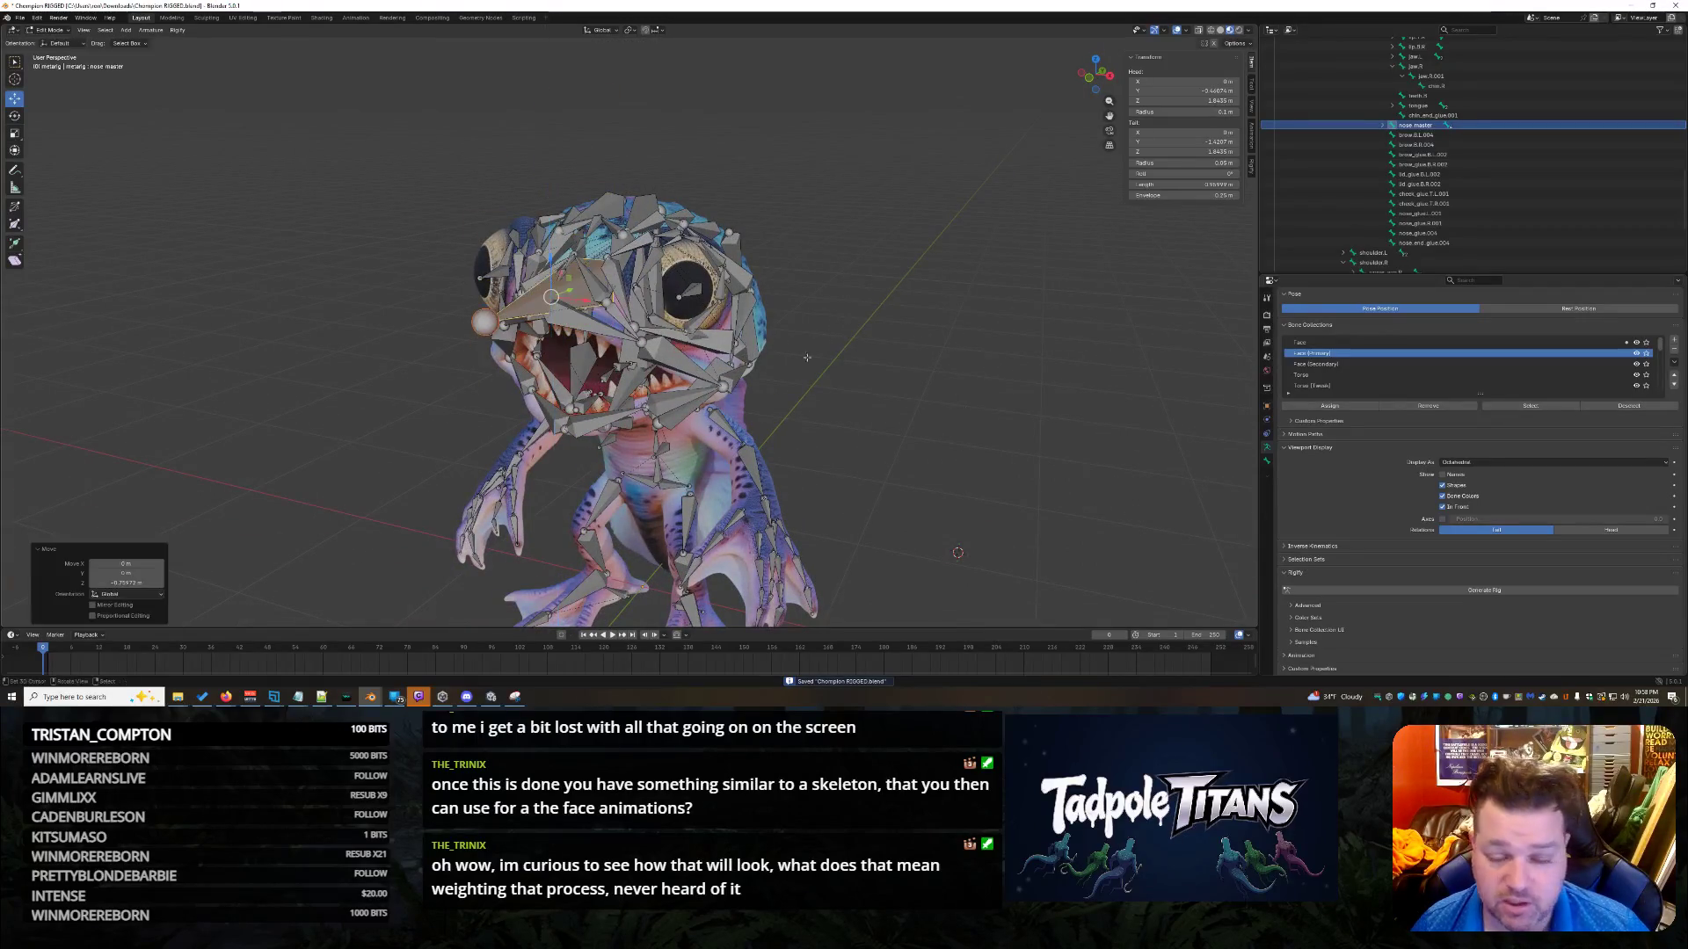
key("alt+a")
Try Generate Rig from the metarig, then undo the failed generation.
left_click(1477, 203)
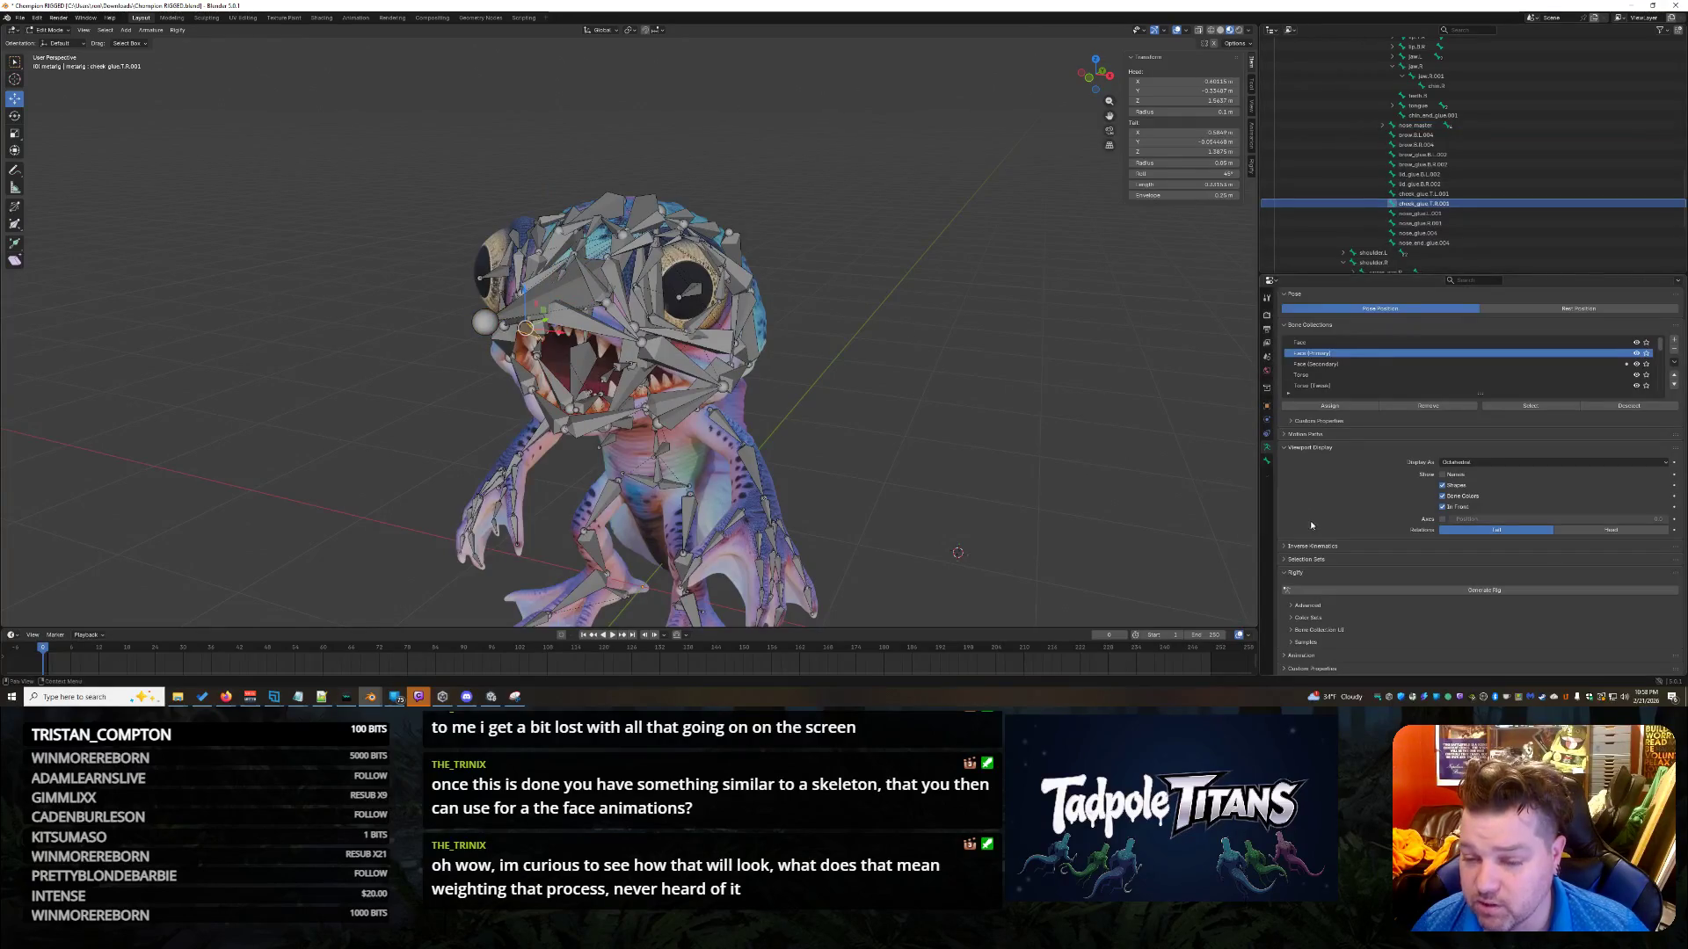
left_click(1414, 589)
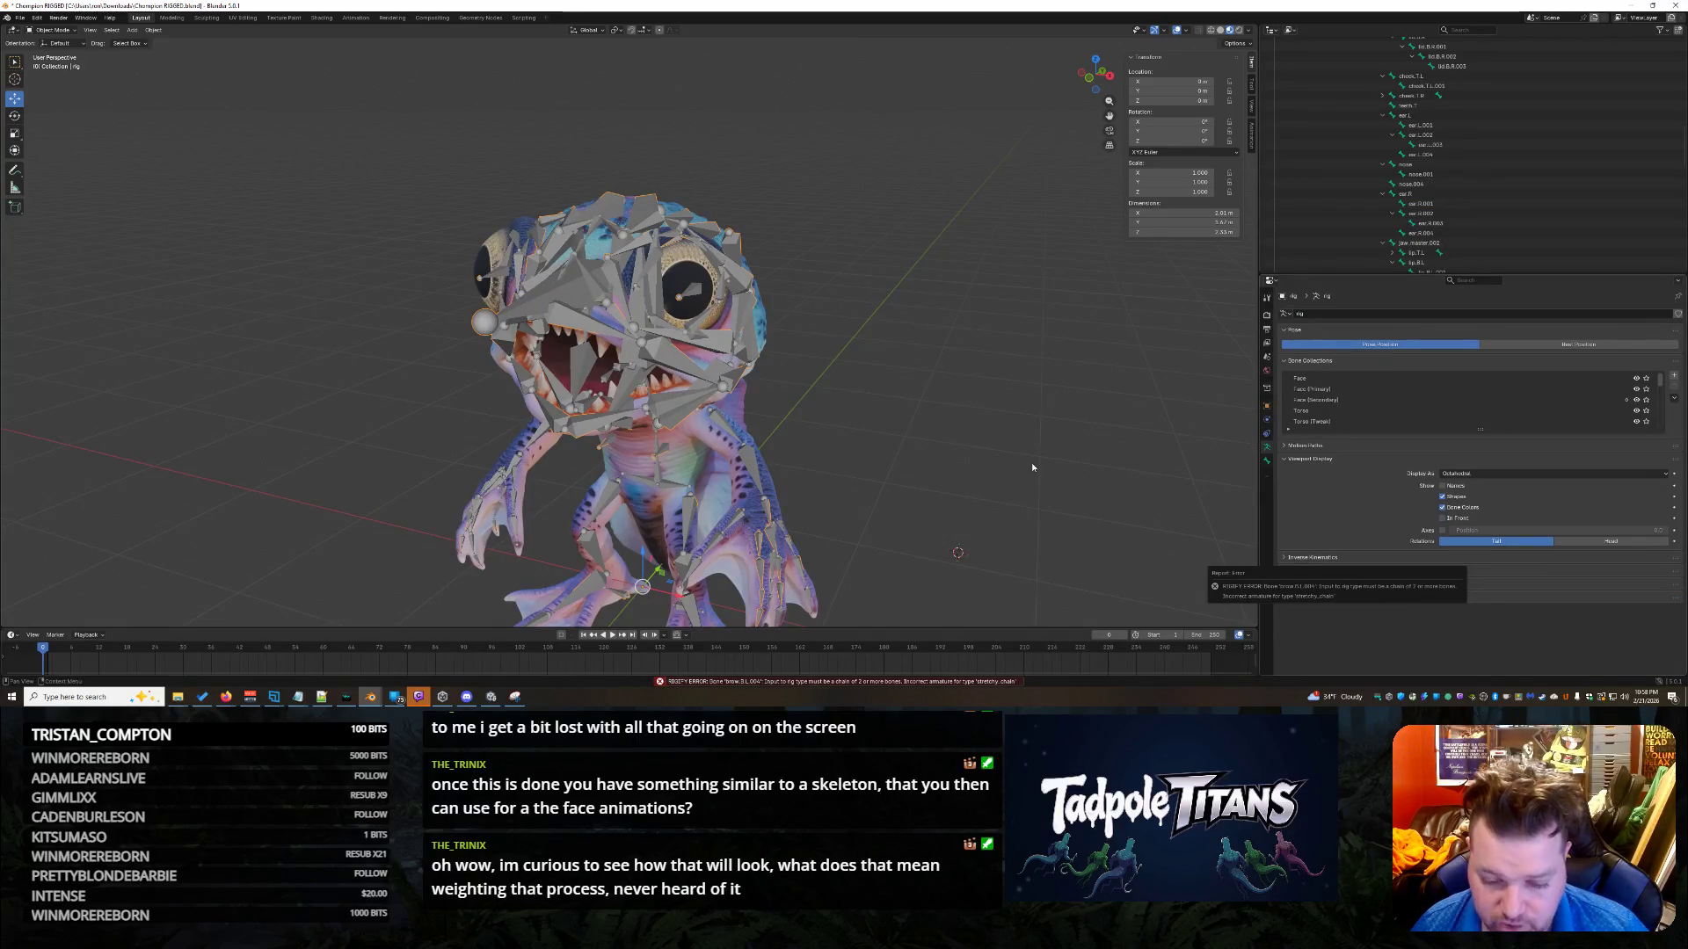
key("ctrl+z")
scroll(1453, 244, "down", 5)
scroll(1485, 248, "up", 10)
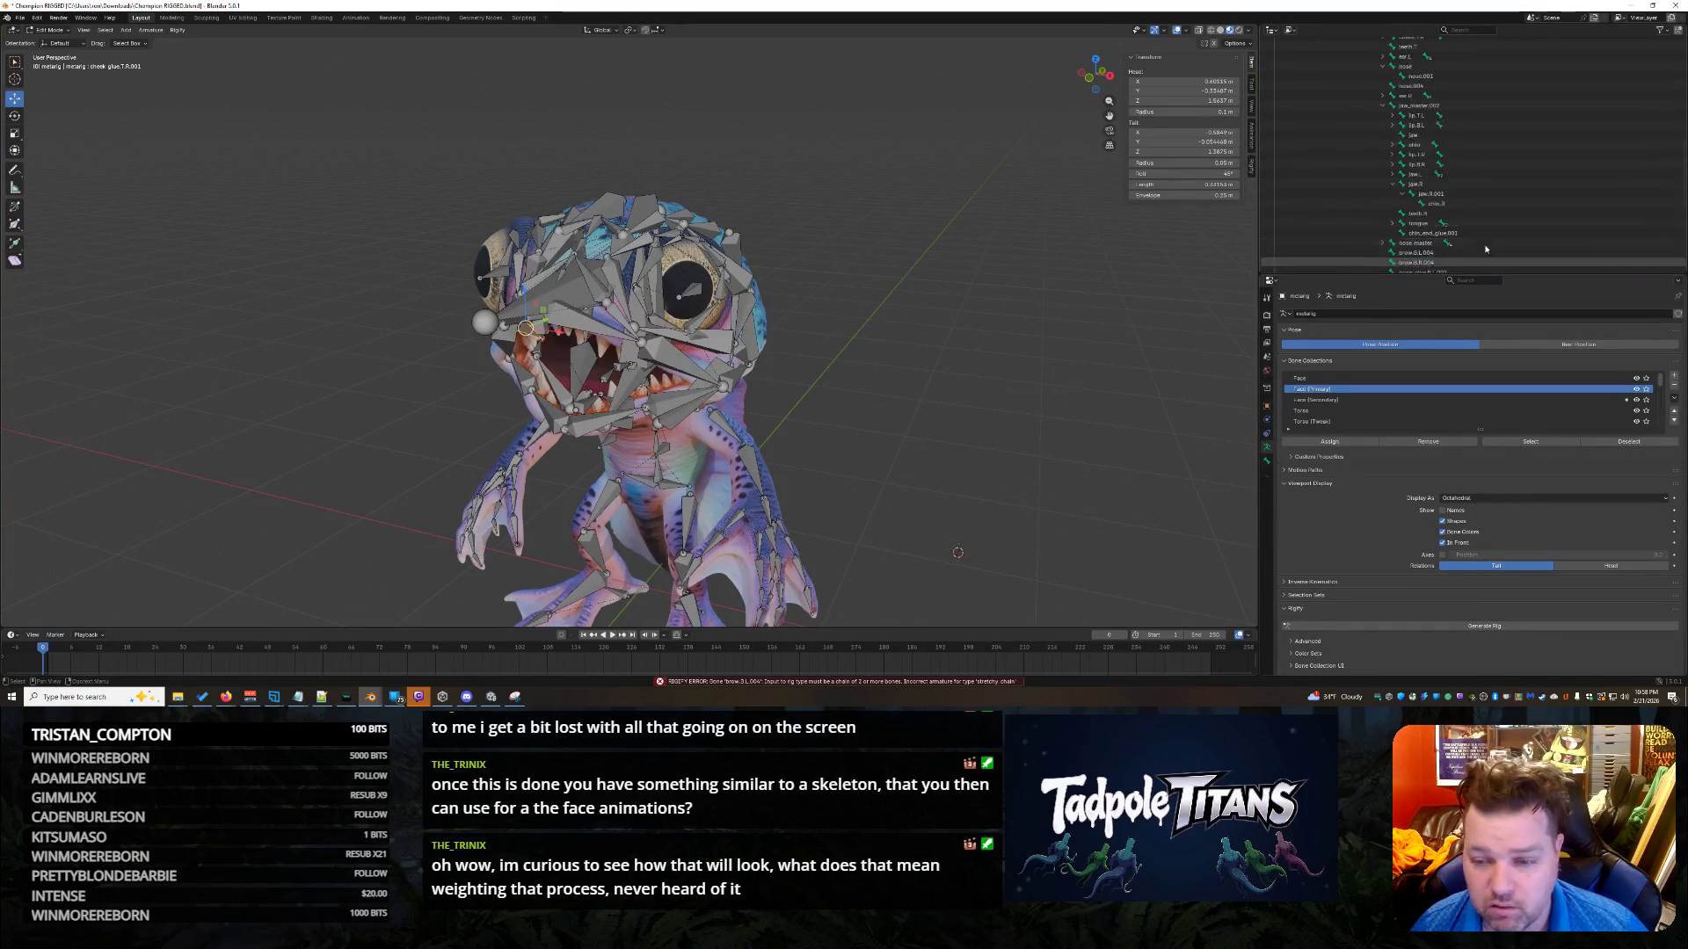
scroll(1486, 249, "up", 2)
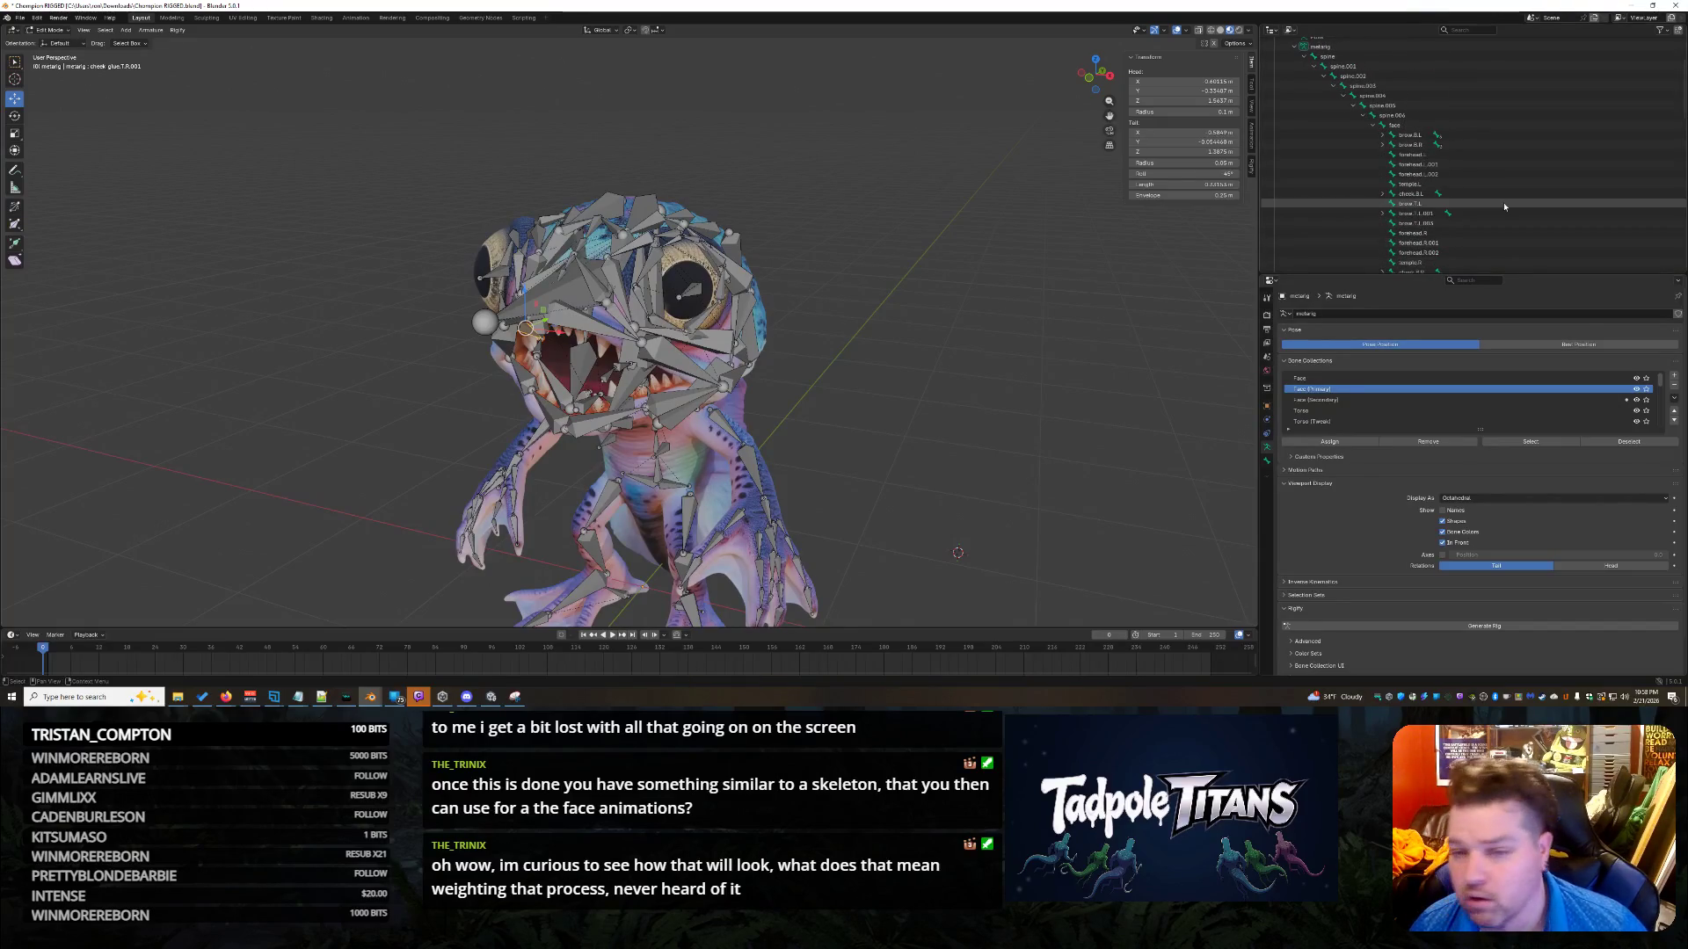
left_click(1409, 204)
scroll(1408, 210, "down", 1)
left_click(1413, 203)
scroll(1459, 205, "down", 5)
scroll(1457, 256, "down", 8)
scroll(1464, 246, "down", 3)
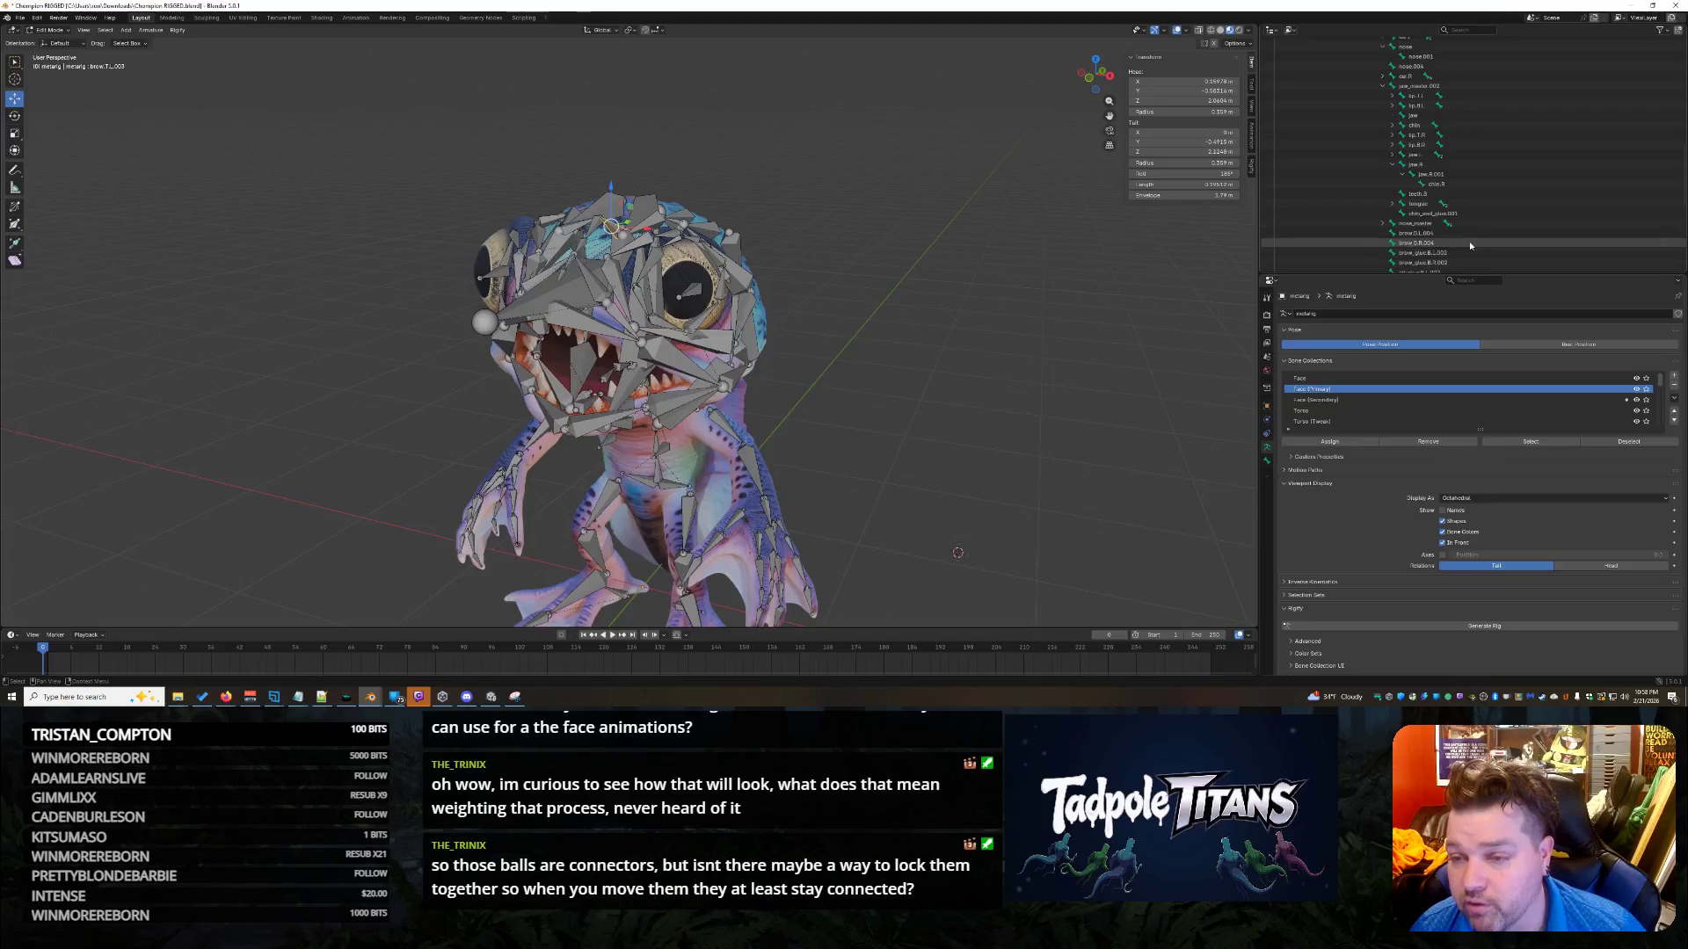
scroll(1469, 237, "down", 3)
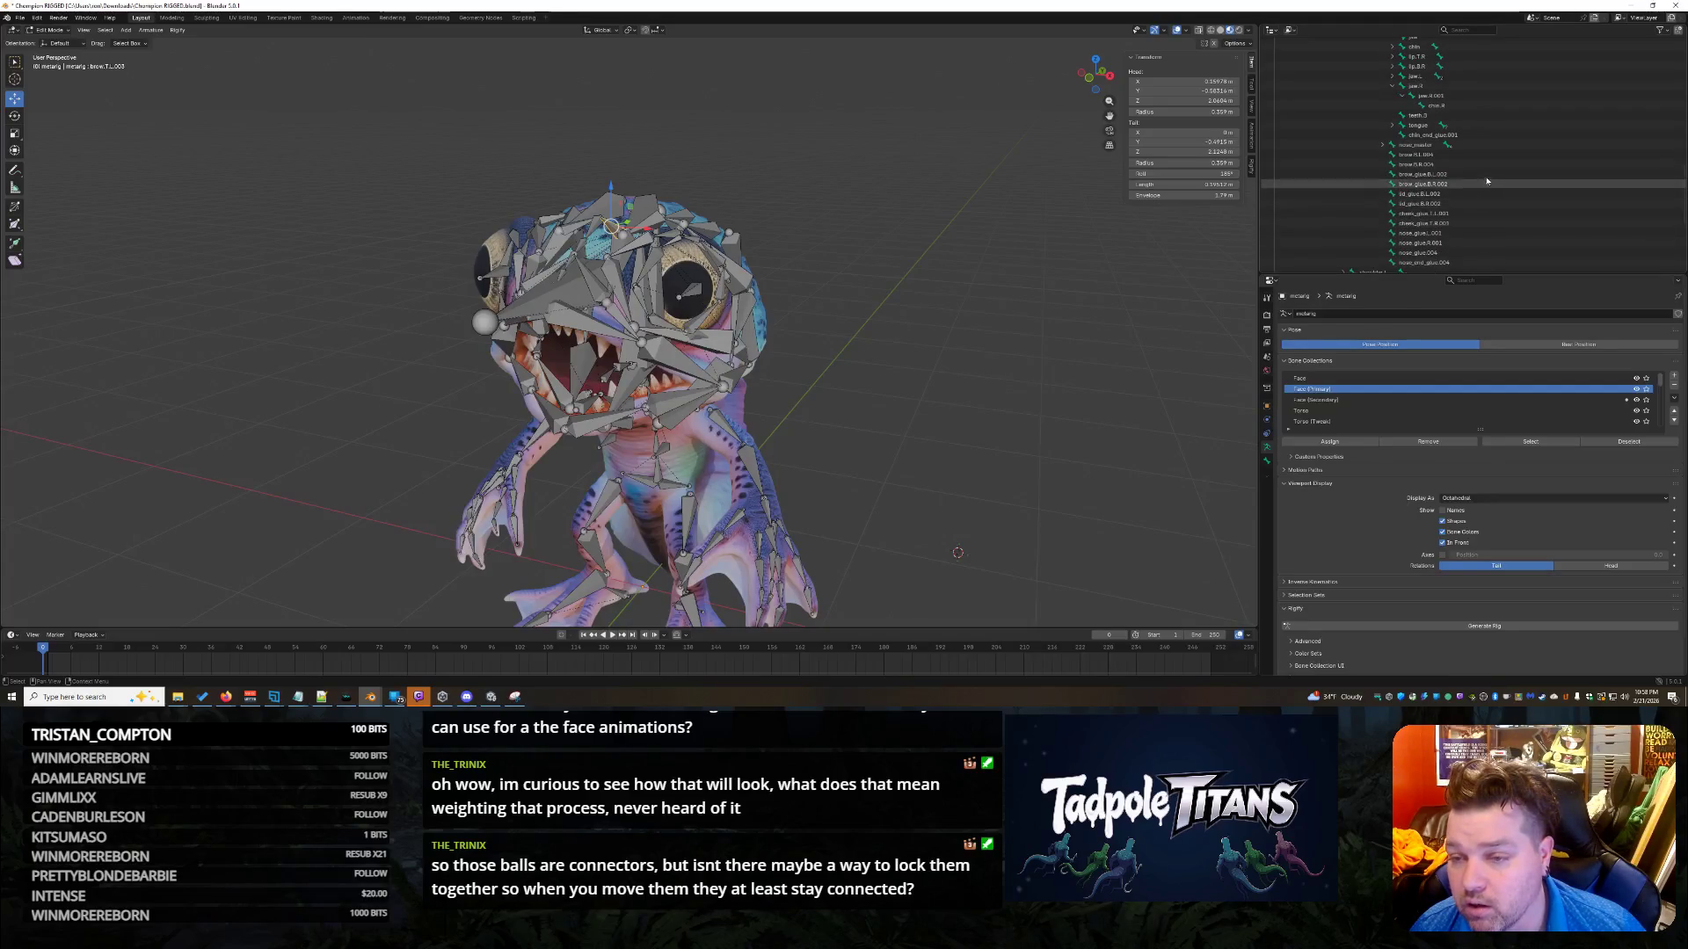
scroll(1491, 201, "up", 1)
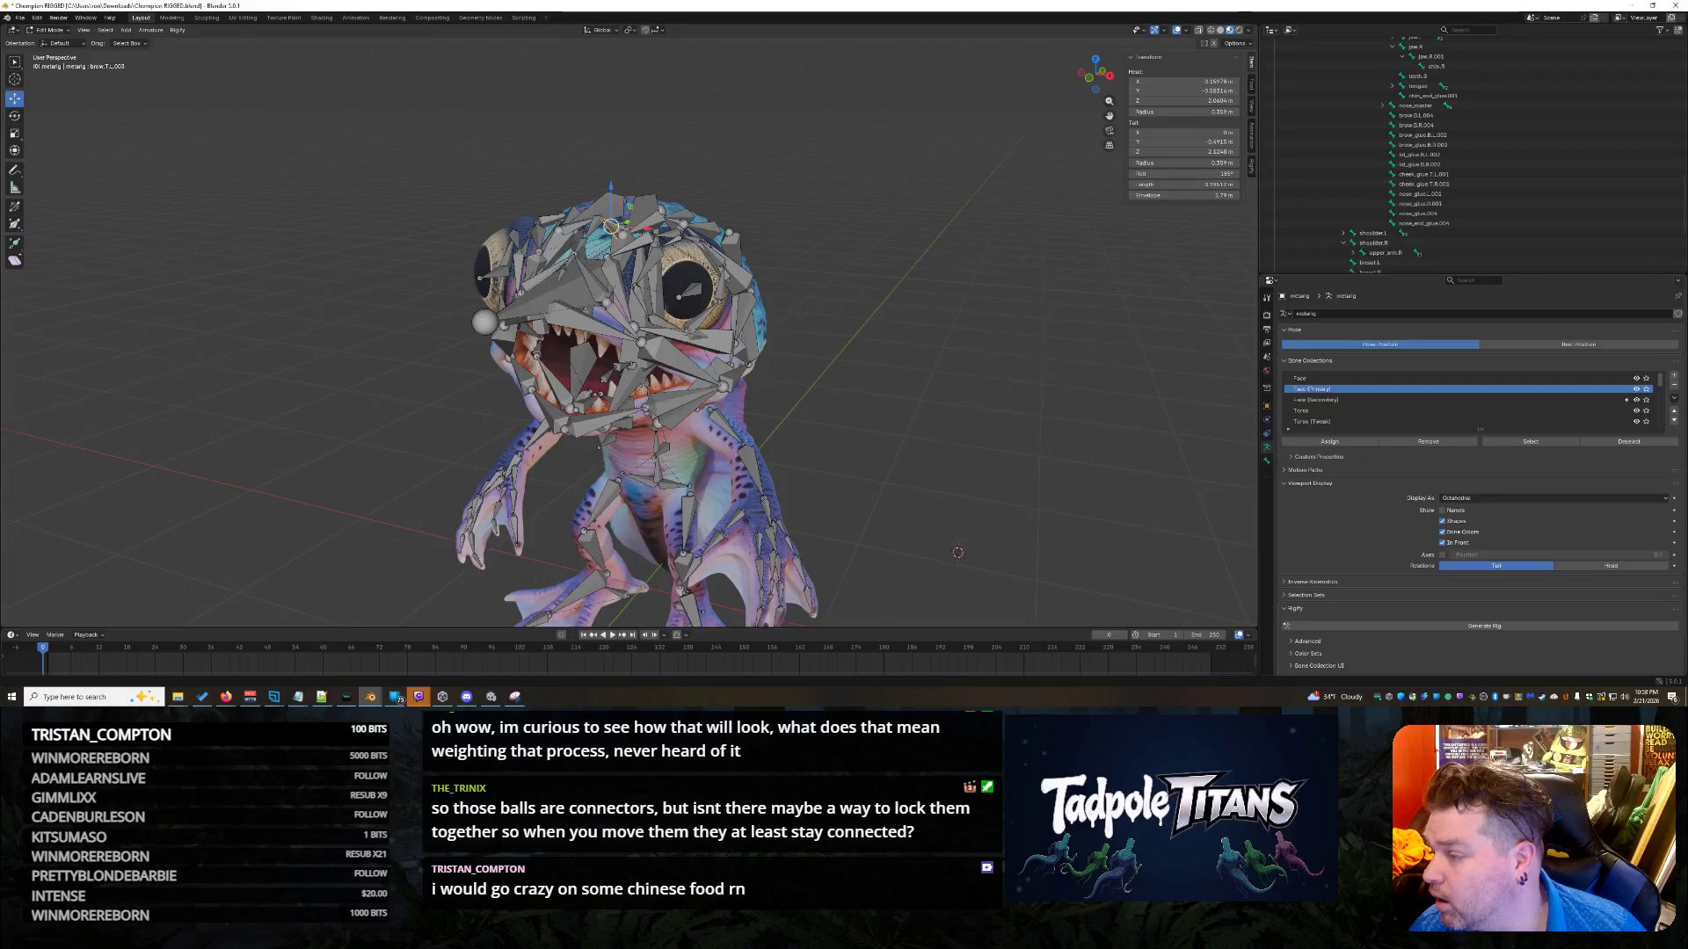
scroll(1625, 200, "up", 6)
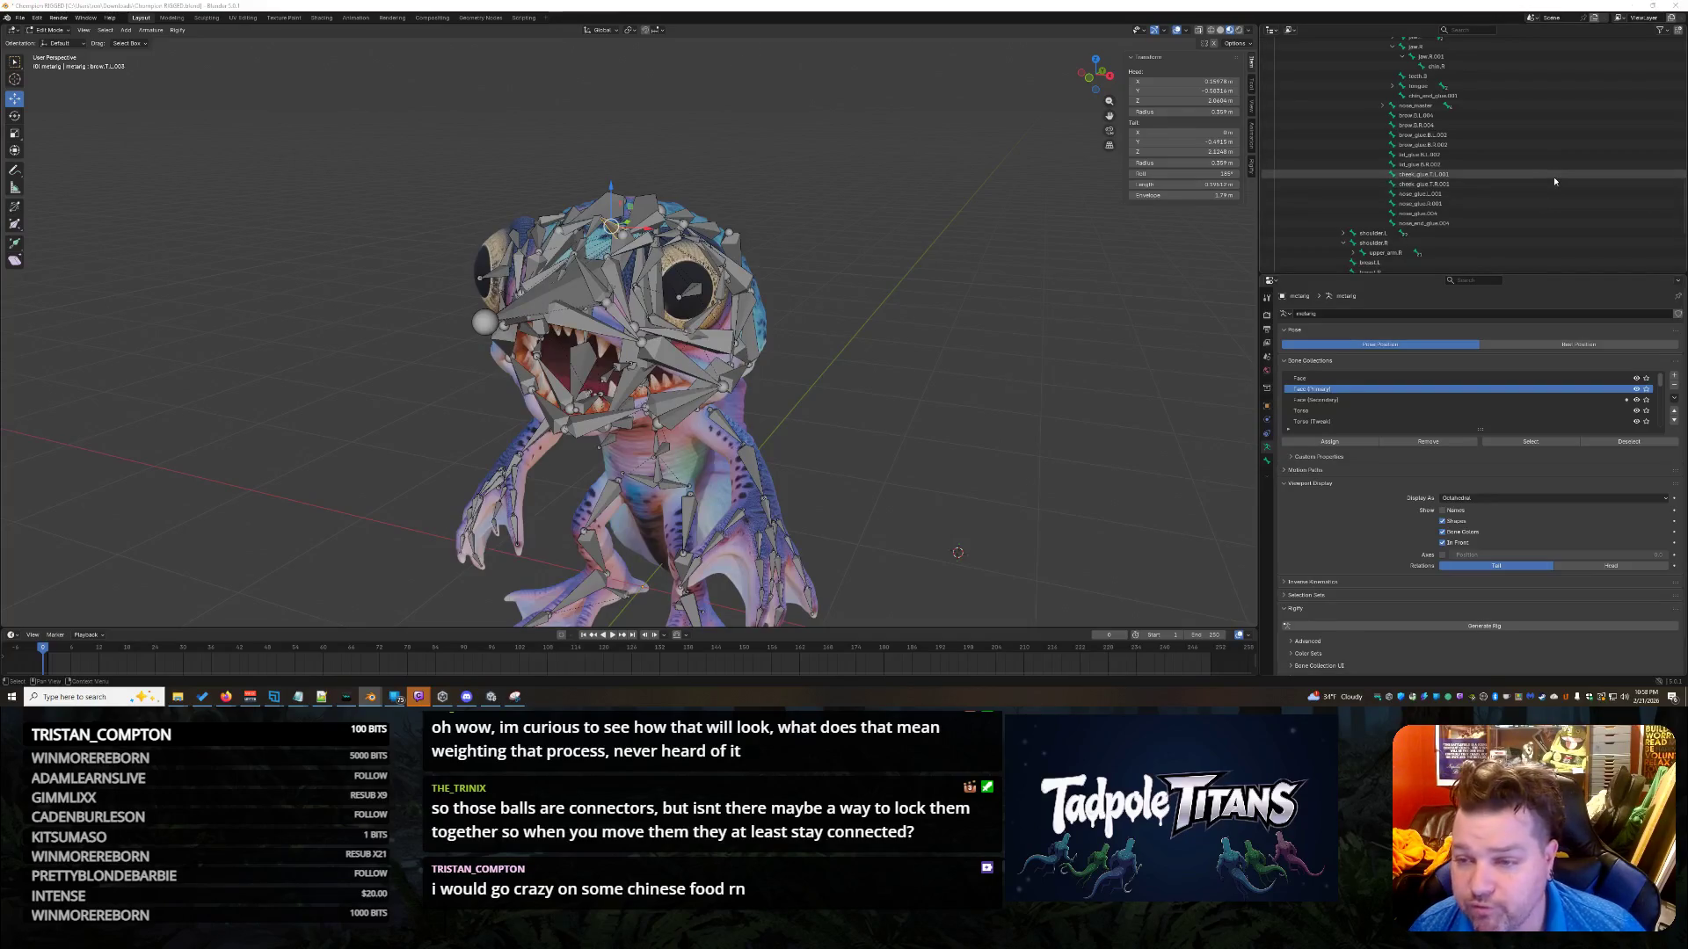
left_click(1391, 203)
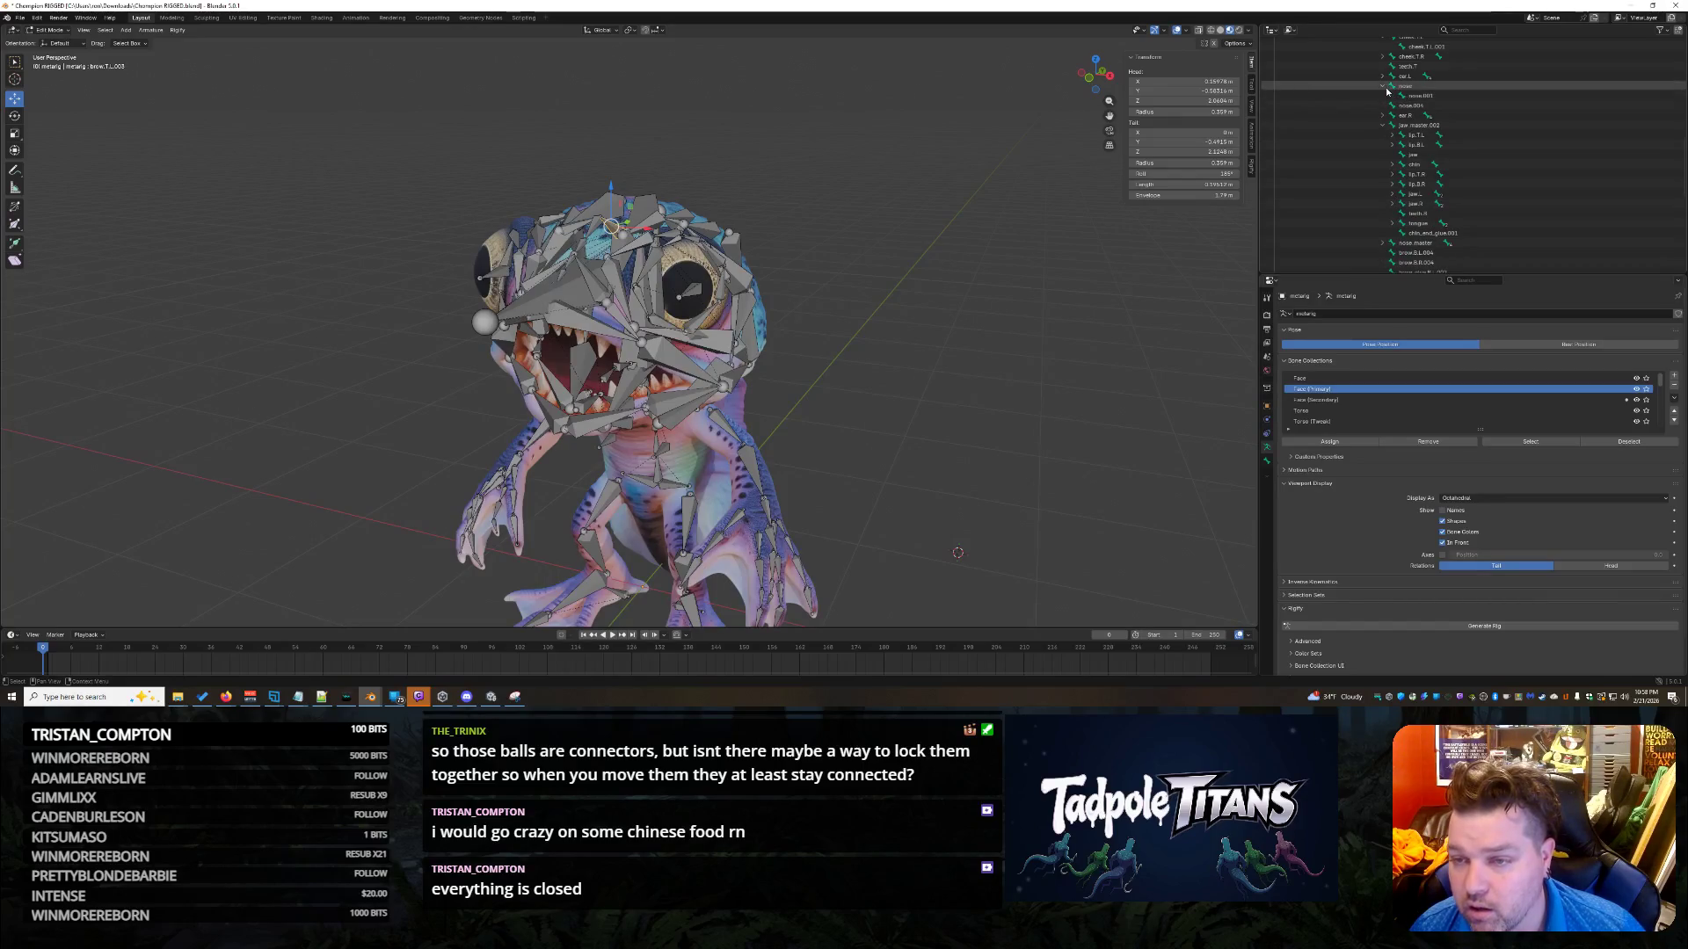
scroll(1406, 103, "up", 2)
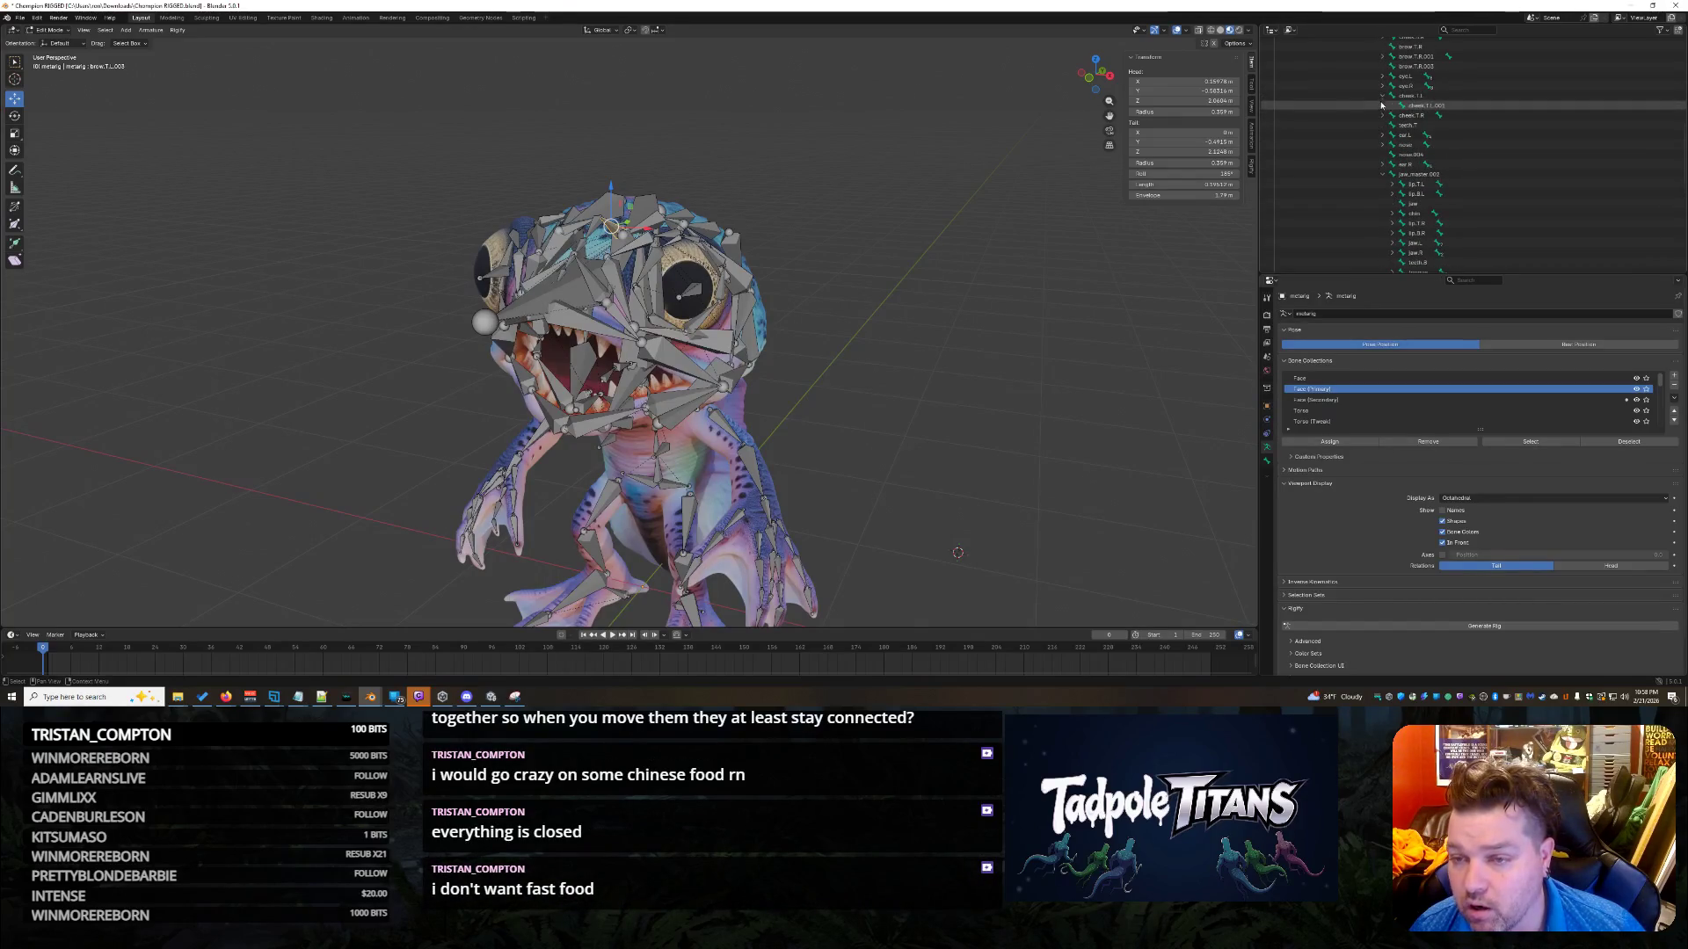
scroll(1383, 88, "down", 6)
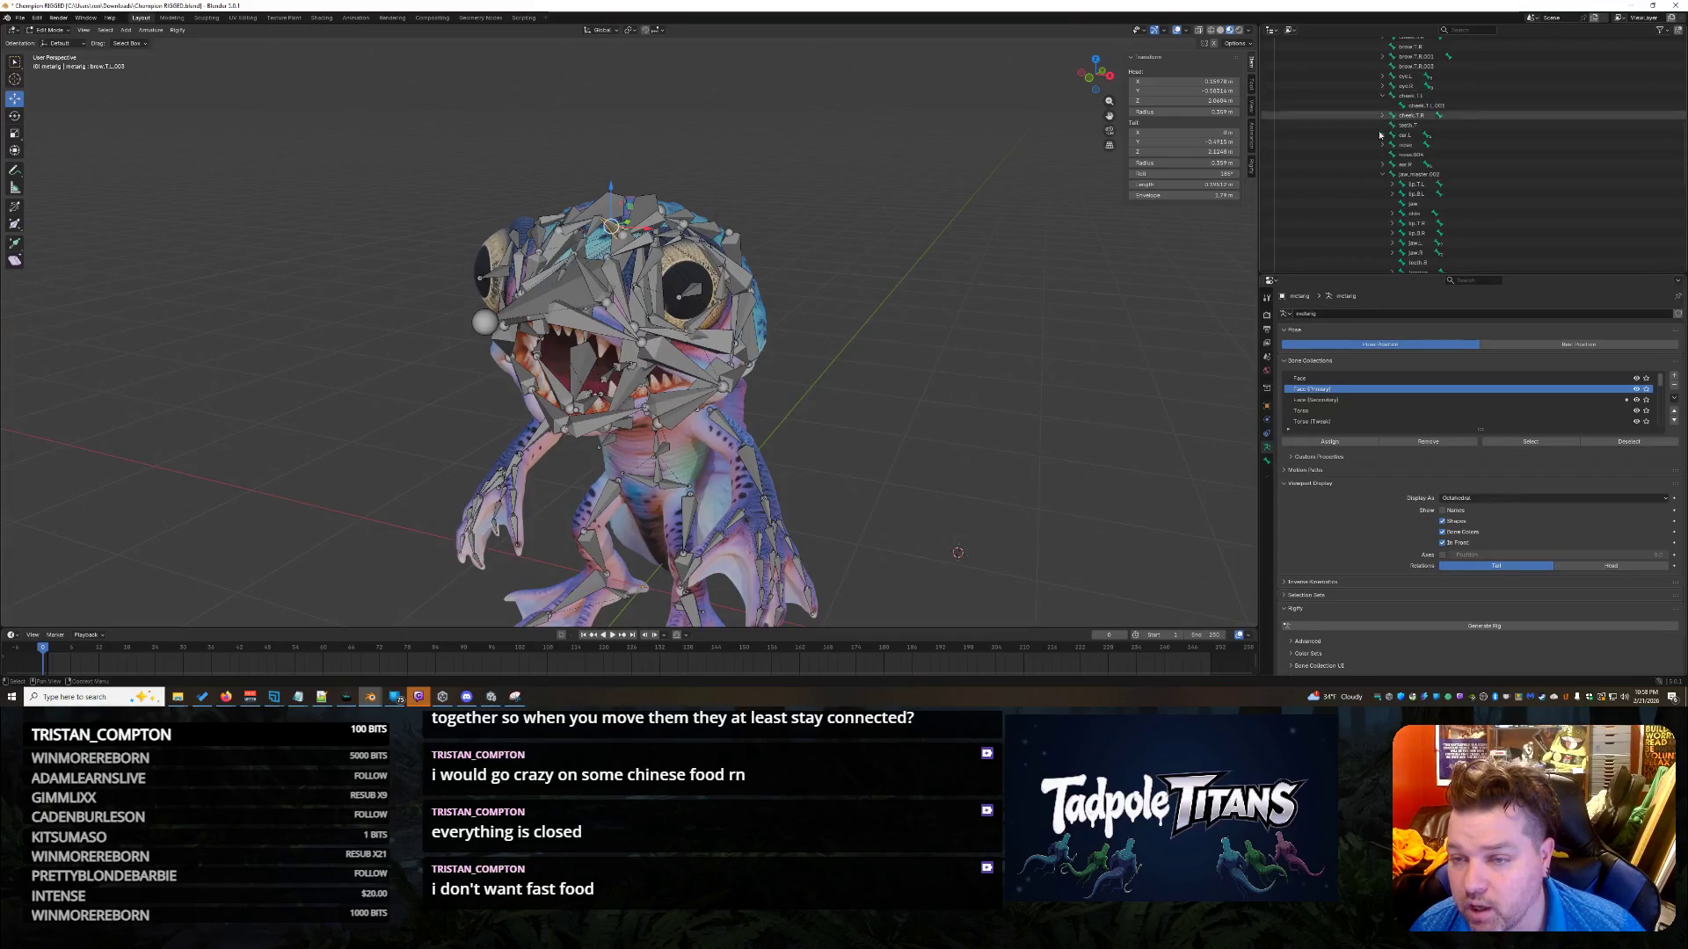
scroll(1407, 132, "up", 7)
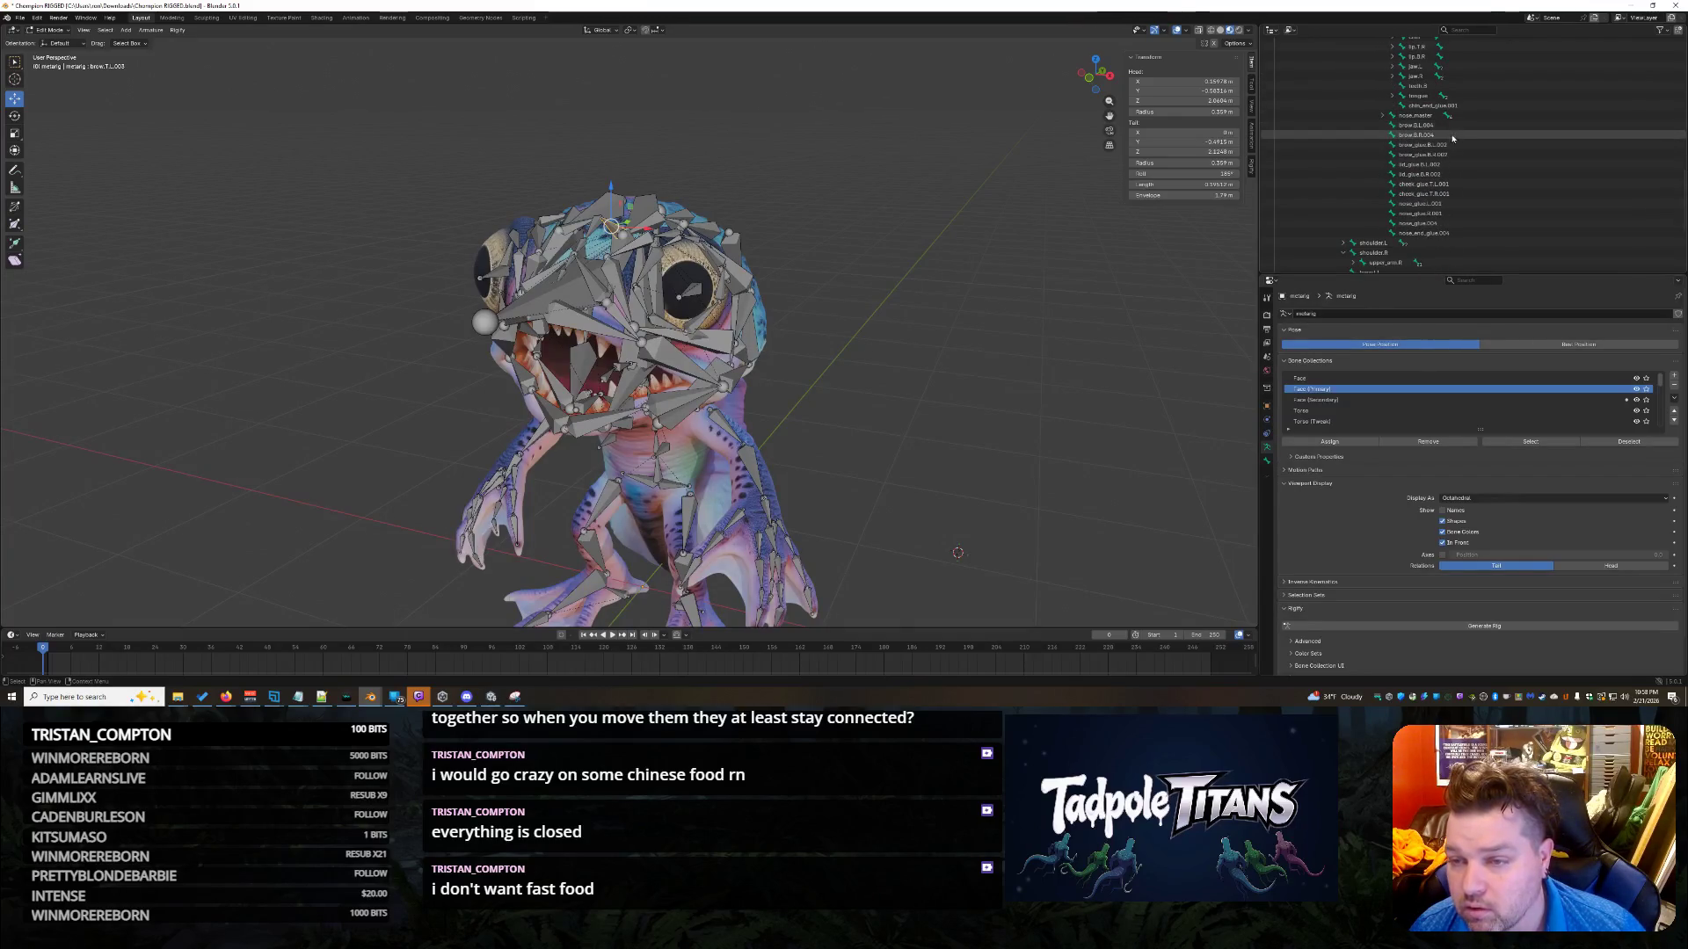
scroll(1490, 176, "up", 5)
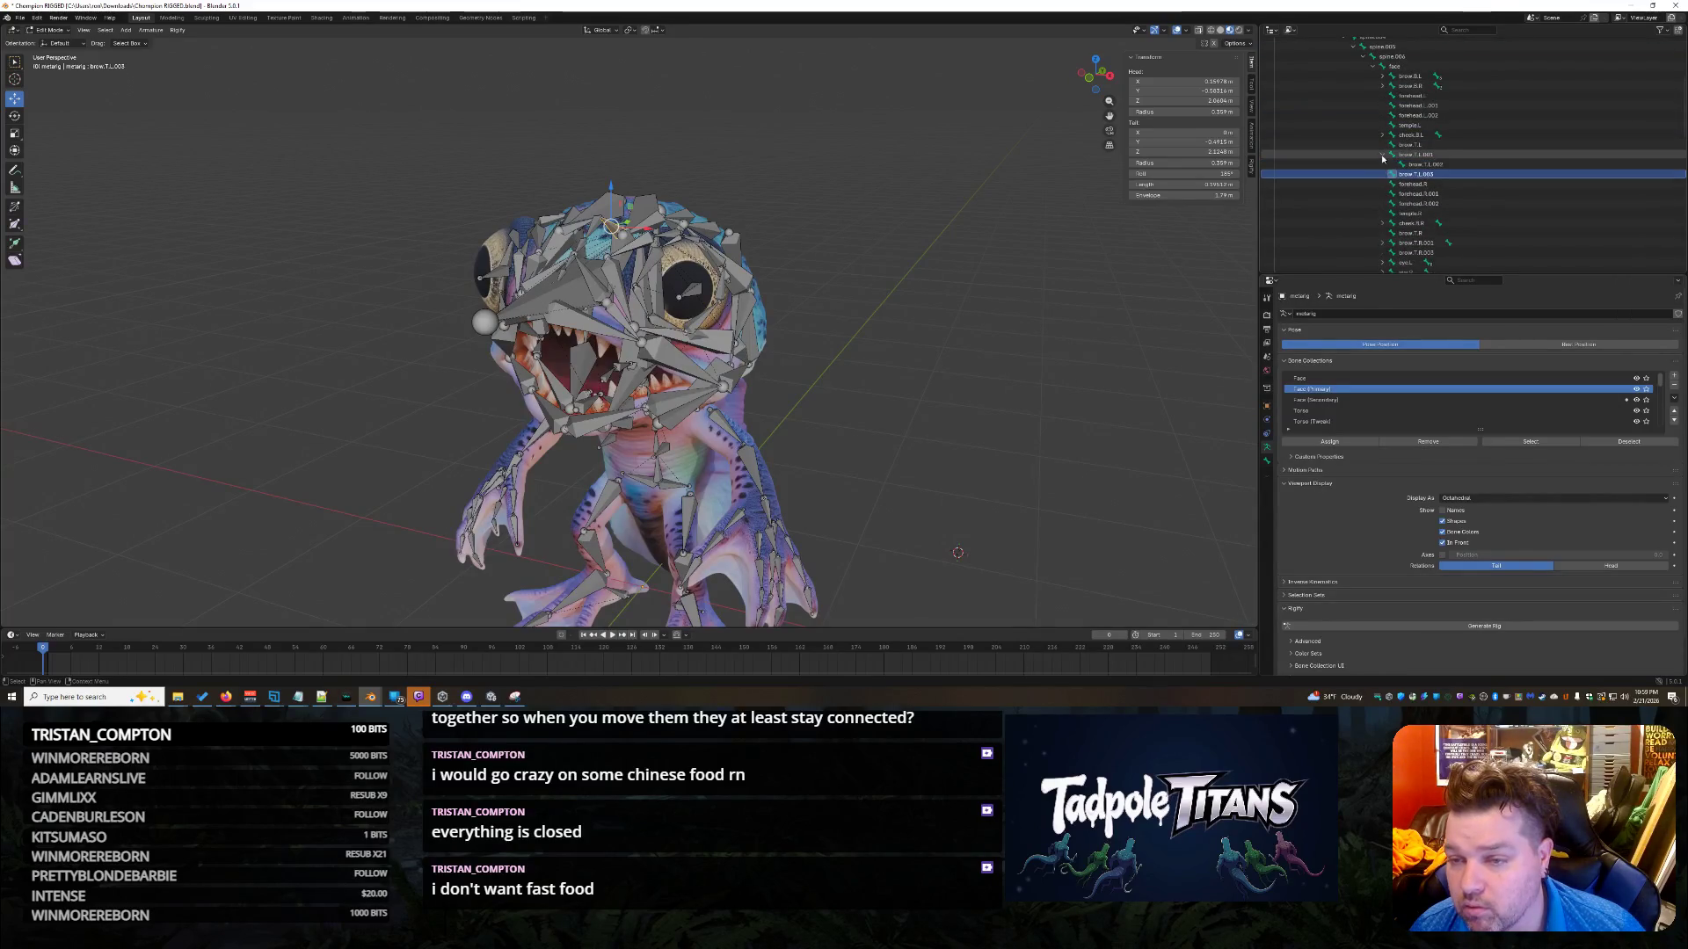
scroll(1489, 193, "down", 4)
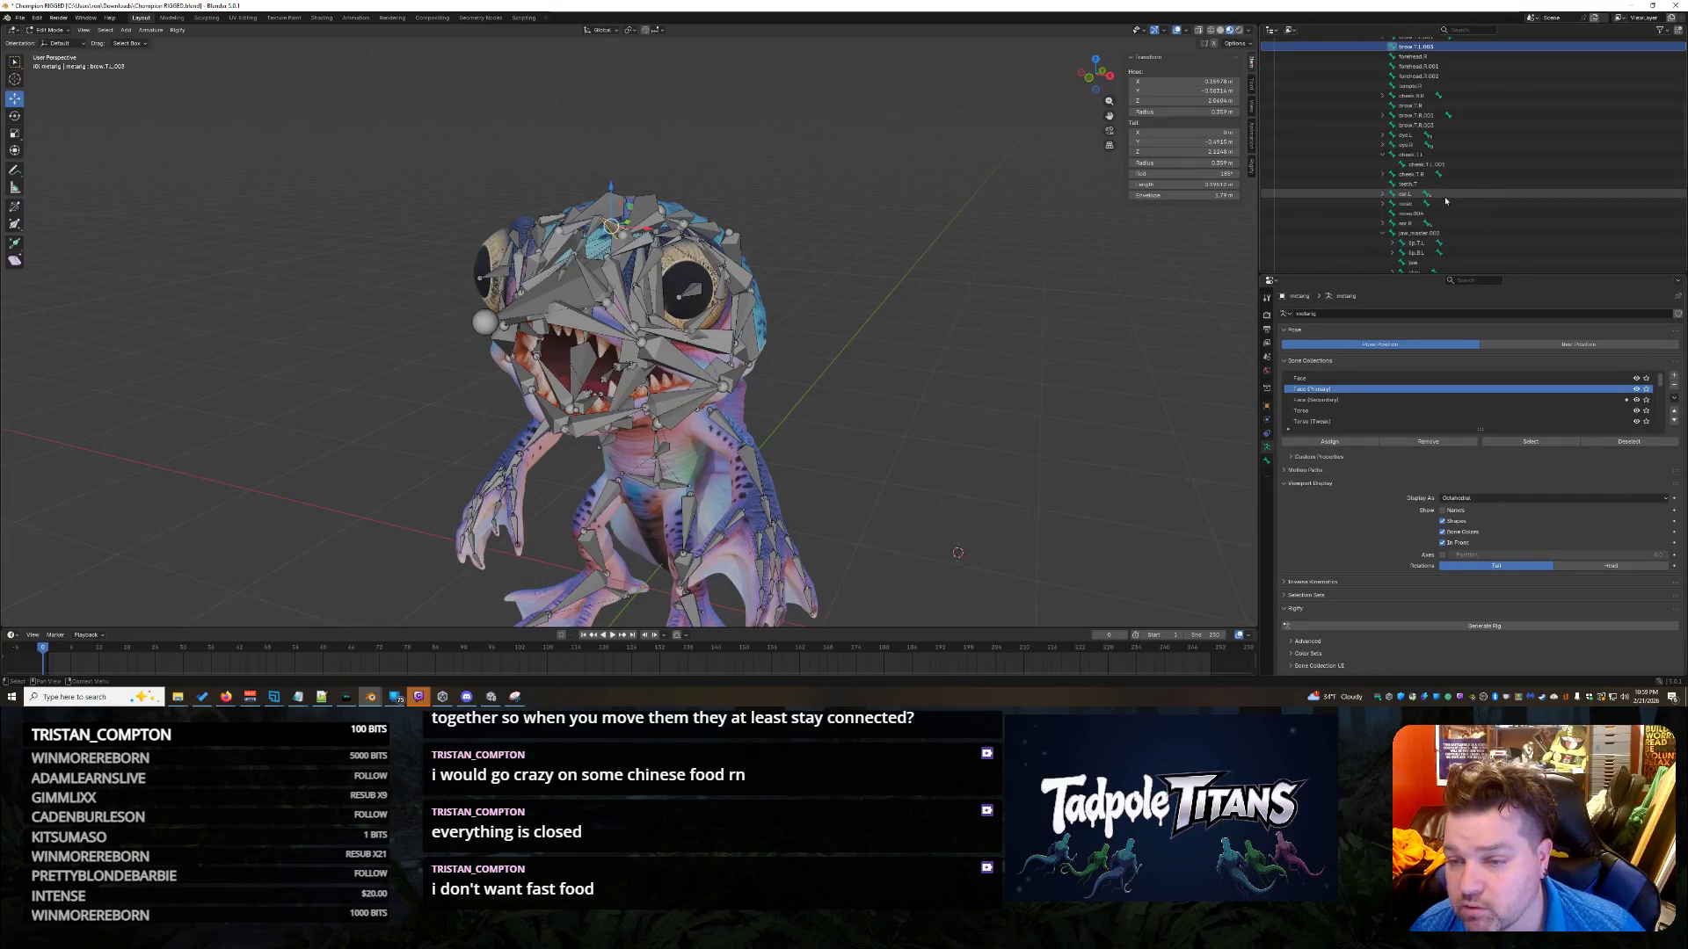
left_click(1408, 195)
left_click(1409, 203)
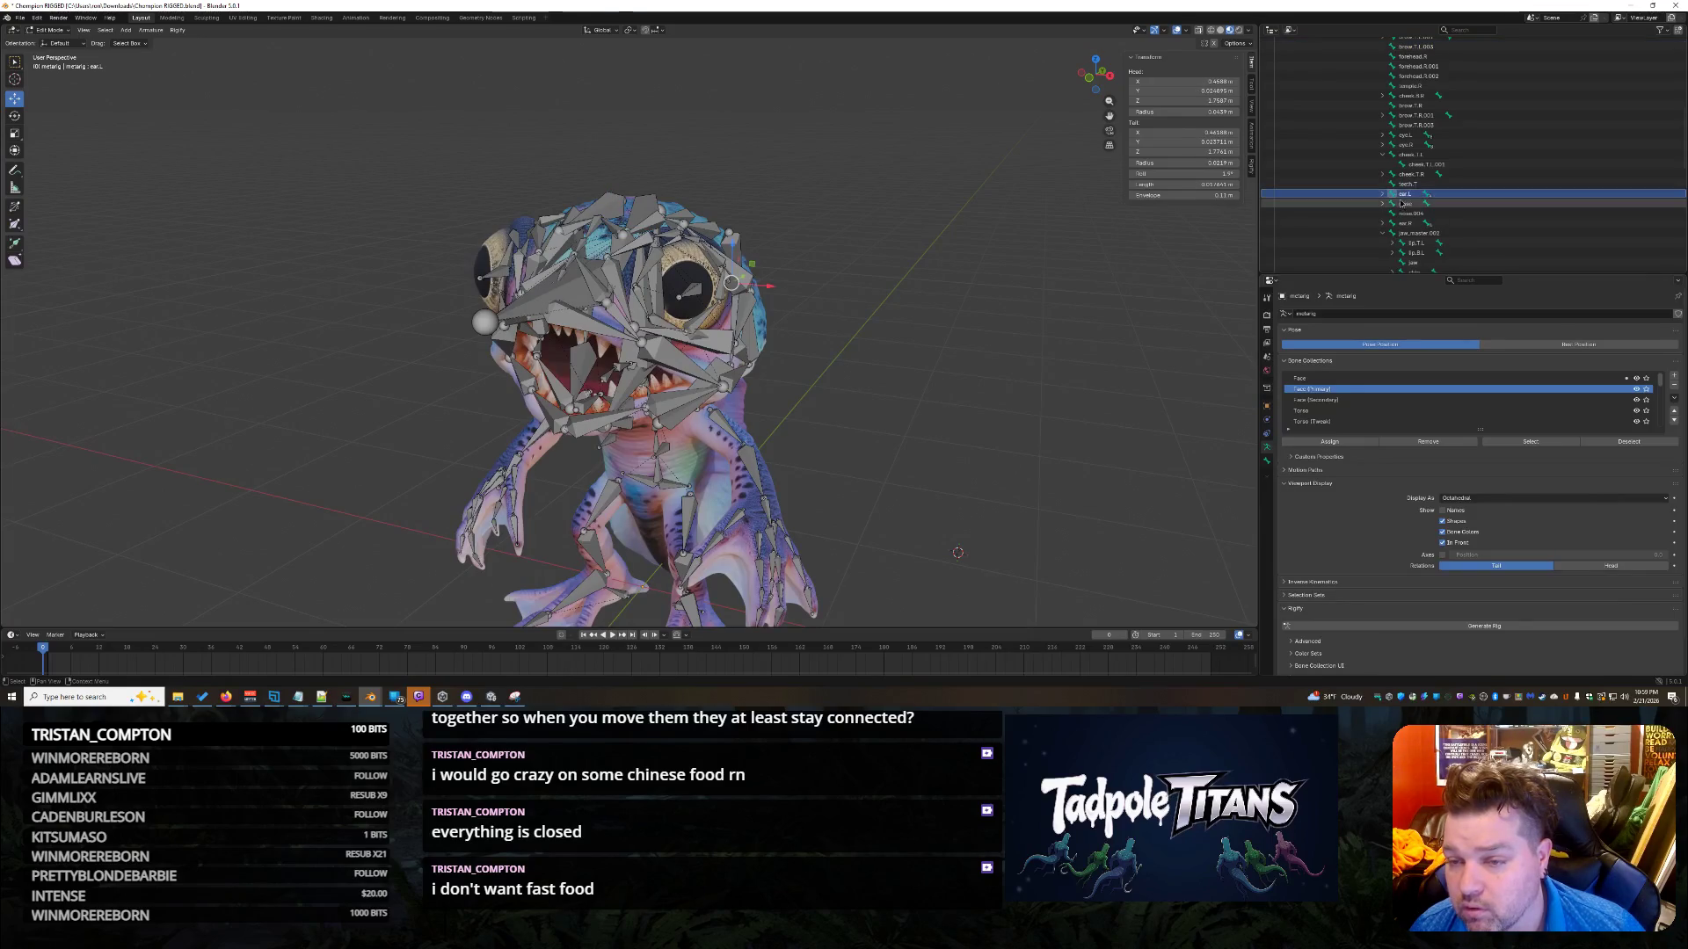
scroll(1436, 209, "down", 3)
scroll(1436, 209, "down", 8)
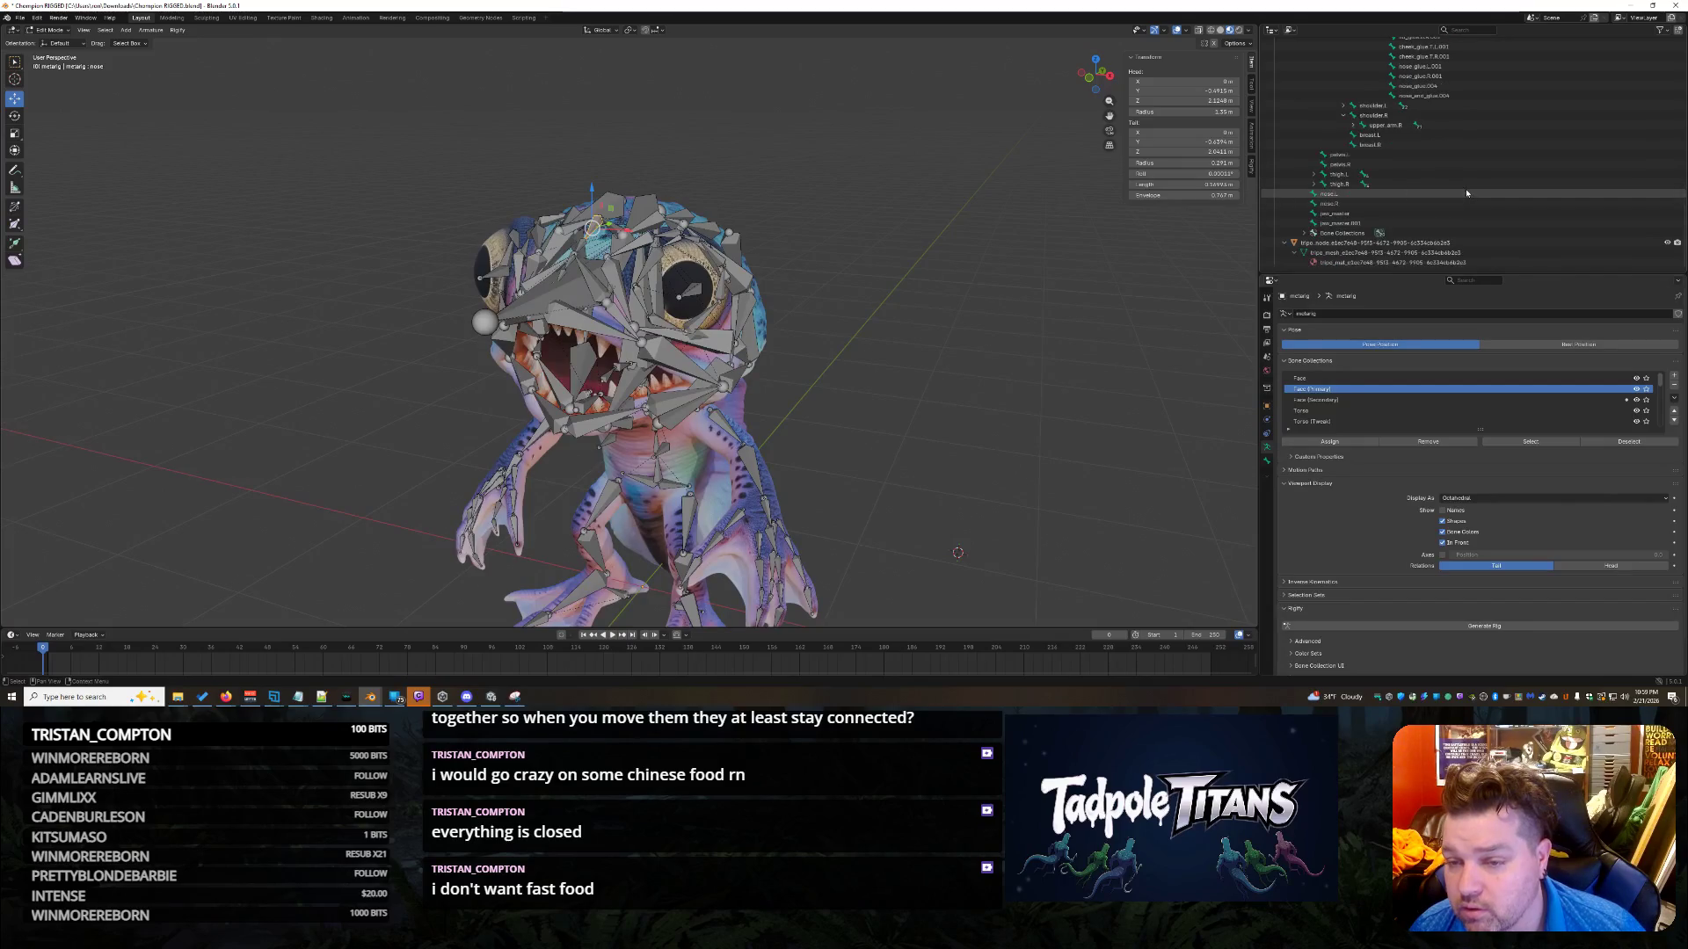
left_click(1411, 234)
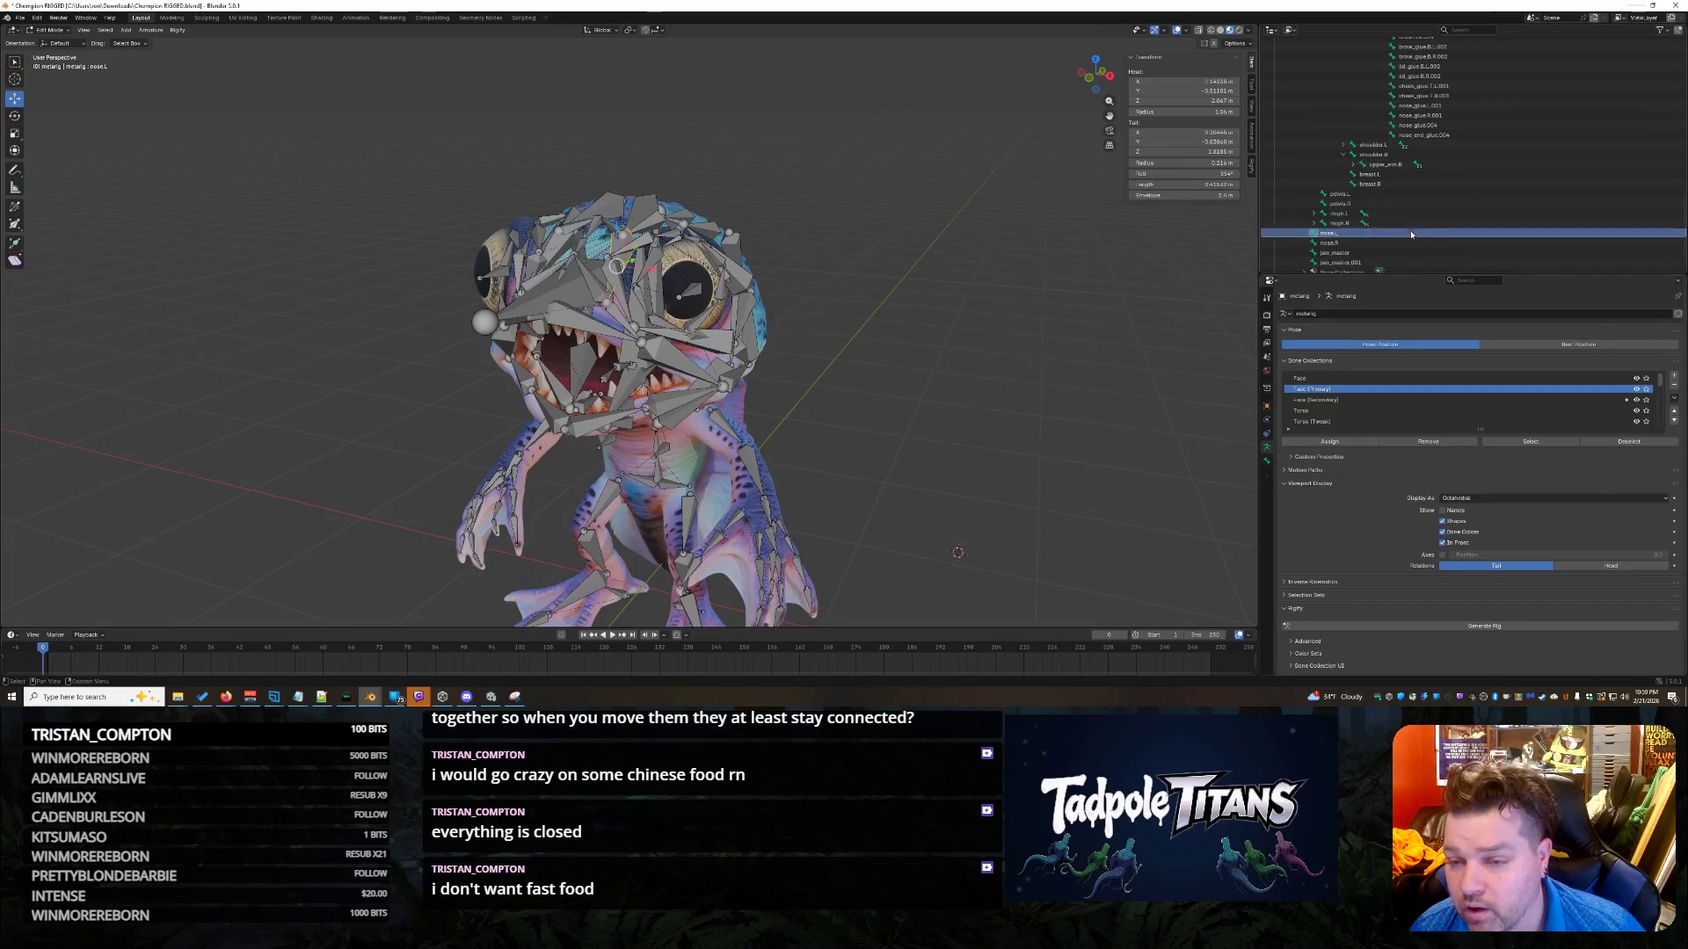
scroll(1475, 197, "up", 5)
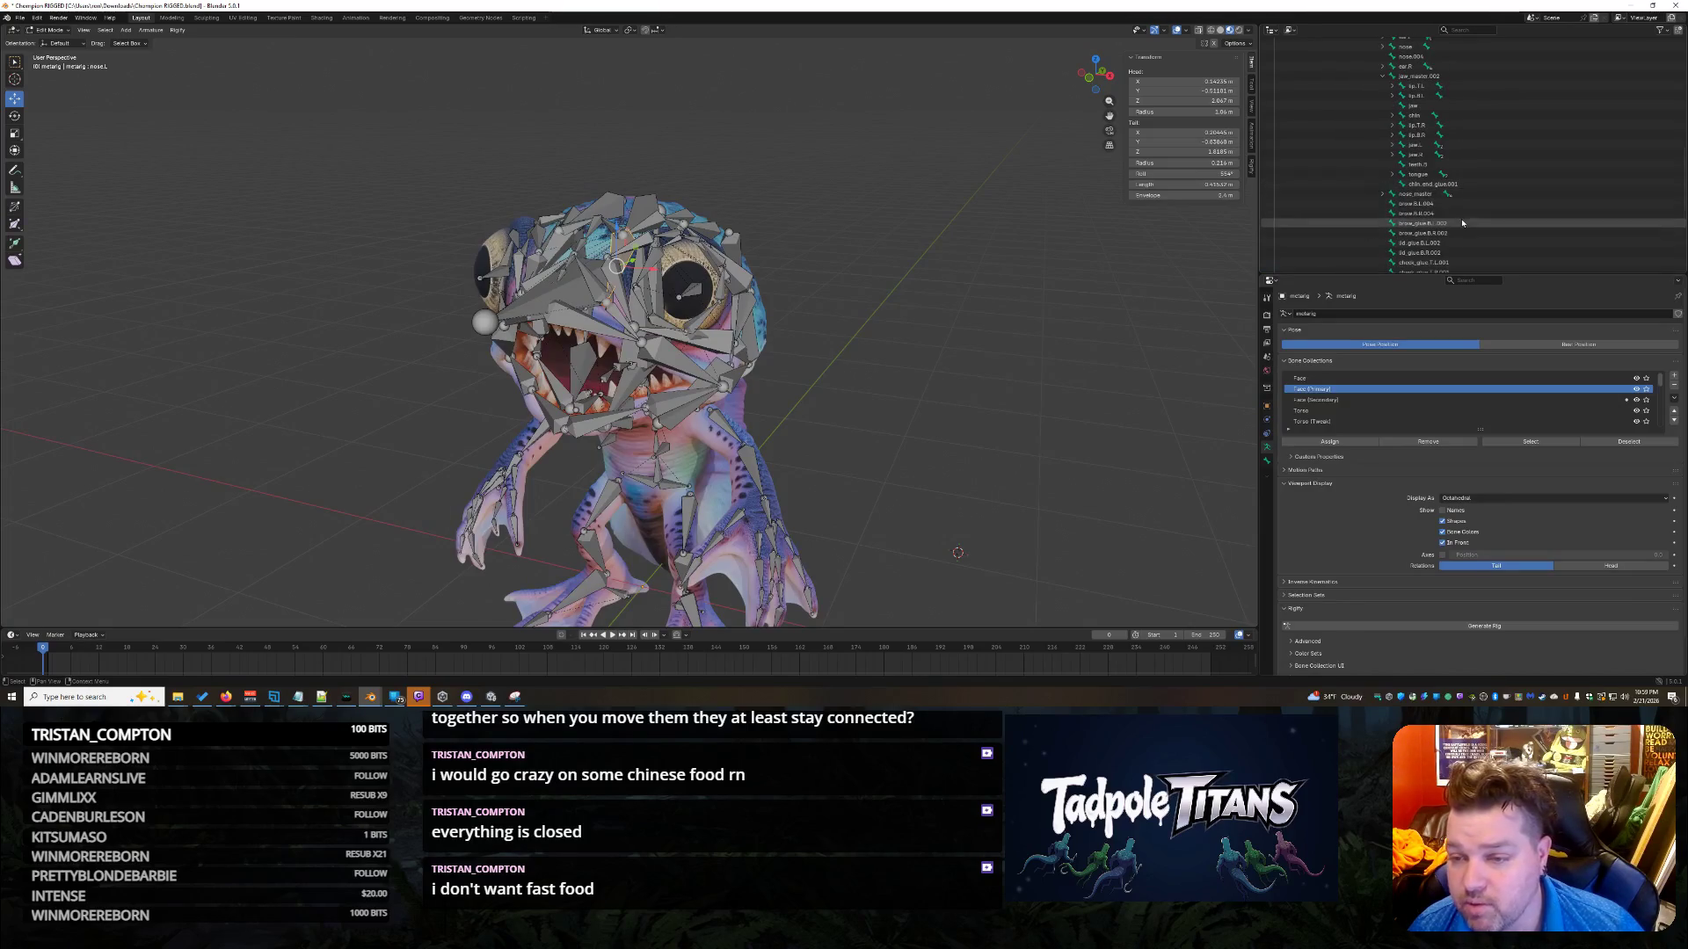
scroll(1494, 192, "up", 5)
scroll(1502, 193, "down", 5)
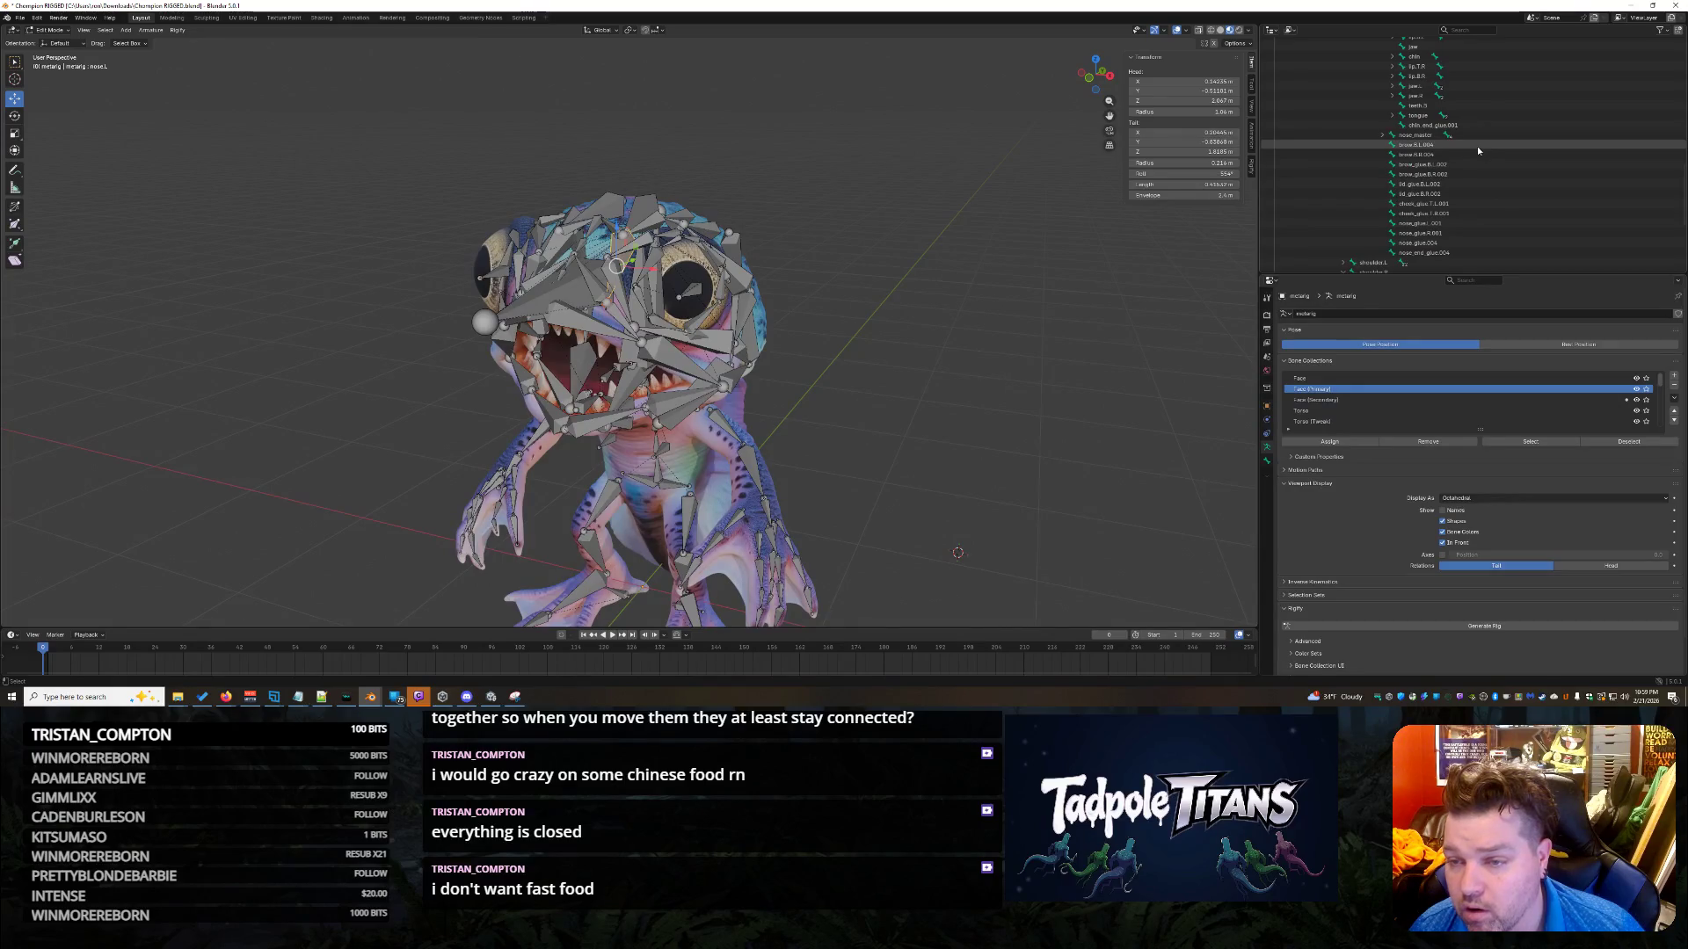
scroll(1494, 145, "down", 3)
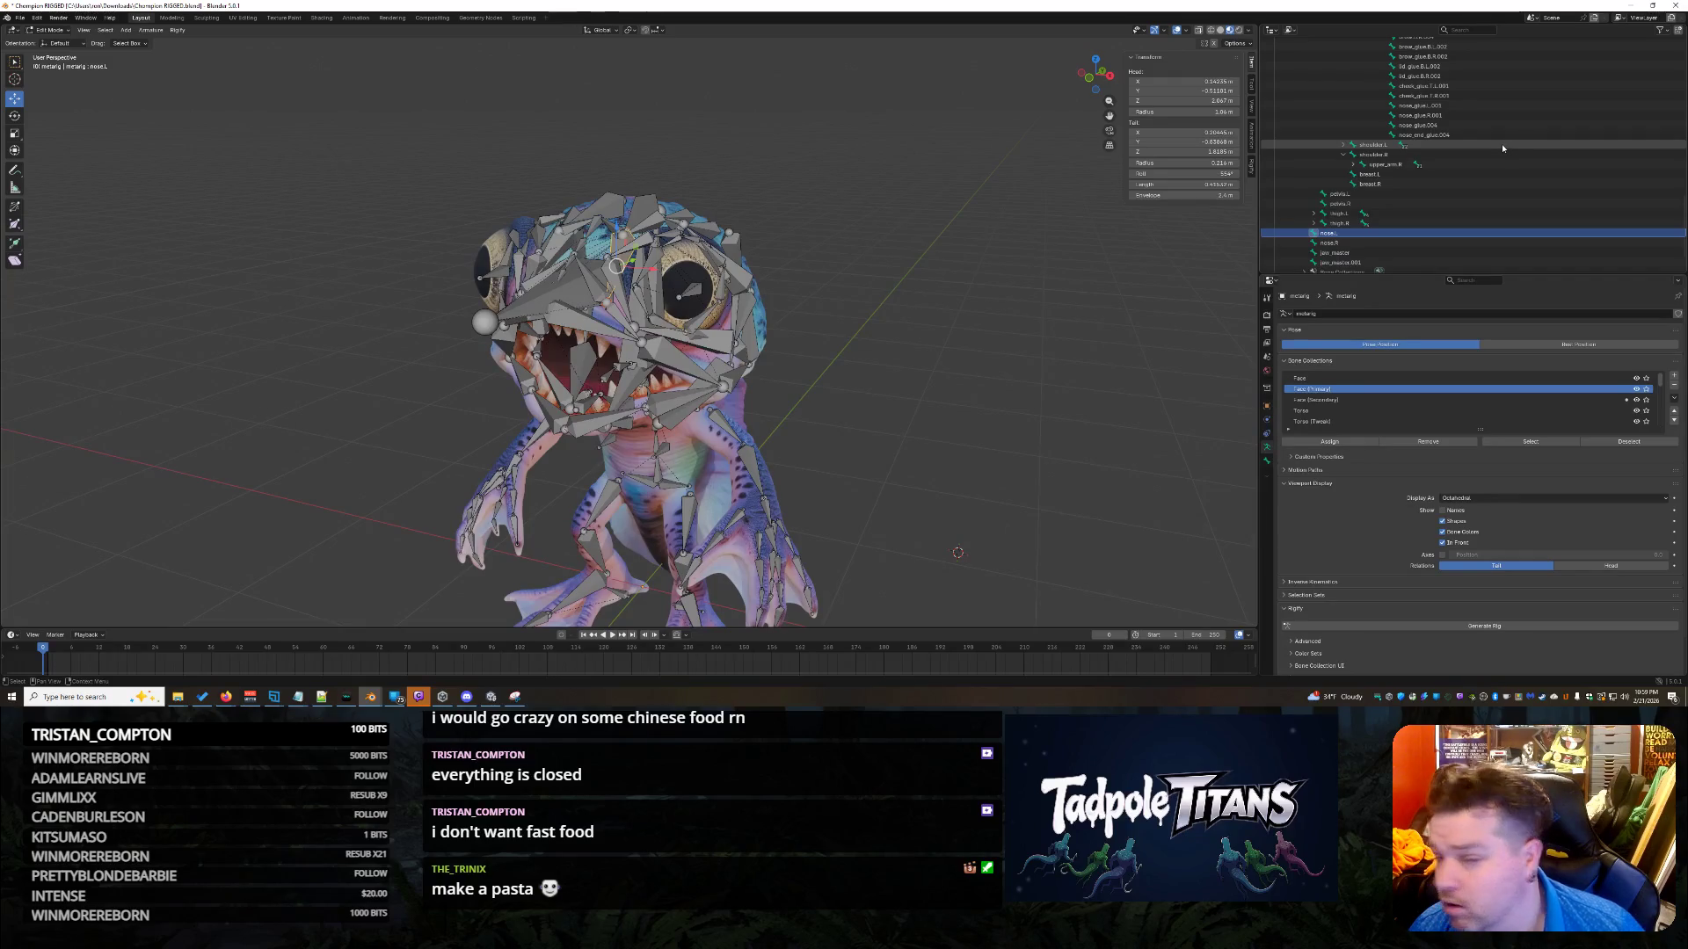
scroll(1503, 143, "up", 2)
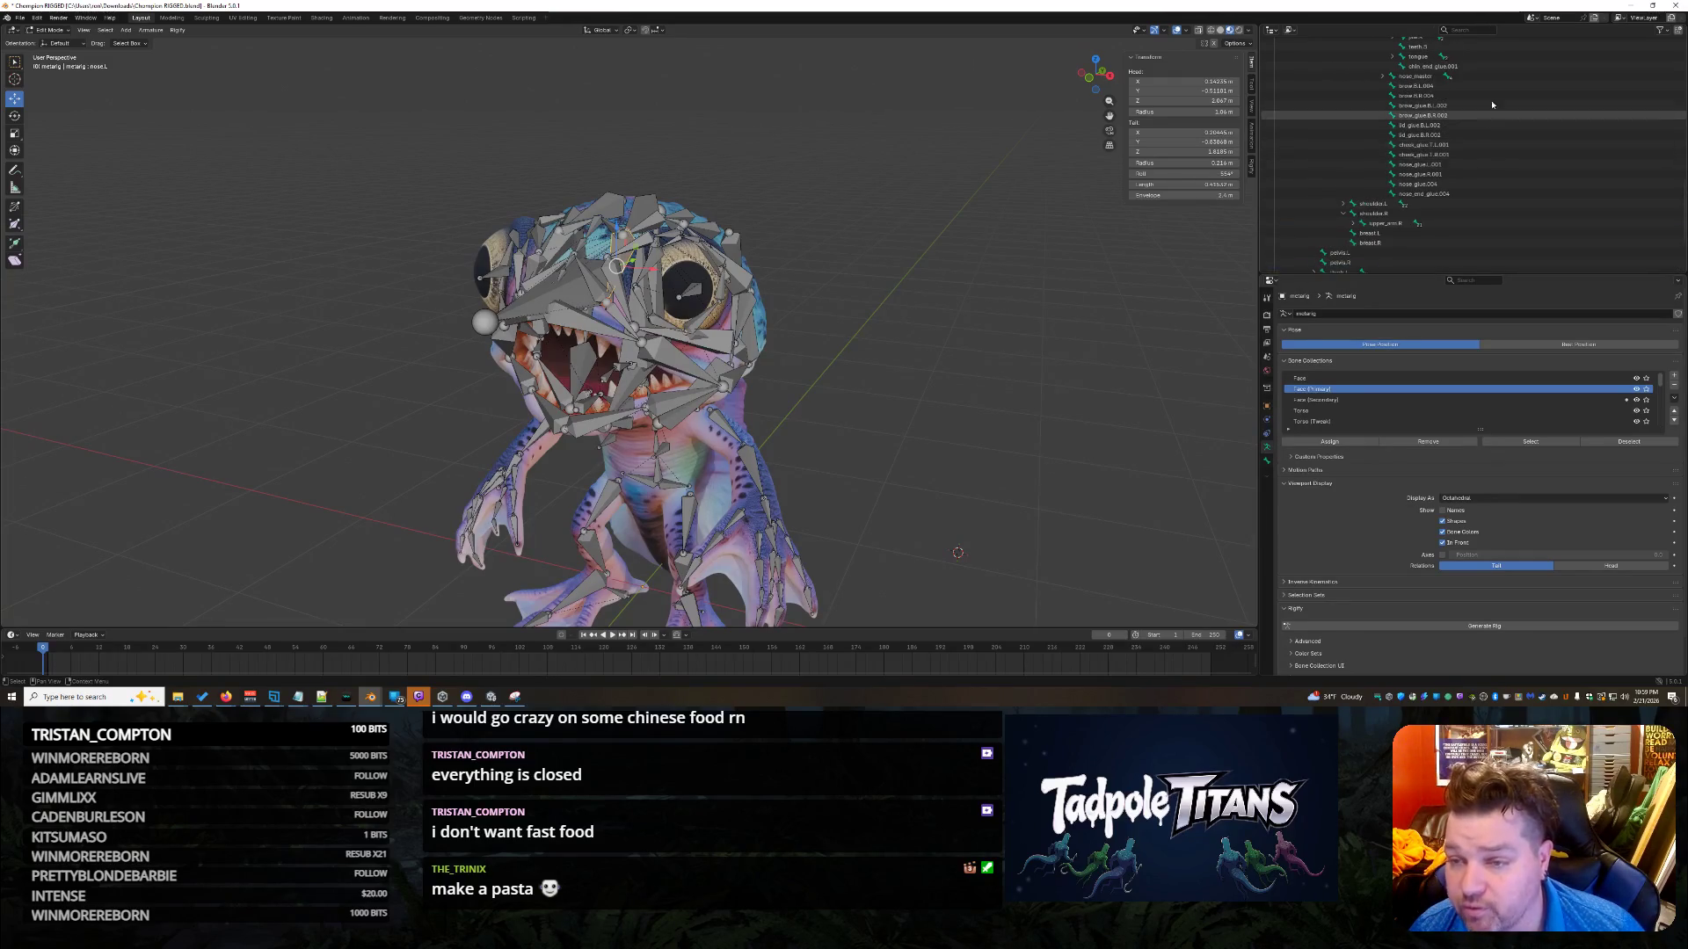
scroll(1492, 87, "down", 1)
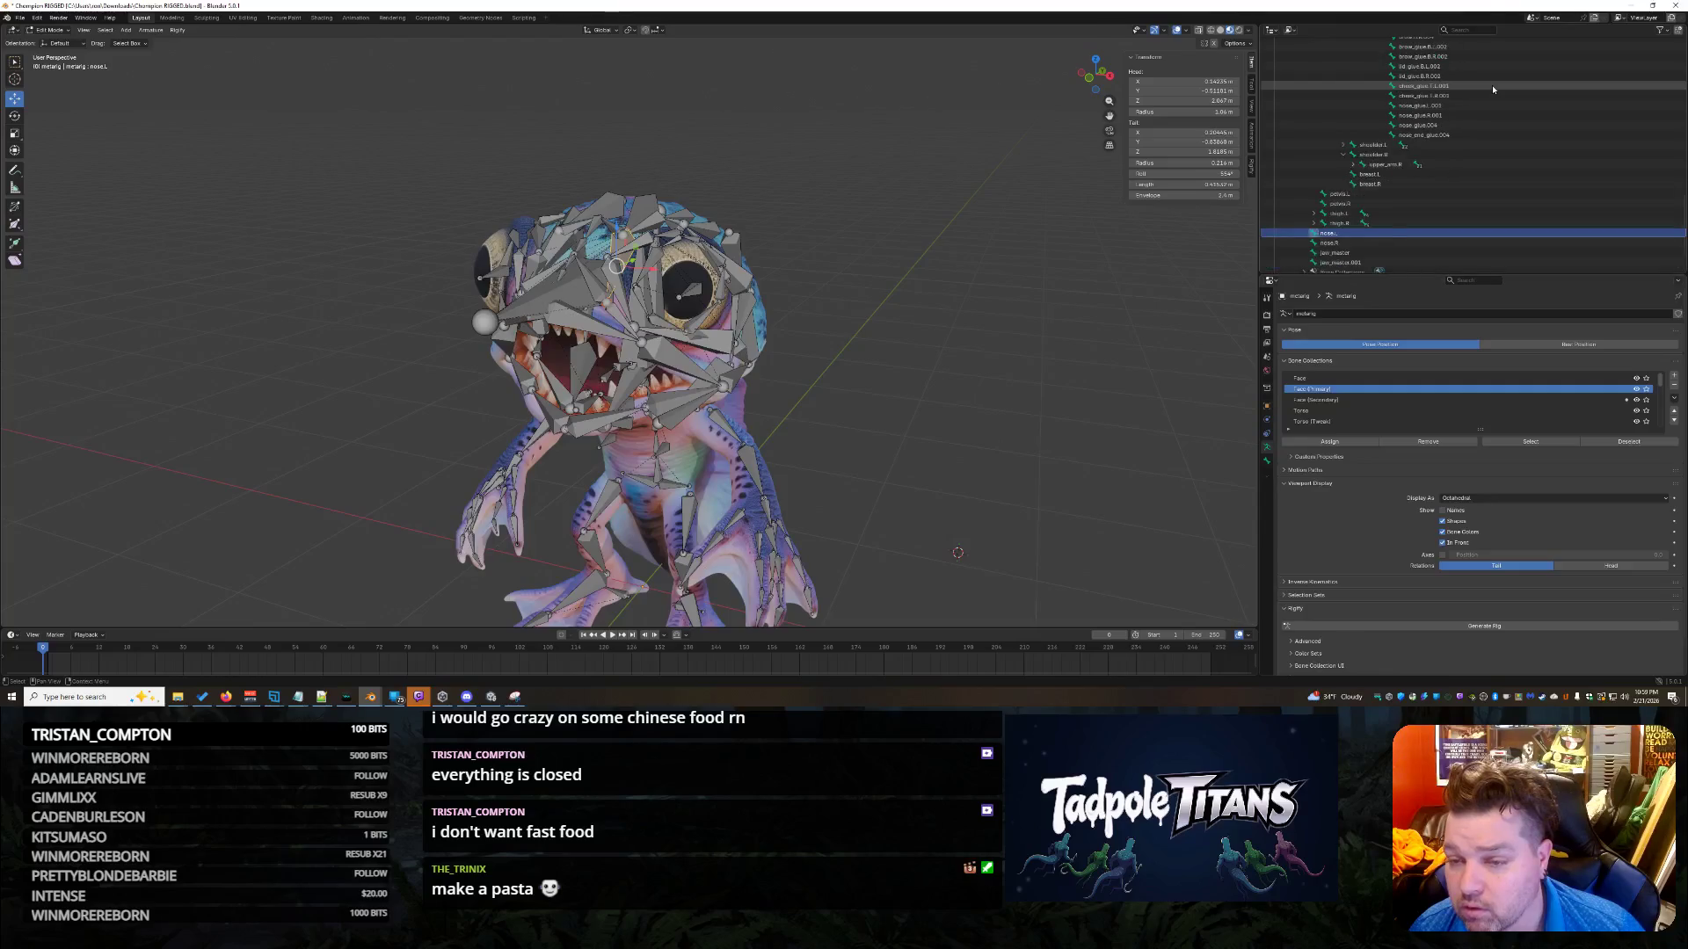
Parent brow.B.L.004 with Ctrl+P using Keep Offset, then orbit around the head.
left_click(1475, 66)
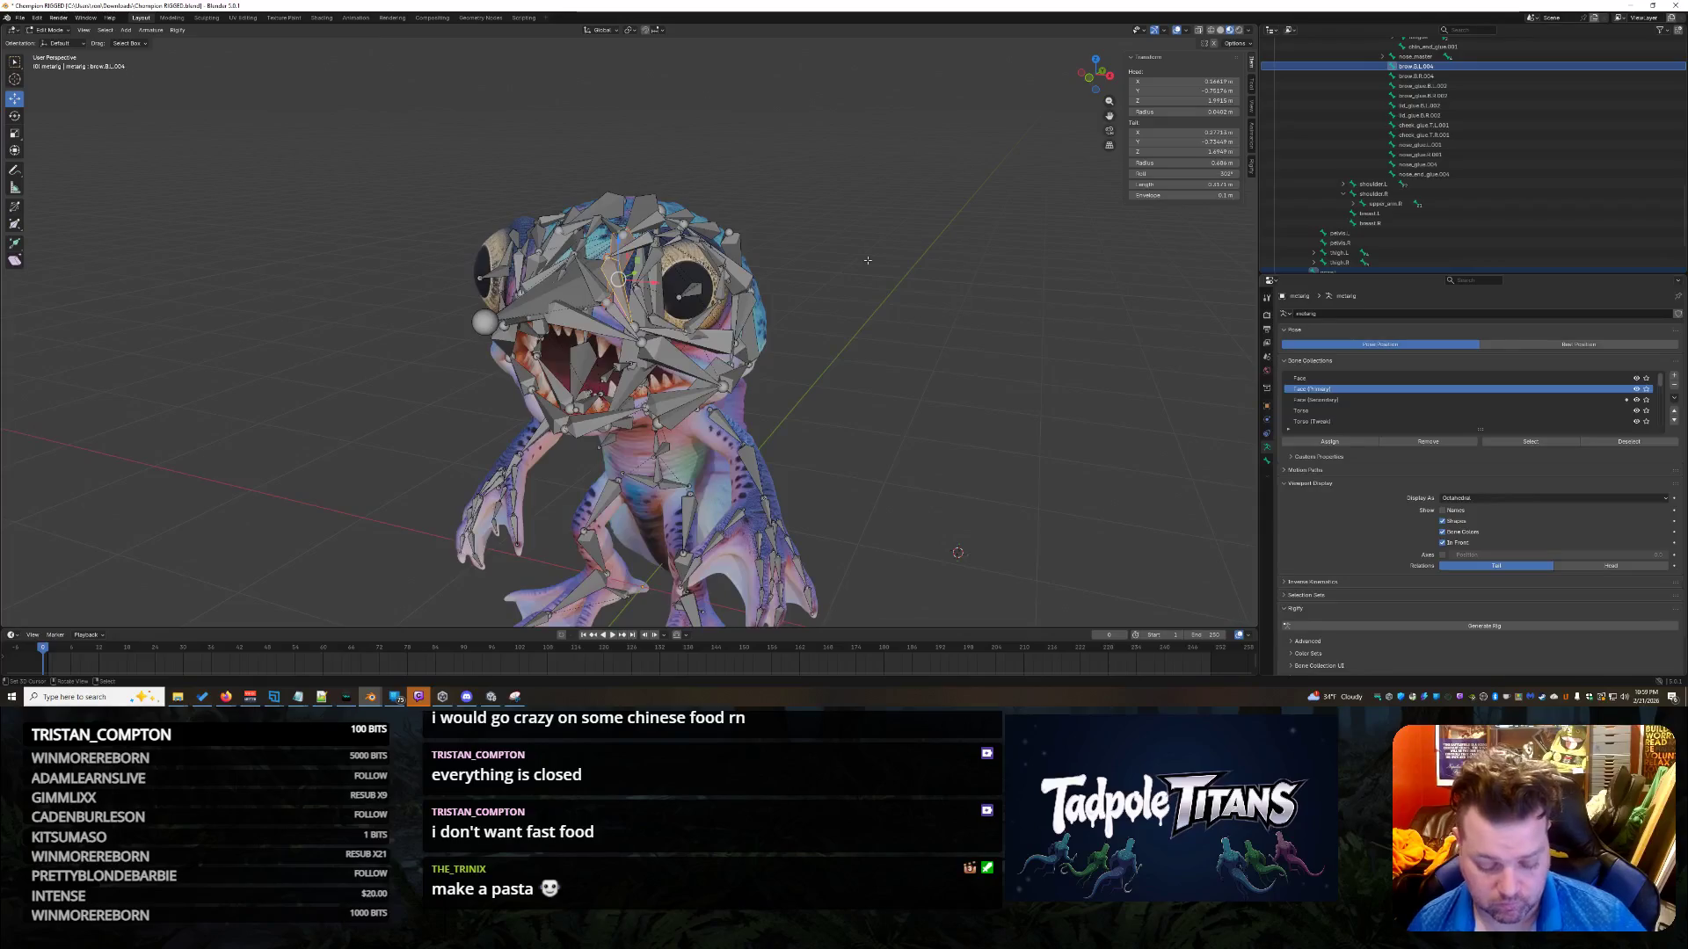
key("ctrl+p")
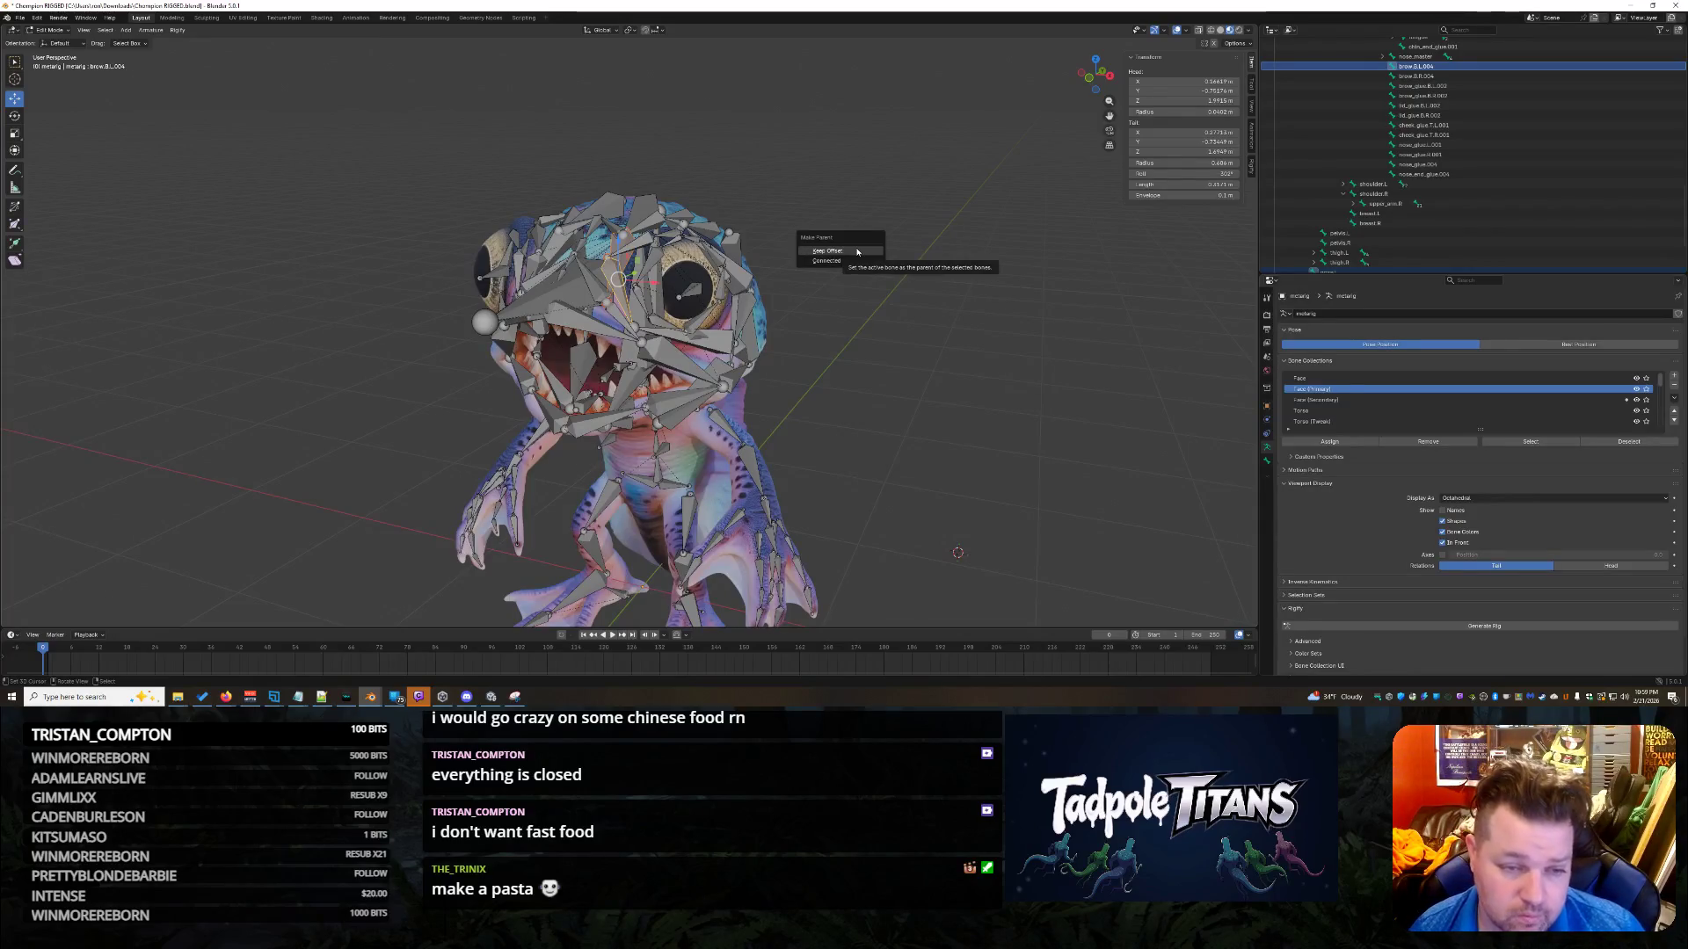
left_click(857, 253)
mouse_move(857, 252)
middle_mouse_down()
mouse_move(909, 347)
mouse_move(883, 384)
middle_mouse_up()
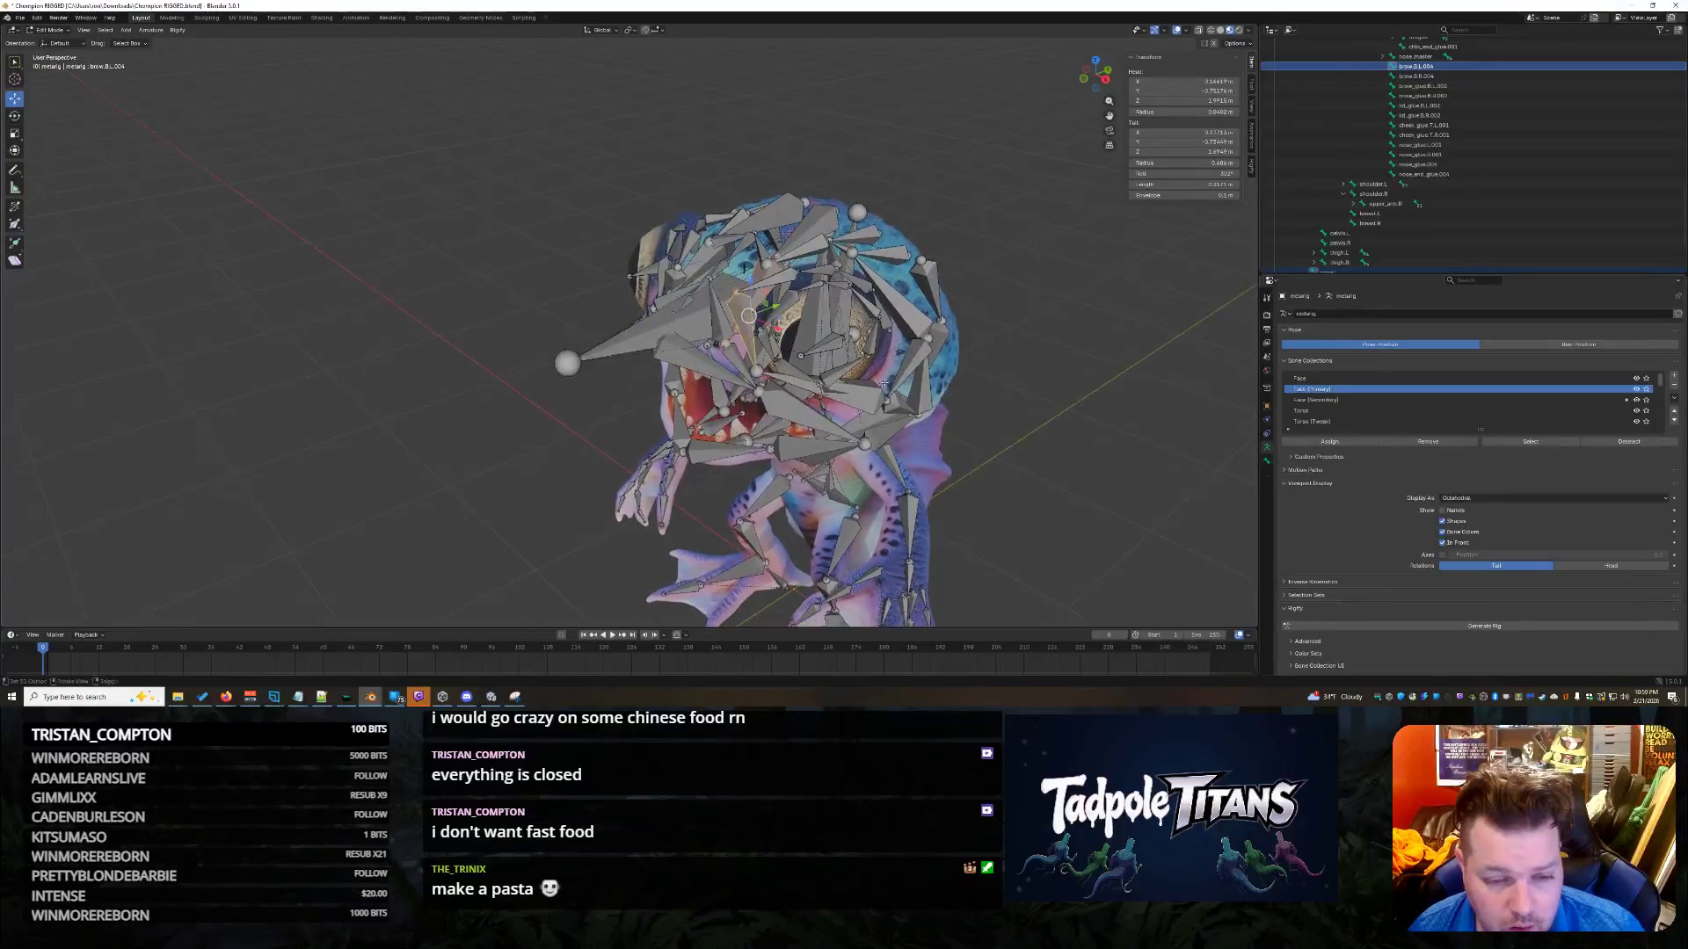
scroll(865, 360, "up", 3)
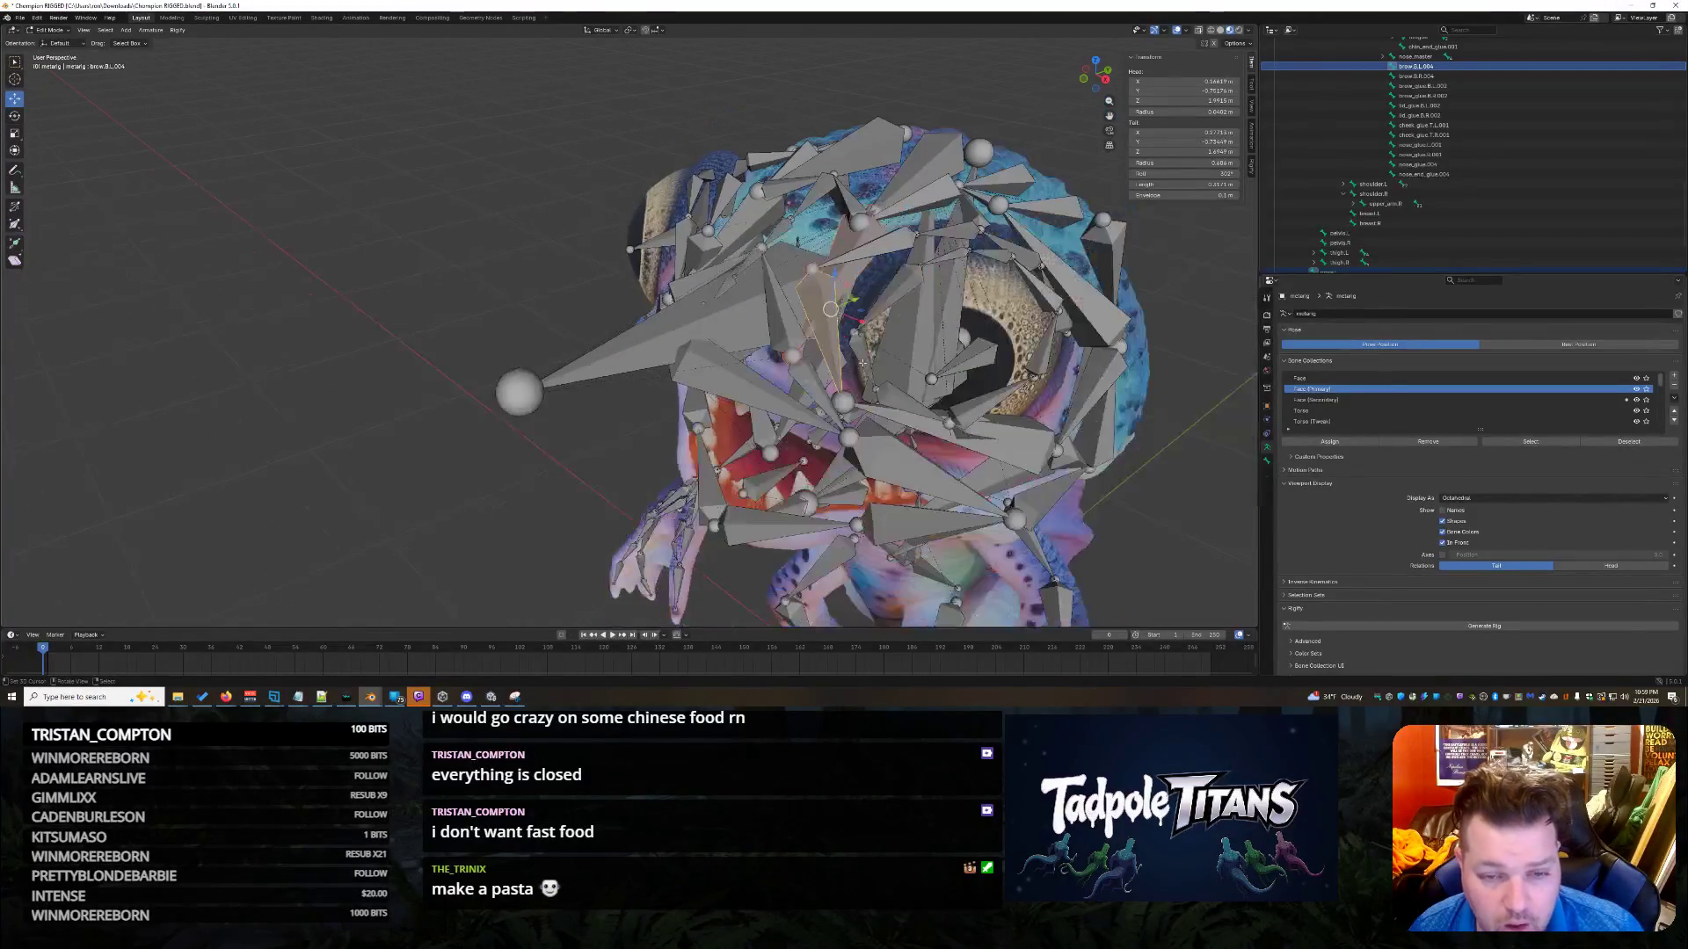
scroll(922, 344, "up", 2)
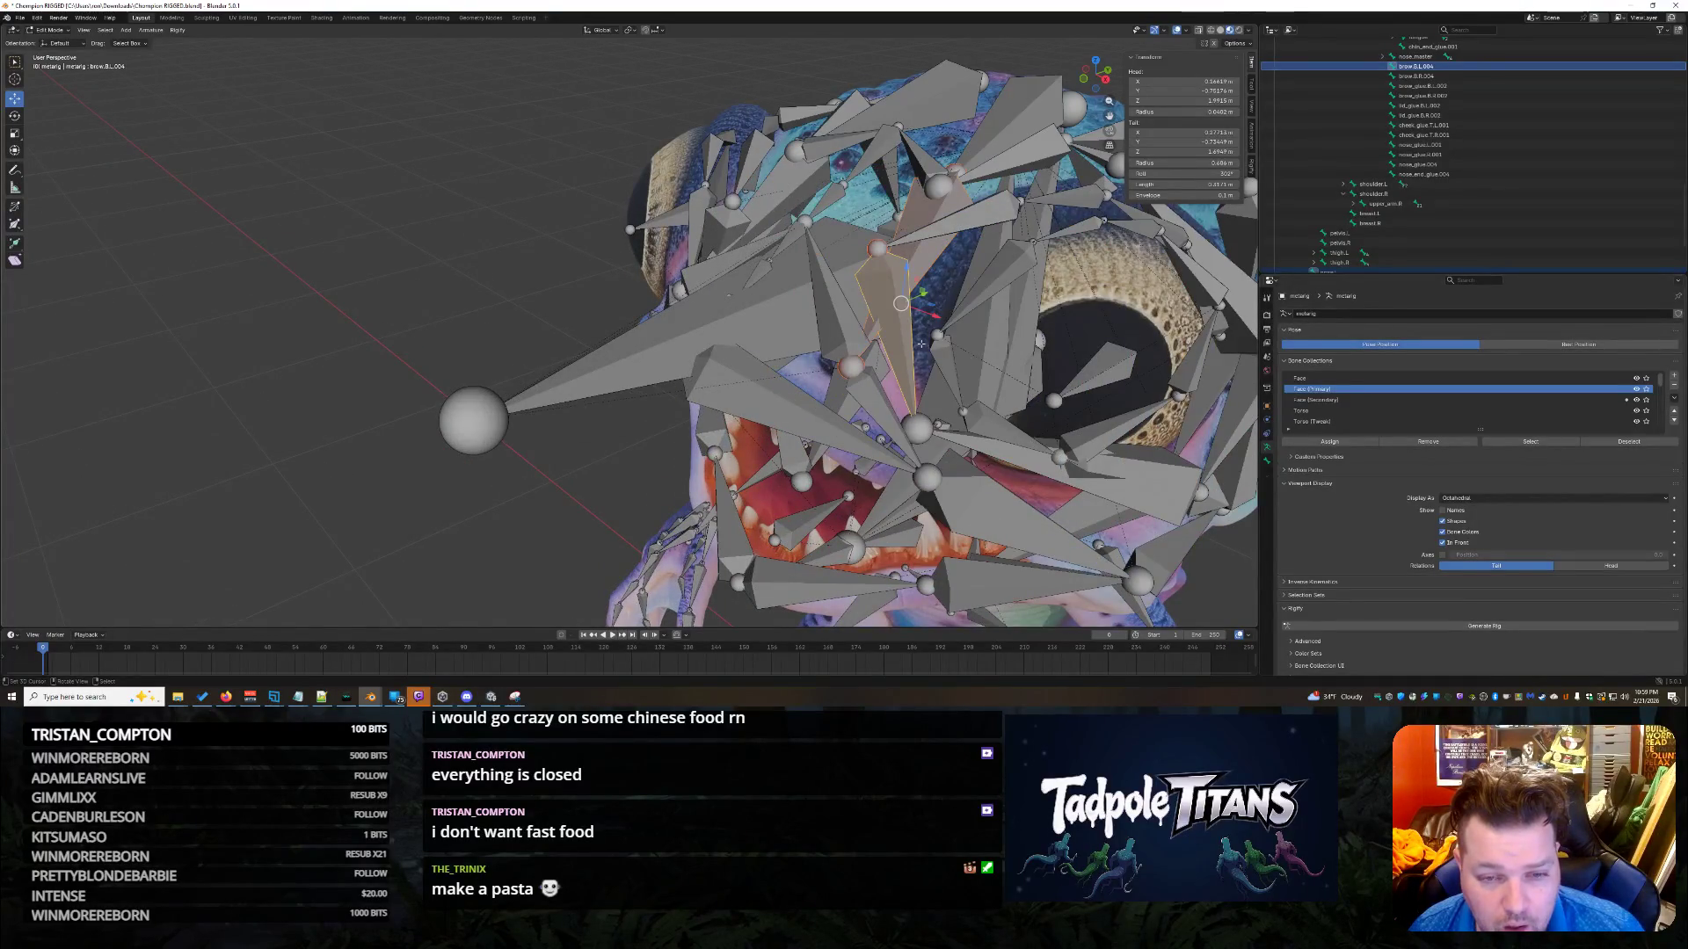
scroll(921, 344, "down", 4)
left_click(1143, 349)
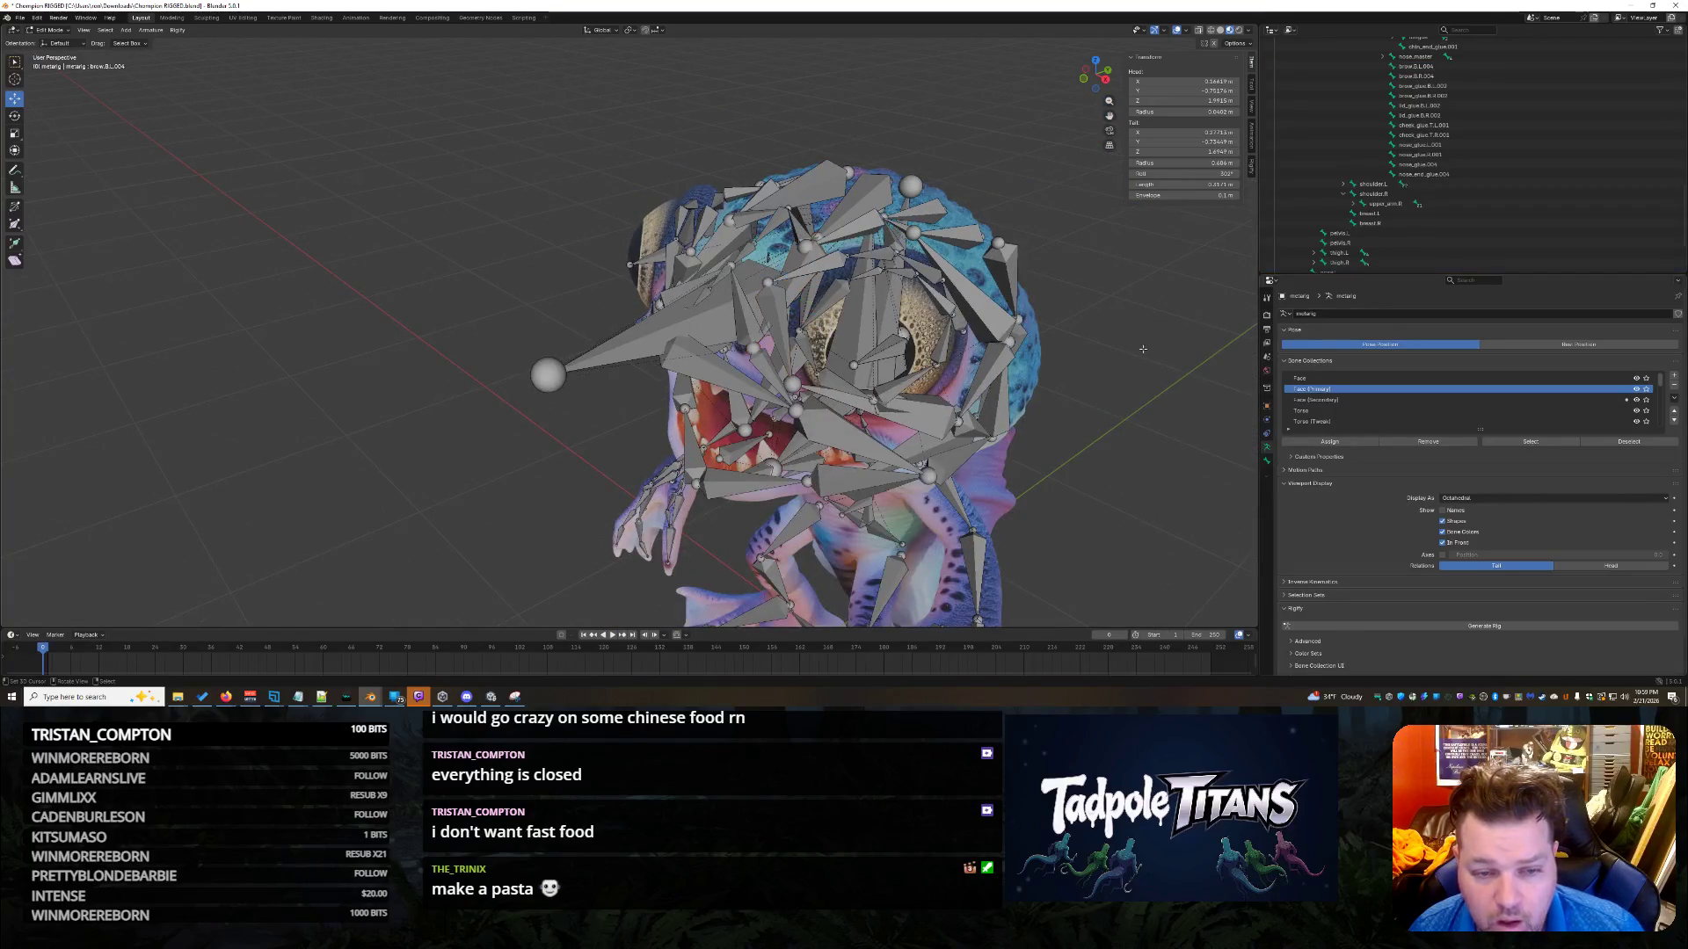
scroll(901, 295, "up", 3)
mouse_move(1082, 375)
middle_mouse_down()
mouse_move(1029, 380)
mouse_move(1120, 380)
mouse_move(1073, 378)
middle_mouse_up()
left_click(854, 188)
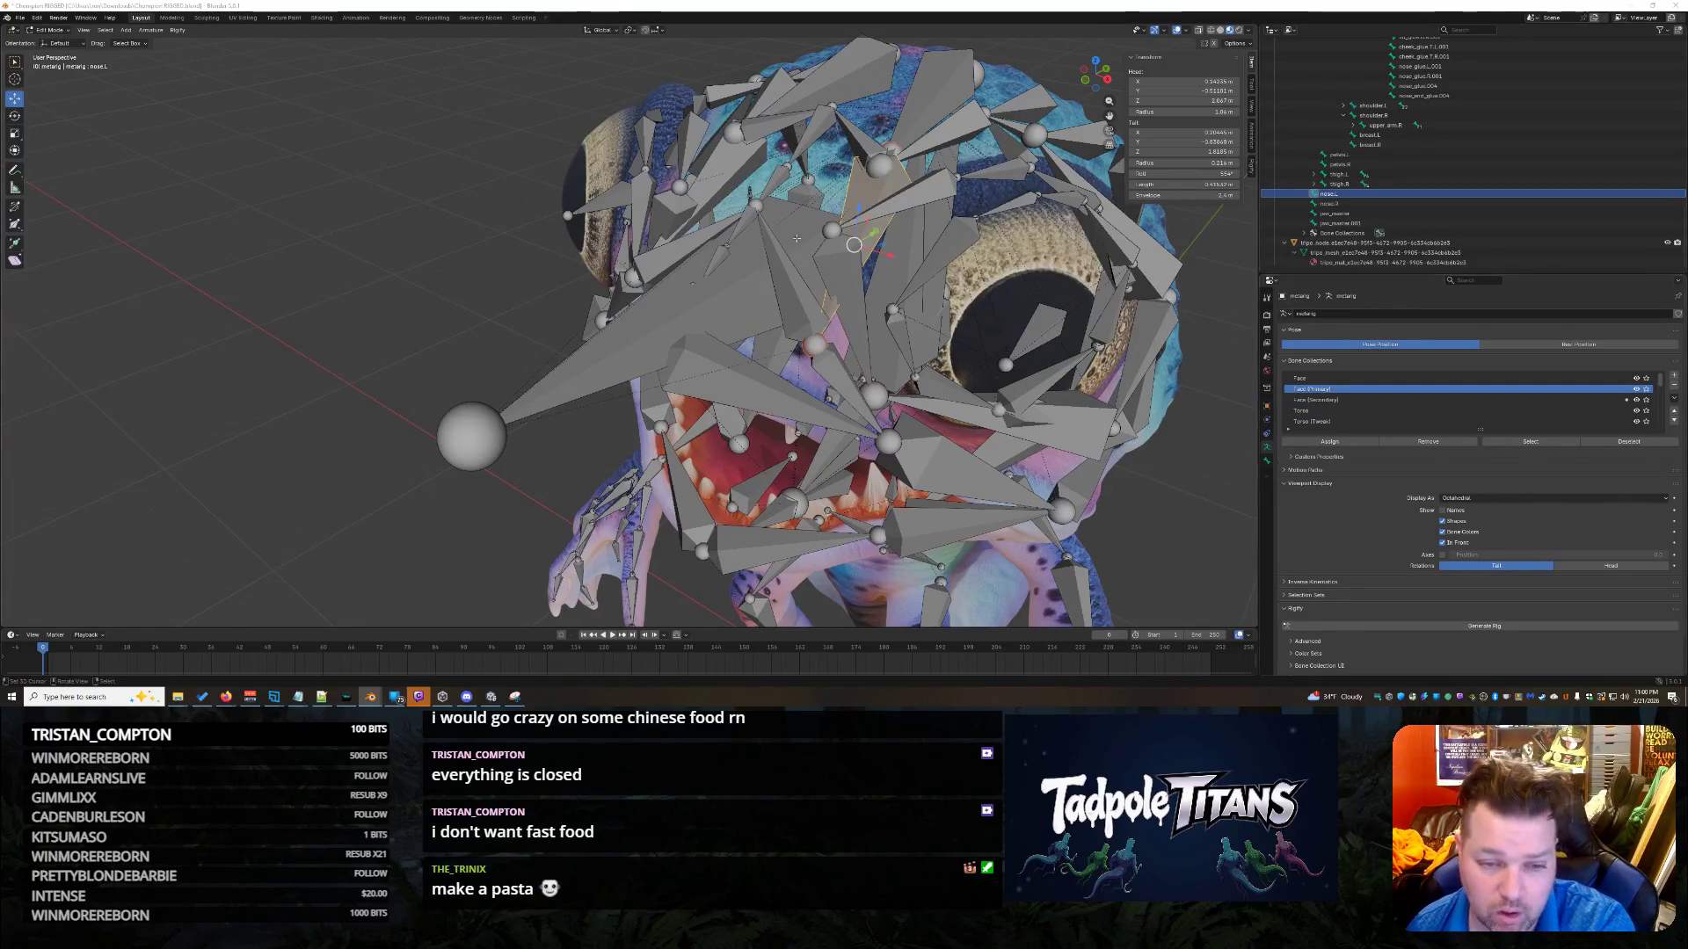
left_click(803, 299)
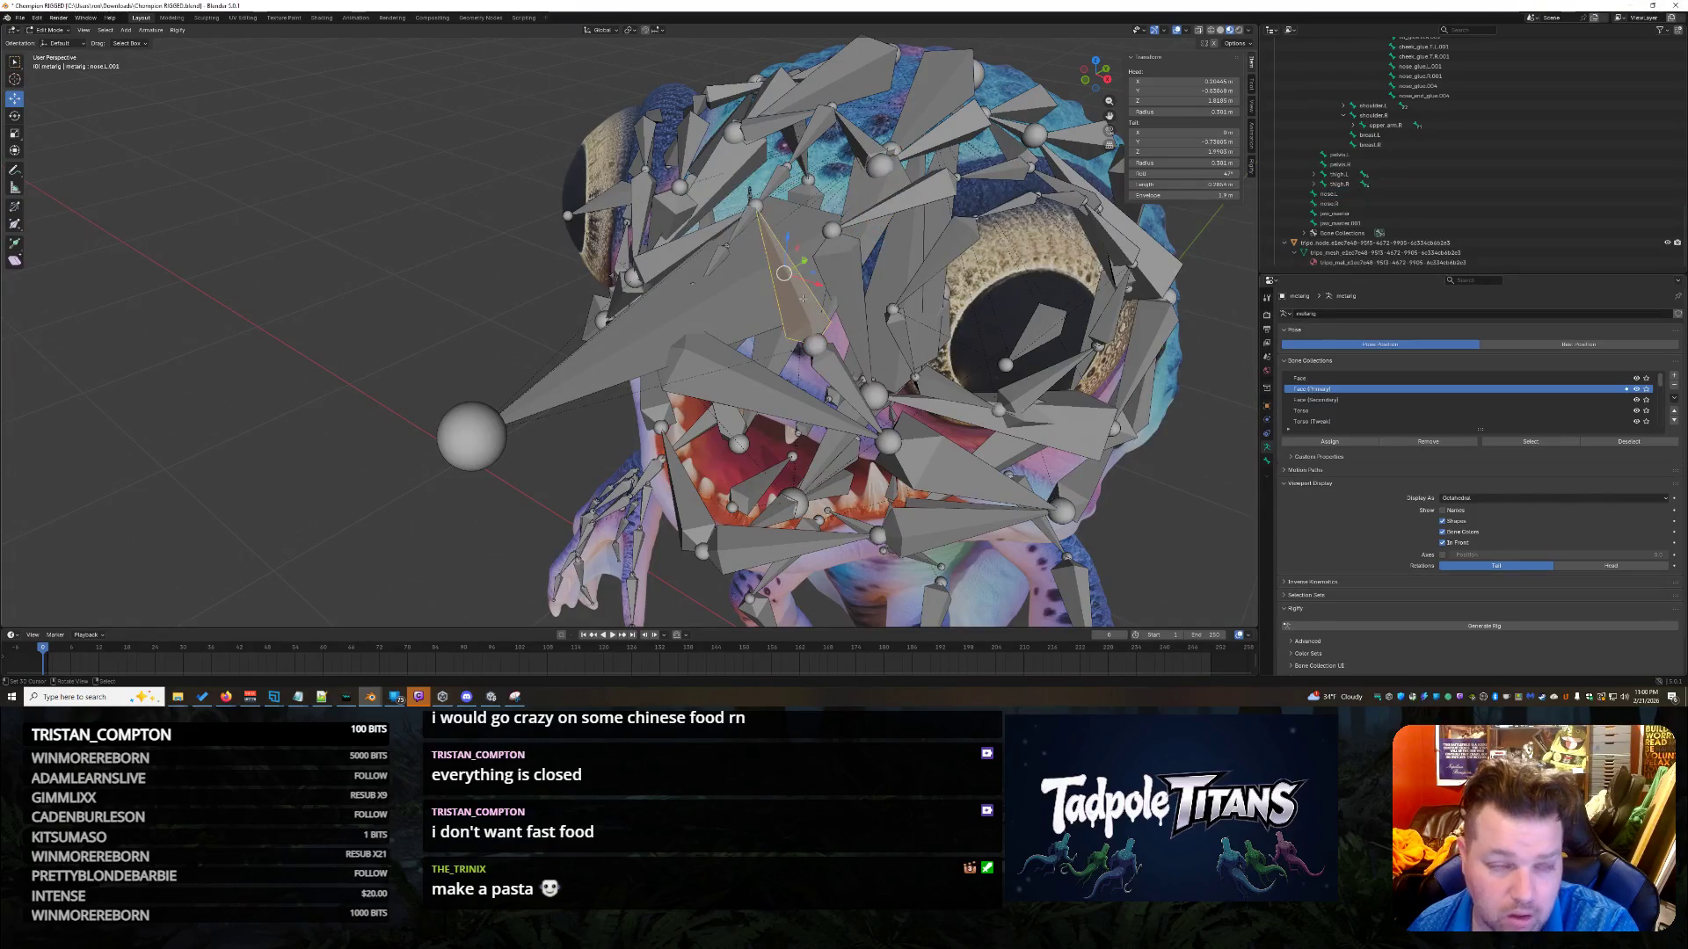
left_click(864, 183)
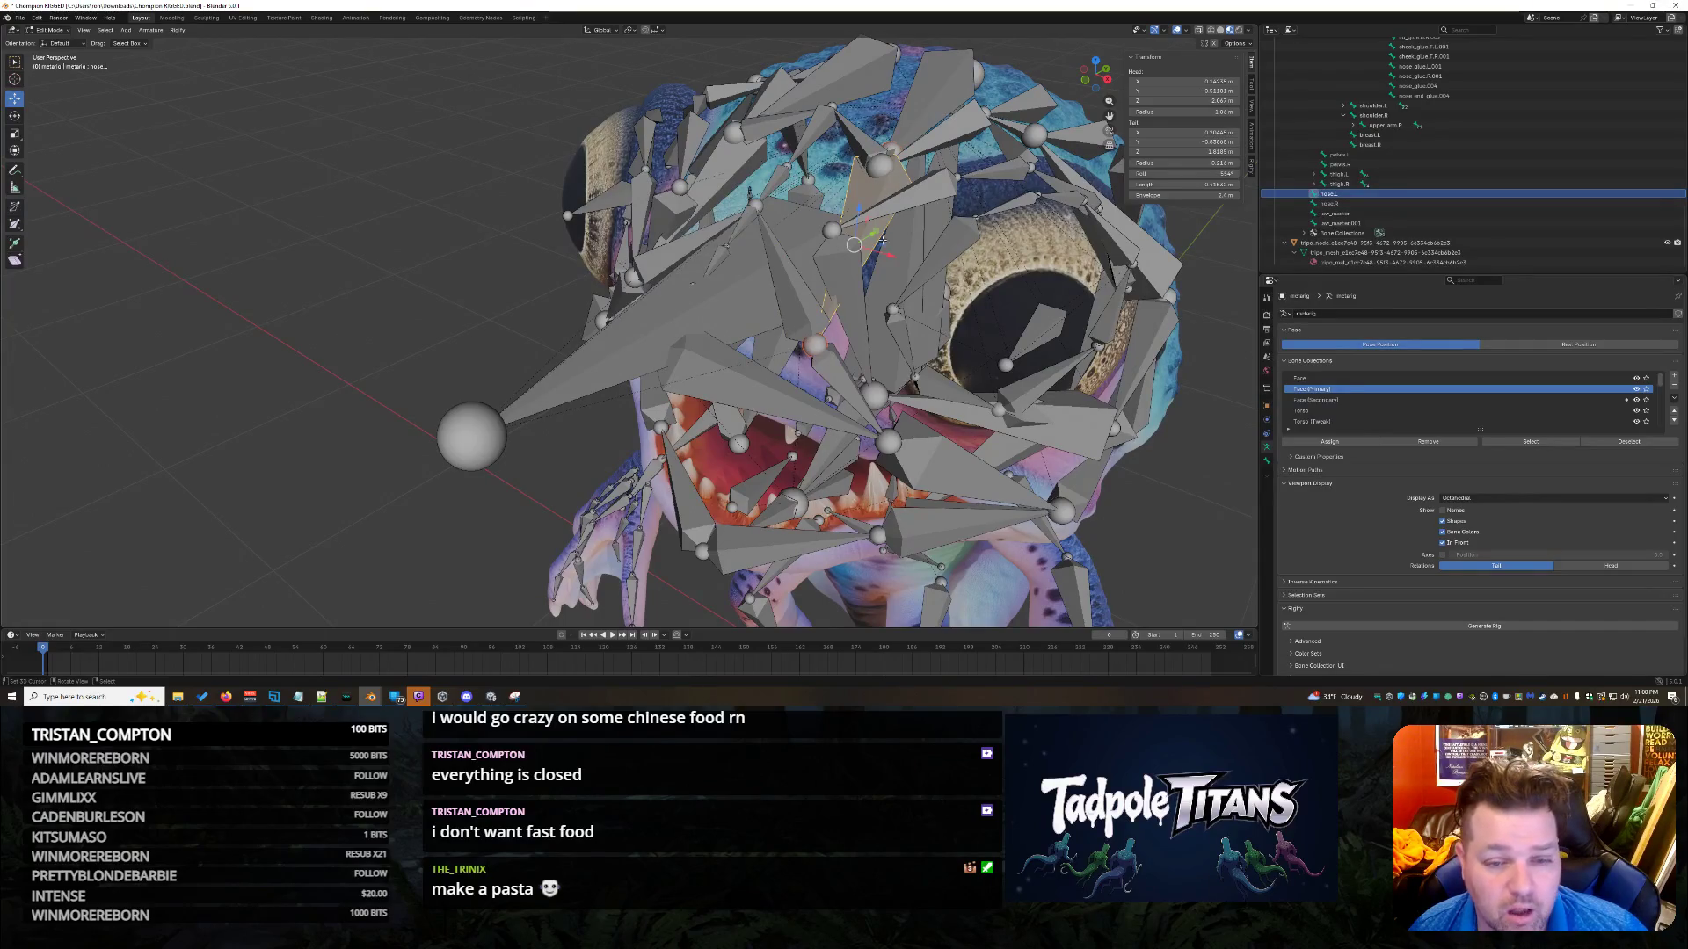
left_click(809, 310)
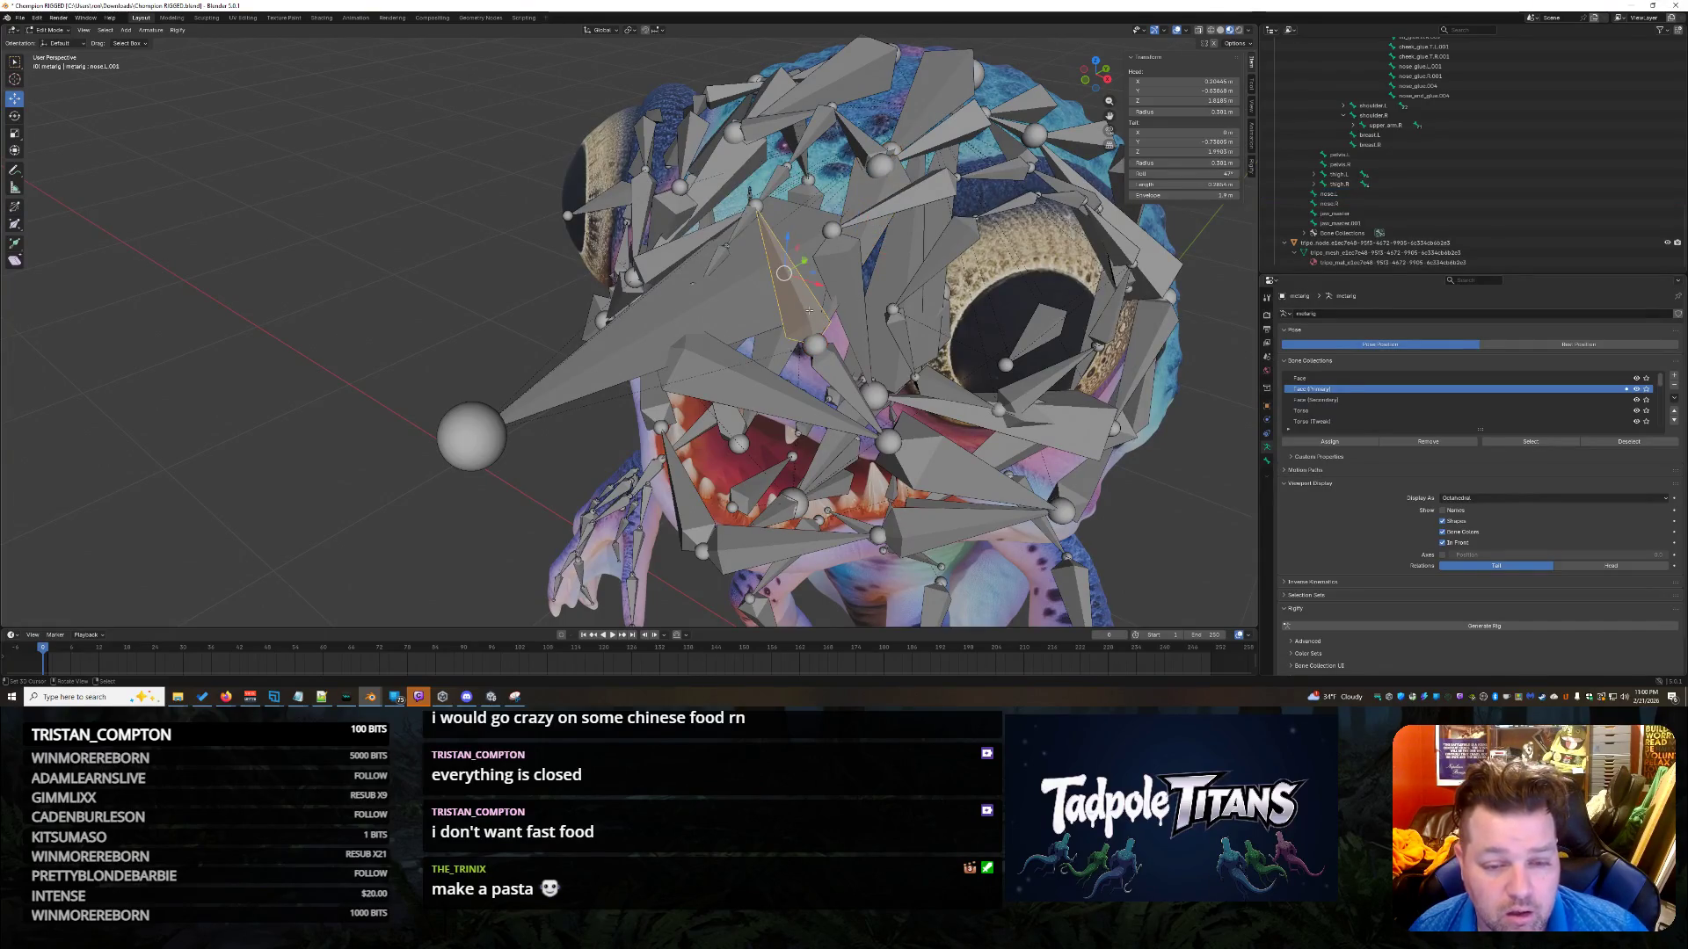
left_click(847, 380)
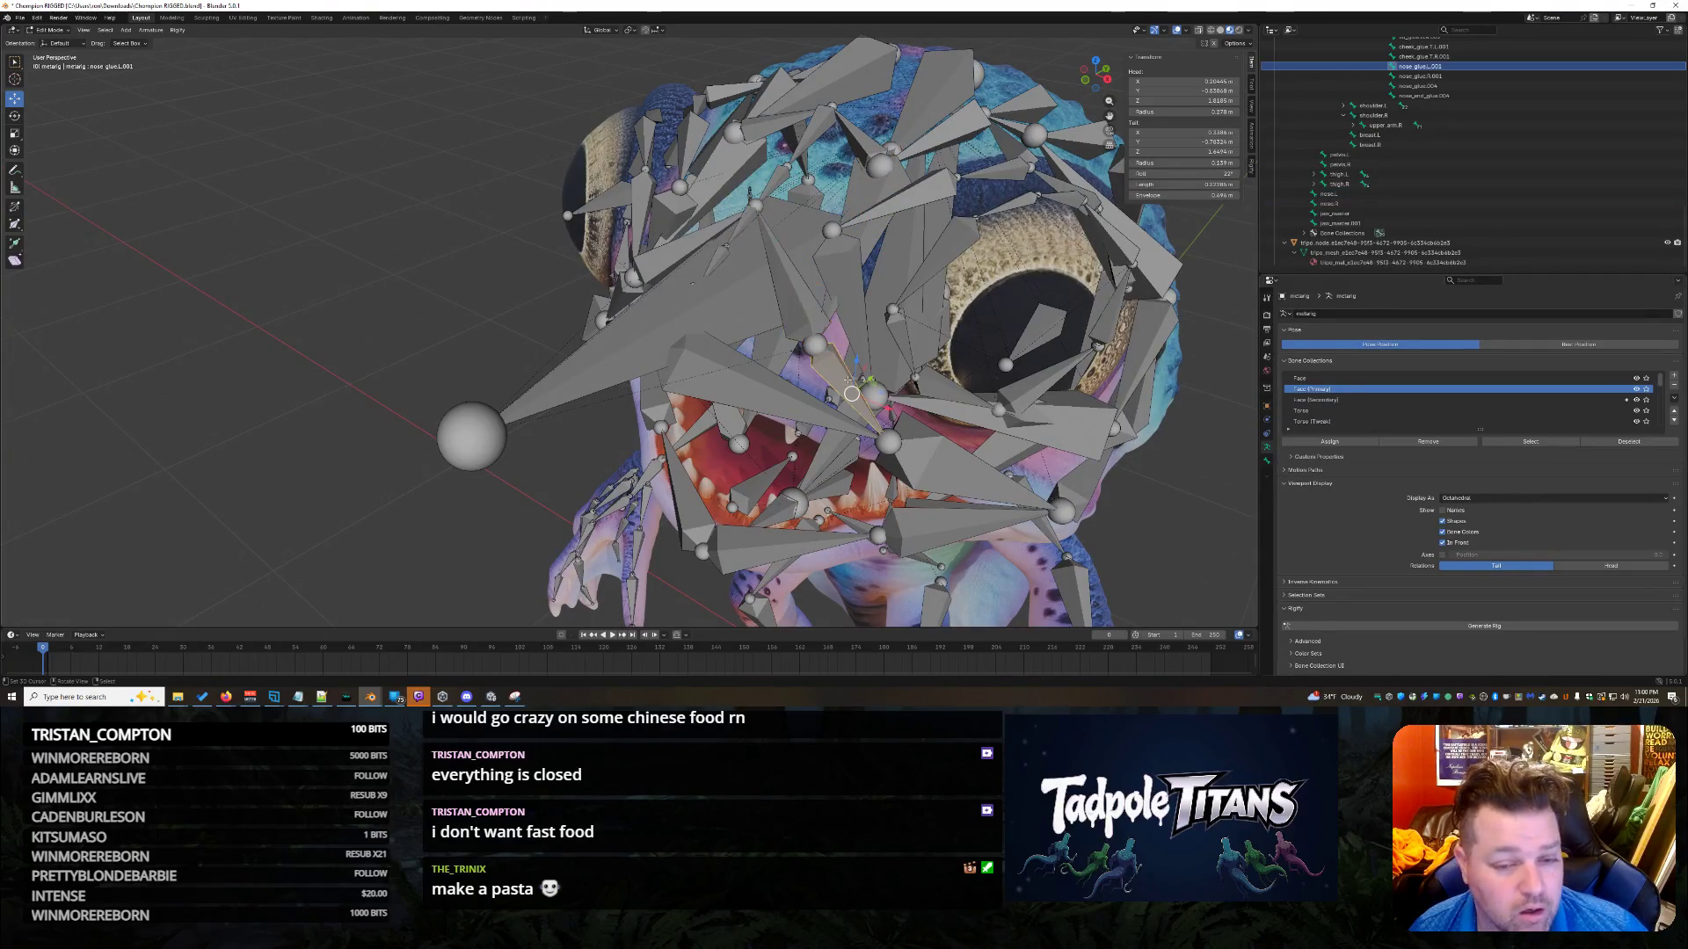
left_click(810, 317)
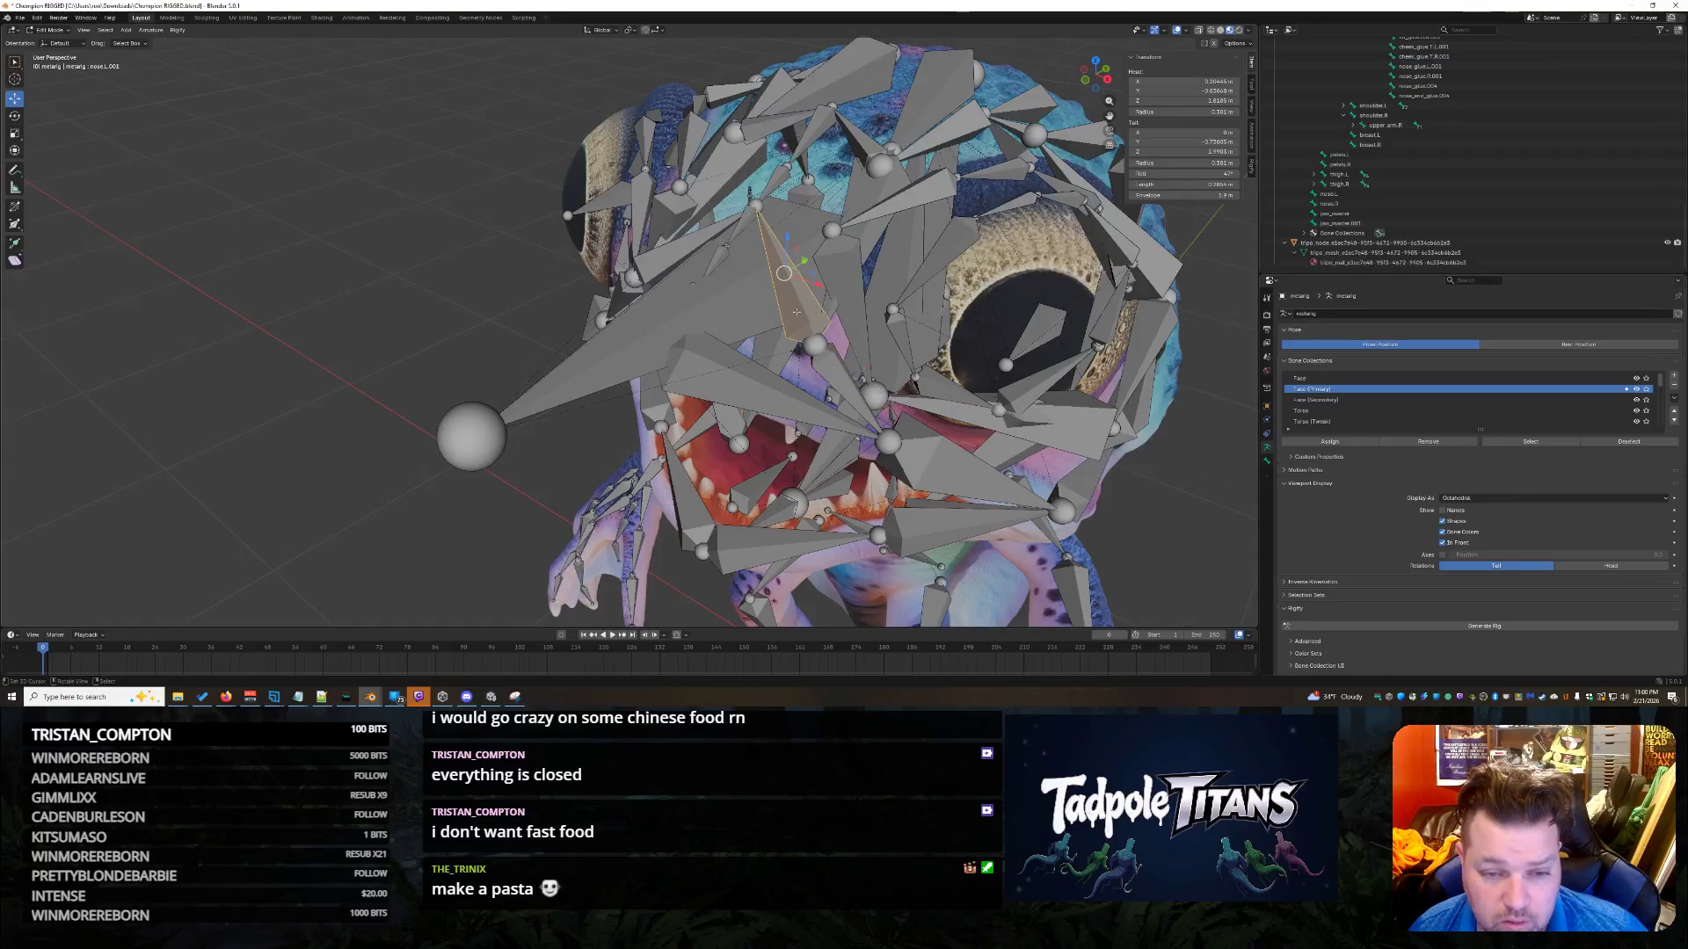
left_click(872, 243)
left_click(853, 287)
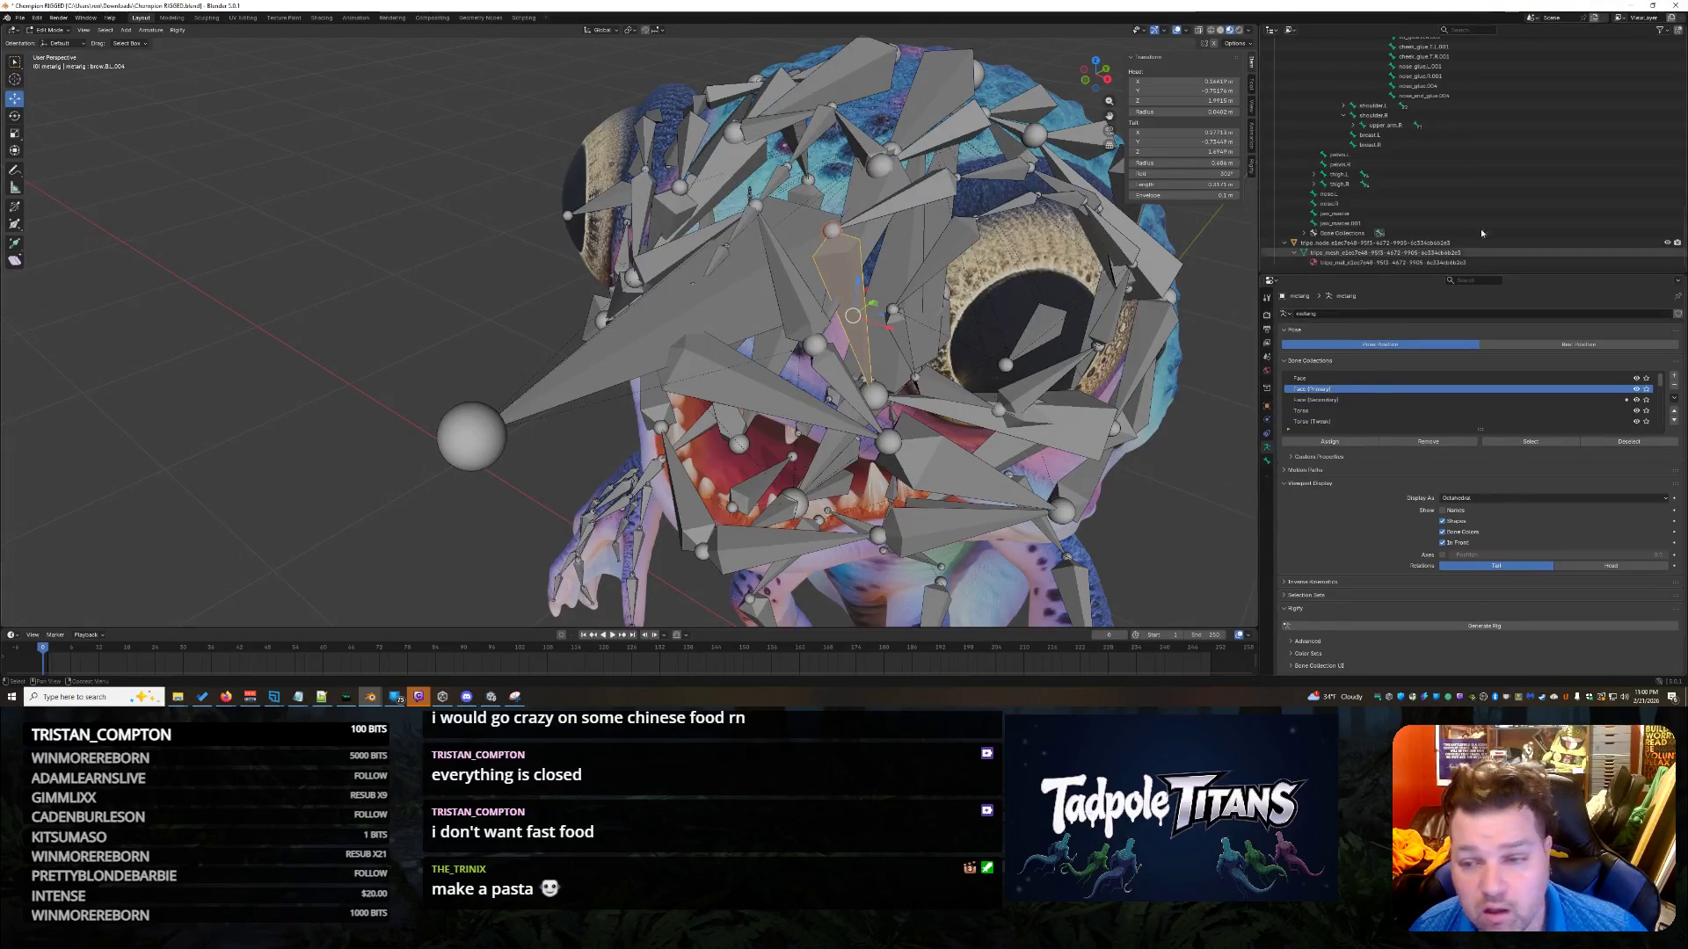
left_click(1390, 194)
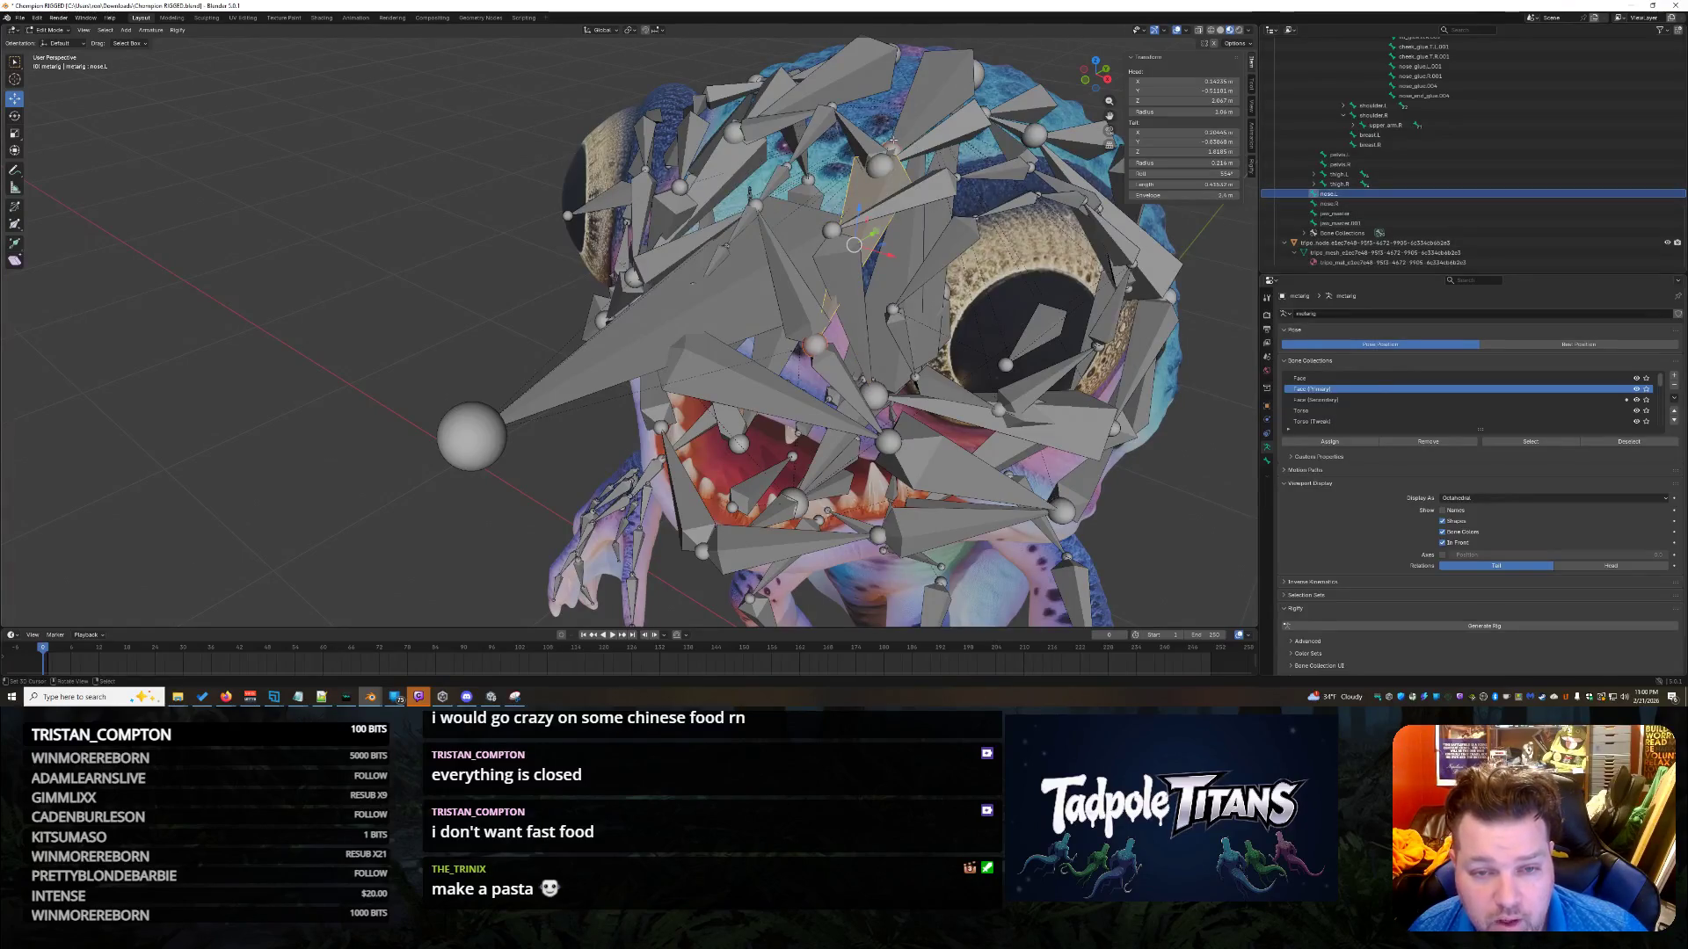
left_click(934, 103)
left_click_drag(925, 108, 926, 97)
left_click(901, 132)
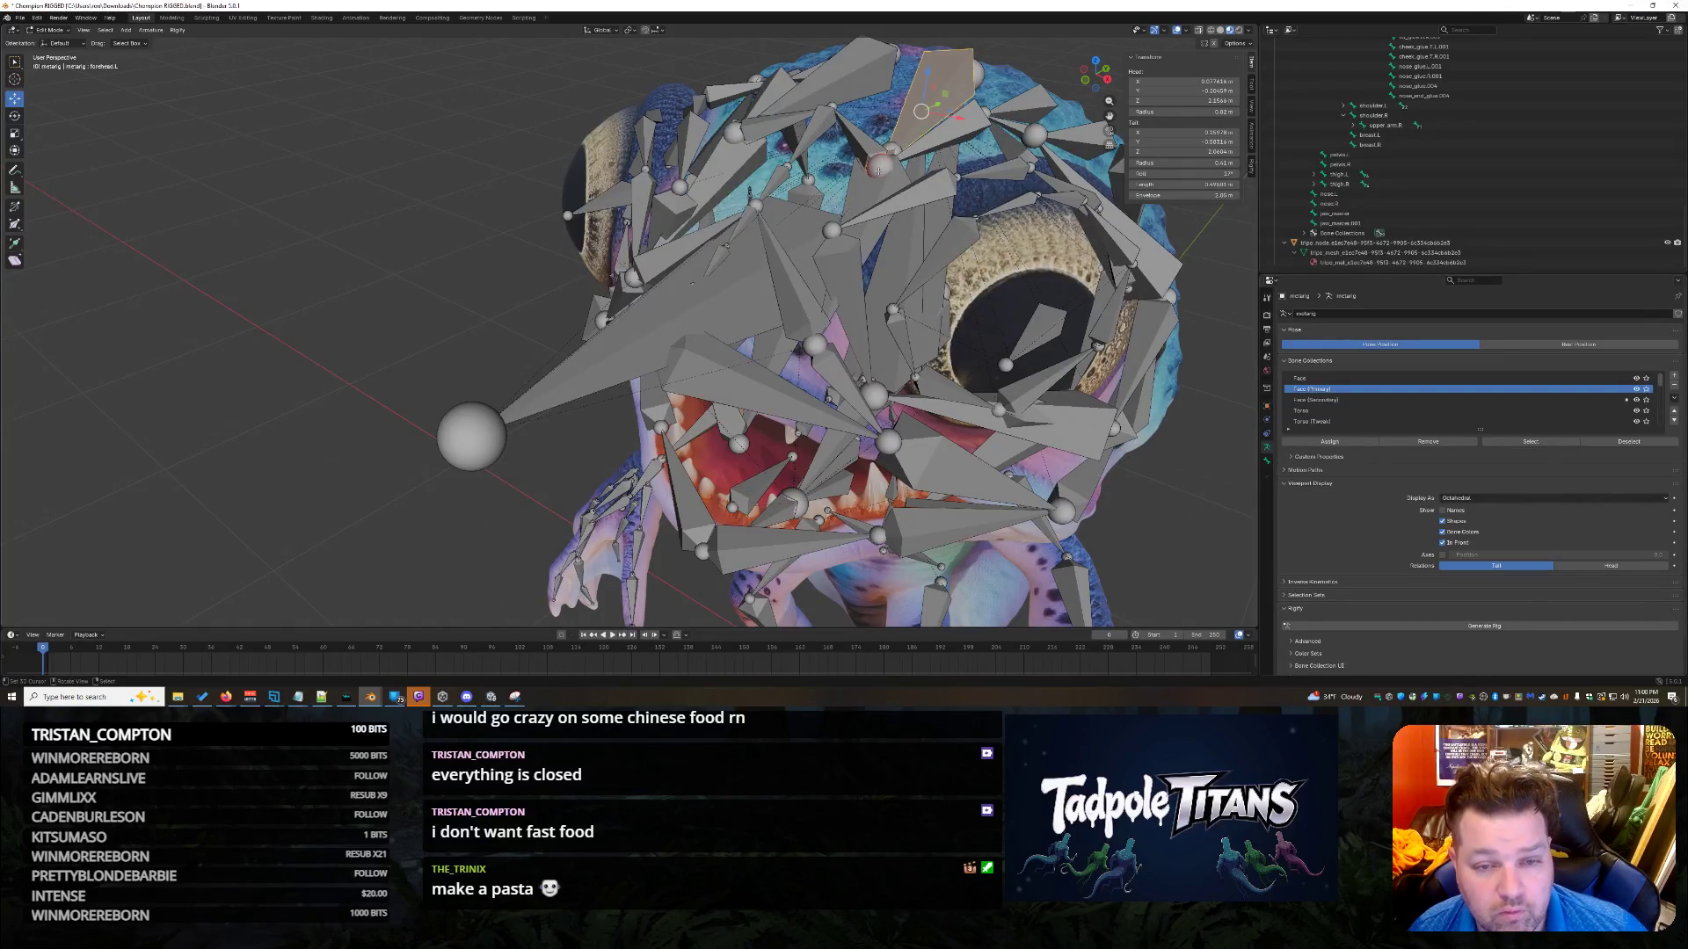
left_click(890, 143)
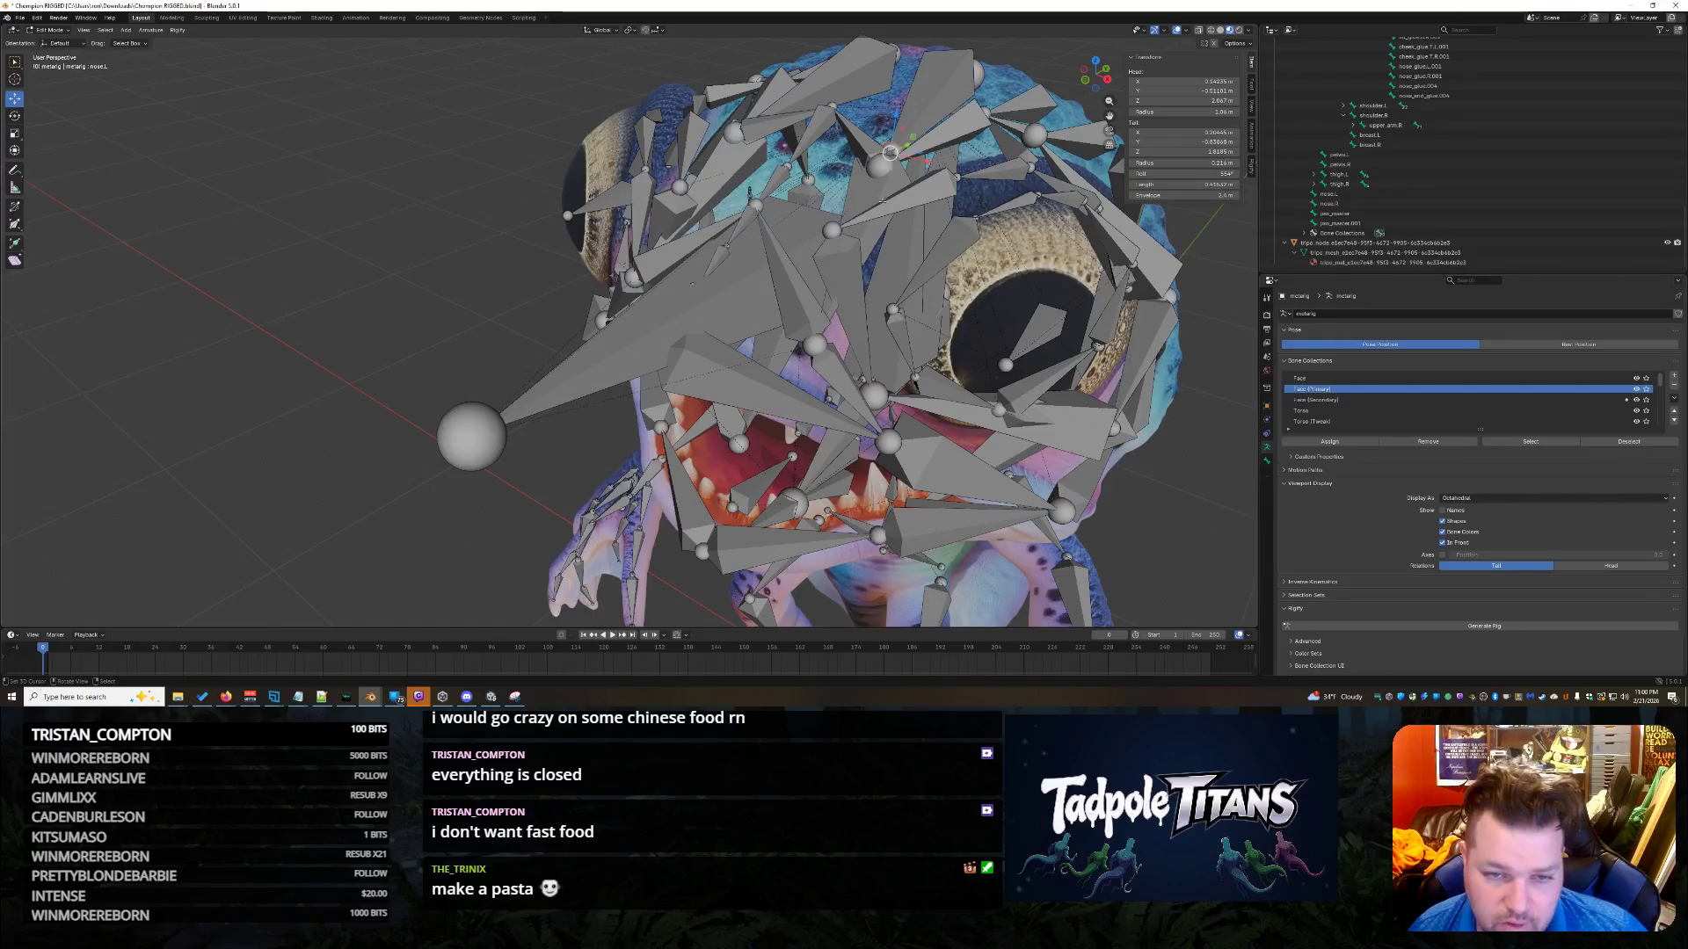
left_click(889, 209)
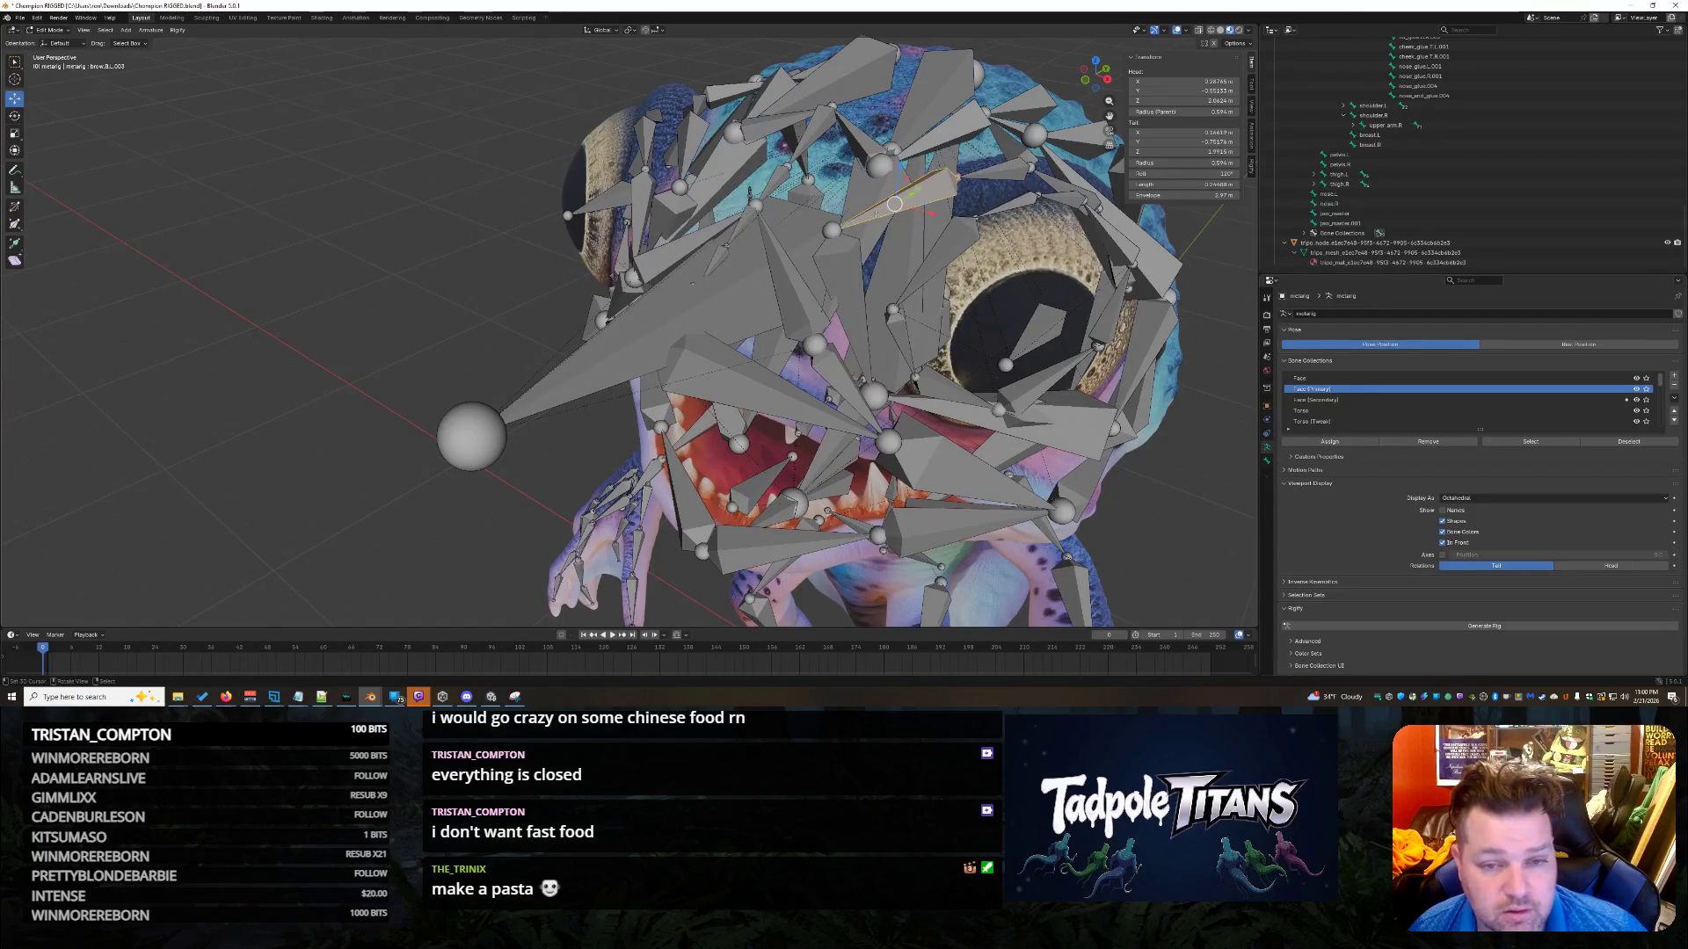
left_click(844, 191)
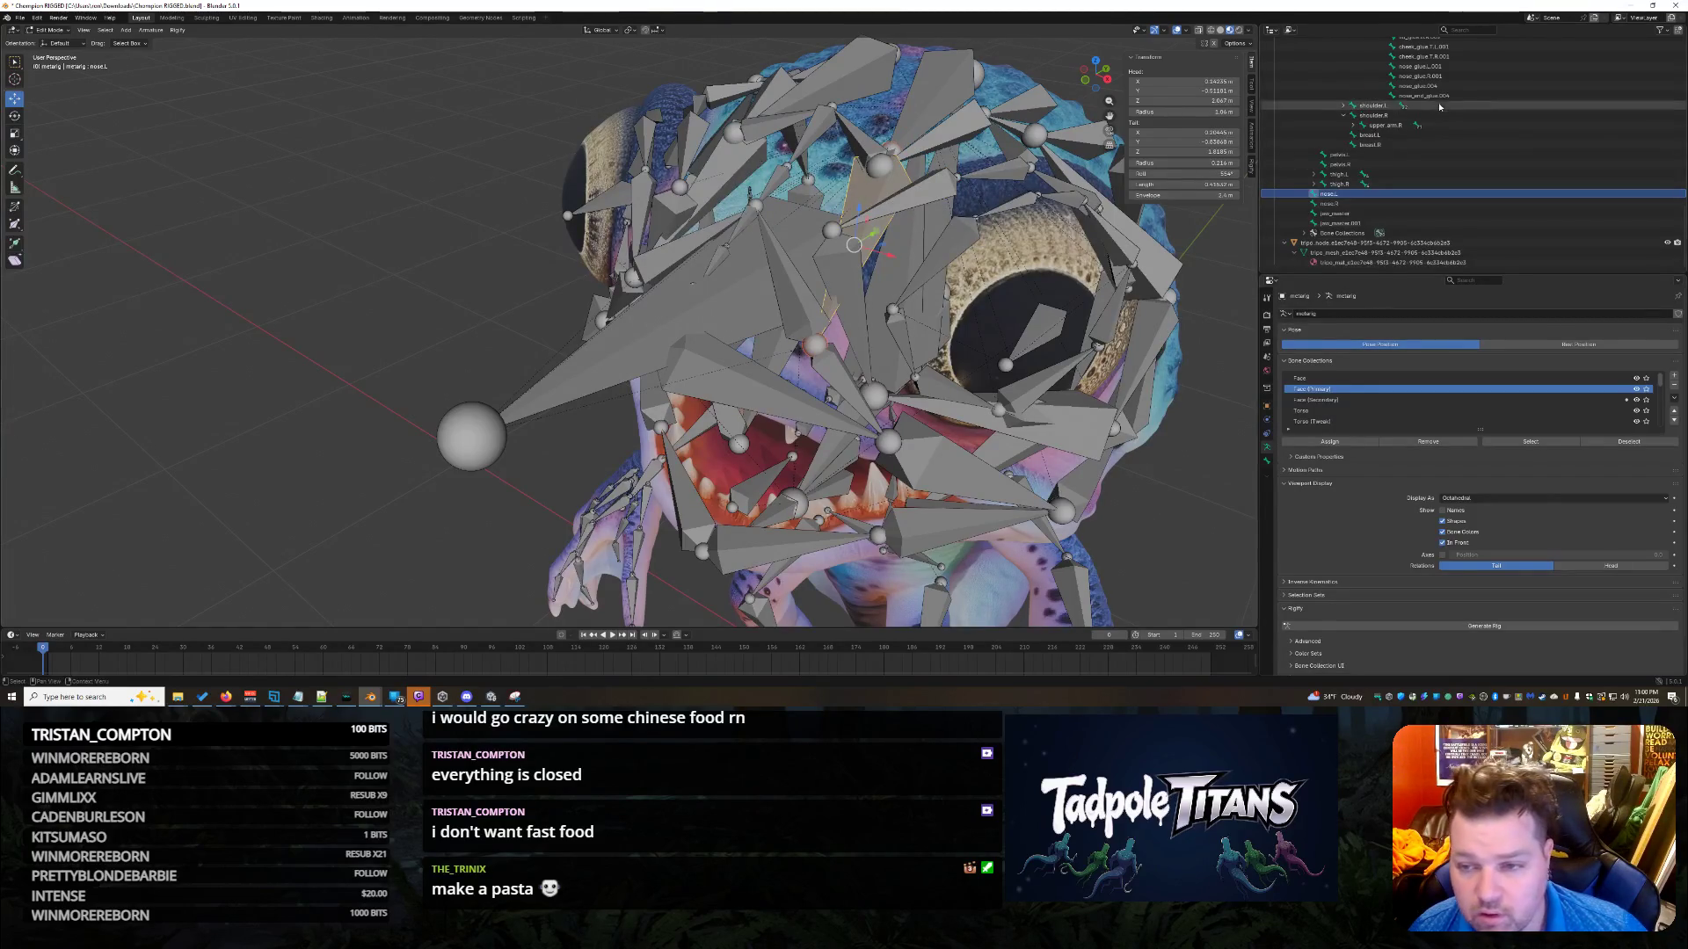
scroll(1516, 145, "up", 5)
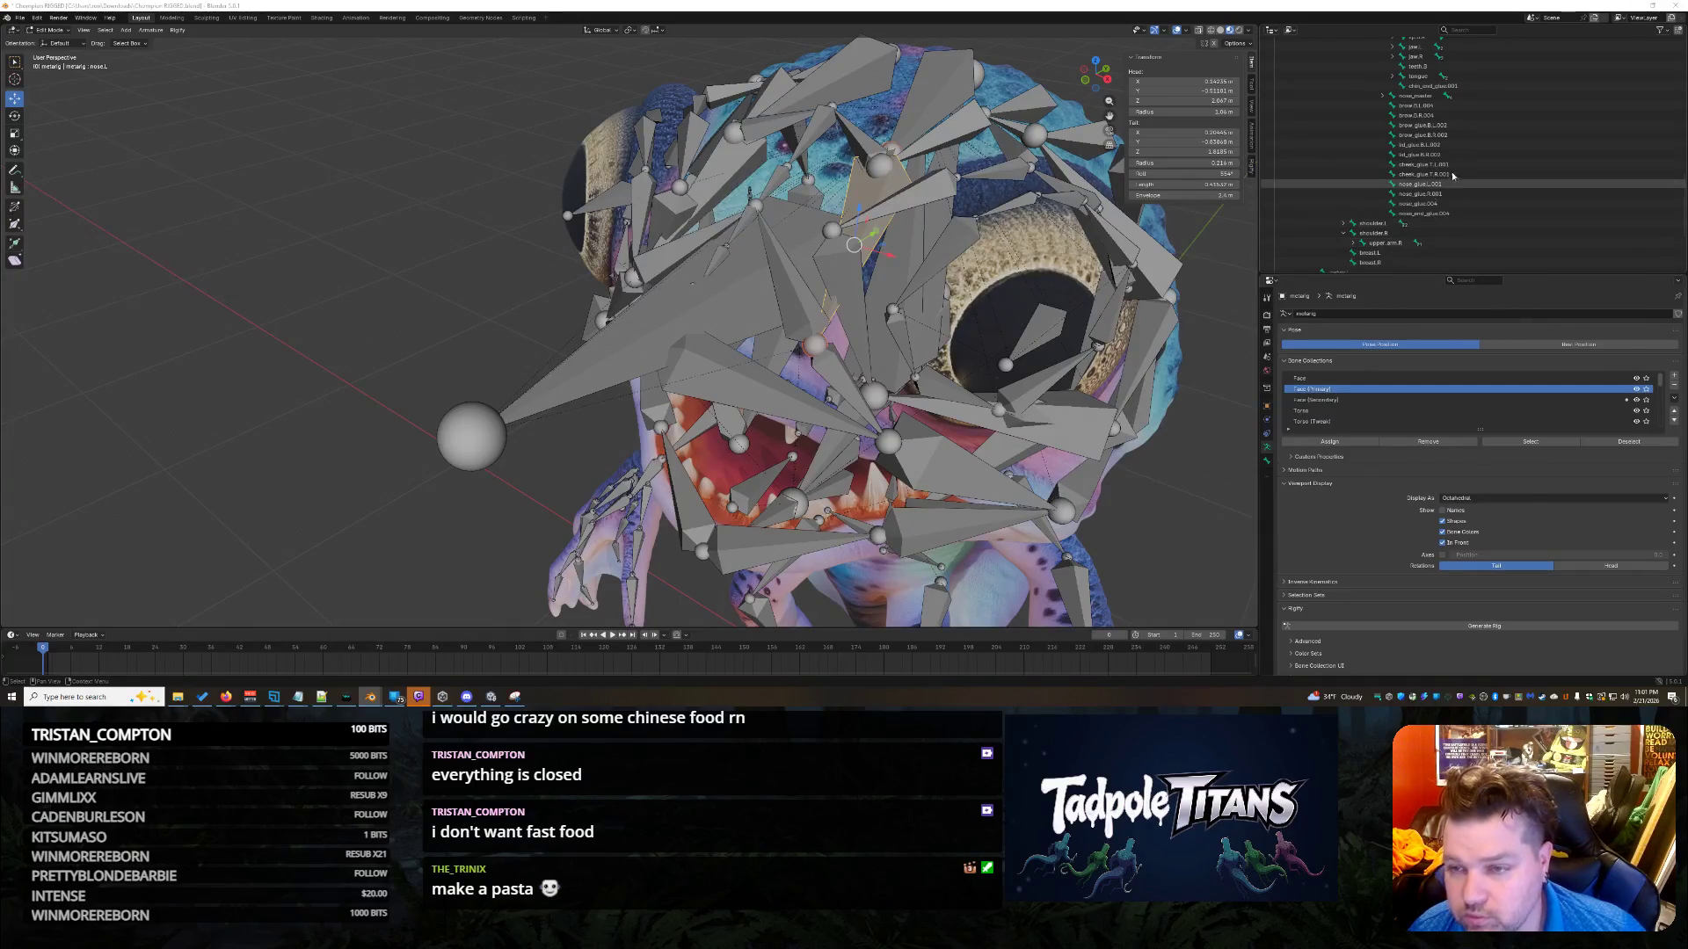
scroll(1415, 242, "down", 2)
Select nose.L, then brow.B.L.004 as the active parent bone.
scroll(1424, 231, "up", 5)
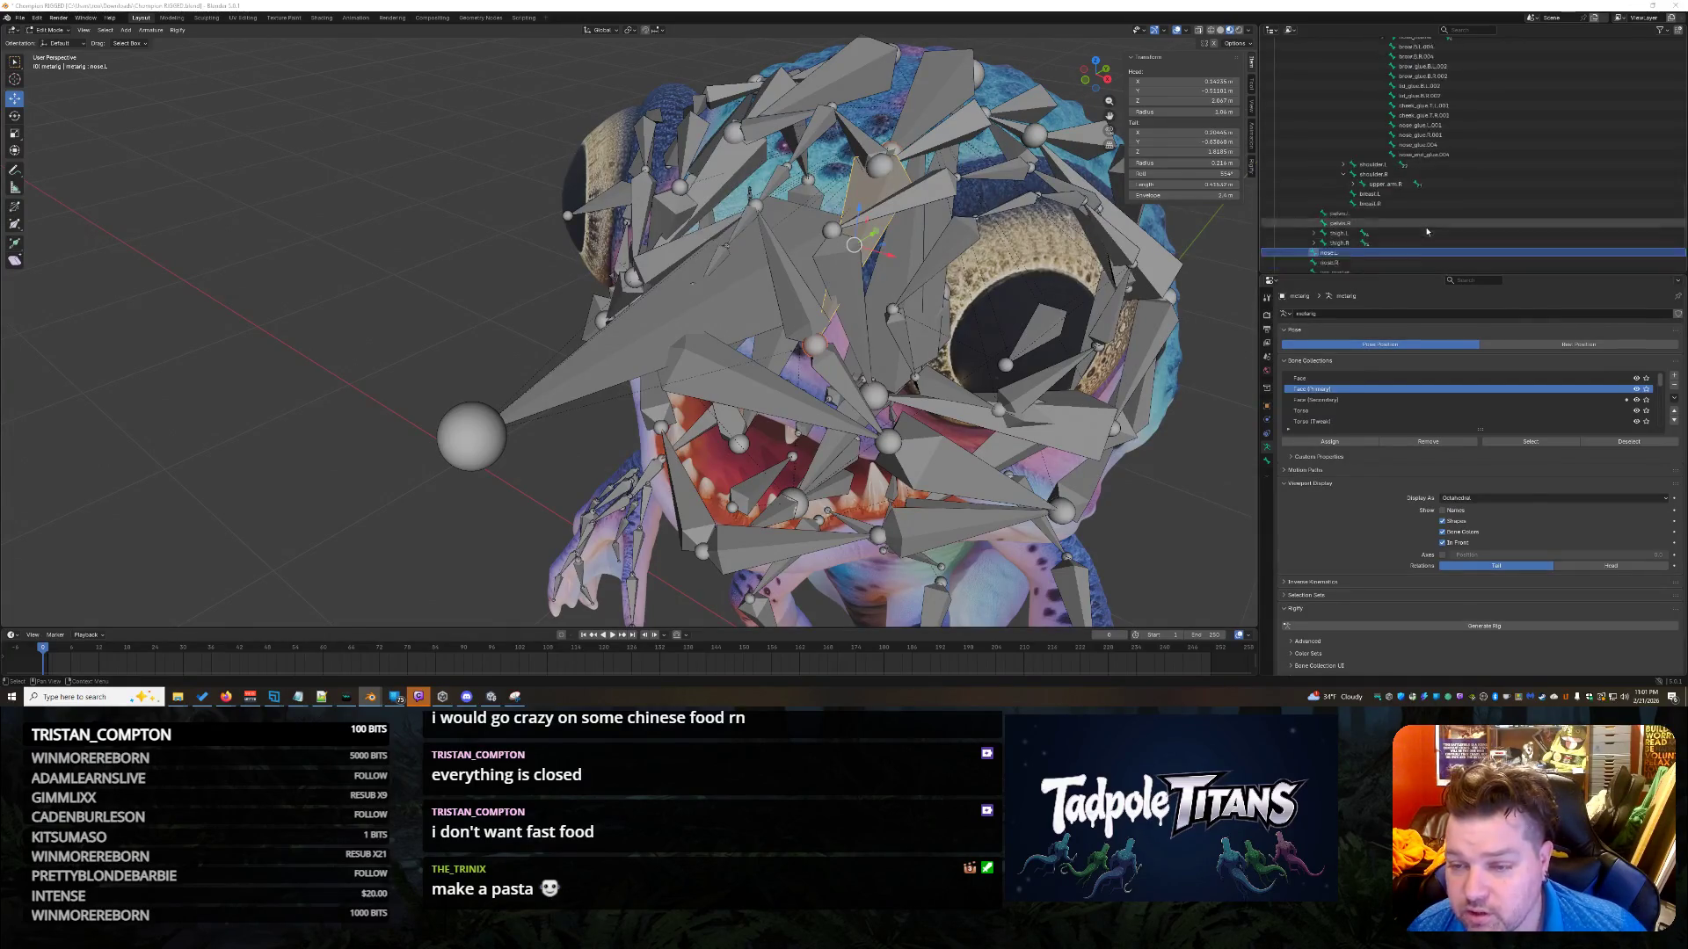
scroll(1486, 167, "down", 1)
scroll(1486, 167, "down", 1)
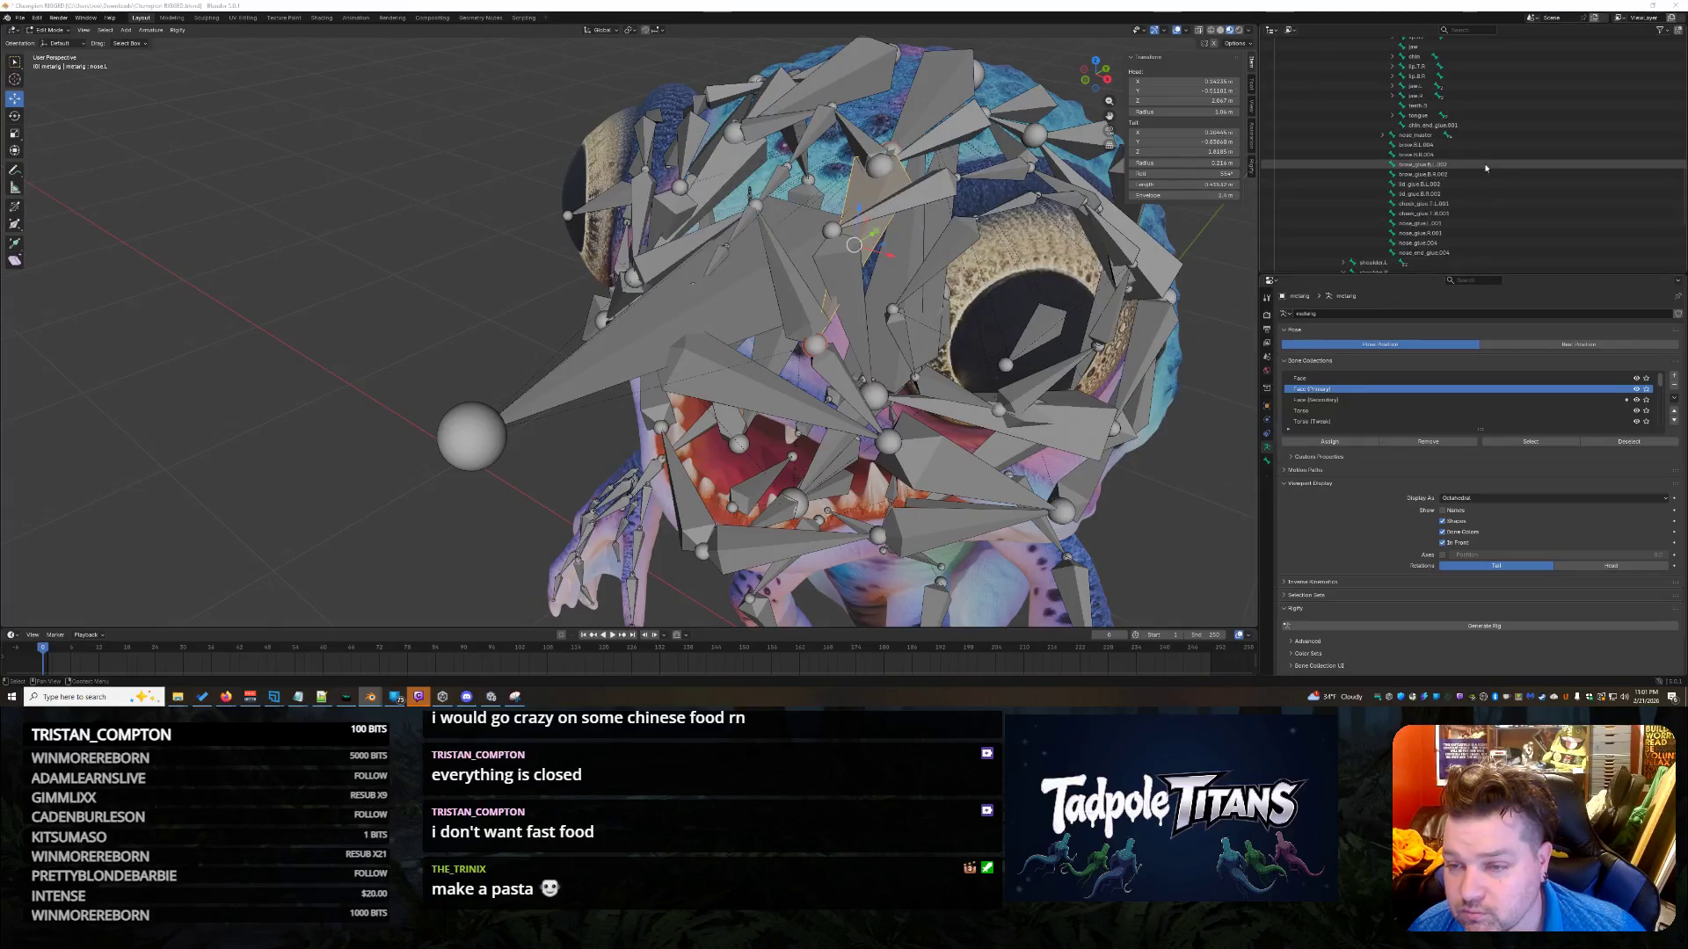
scroll(1486, 167, "up", 8)
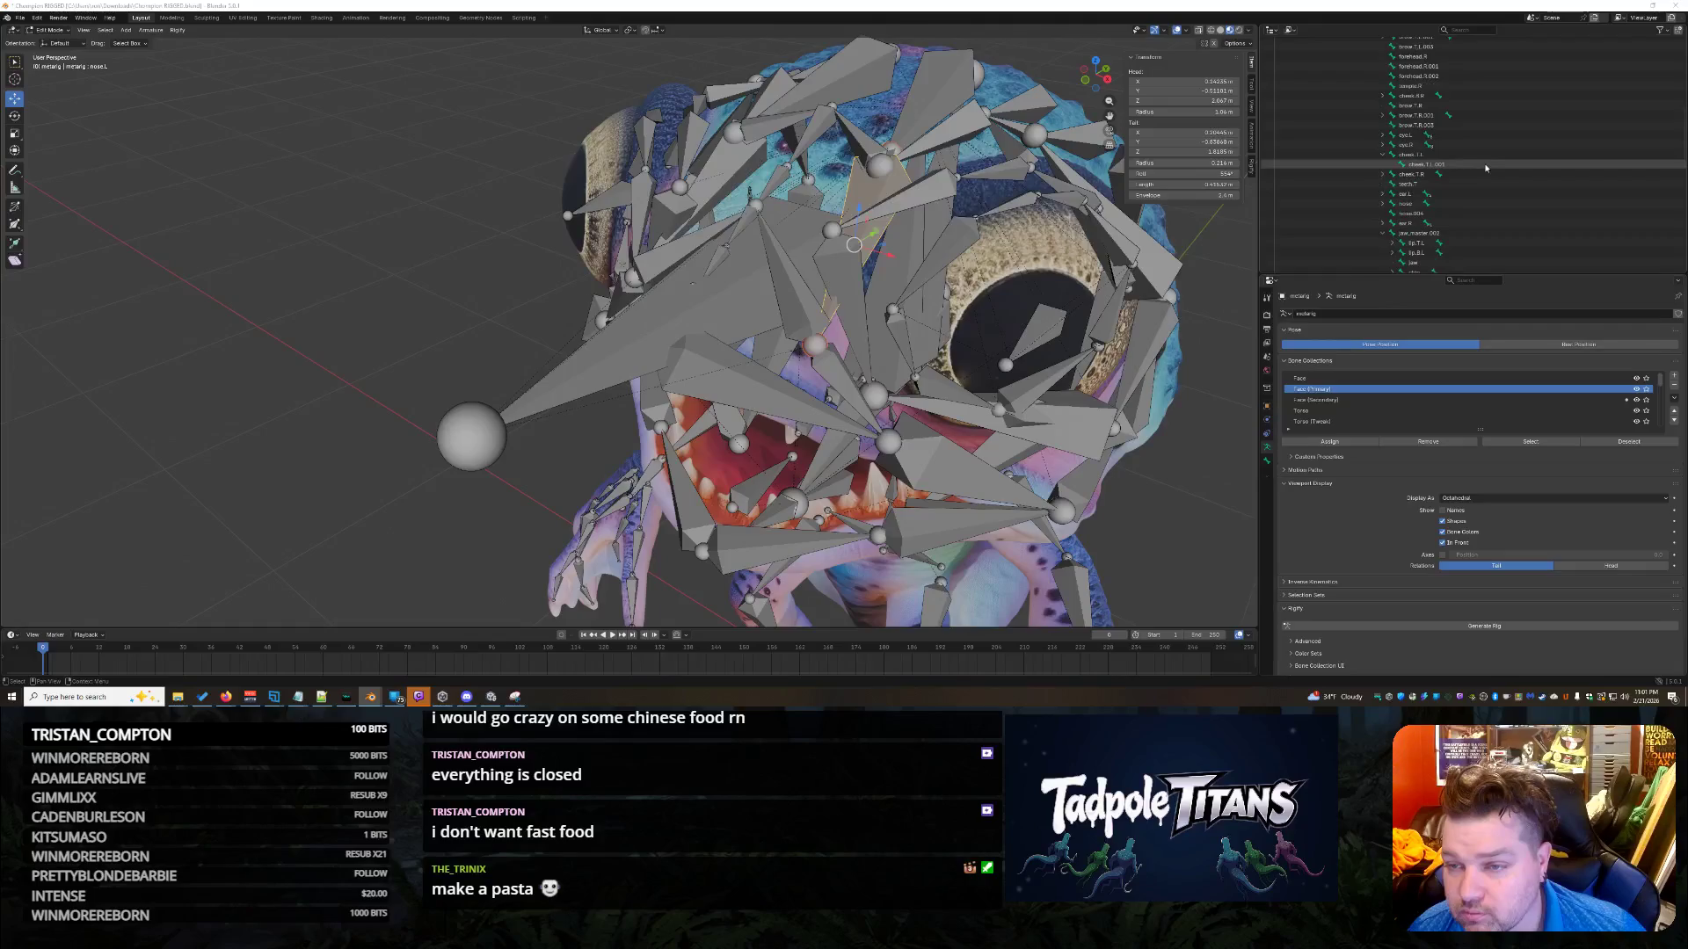
scroll(1505, 134, "down", 7)
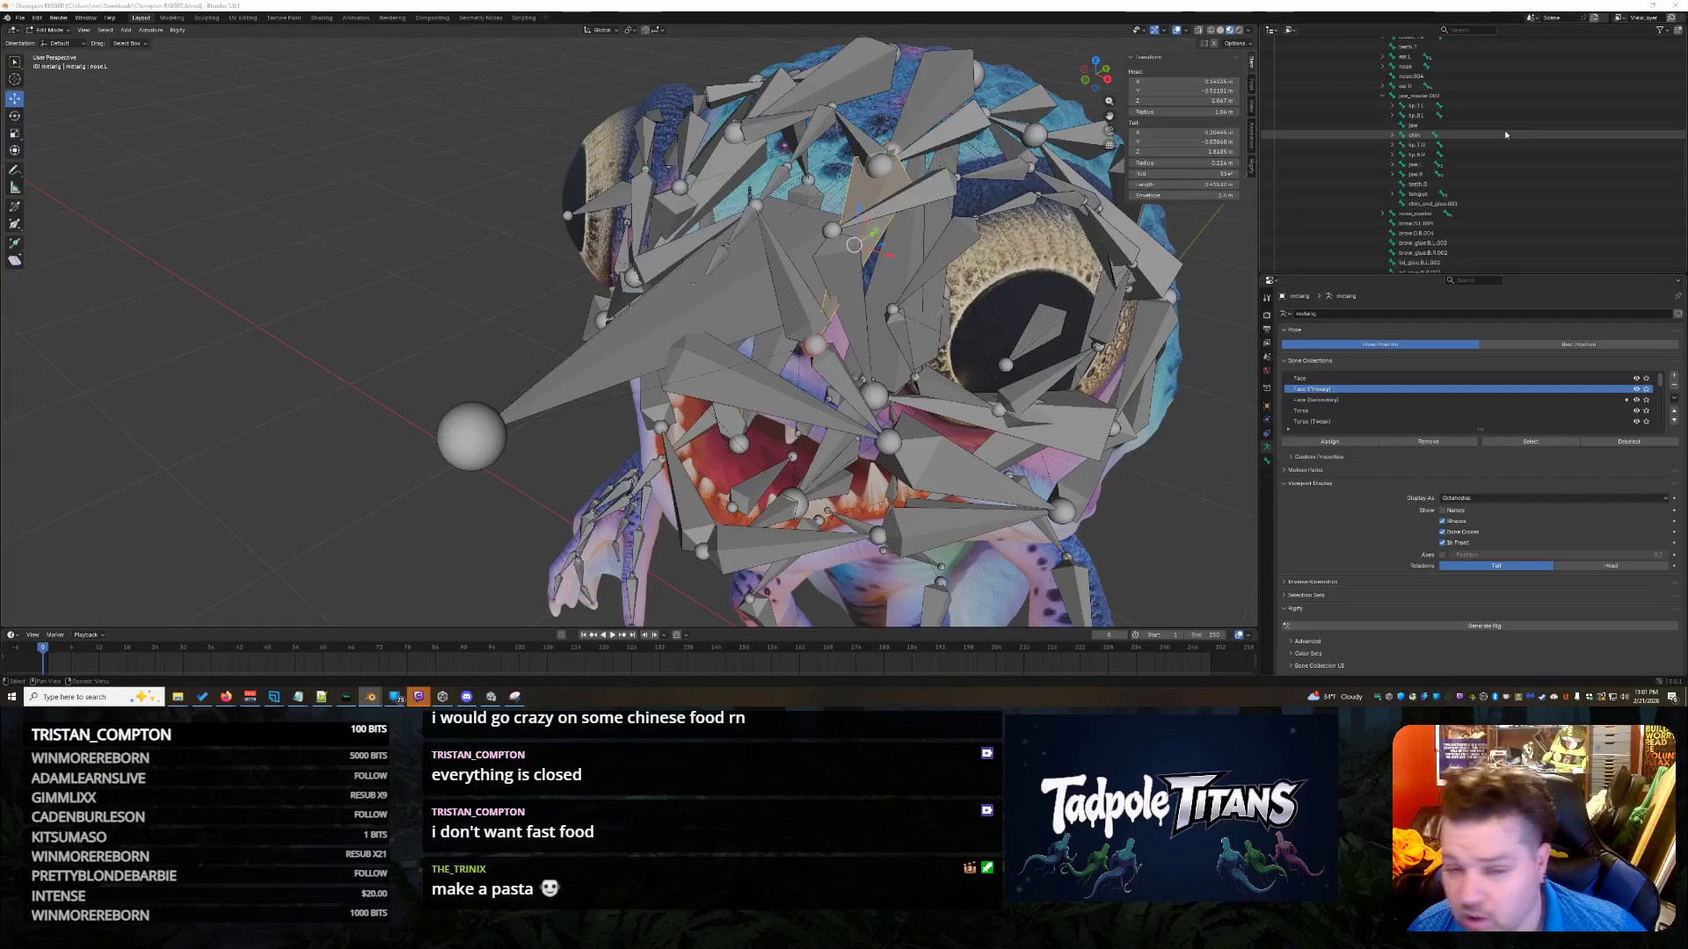
scroll(1496, 140, "down", 6)
scroll(1499, 166, "down", 1)
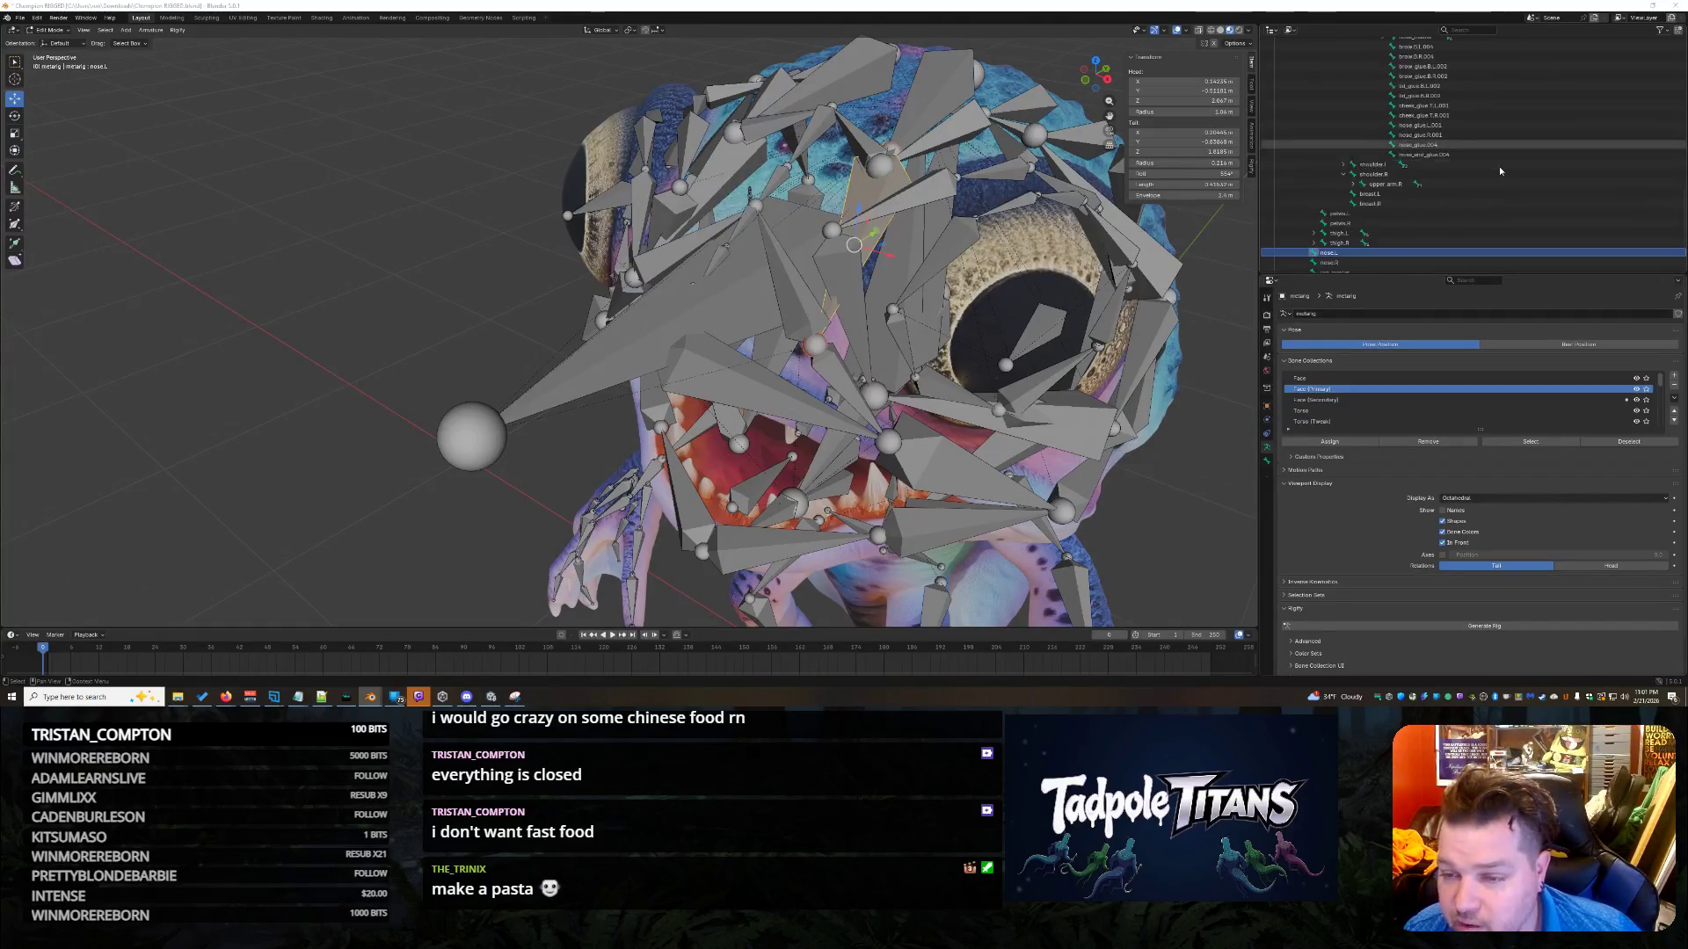
left_click(1464, 86)
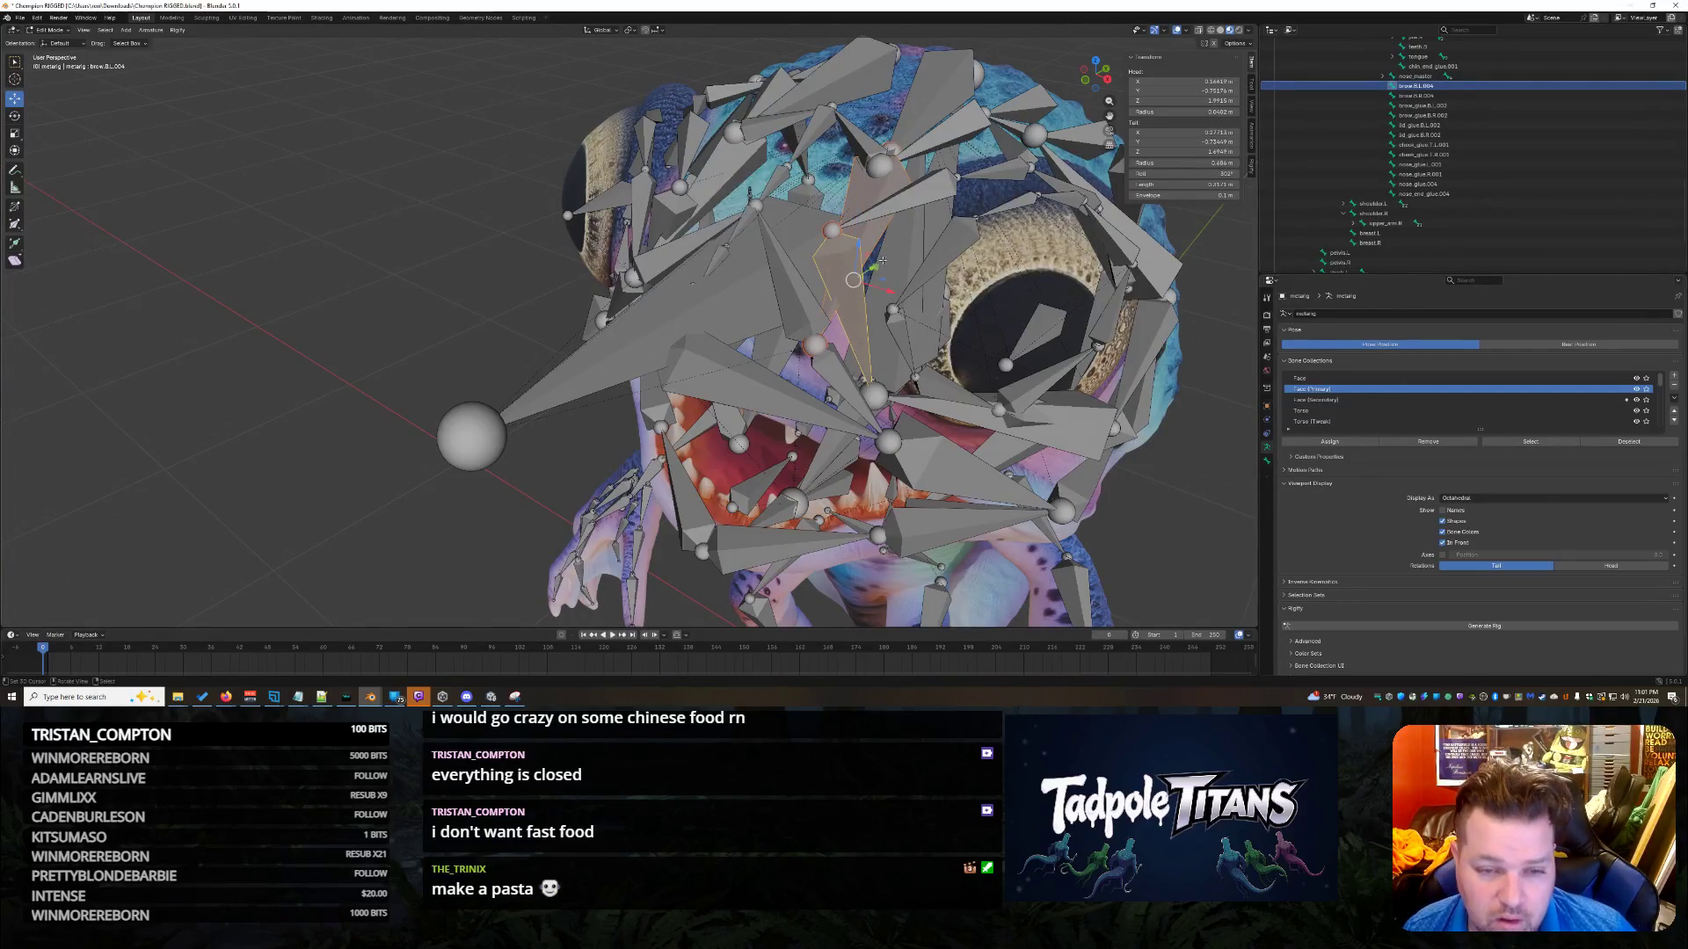
left_click(880, 230)
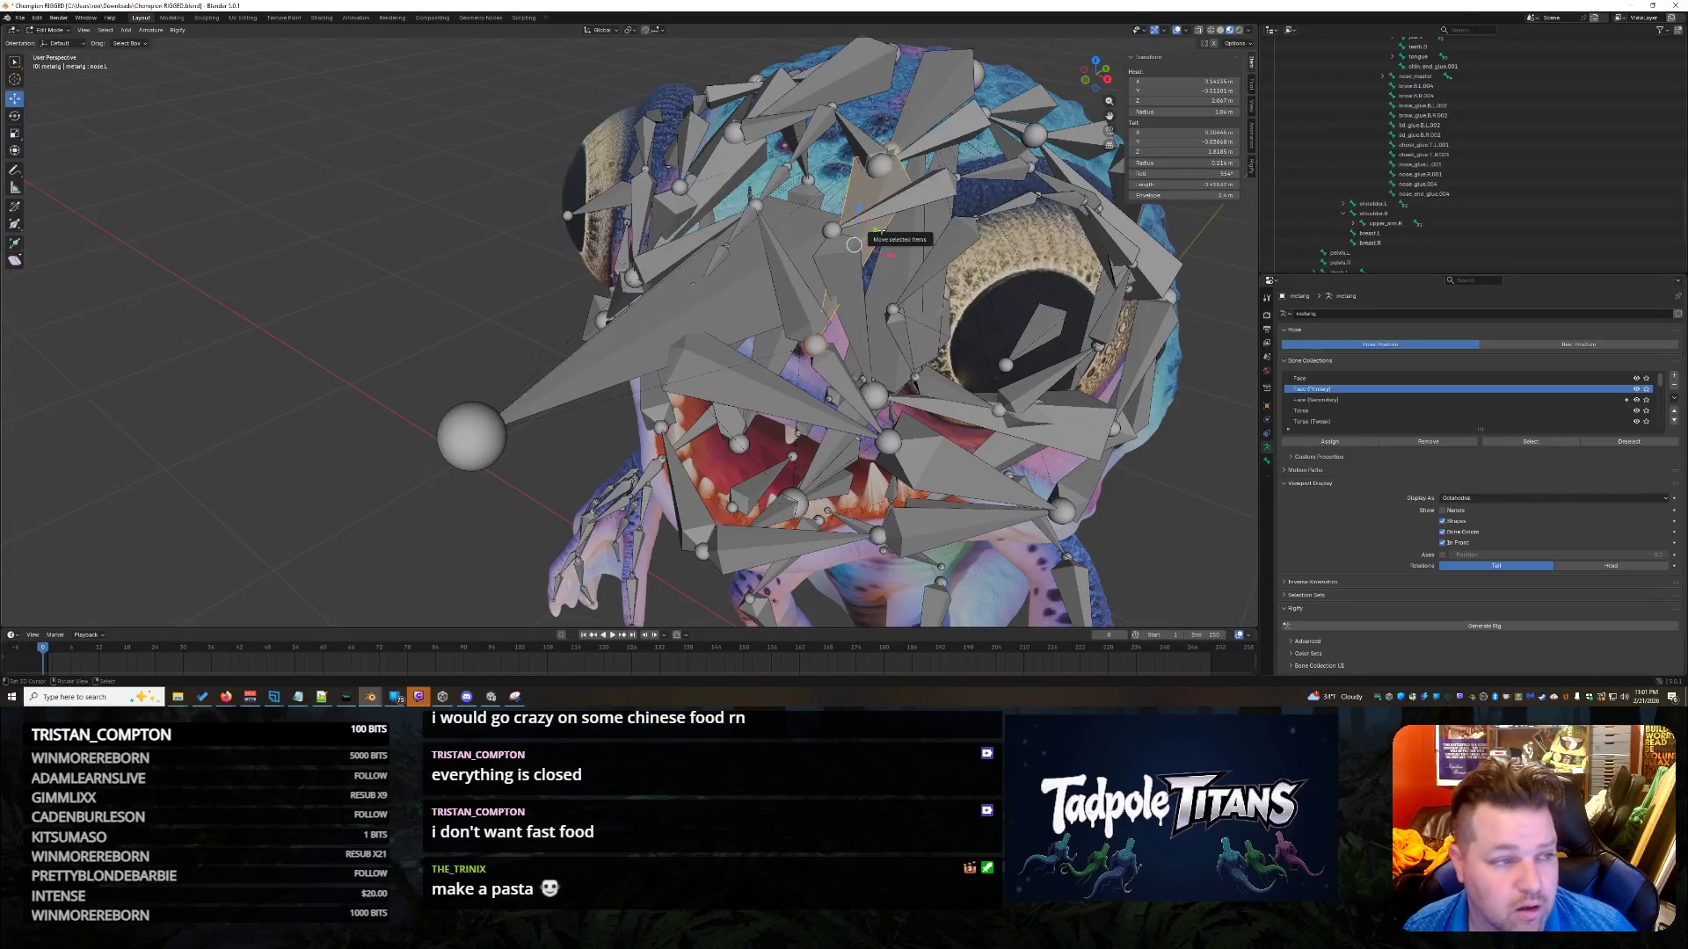
left_click(844, 297)
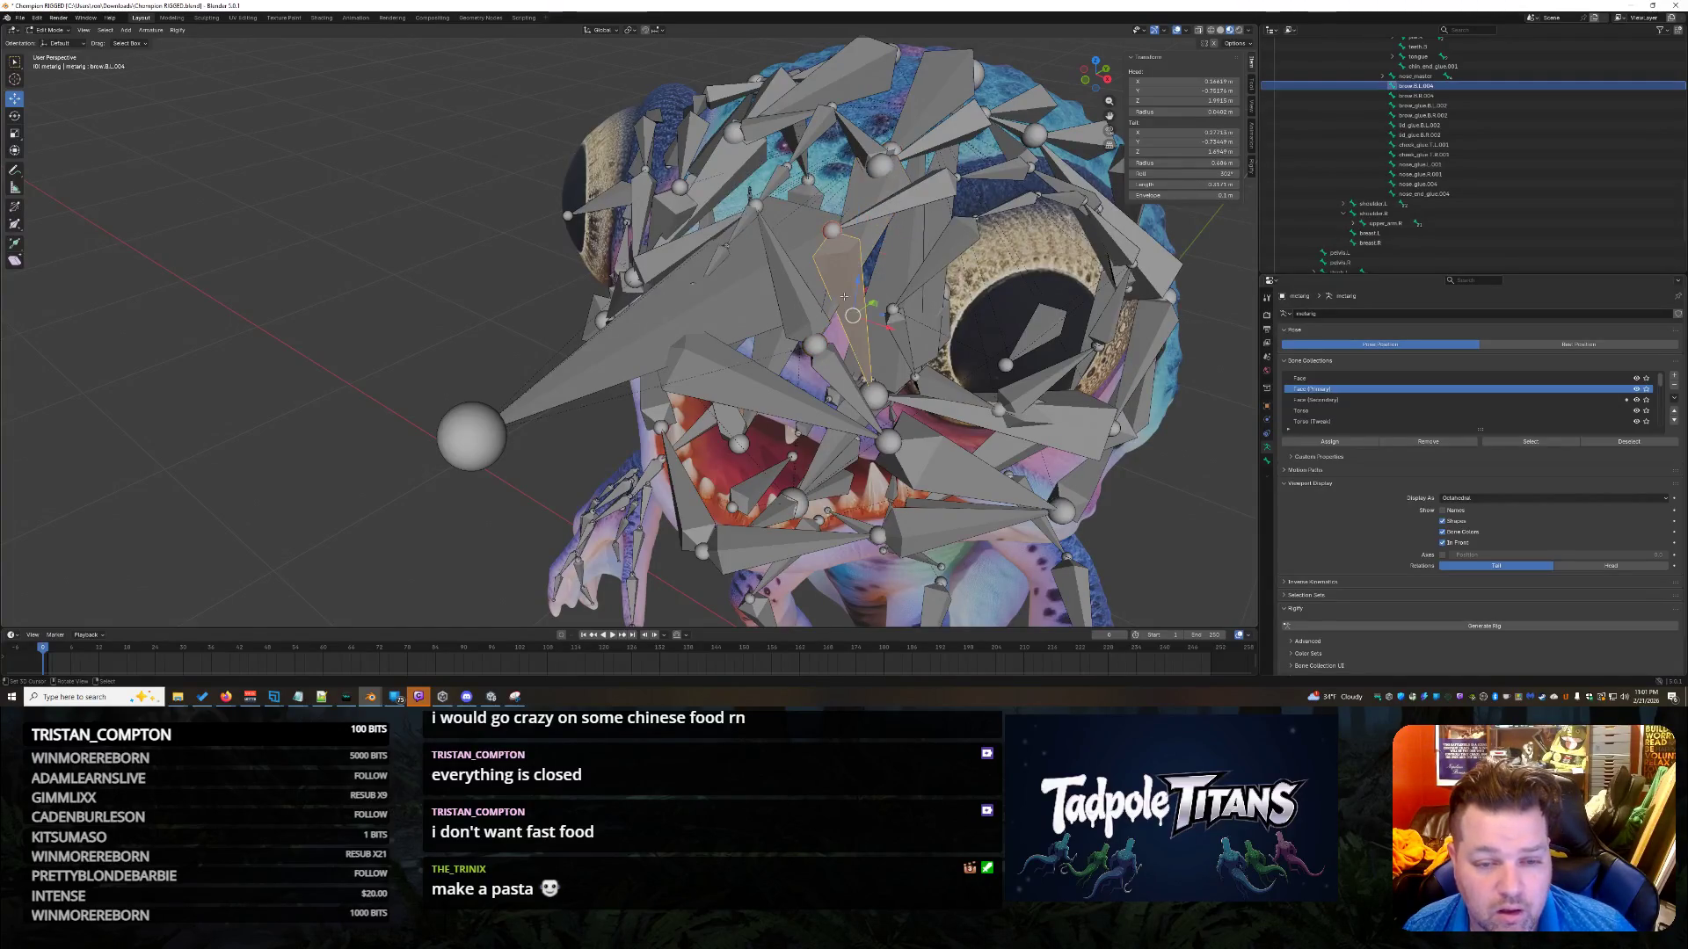
mouse_move(826, 230)
middle_mouse_down()
mouse_move(866, 264)
mouse_move(924, 230)
middle_mouse_up()
left_click(874, 235)
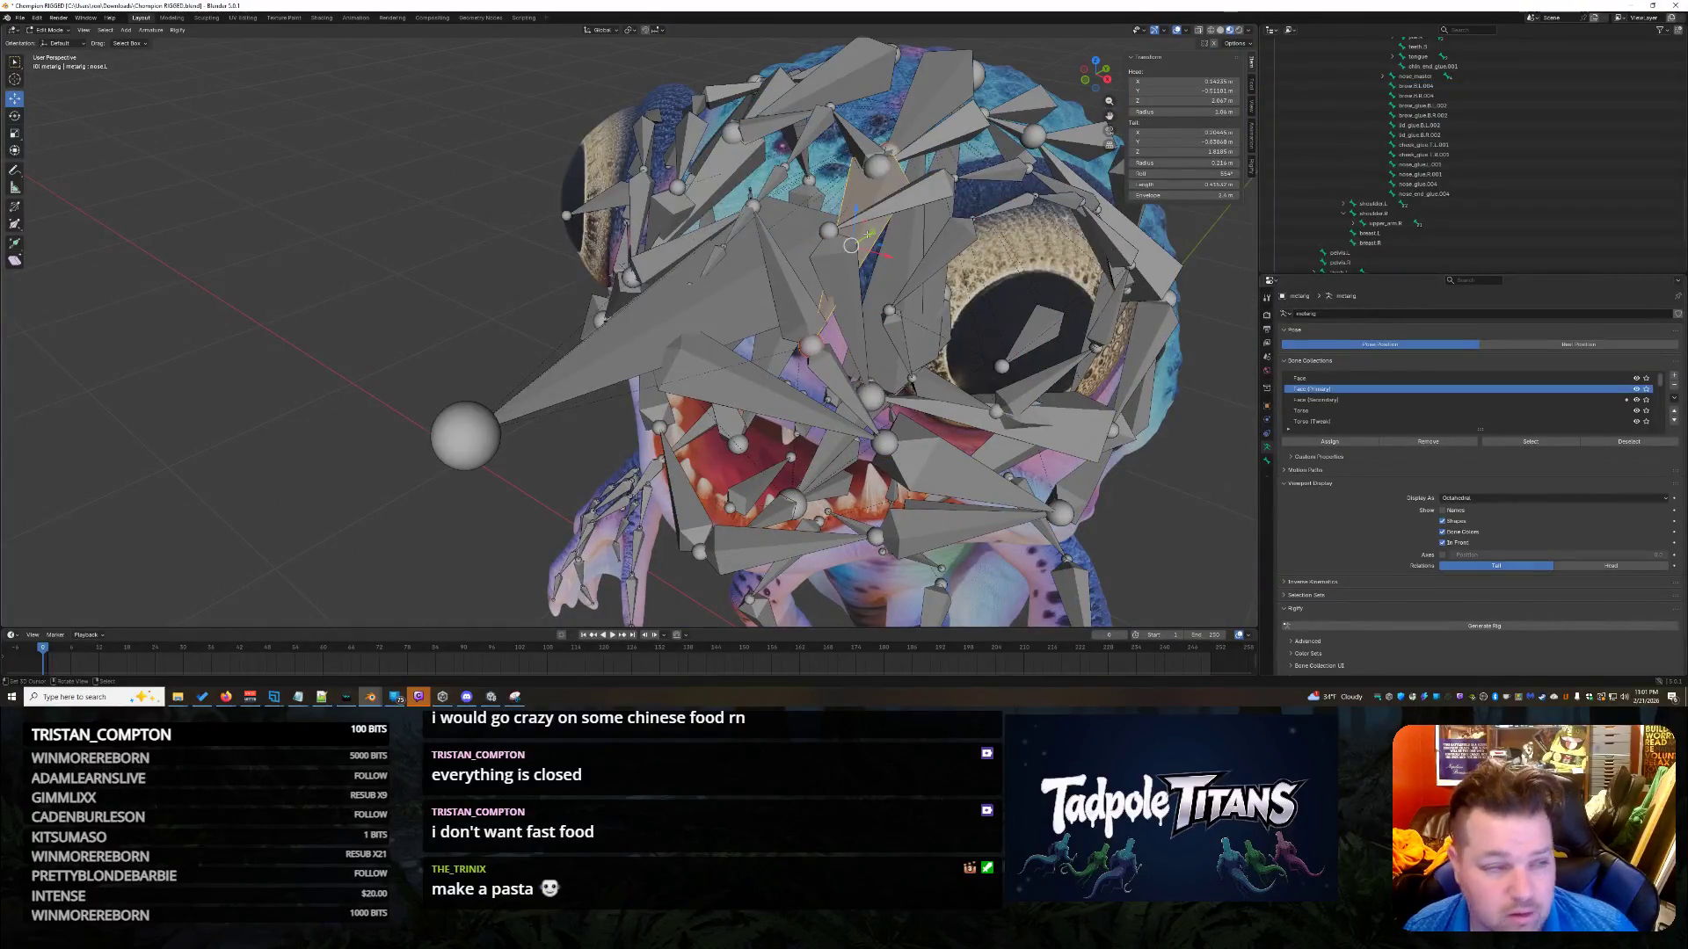
left_click(895, 144)
left_click(895, 144)
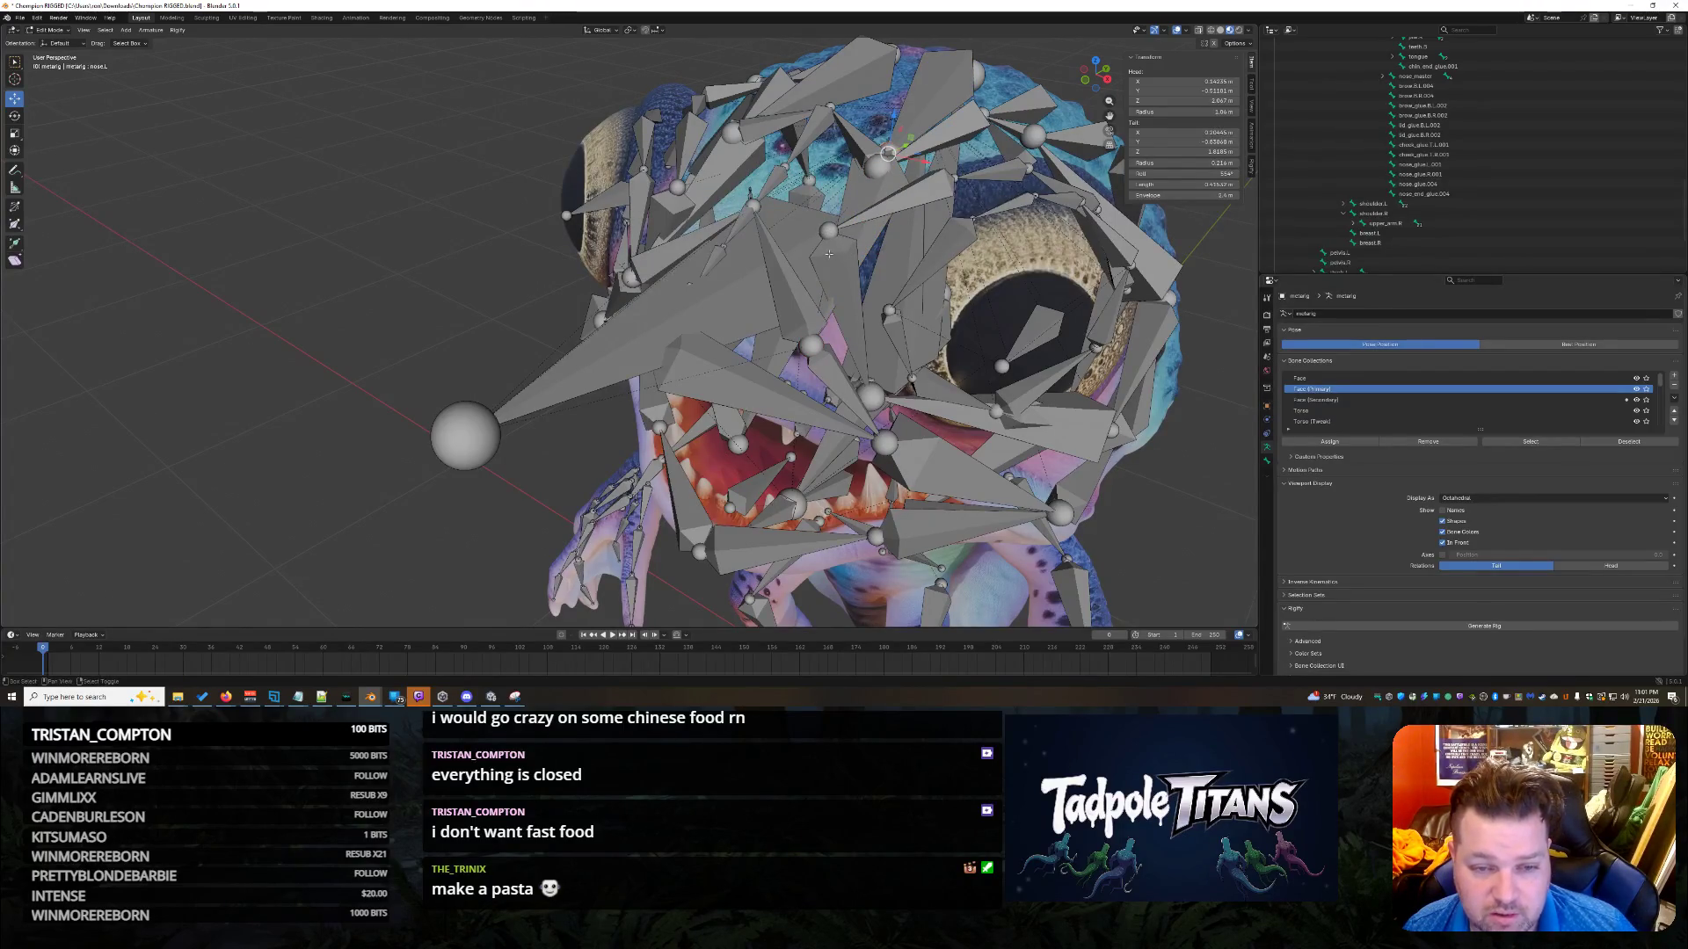
left_click(879, 165)
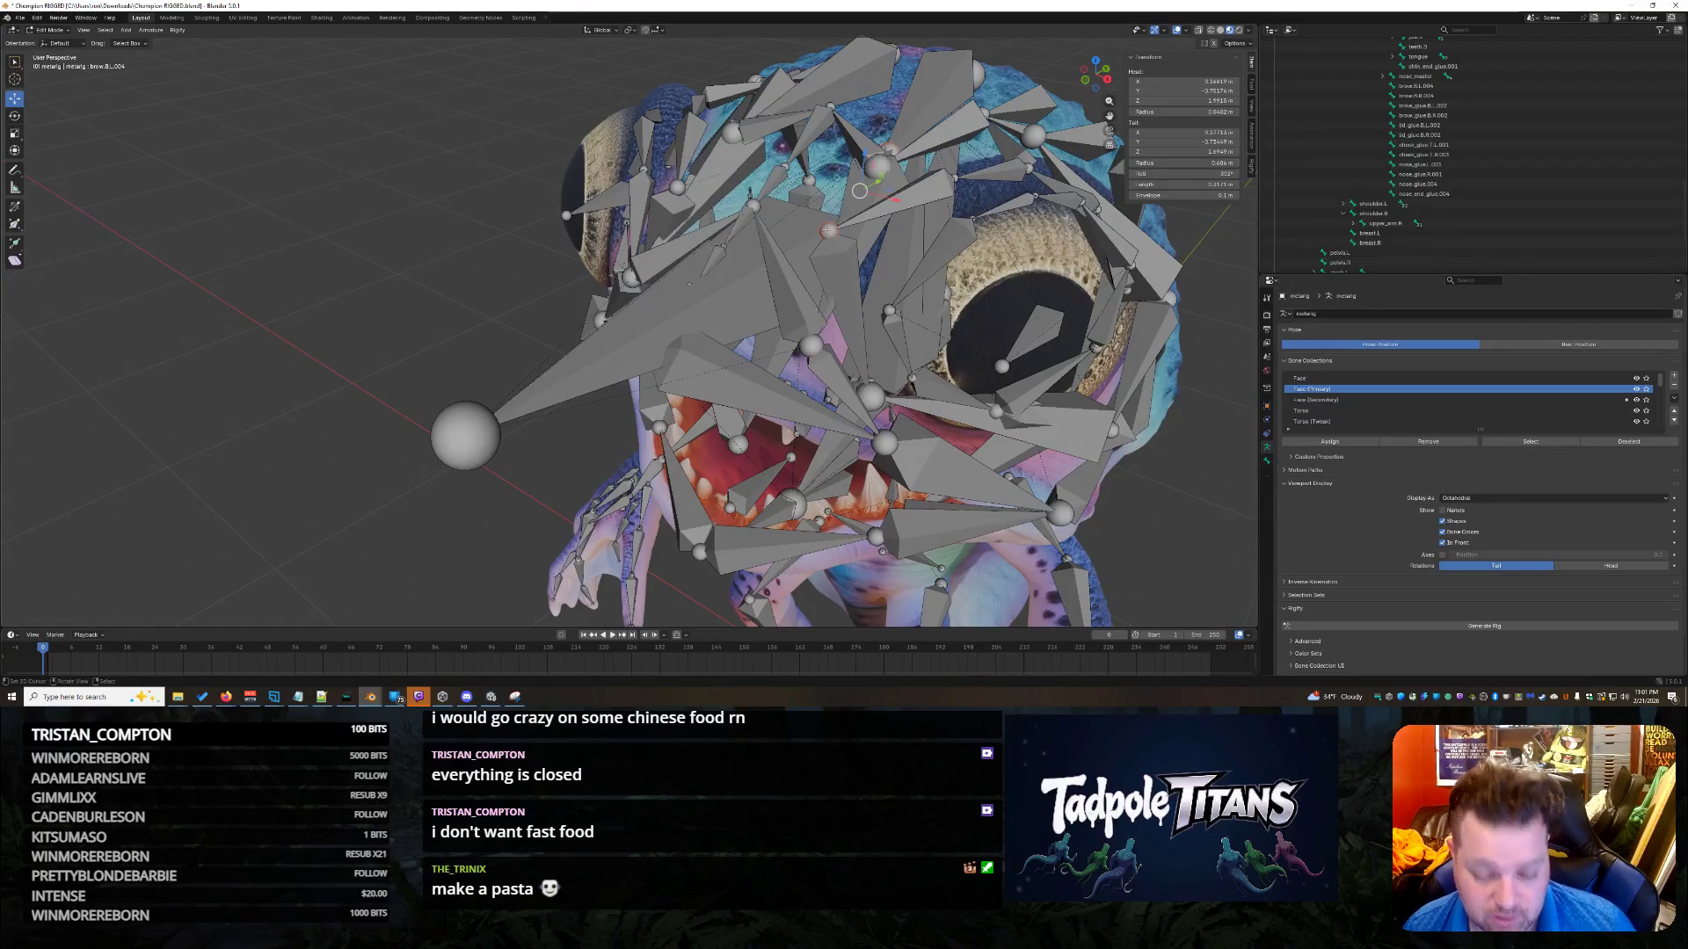
Parent nose.L to brow.B.L.004 as Connected, then undo the stretched result.
key("ctrl+p")
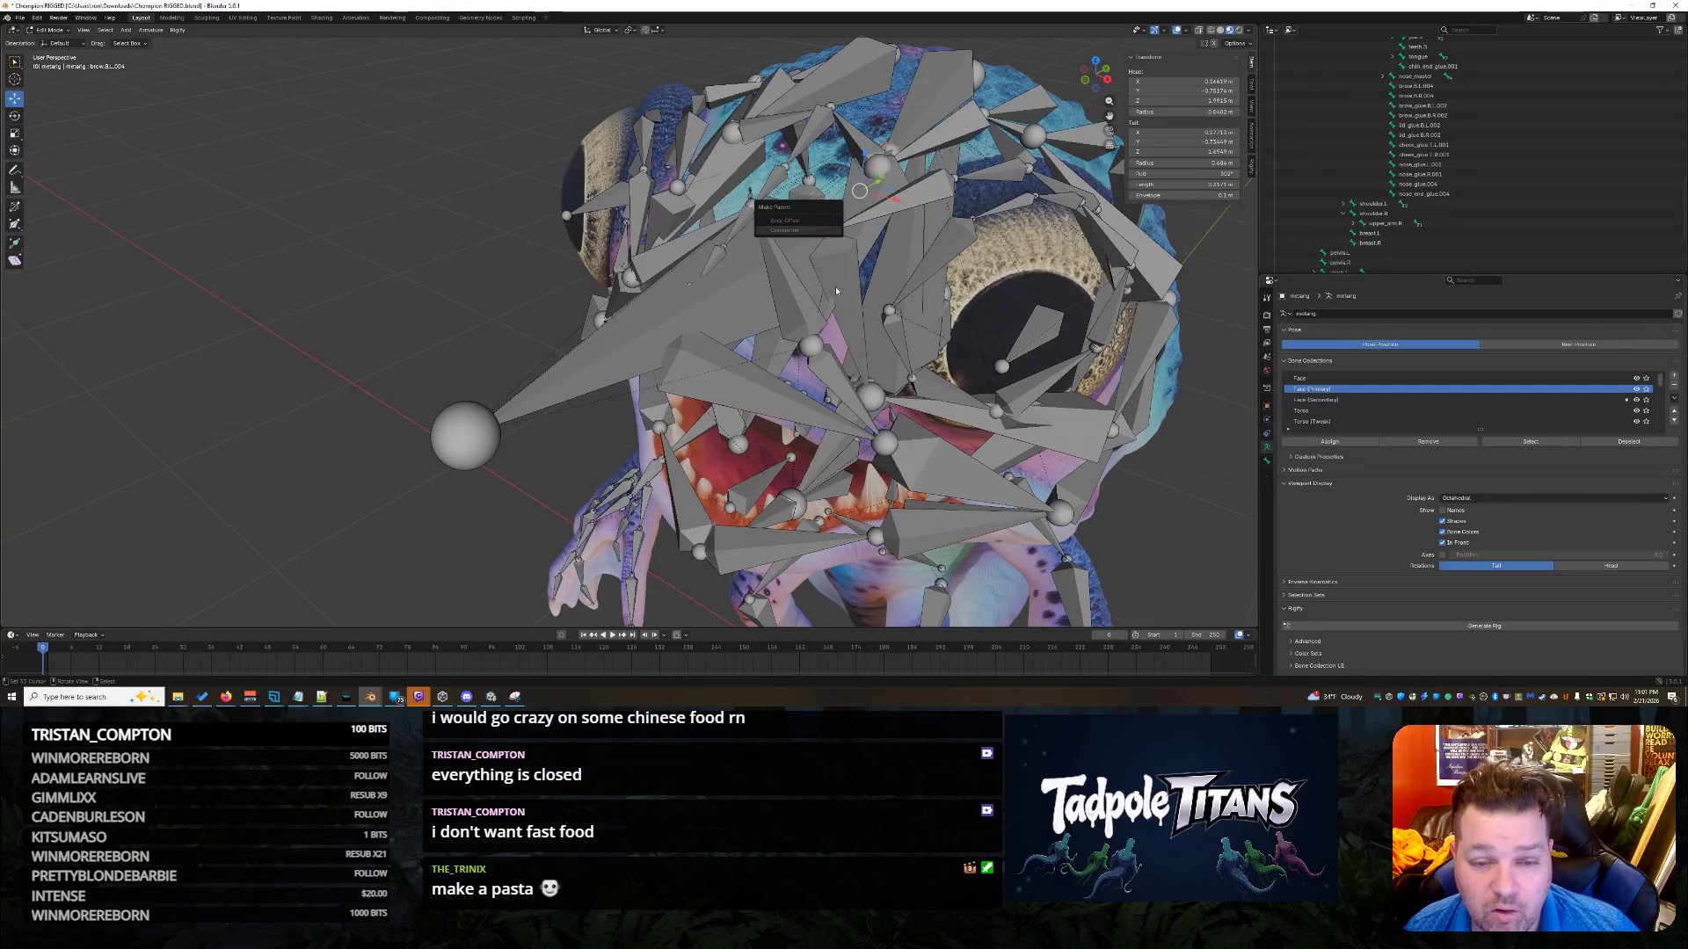
left_click(814, 230)
left_click(850, 280)
key("ctrl+p")
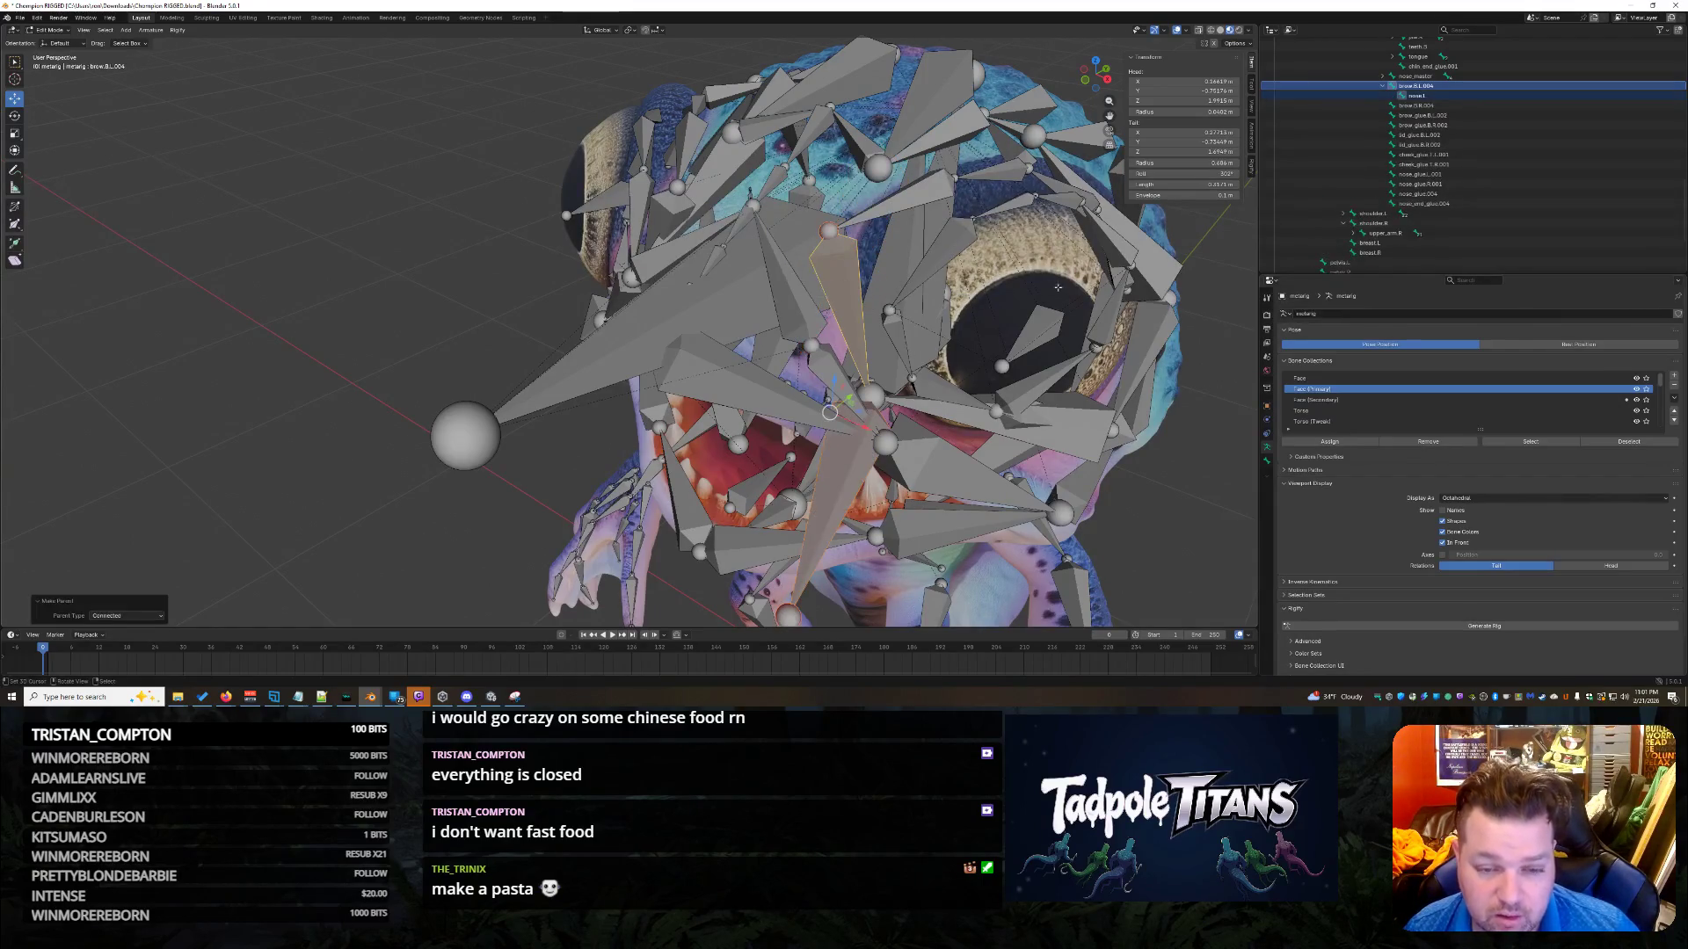
key("ctrl+z")
Reselect nose.L's tip and brow.B.L.004 to prepare parenting them again.
left_click(883, 184)
left_click(888, 148)
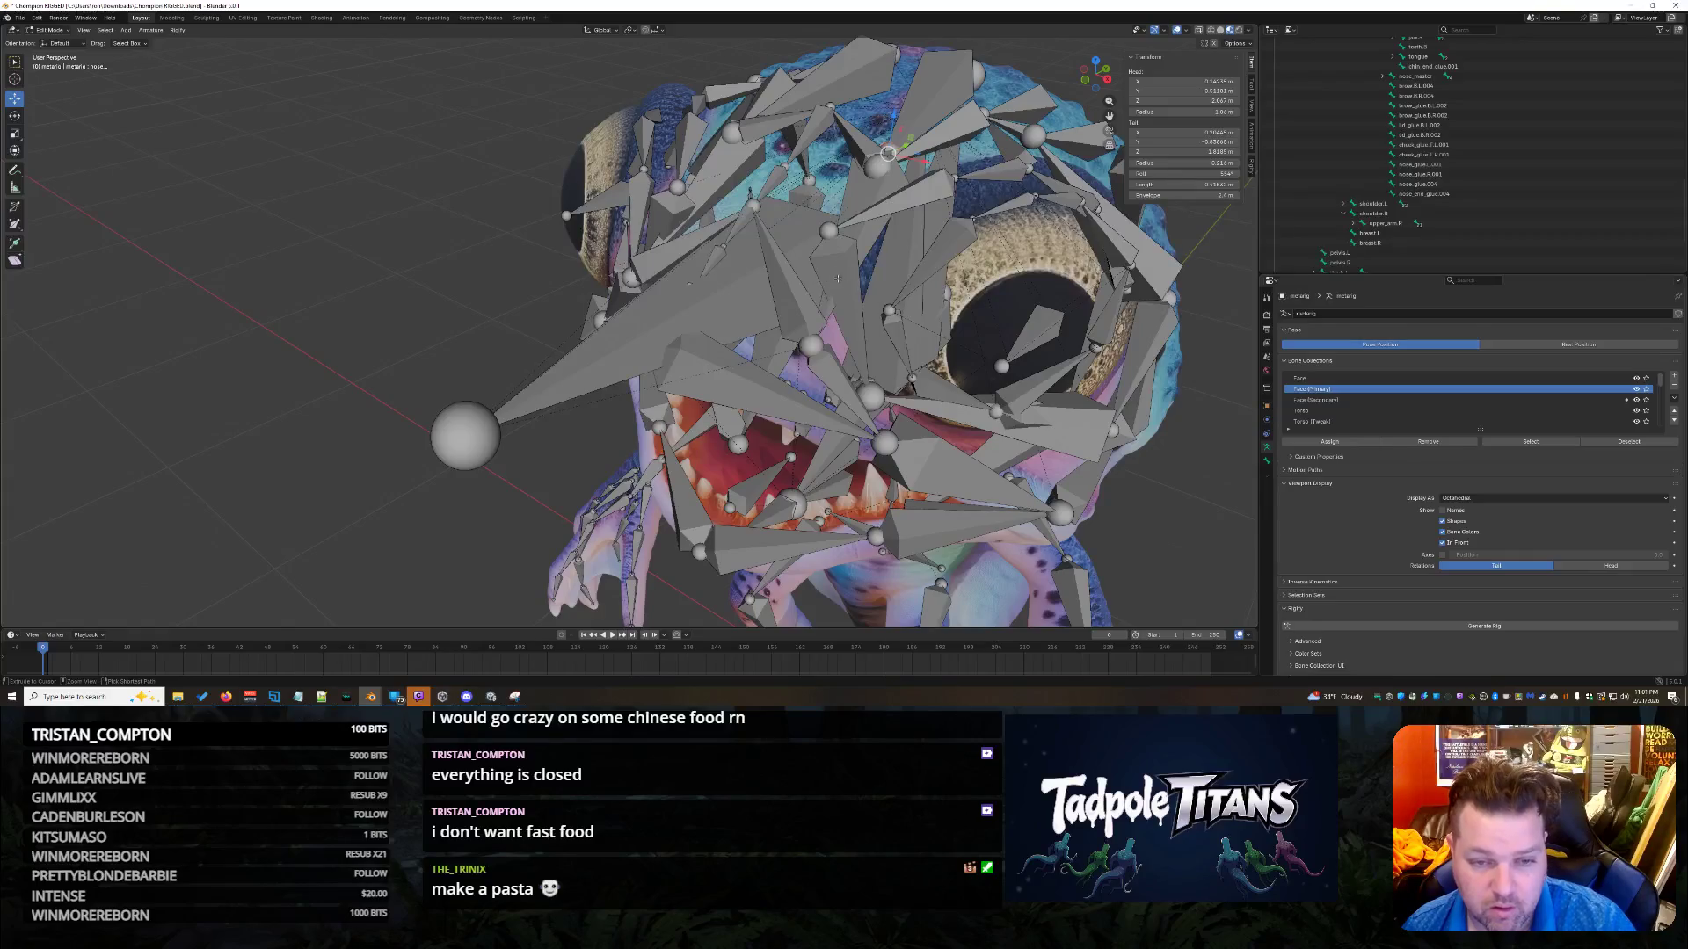
left_click(828, 232)
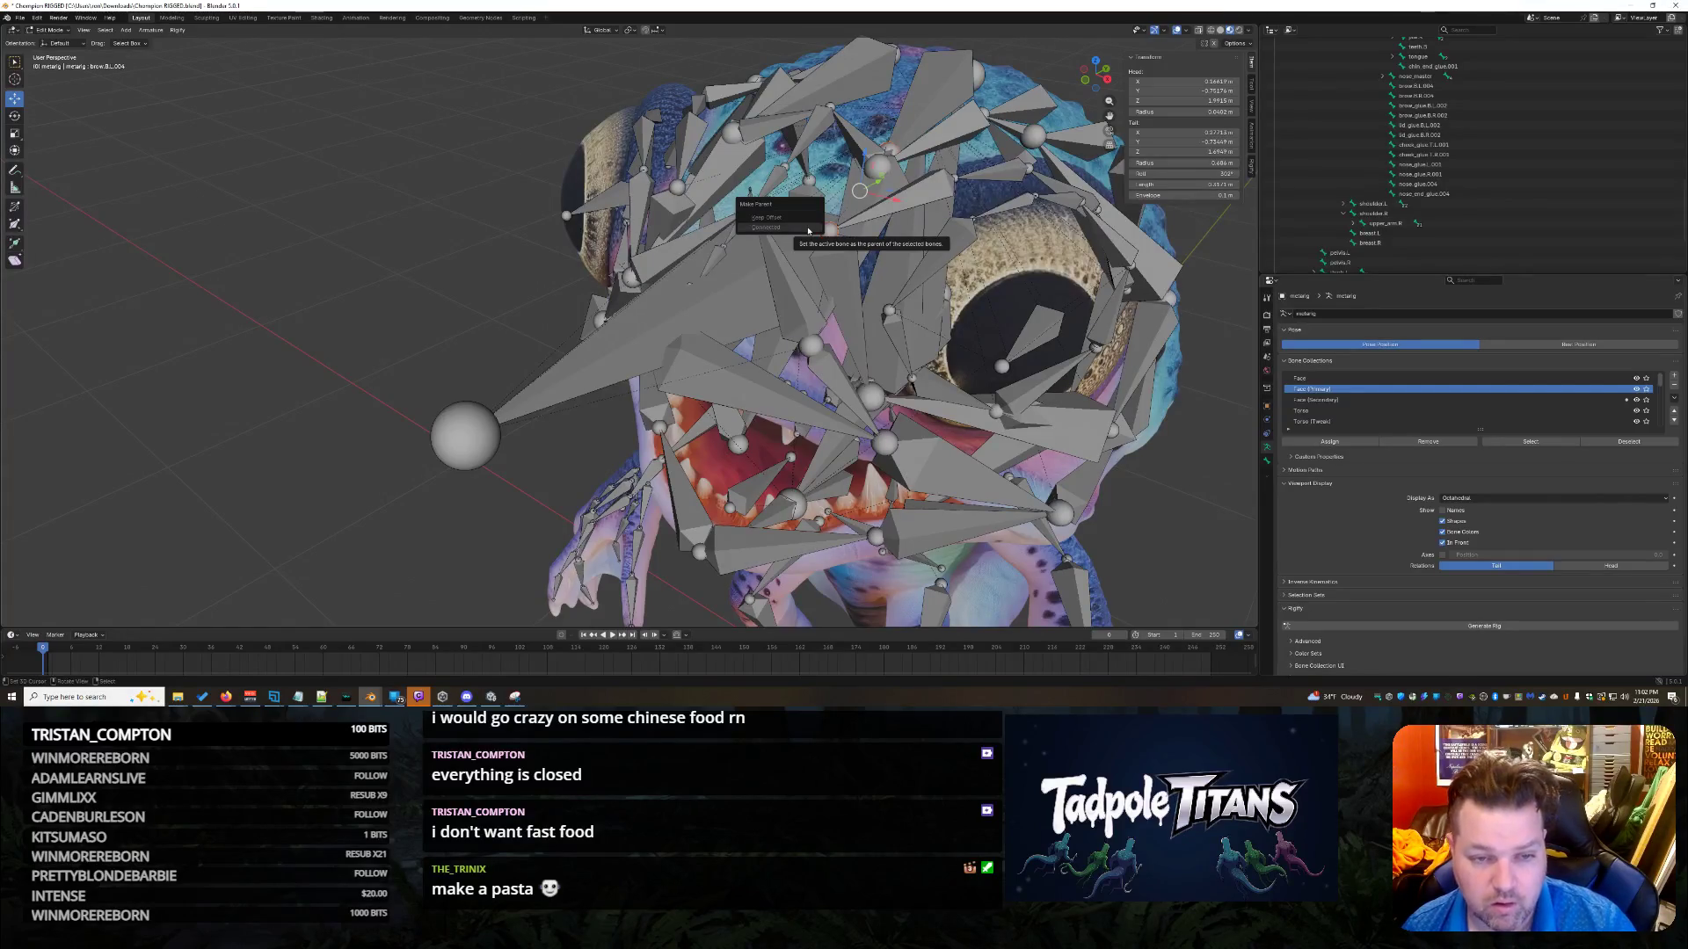
left_click(860, 249)
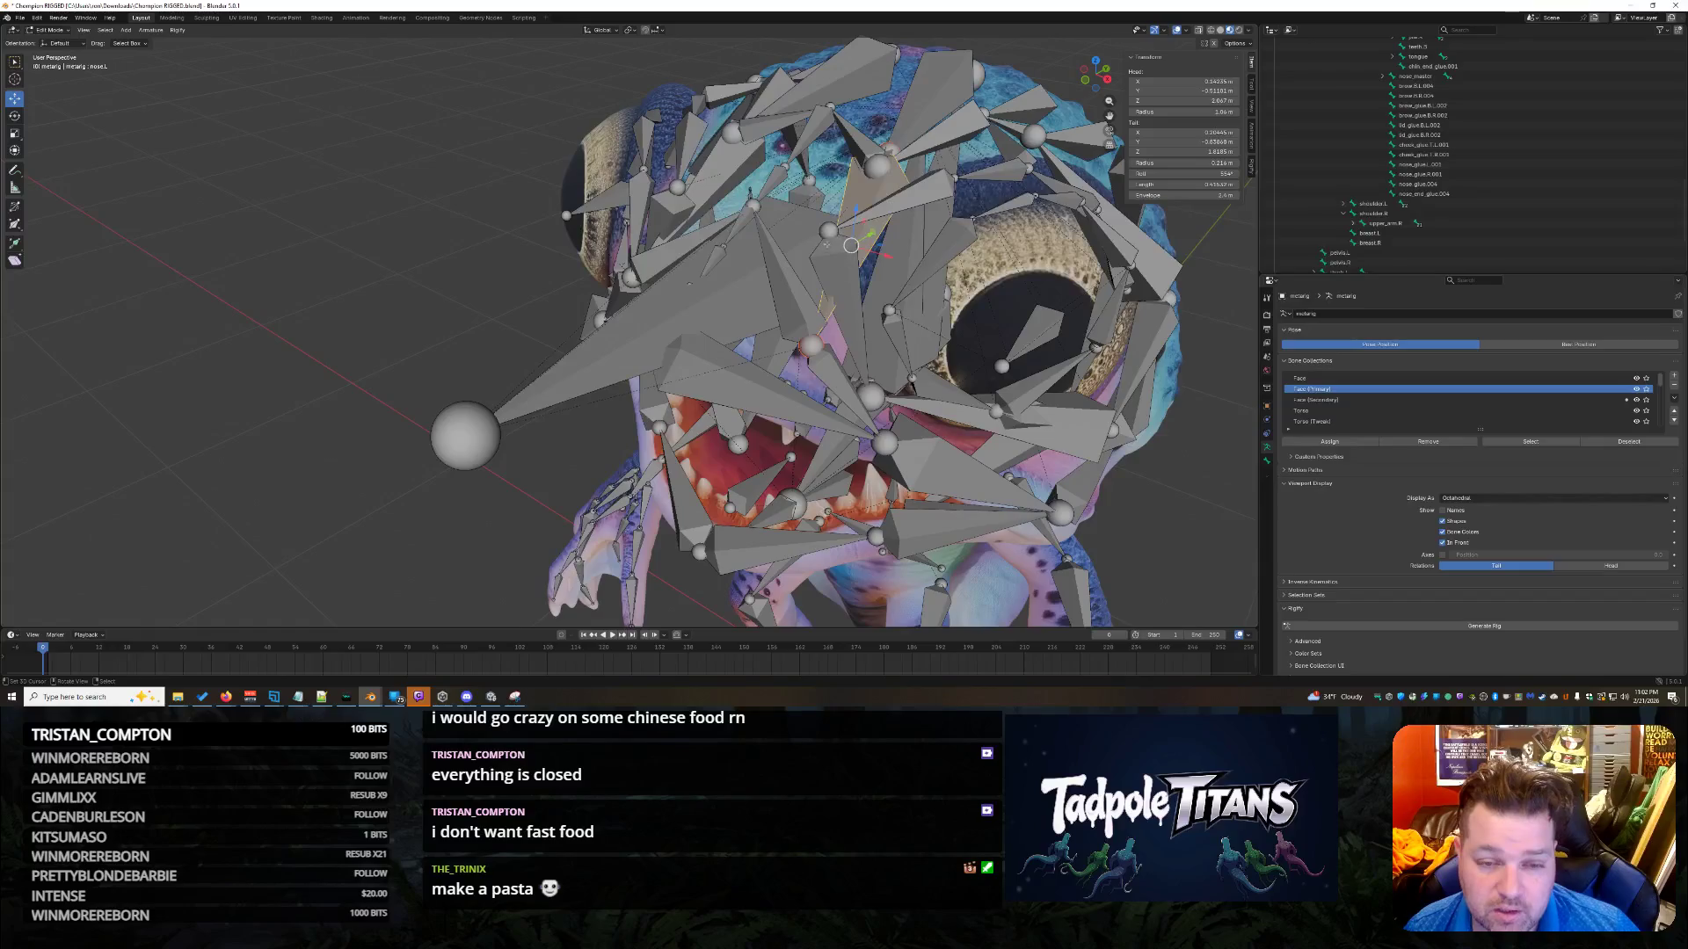
key("ctrl+z")
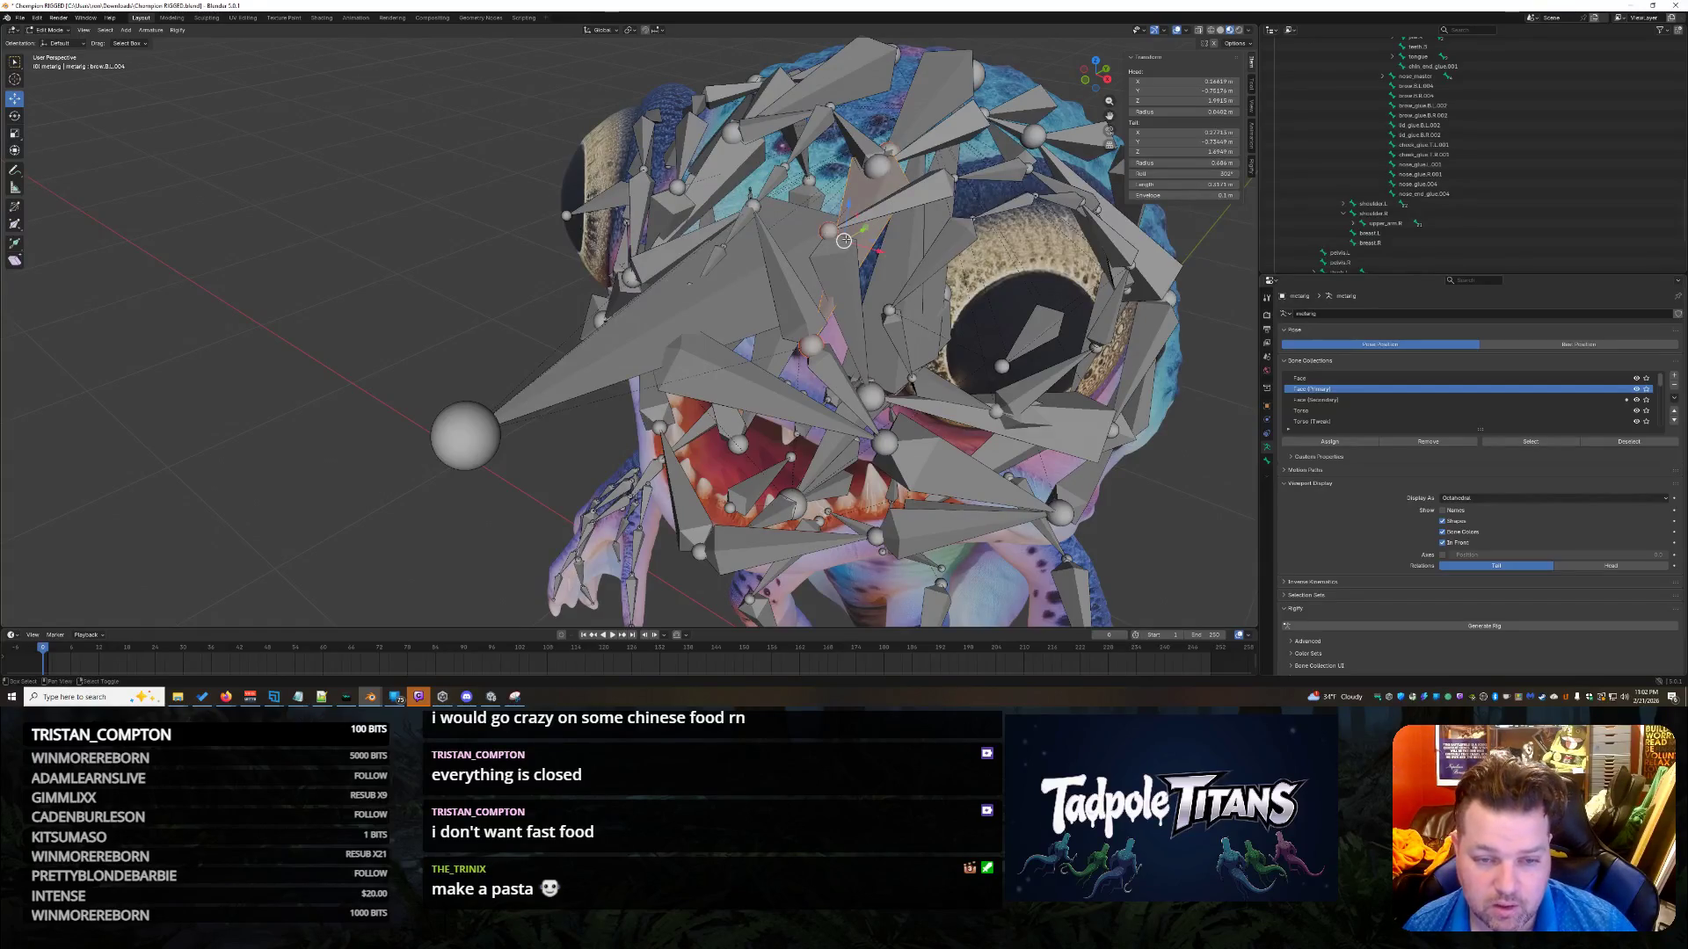